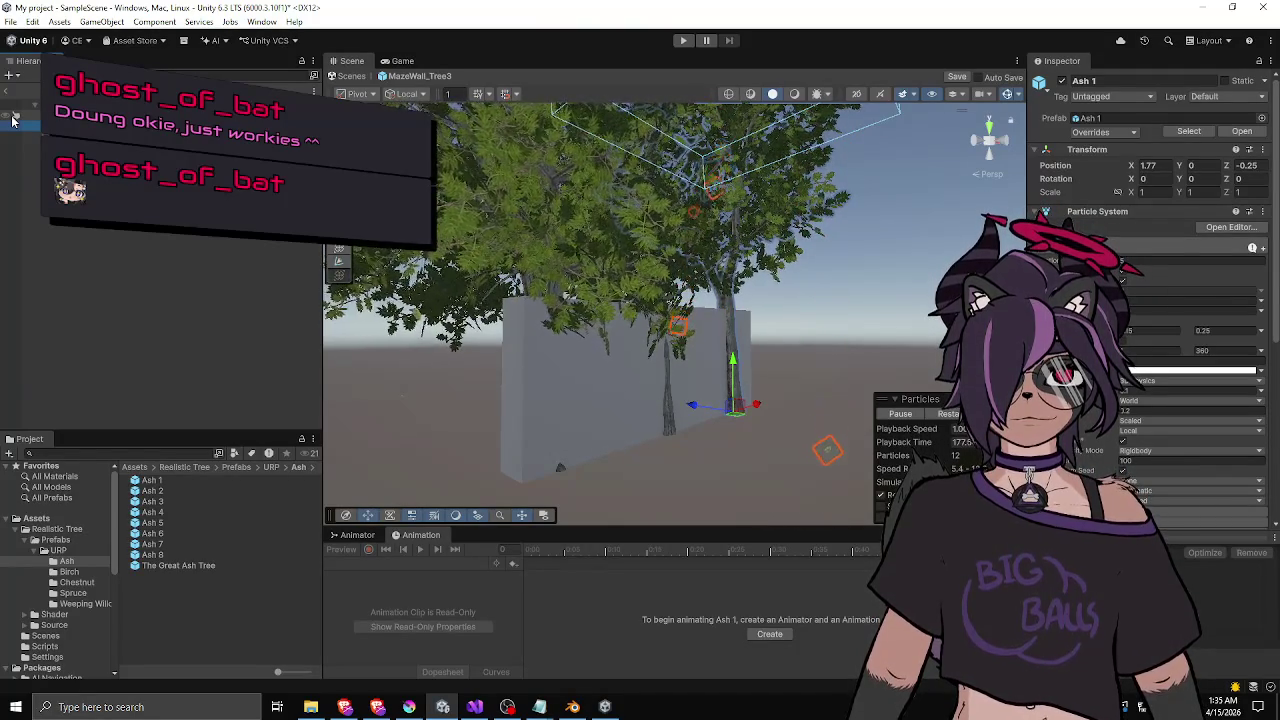
- Disable the Cube's Mesh Renderer in MazeWall_Tree3 so only its ash trees show, then return to SampleScene
mouse_move(690, 278)
mouse_down()
mouse_move(632, 378)
mouse_move(661, 360)
mouse_move(744, 386)
mouse_move(436, 205)
mouse_up()
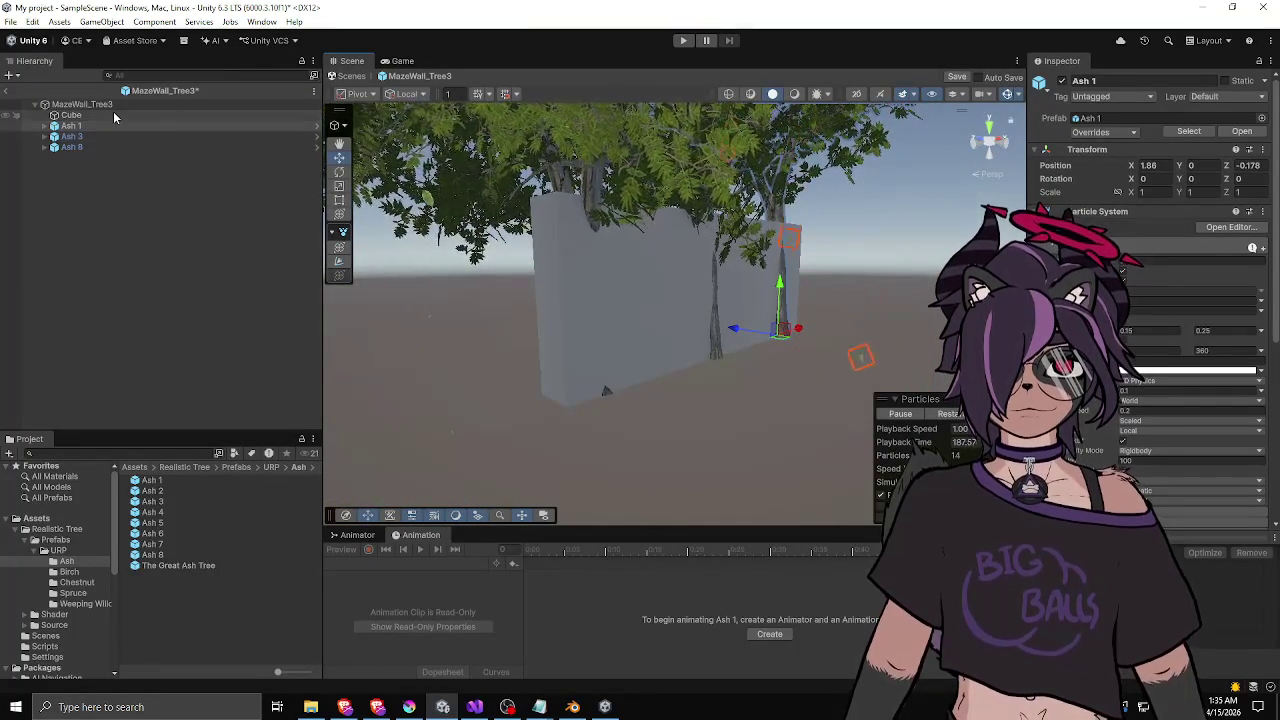
click(113, 113)
click(1100, 211)
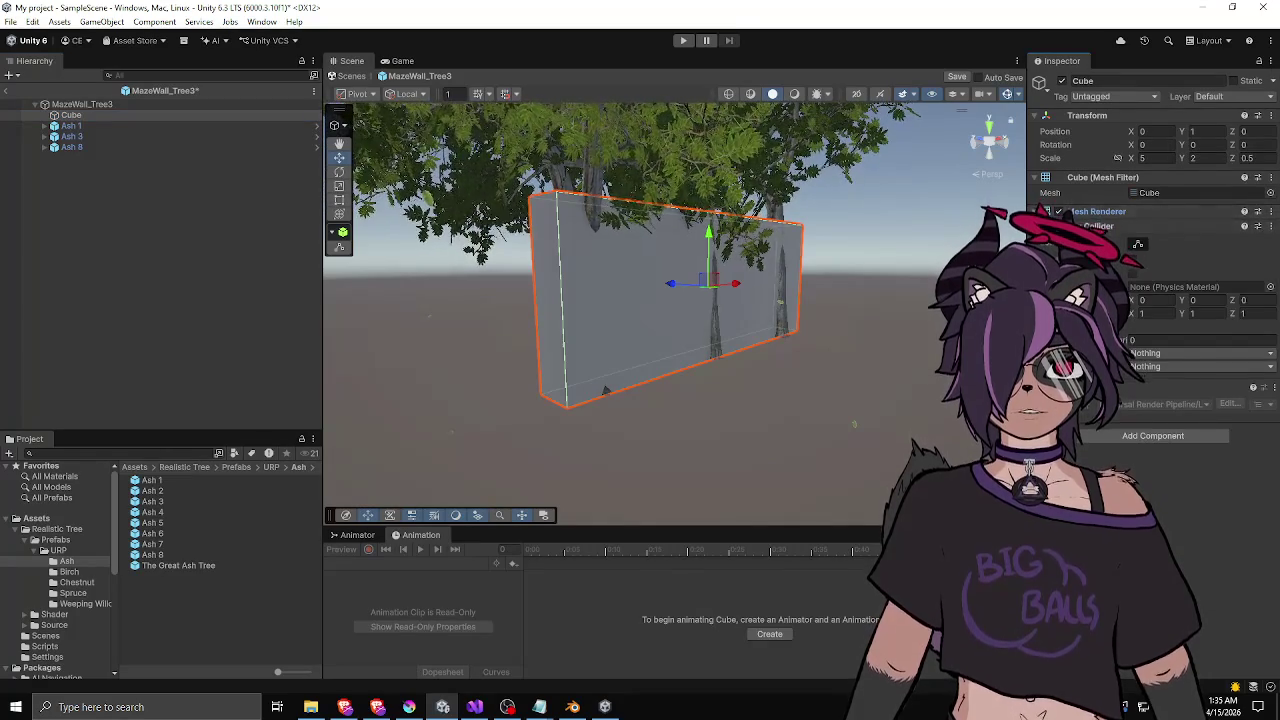
click(1093, 208)
click(1052, 227)
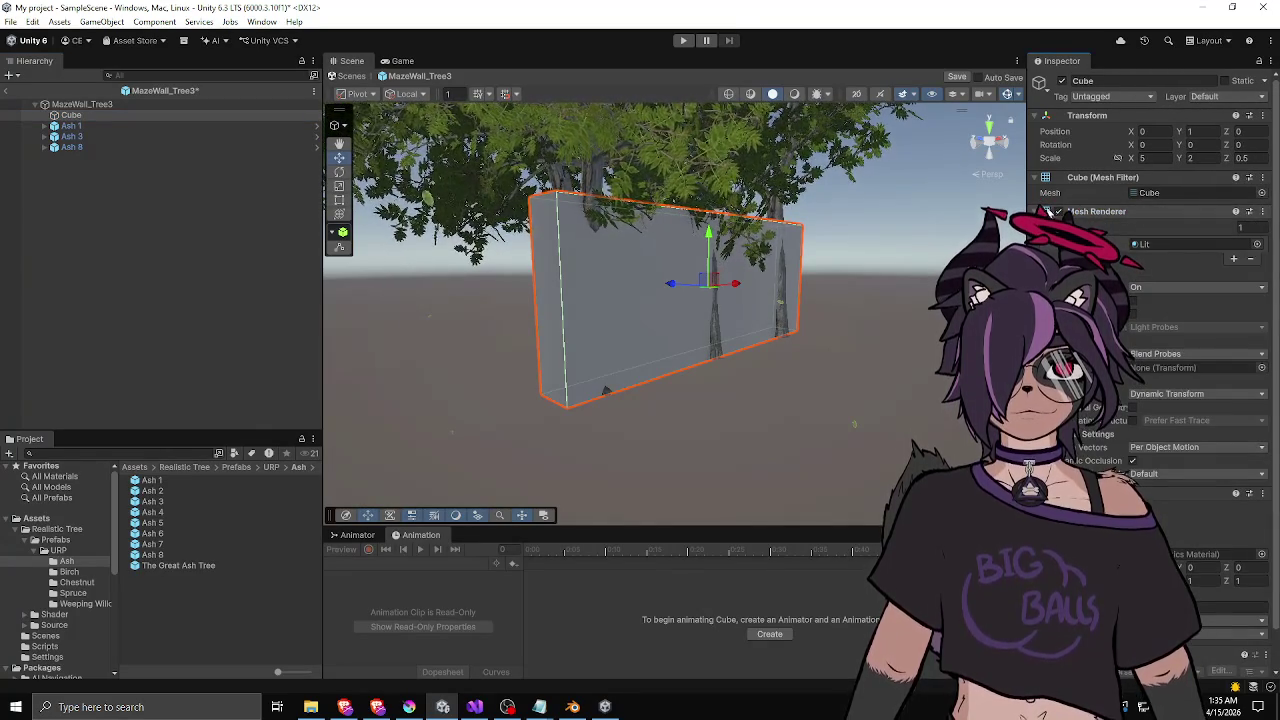
click(1058, 211)
click(57, 74)
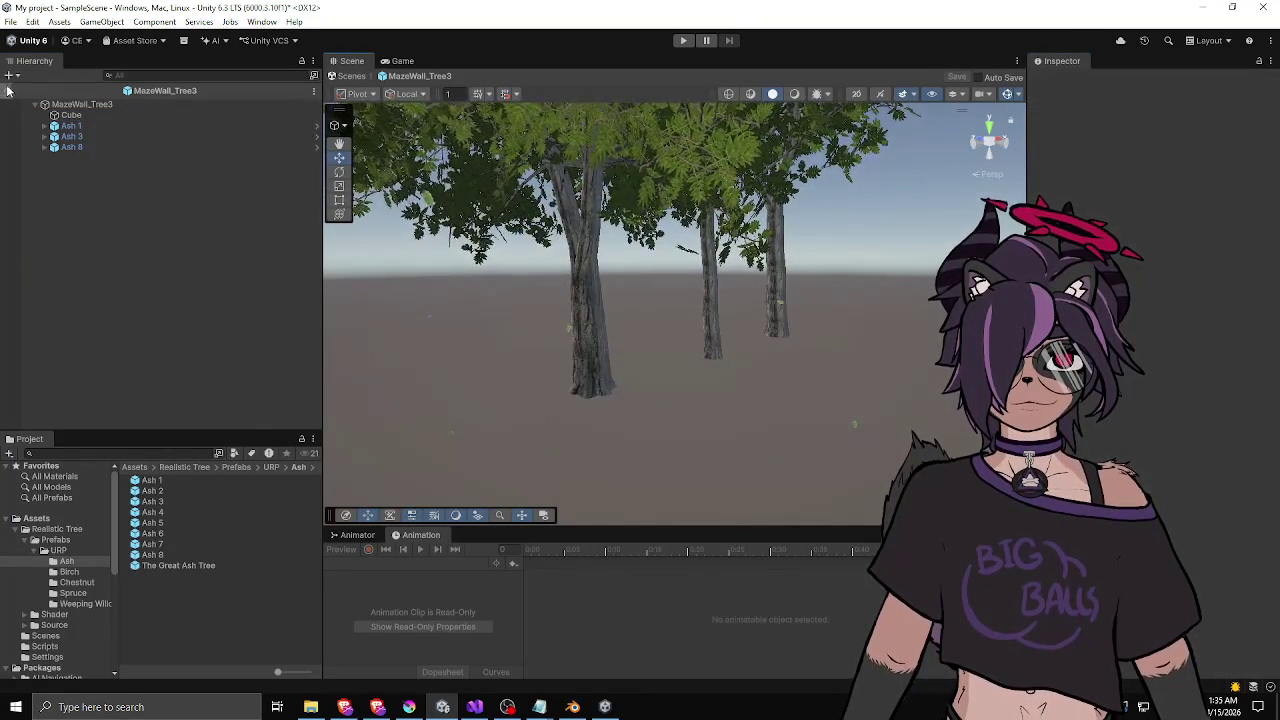
click(5, 90)
- Run Generate Maze from the Maze object's Maze Generator context menu
click(62, 119)
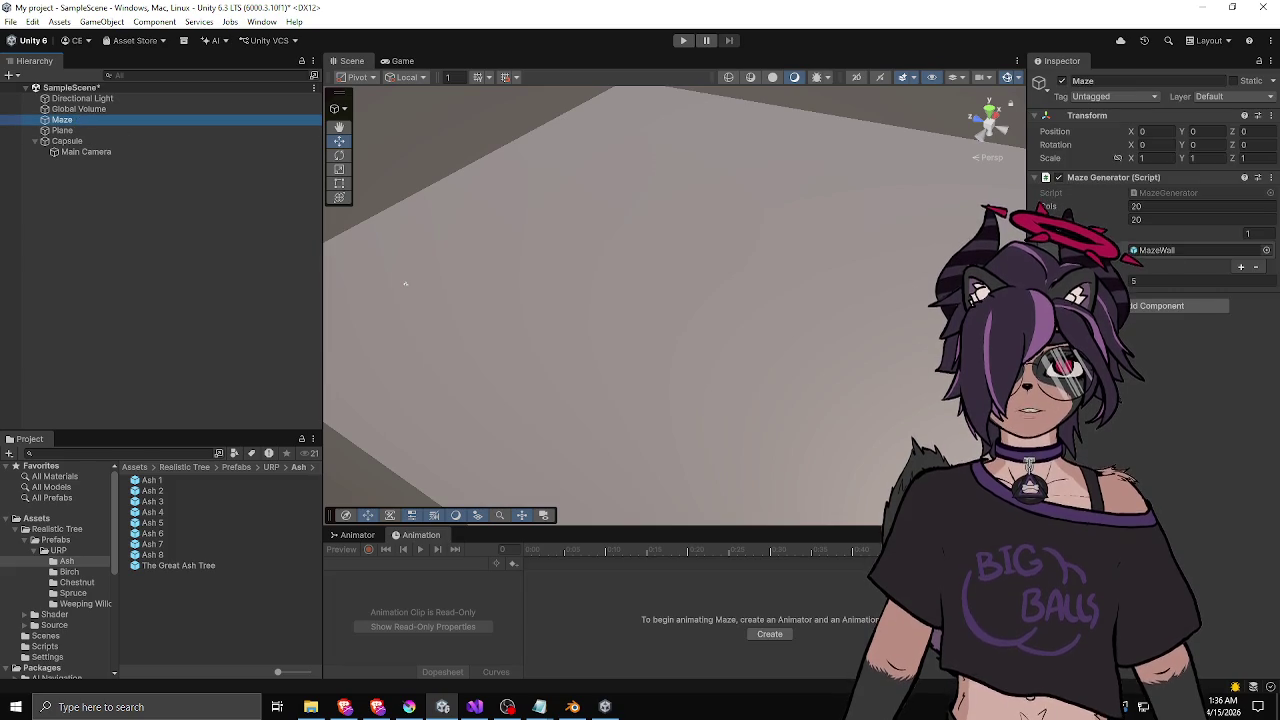
right_click(1100, 178)
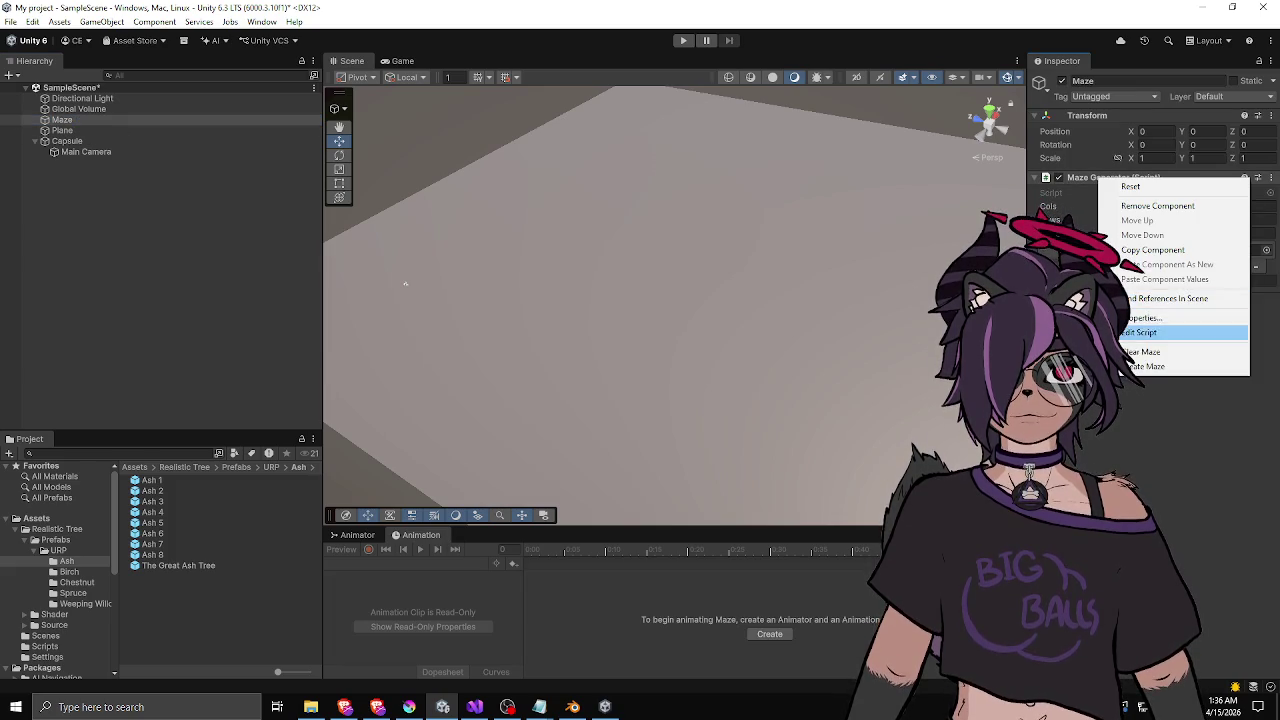
click(1150, 366)
mouse_move(608, 293)
mouse_down()
mouse_move(552, 285)
mouse_move(727, 233)
mouse_up()
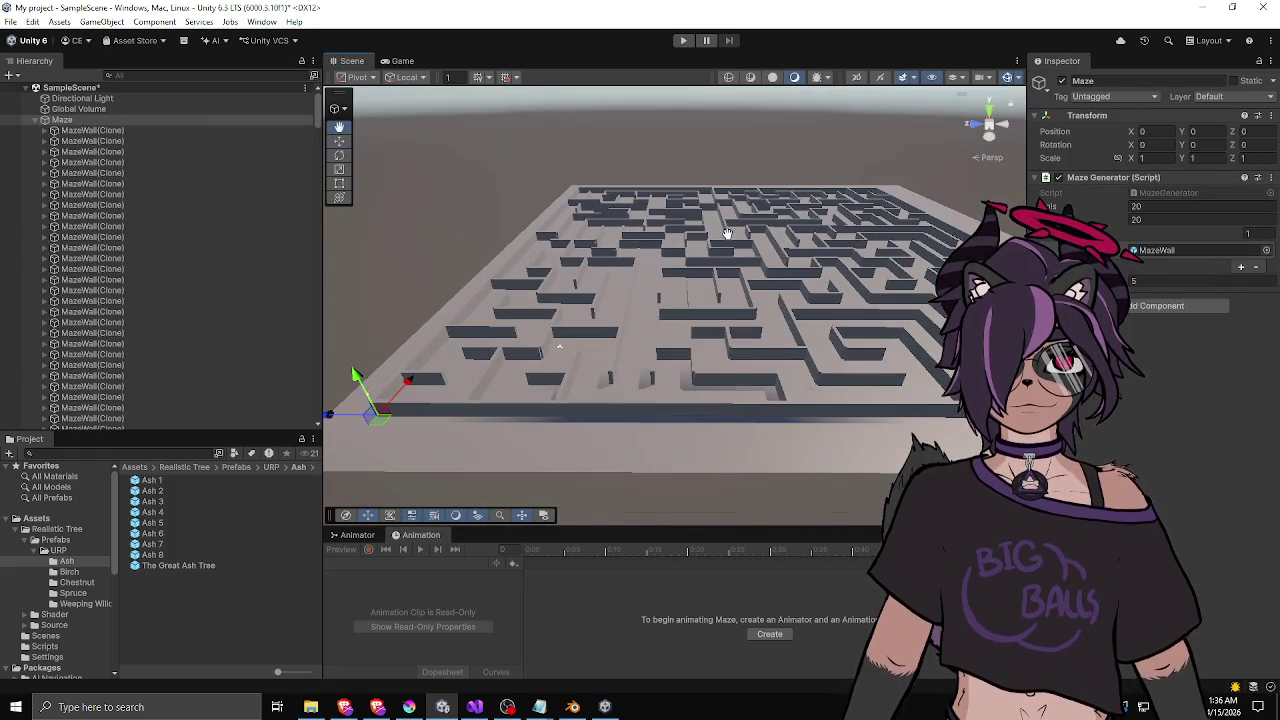
- Clear the maze and generate it again, viewing the 20×20 grey walls up close
right_click(1106, 180)
click(1150, 346)
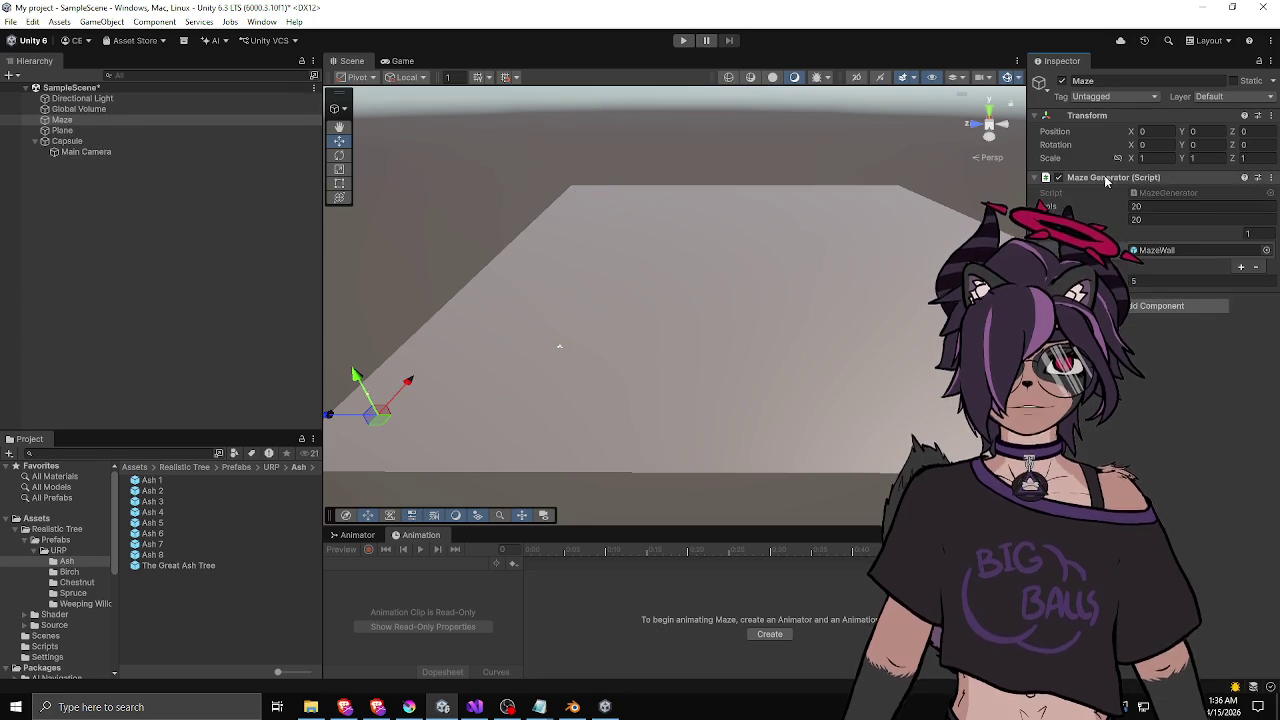
right_click(1106, 180)
click(1156, 360)
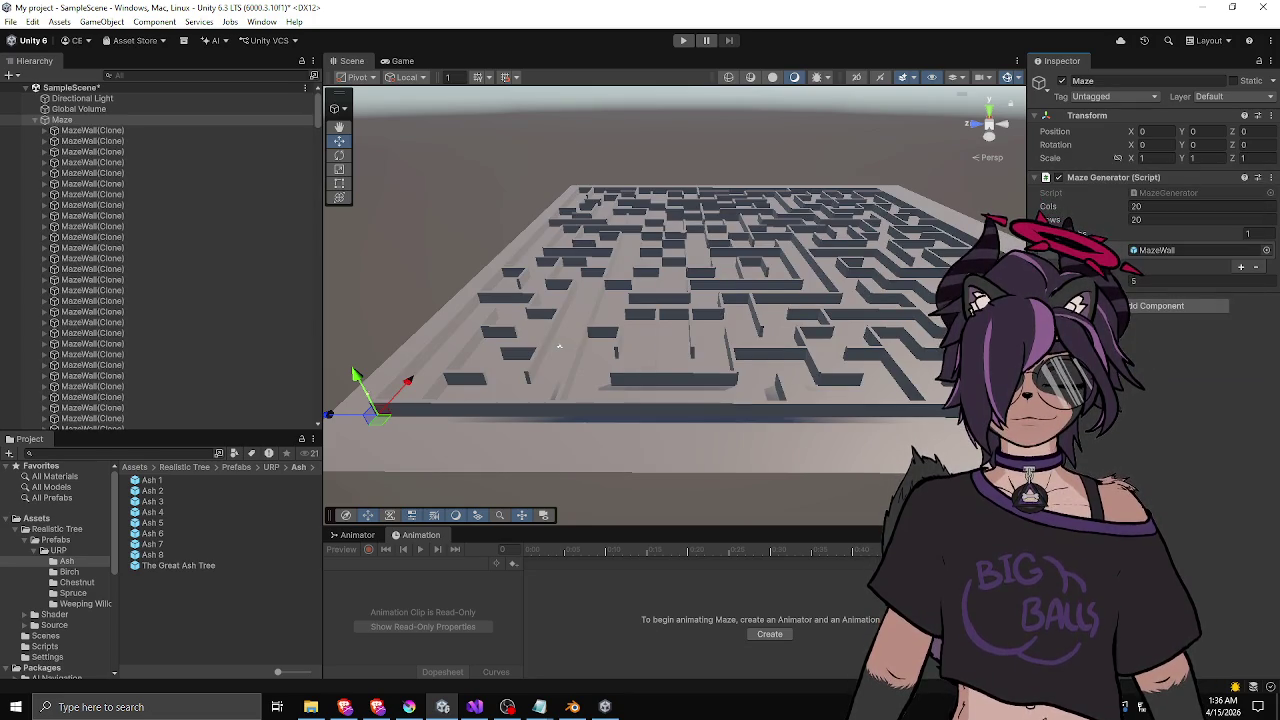
mouse_move(559, 346)
mouse_down()
mouse_move(610, 300)
mouse_move(671, 277)
mouse_up()
scroll(616, 282, up, 5)
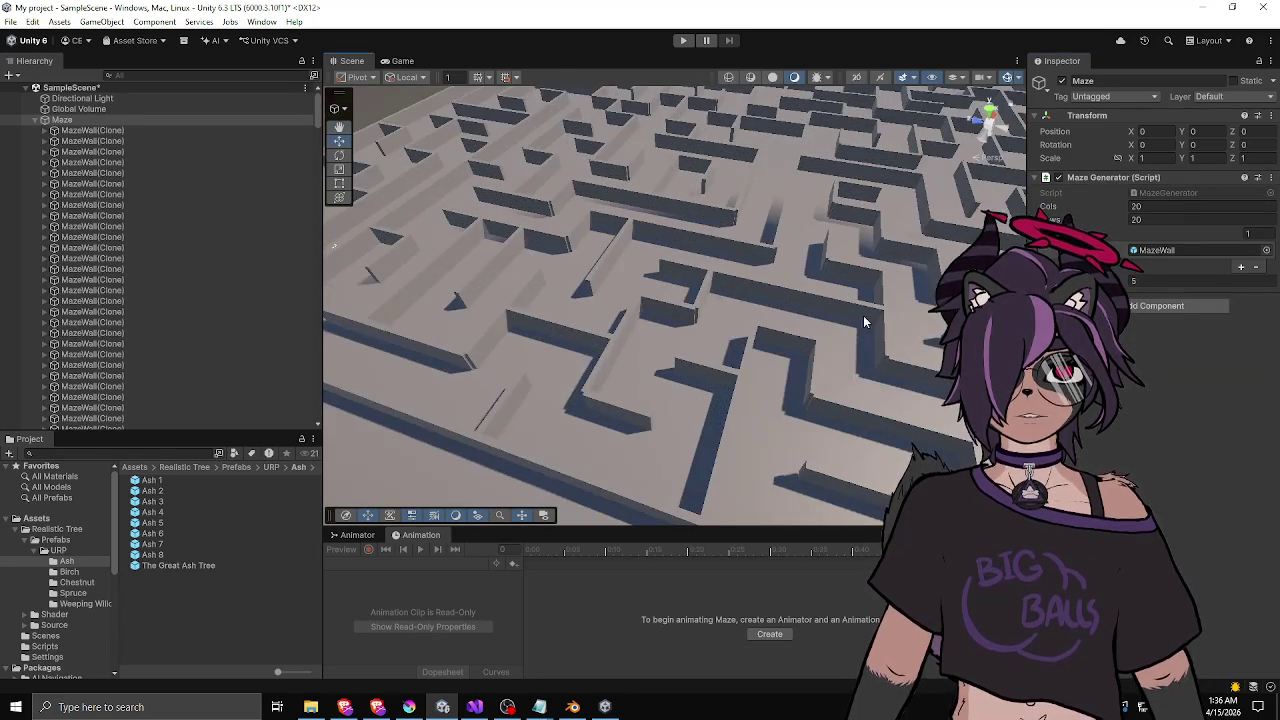
scroll(865, 322, down, 8)
mouse_move(865, 322)
mouse_down()
mouse_move(802, 242)
mouse_move(700, 275)
mouse_up()
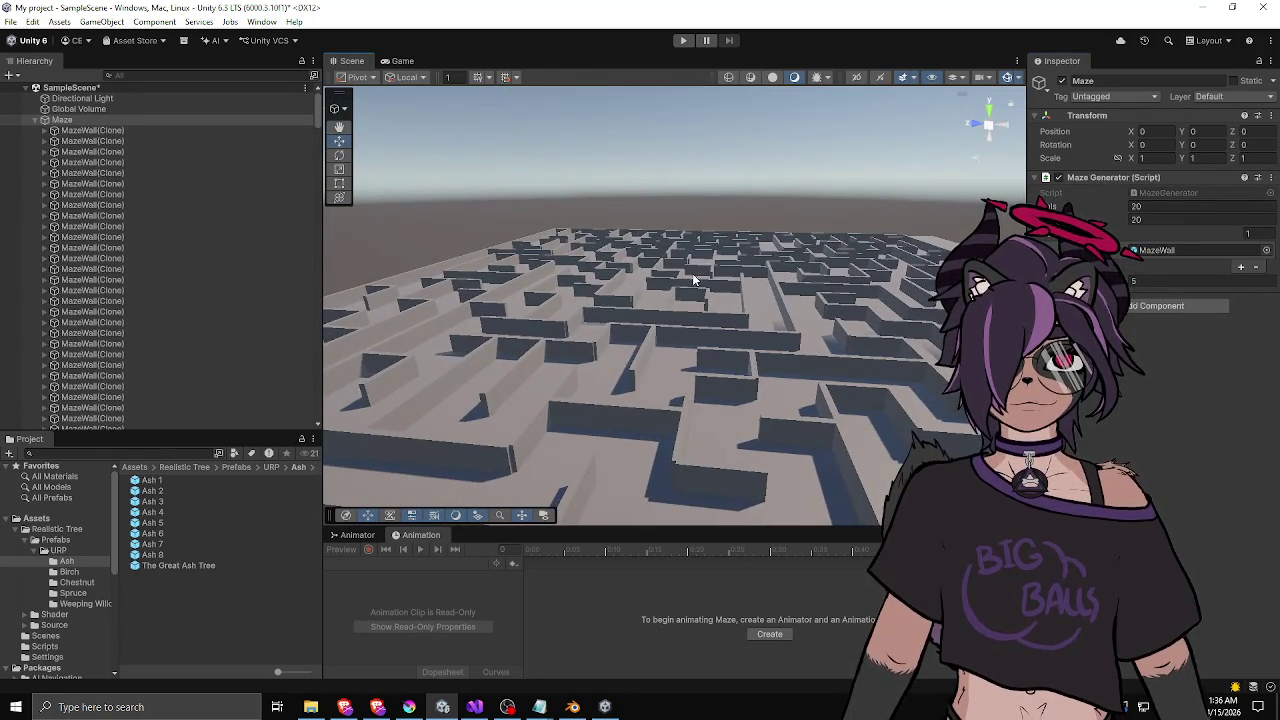
scroll(665, 295, up, 3)
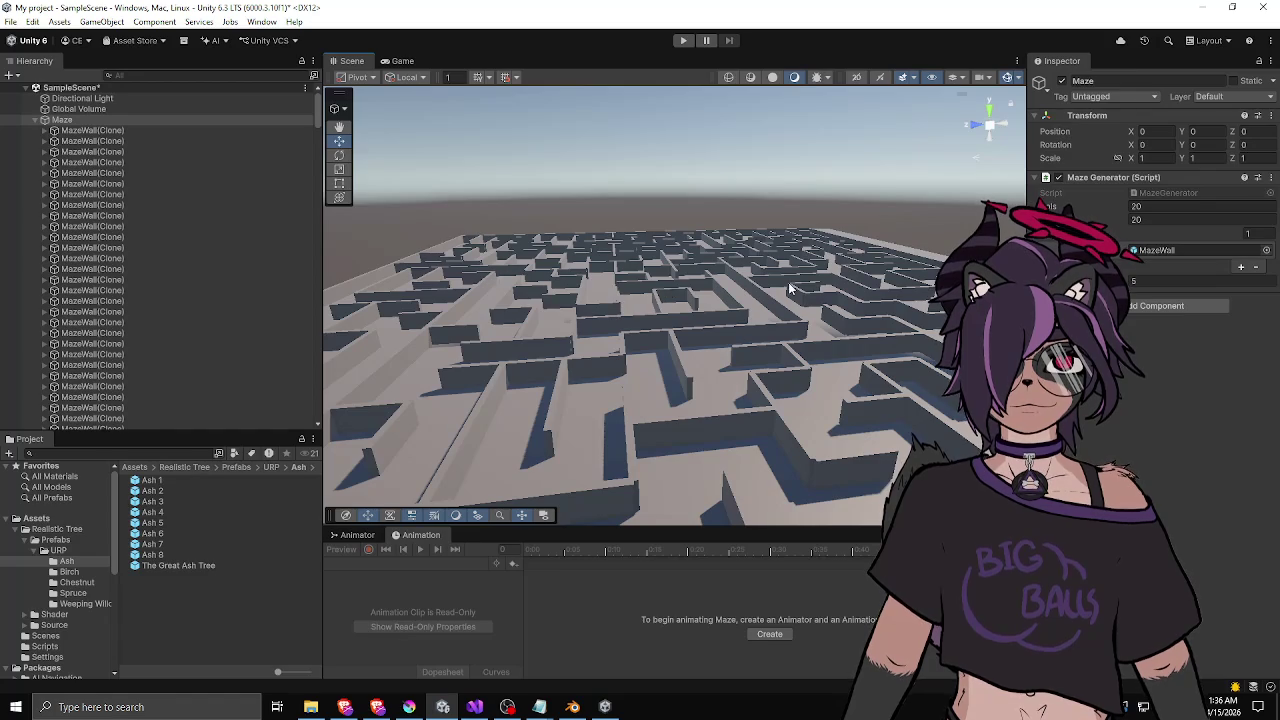
click(1158, 210)
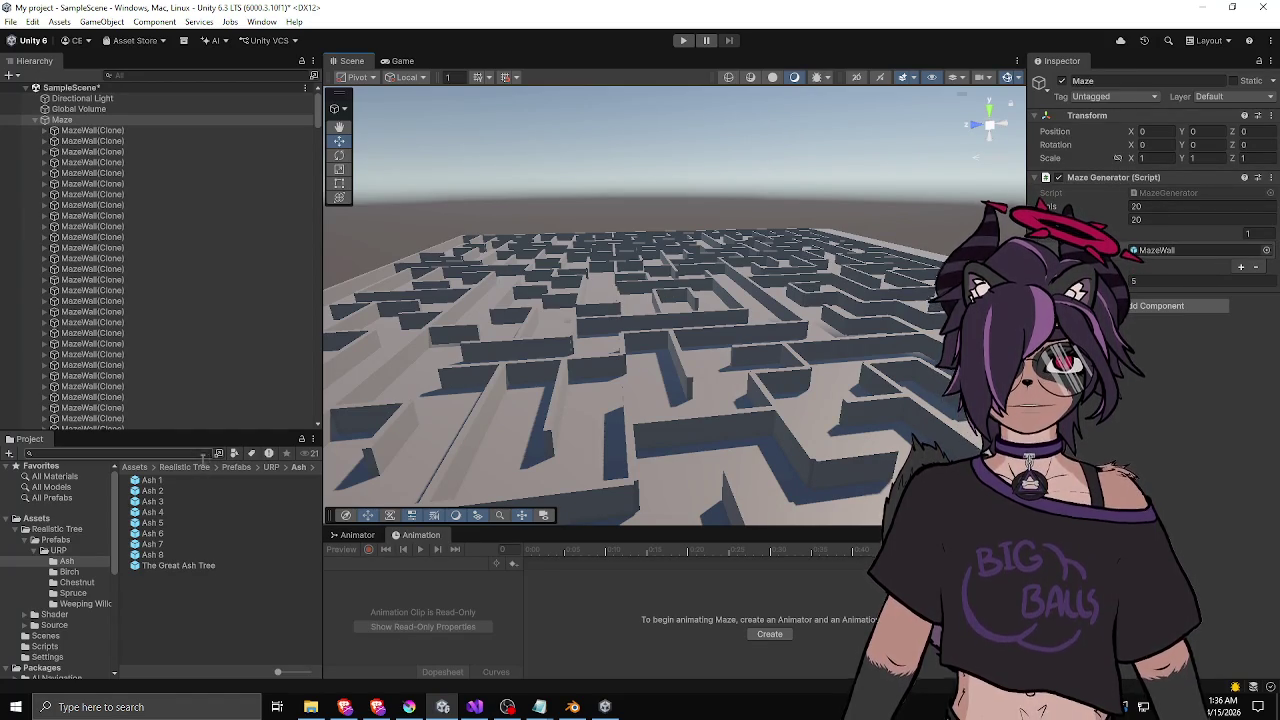
- Widen the panels, go to the Assets folder and open the MazeWall_Tree1 prefab
drag(322, 479, 358, 480)
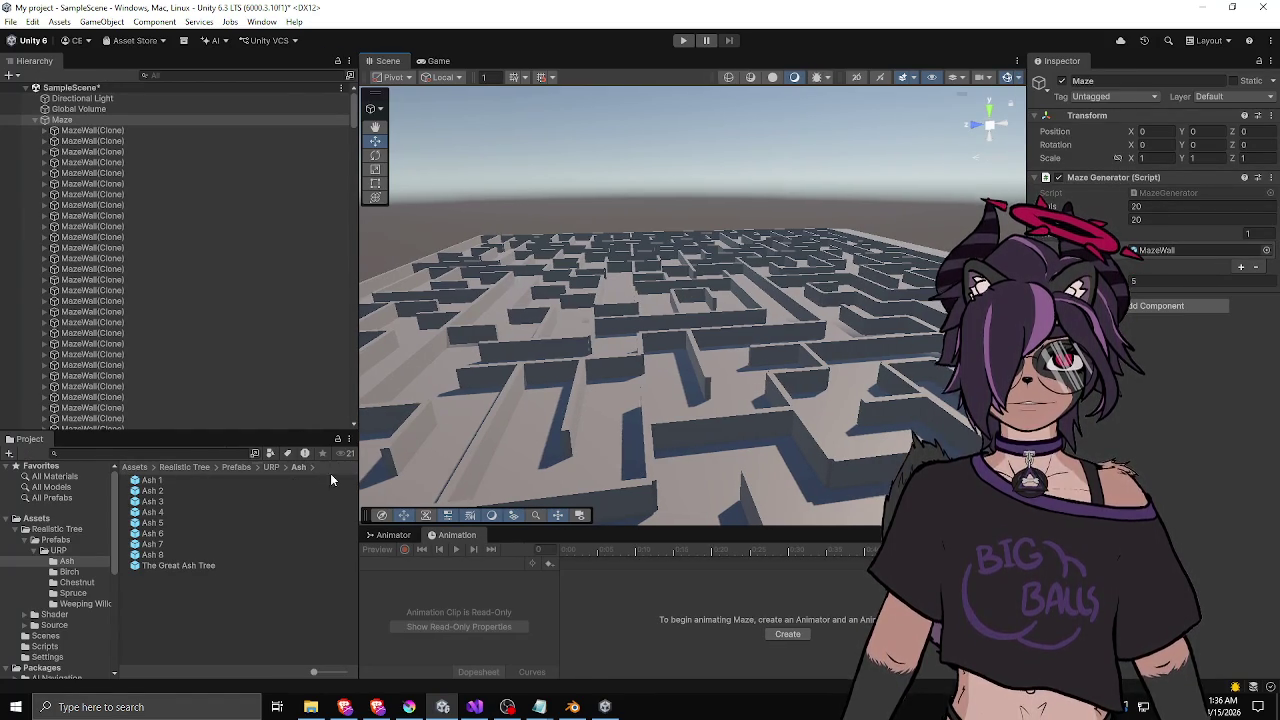
click(133, 469)
drag(158, 432, 160, 408)
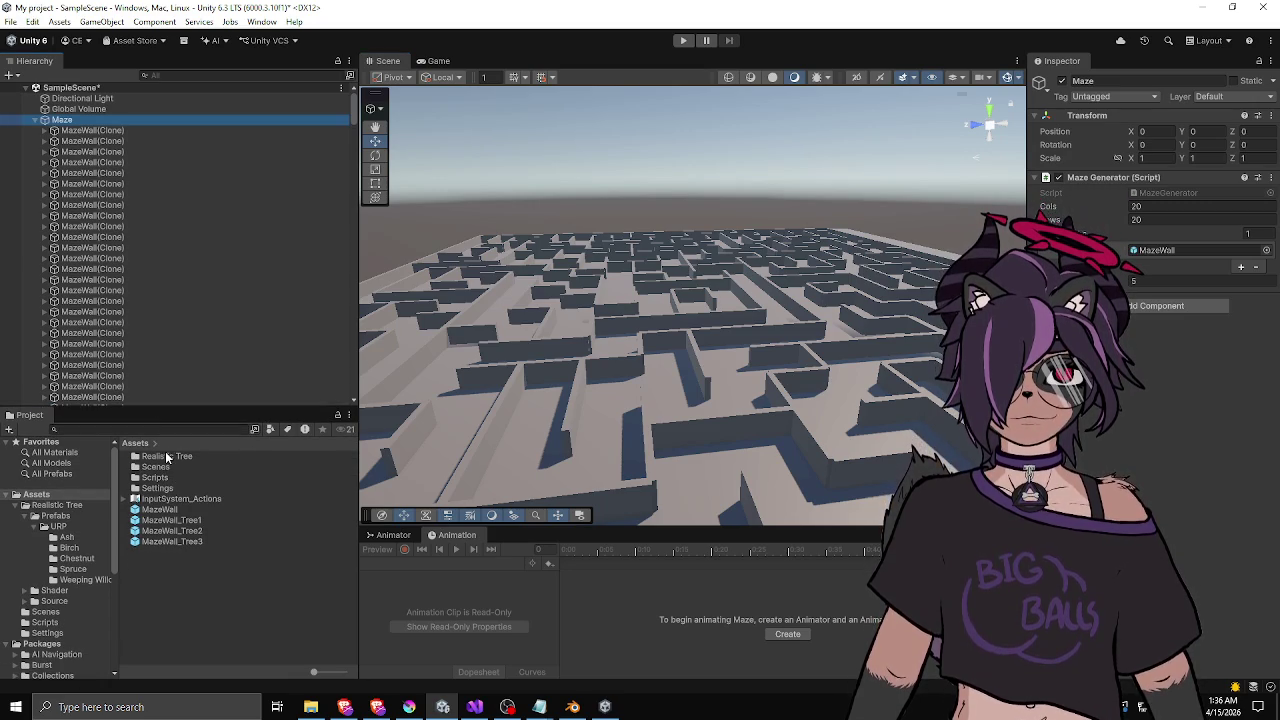
double_click(171, 520)
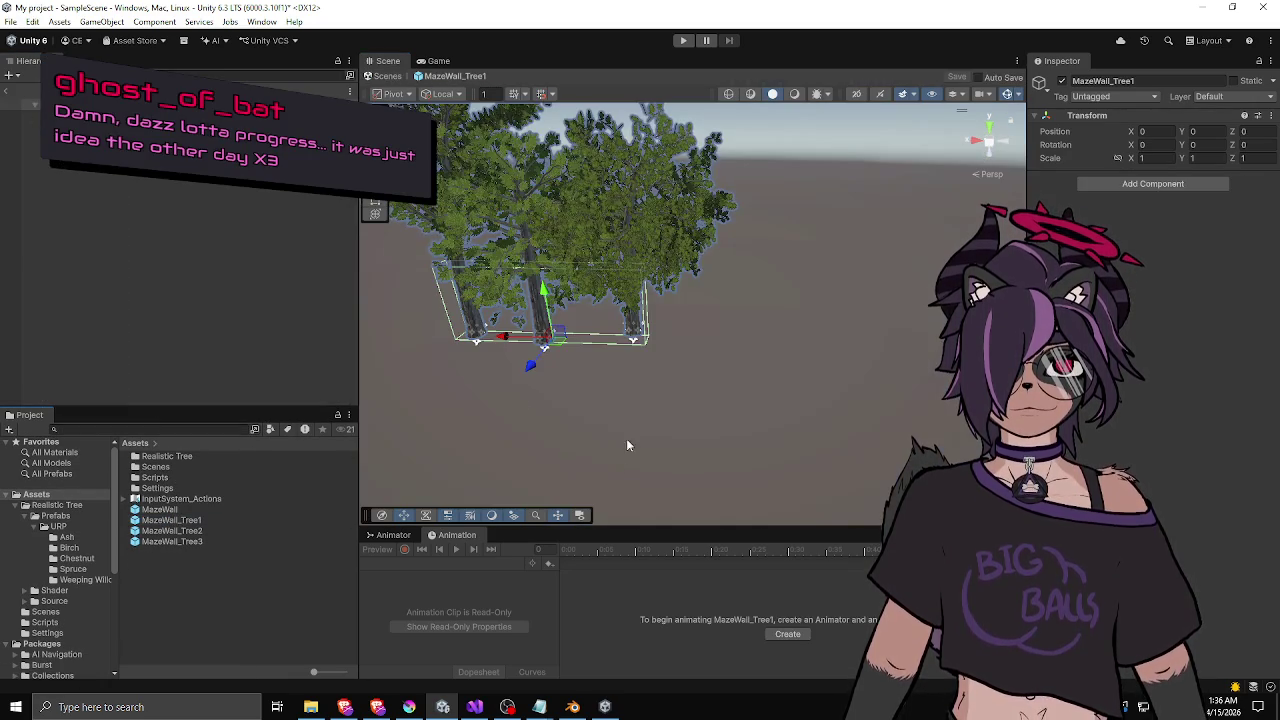
- Orbit and pan around the MazeWall_Tree1 prefab to inspect its ash trees
mouse_move(520, 308)
mouse_down()
mouse_move(611, 289)
mouse_move(606, 323)
mouse_move(637, 337)
mouse_up()
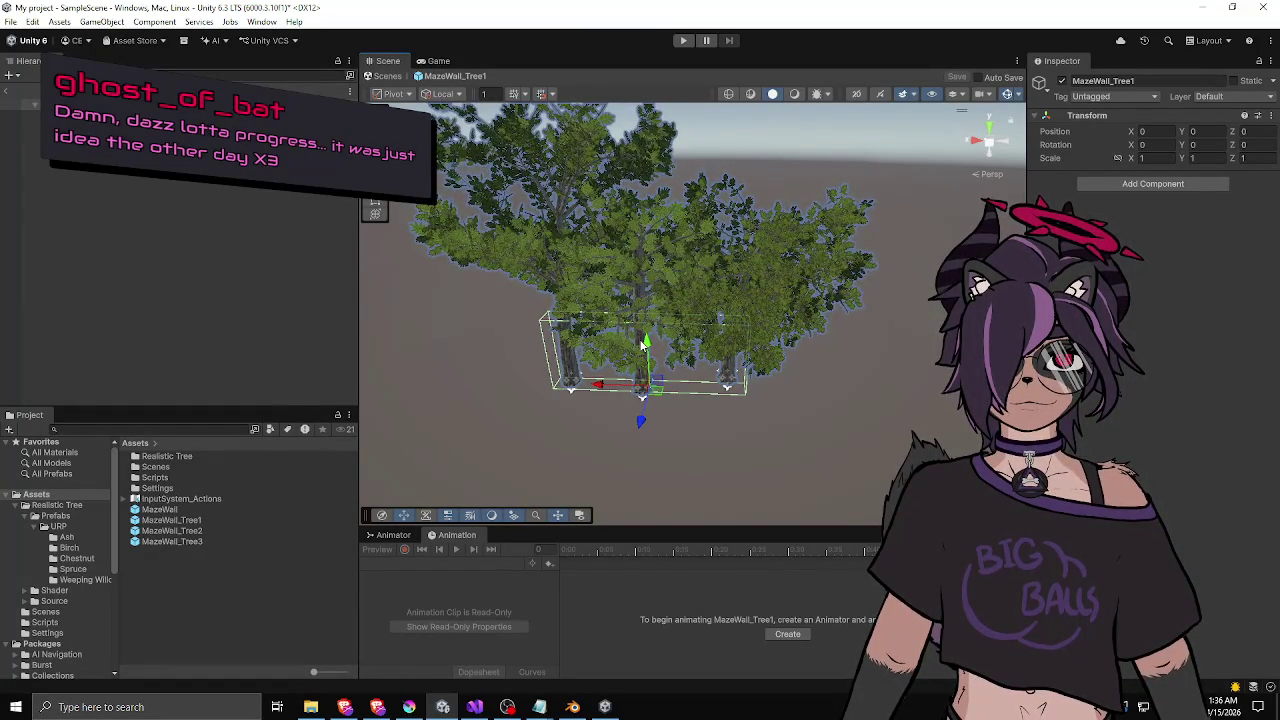
mouse_move(643, 344)
mouse_down()
mouse_move(610, 349)
mouse_move(728, 360)
mouse_up()
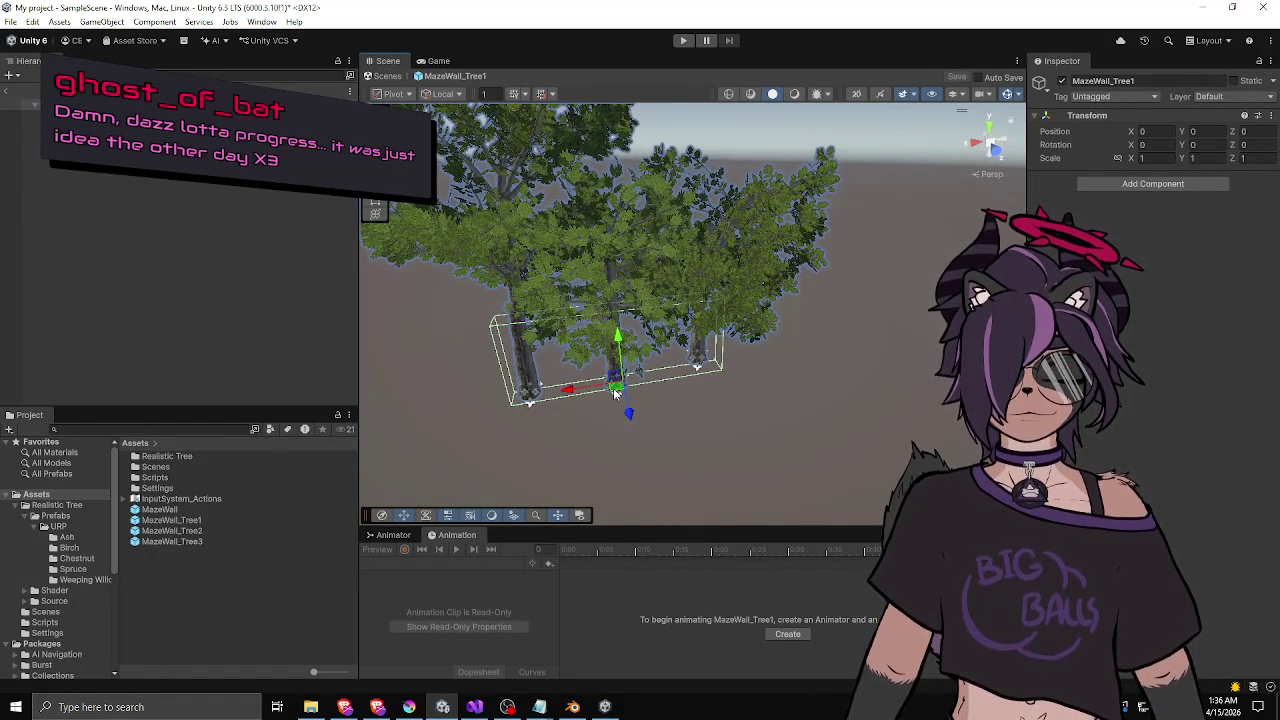
drag(612, 386, 630, 394)
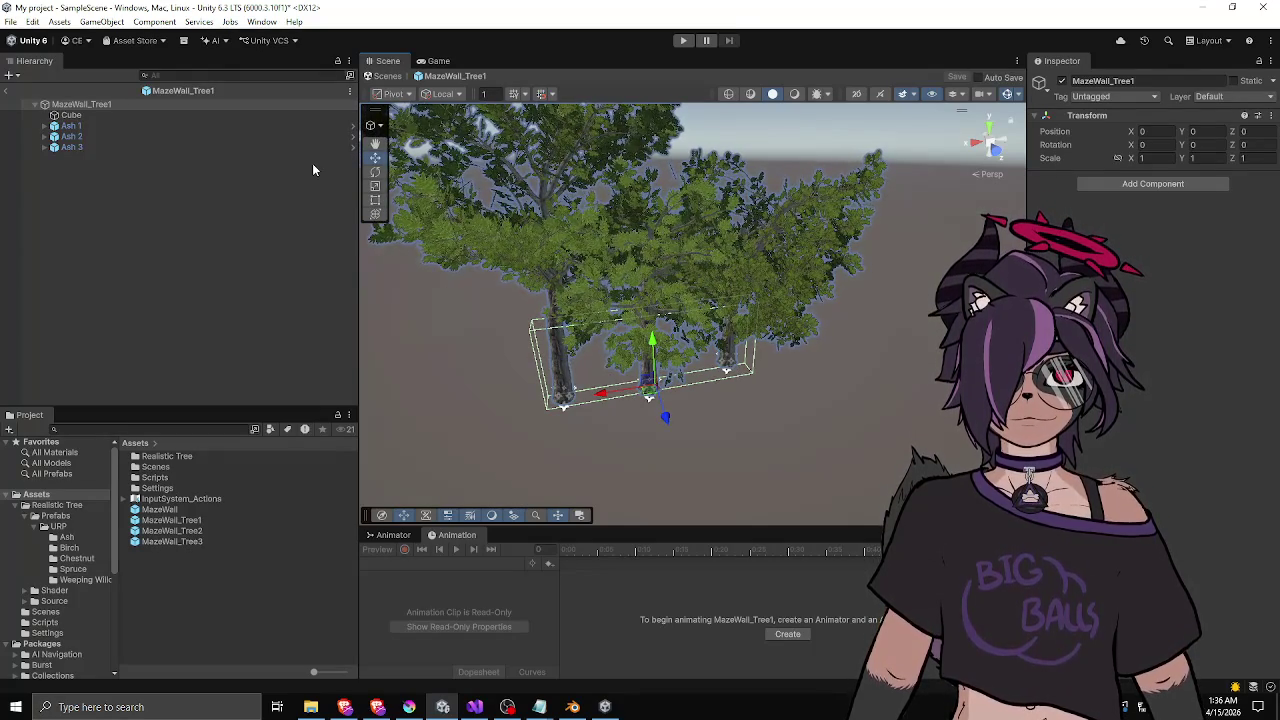
mouse_move(480, 283)
mouse_down()
mouse_move(428, 323)
mouse_move(604, 277)
mouse_move(829, 322)
mouse_move(712, 333)
mouse_move(709, 373)
mouse_up()
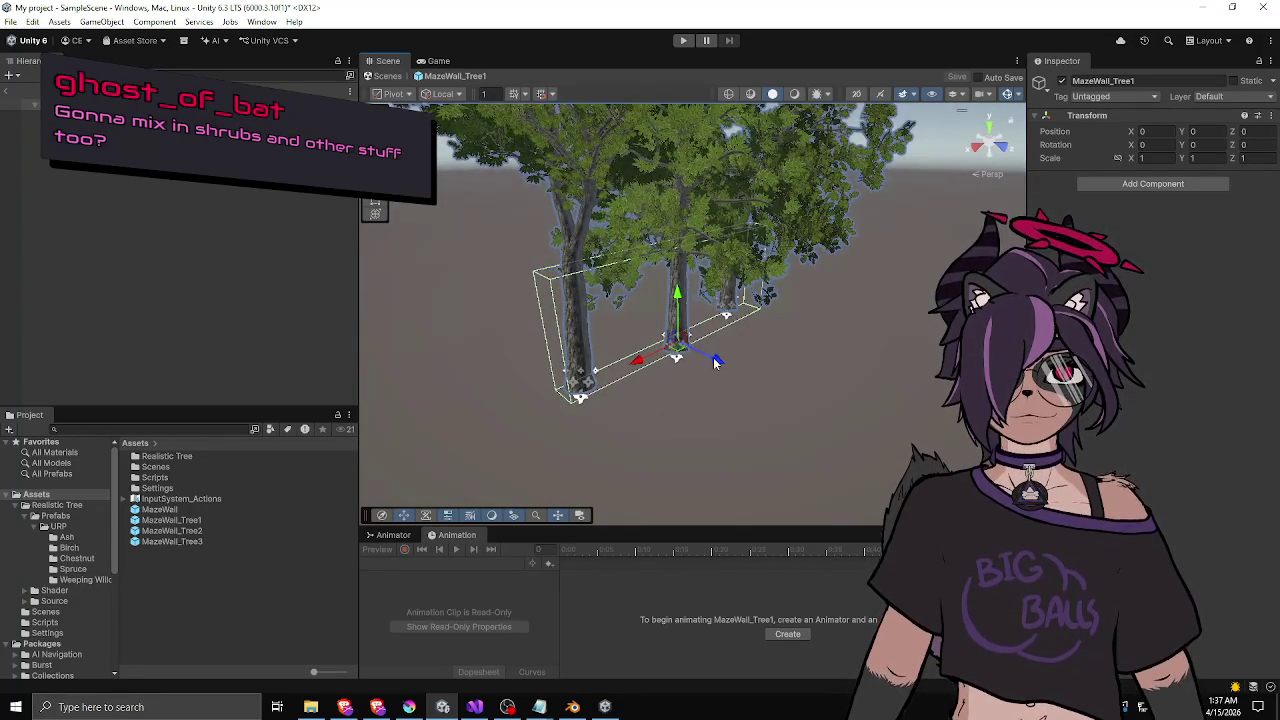
mouse_move(730, 330)
mouse_down()
mouse_move(783, 356)
mouse_move(886, 360)
mouse_move(790, 332)
mouse_move(655, 364)
mouse_move(715, 340)
mouse_move(690, 355)
mouse_up()
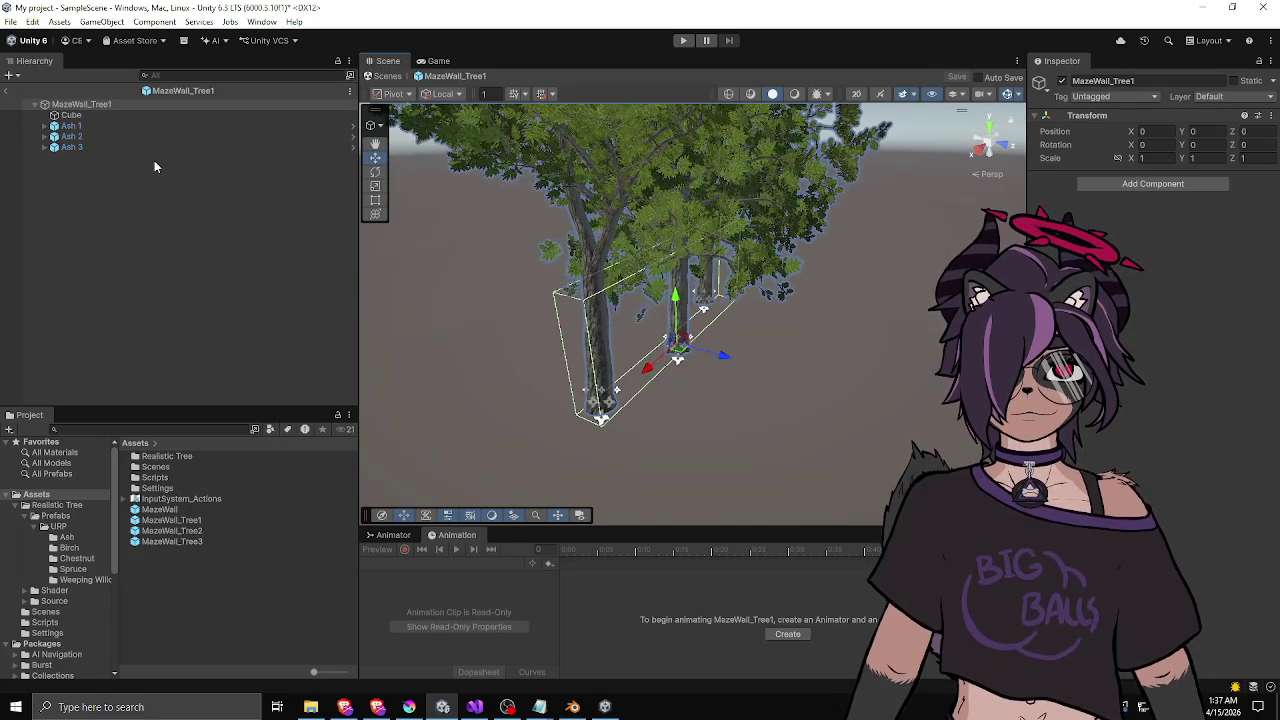
- Inspect Ash 1's Ash1_LOD0–LOD2 meshes and Ash_1's LOD group, then leave the prefab
click(46, 126)
click(80, 136)
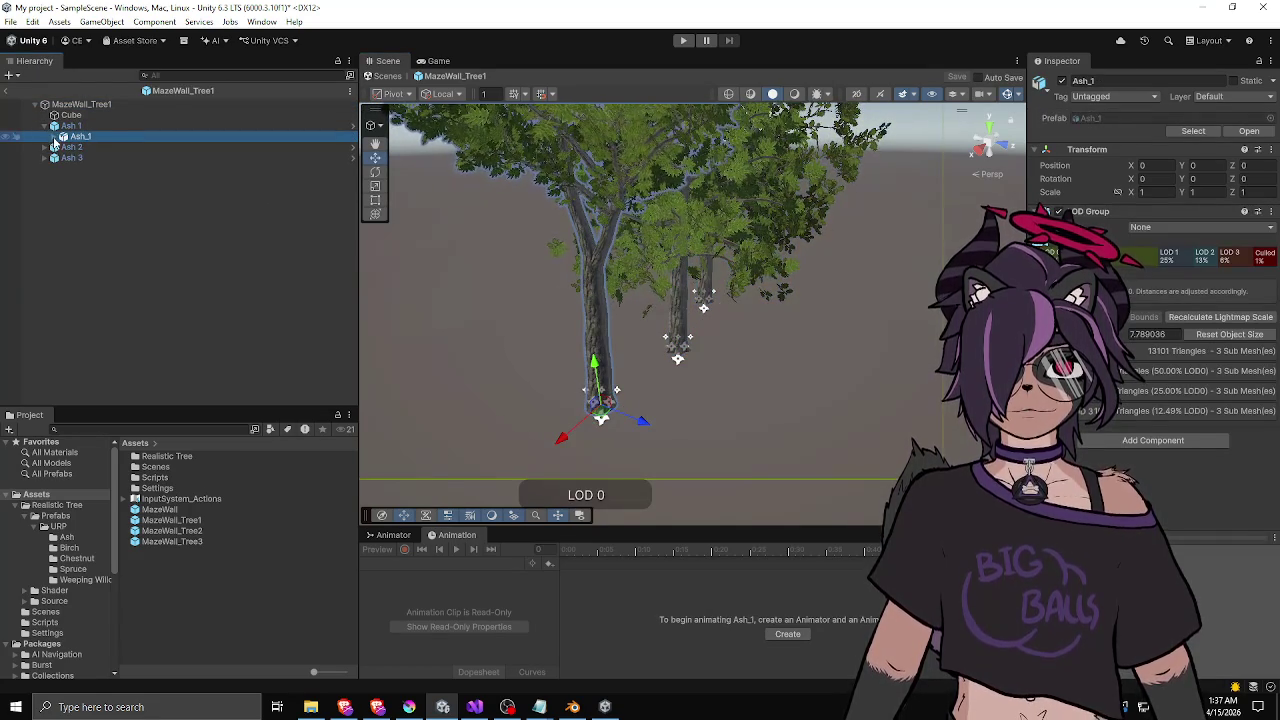
click(57, 136)
click(95, 147)
click(95, 158)
click(96, 168)
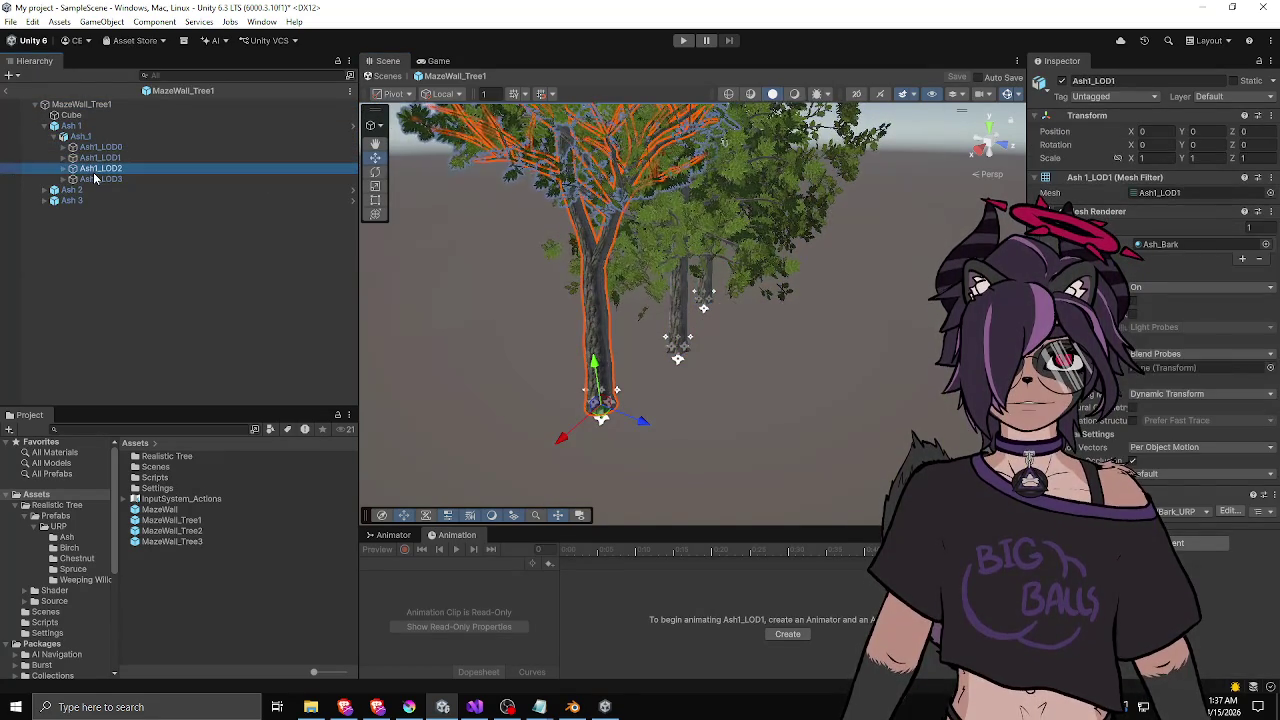
click(99, 147)
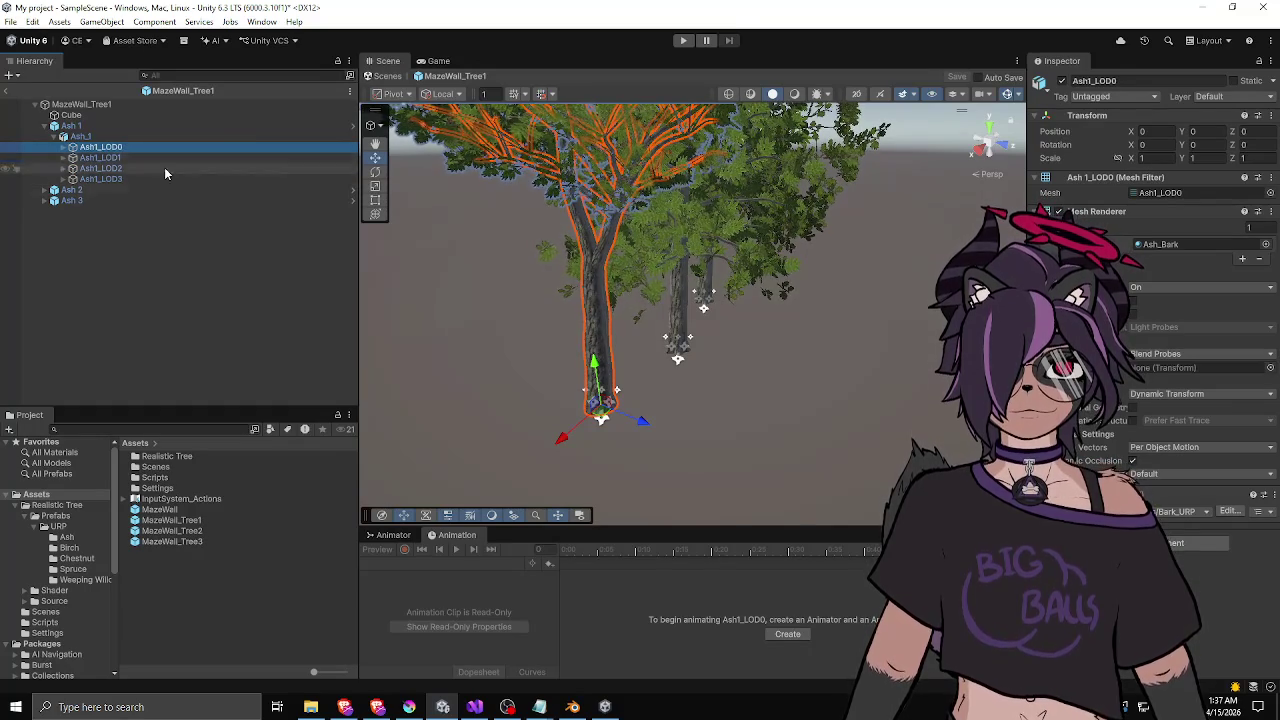
click(101, 137)
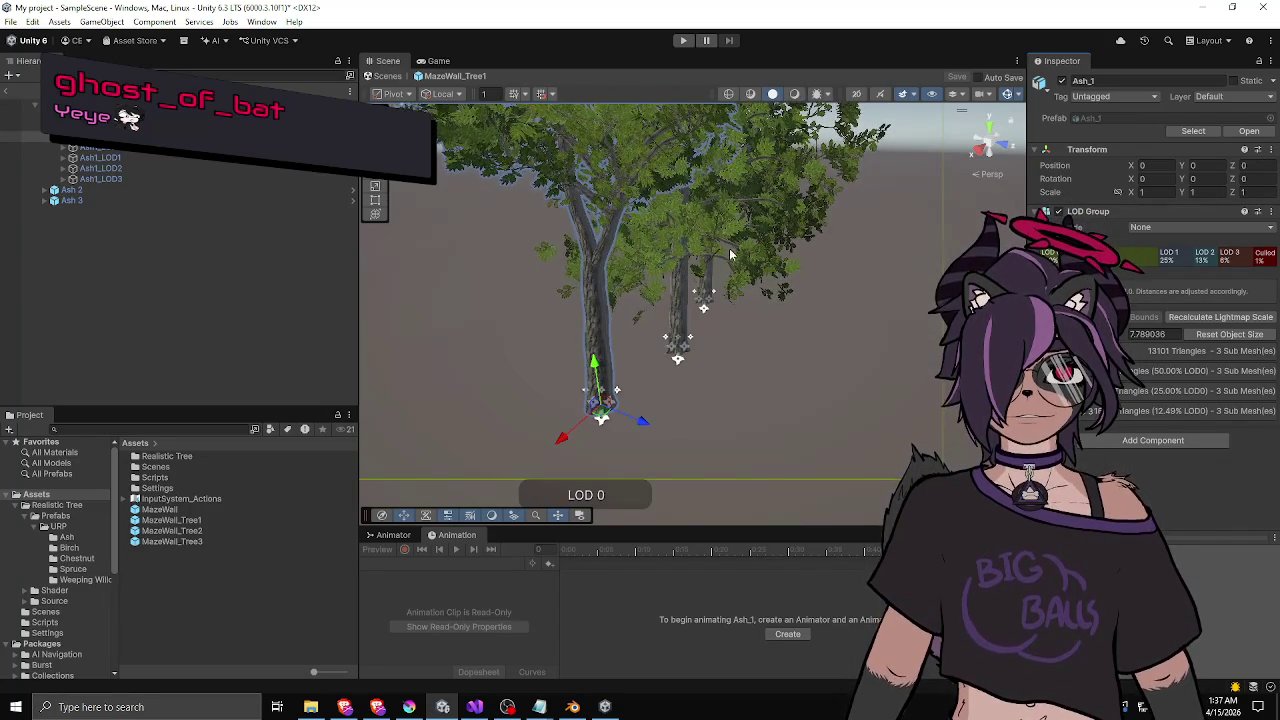
scroll(730, 250, up, 2)
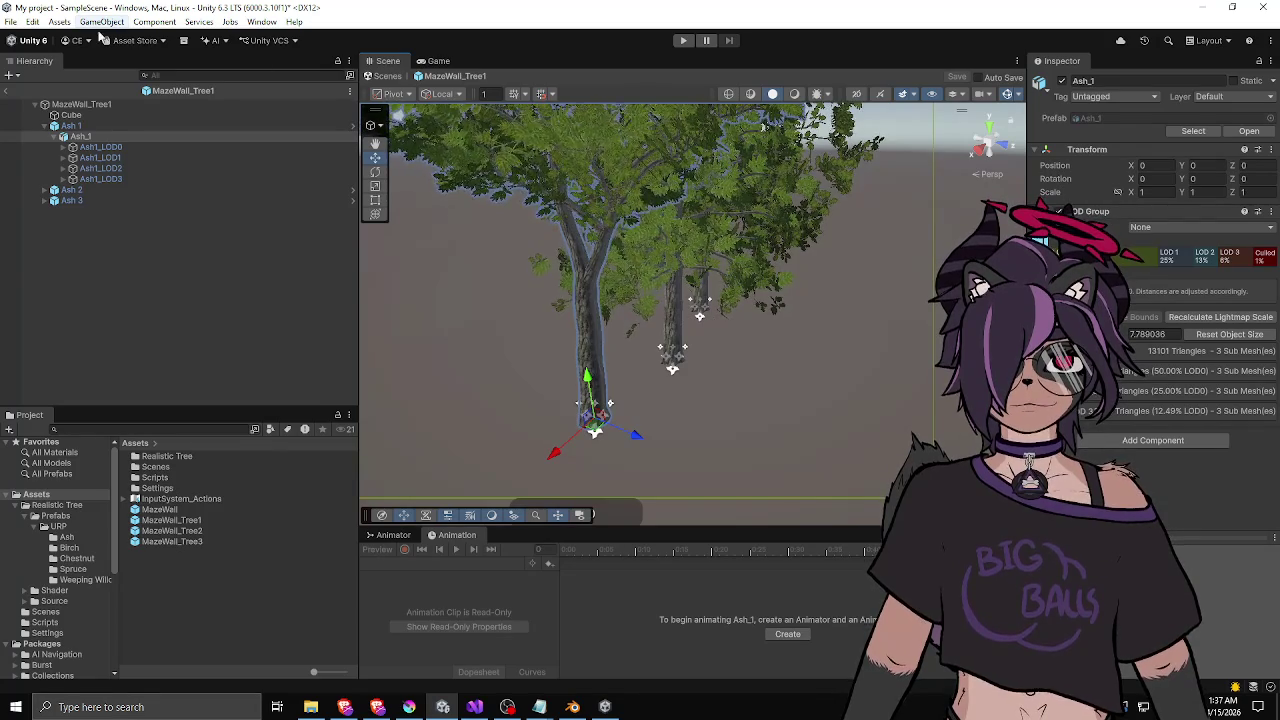
click(7, 91)
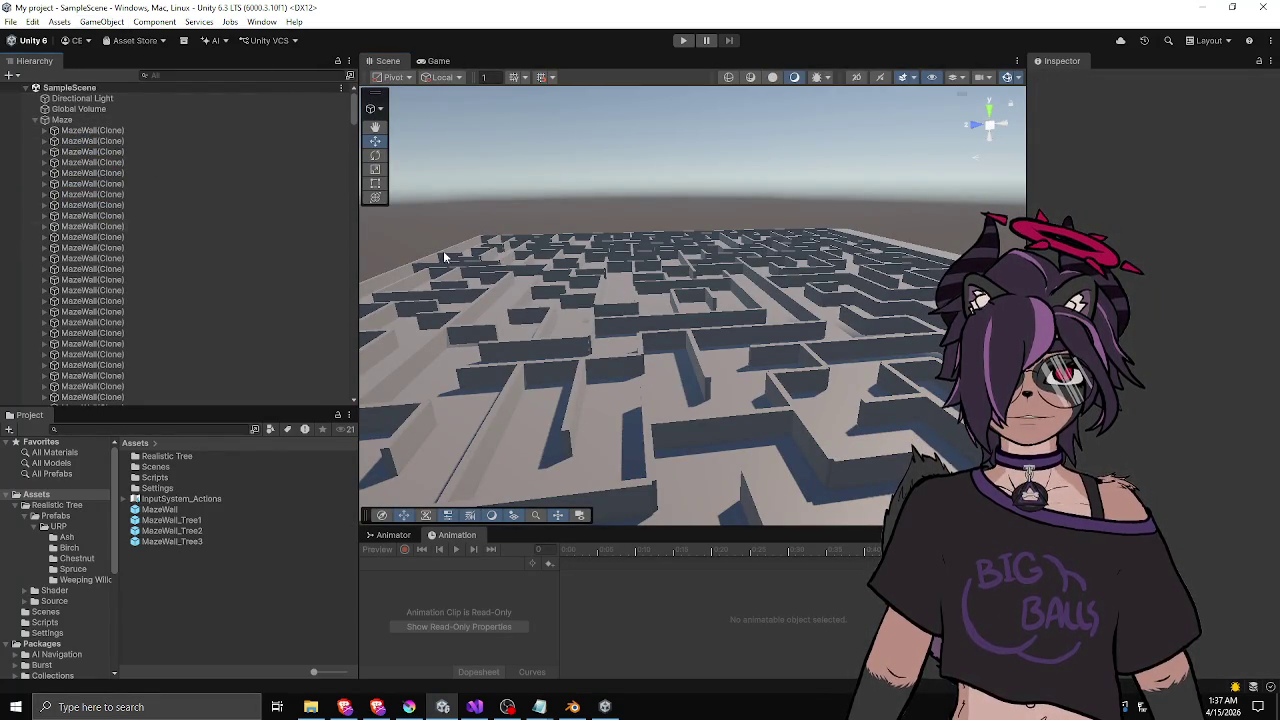
- Remove the grey MazeWall entries from the Maze Generator's prefab list
click(62, 119)
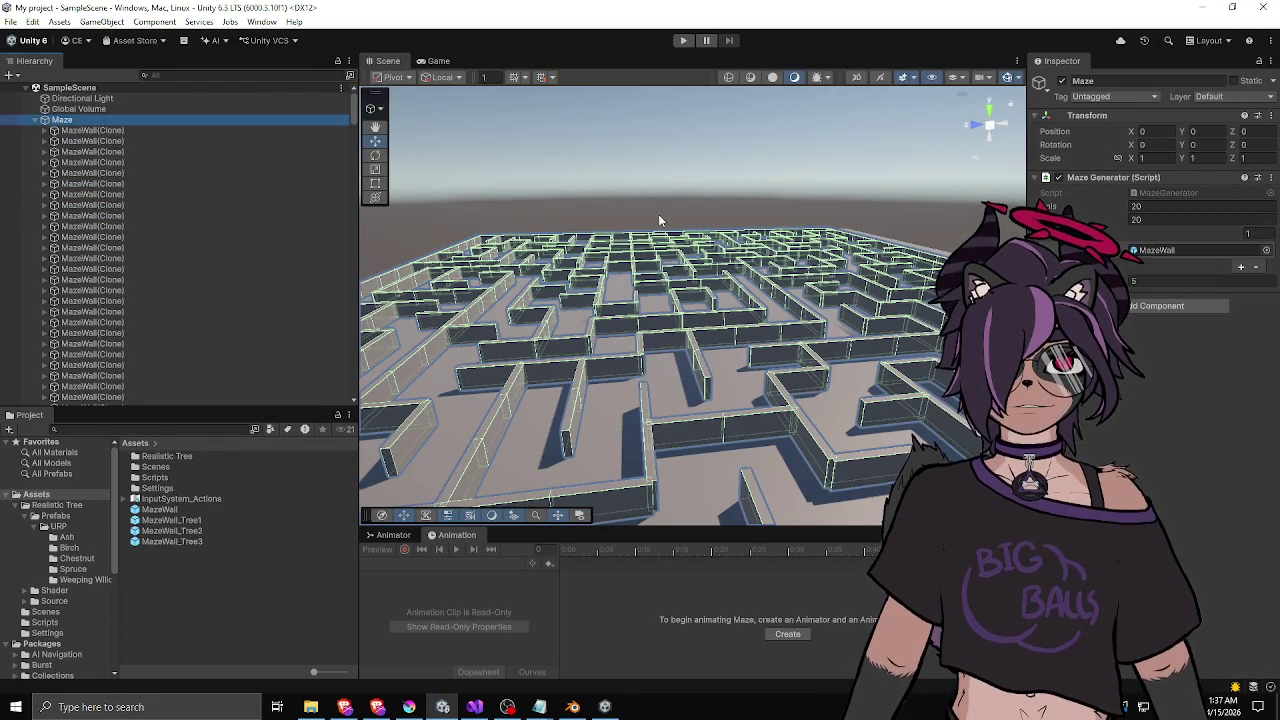
double_click(1168, 250)
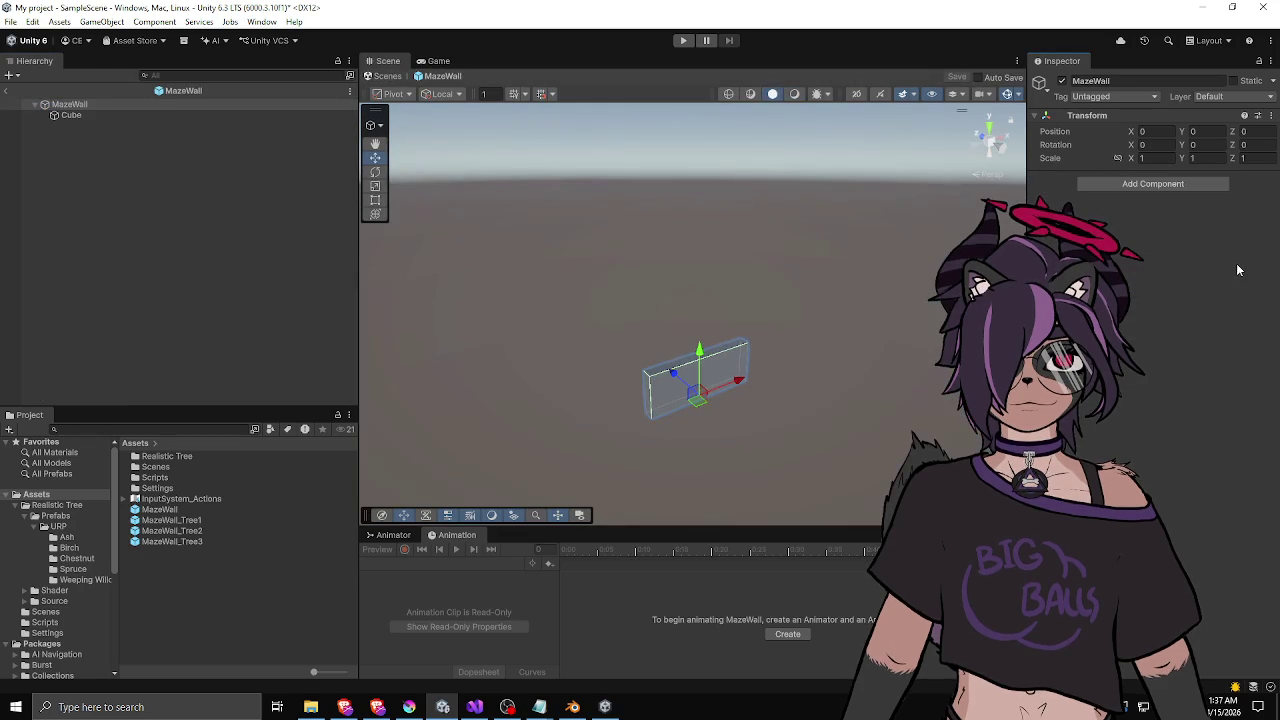
click(8, 90)
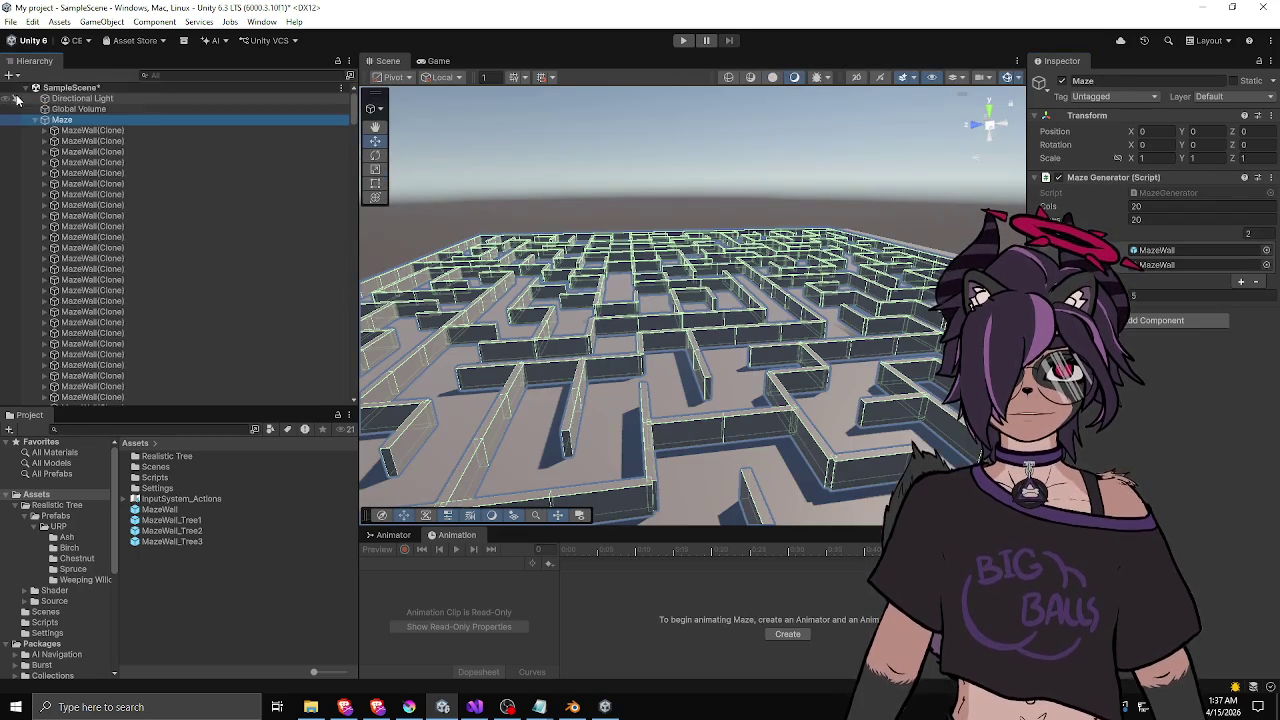
click(1258, 283)
click(1258, 267)
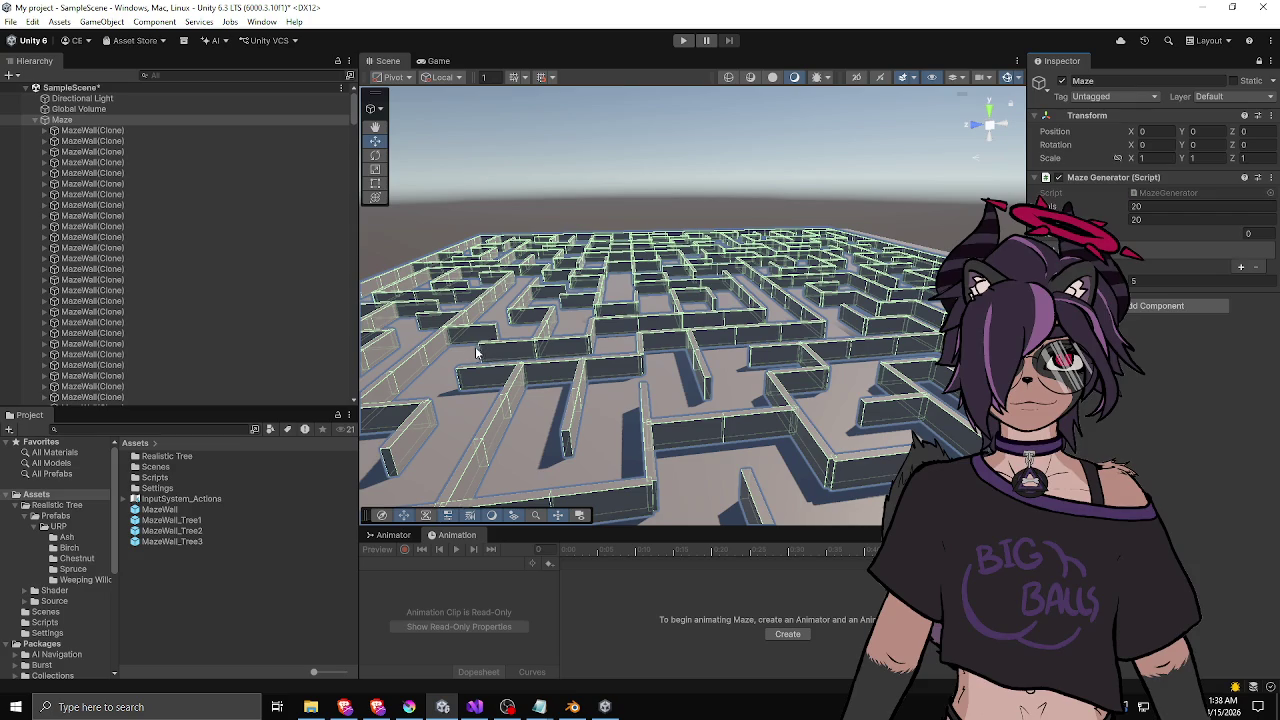
- Assign MazeWall_Tree1, _Tree2 and _Tree3 to the generator and rebuild the maze
click(172, 541)
shift+click(172, 521)
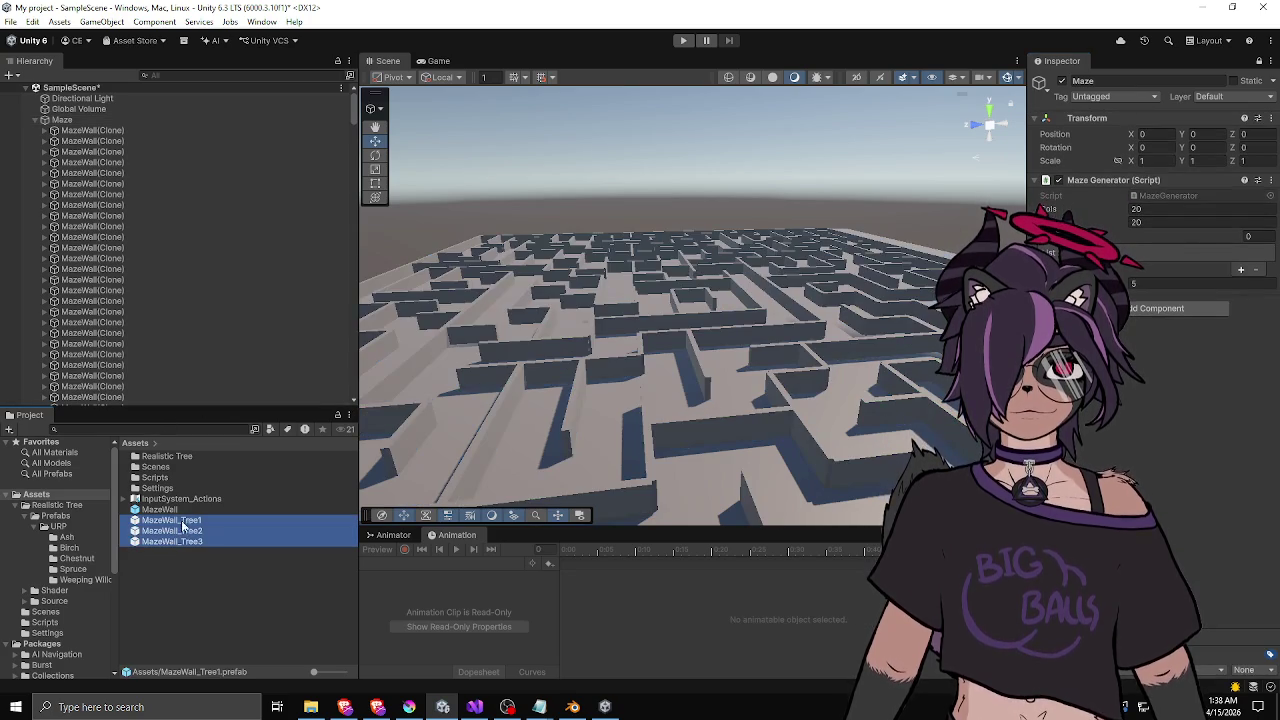
drag(183, 526, 1060, 255)
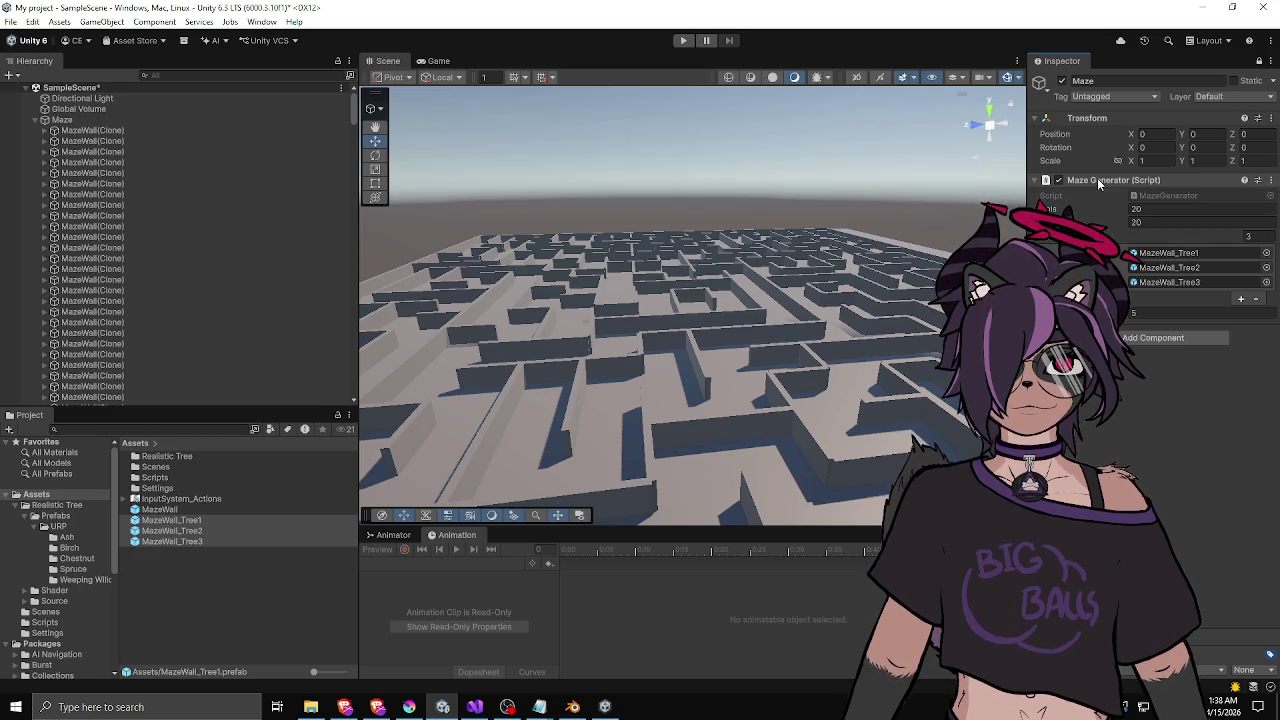
right_click(1101, 177)
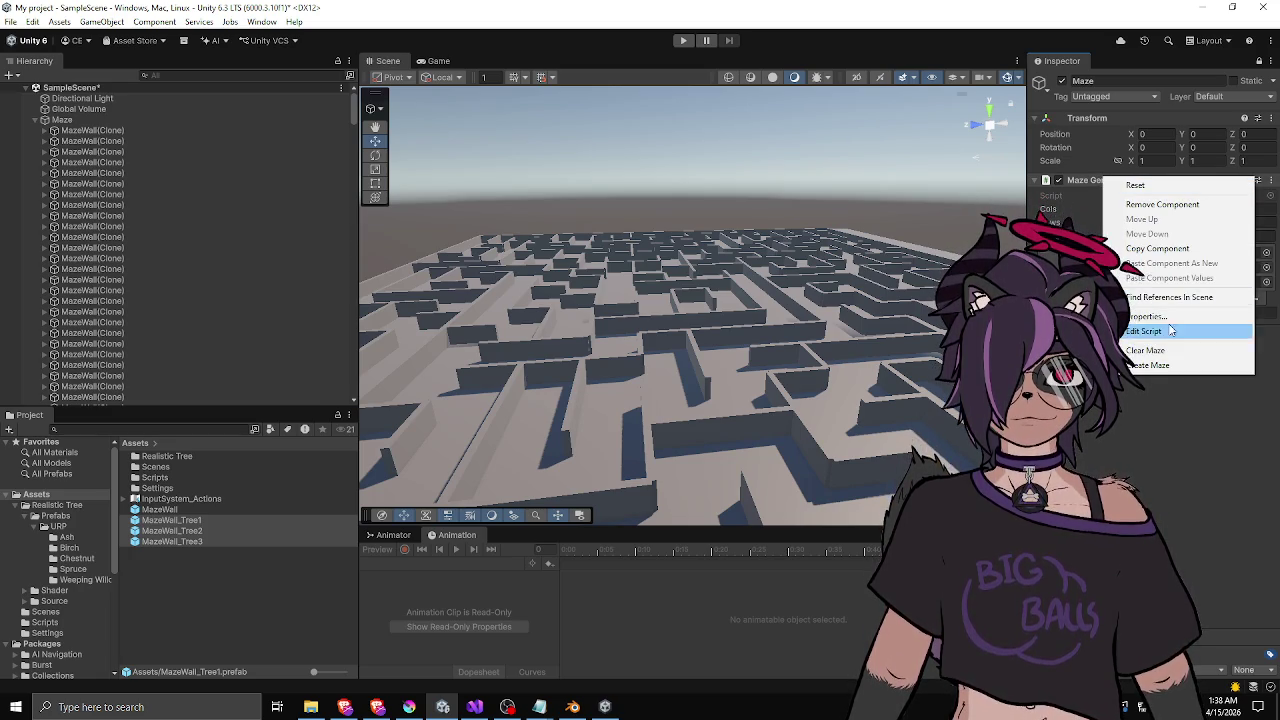
click(1155, 366)
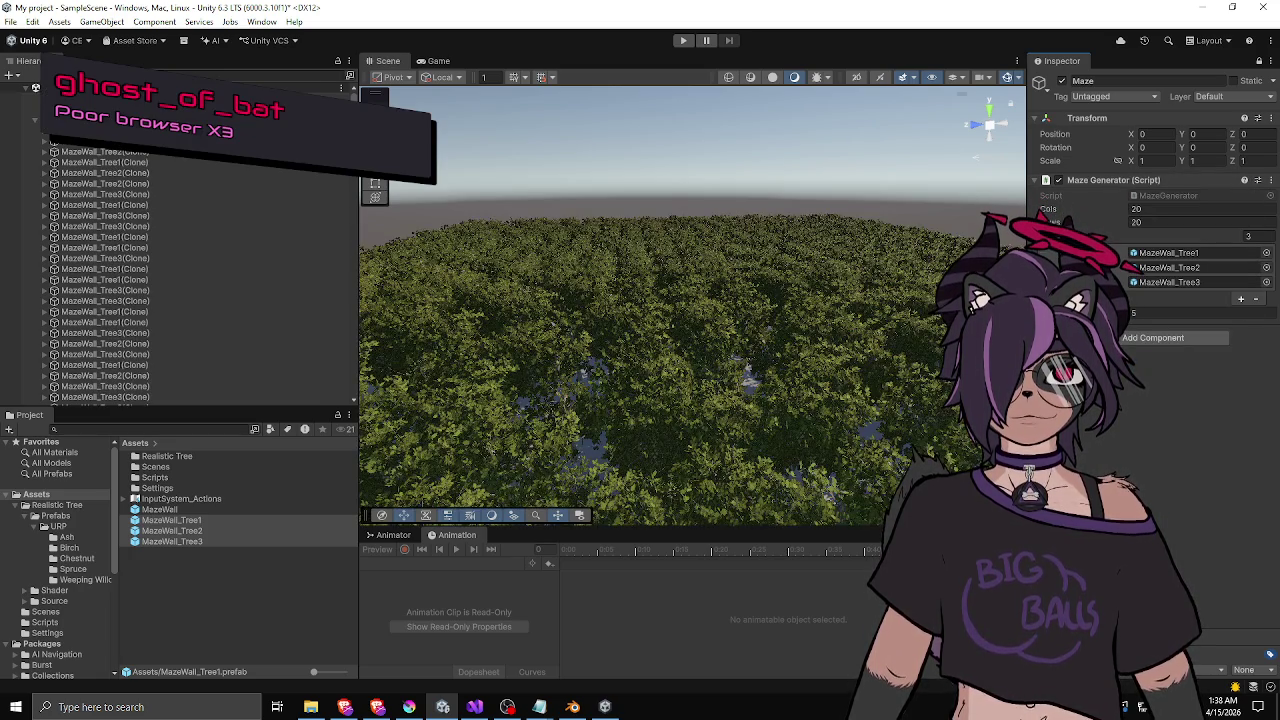
- Fly the Scene view down among the tree trunks and canopy to inspect the tree maze
mouse_move(820, 327)
mouse_down()
mouse_move(879, 371)
mouse_move(803, 418)
mouse_move(717, 266)
mouse_move(33, 245)
mouse_move(1217, 256)
mouse_move(1156, 255)
mouse_up()
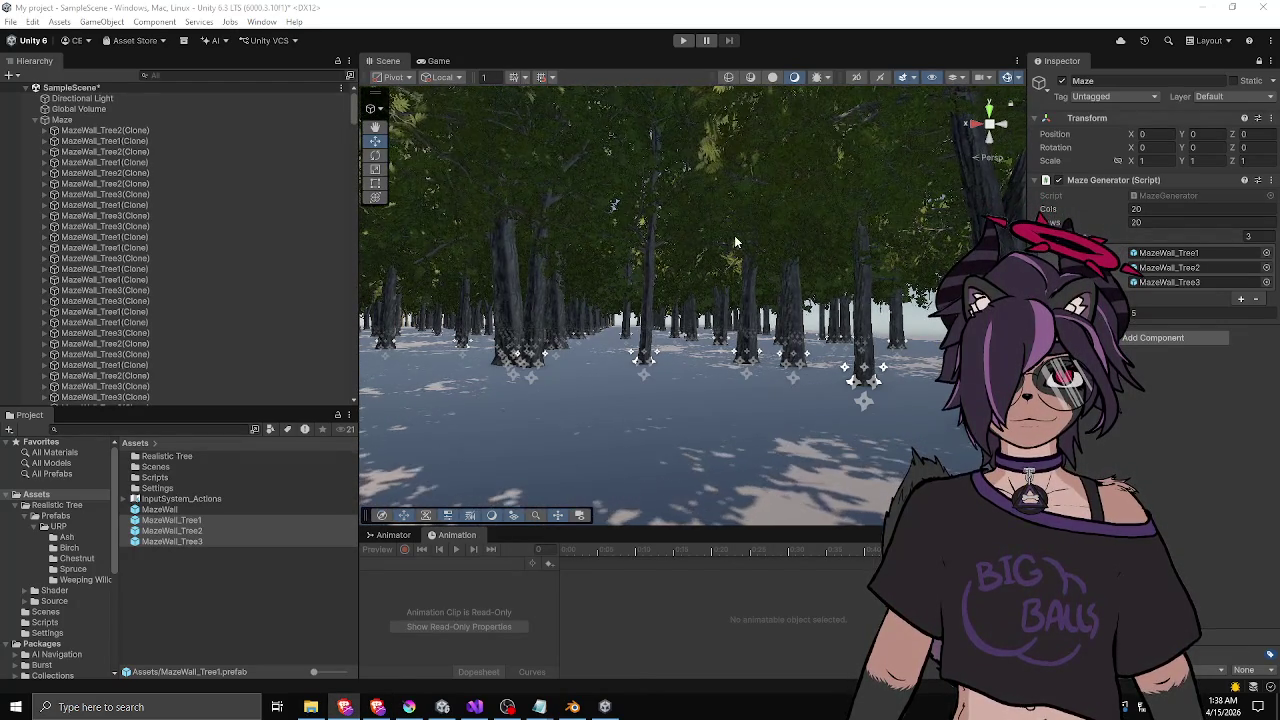
mouse_move(556, 314)
mouse_down()
mouse_move(334, 303)
mouse_move(523, 312)
mouse_move(257, 320)
mouse_move(192, 307)
mouse_move(167, 326)
mouse_move(300, 312)
mouse_move(127, 310)
mouse_move(113, 341)
mouse_move(180, 330)
mouse_up()
drag(528, 337, 555, 344)
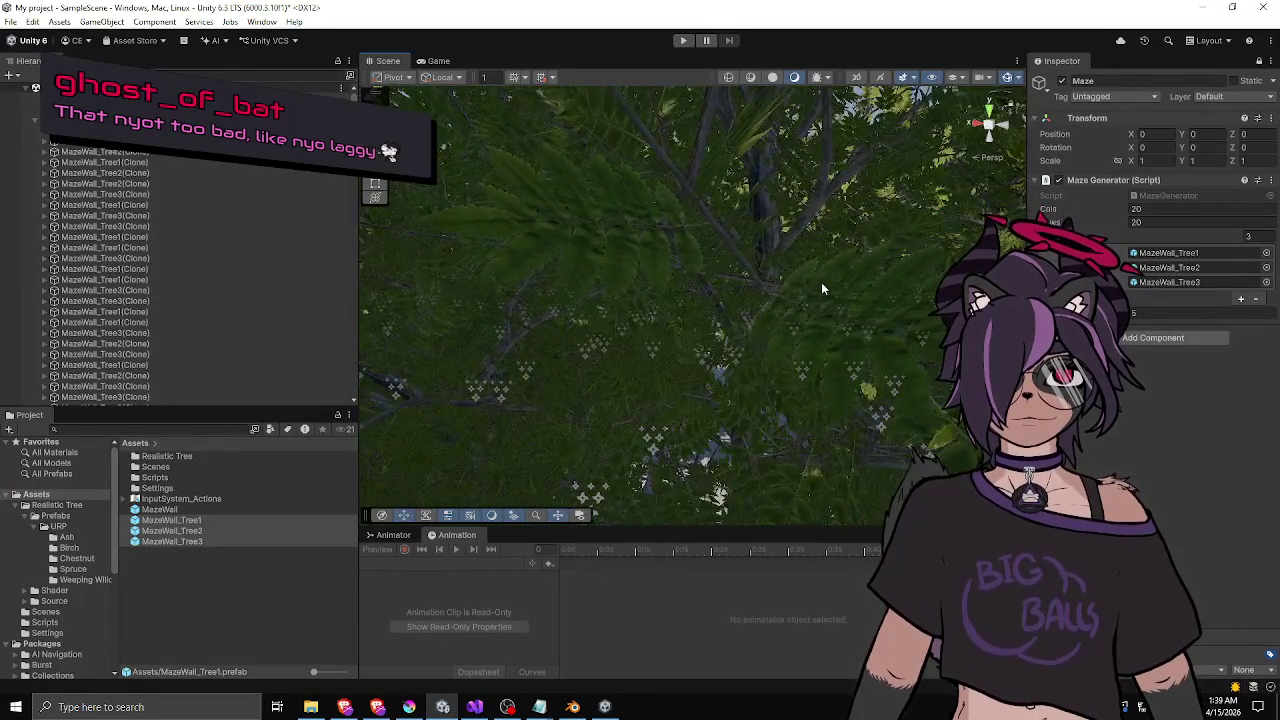
mouse_move(789, 294)
mouse_down()
mouse_move(745, 323)
mouse_move(677, 334)
mouse_up()
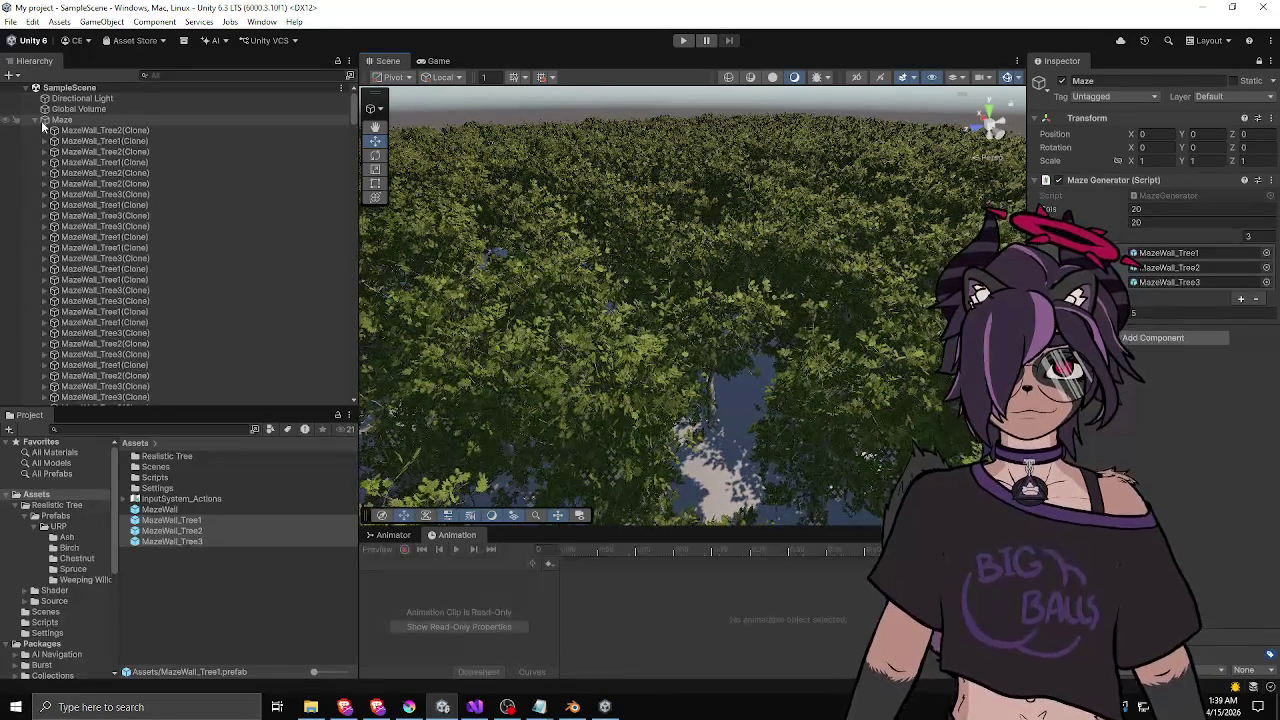
- Collapse the Maze foldout, enter Play mode and walk the capsule forward into the forest
click(37, 121)
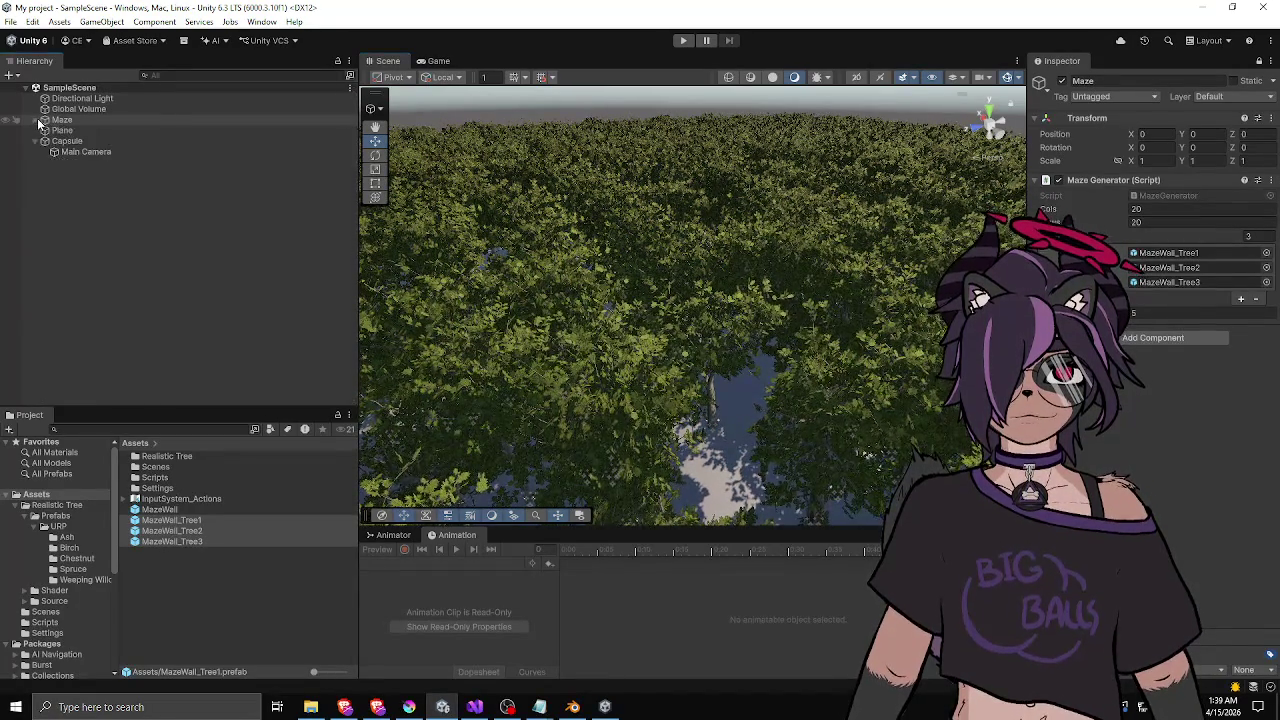
click(683, 41)
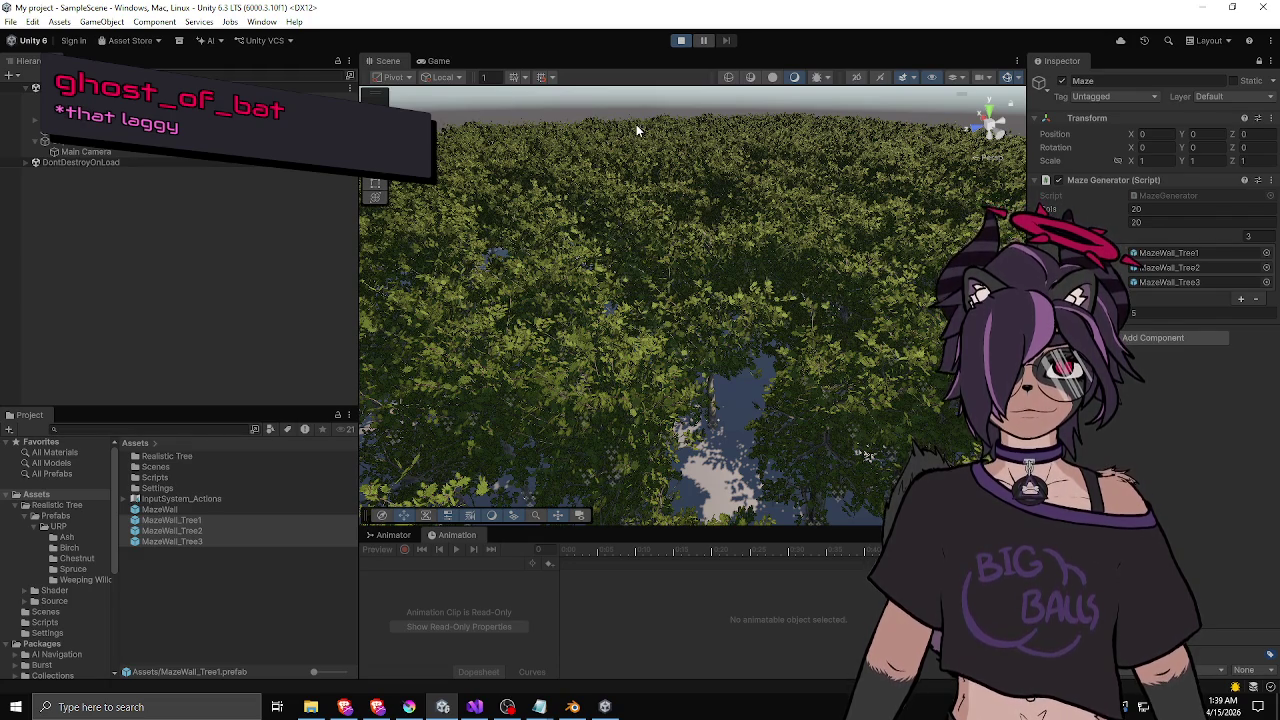
key(w)
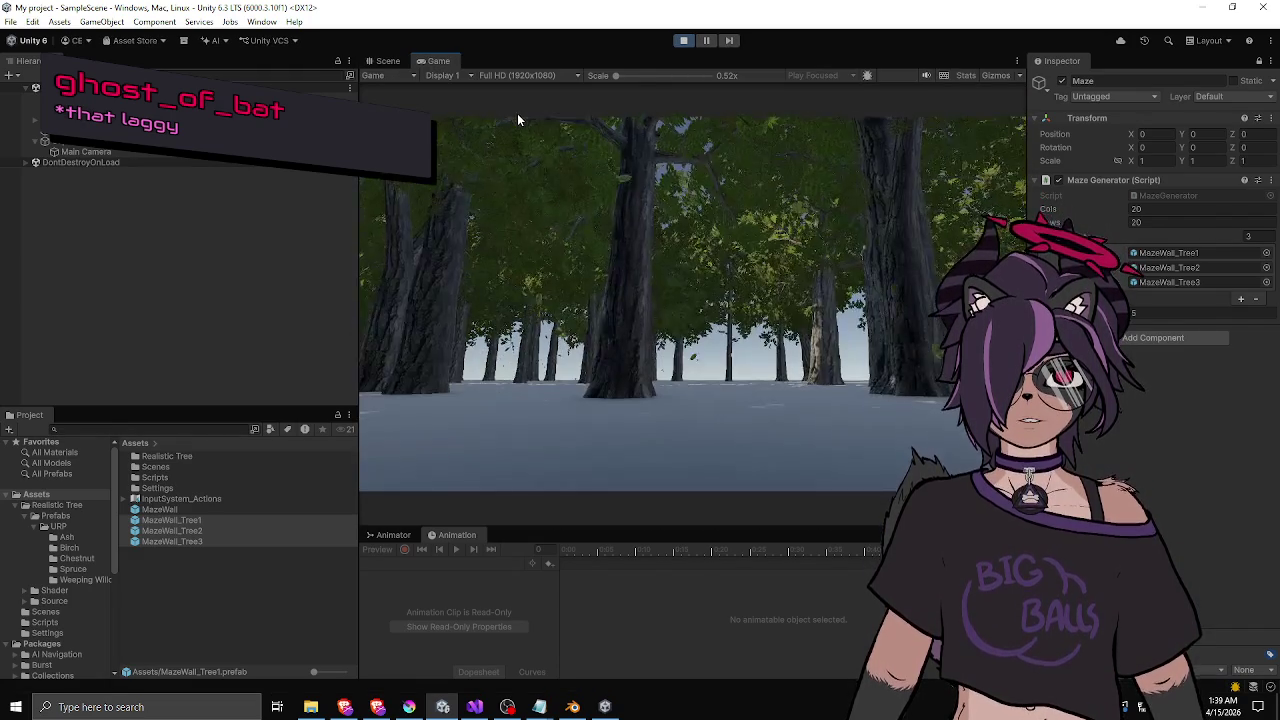
key(w)
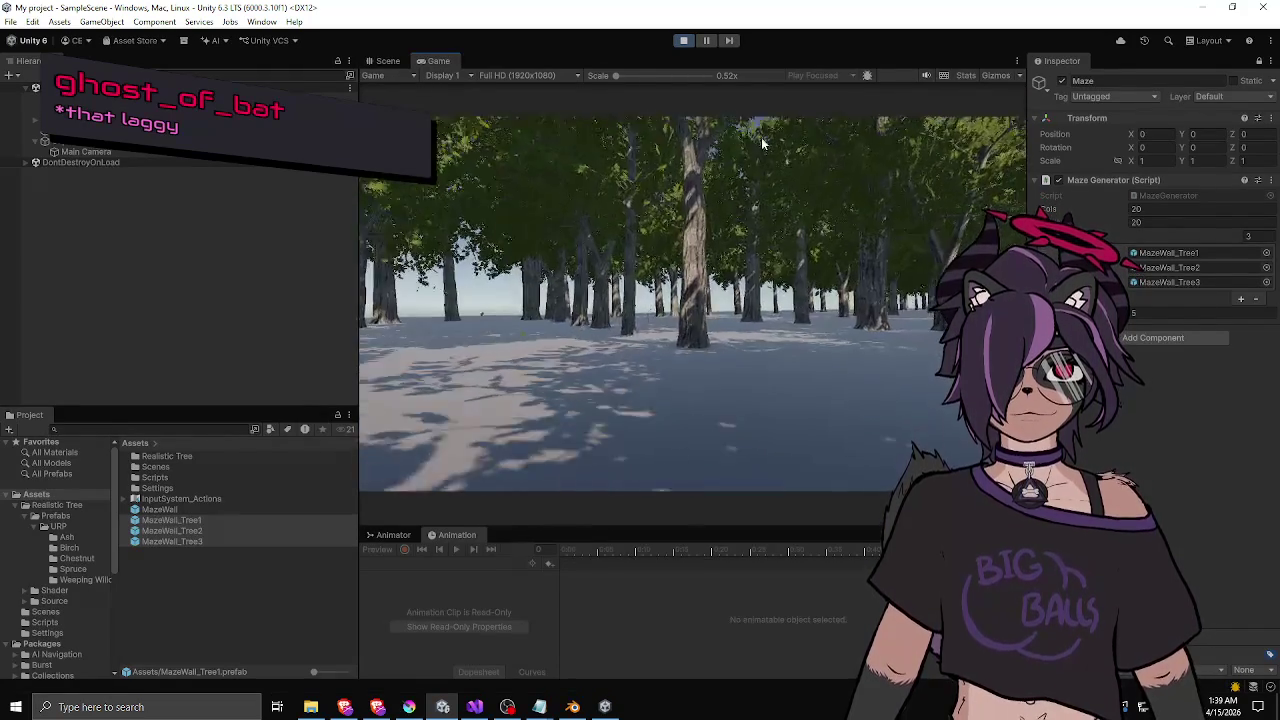
key(w)
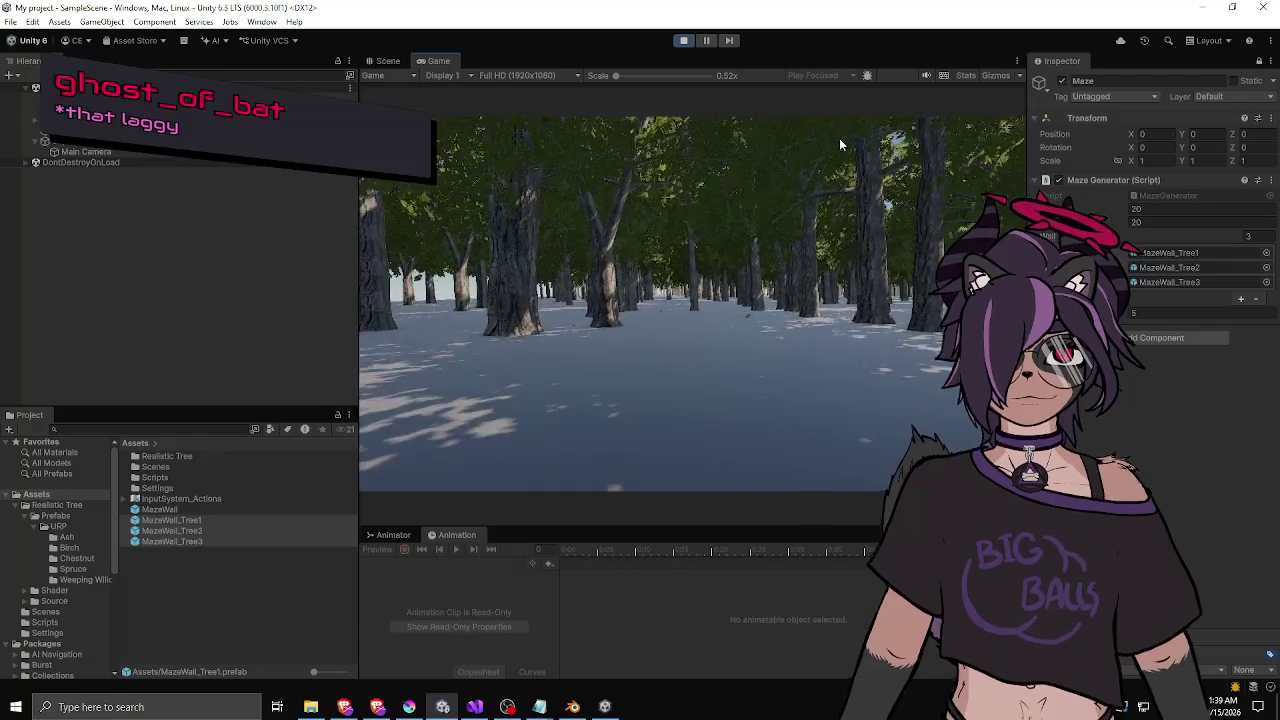
key(w)
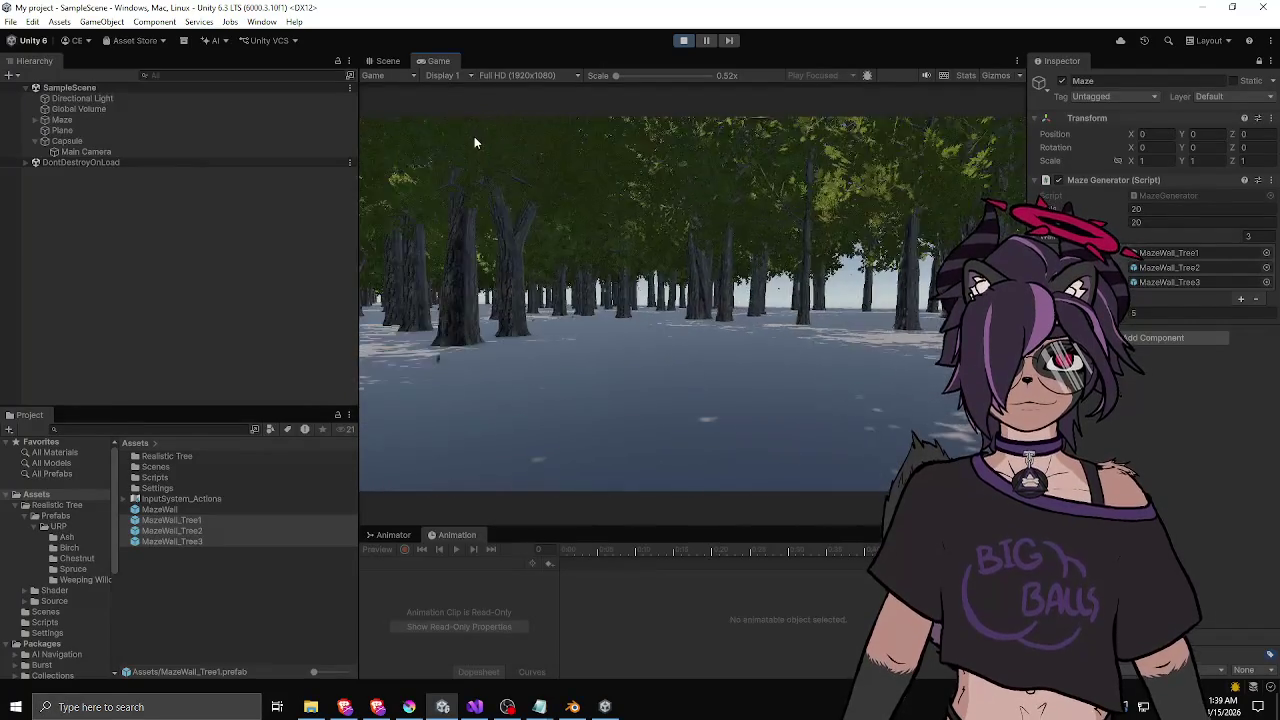
key(w)
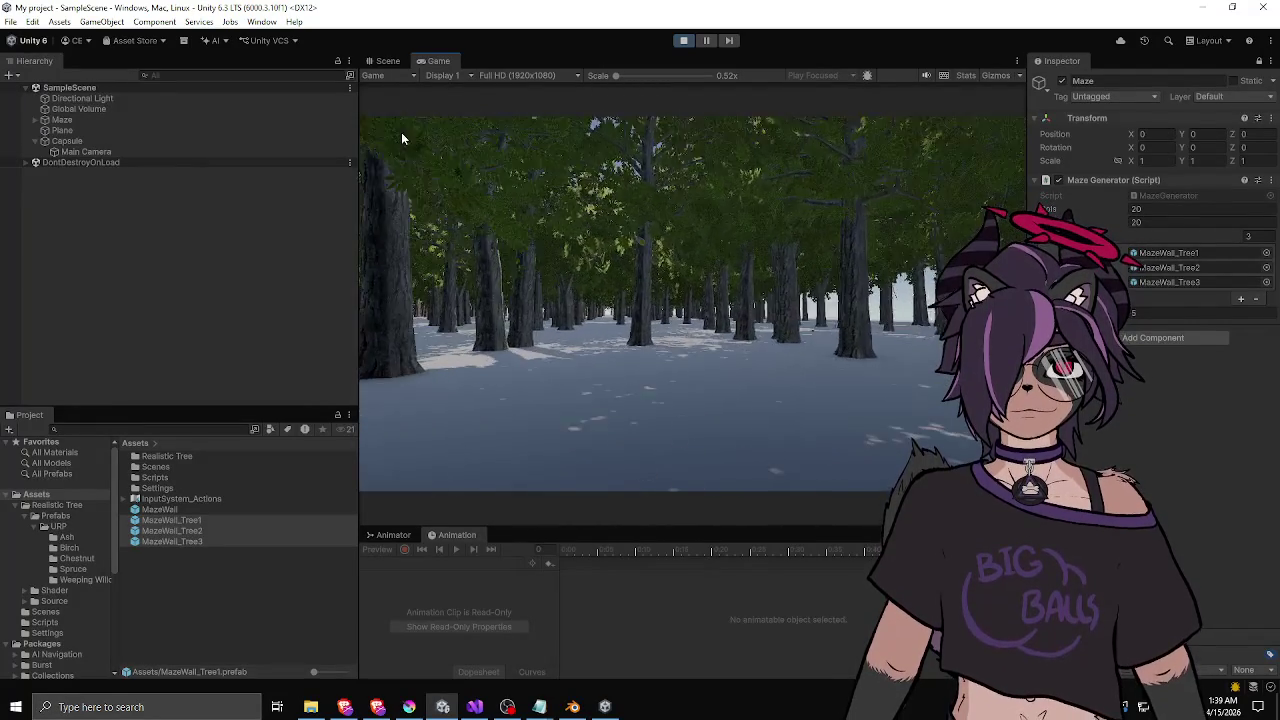
key(w)
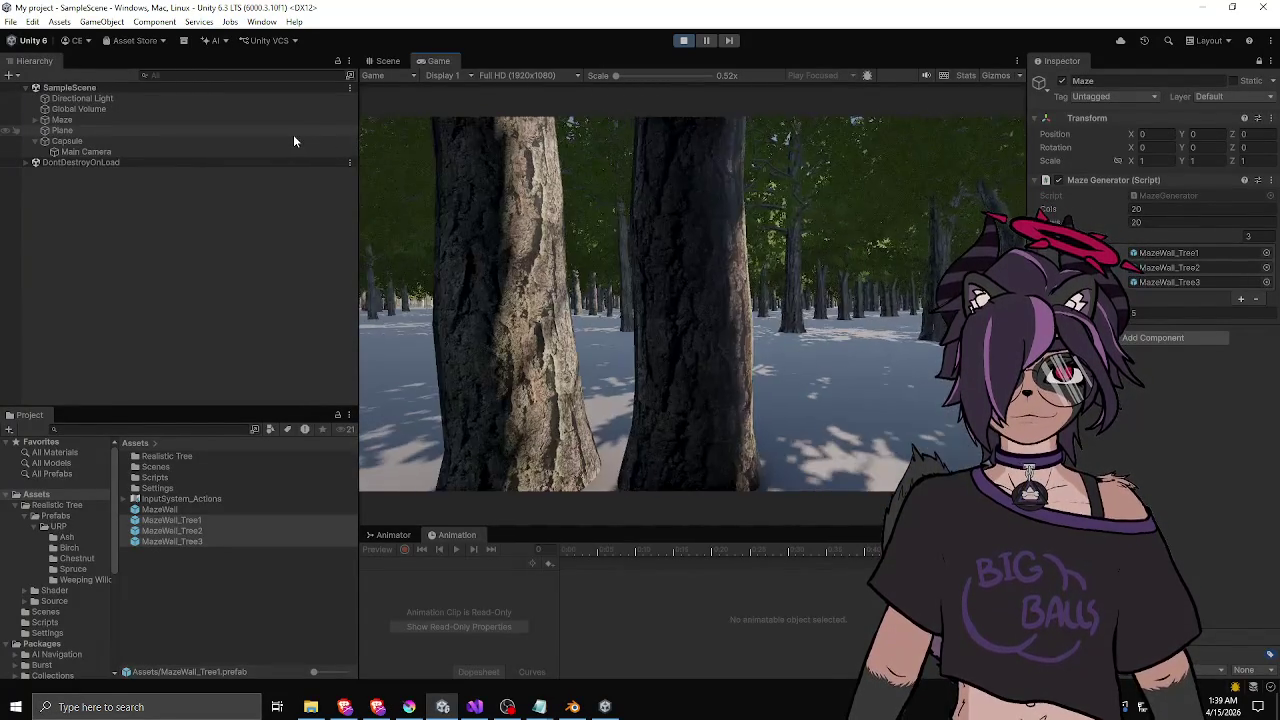
- Steer the capsule left around a trunk and on through the trees, then stop Play mode
key(a)
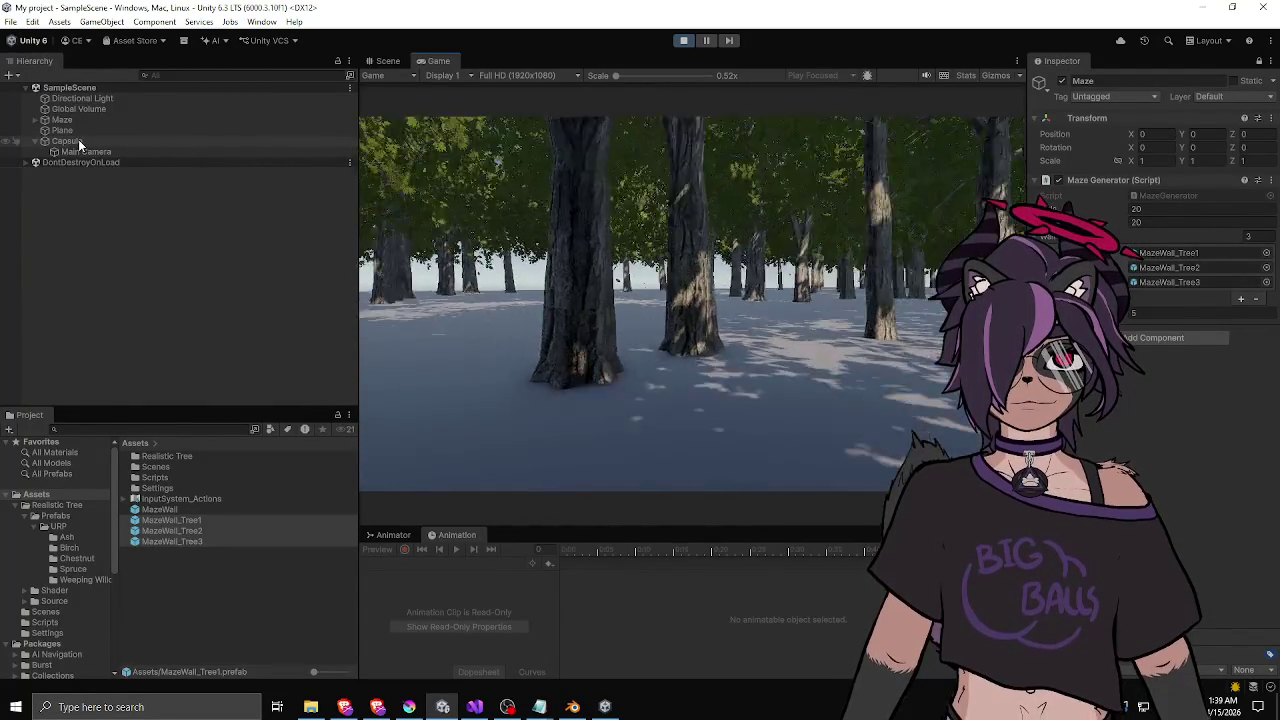
key(w)
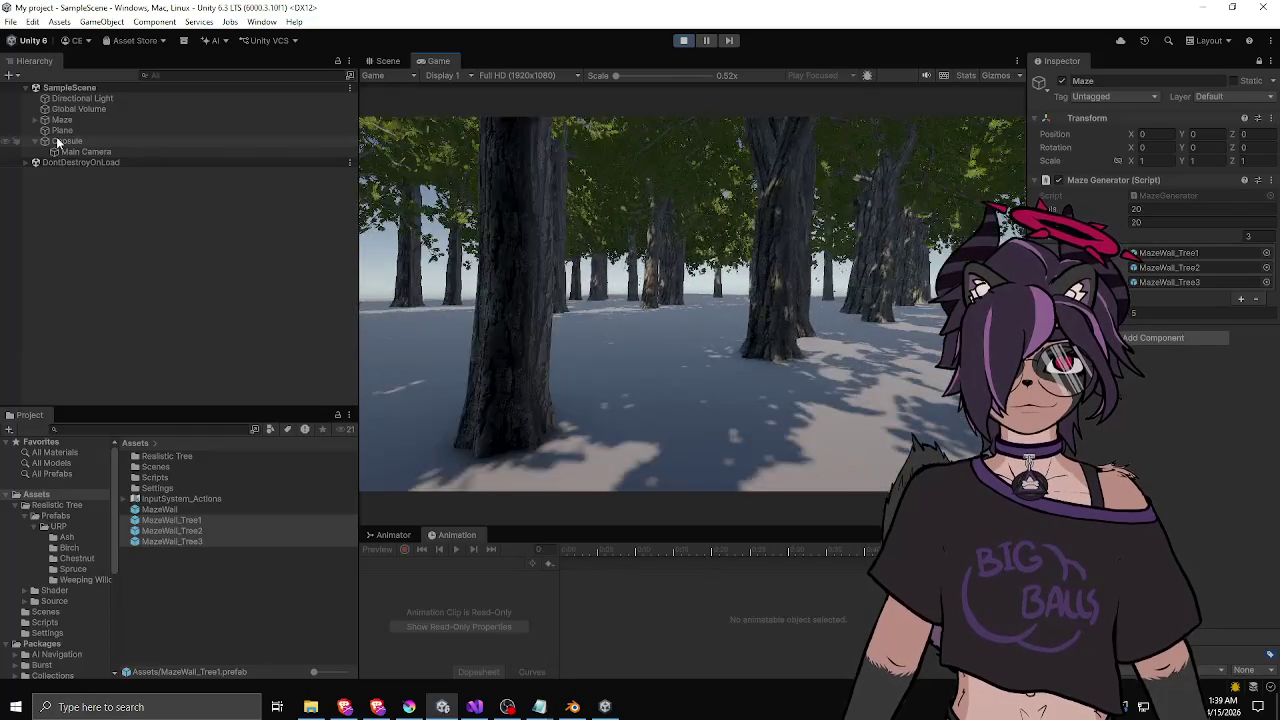
key(w)
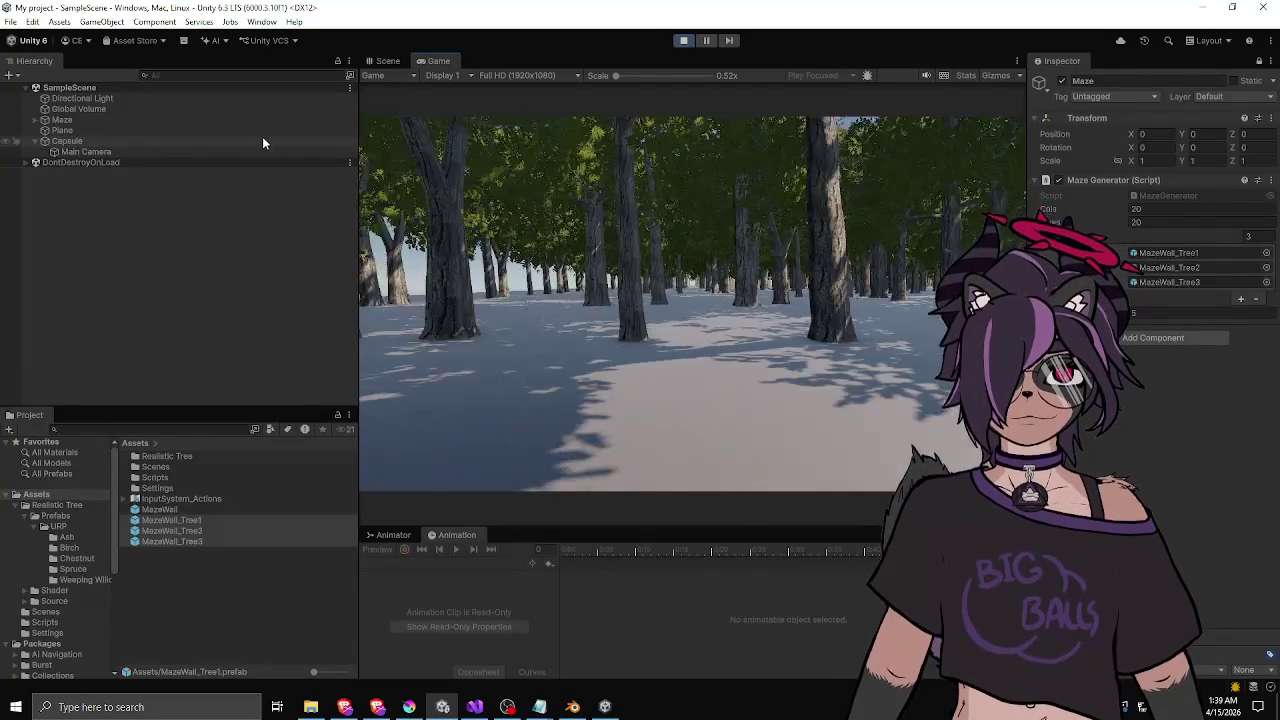
key(w)
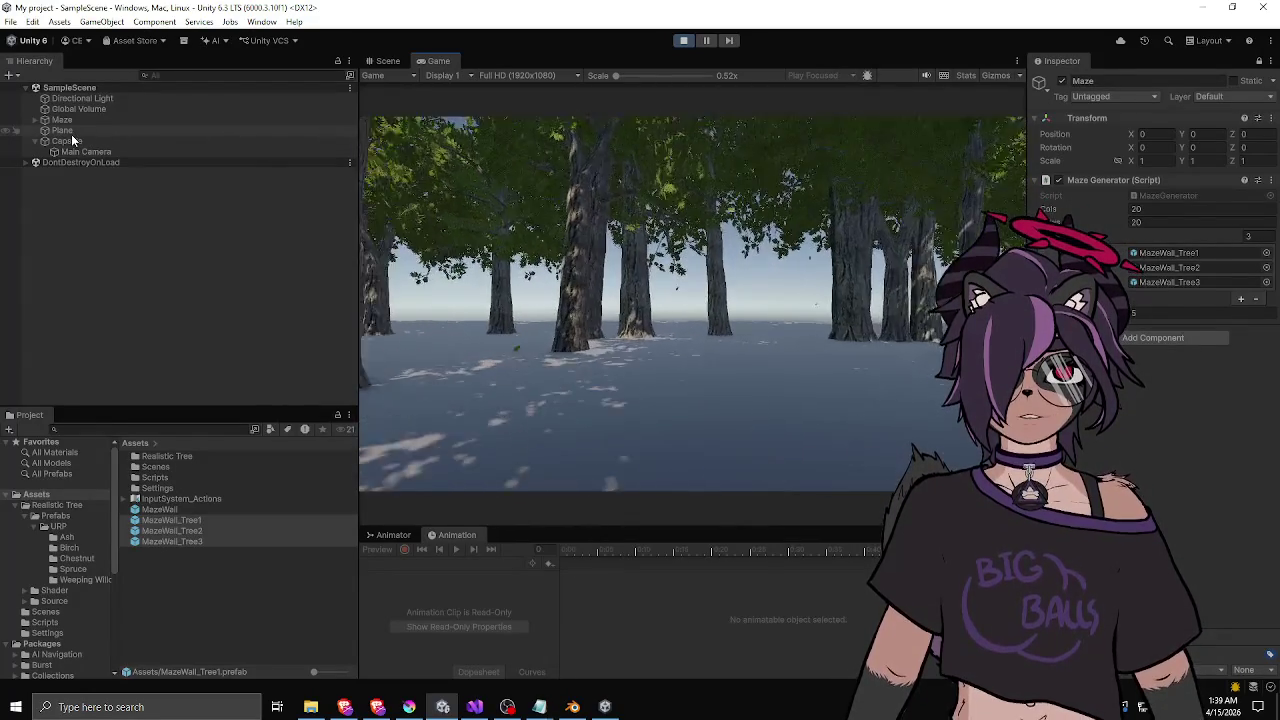
key(w)
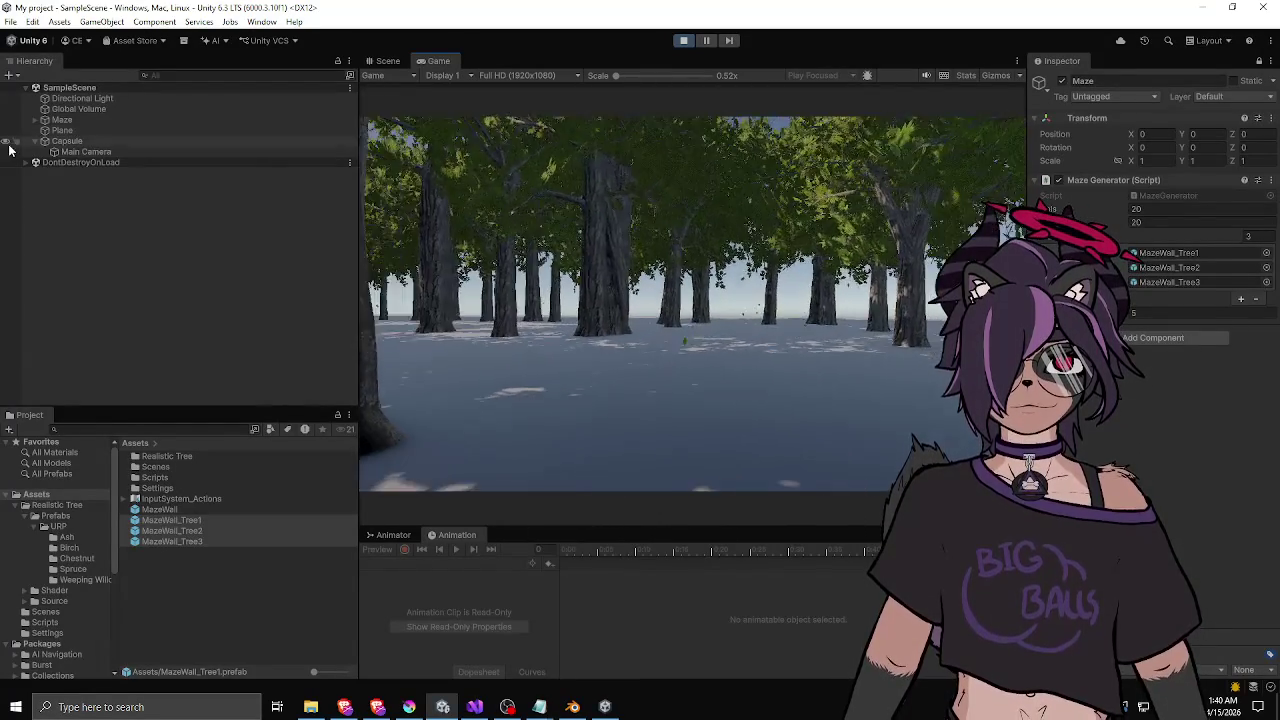
key(w)
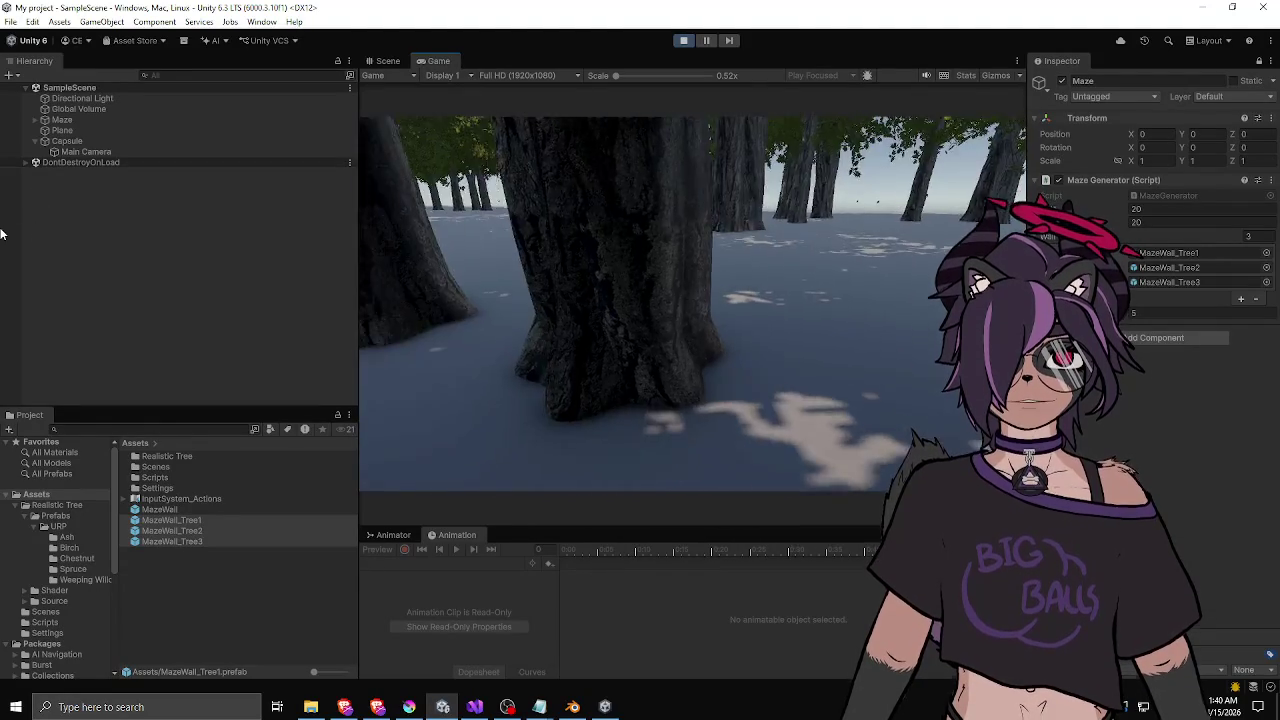
key(w)
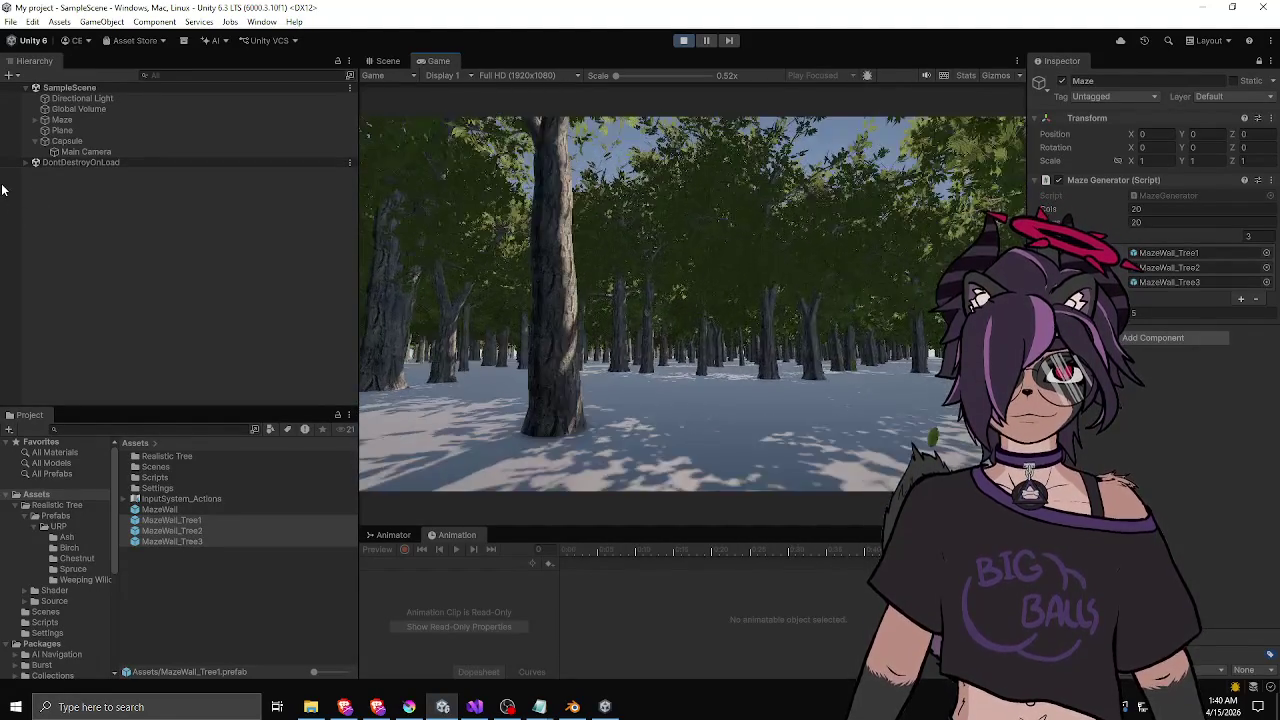
key(w)
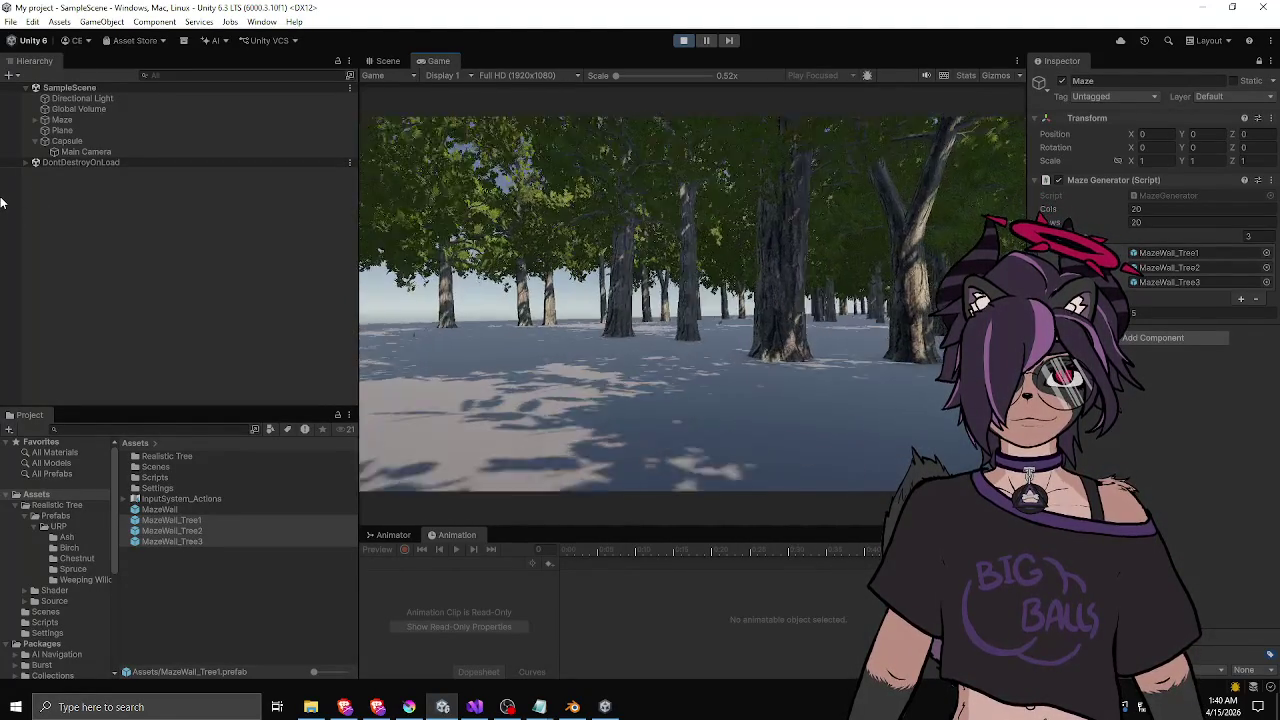
key(w)
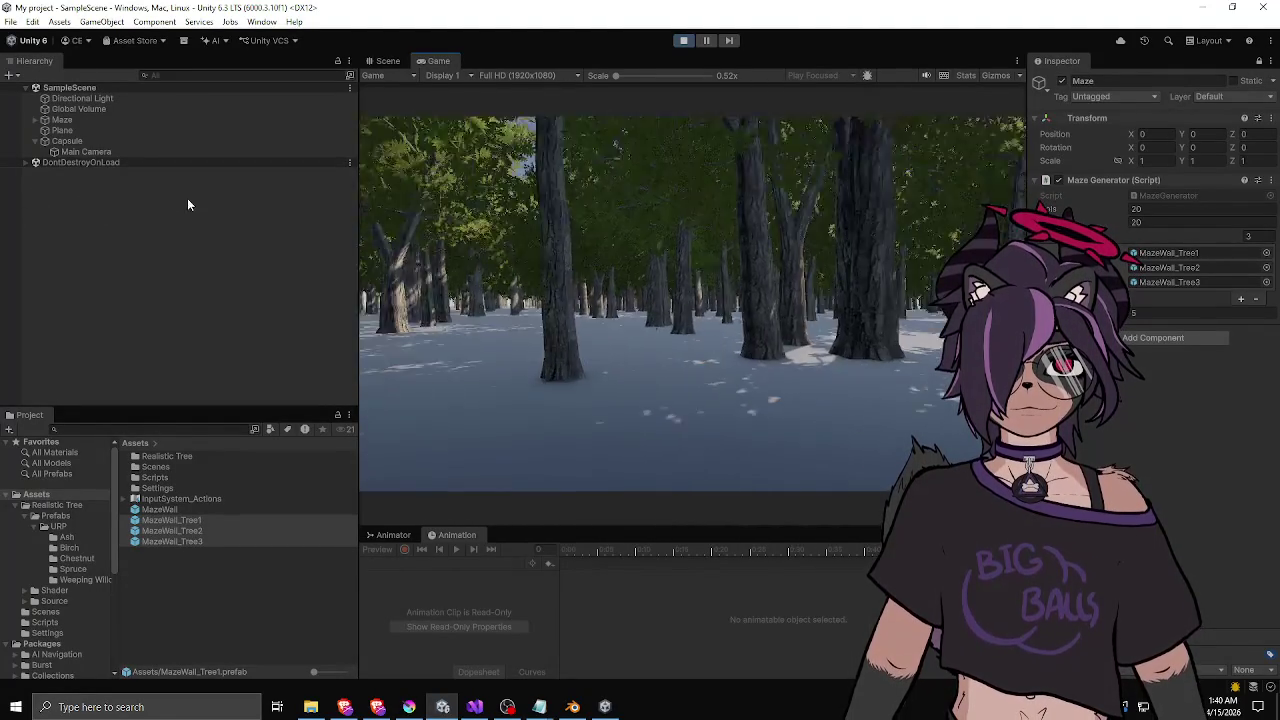
key(w)
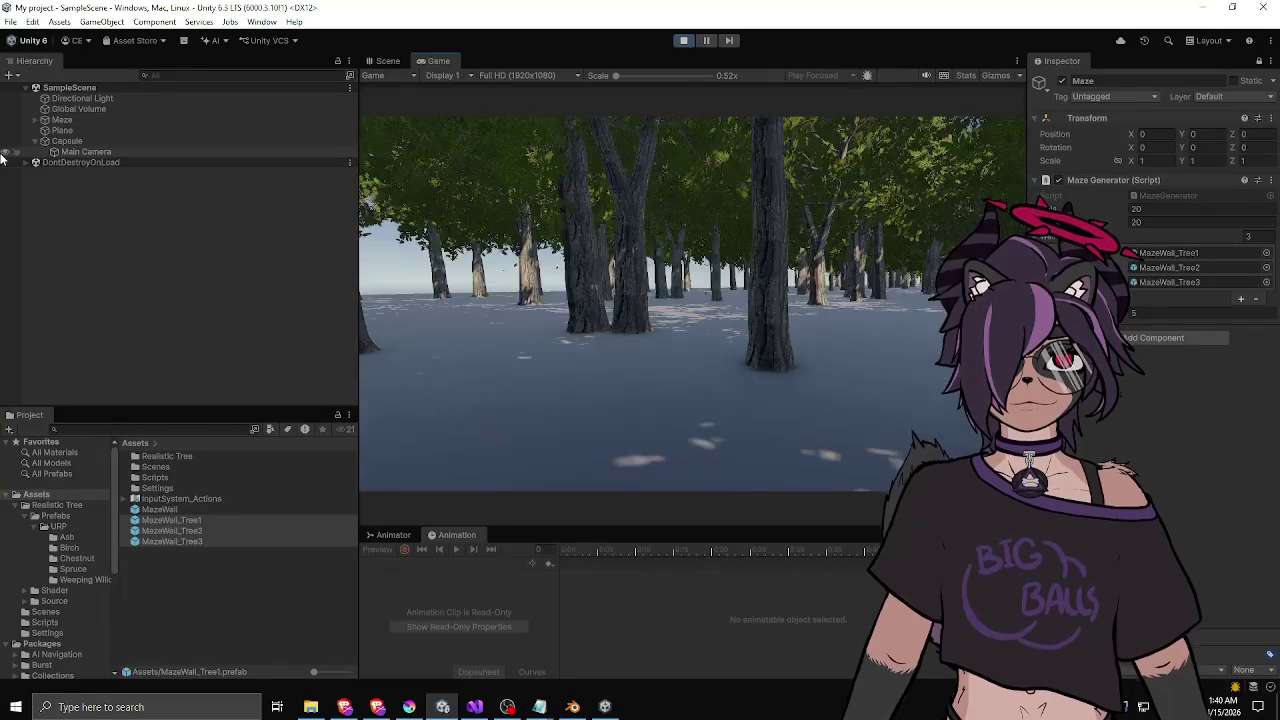
key(w)
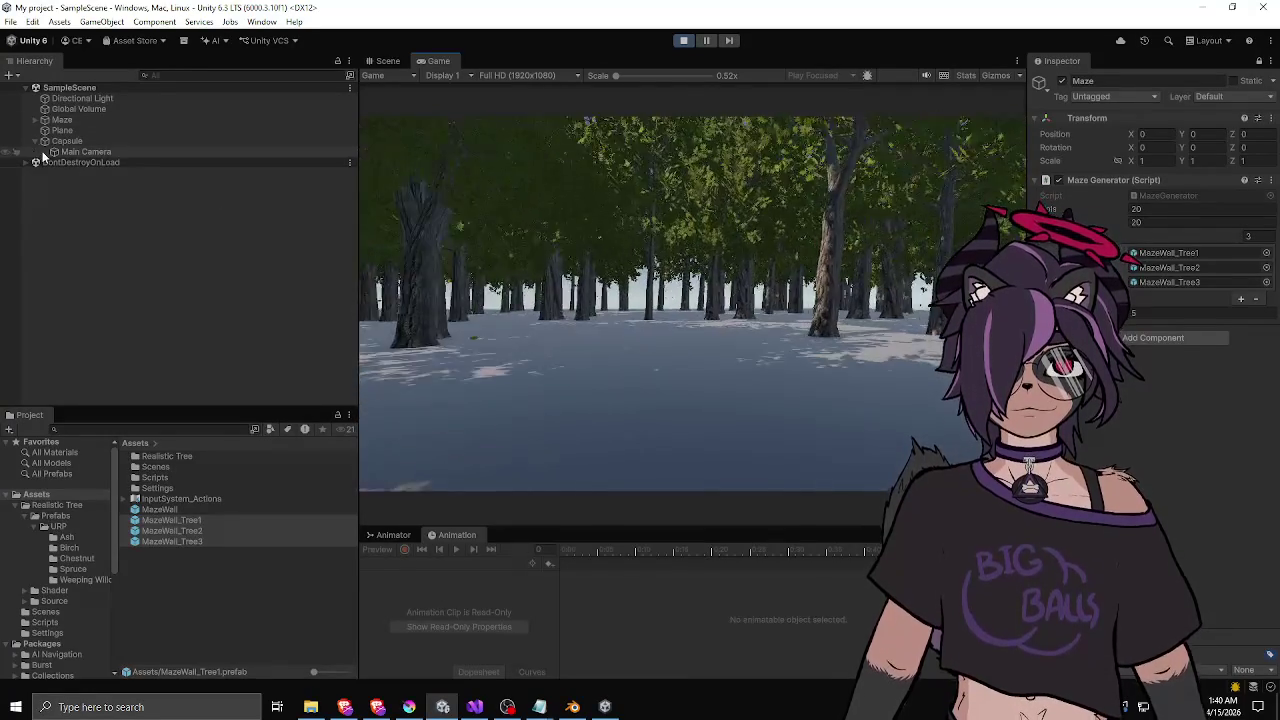
click(683, 40)
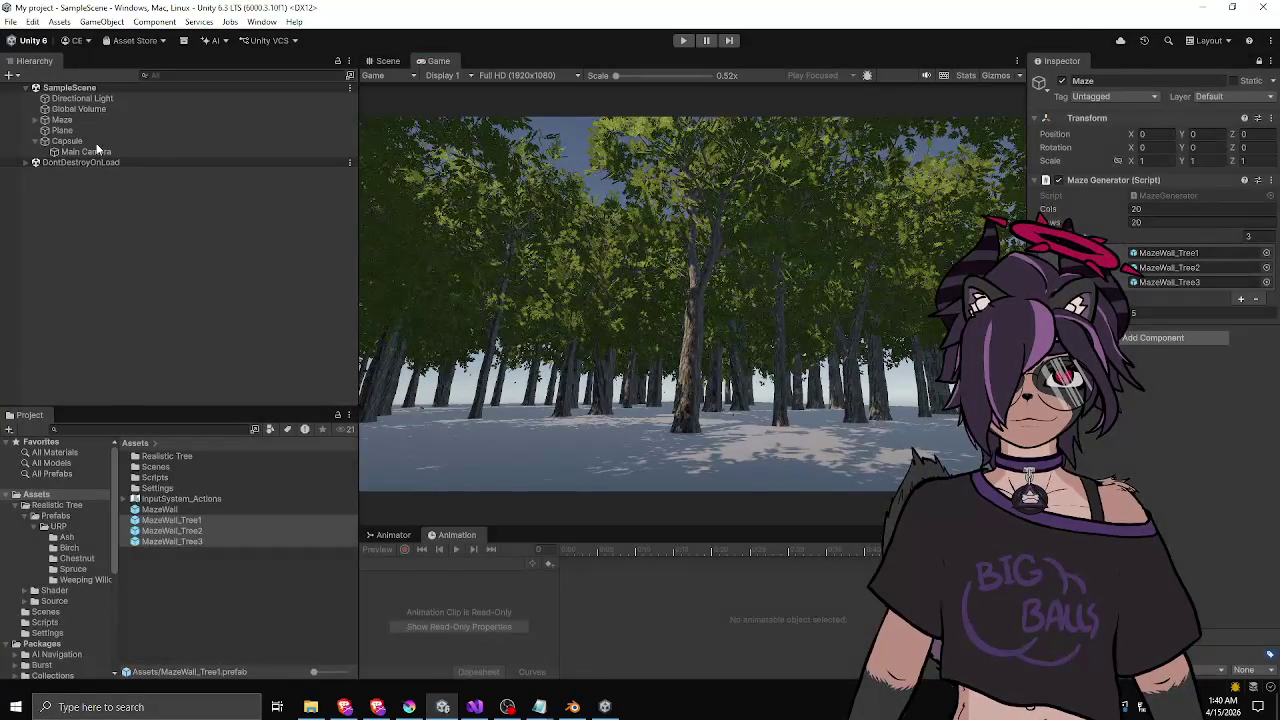
- Select the Capsule player and set its scale value to 1
double_click(86, 140)
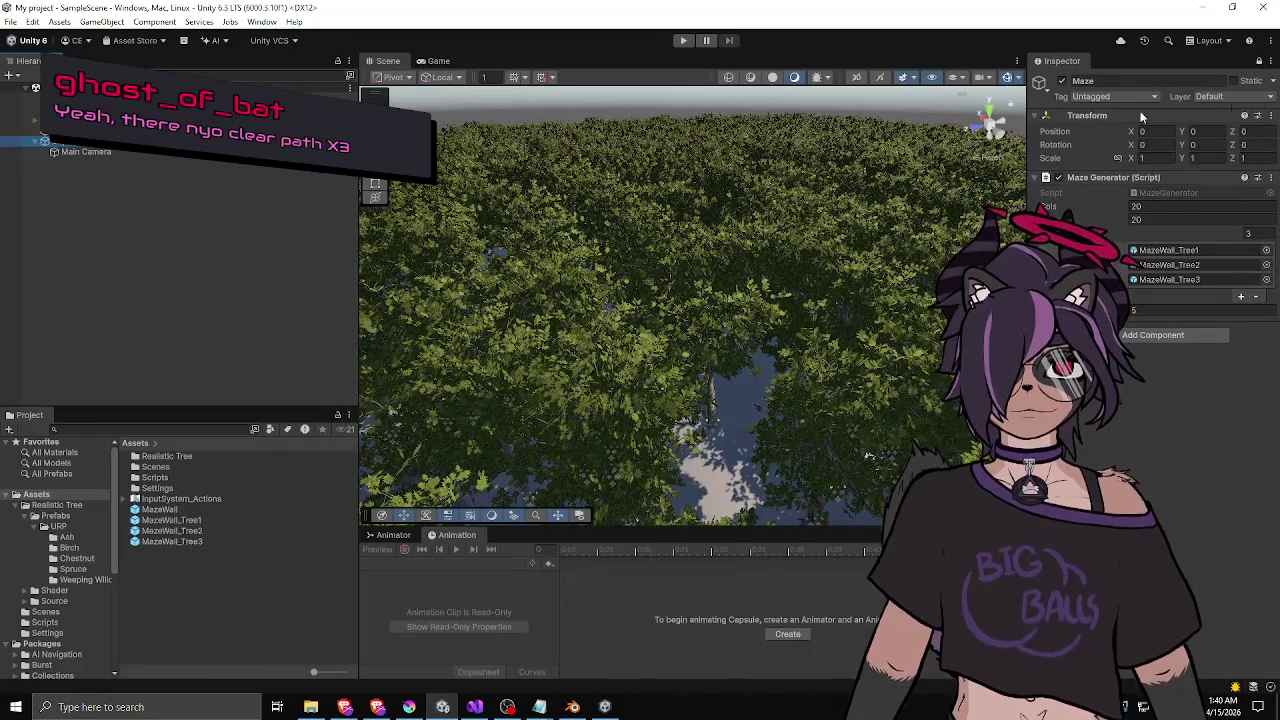
click(1259, 62)
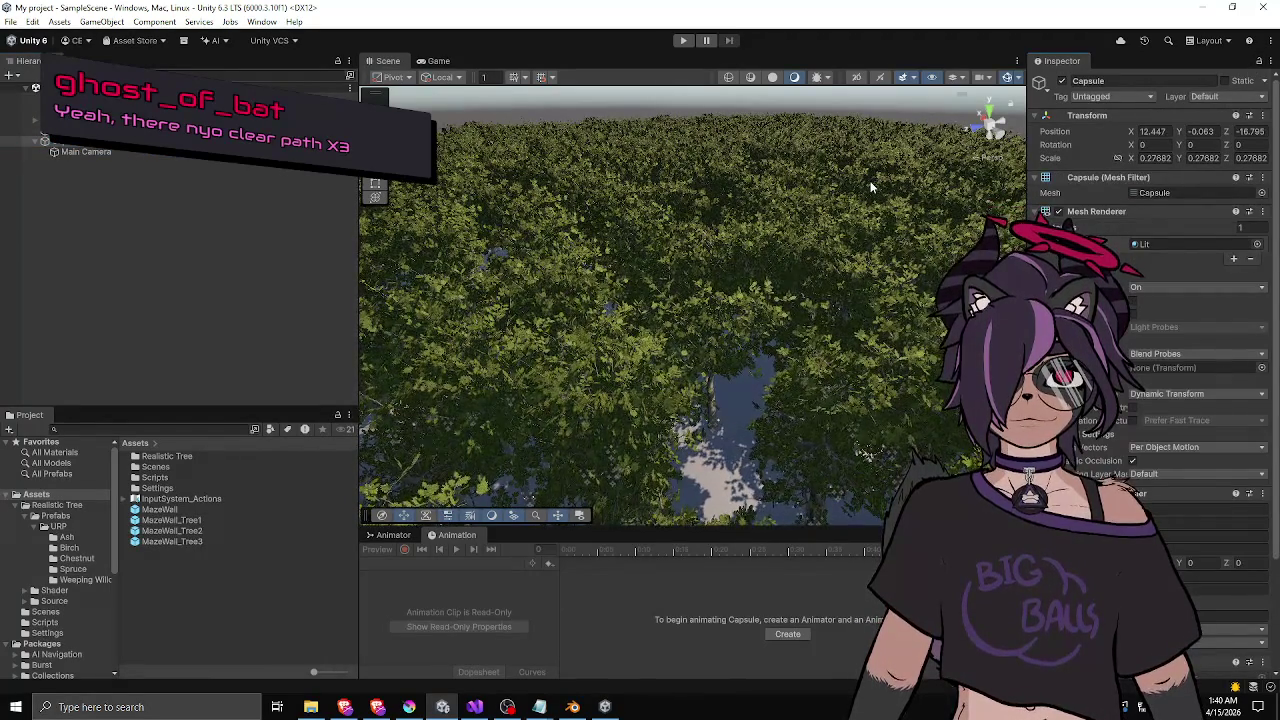
click(150, 140)
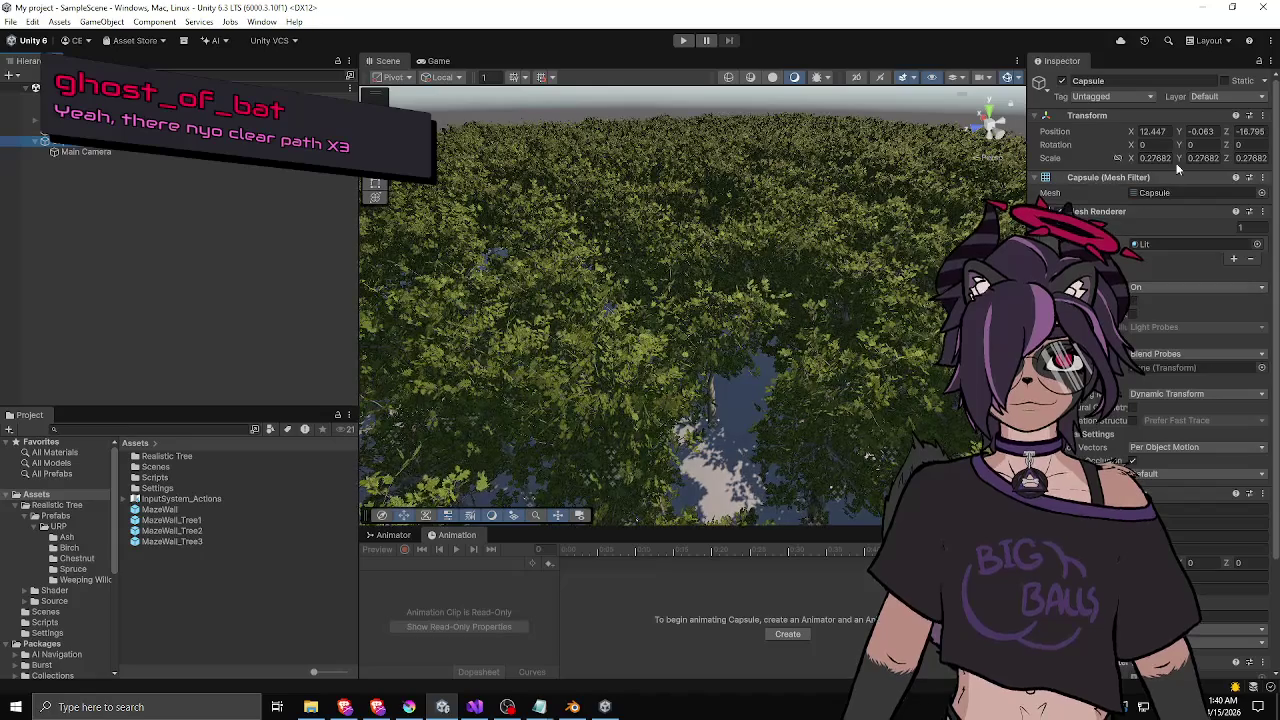
text(1)
key(Return)
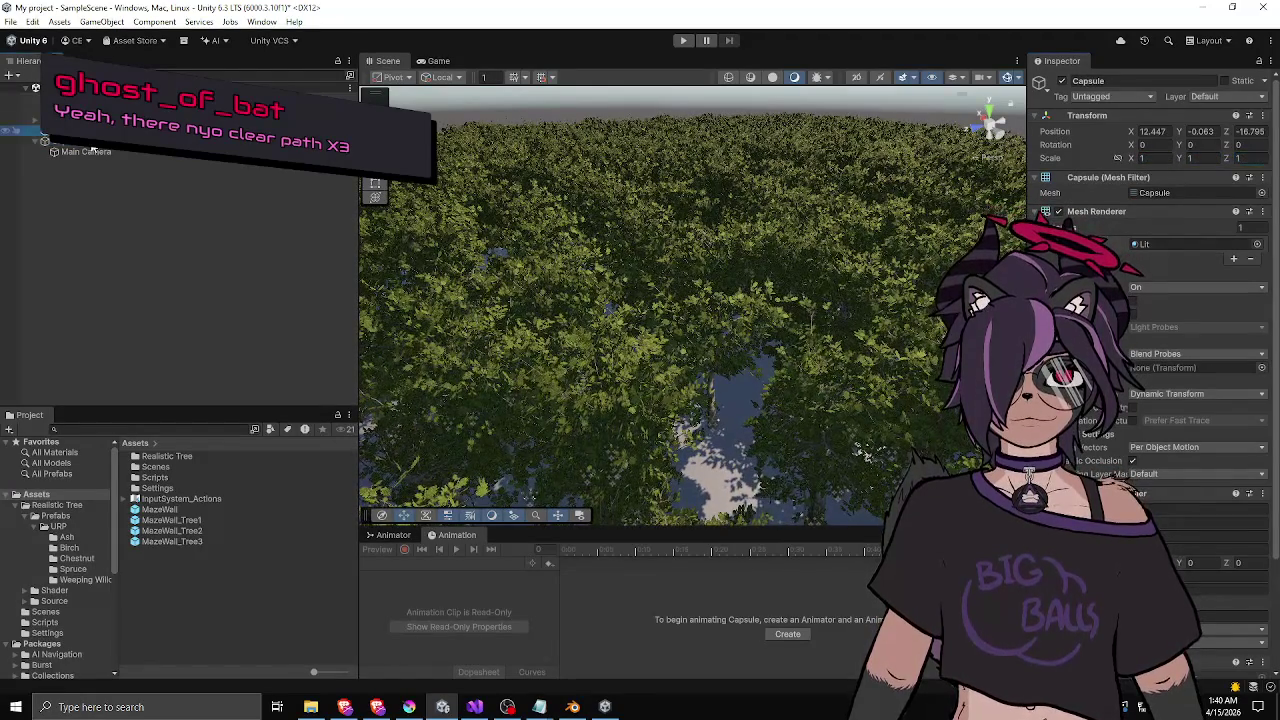
scroll(650, 330, down, 3)
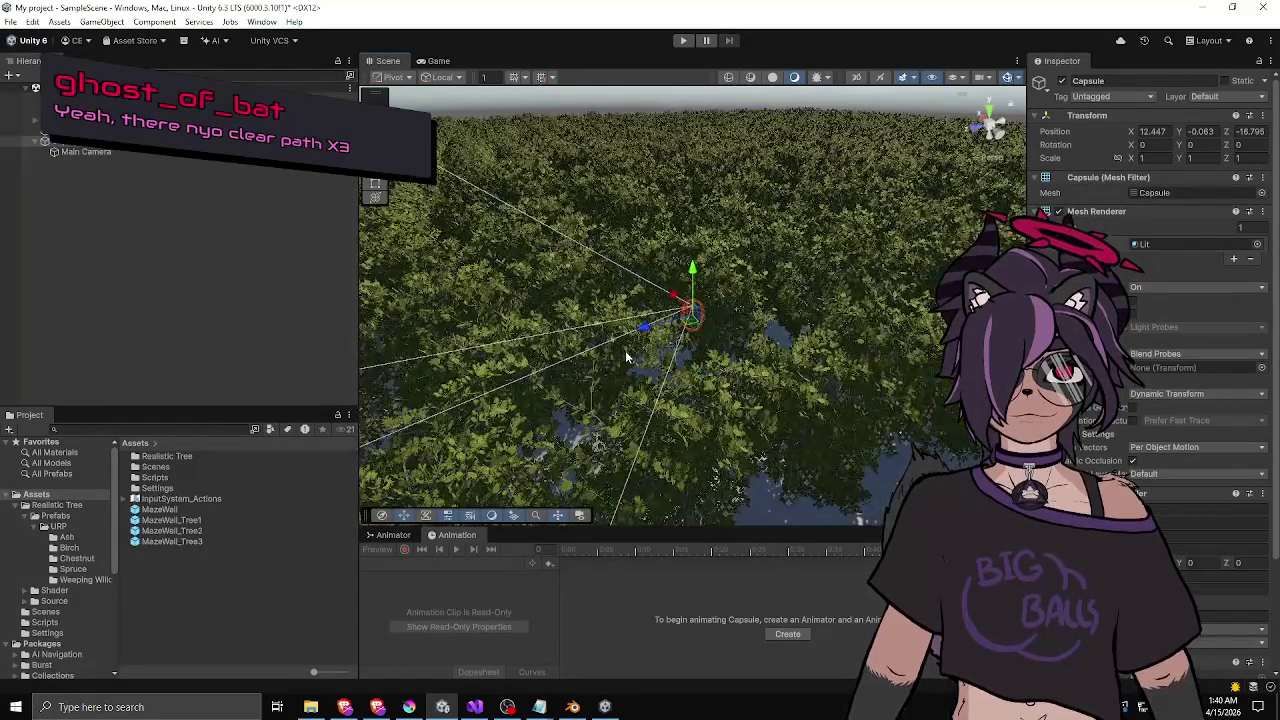
- Frame the Capsule and lift it along Y to 0.846 so it stands on the ground
key(f)
scroll(477, 237, down, 5)
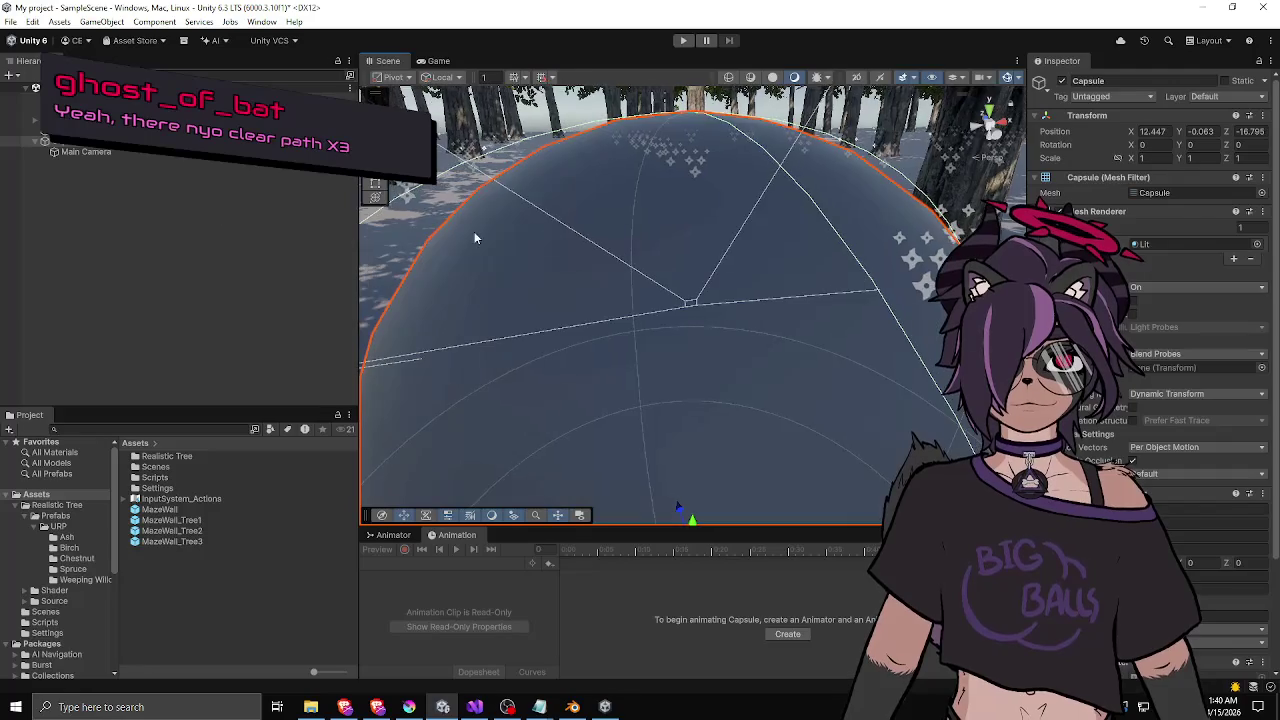
scroll(510, 289, down, 3)
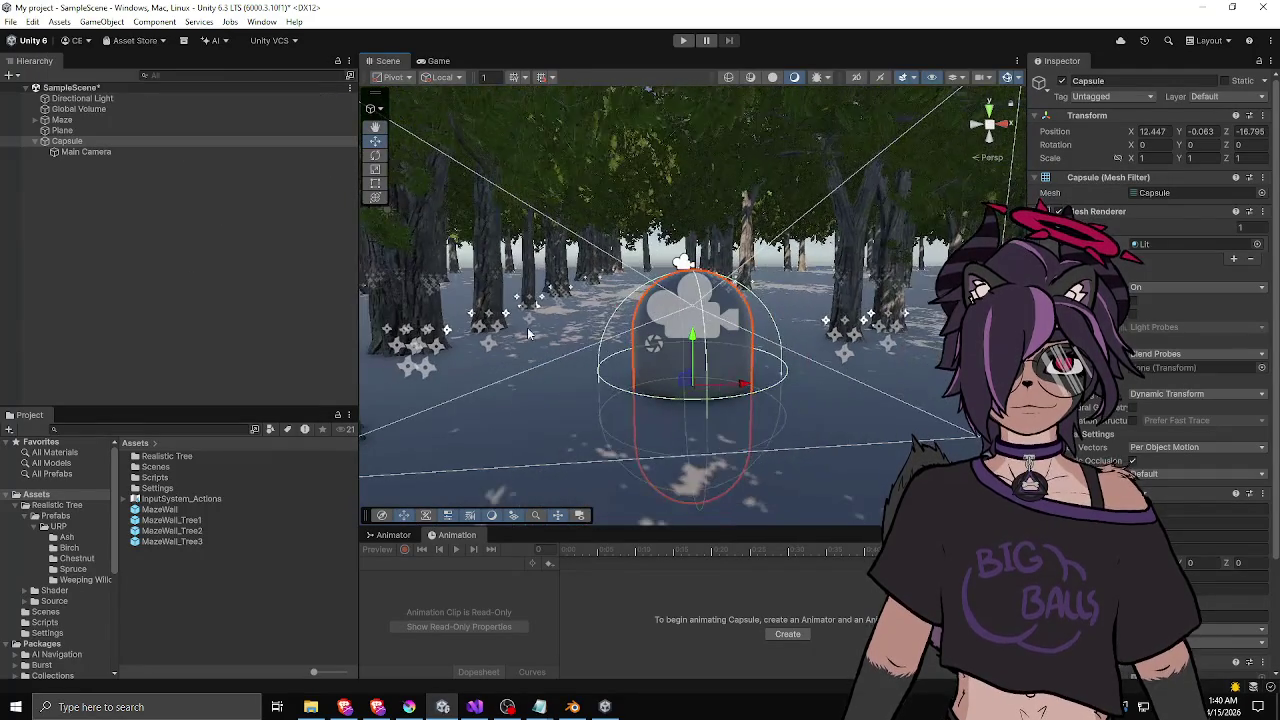
drag(693, 345, 693, 242)
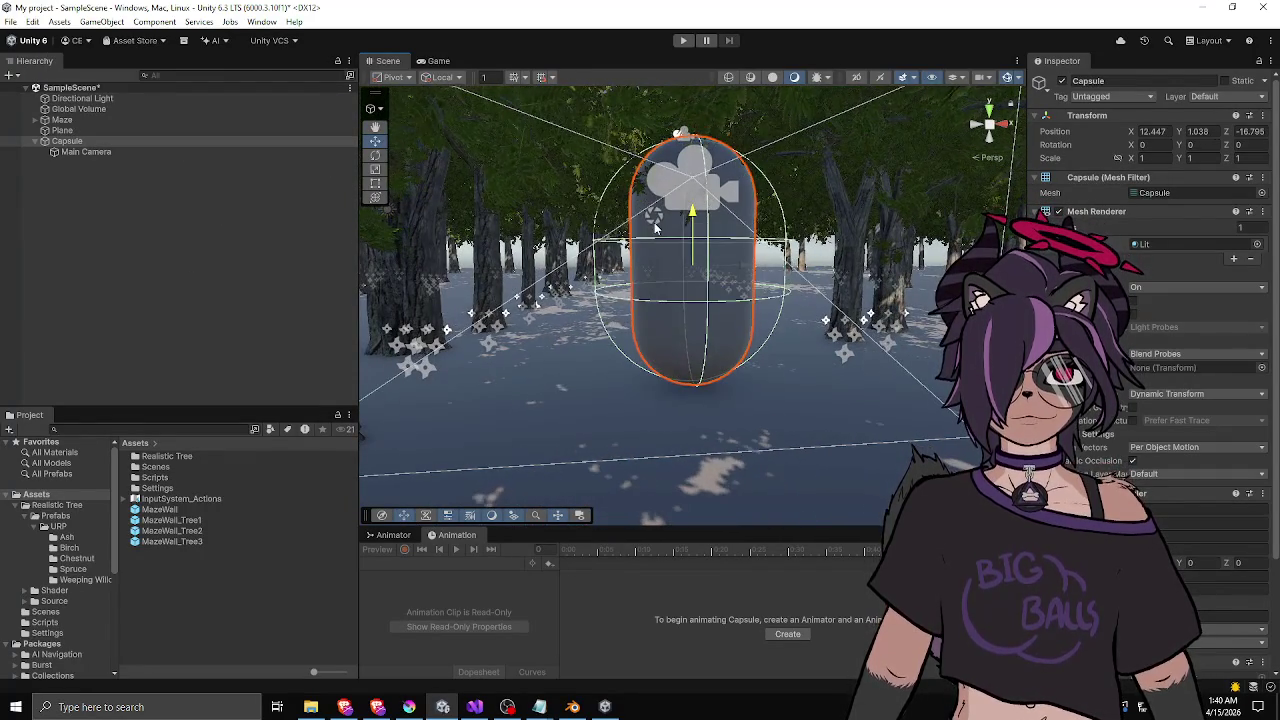
mouse_move(342, 140)
mouse_down()
mouse_move(142, 198)
mouse_move(1200, 215)
mouse_move(1104, 228)
mouse_move(1050, 228)
mouse_move(1190, 160)
mouse_up()
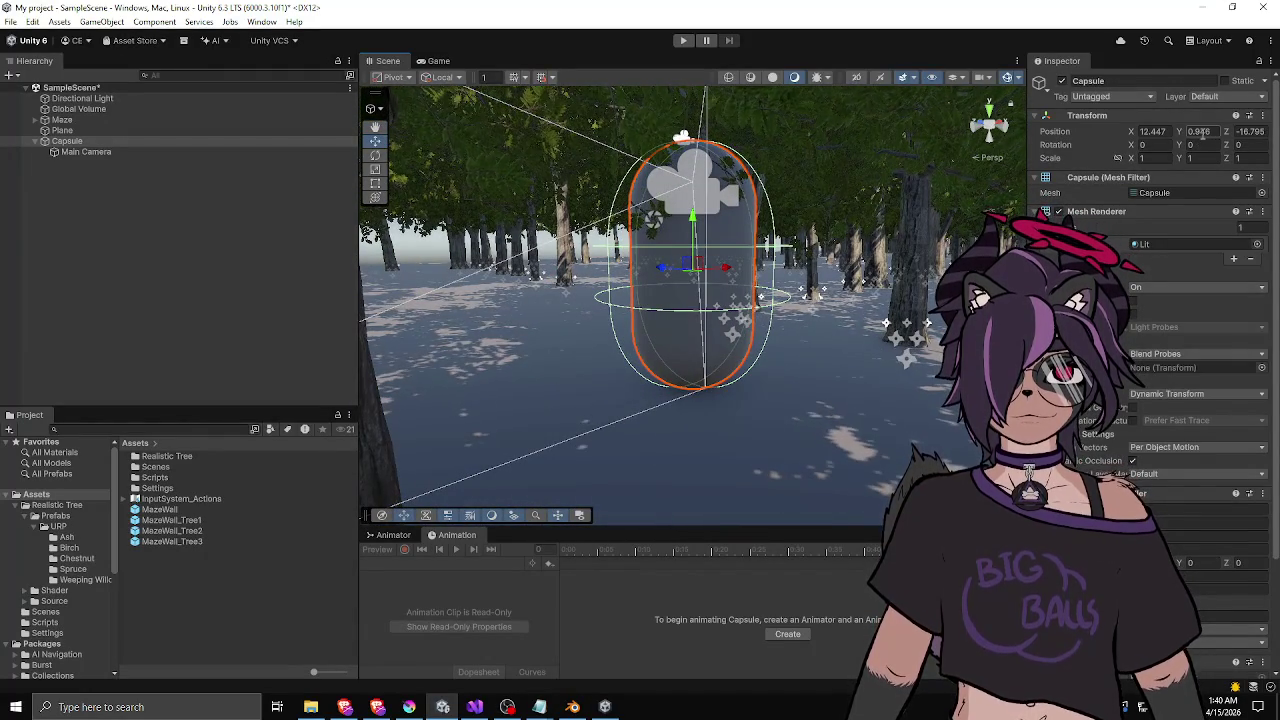
- Add a new 3D Cube and move it down beside the Capsule
right_click(78, 190)
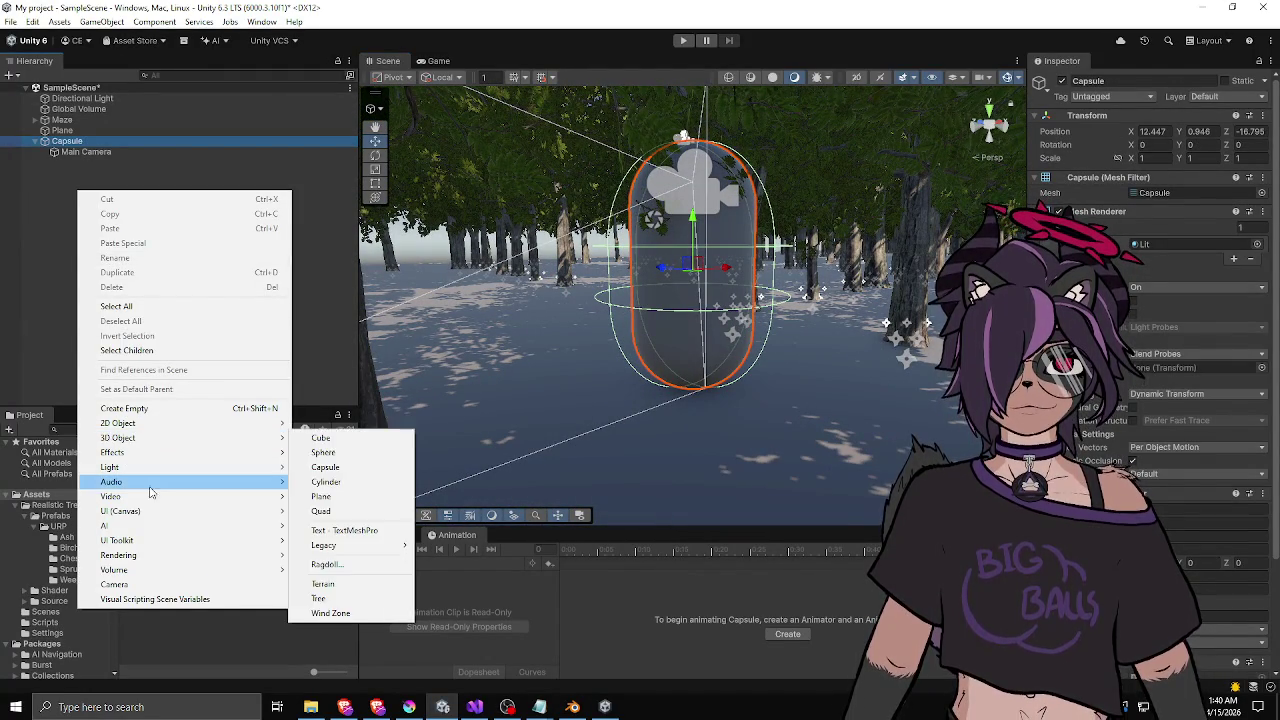
mouse_move(140, 438)
click(330, 437)
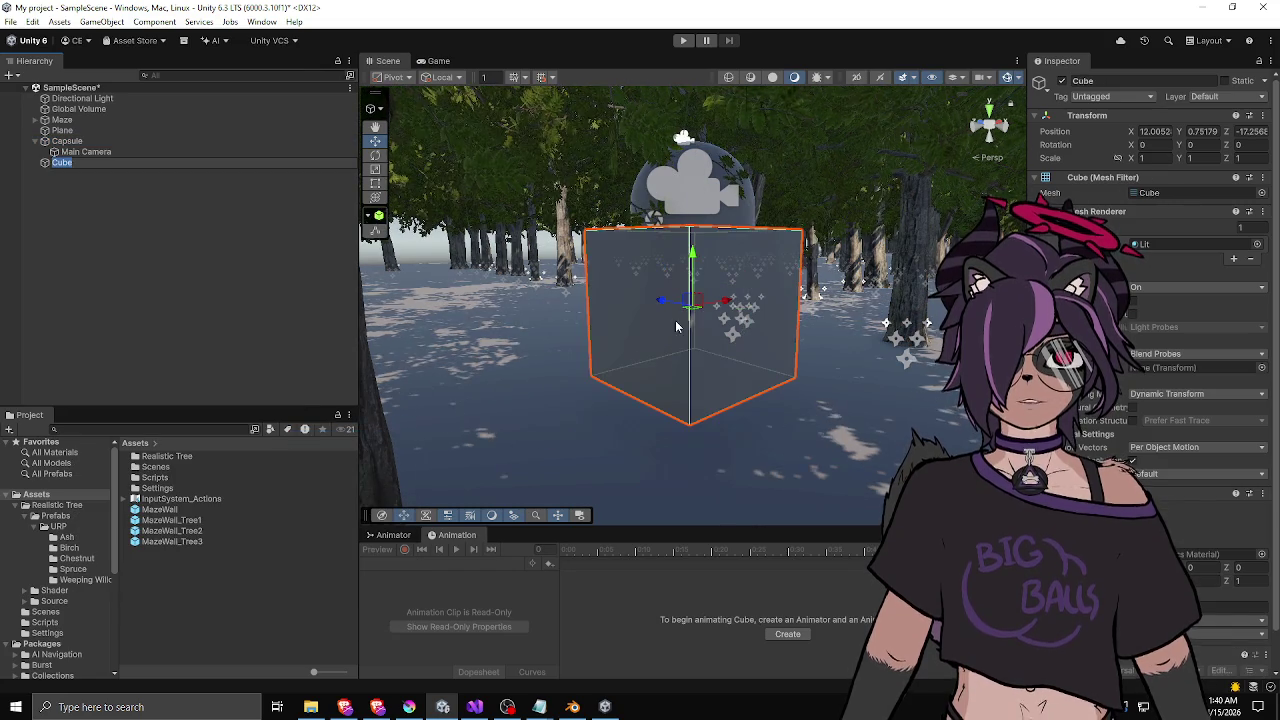
mouse_move(693, 274)
mouse_down()
mouse_move(677, 337)
mouse_move(560, 318)
mouse_up()
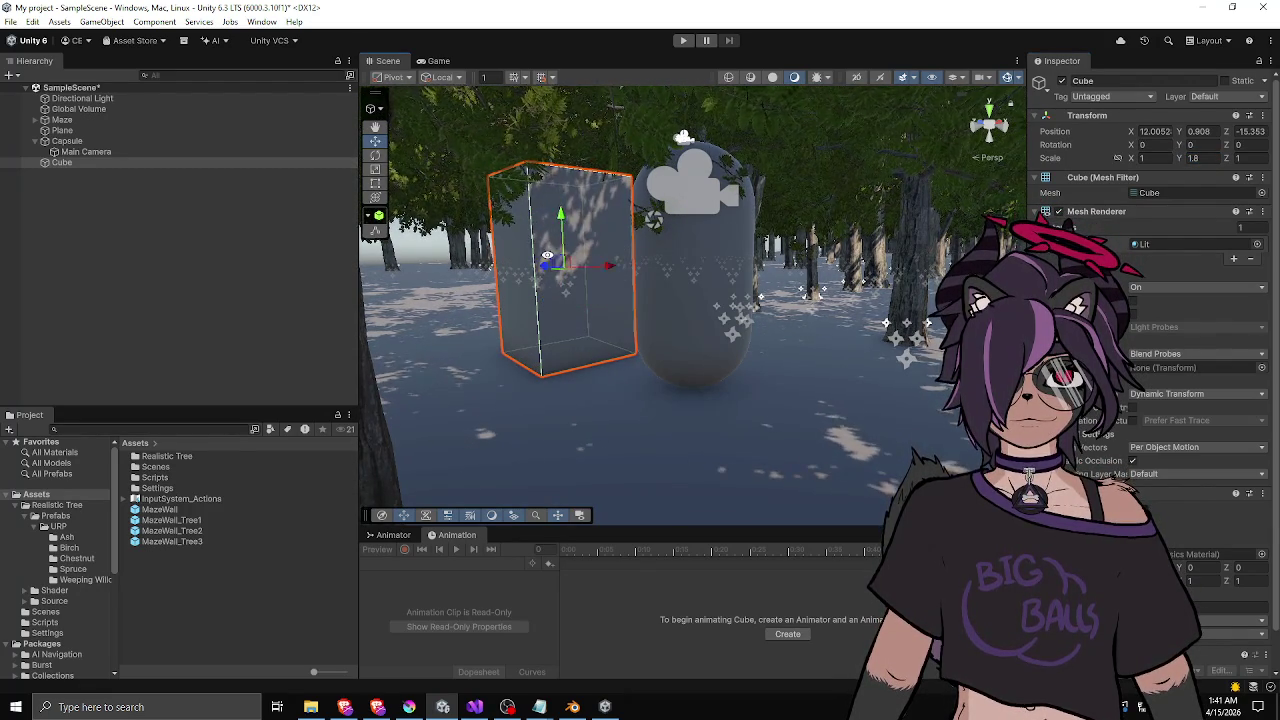
- Orbit, pan and frame the view in close around the stretched 1.8-high Cube
mouse_move(547, 255)
mouse_down()
mouse_move(670, 261)
mouse_move(571, 285)
mouse_move(287, 266)
mouse_up()
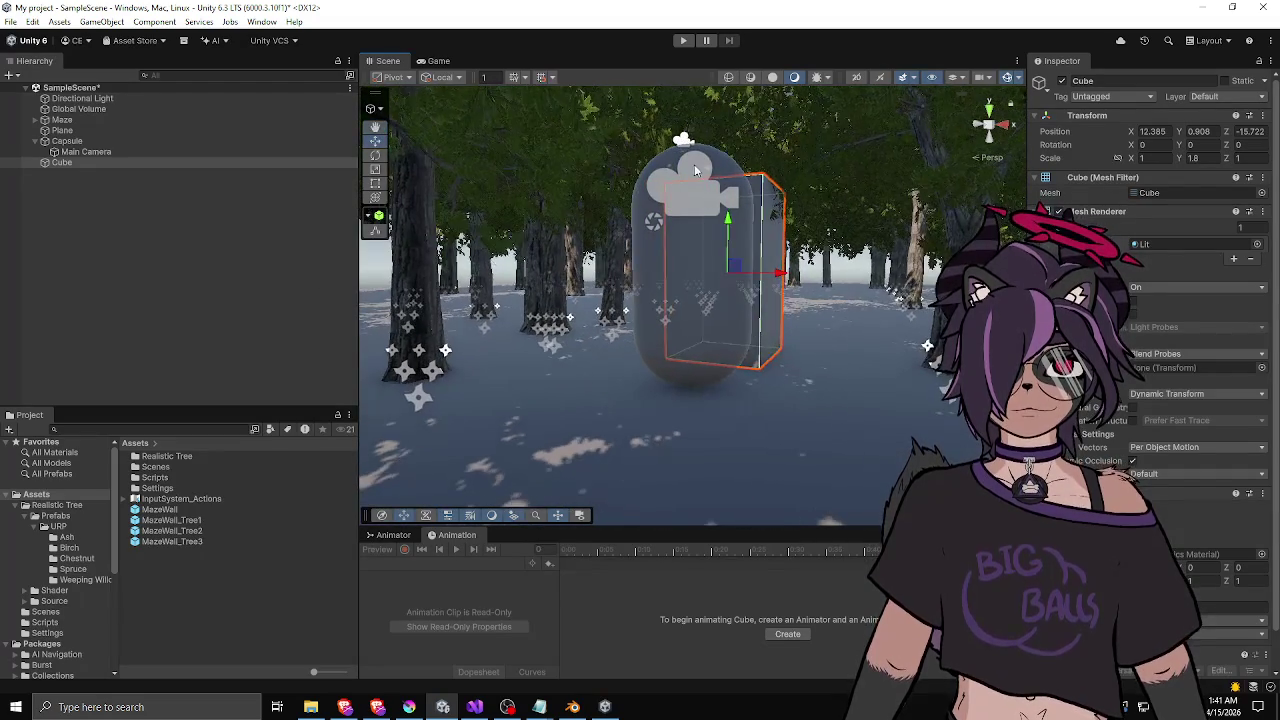
scroll(651, 289, up, 5)
scroll(651, 289, up, 10)
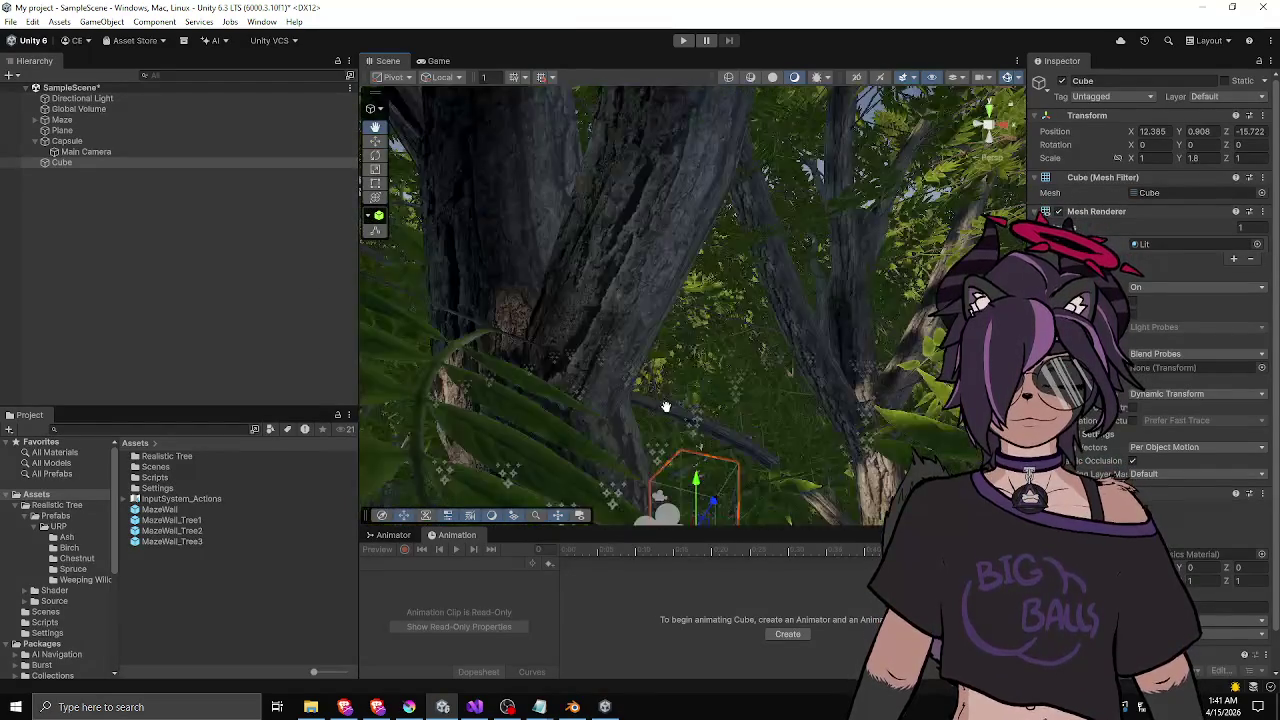
drag(708, 435, 672, 425)
key(f)
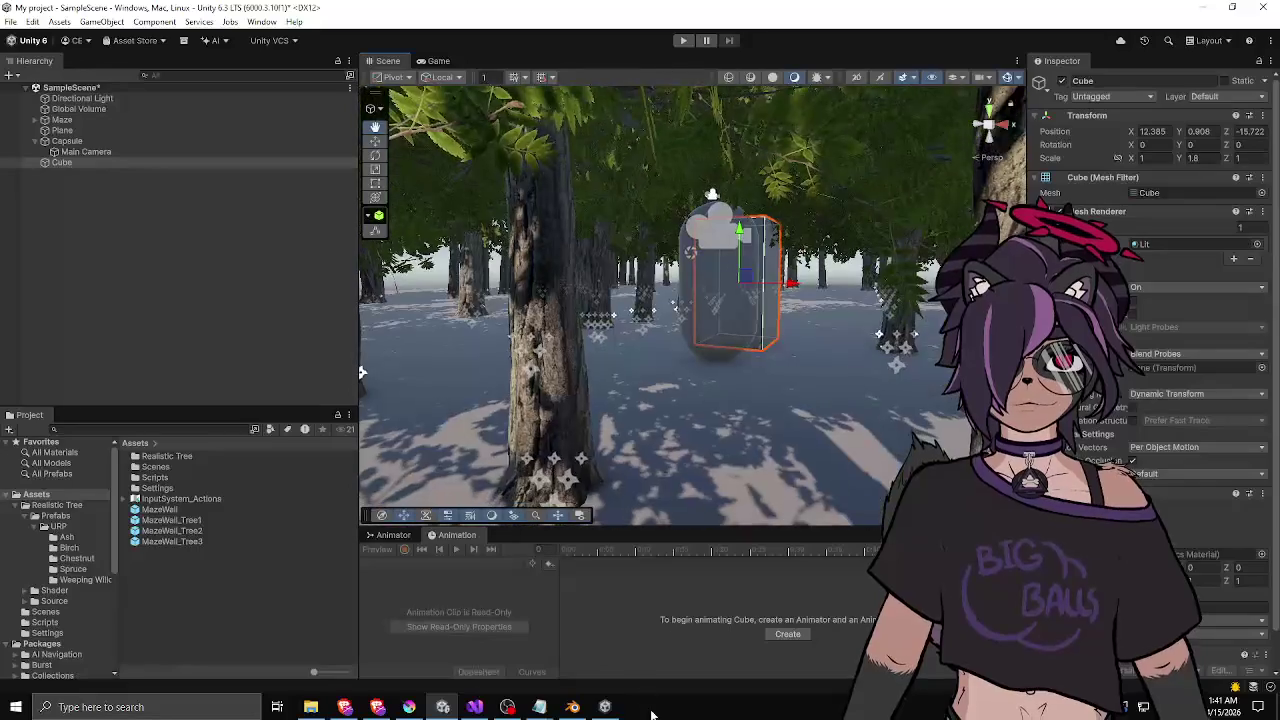
mouse_move(699, 368)
mouse_down()
mouse_move(189, 297)
mouse_move(679, 277)
mouse_move(703, 306)
mouse_move(723, 274)
mouse_move(753, 319)
mouse_move(802, 311)
mouse_move(851, 380)
mouse_move(587, 356)
mouse_up()
- Delete the Cube, check the Main Camera, then reselect and focus the Capsule player
key(Delete)
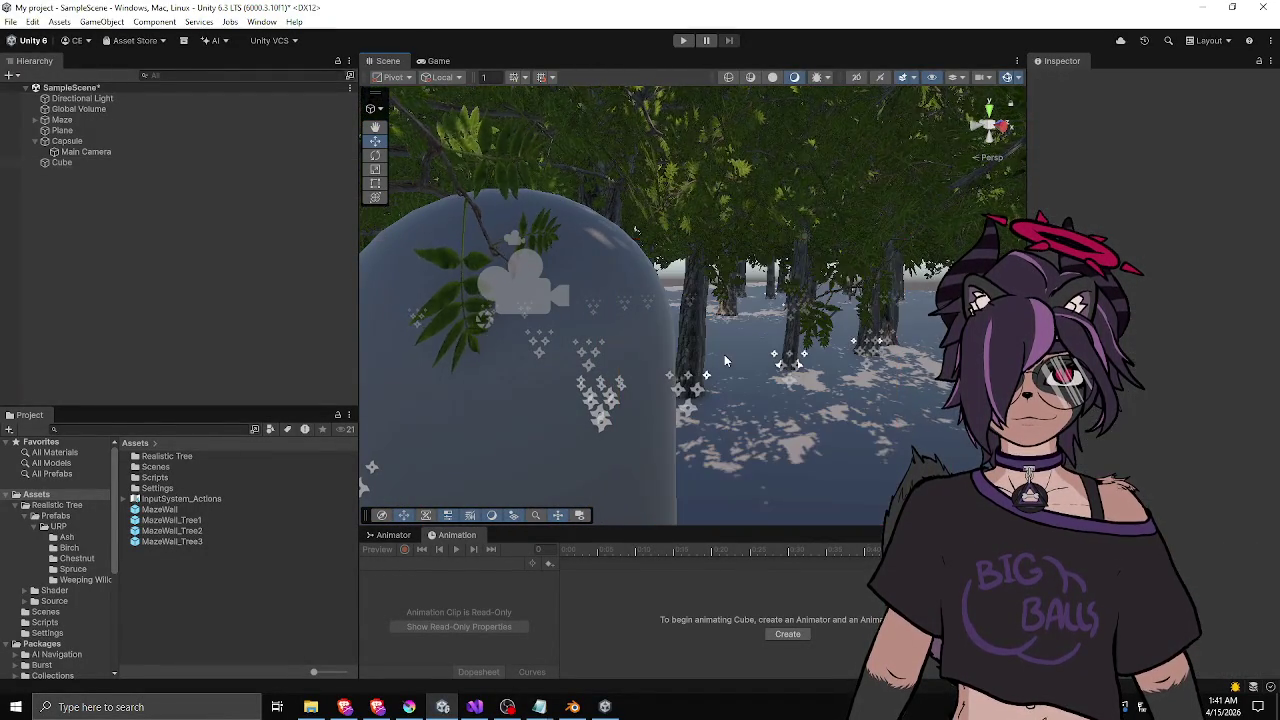
click(620, 378)
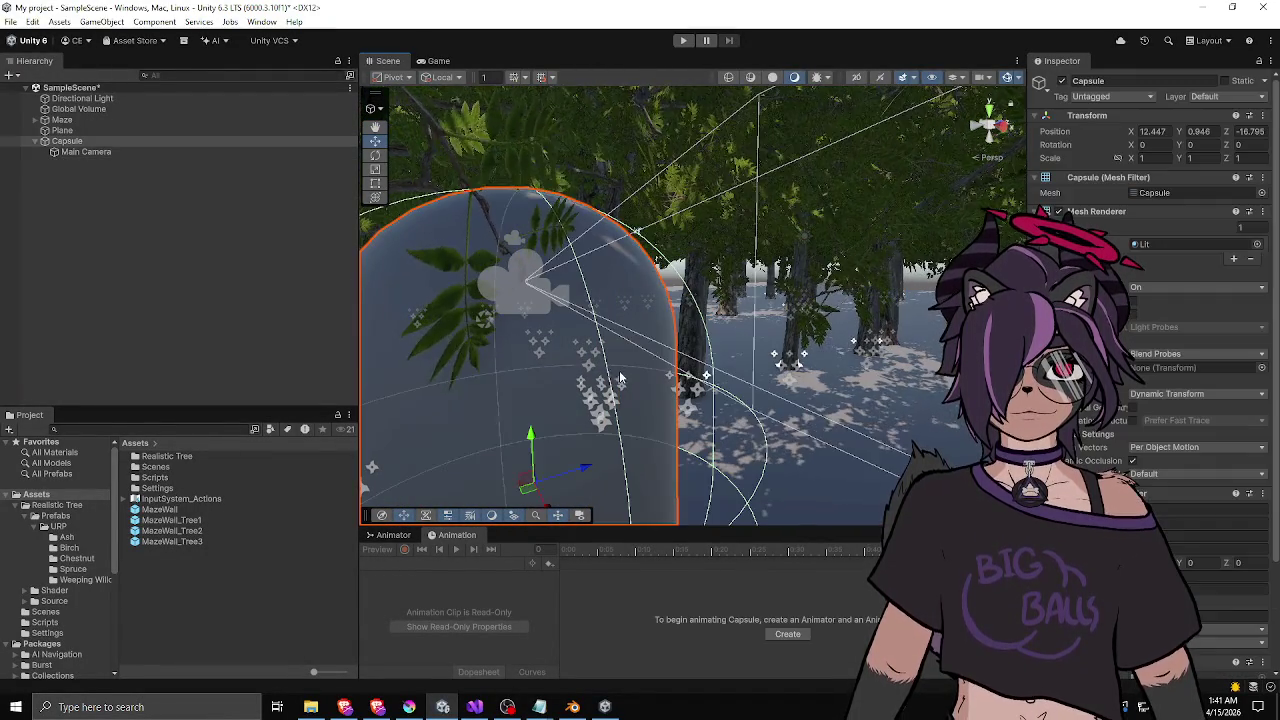
click(115, 155)
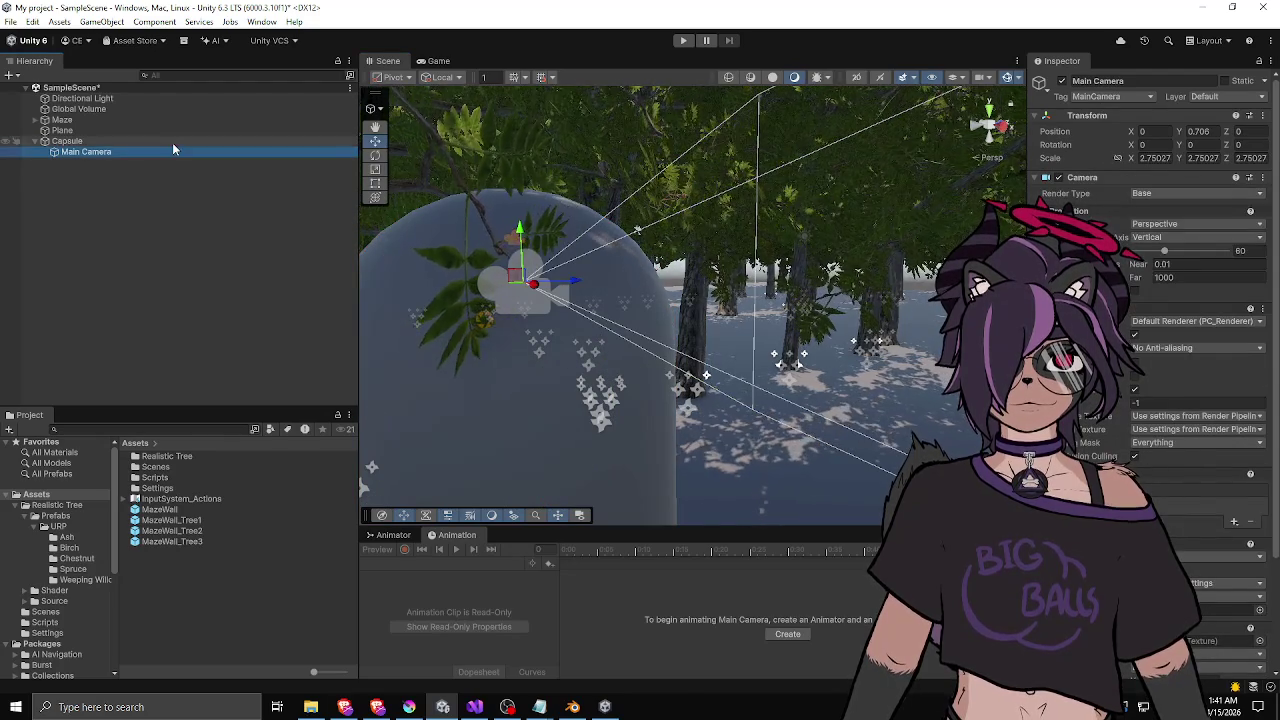
click(172, 141)
mouse_move(700, 300)
mouse_down()
mouse_move(815, 318)
mouse_move(812, 308)
mouse_up()
double_click(117, 141)
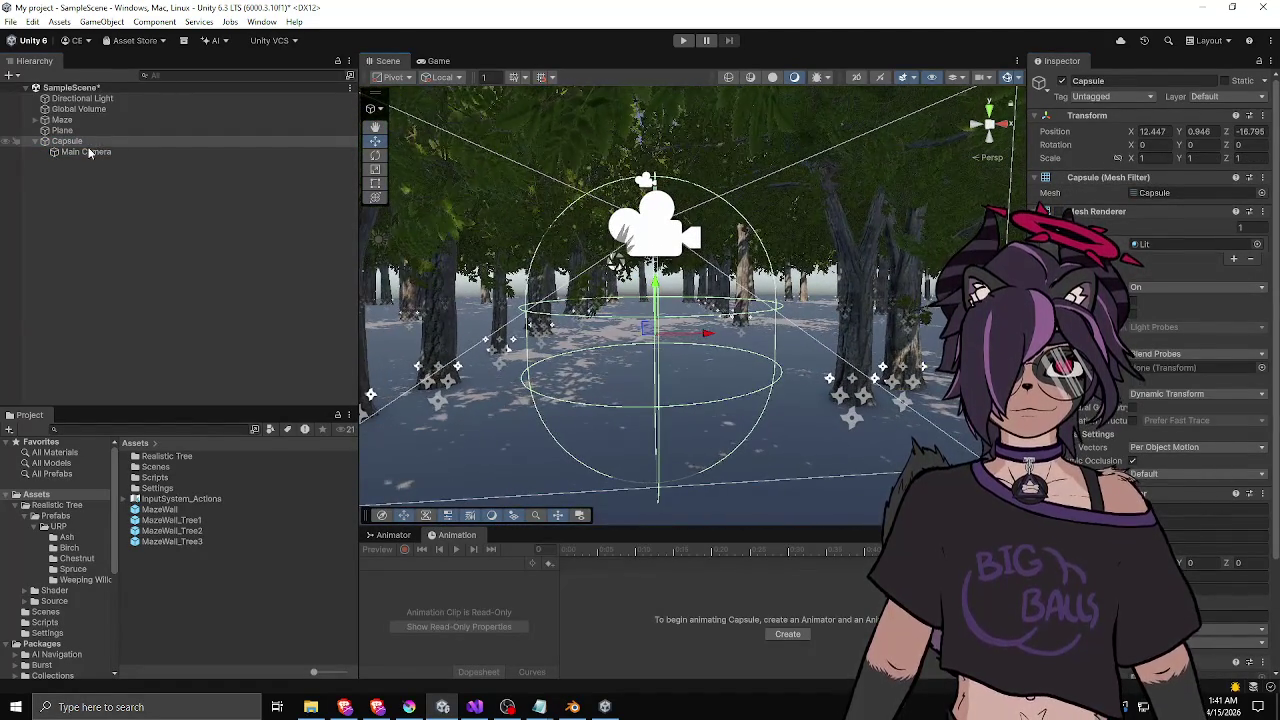
click(84, 142)
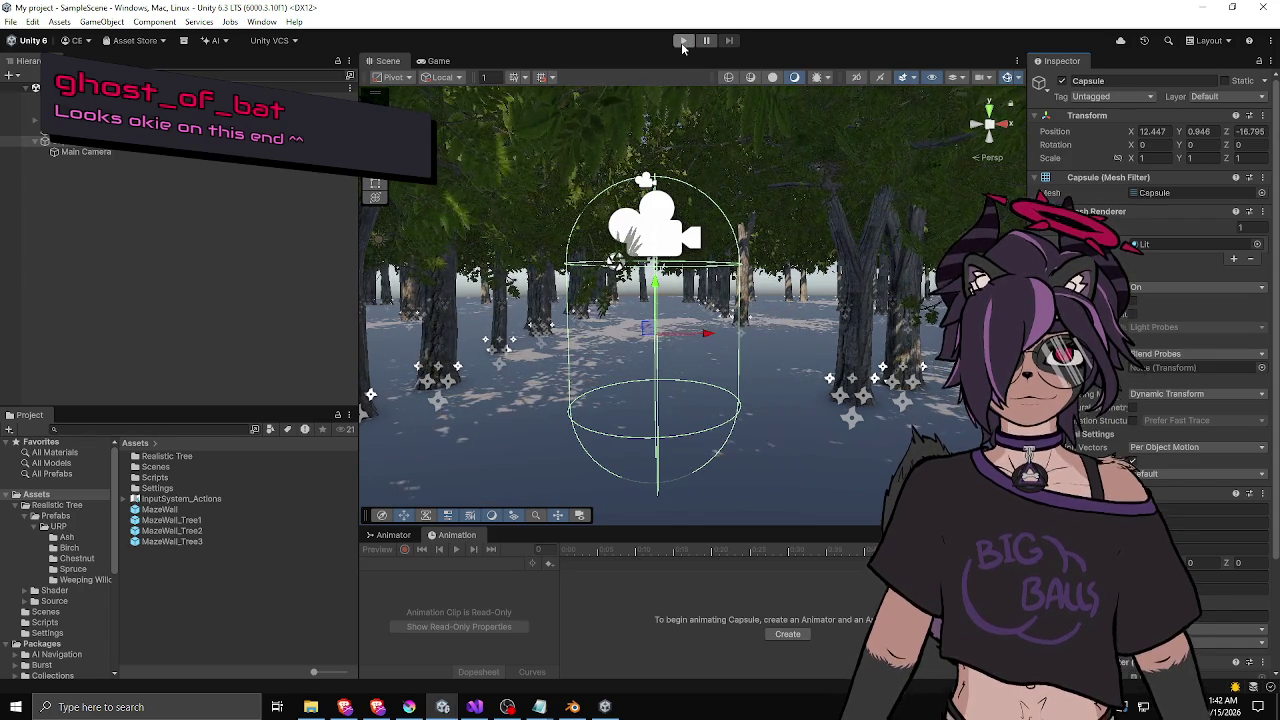
- Enter Play mode to test the first-person capsule player in the ash-tree maze
click(684, 41)
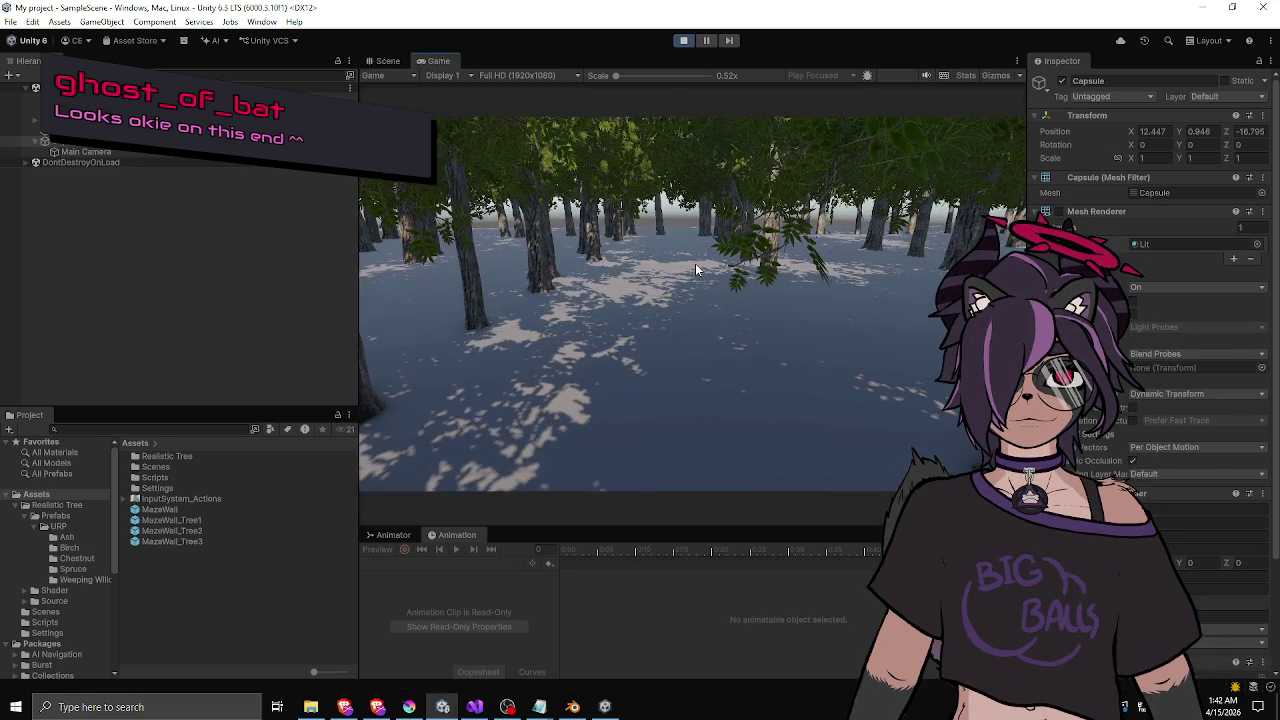
- Walk the capsule forward through the ash-tree corridors, turning and sidestepping between them
key(w)
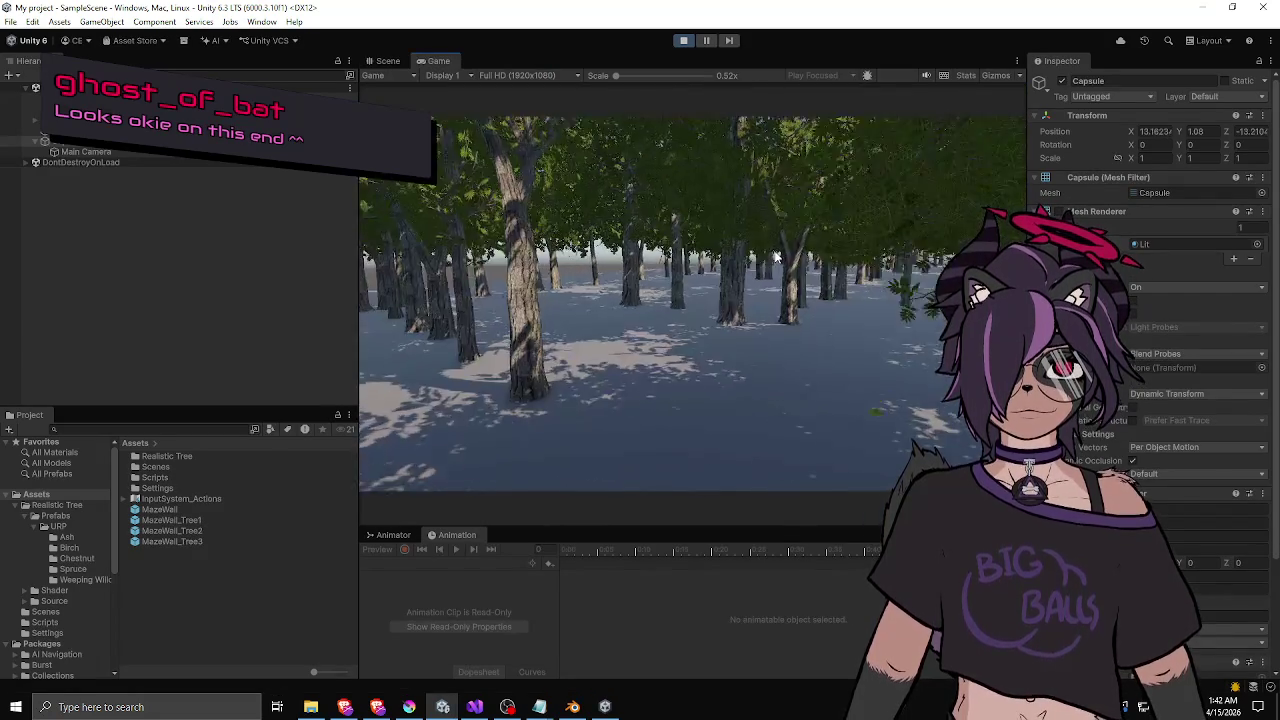
key(w)
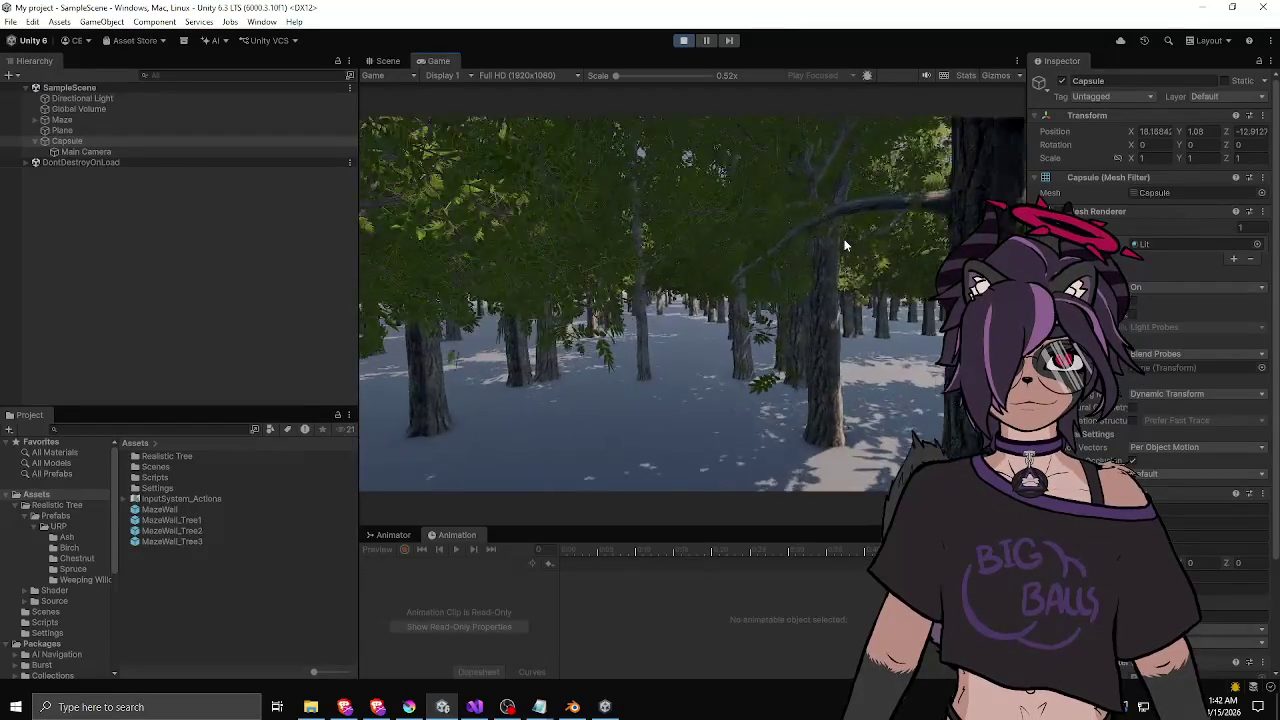
key(w)
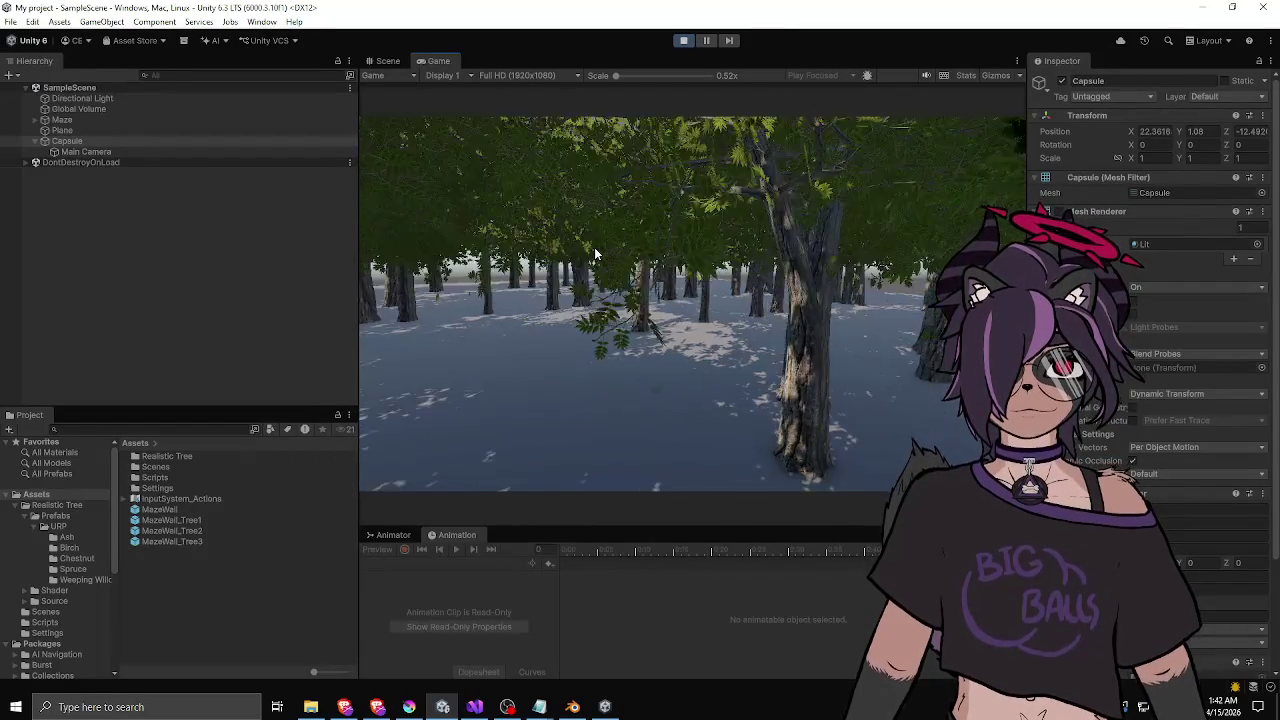
key(w)
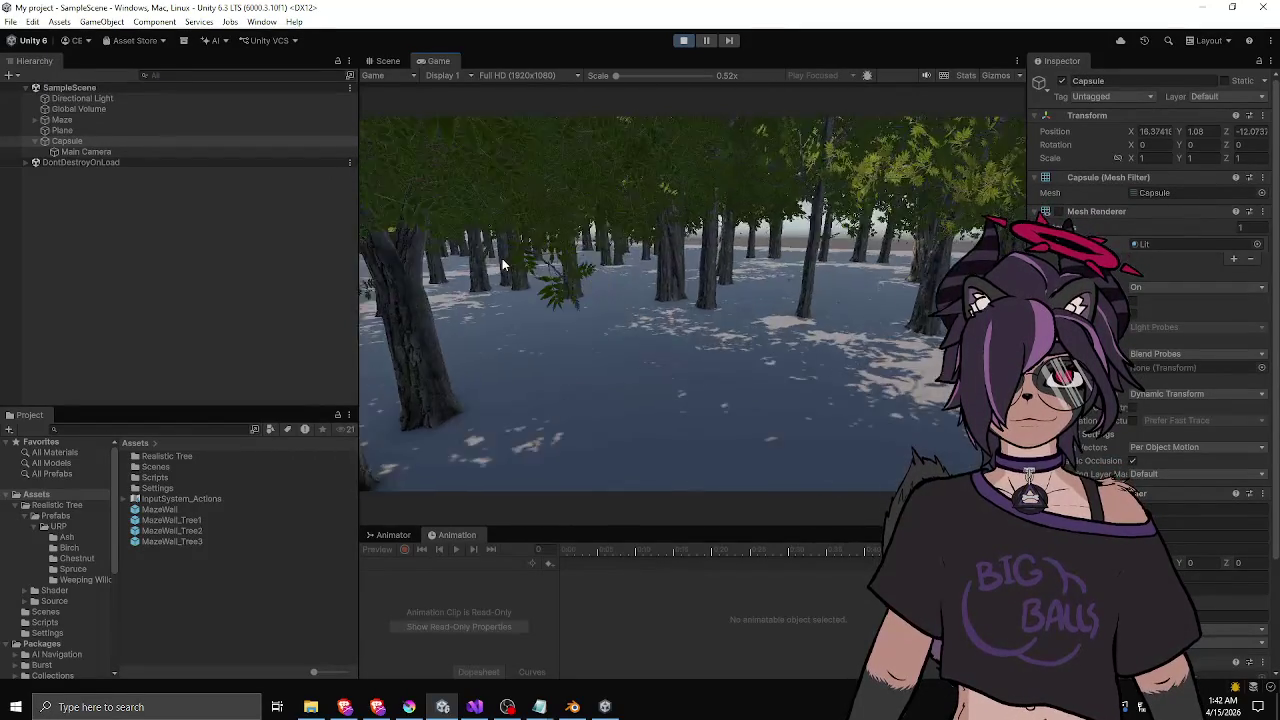
key(w)
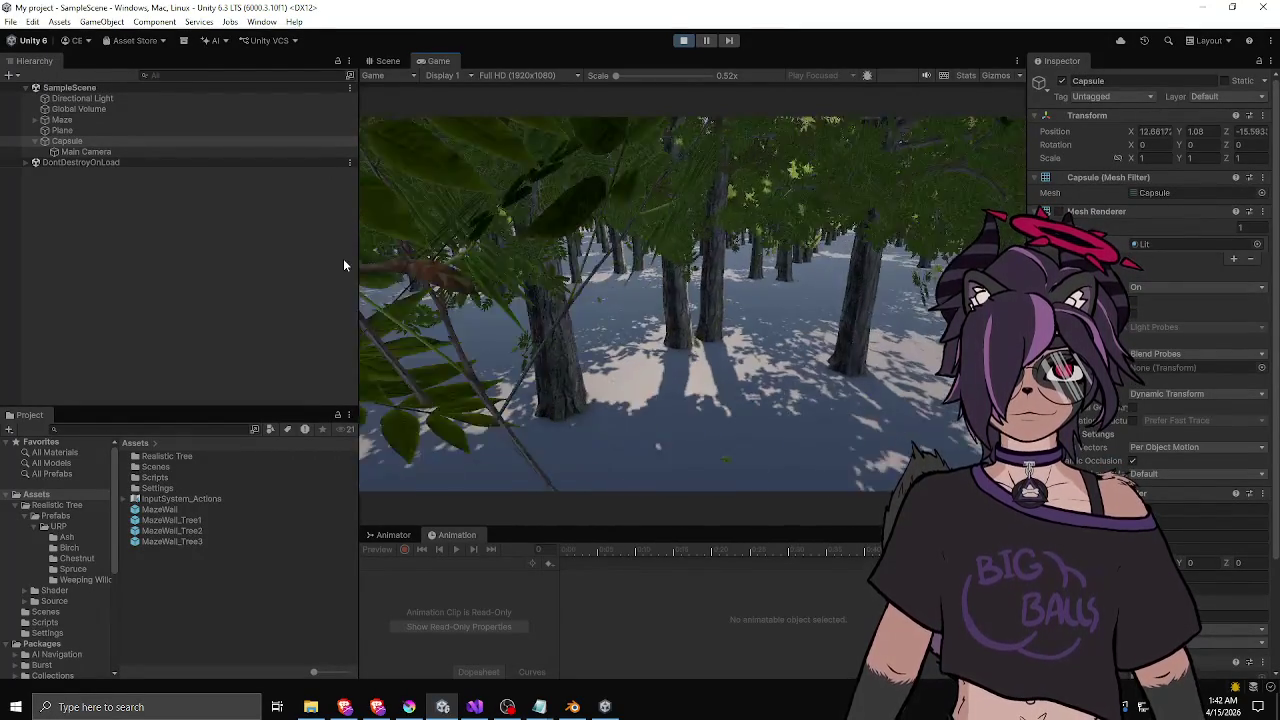
key(w)
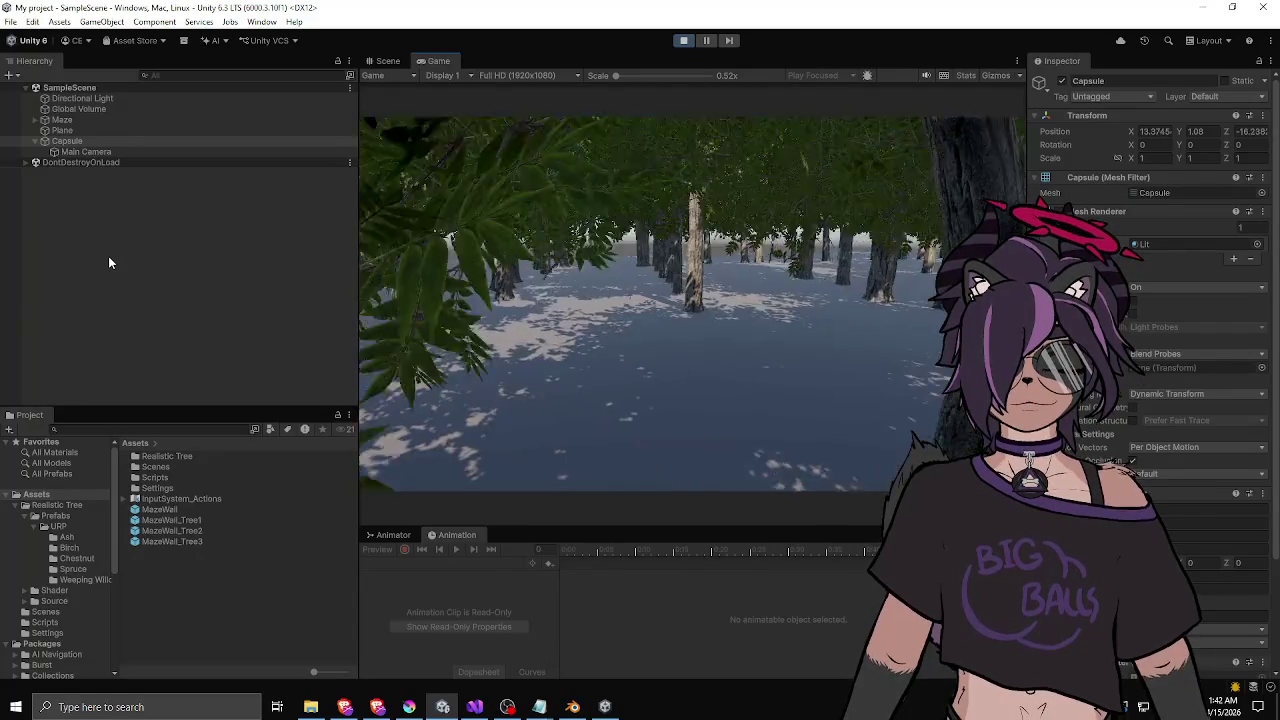
key(w)
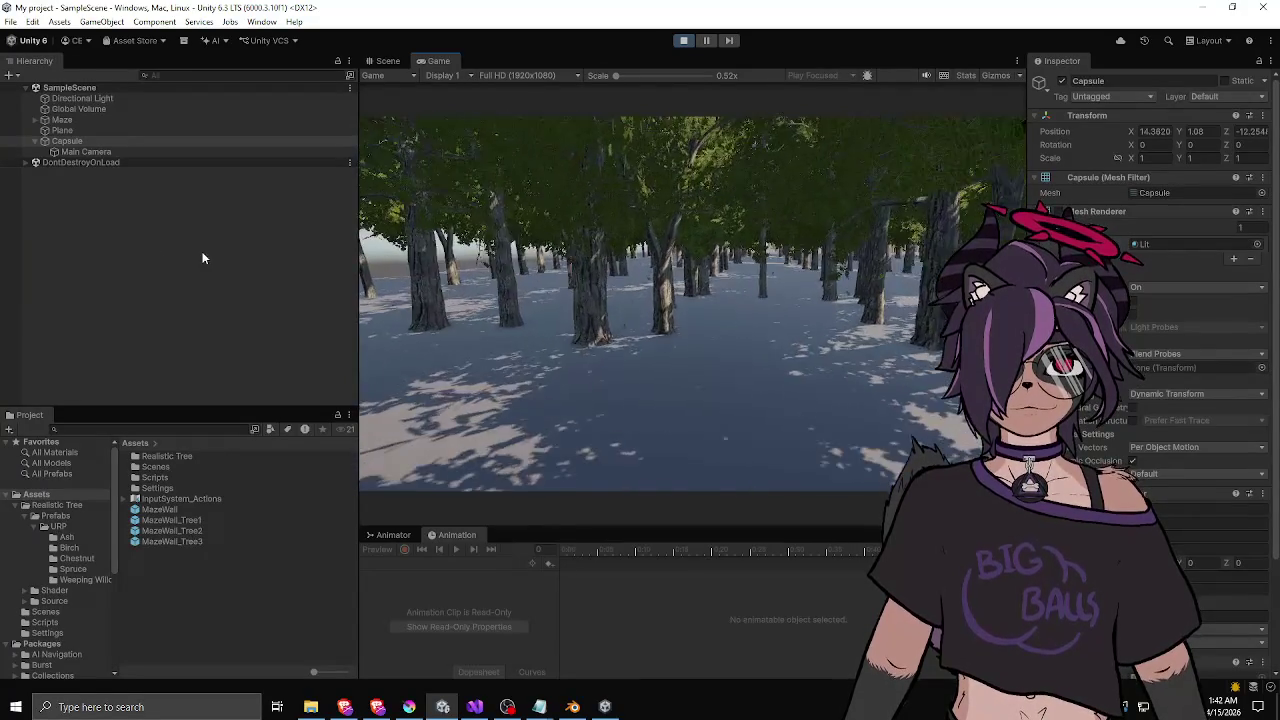
key(w)
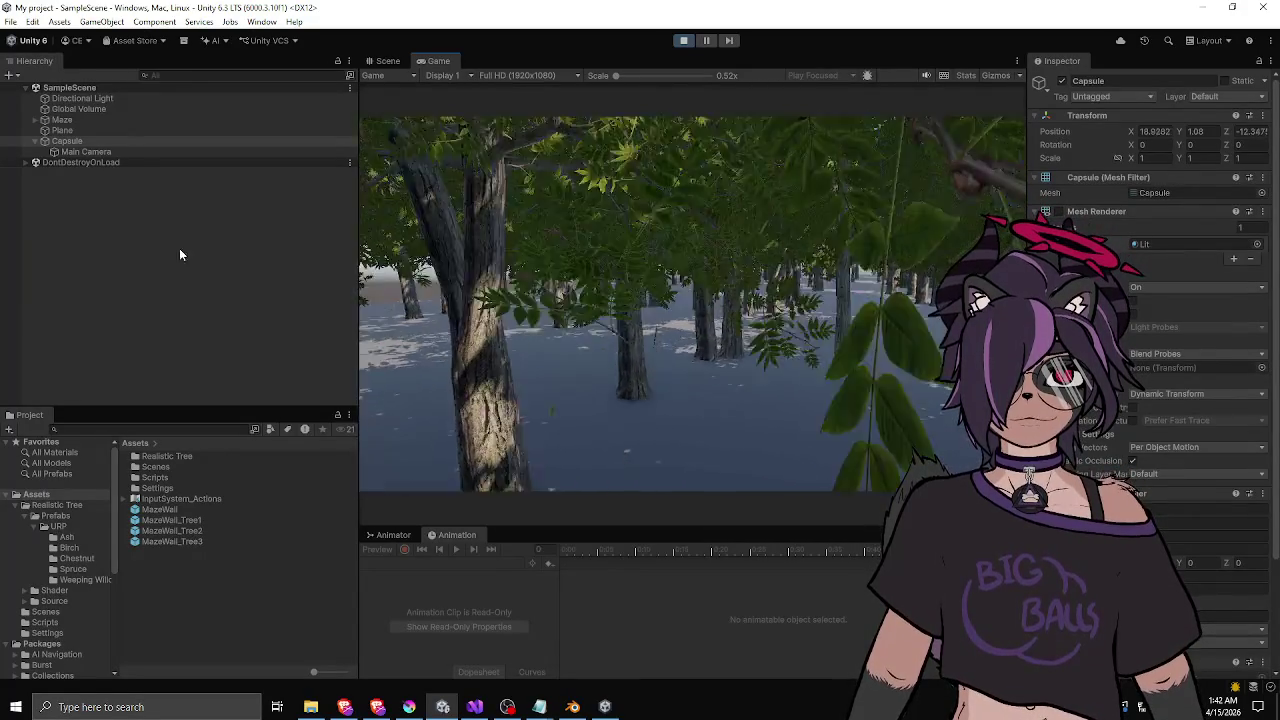
key(w)
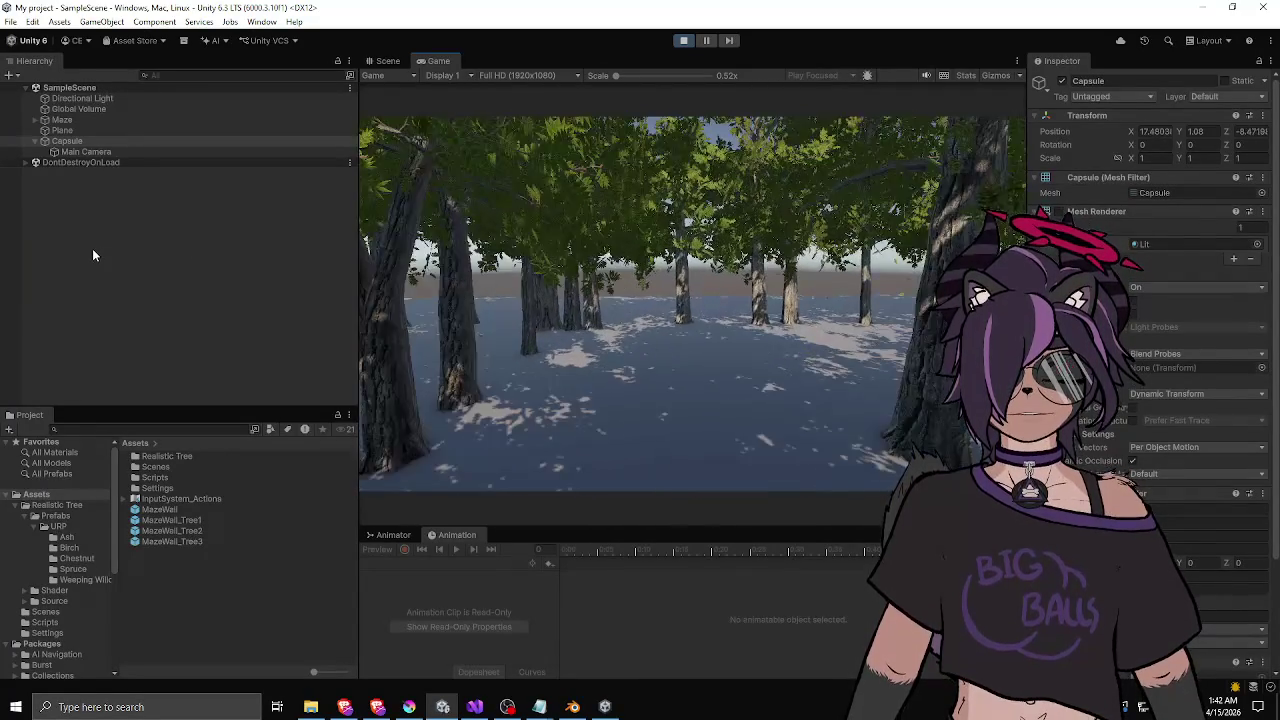
key(w)
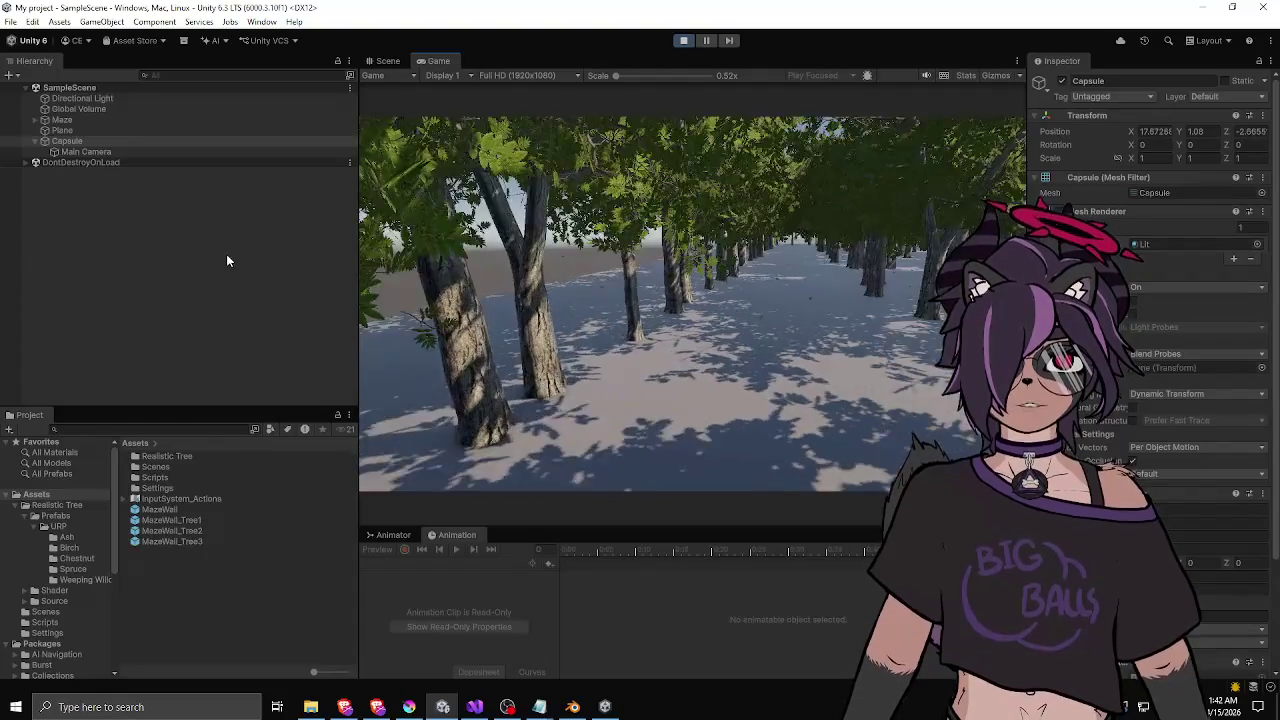
key(w)
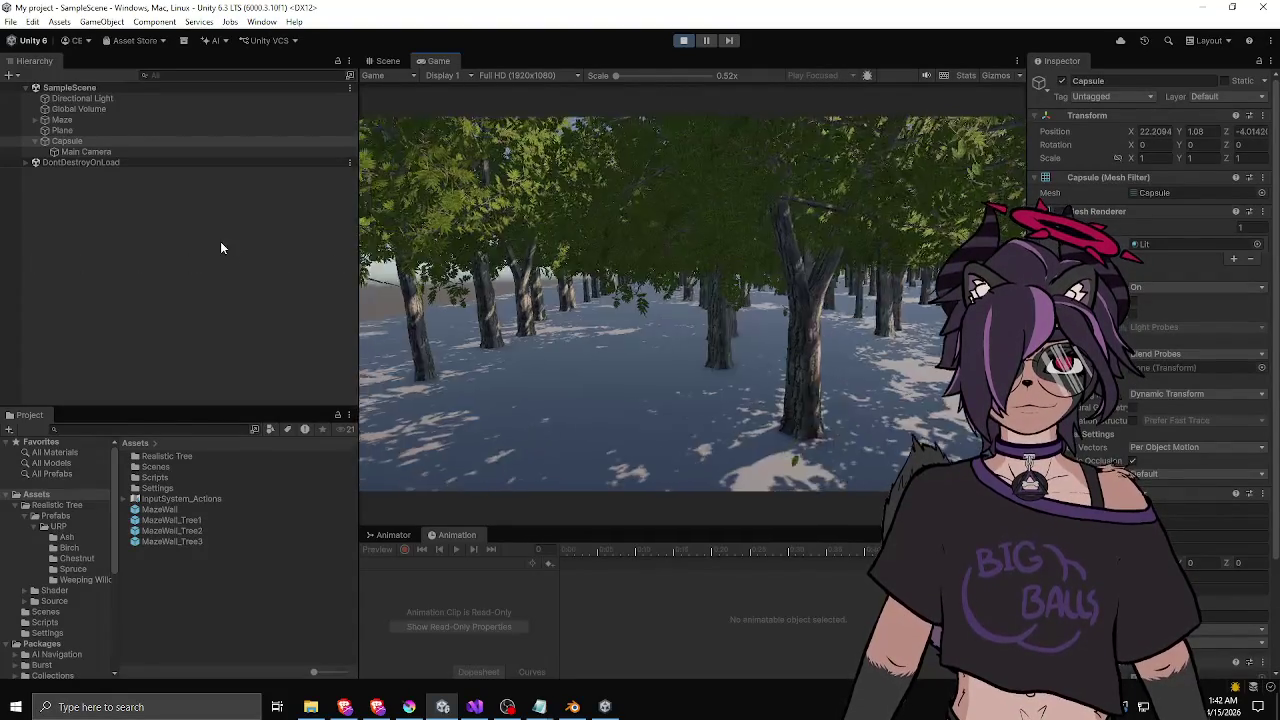
key(w)
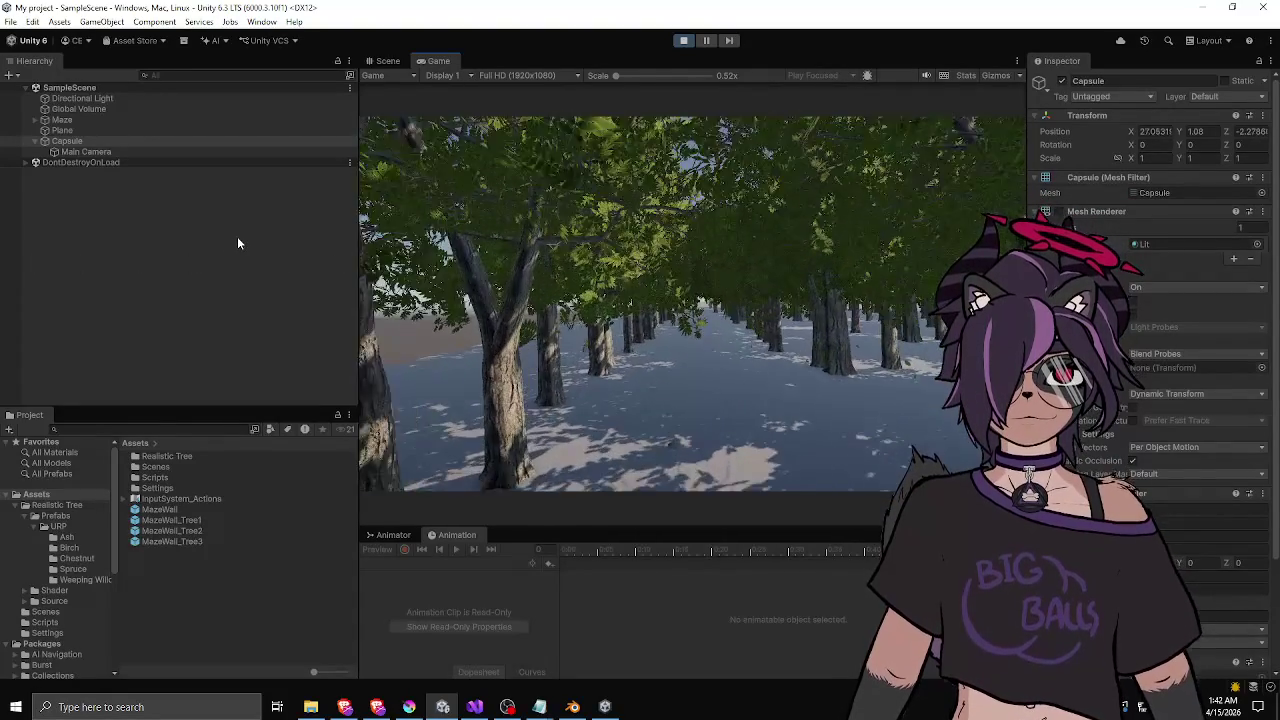
key(w)
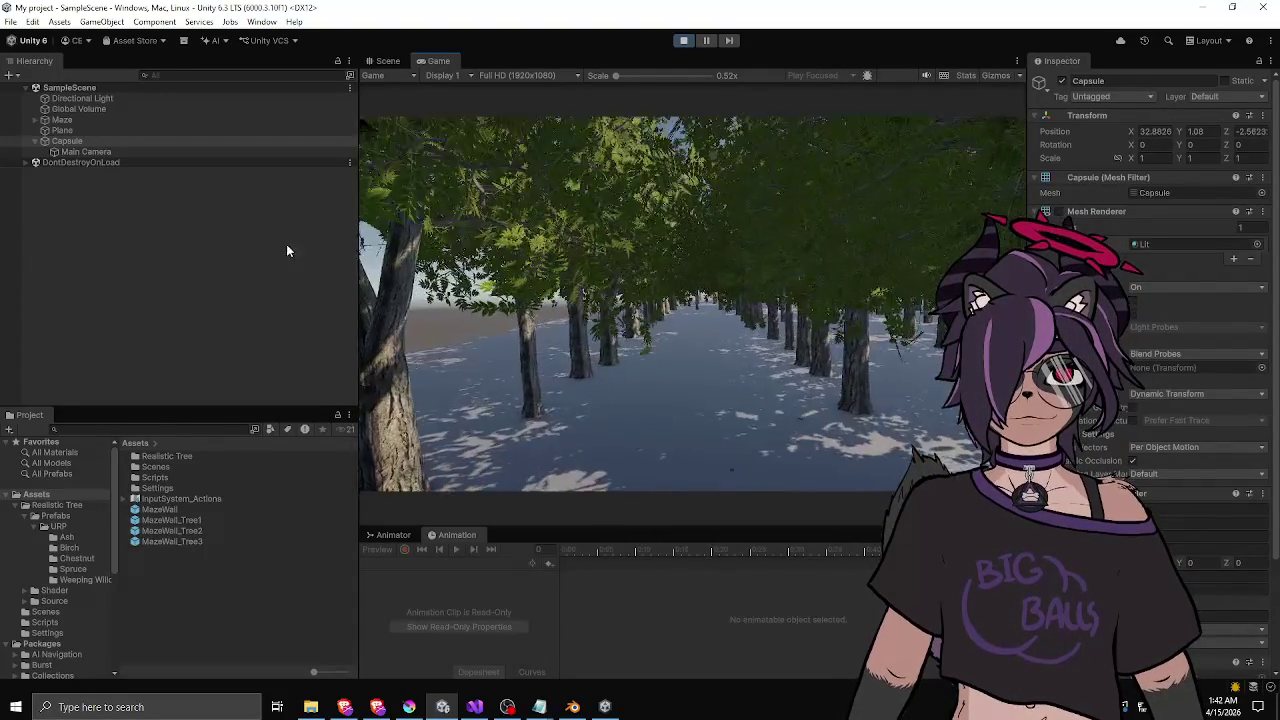
key(w)
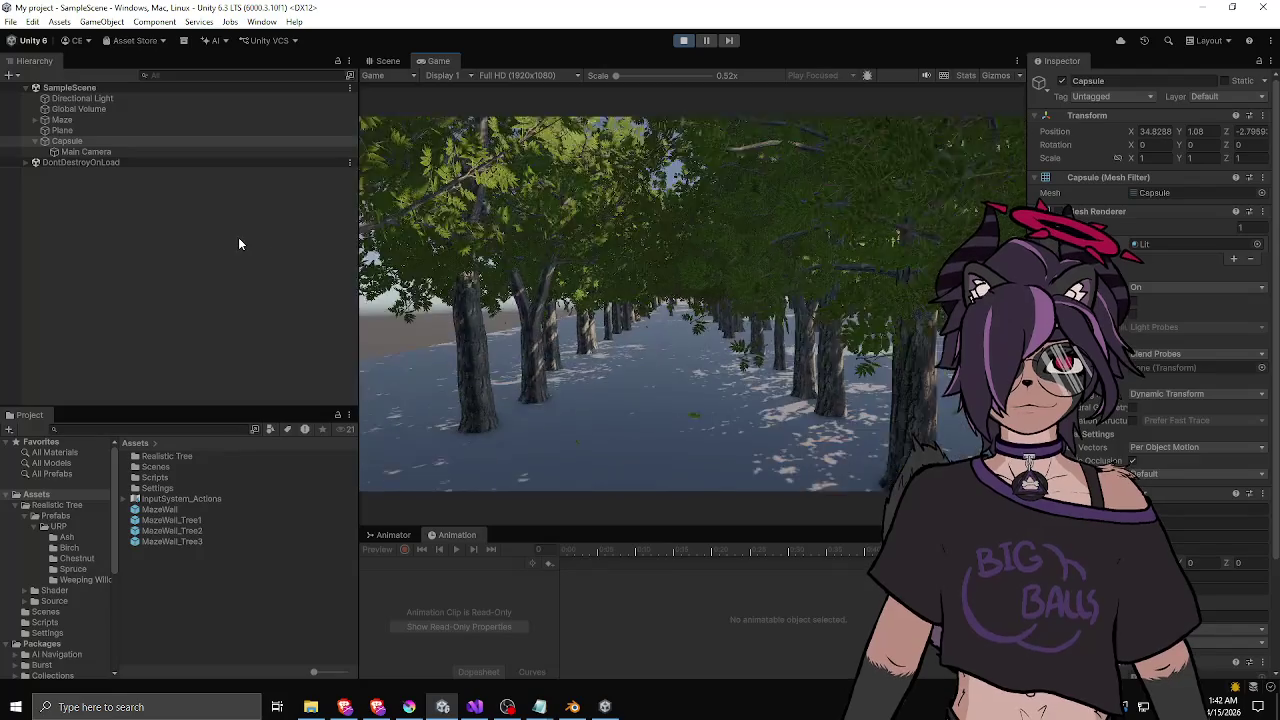
key(w)
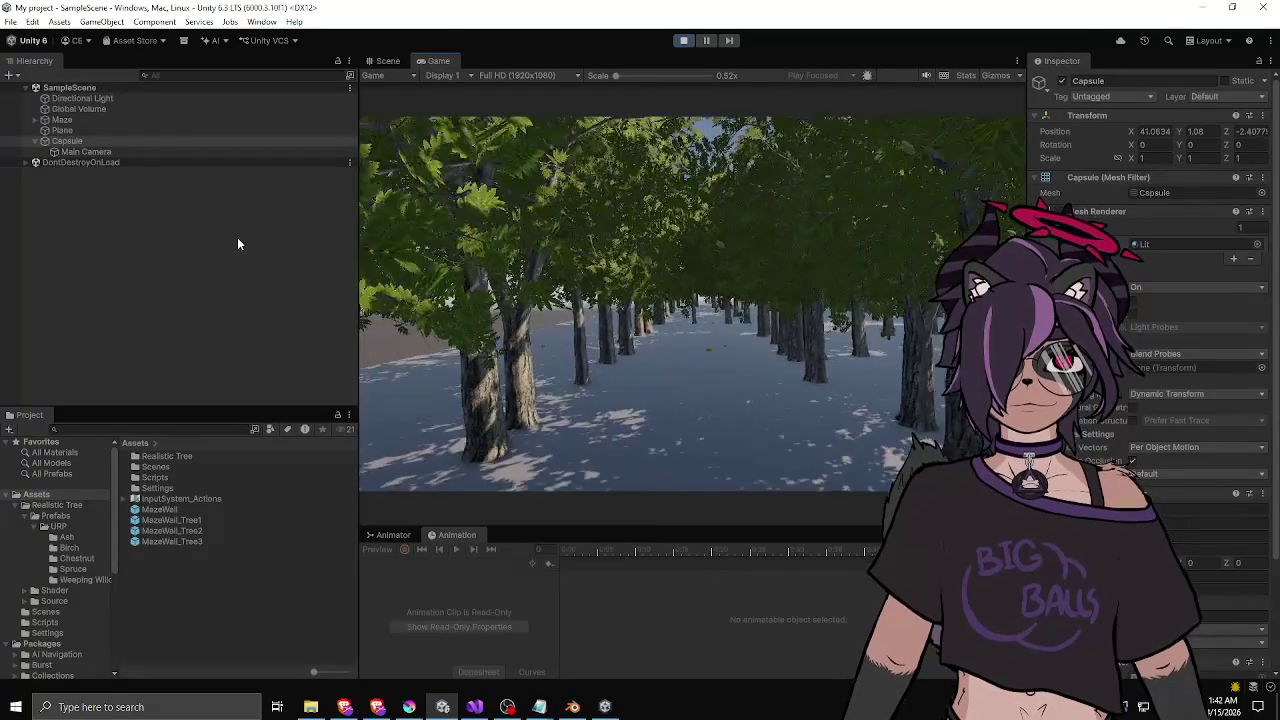
key(w)
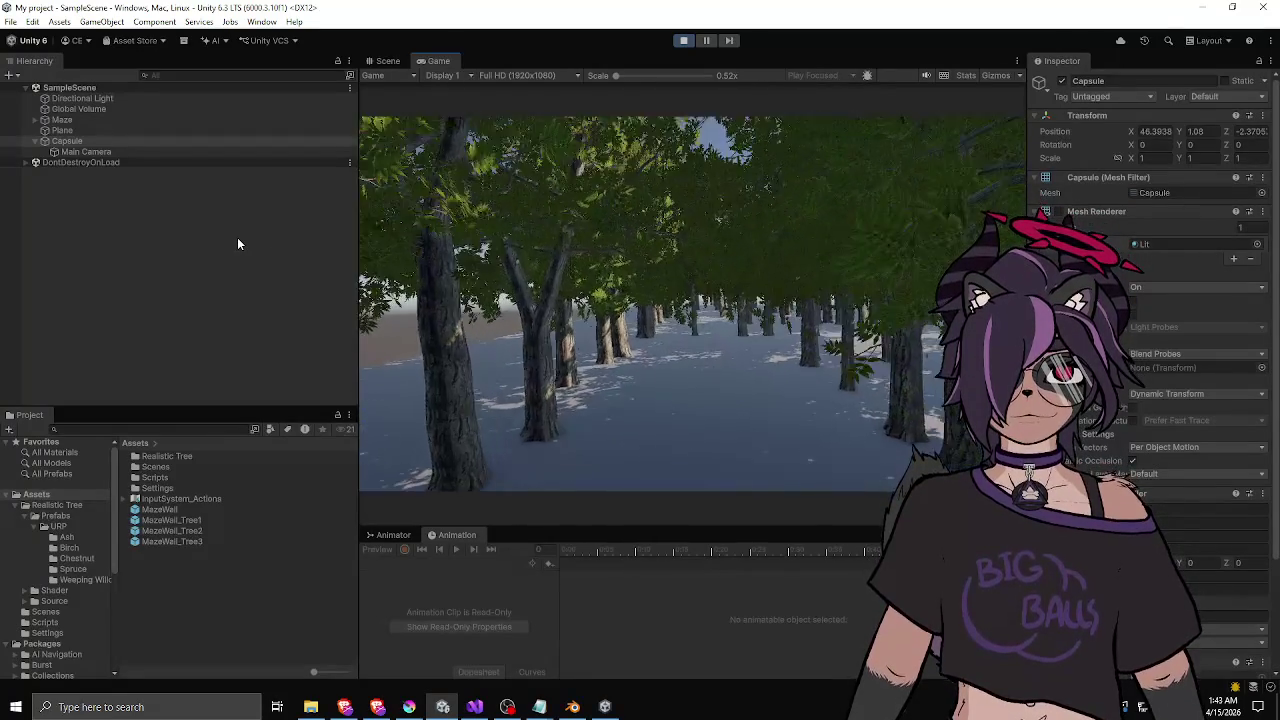
key(w)
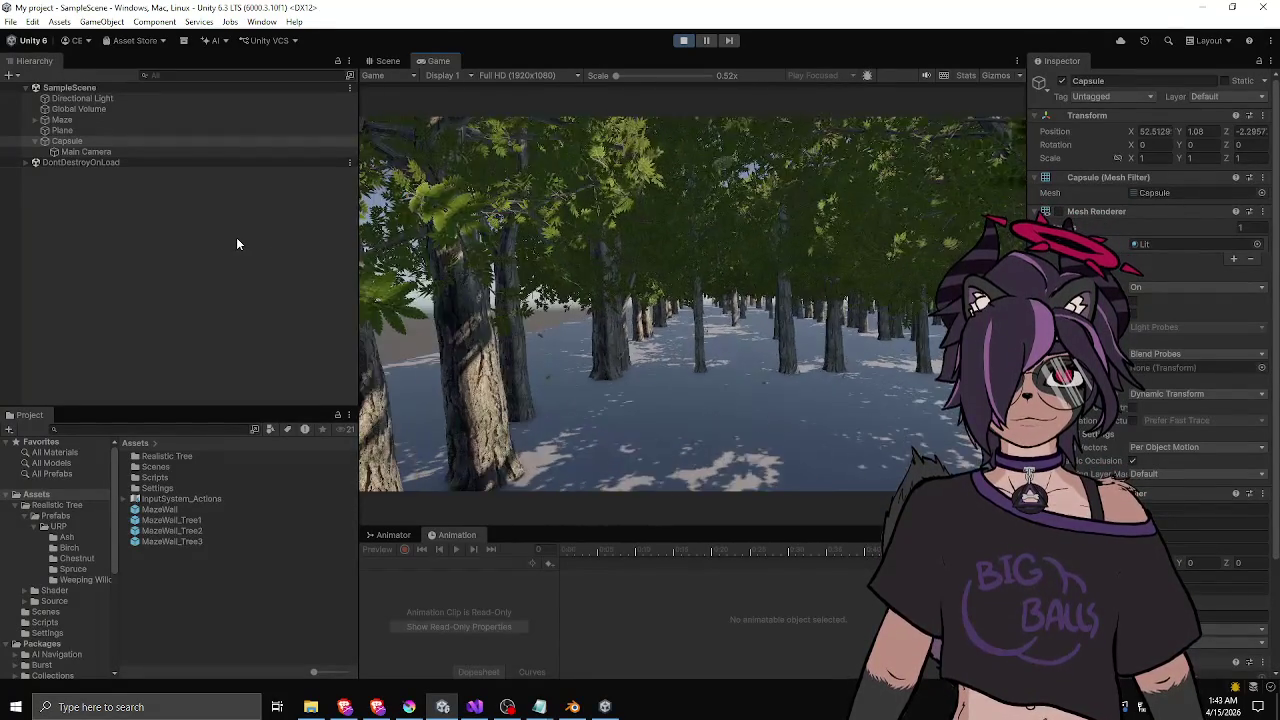
key(w)
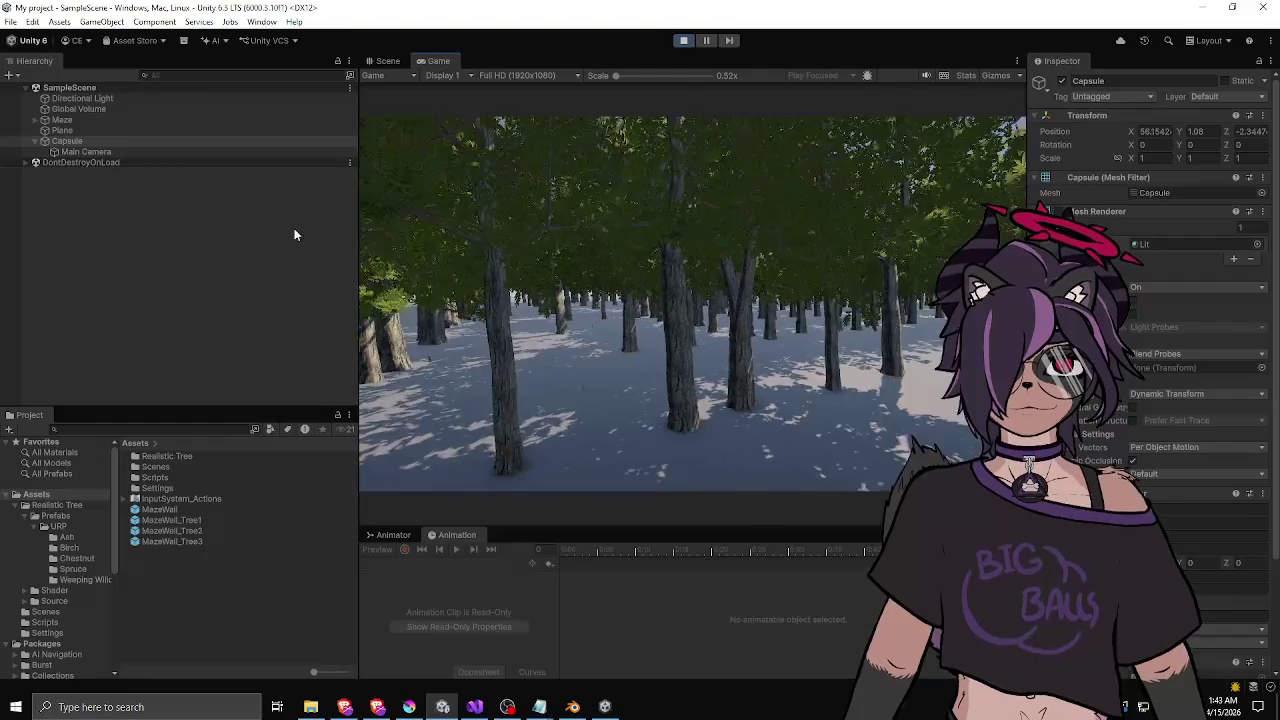
key(a)
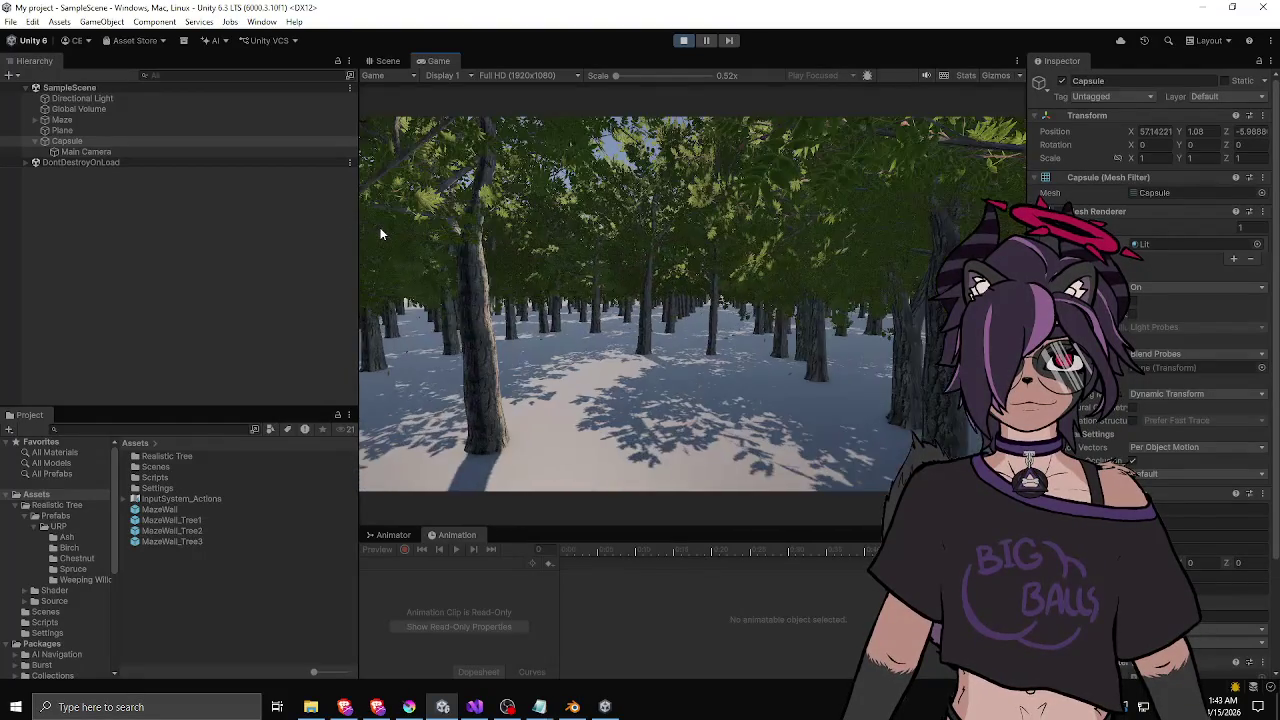
key(w)
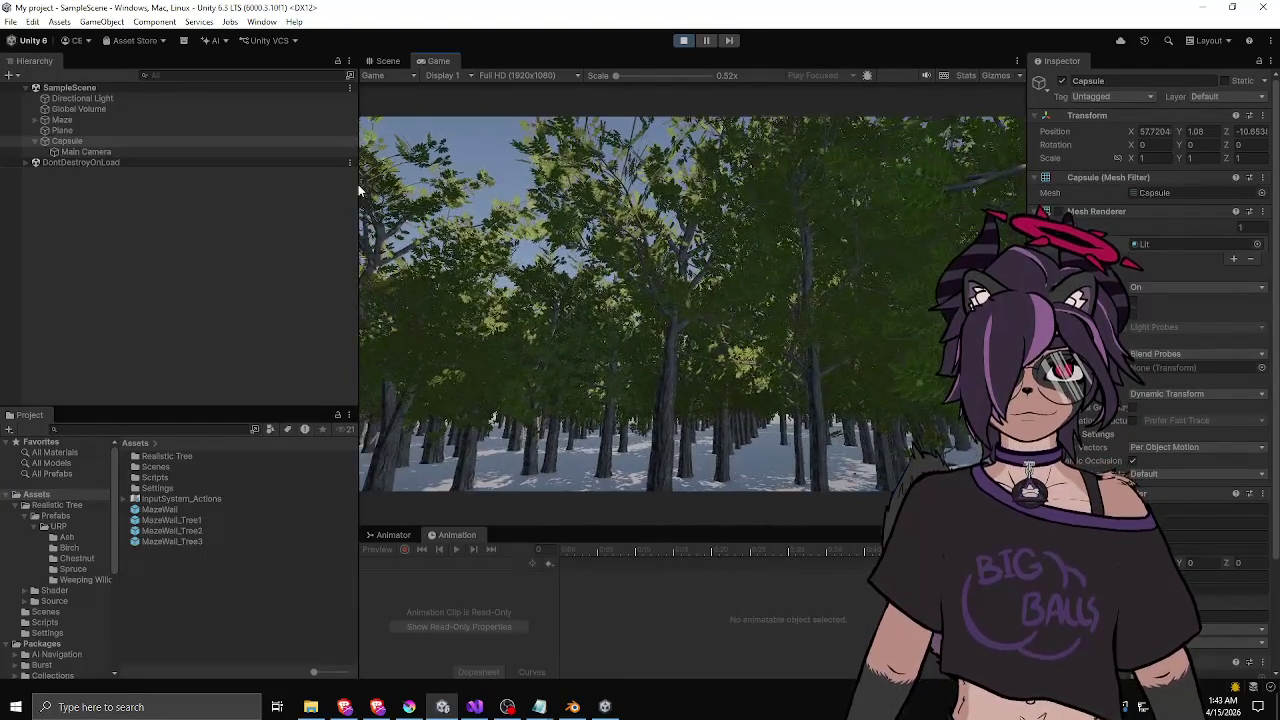
key(w)
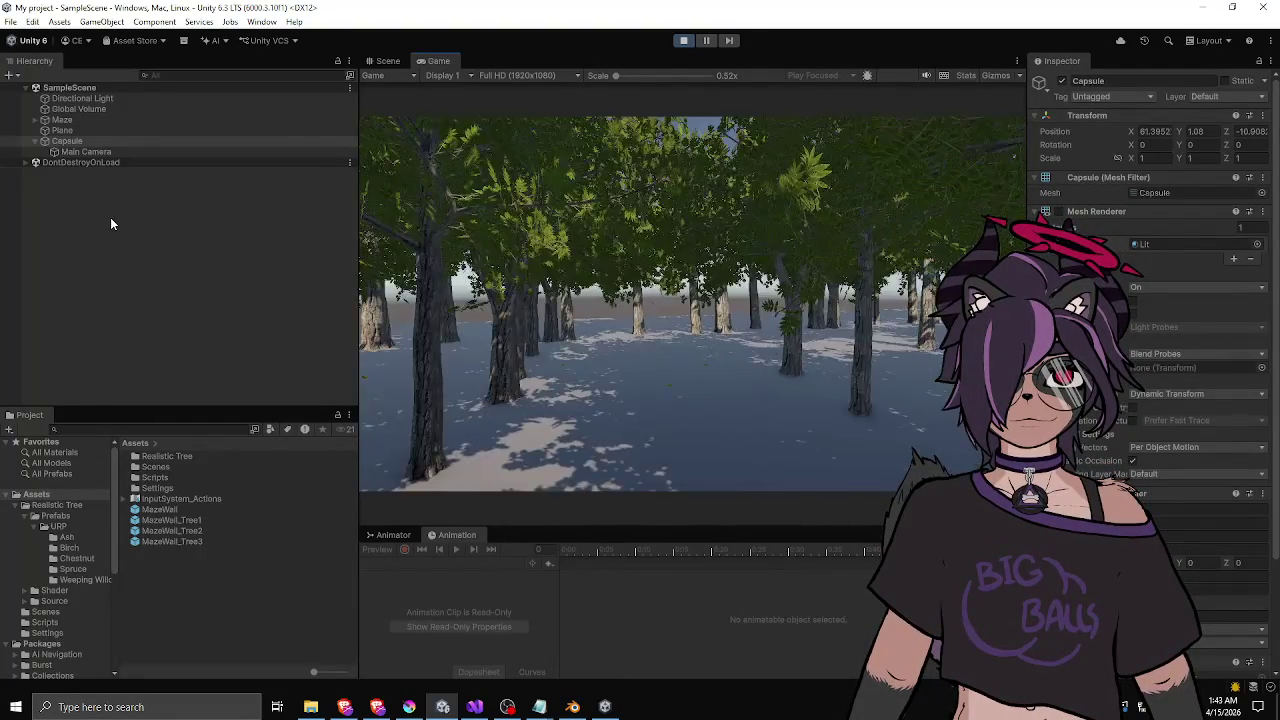
key(w)
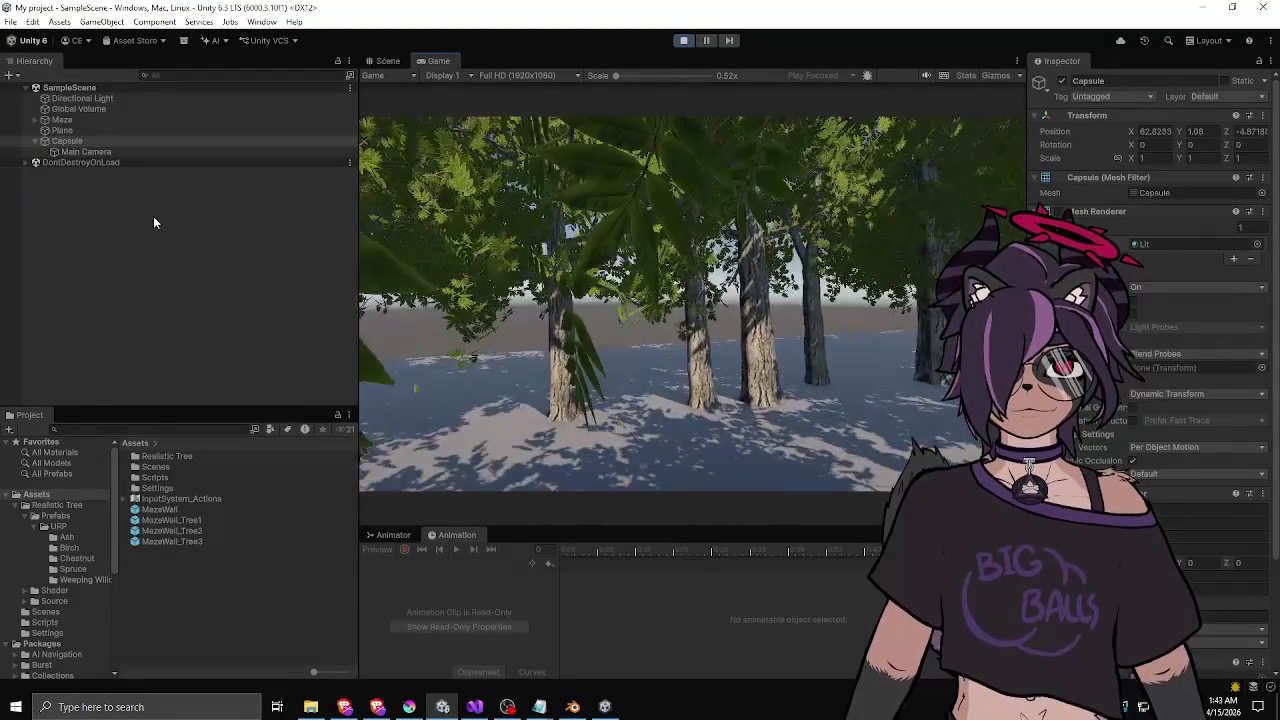
key(w)
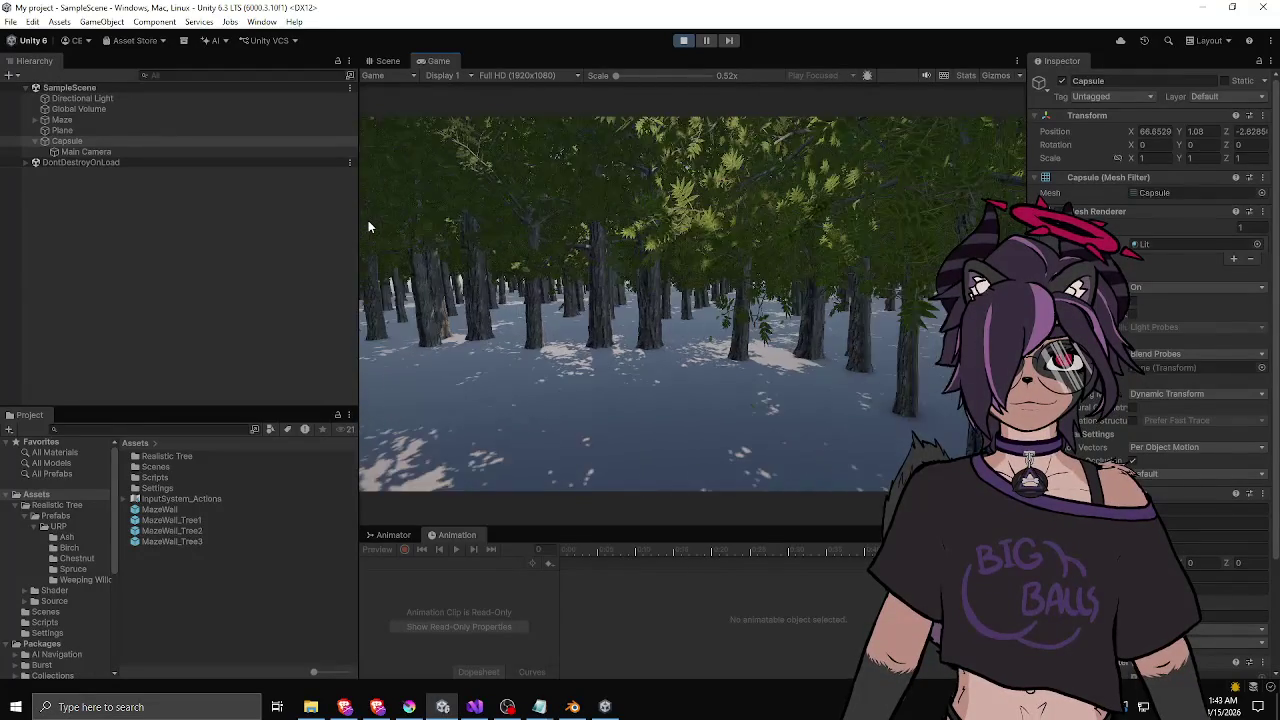
key(w)
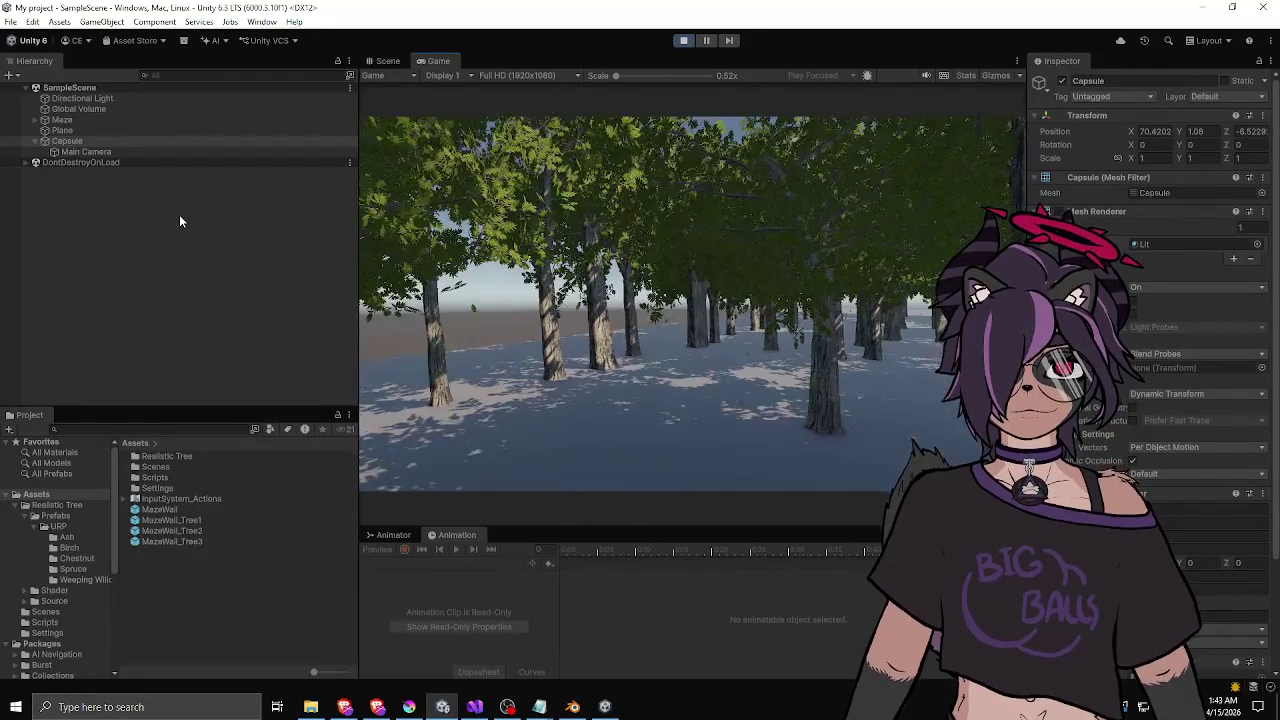
key(w)
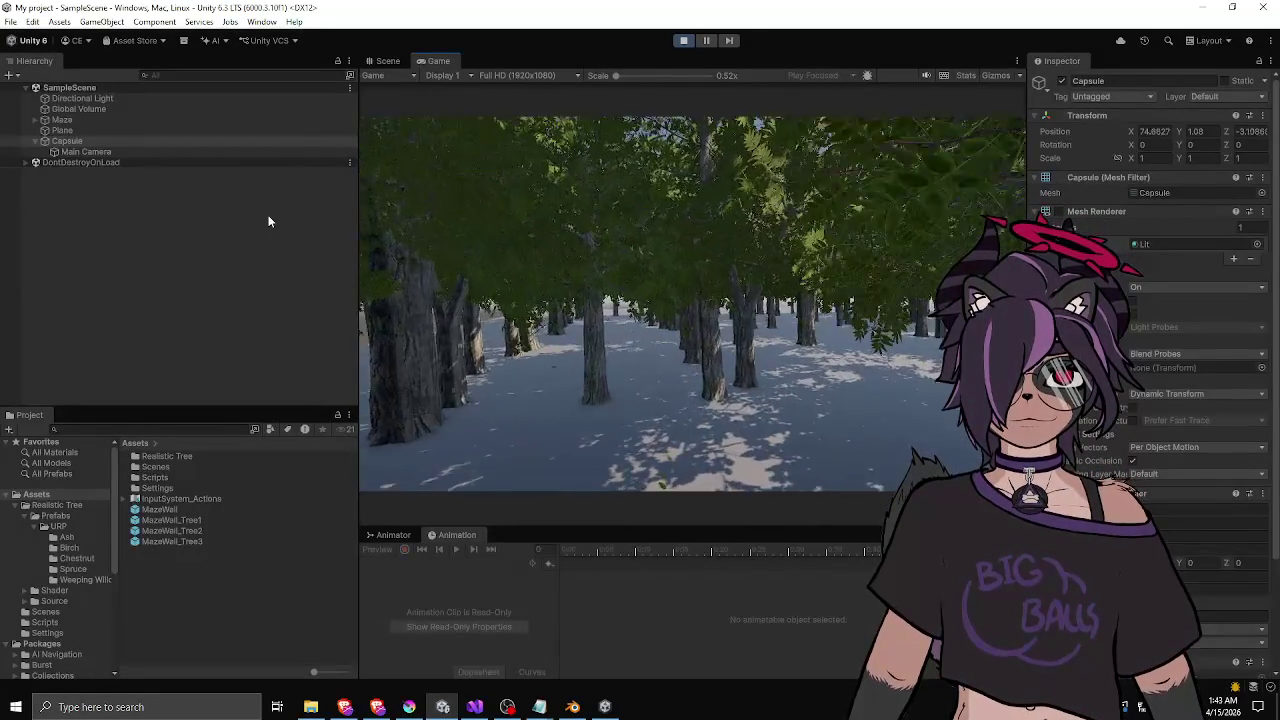
key(w)
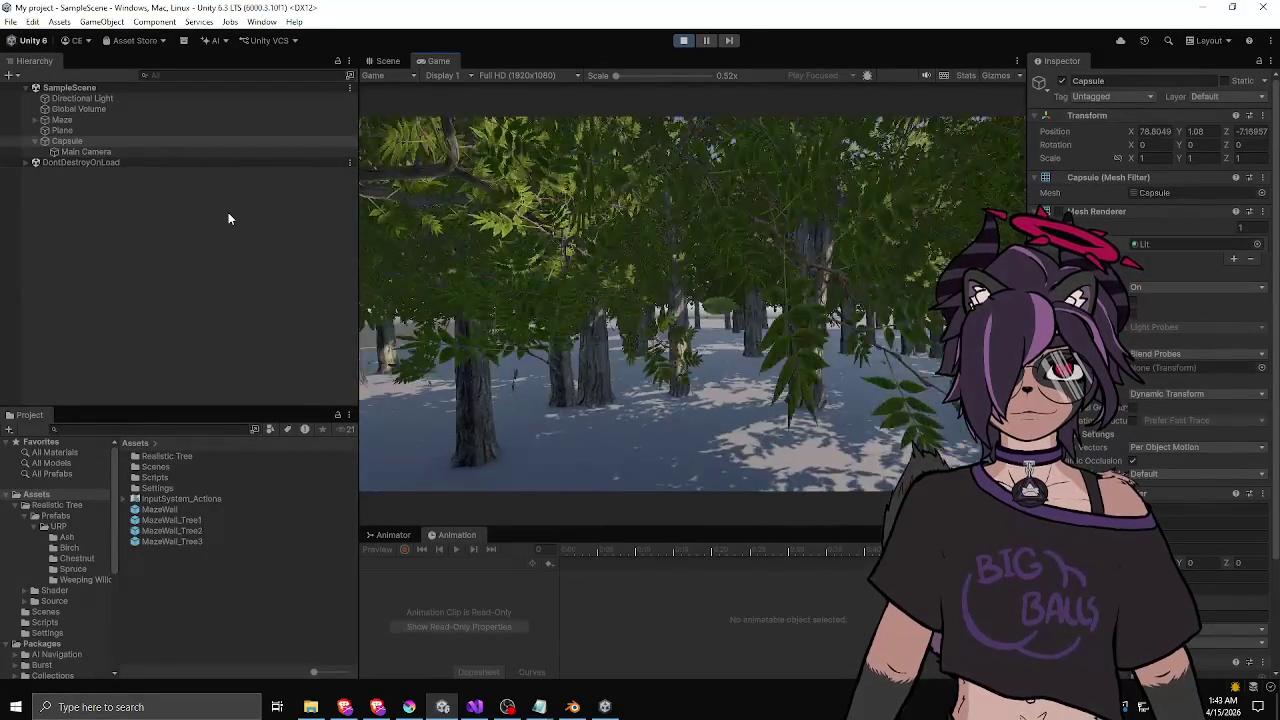
key(w)
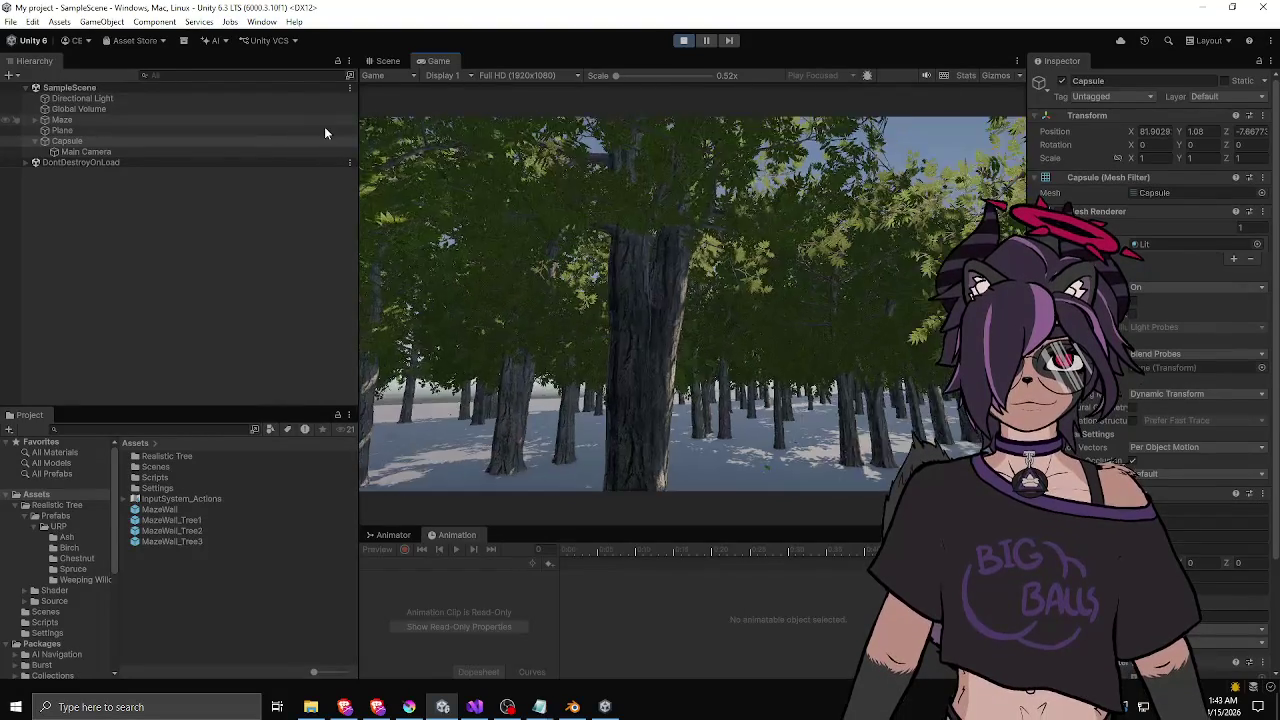
key(w)
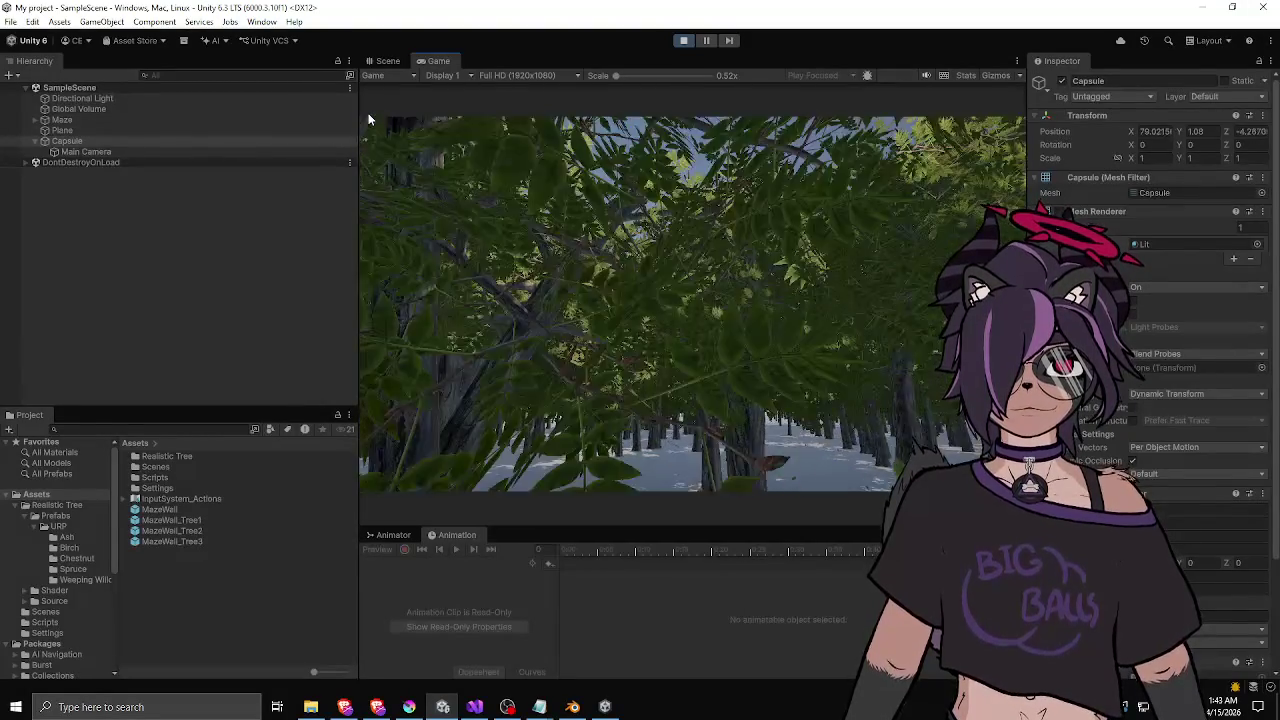
key(w)
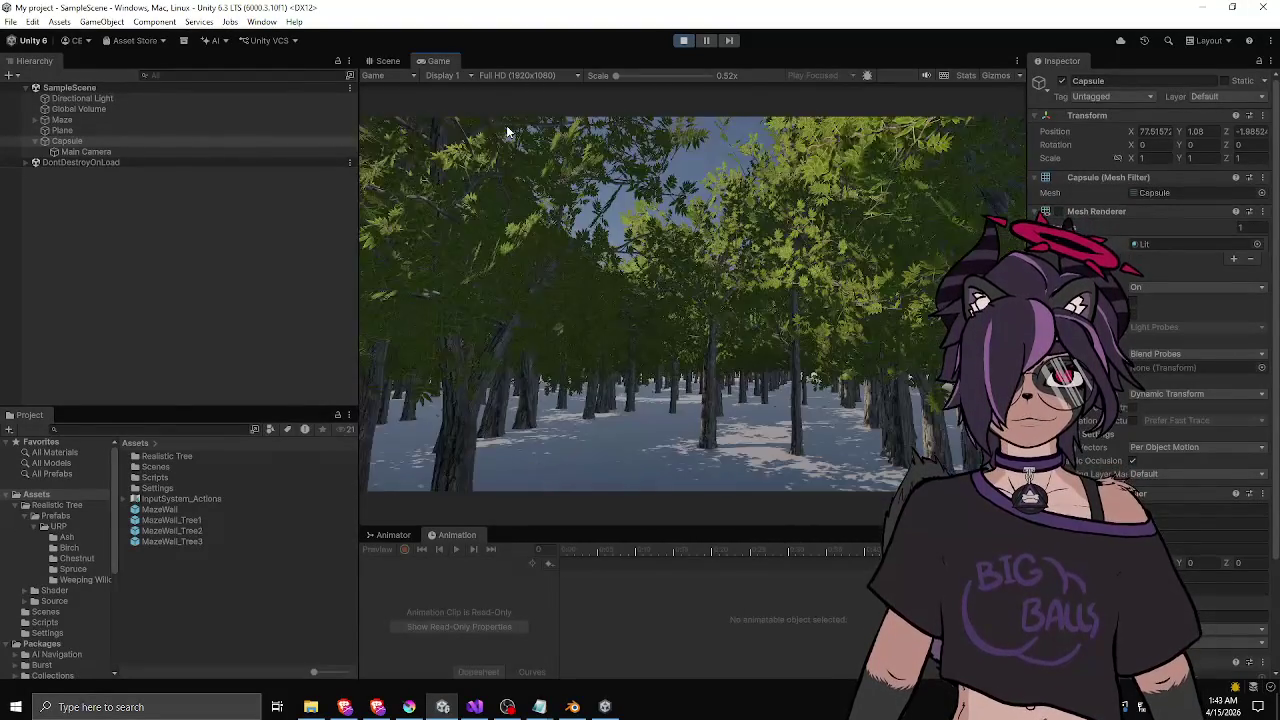
key(w)
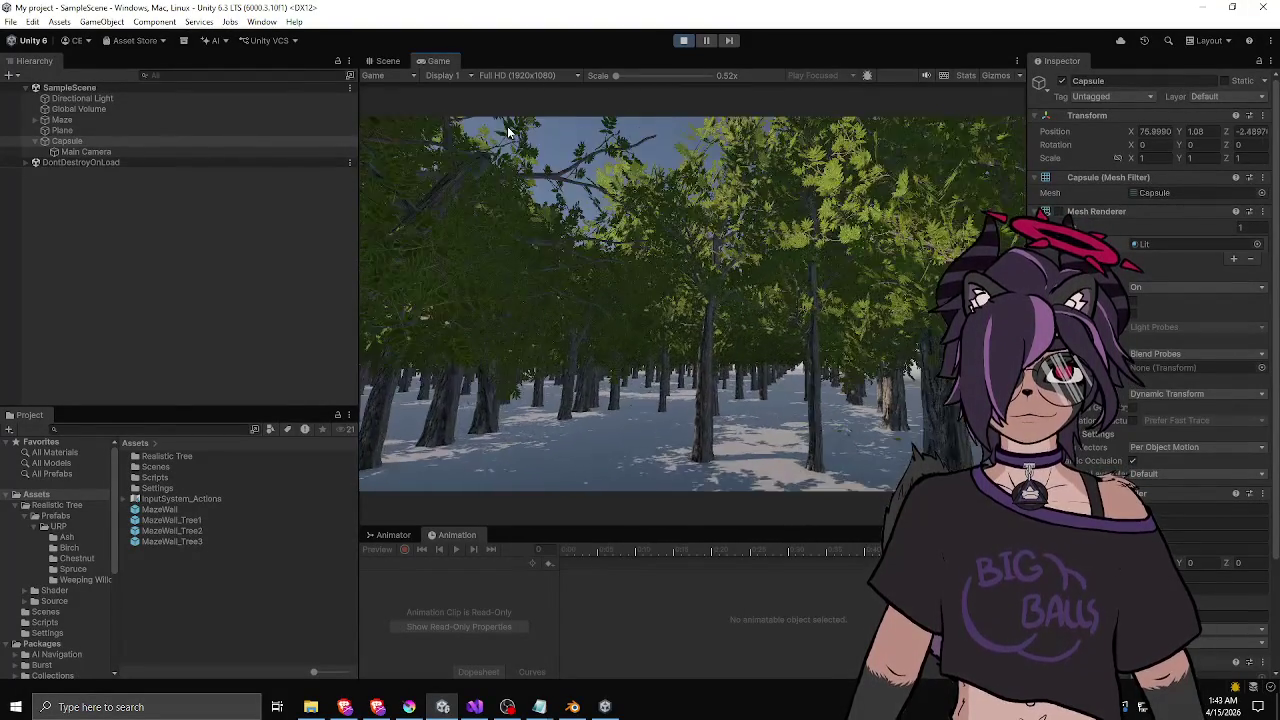
key(w)
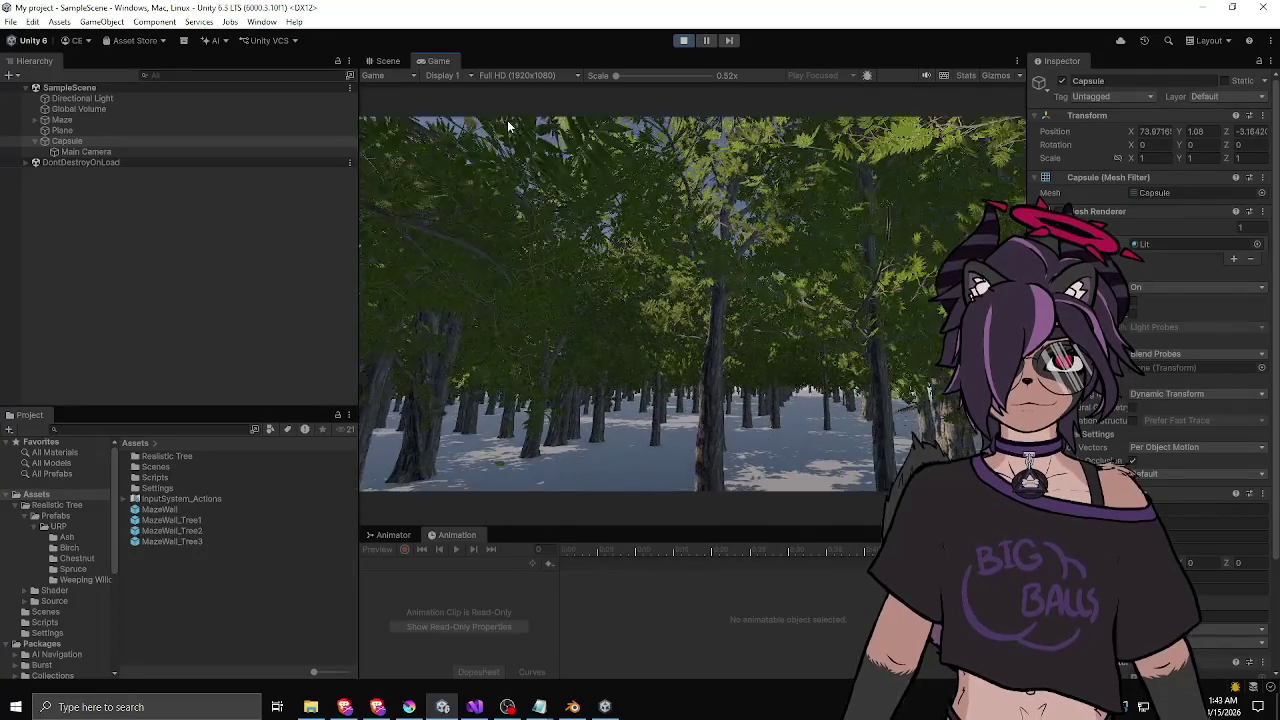
key(w)
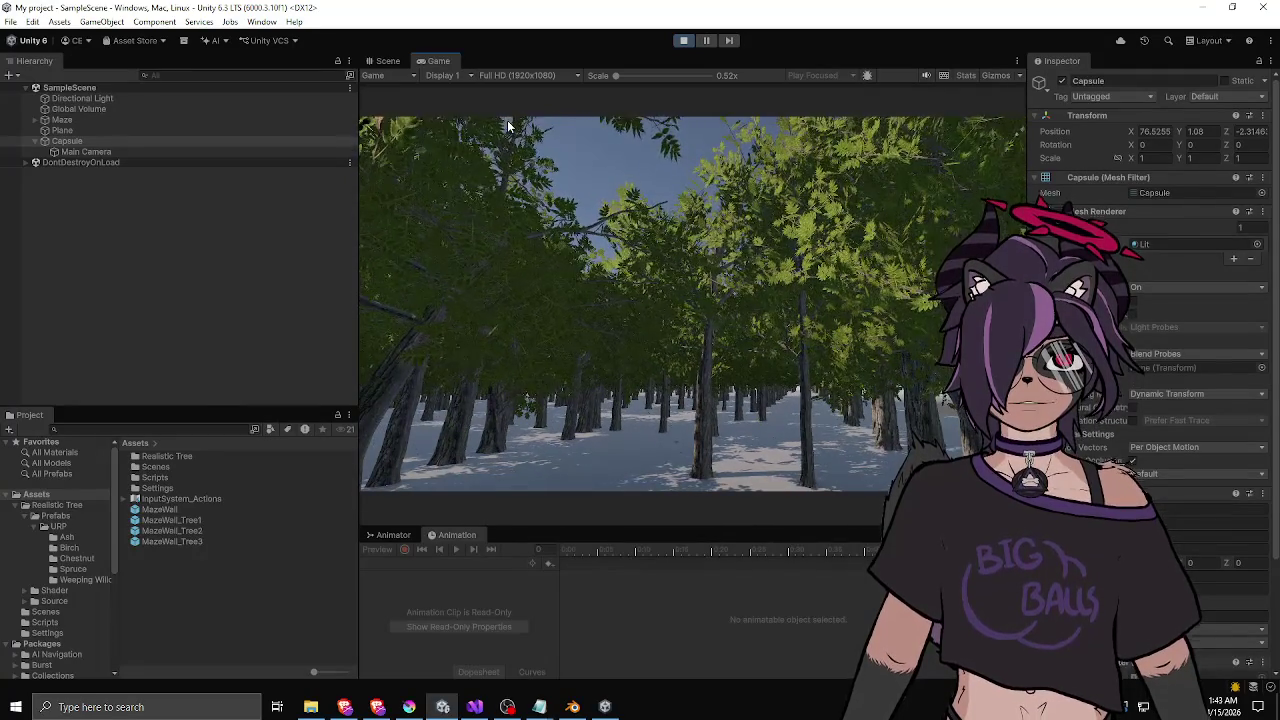
key(w)
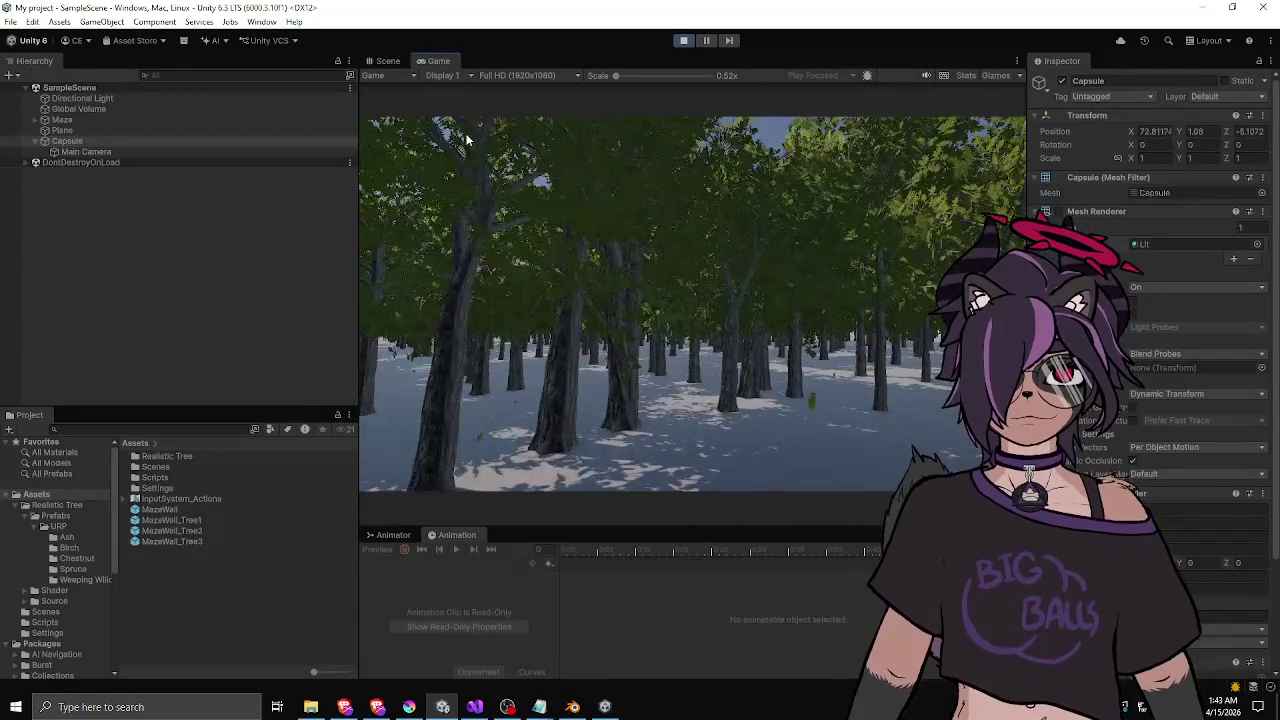
key(w)
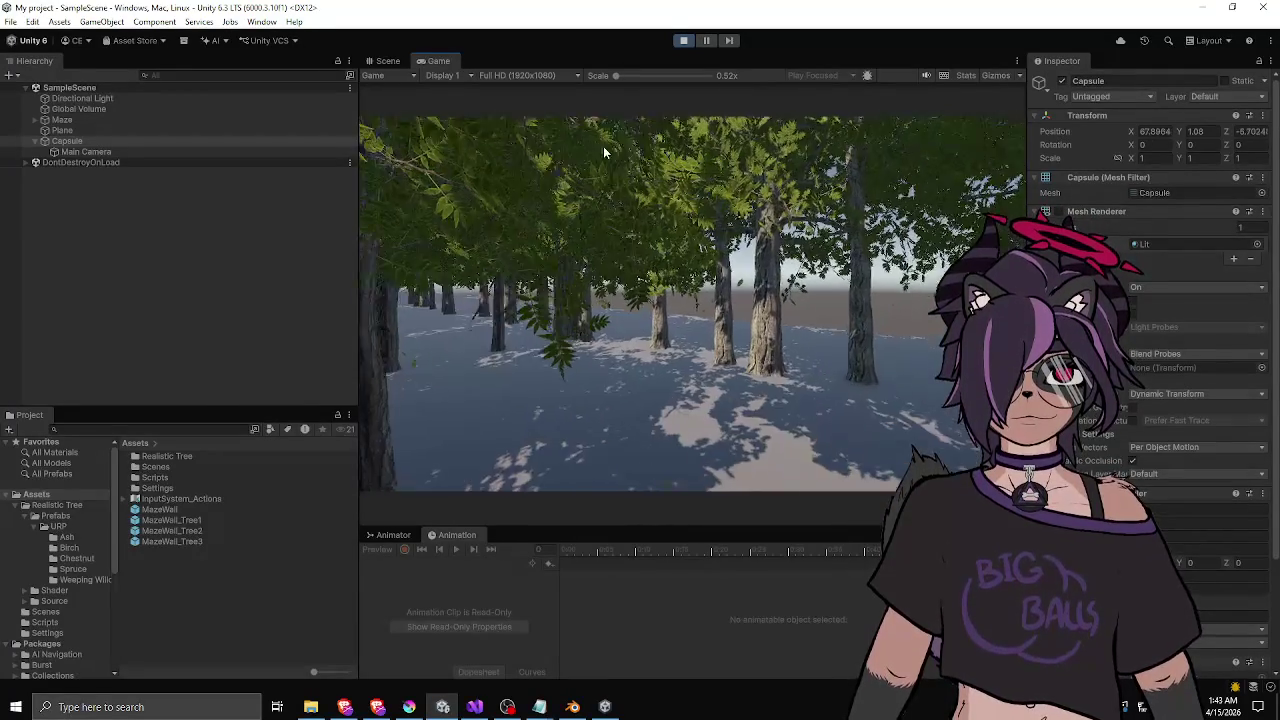
key(w)
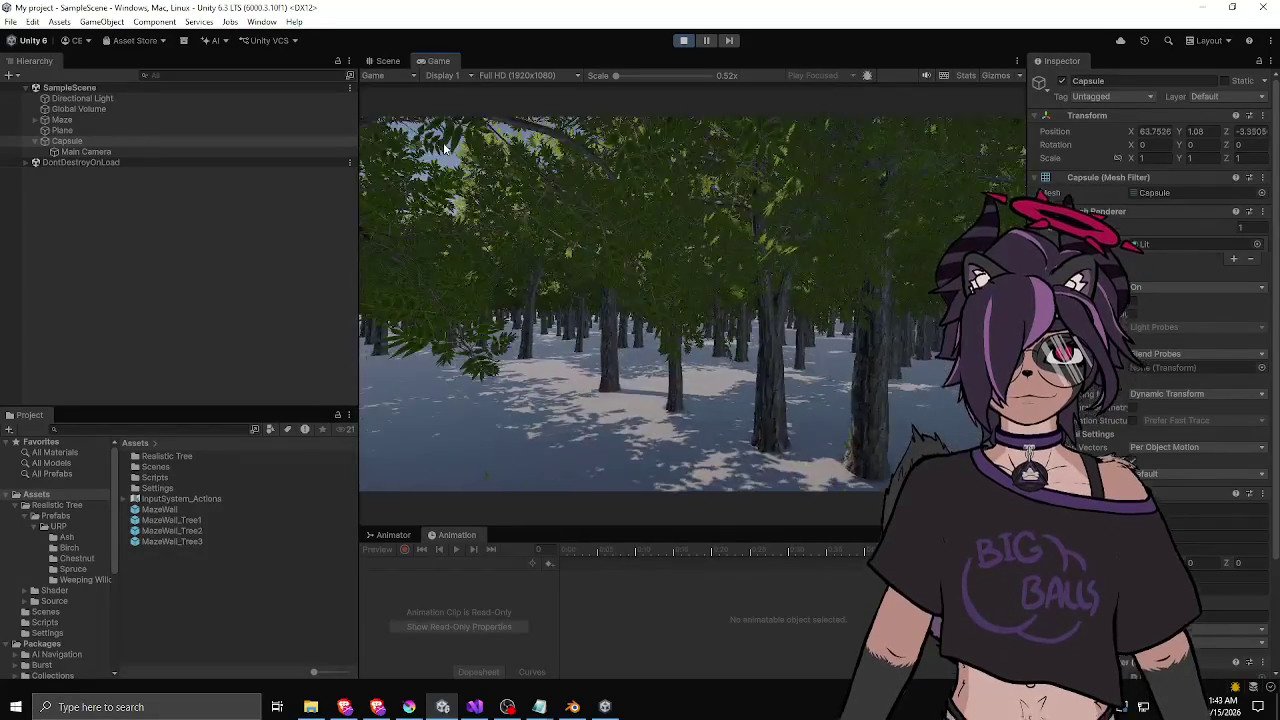
key(w)
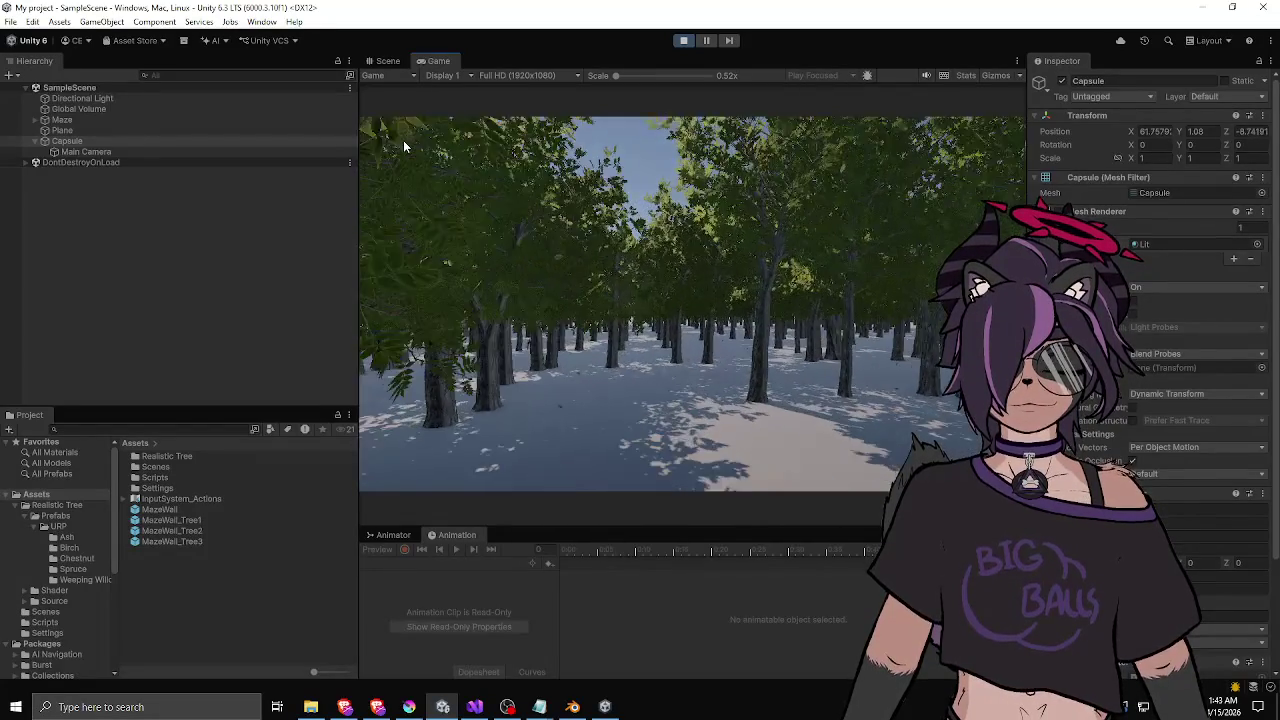
key(w)
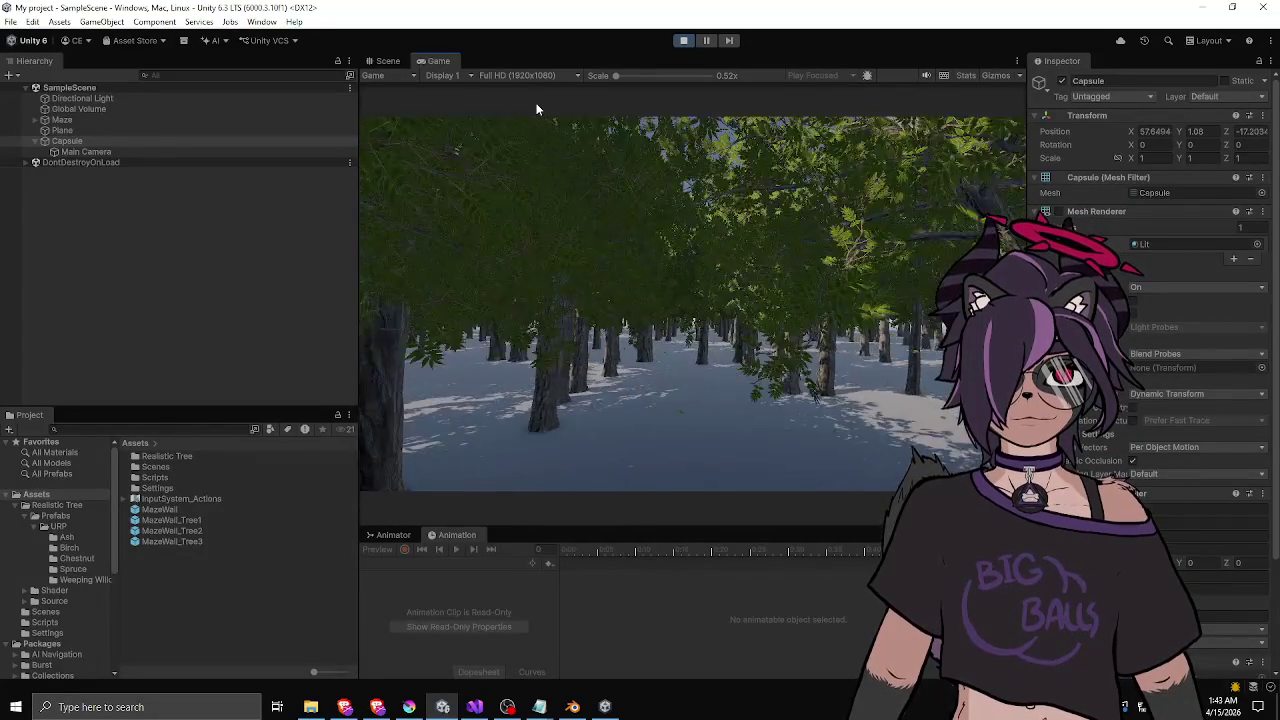
key(w)
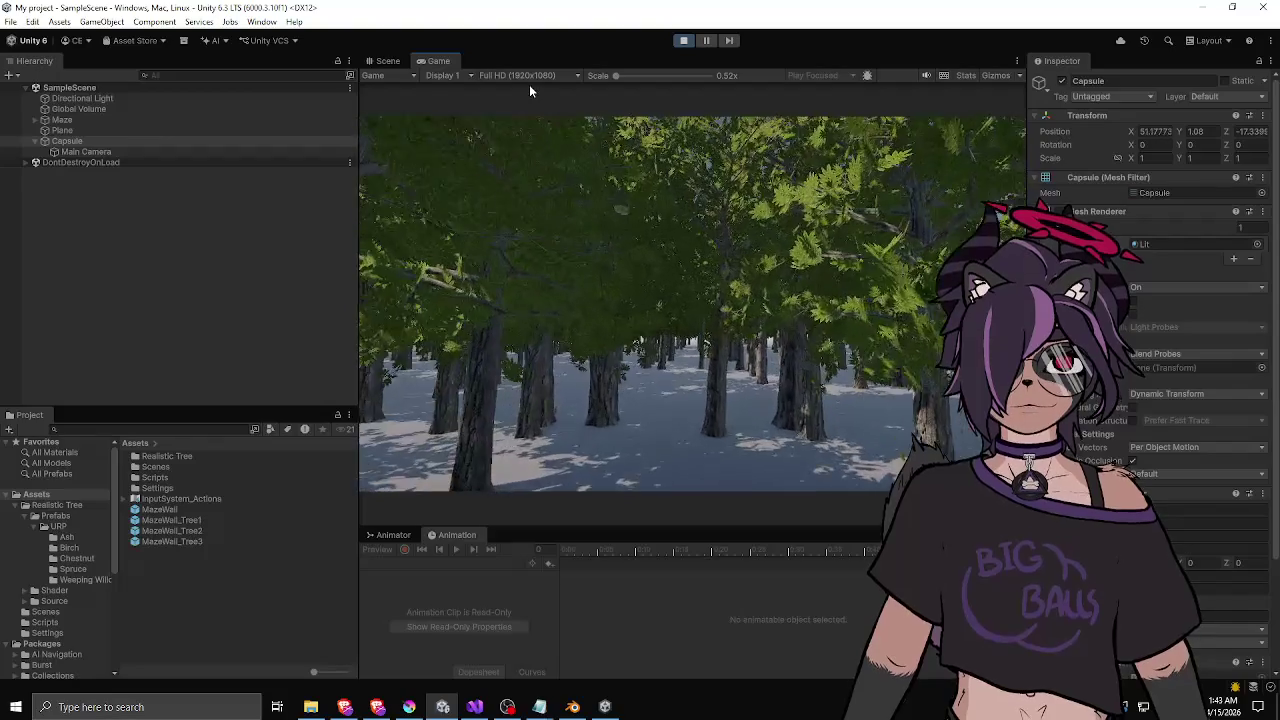
key(w)
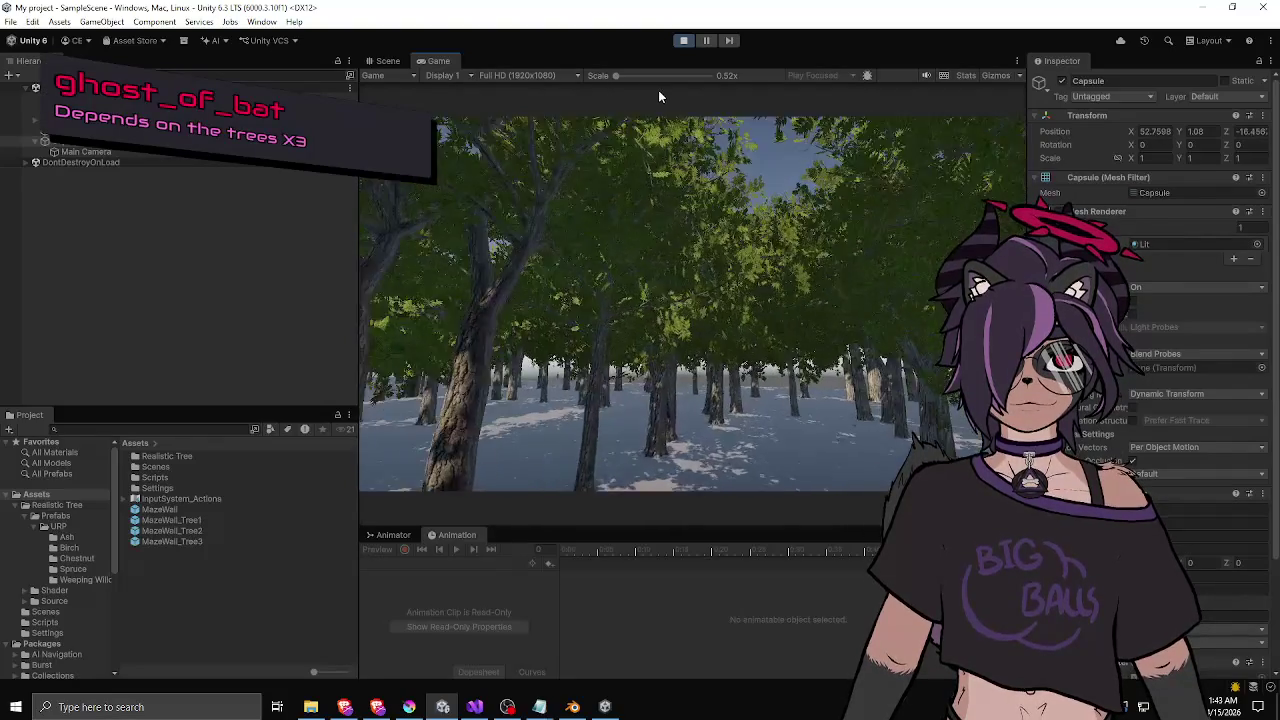
key(w)
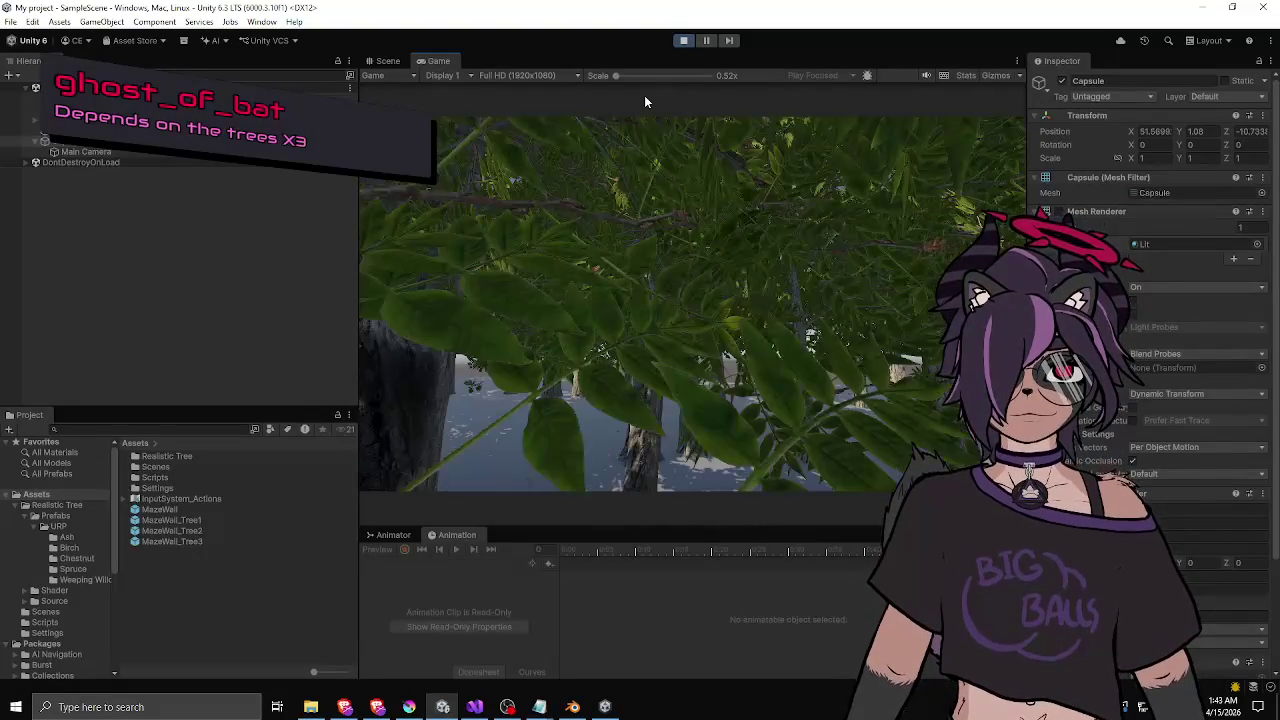
- Back out of and strafe around dense foliage, then make the Game view wider and taller
key(s)
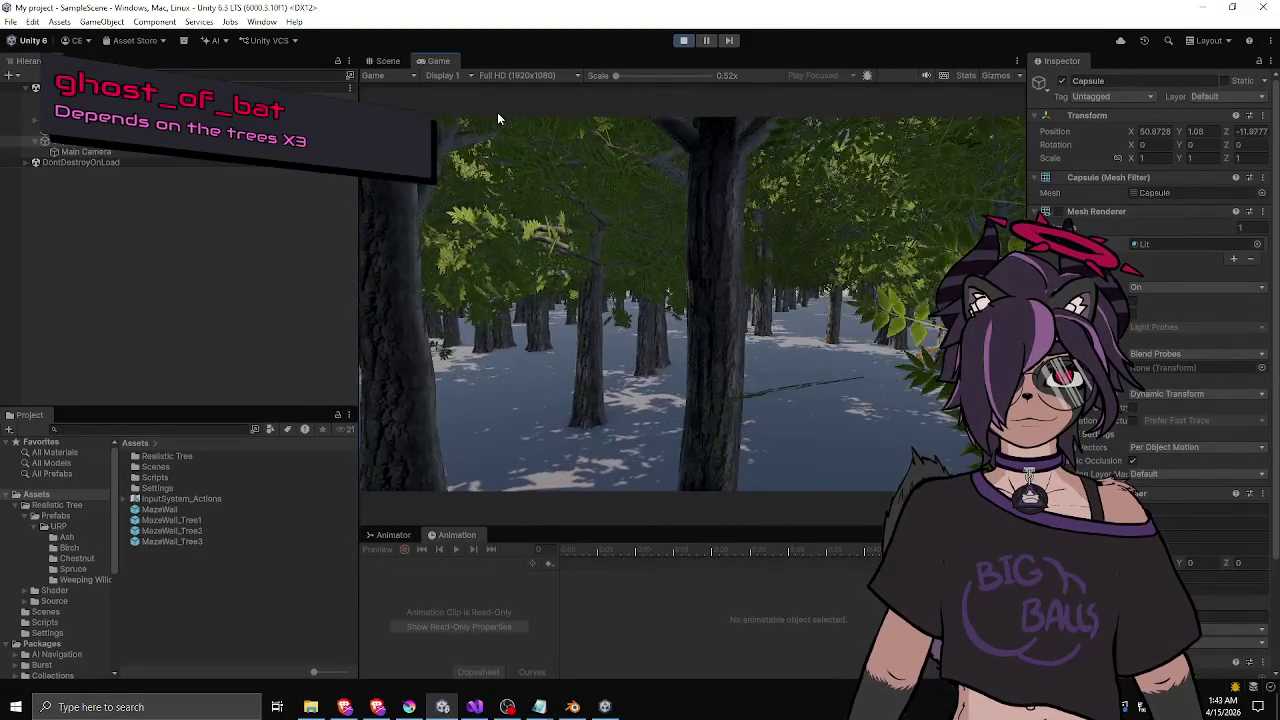
key(s)
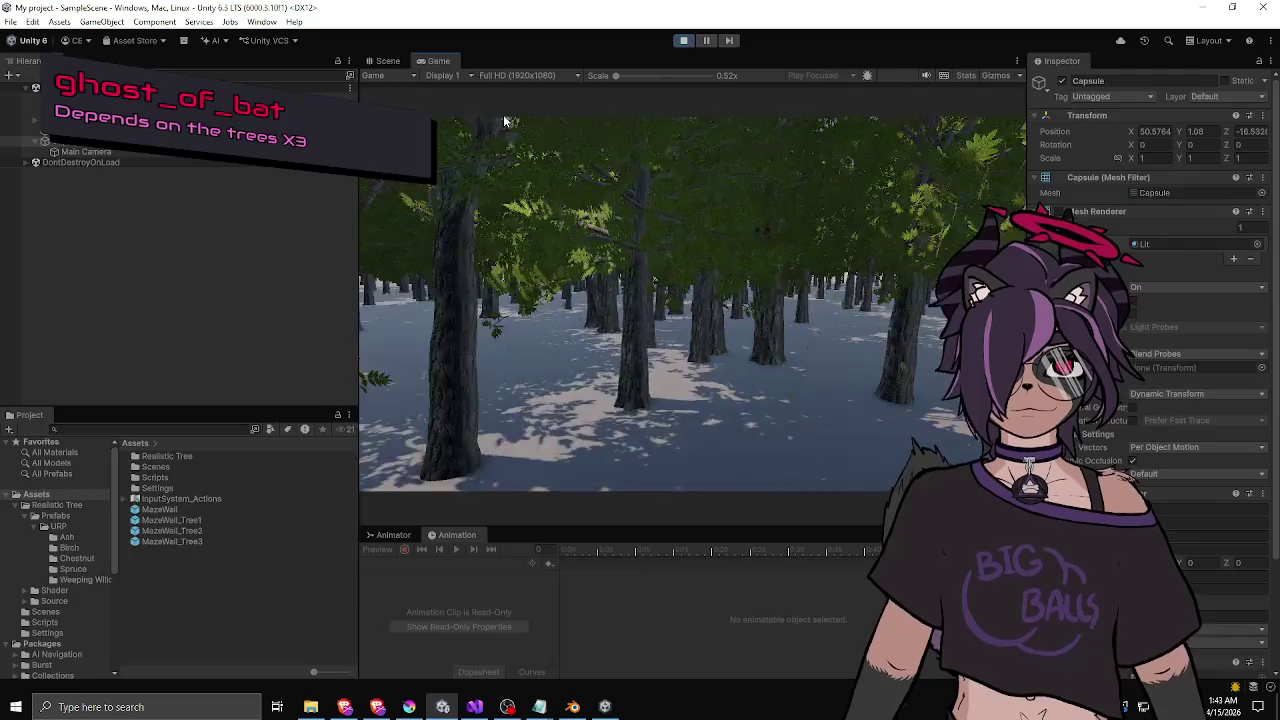
key(a)
key(d)
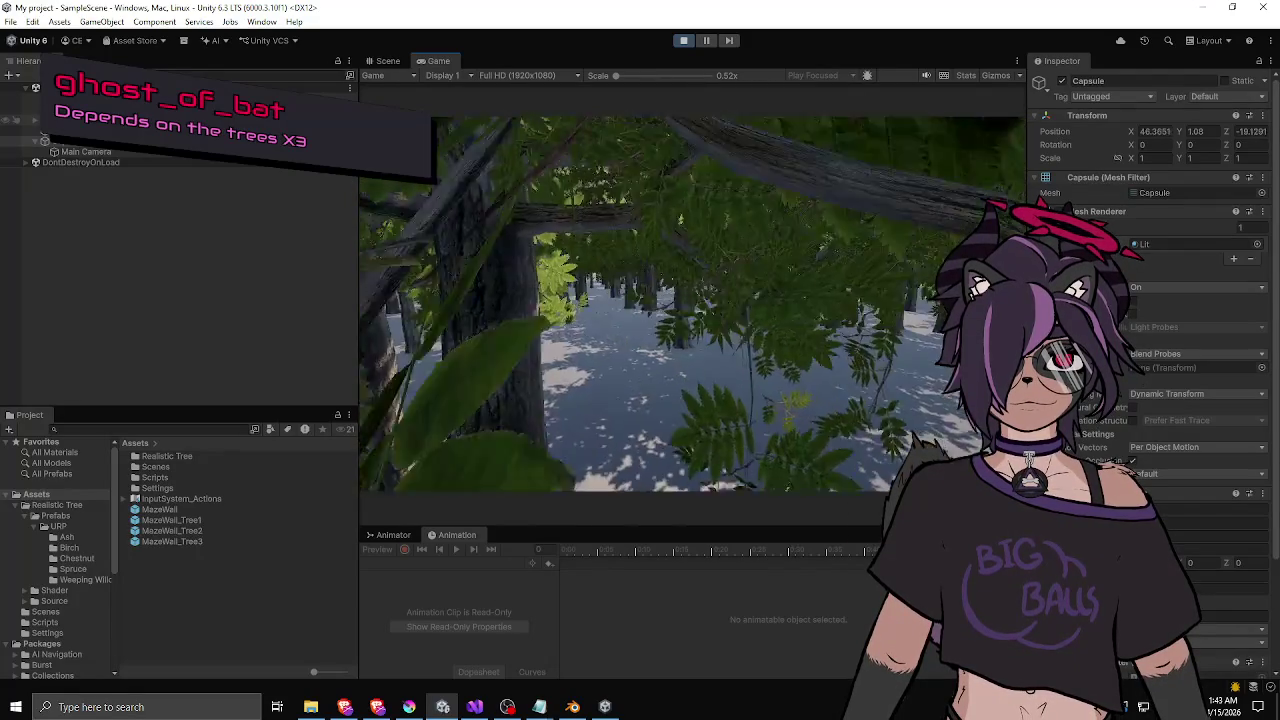
key(w)
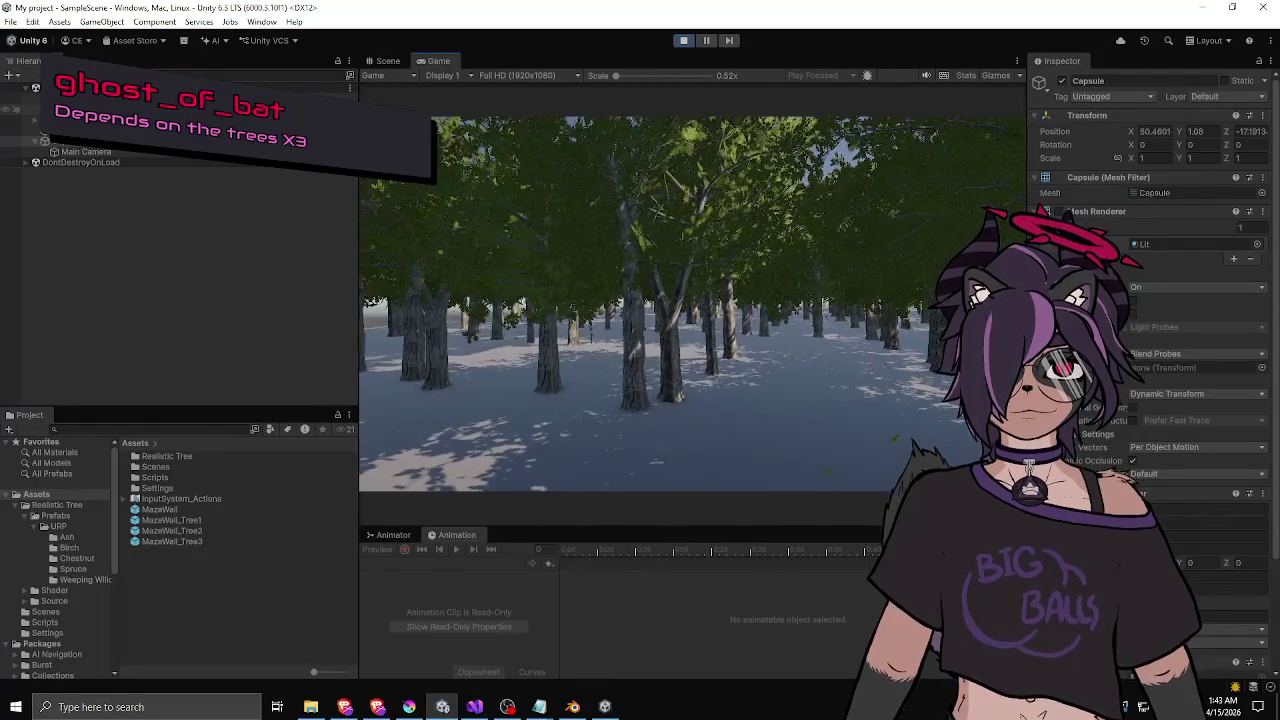
key(w)
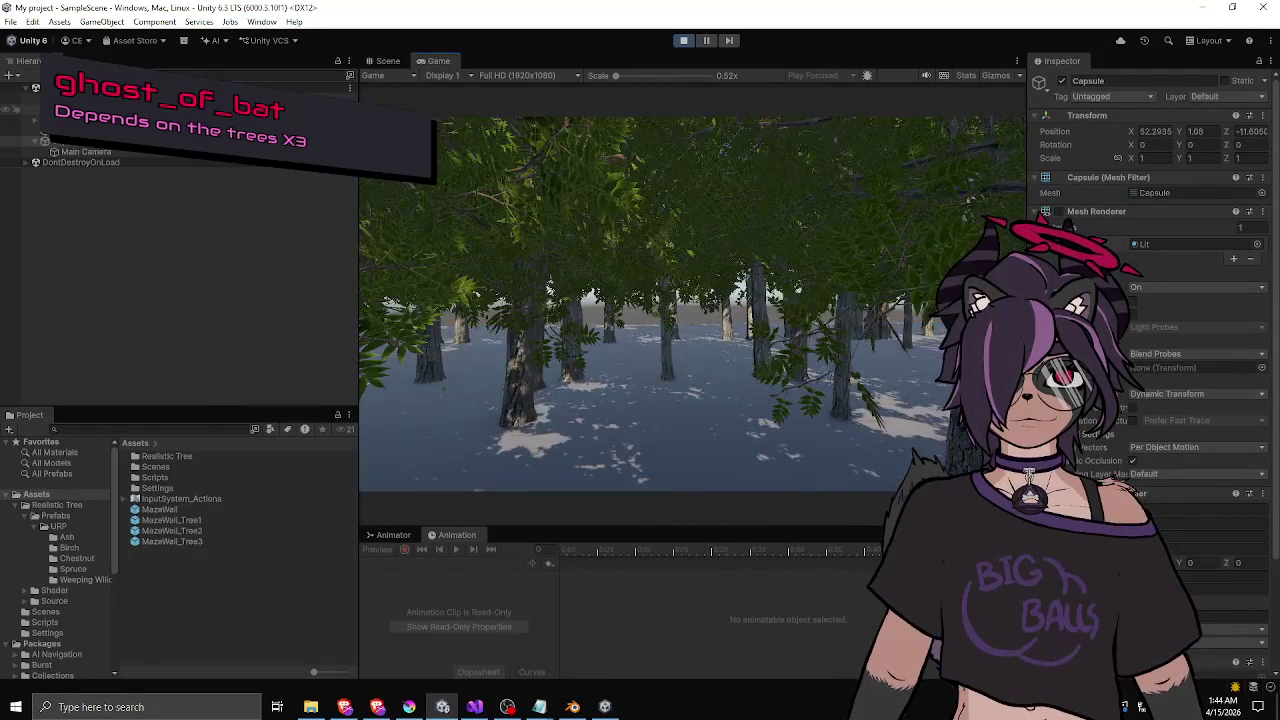
key(s)
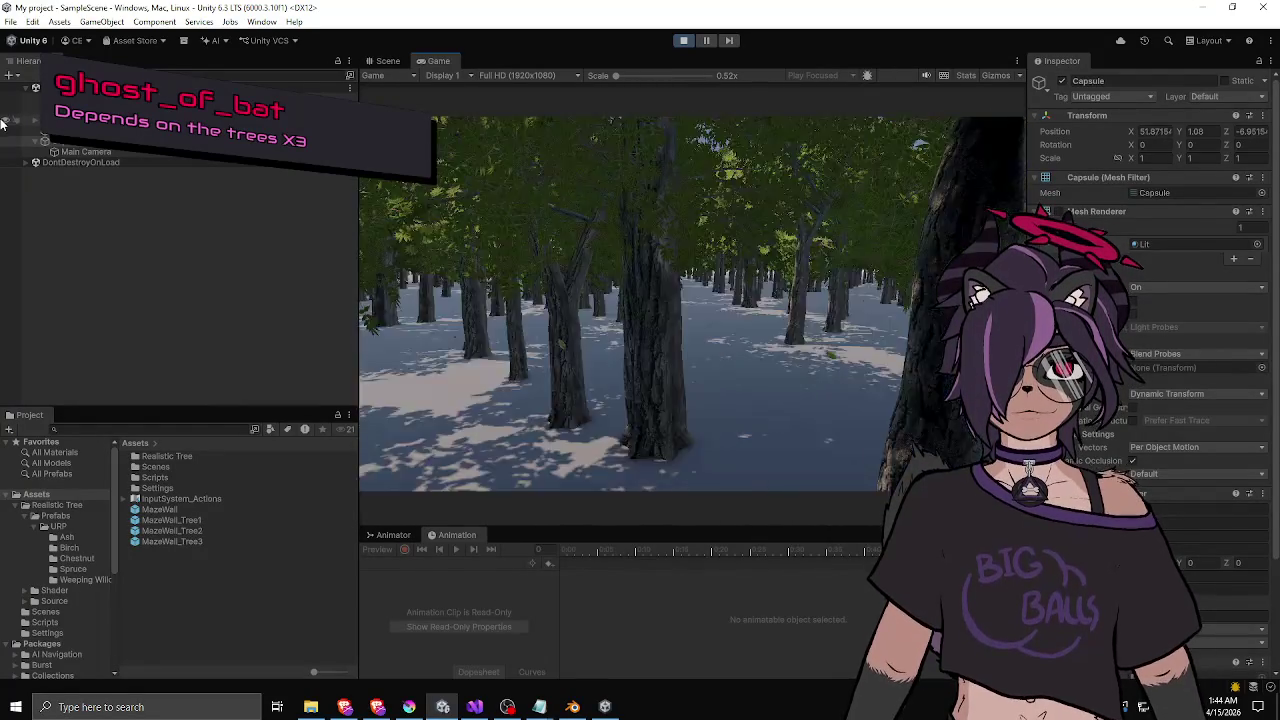
key(s)
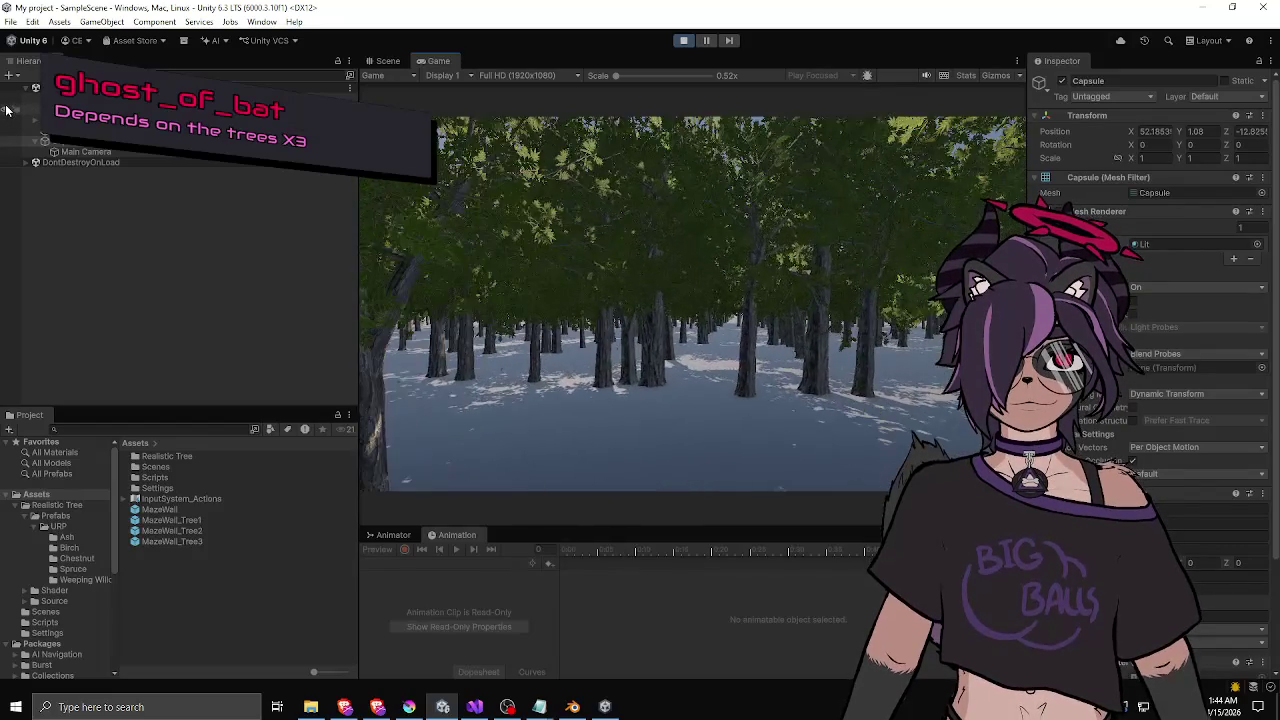
key(d)
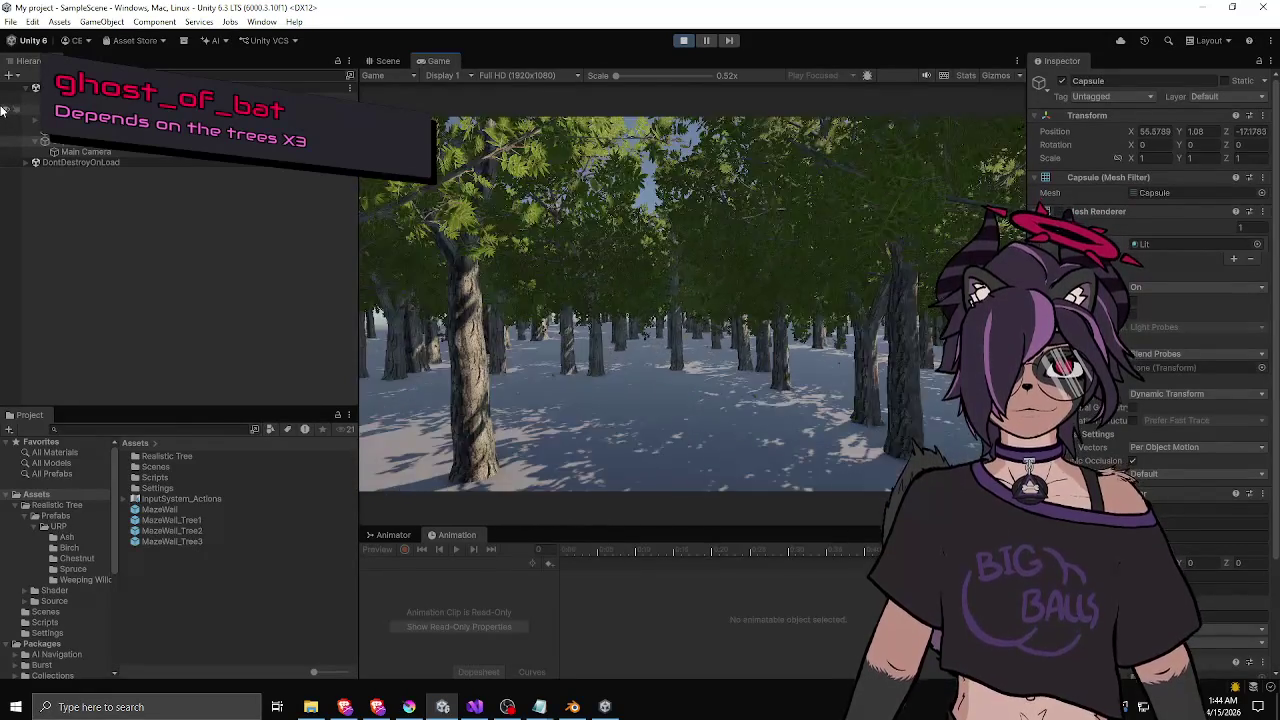
key(w)
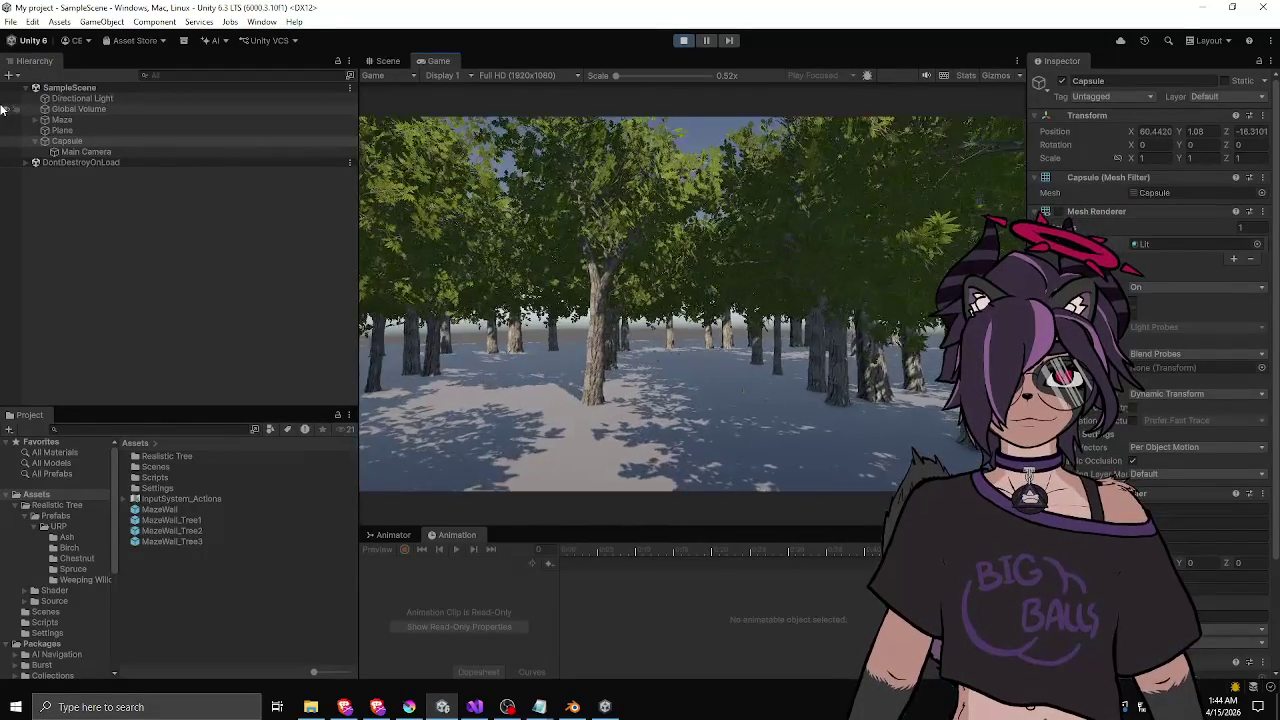
key(w)
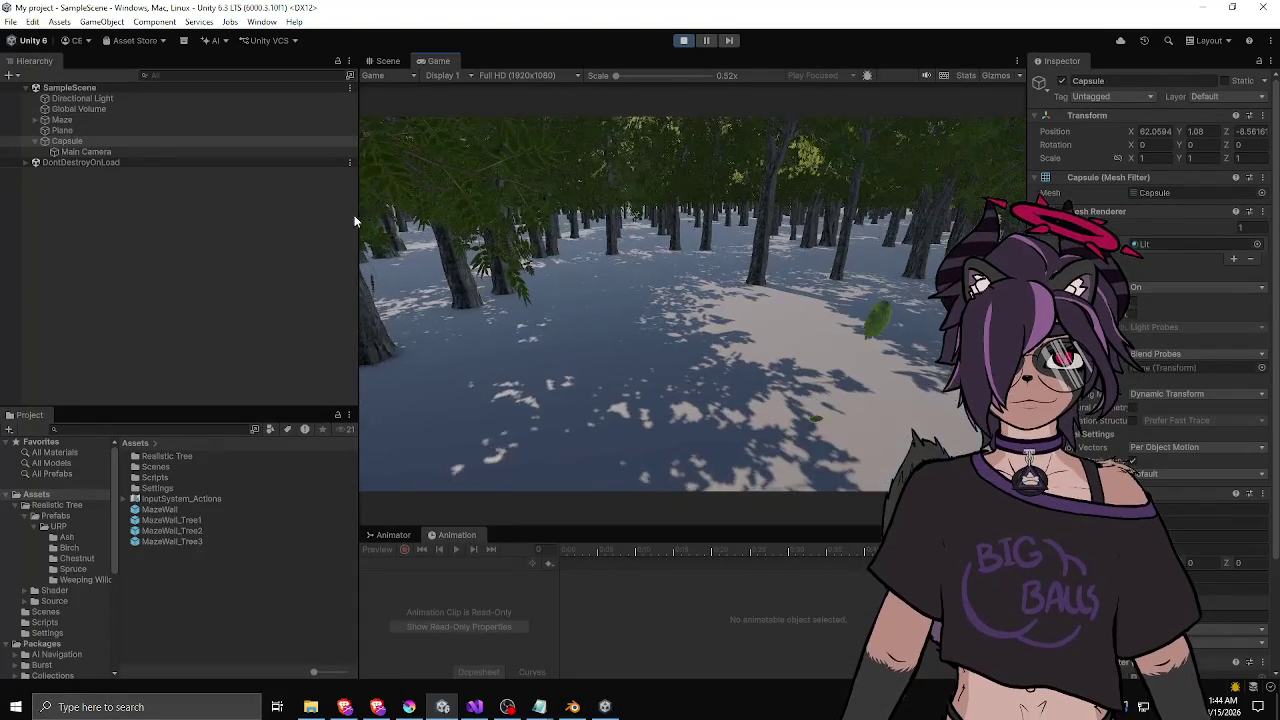
drag(358, 218, 147, 214)
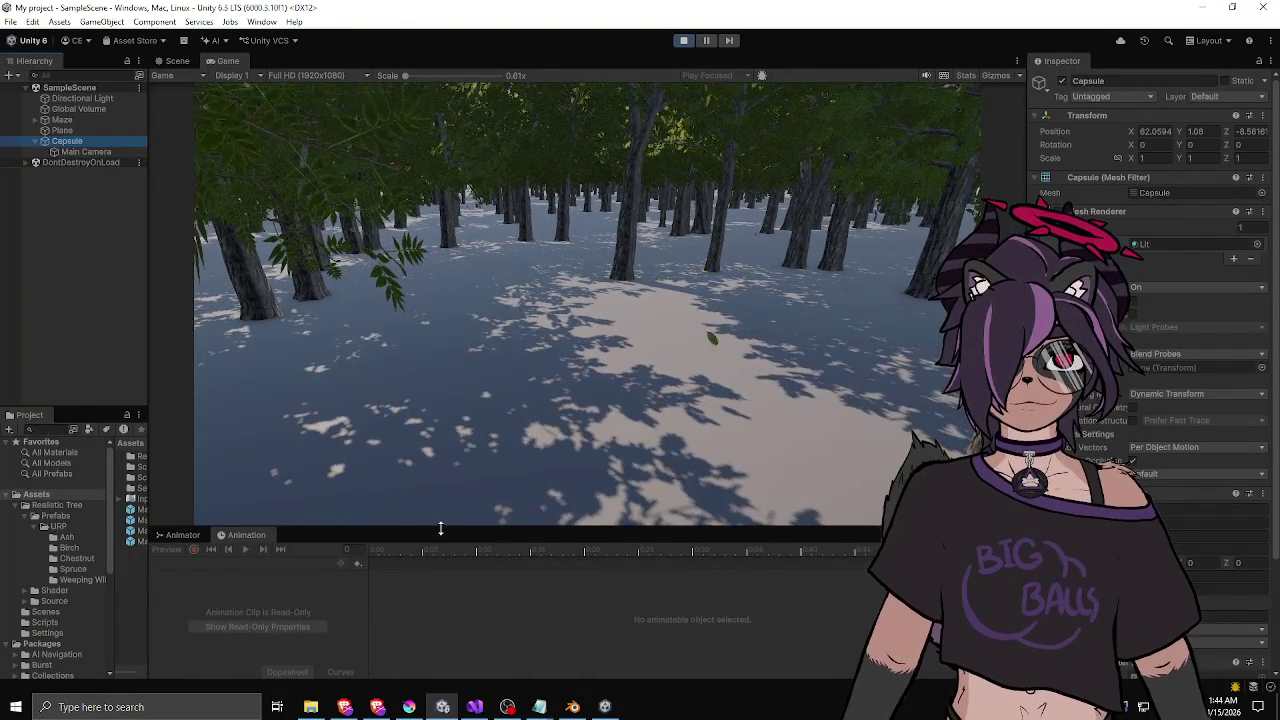
drag(439, 538, 445, 590)
- Walk into the nearby trees and turn on the Stats overlay in the Game view
key(w)
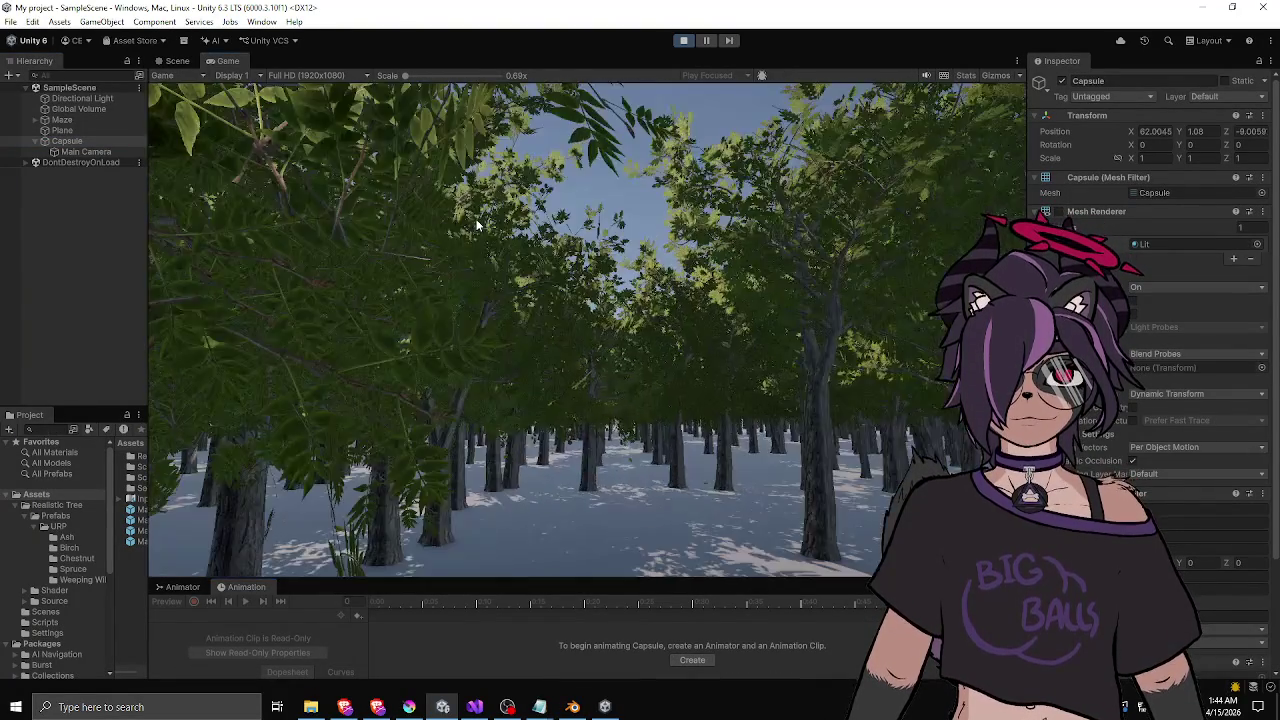
key(w)
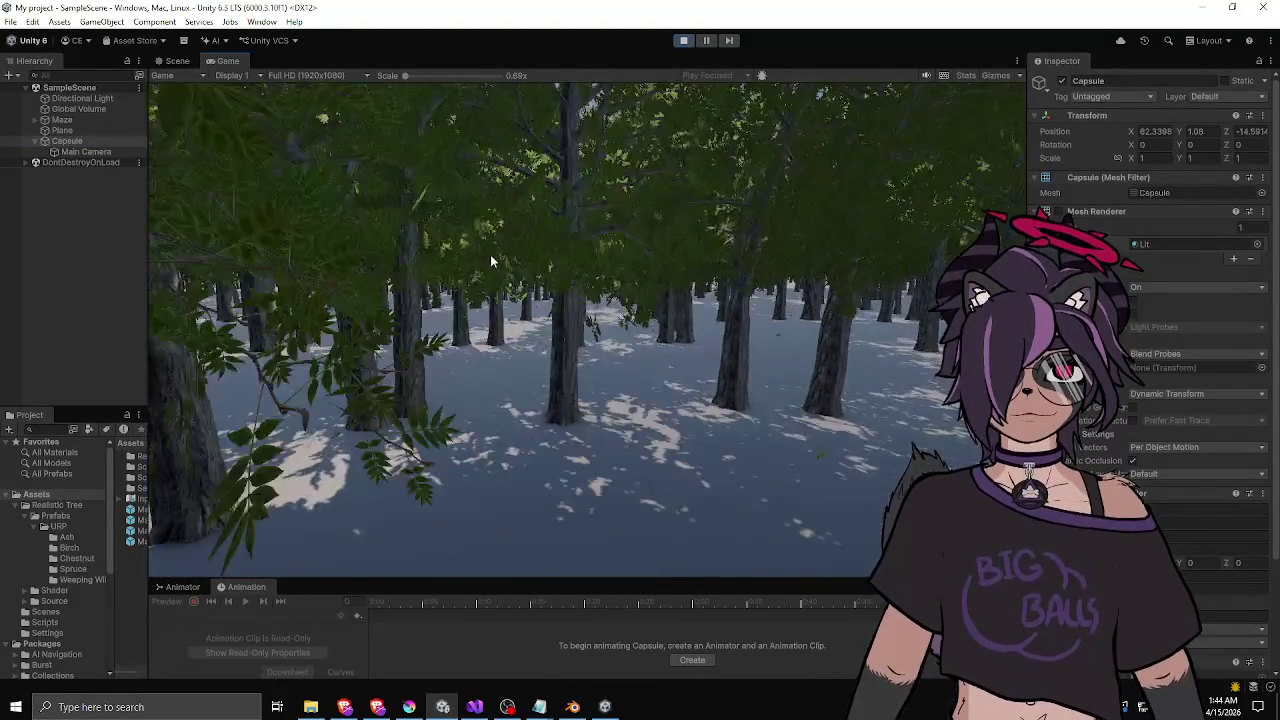
key(w)
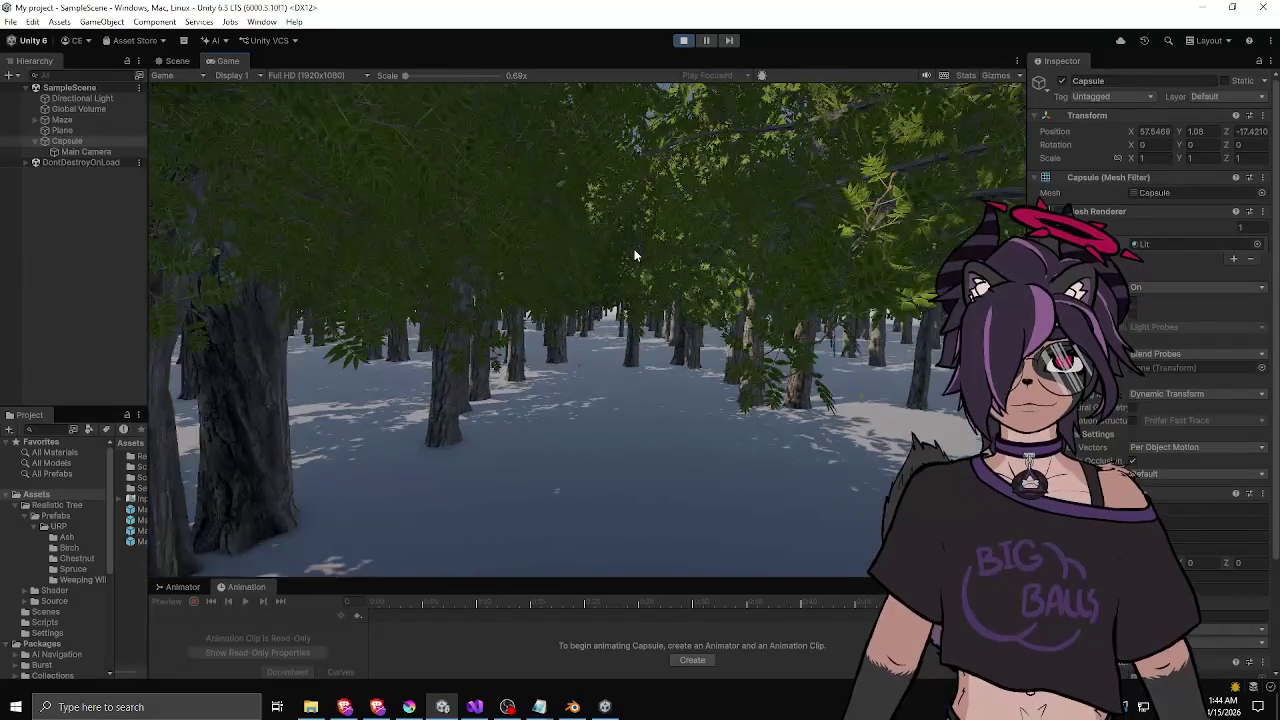
key(w)
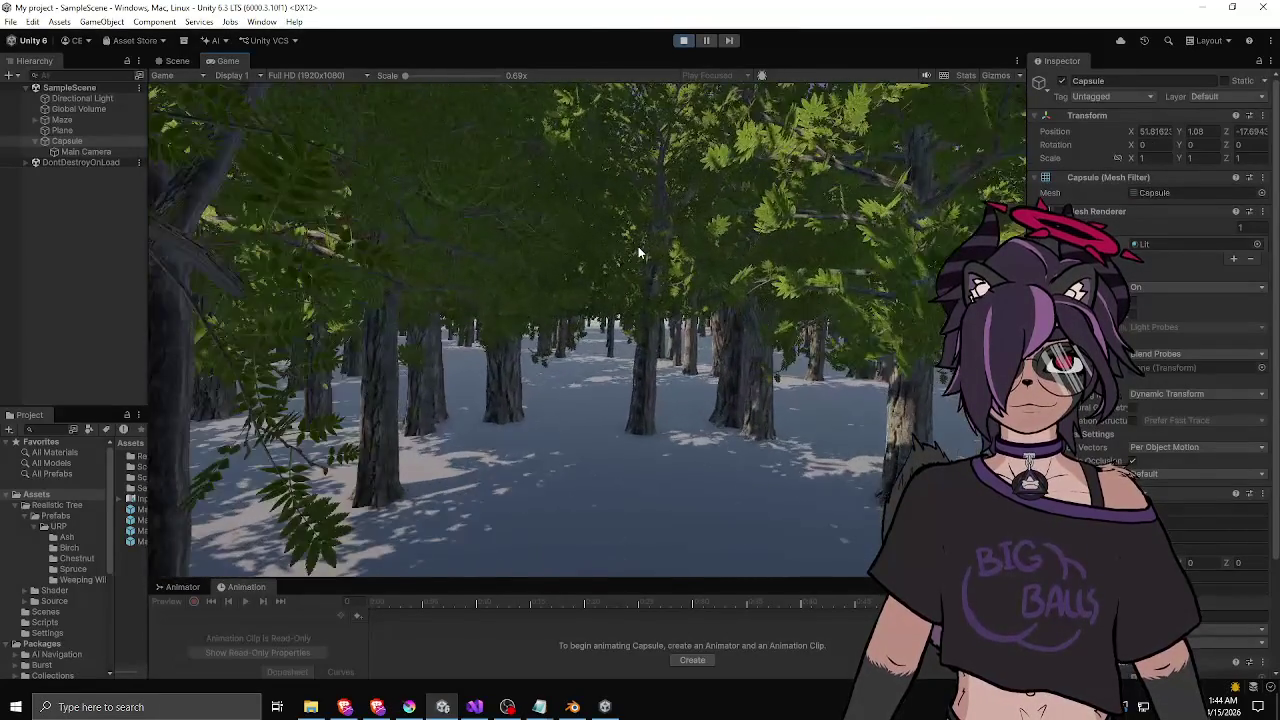
click(965, 75)
- Keep walking and turning through the forest while watching the frame-rate readout
key(w)
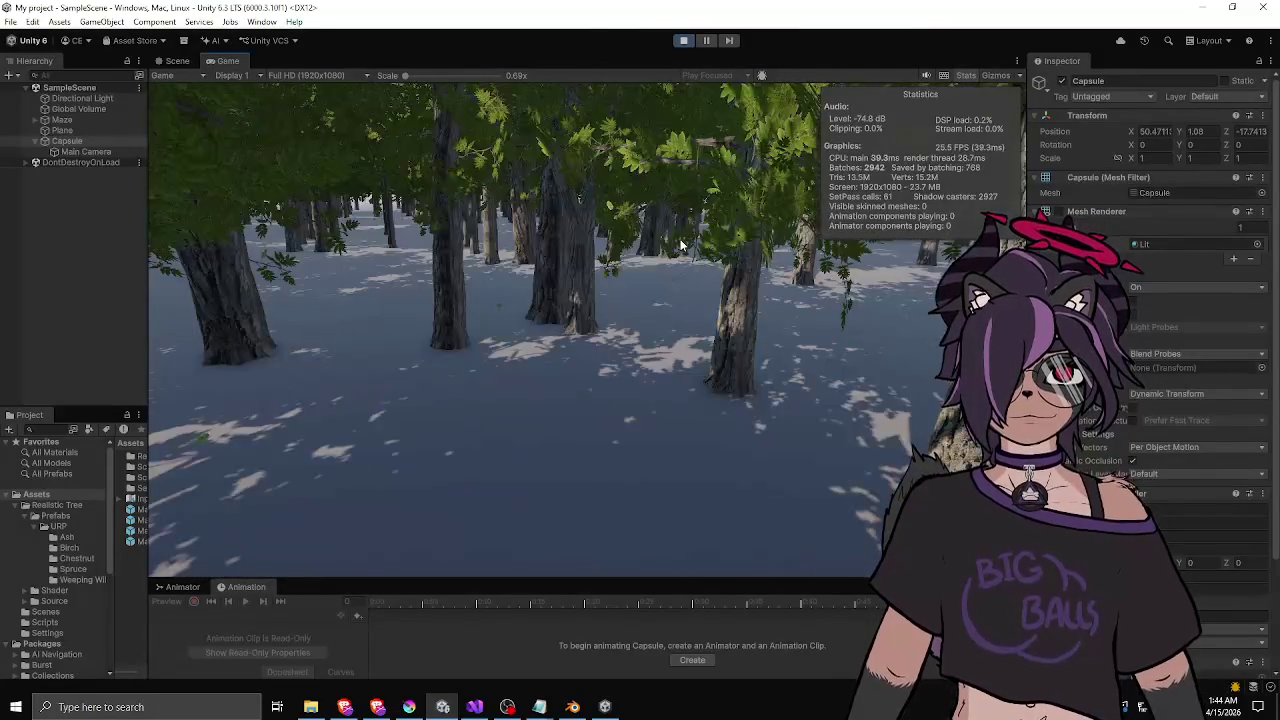
key(w)
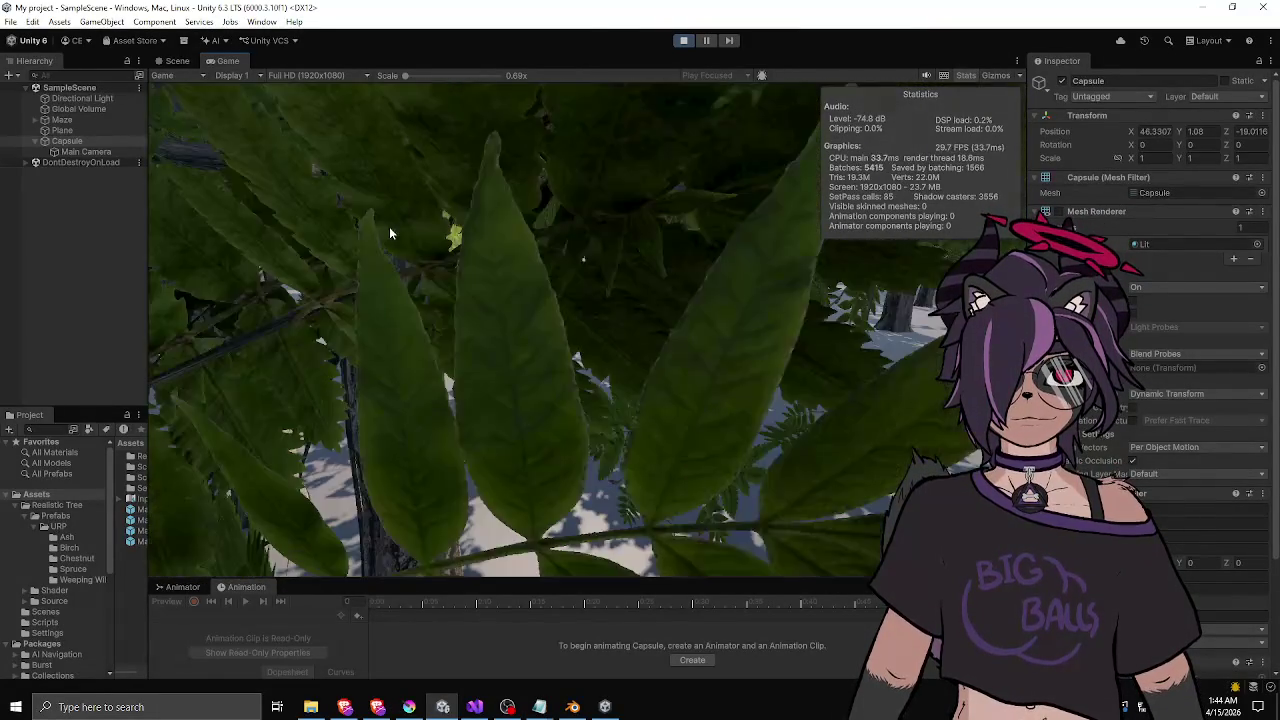
key(w)
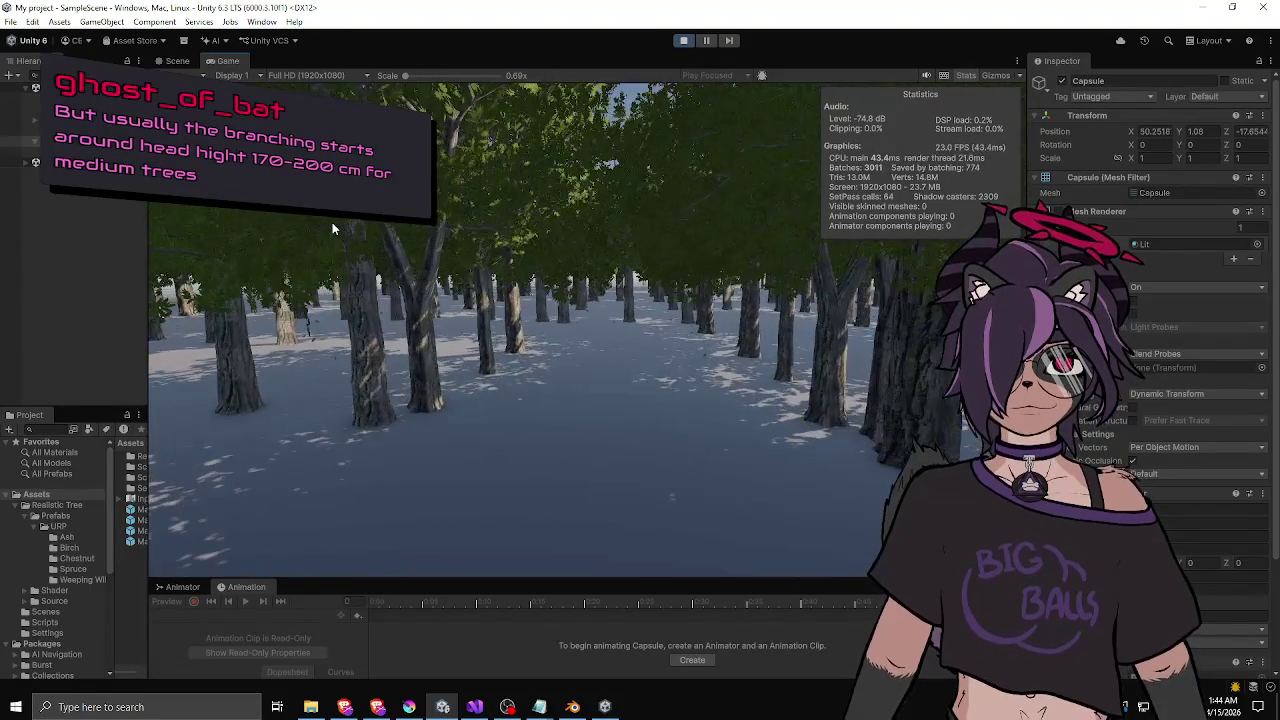
key(w)
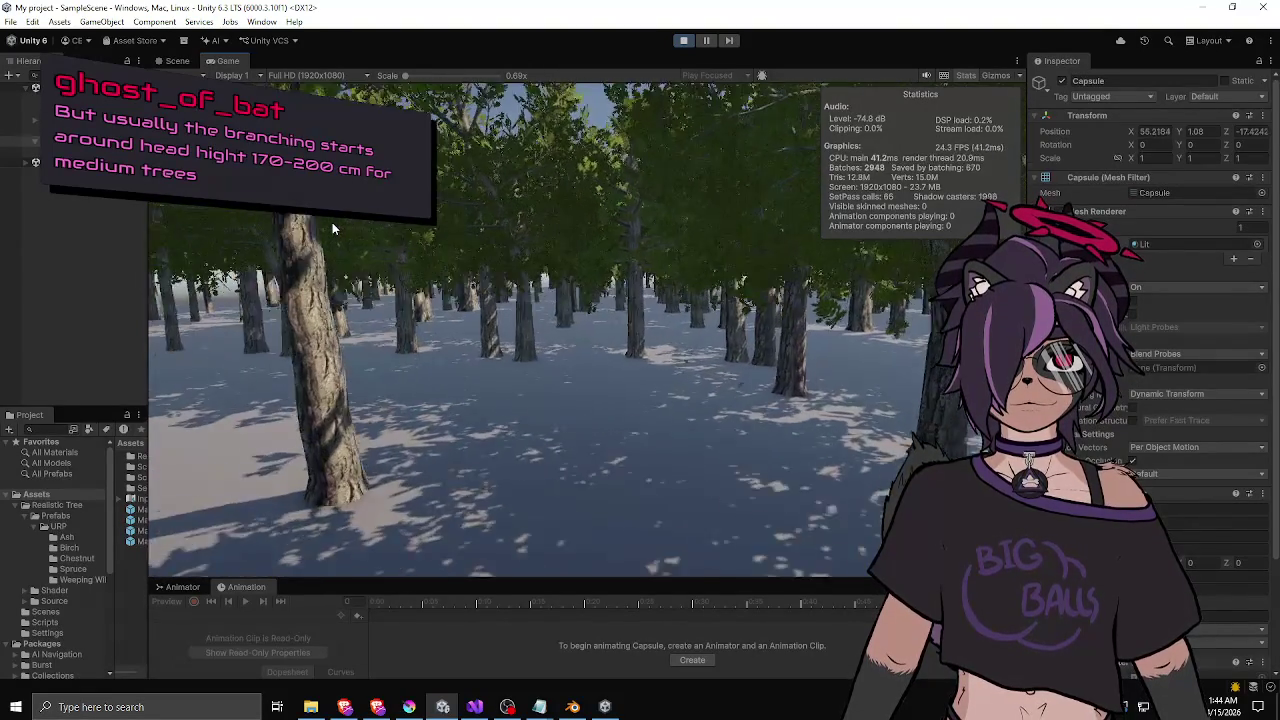
key(w)
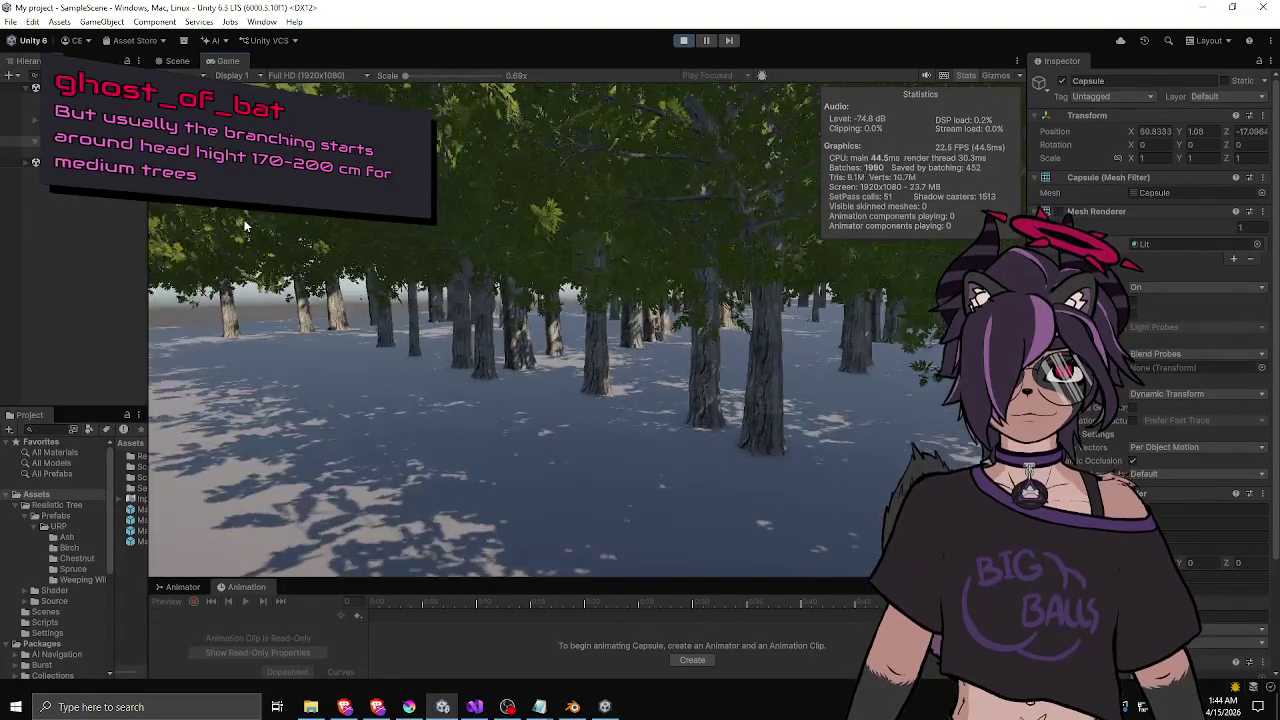
key(w)
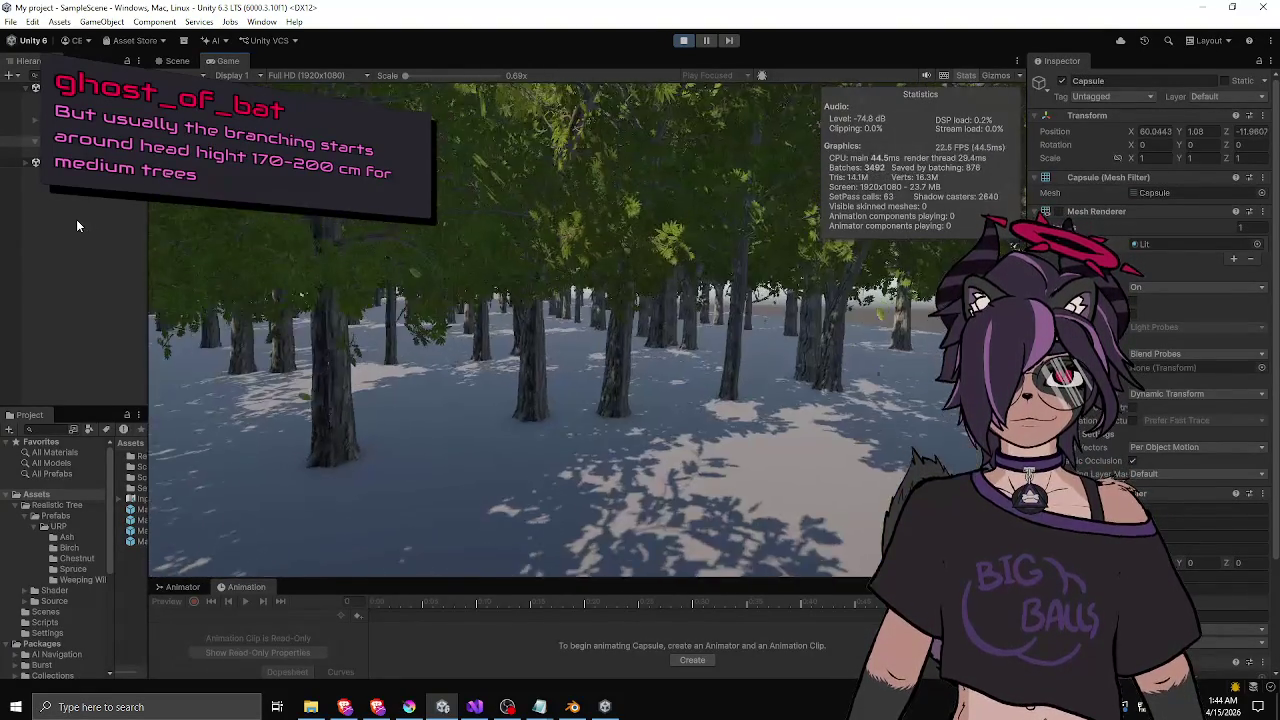
key(w)
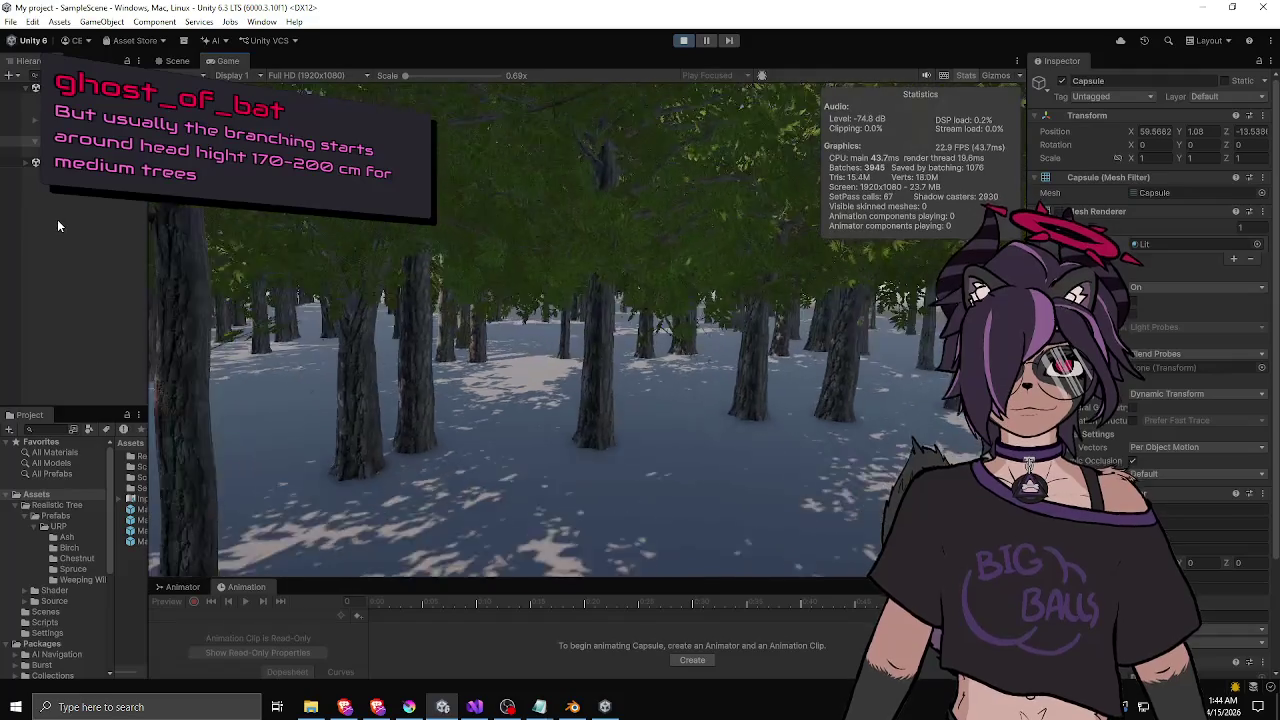
key(w)
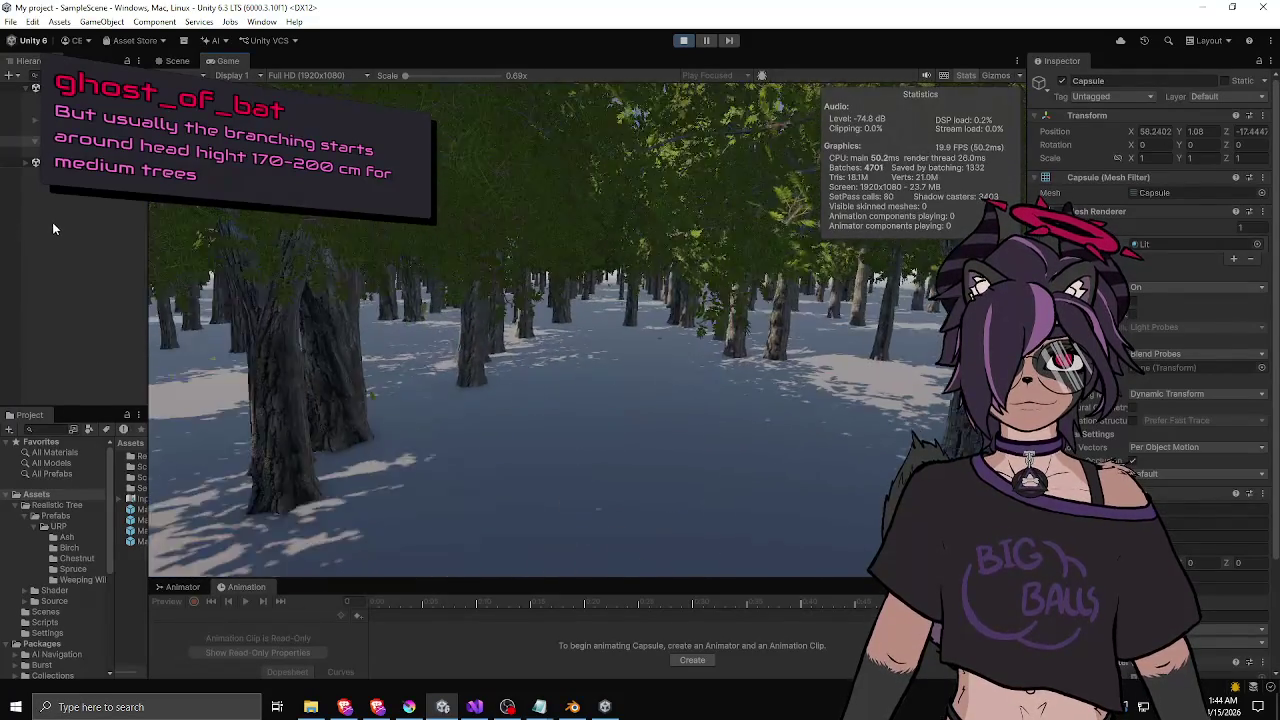
key(w)
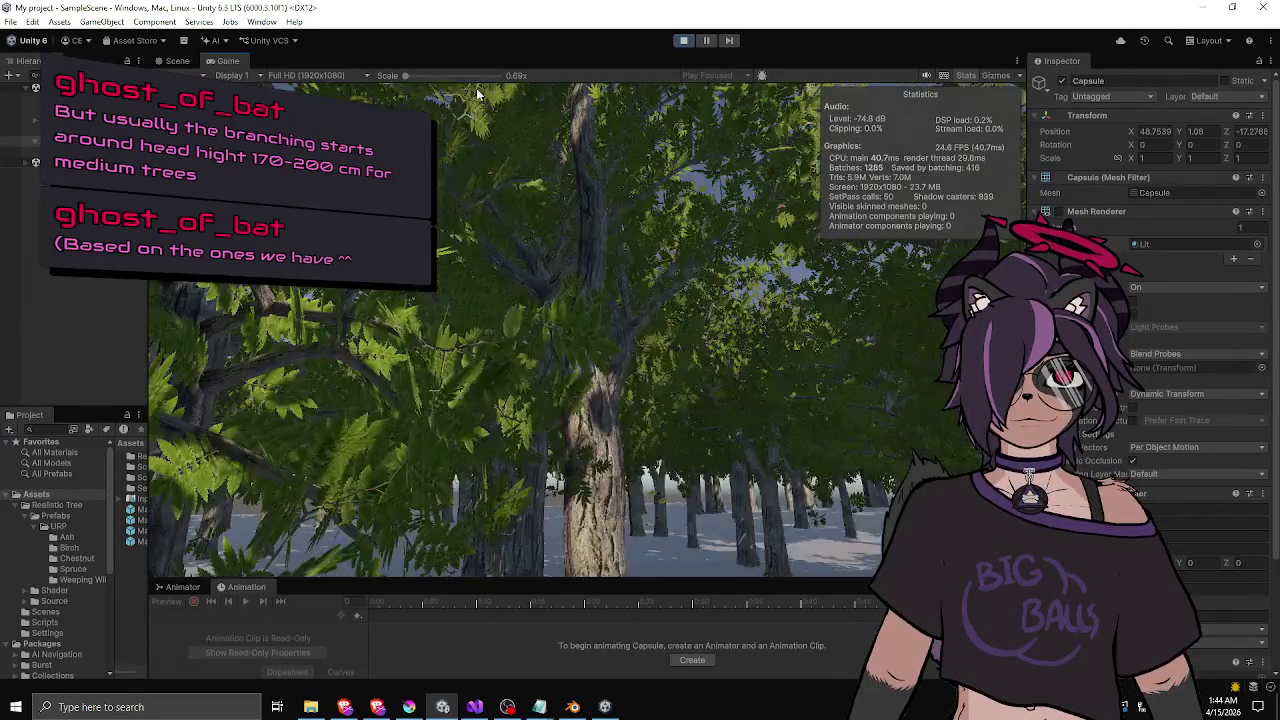
- Stop Play mode, widen the Hierarchy/Project column, and open the MazeWall_Tree1 prefab
click(680, 41)
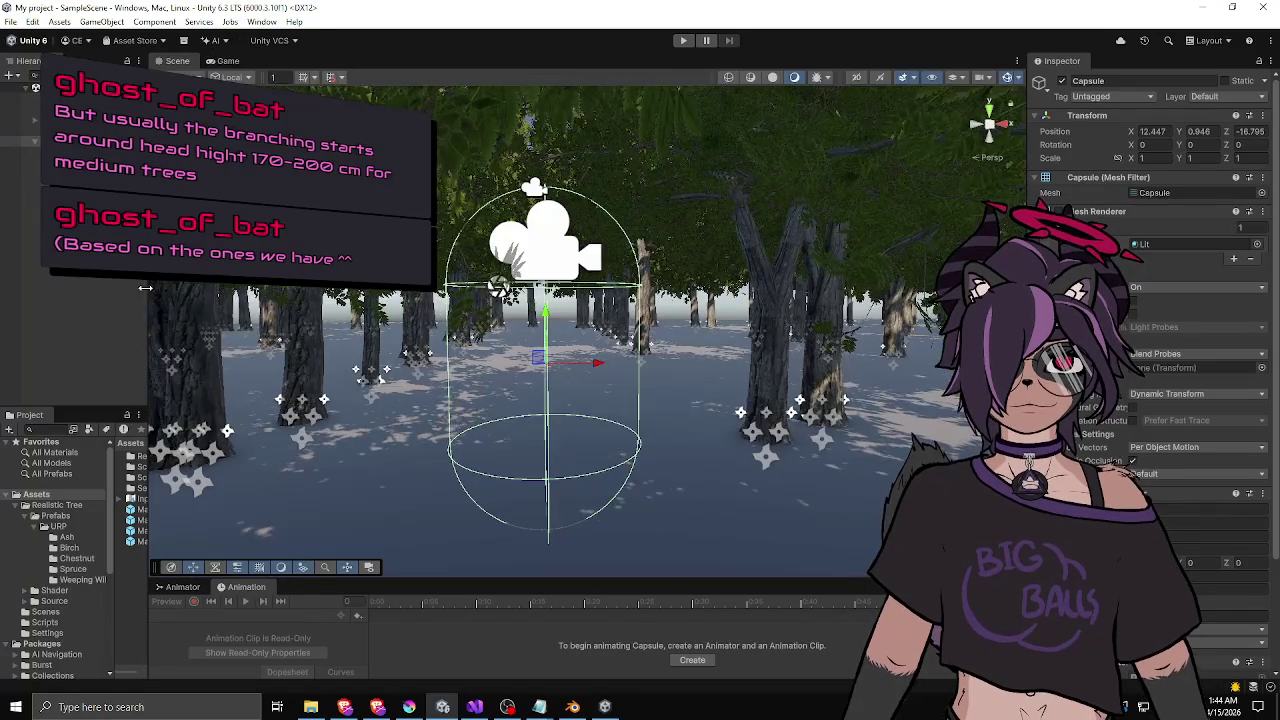
drag(148, 287, 320, 300)
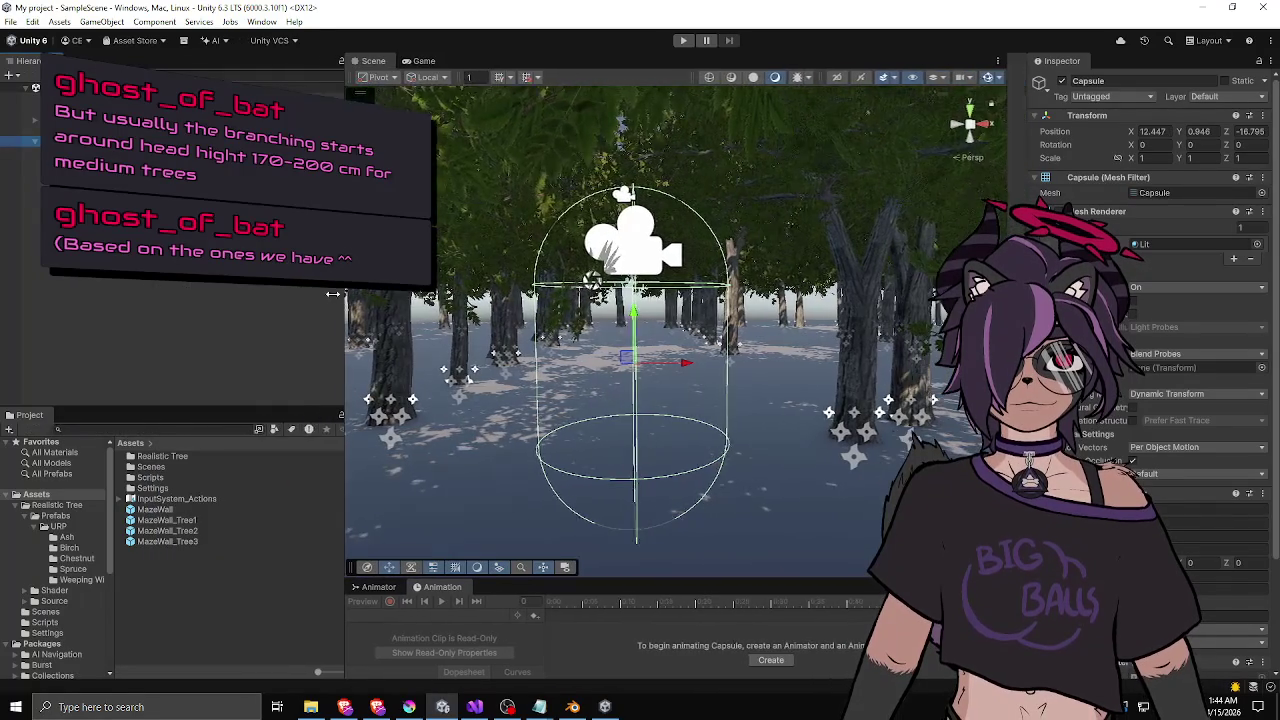
double_click(165, 520)
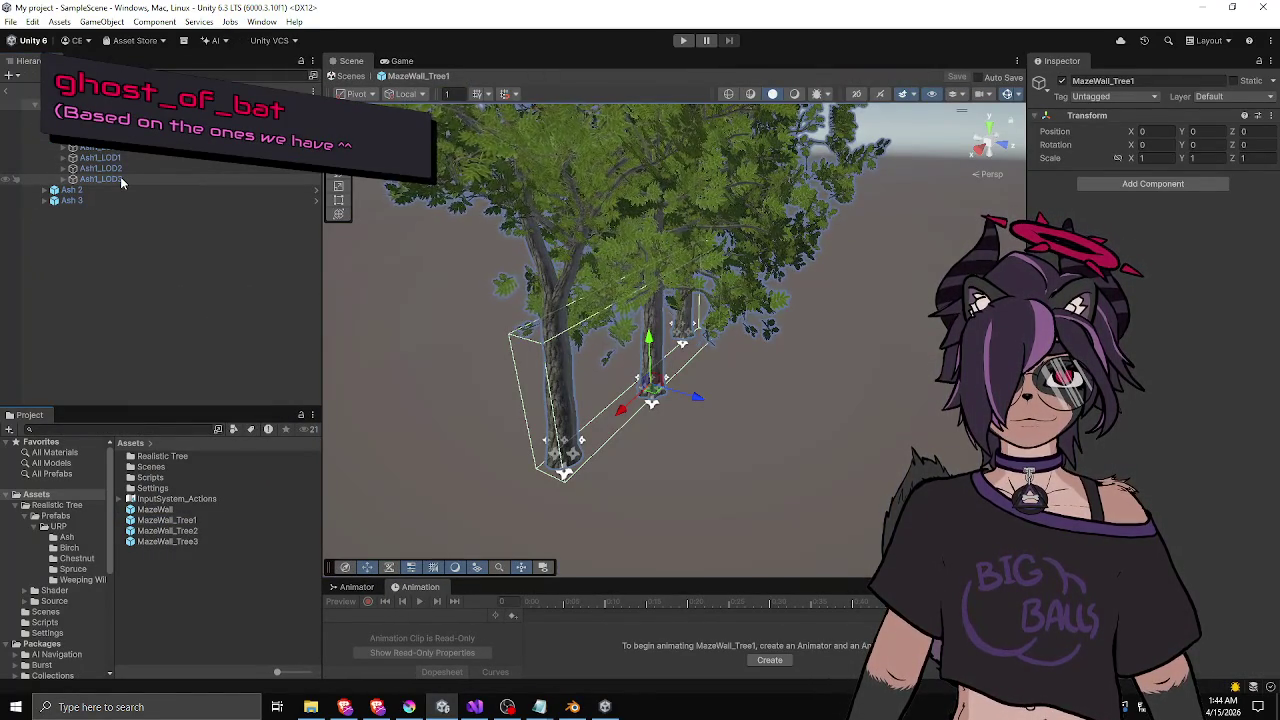
- Inspect the Ash1_LOD2 and Ash1_LOD3 meshes and frame the tree in the Scene view
click(120, 177)
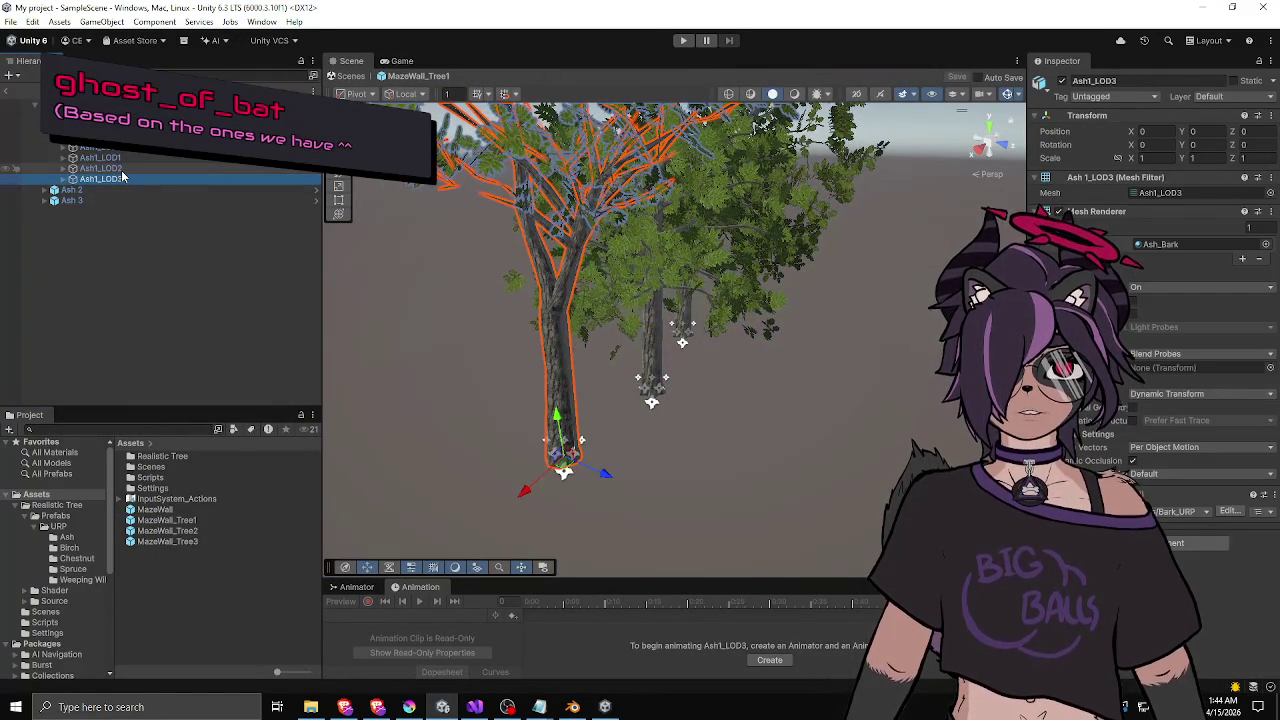
click(121, 170)
click(117, 185)
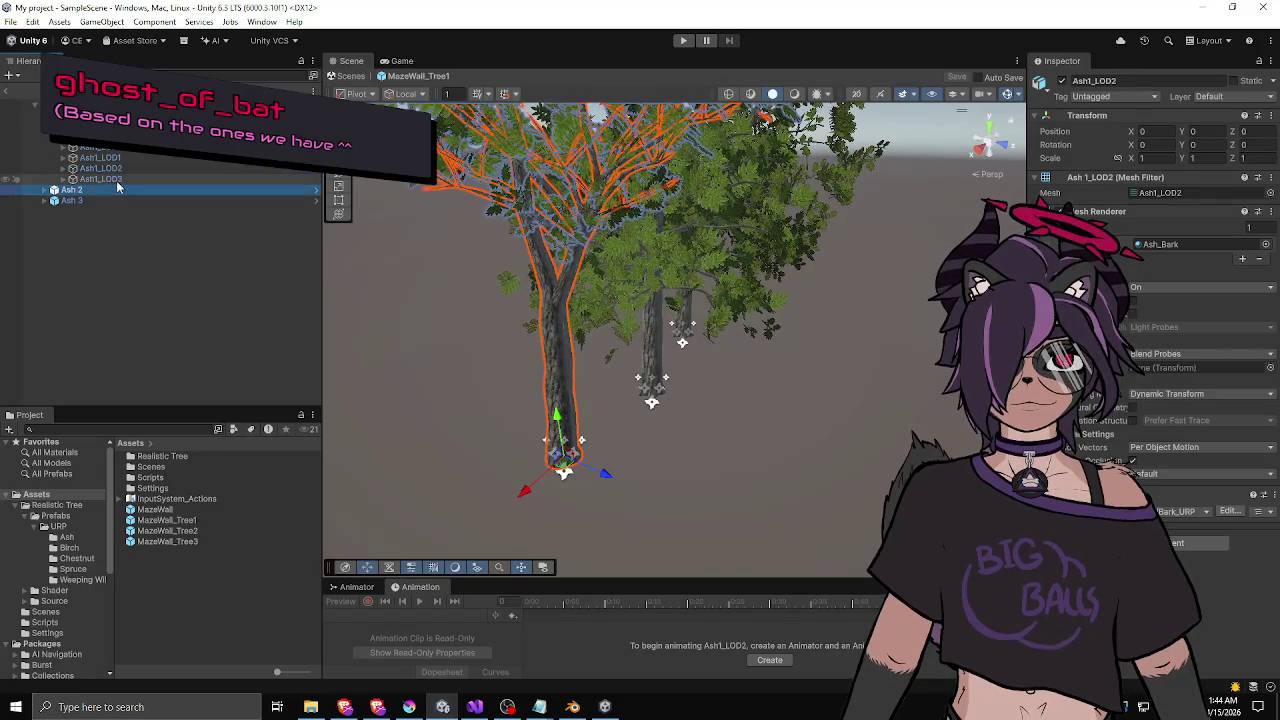
click(116, 180)
key(f)
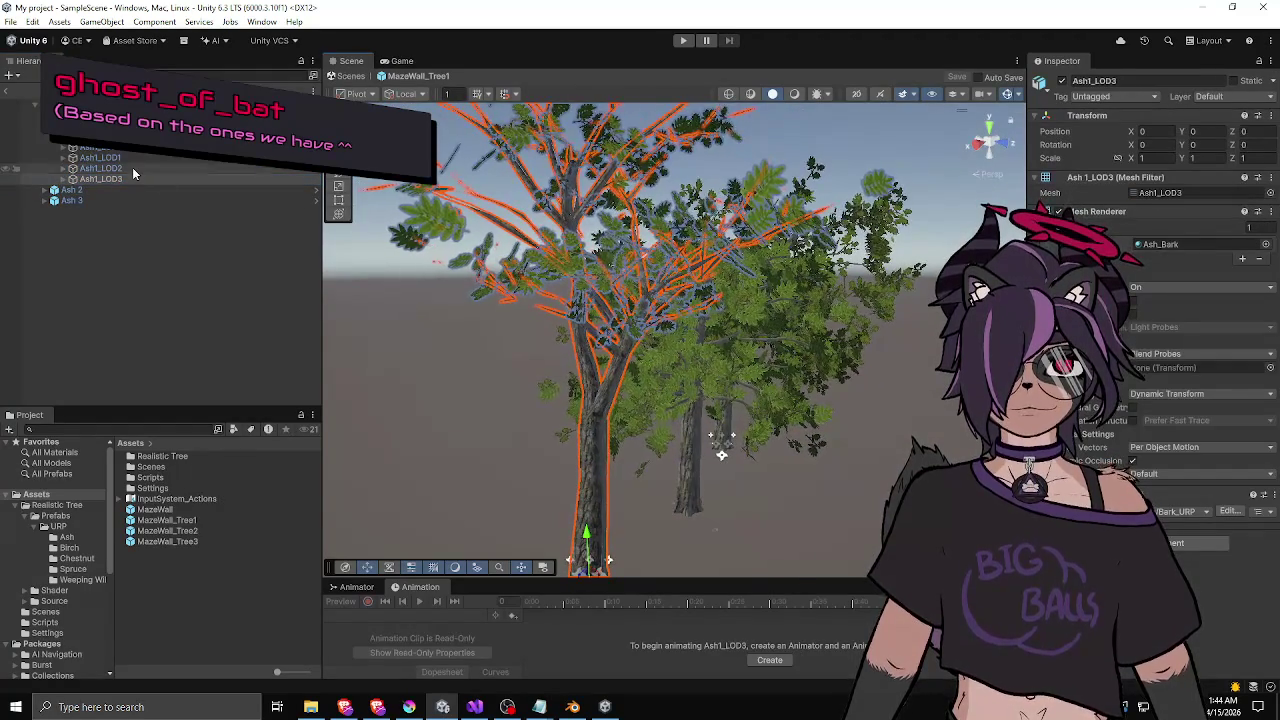
click(132, 167)
click(123, 168)
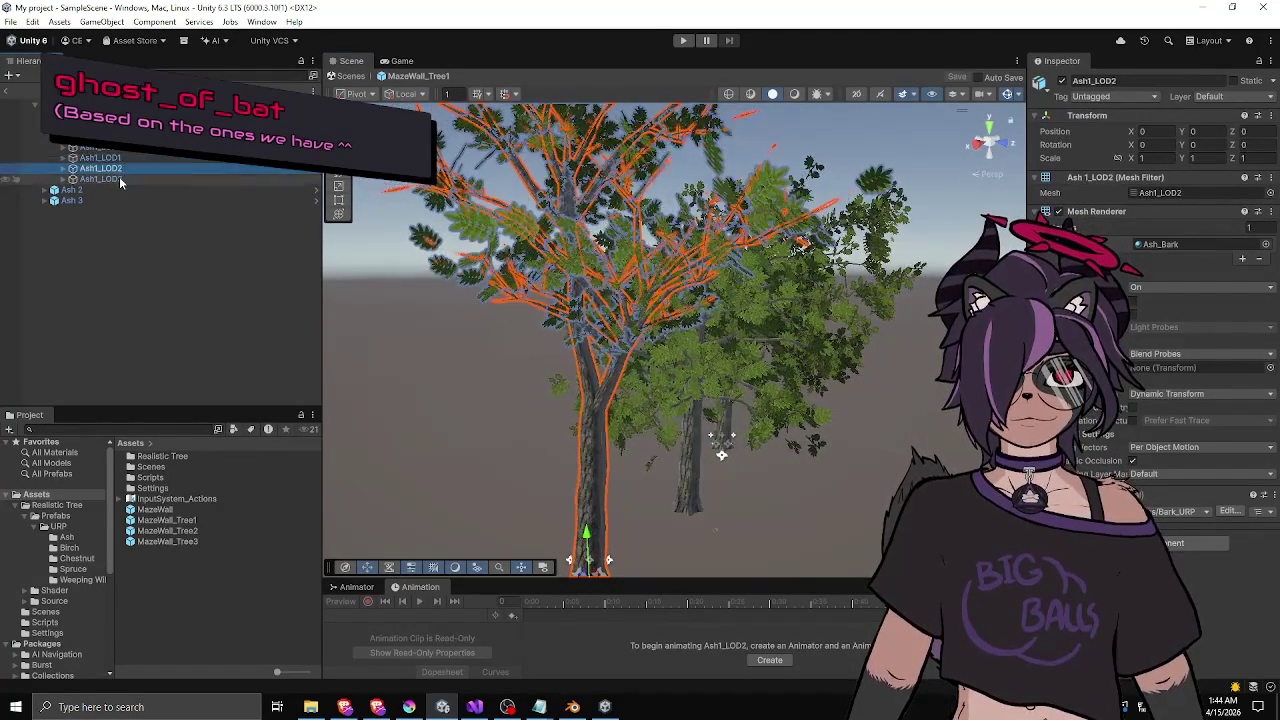
click(118, 176)
- Step from Ash1_LOD3 up to LOD0, then select Ash_1 to show its LOD Group (25%, 13%, 6%)
drag(340, 220, 425, 119)
click(448, 176)
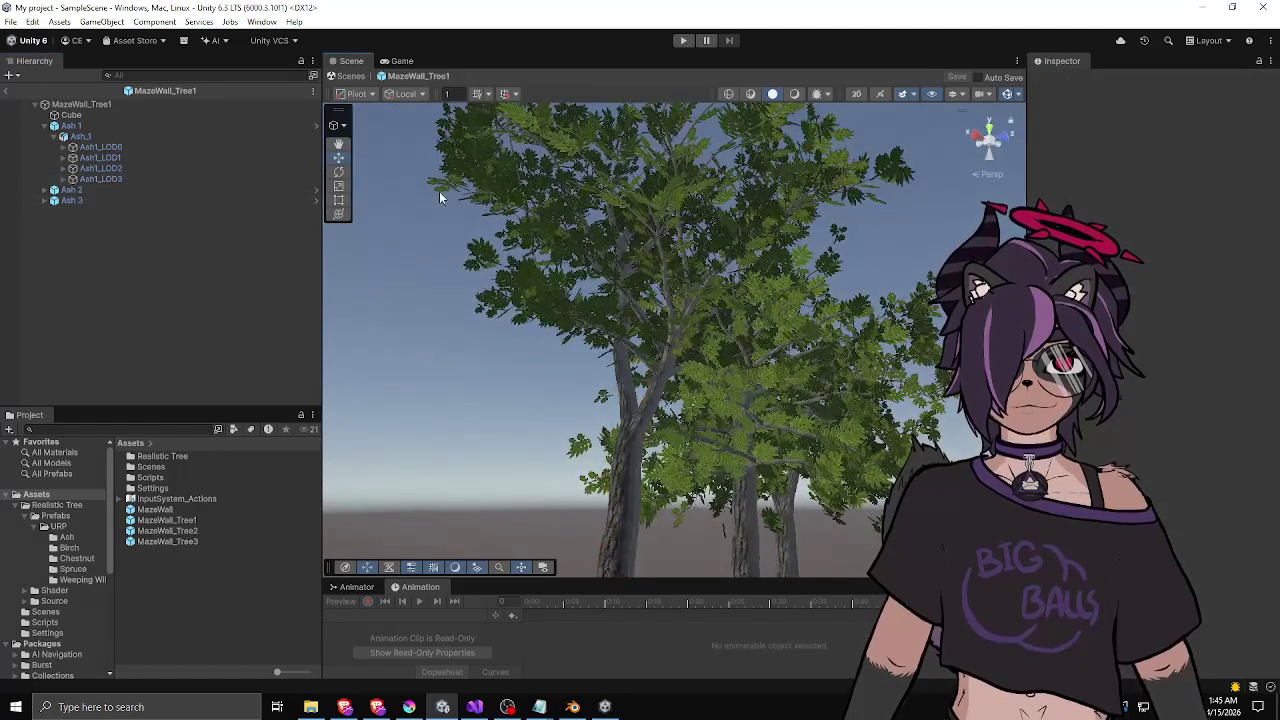
click(137, 176)
click(137, 168)
click(136, 157)
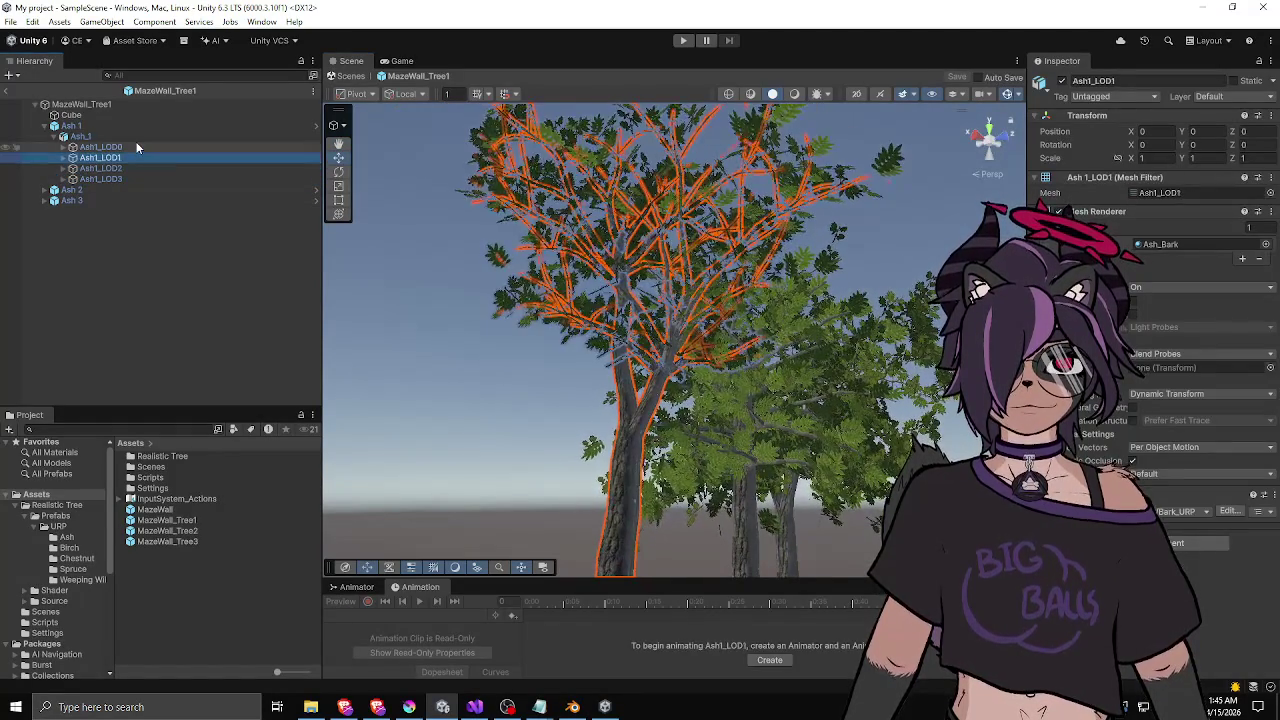
click(137, 147)
click(132, 134)
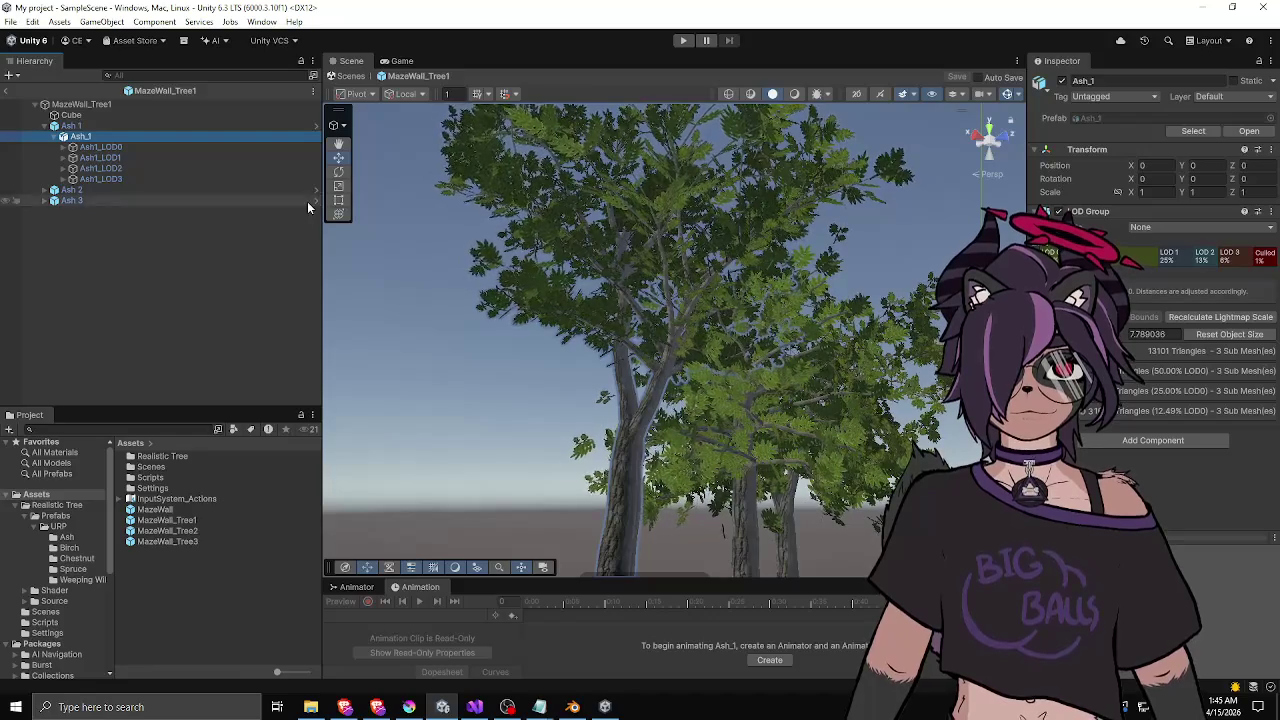
- Expand Ash 2 and Ash 3, then remove Ash 1's Particle System component
click(47, 190)
click(47, 211)
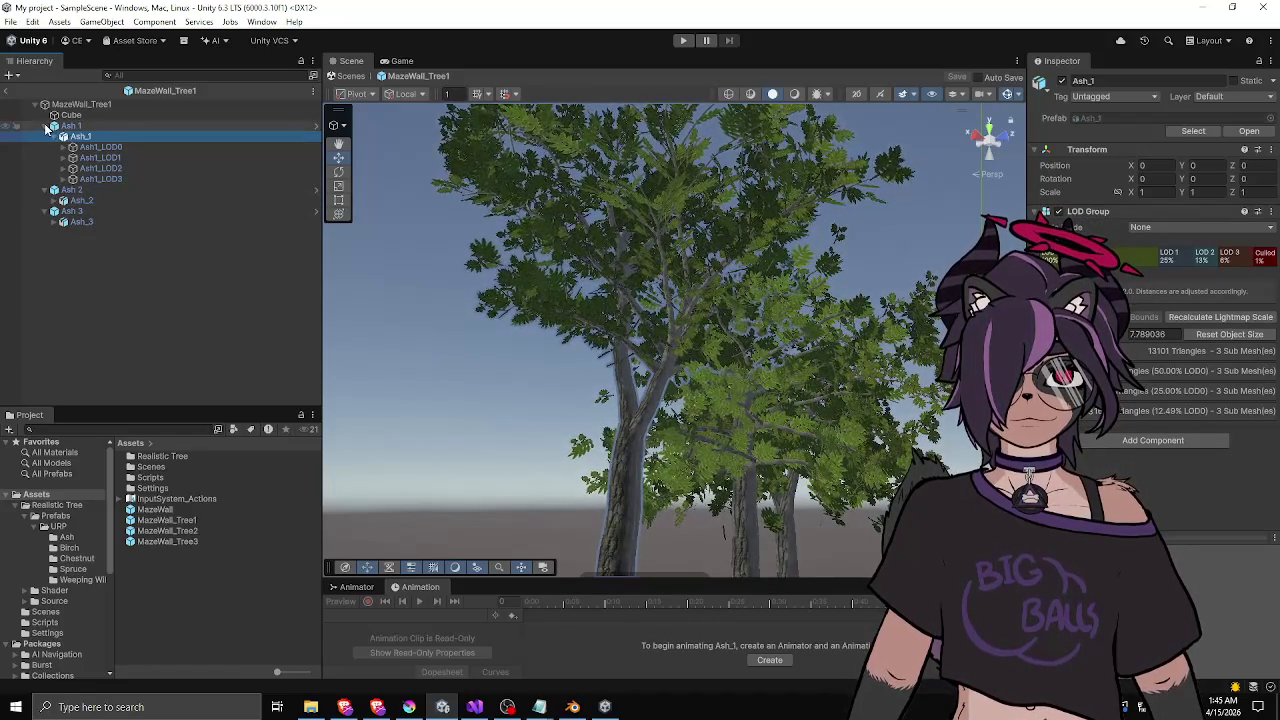
click(70, 126)
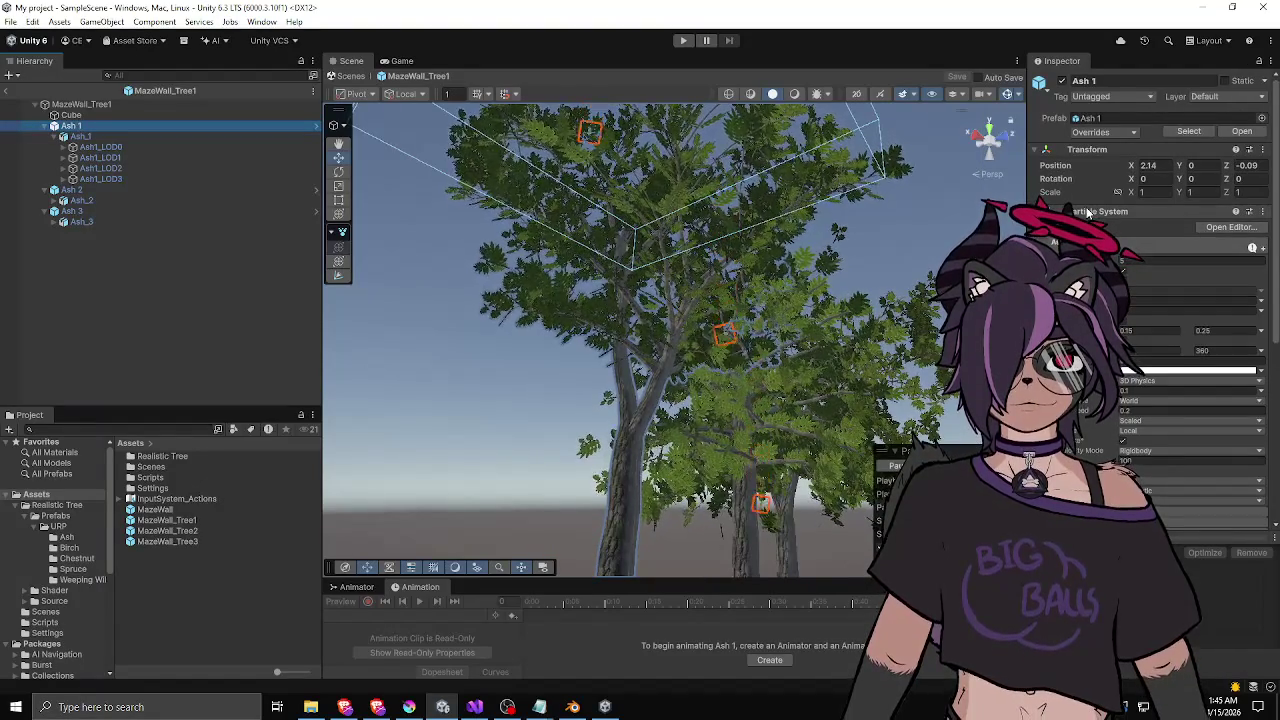
scroll(1088, 212, down, 1)
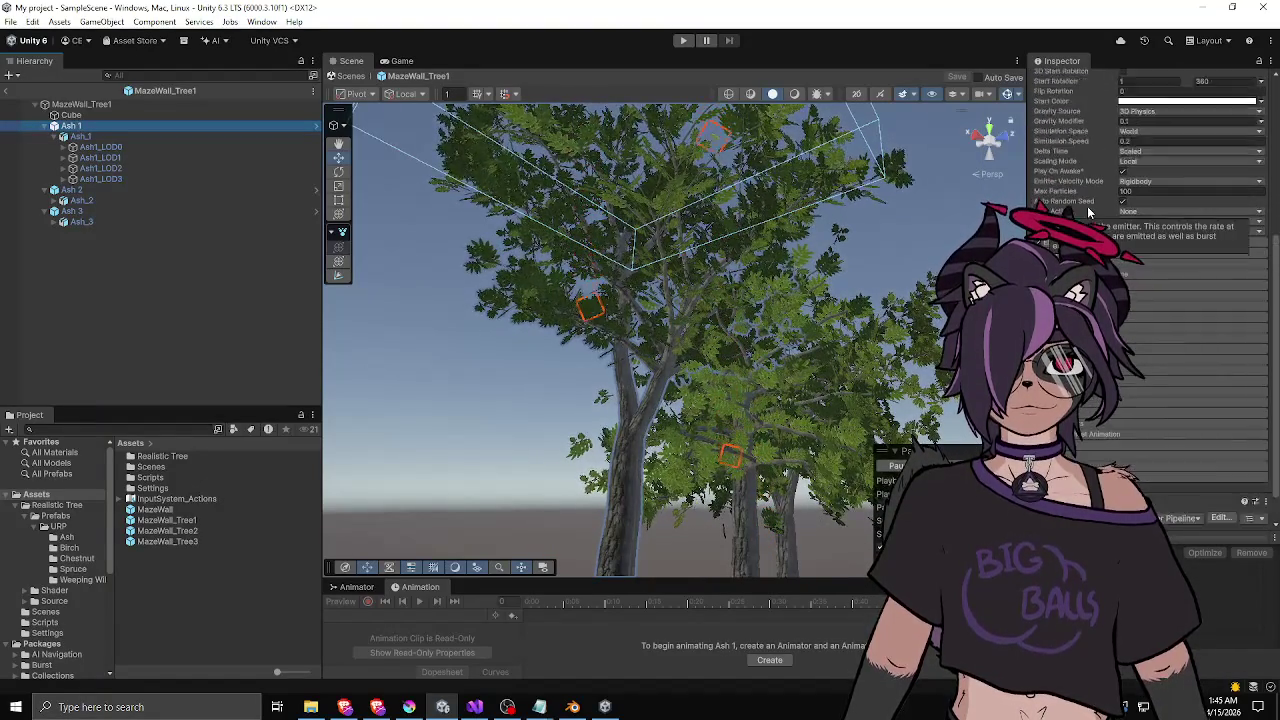
scroll(1088, 208, up, 1)
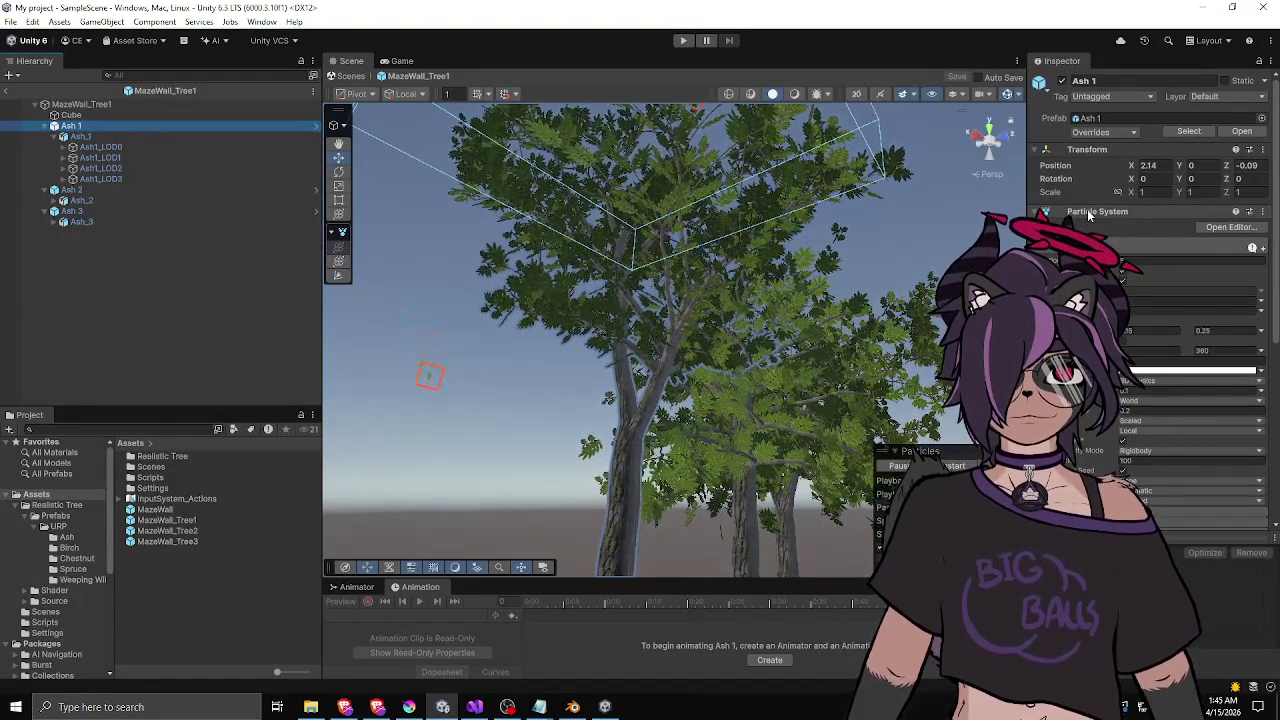
right_click(1090, 212)
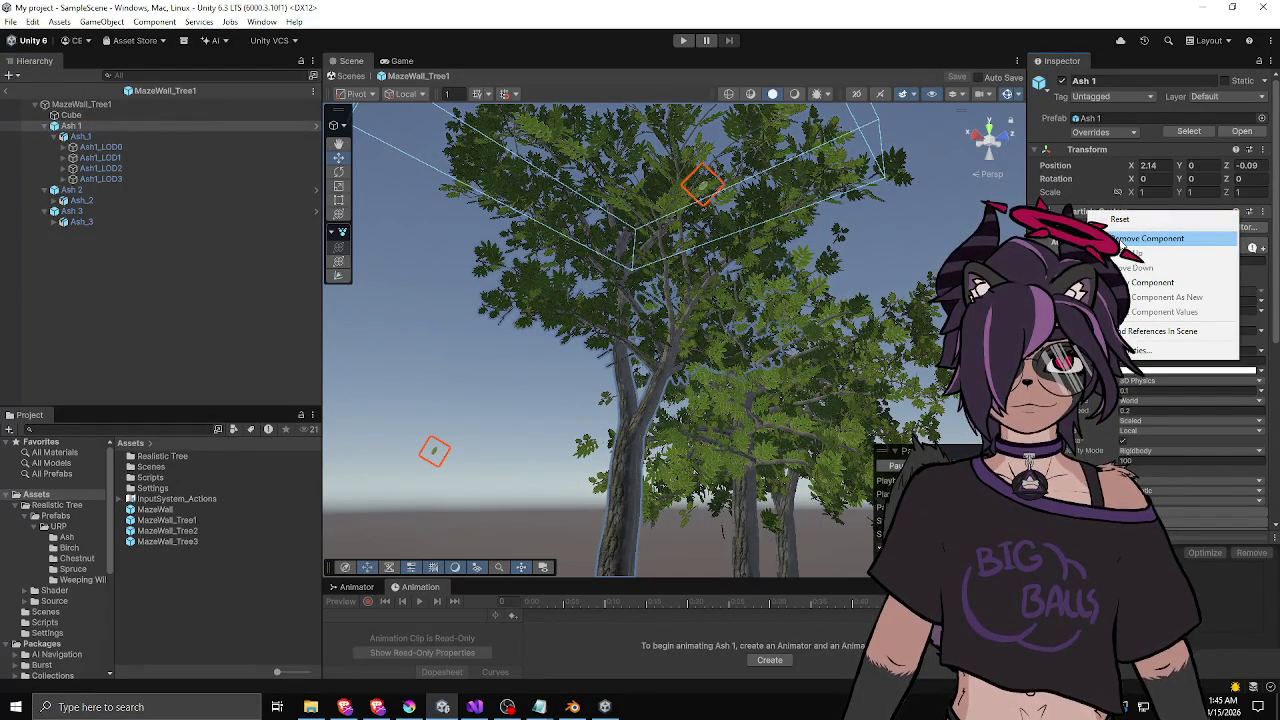
click(1121, 239)
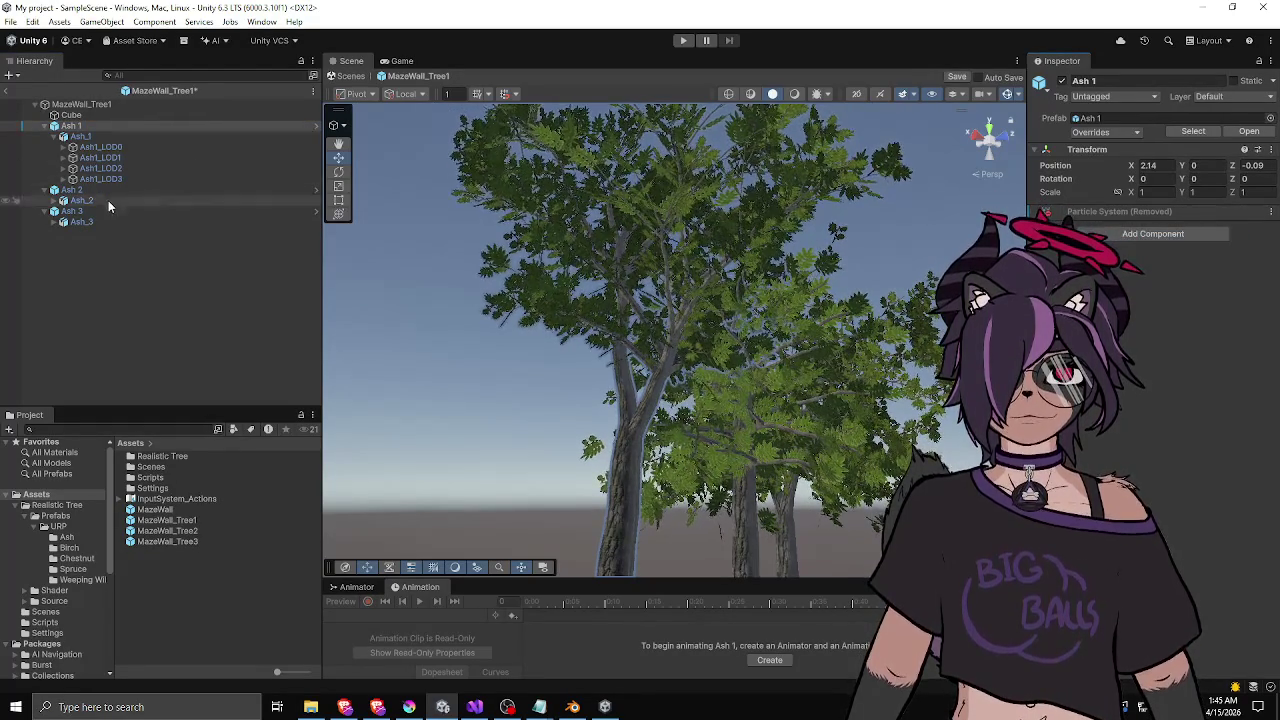
- Remove Ash 3's Particle System, save the MazeWall_Tree1 prefab, and return to SampleScene
click(104, 211)
right_click(1095, 216)
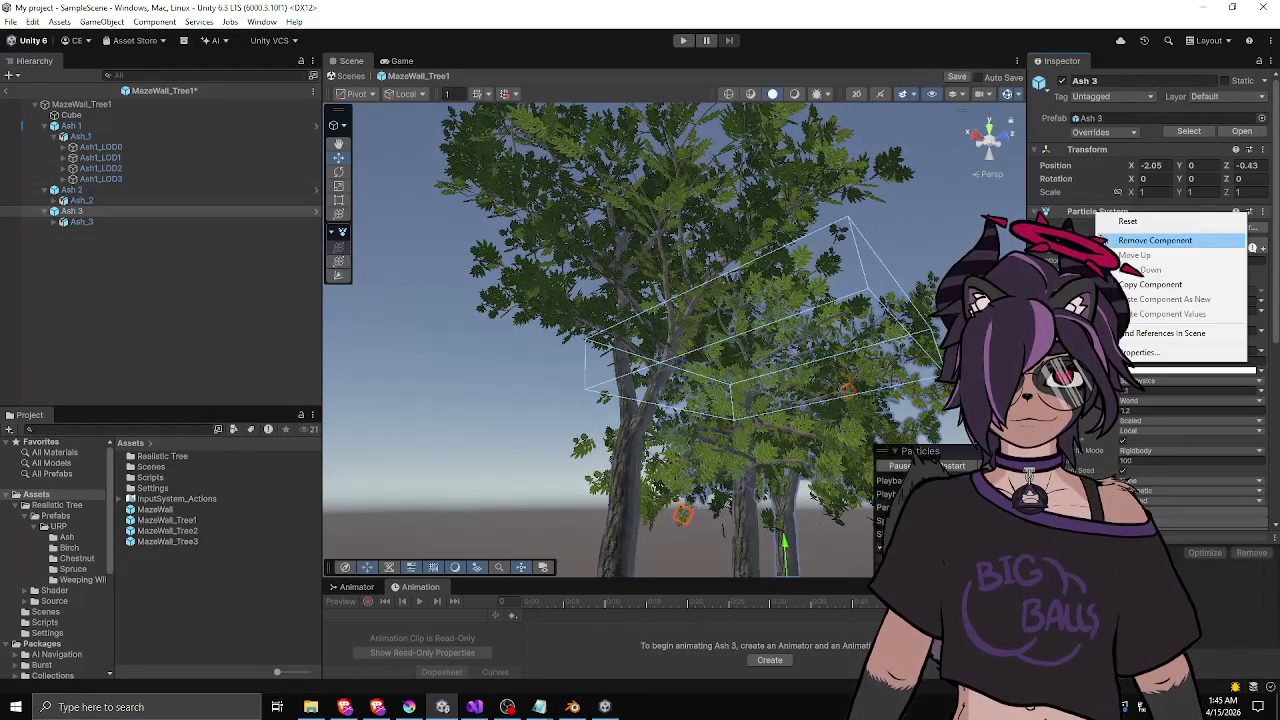
click(1121, 239)
click(138, 189)
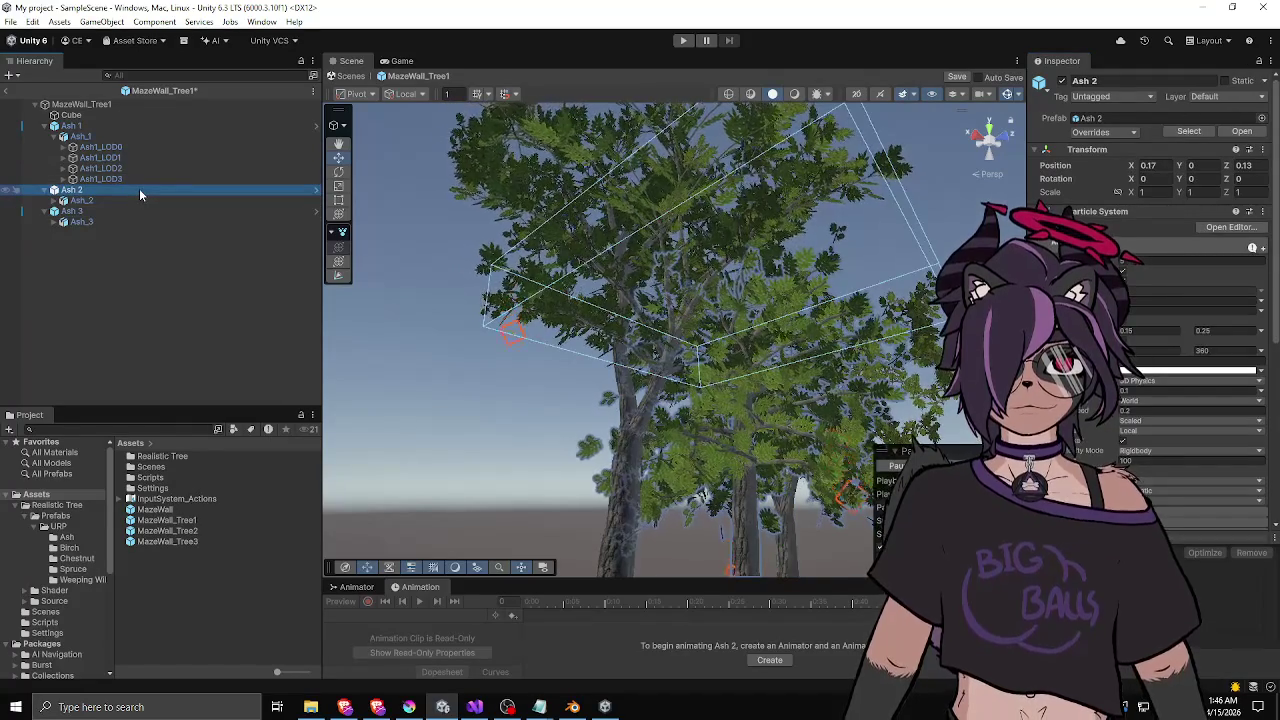
key(ctrl+s)
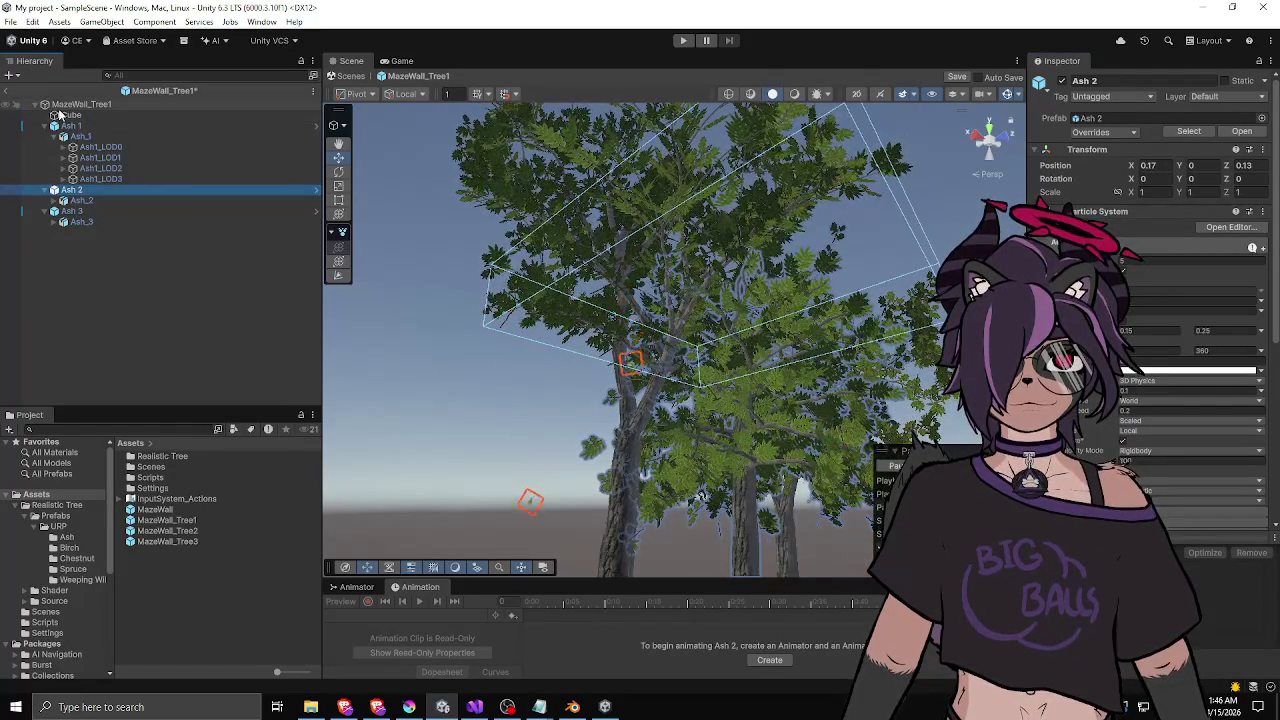
click(7, 92)
- In the MazeWall_Tree2 prefab, remove the Particle Systems from Ash 4 and Ash 1
double_click(167, 530)
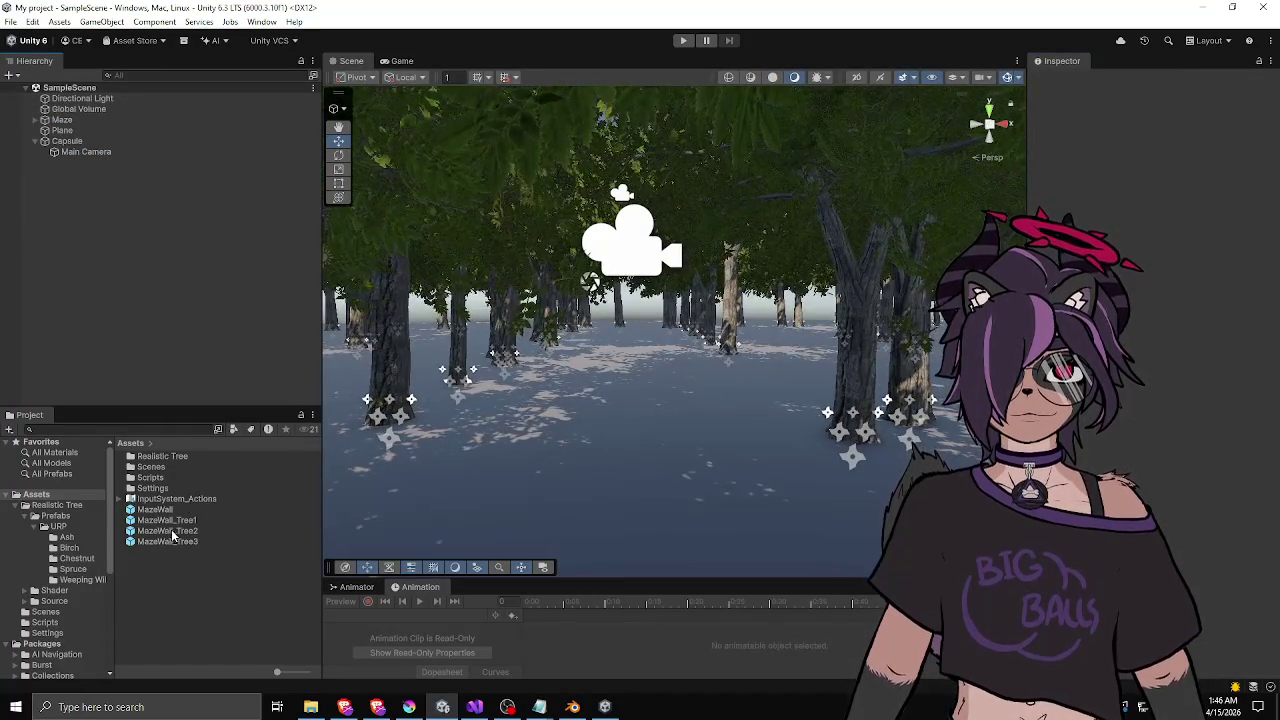
click(90, 126)
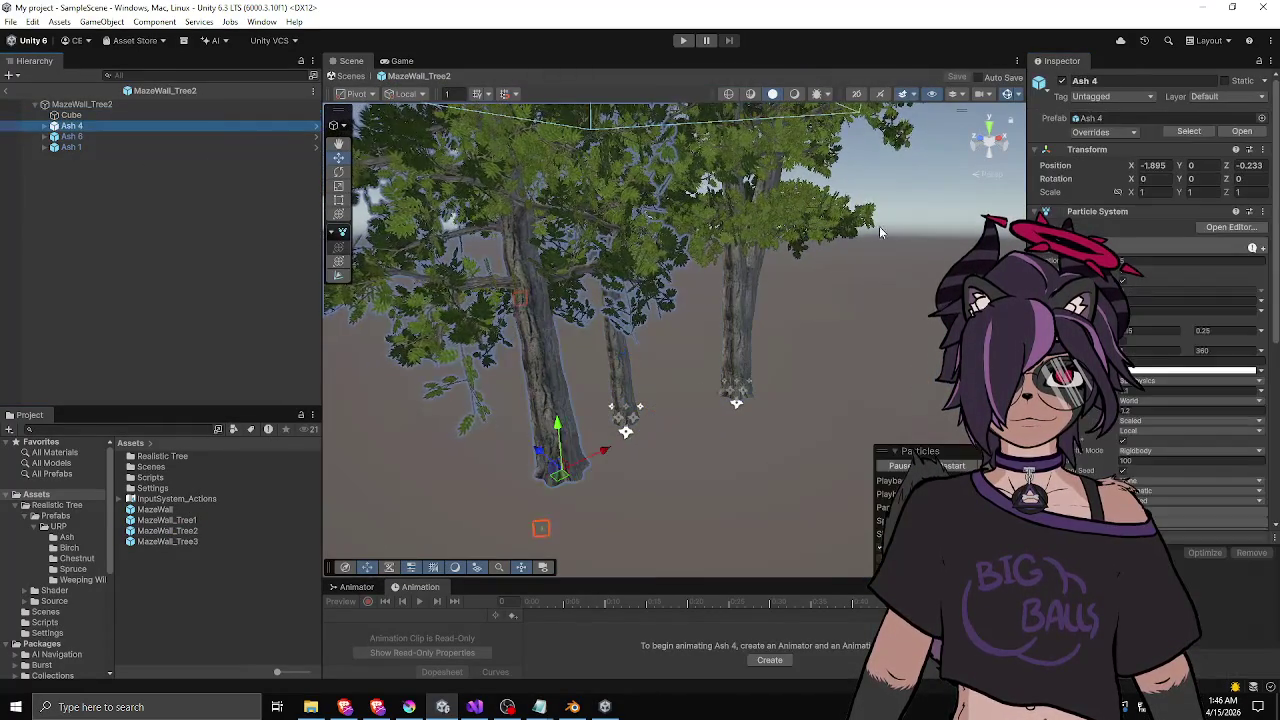
right_click(1095, 214)
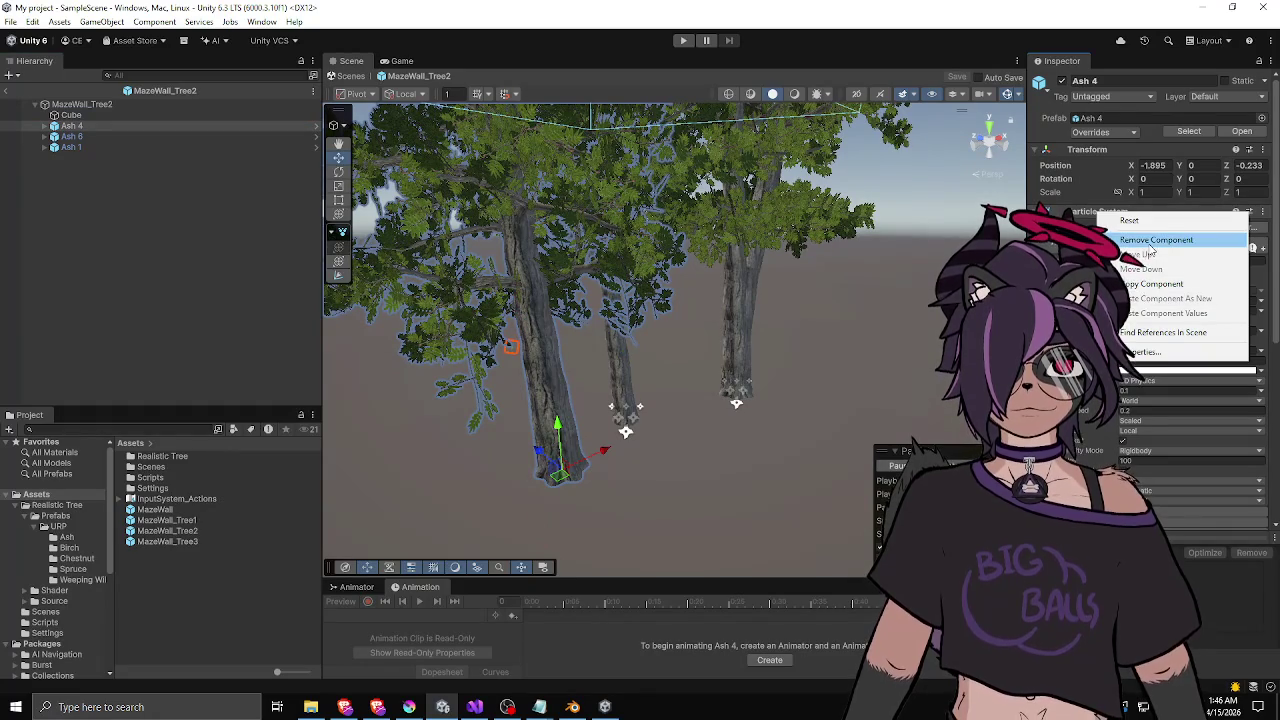
click(1156, 240)
click(109, 146)
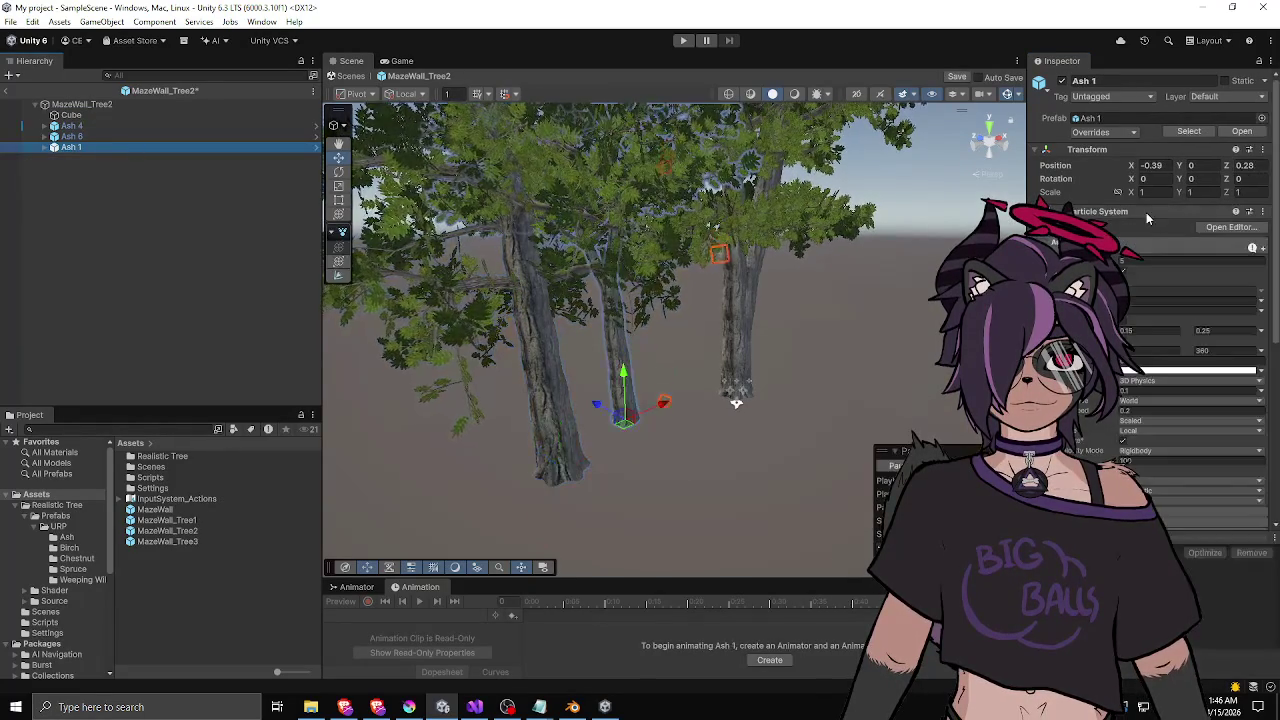
right_click(1126, 212)
click(1168, 239)
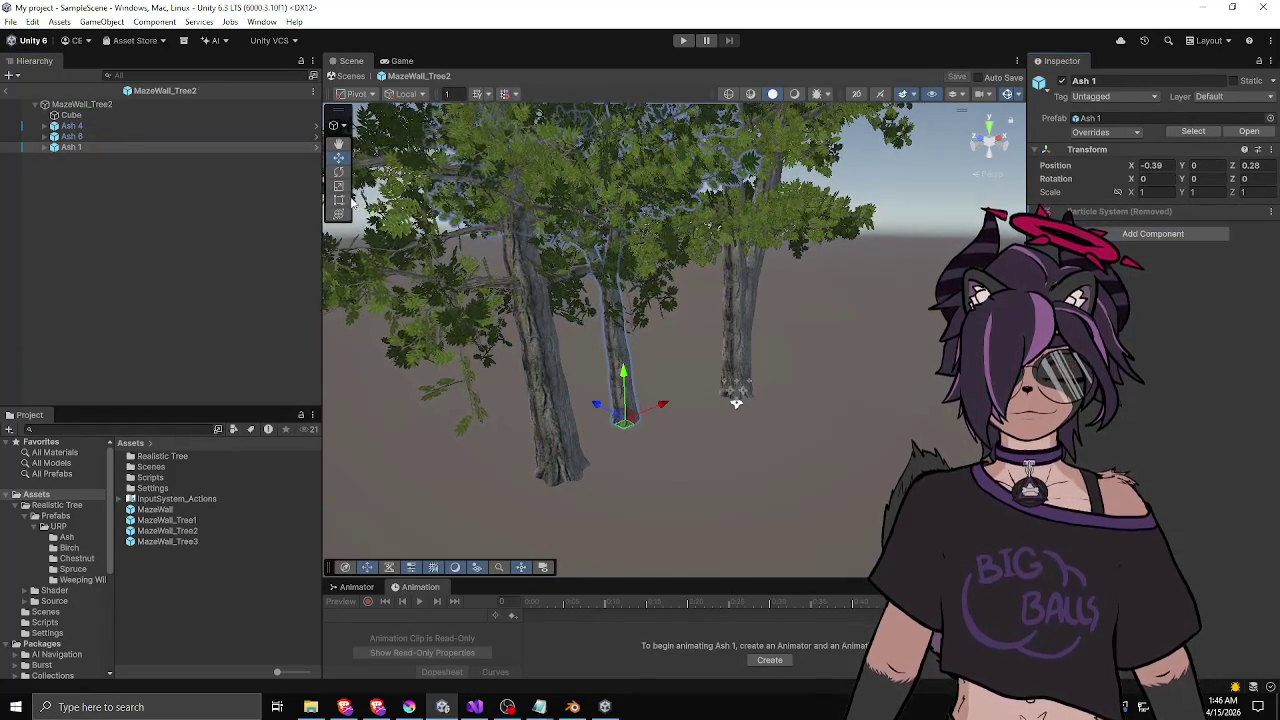
click(7, 90)
- In the MazeWall_Tree3 prefab, remove the Particle Systems from Ash 1 and Ash 8
click(165, 520)
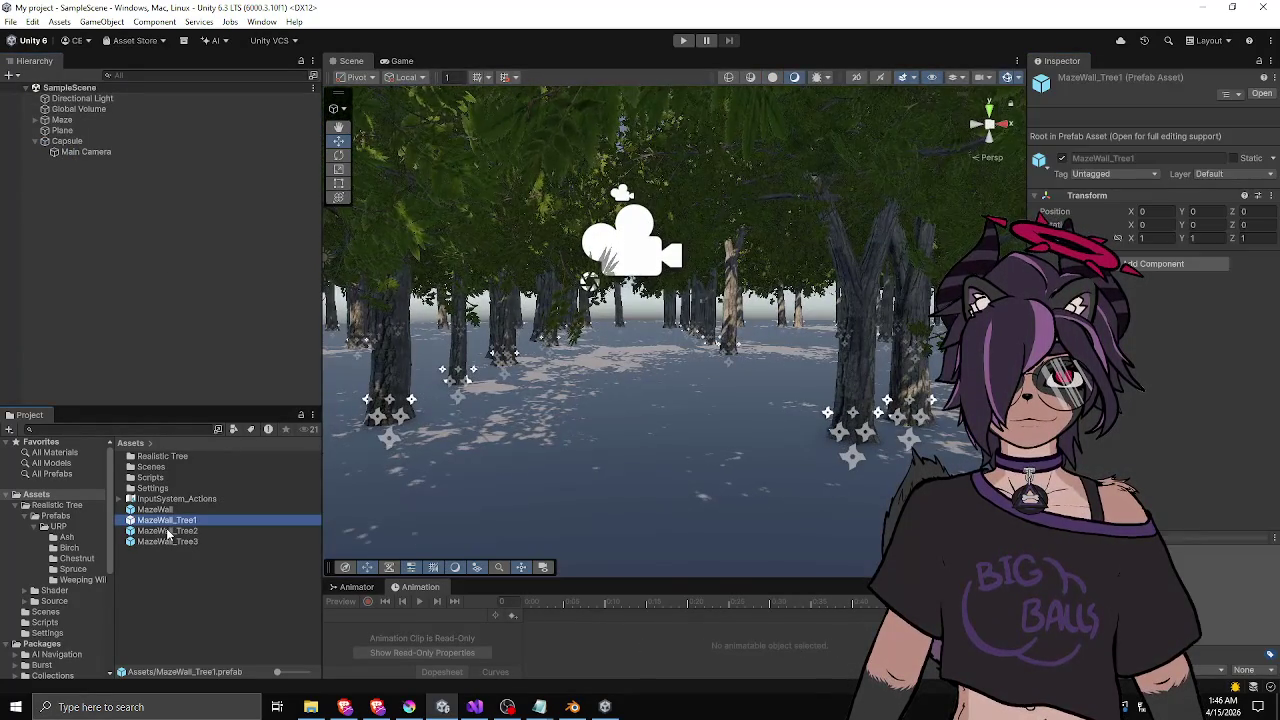
double_click(162, 542)
click(71, 126)
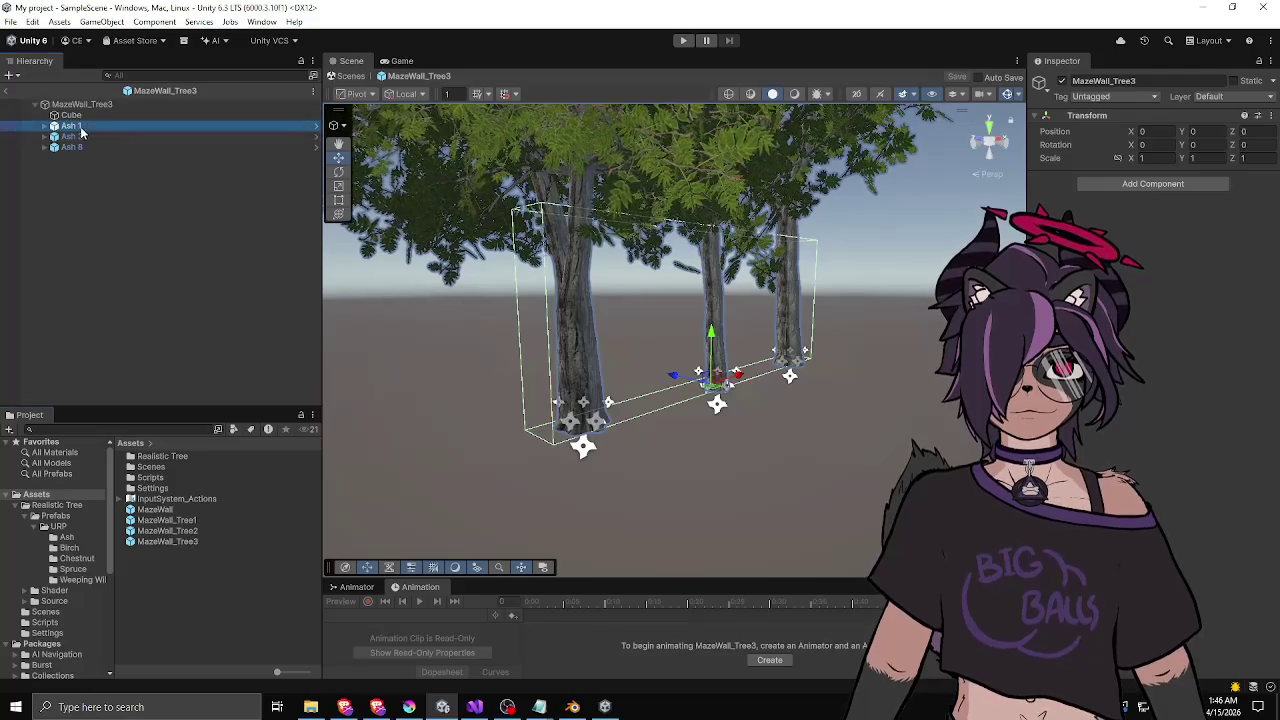
right_click(1112, 212)
click(1150, 242)
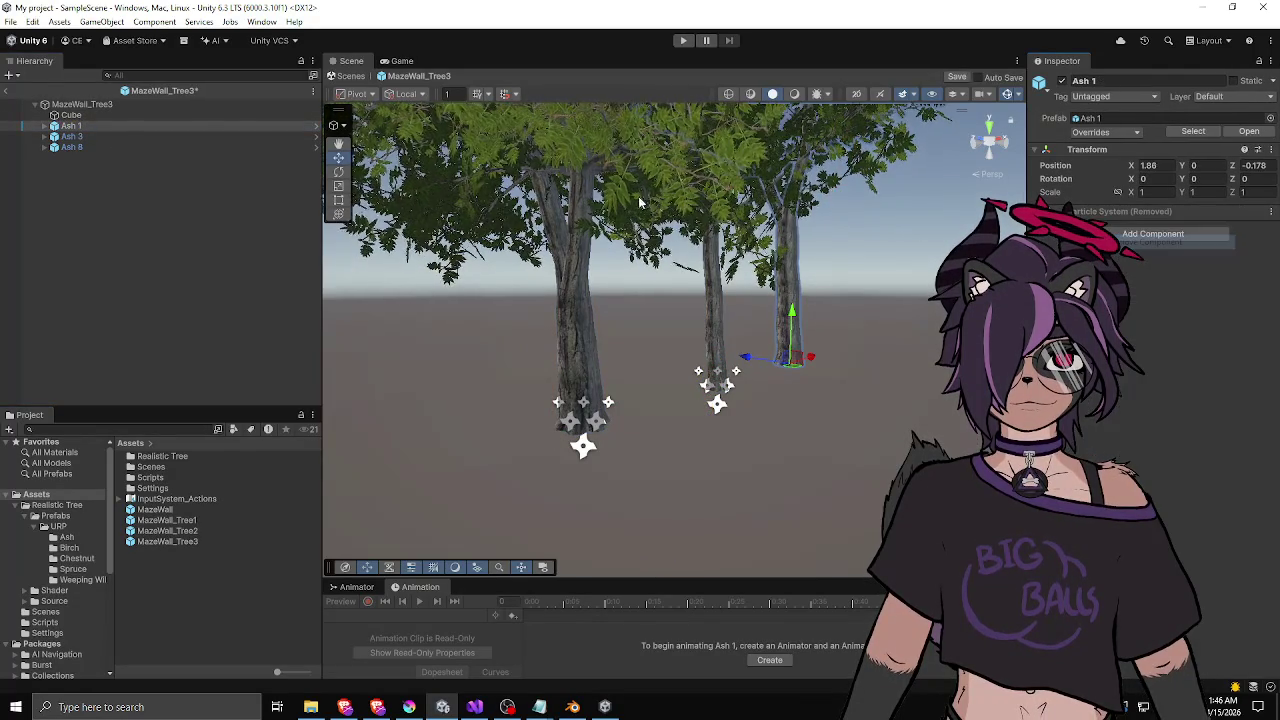
click(142, 146)
right_click(1112, 212)
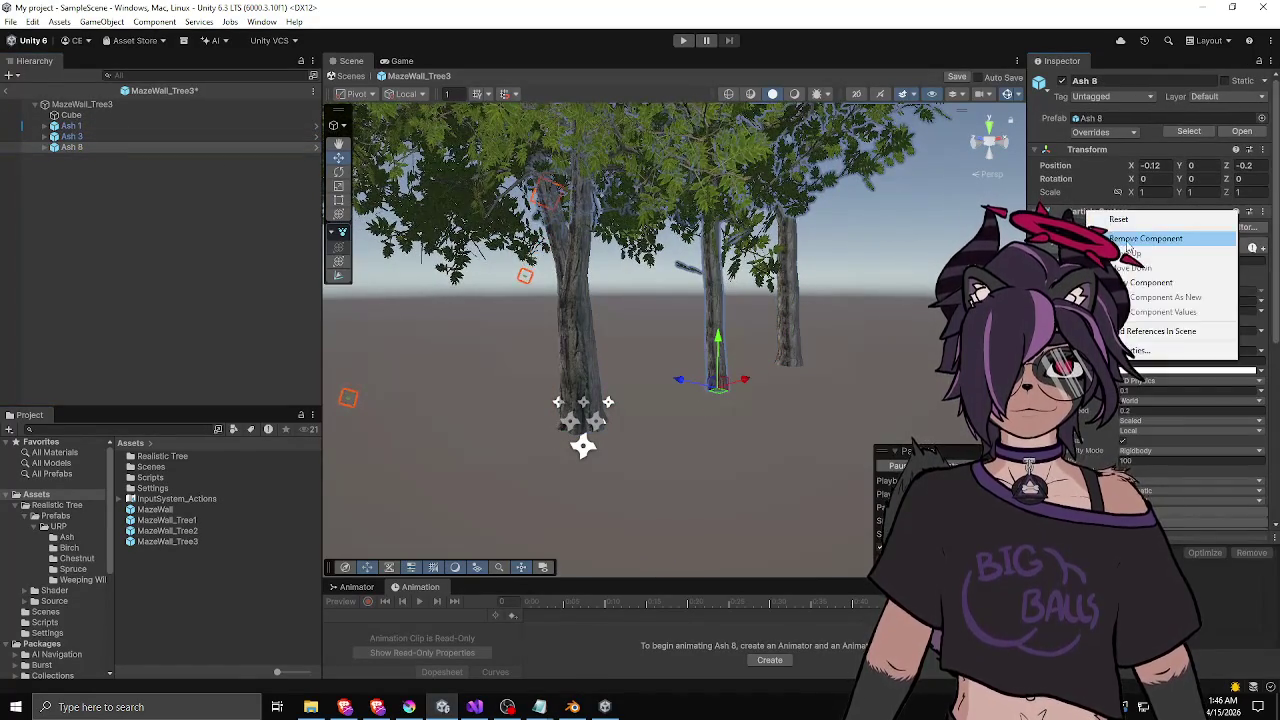
click(1150, 240)
click(8, 90)
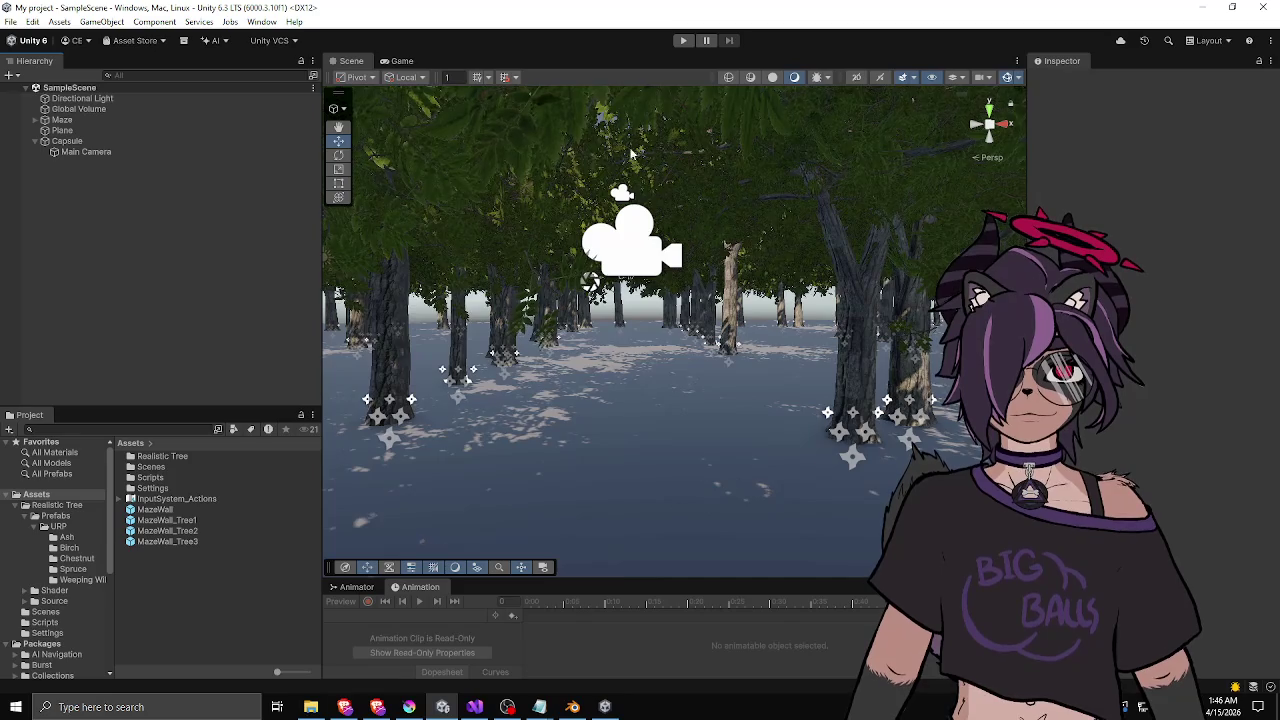
- Start Play mode again to view the forest from the player's first-person camera
click(683, 40)
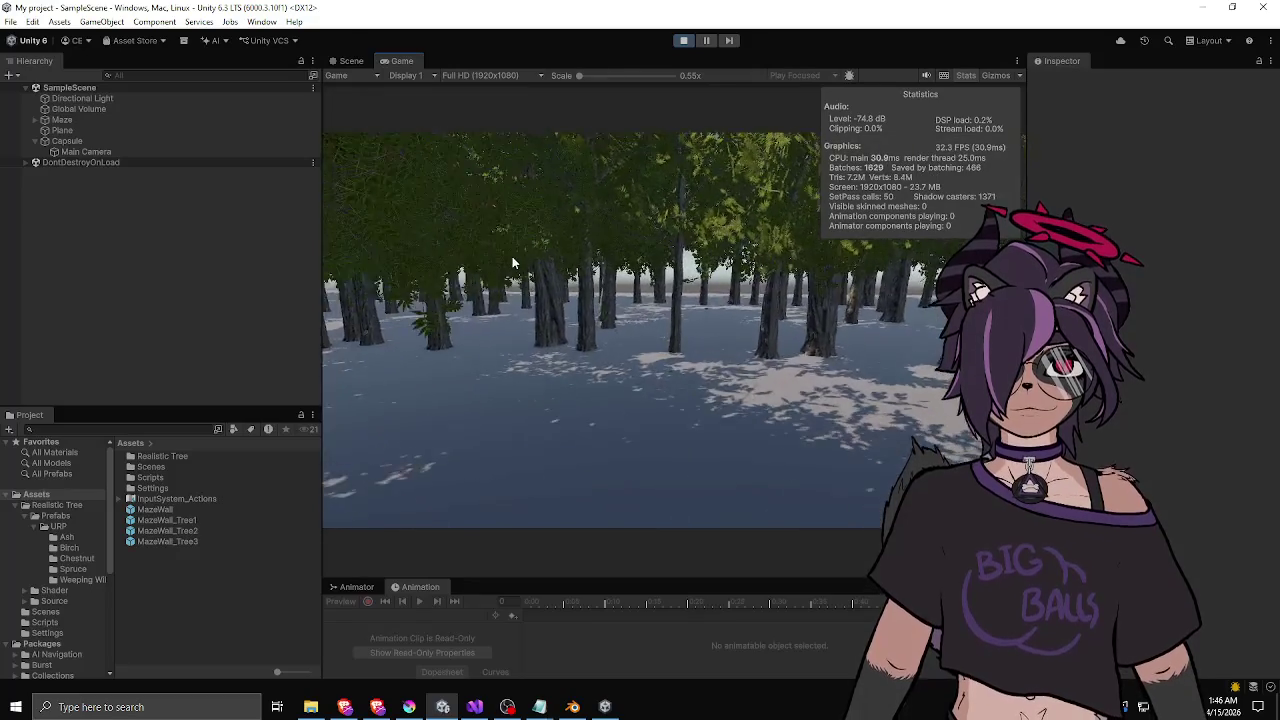
- Exit Play mode to return to the Scene view of the forest maze
click(683, 41)
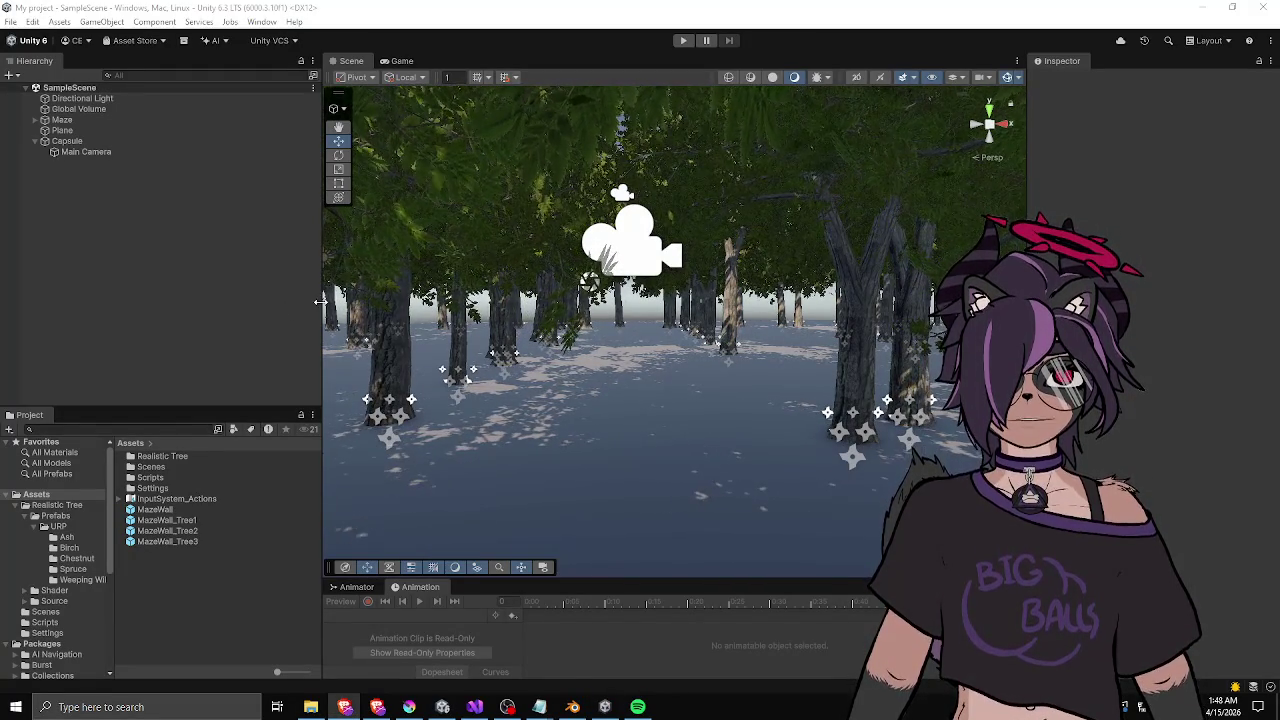
- Widen the Scene view by moving the Hierarchy splitter left, then start Play mode
drag(320, 300, 228, 295)
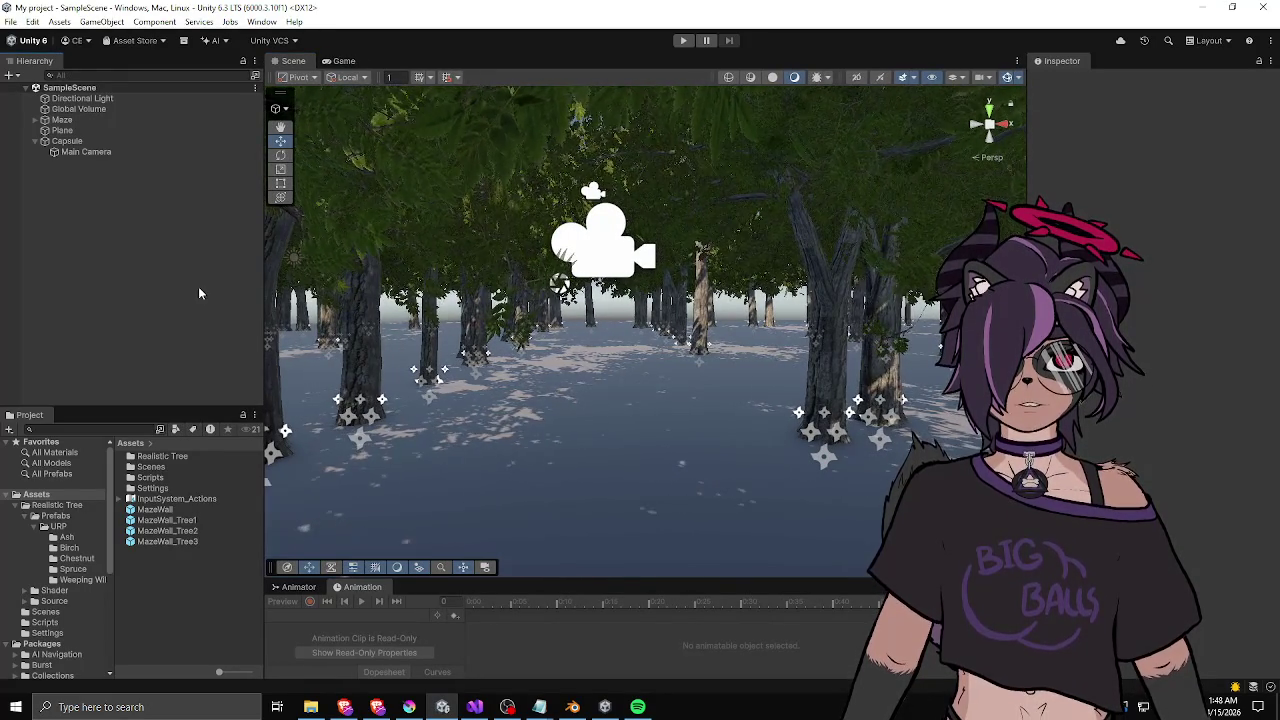
drag(262, 301, 248, 301)
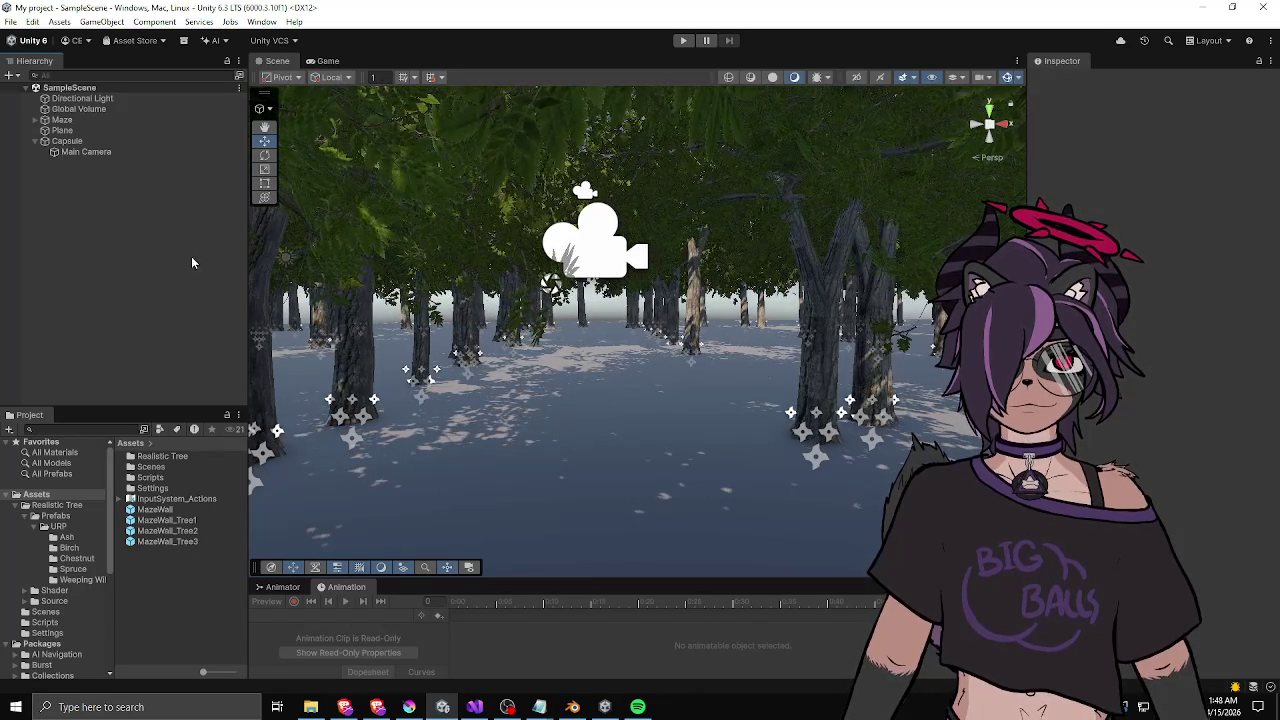
click(684, 40)
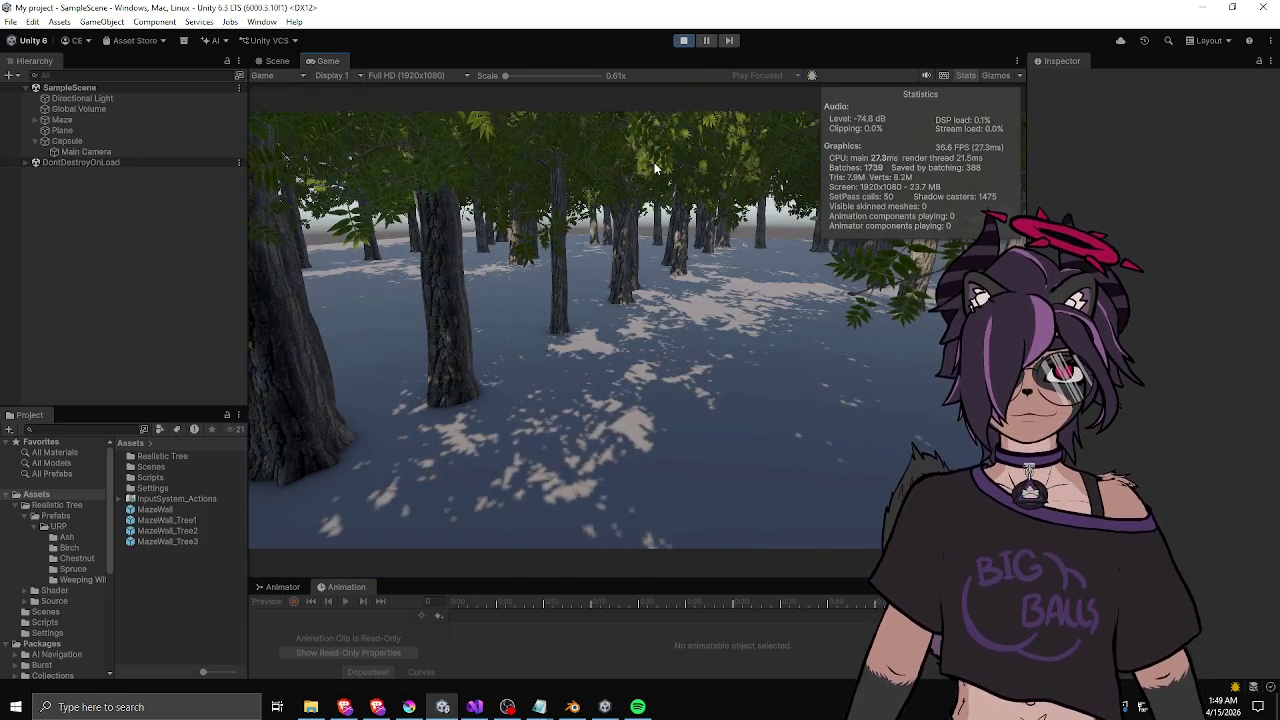
- Capture input in the Game view and walk the capsule past the trunks into another tree corridor
click(654, 162)
key(w)
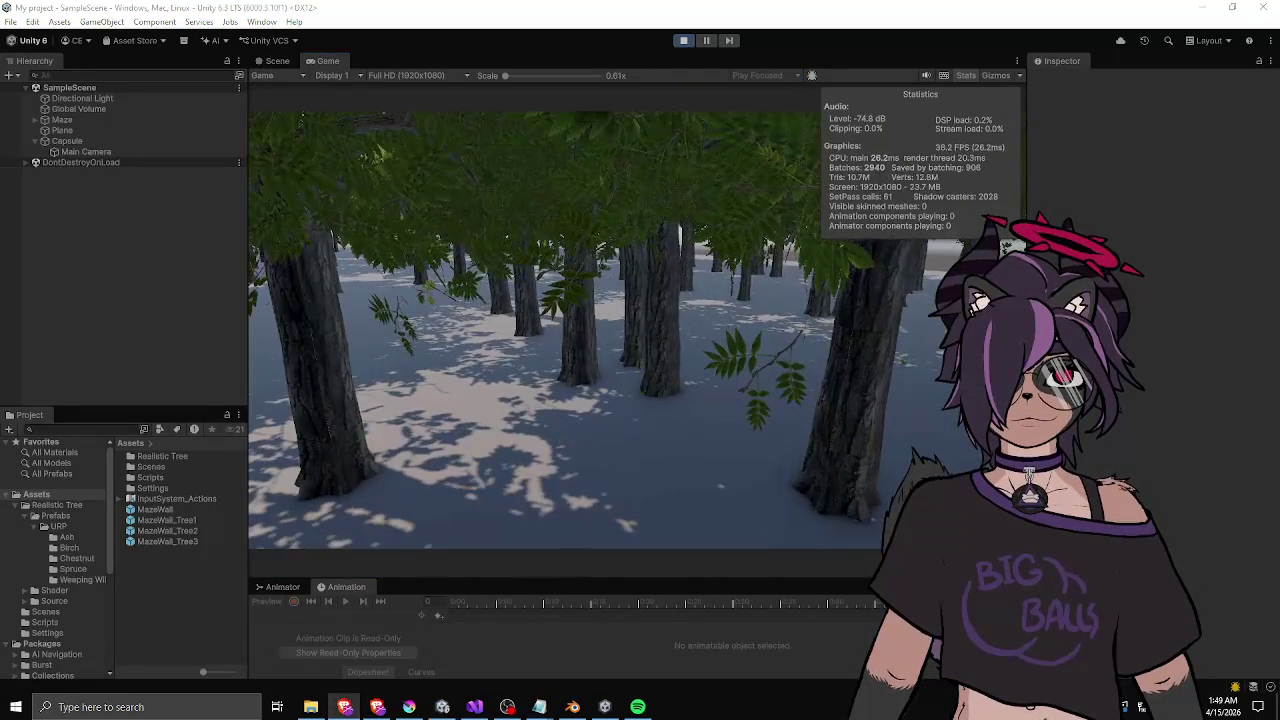
key(w)
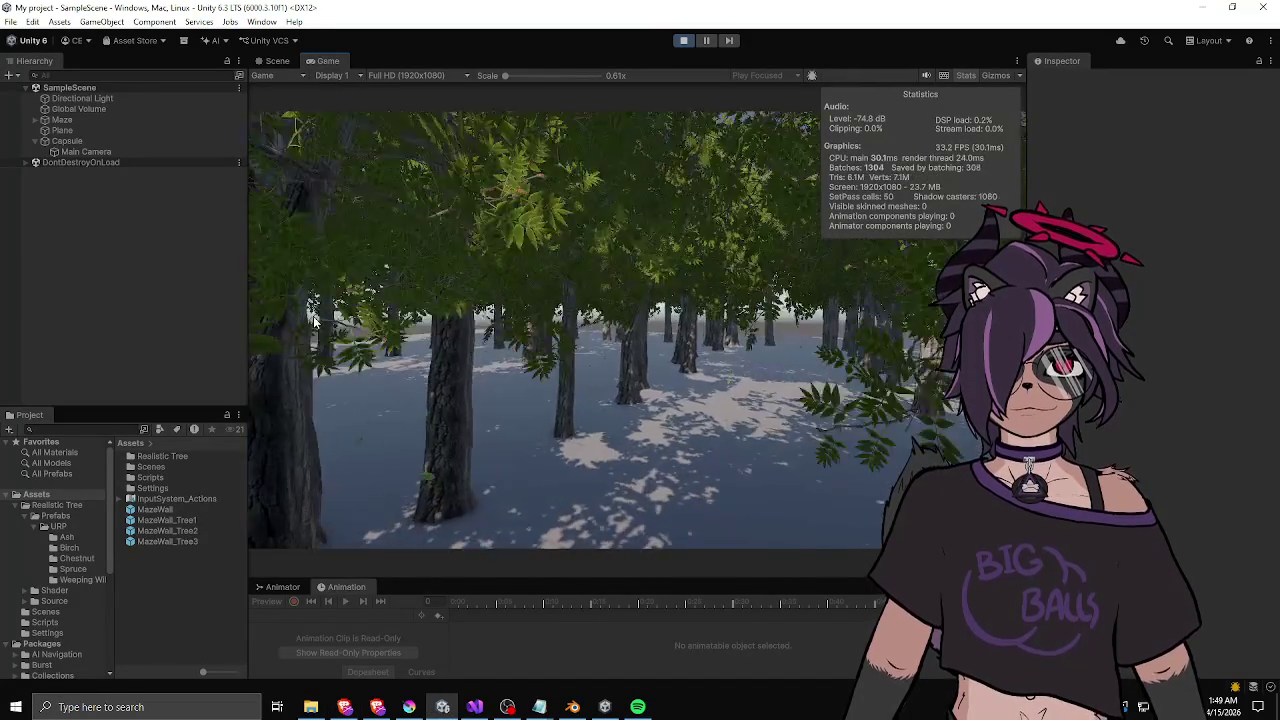
key(w)
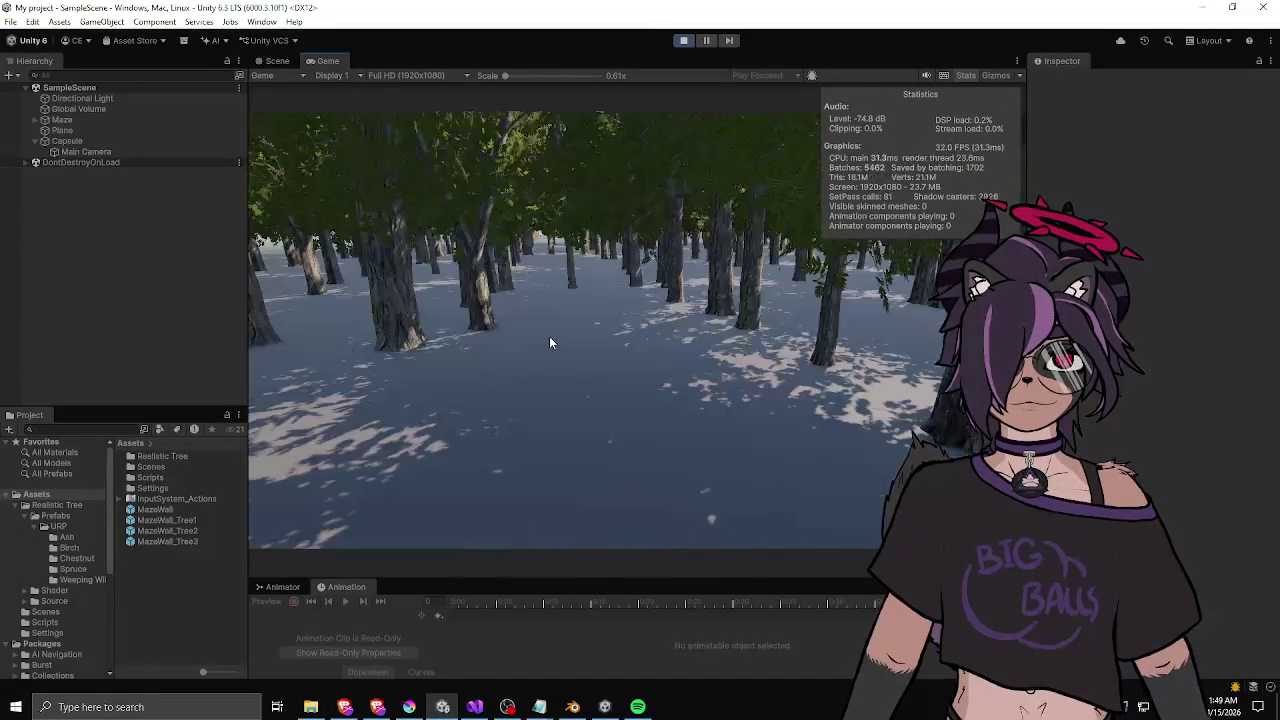
key(w)
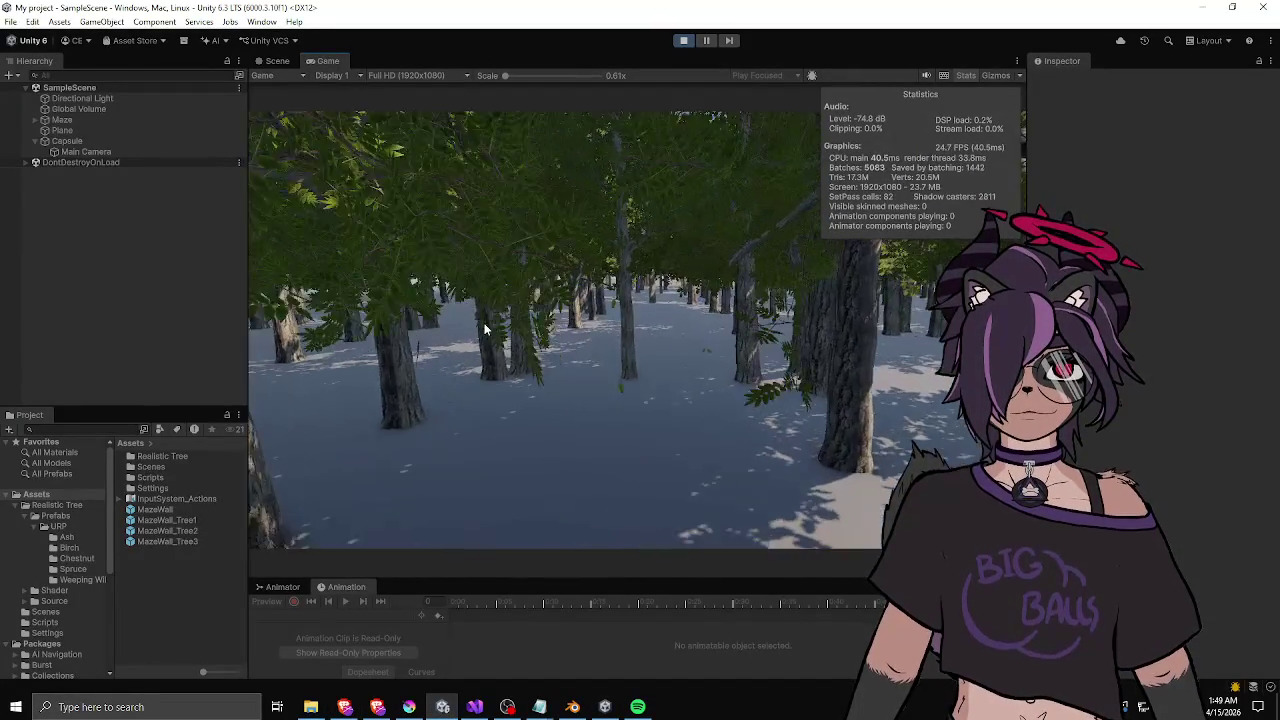
key(w)
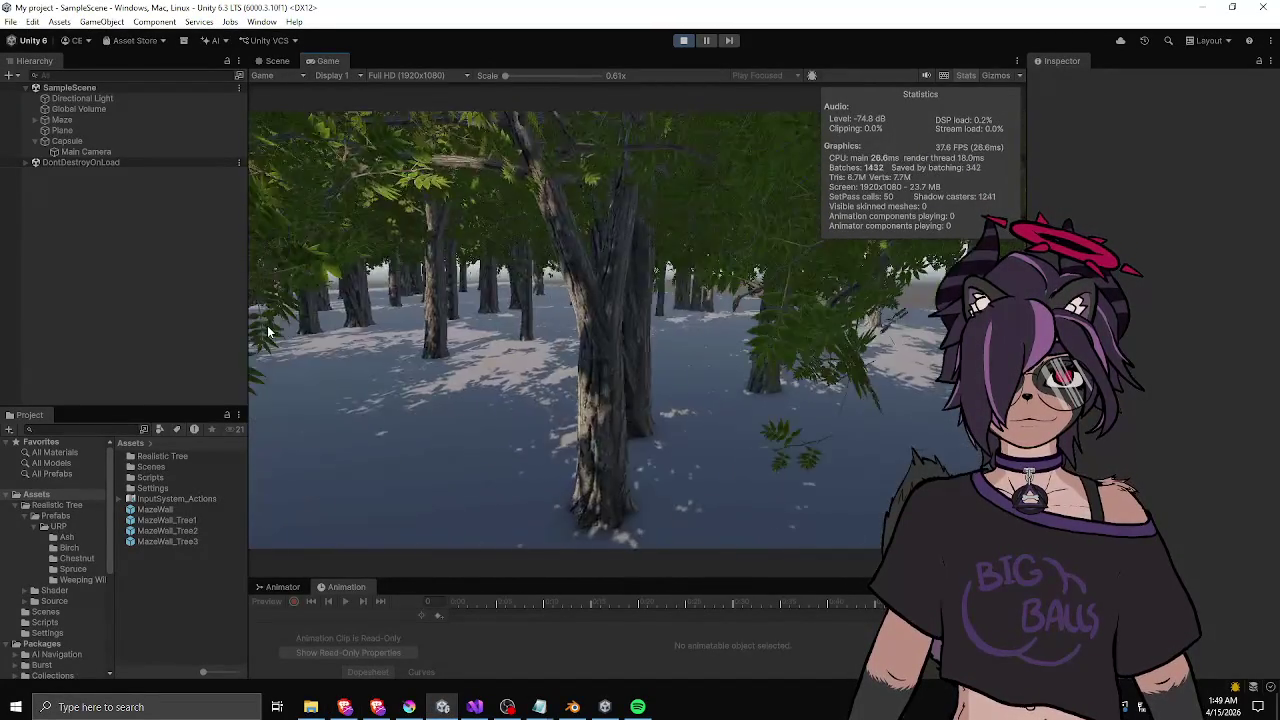
key(w)
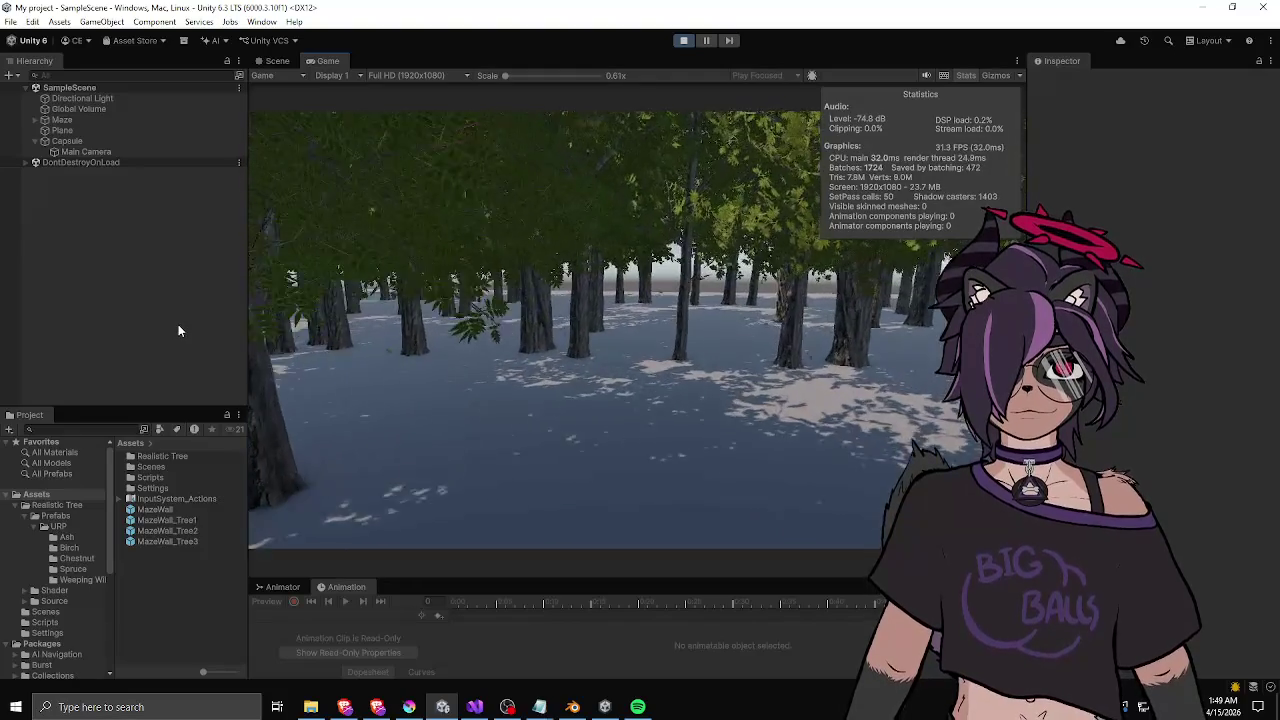
- Stop the play test, open the MazeWall_Tree1 prefab and select Ash_1
key(w)
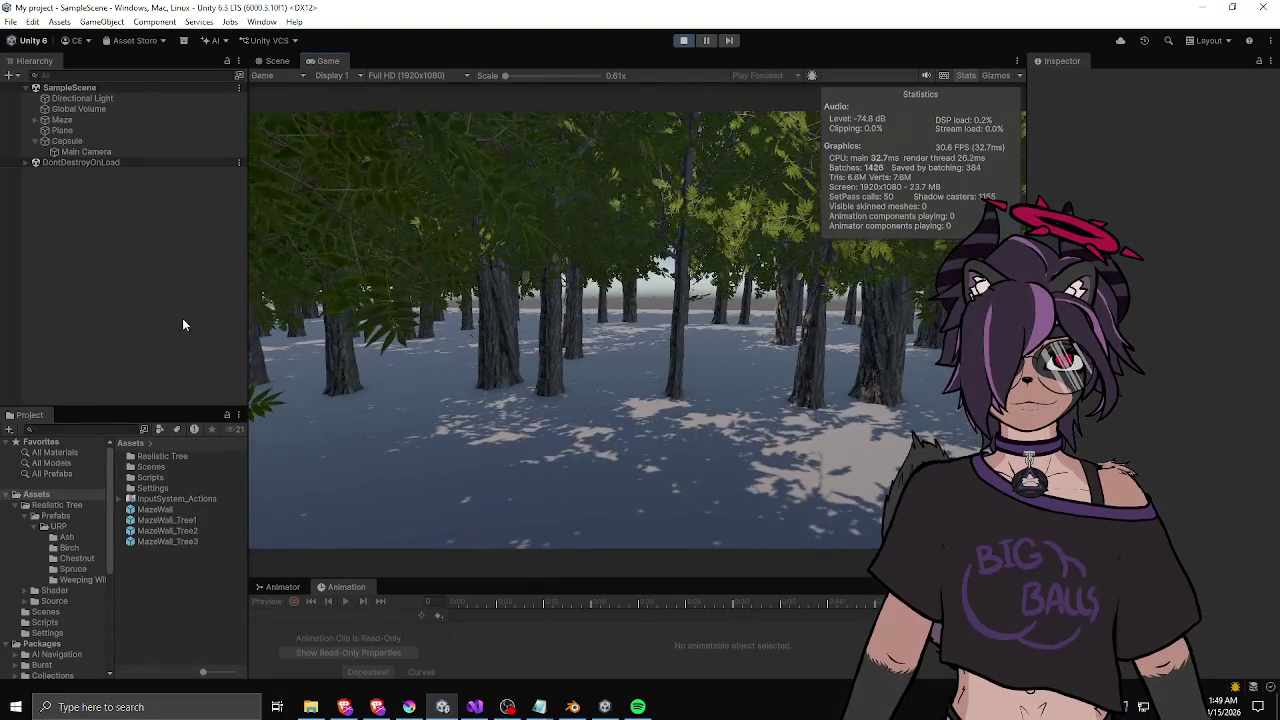
click(683, 40)
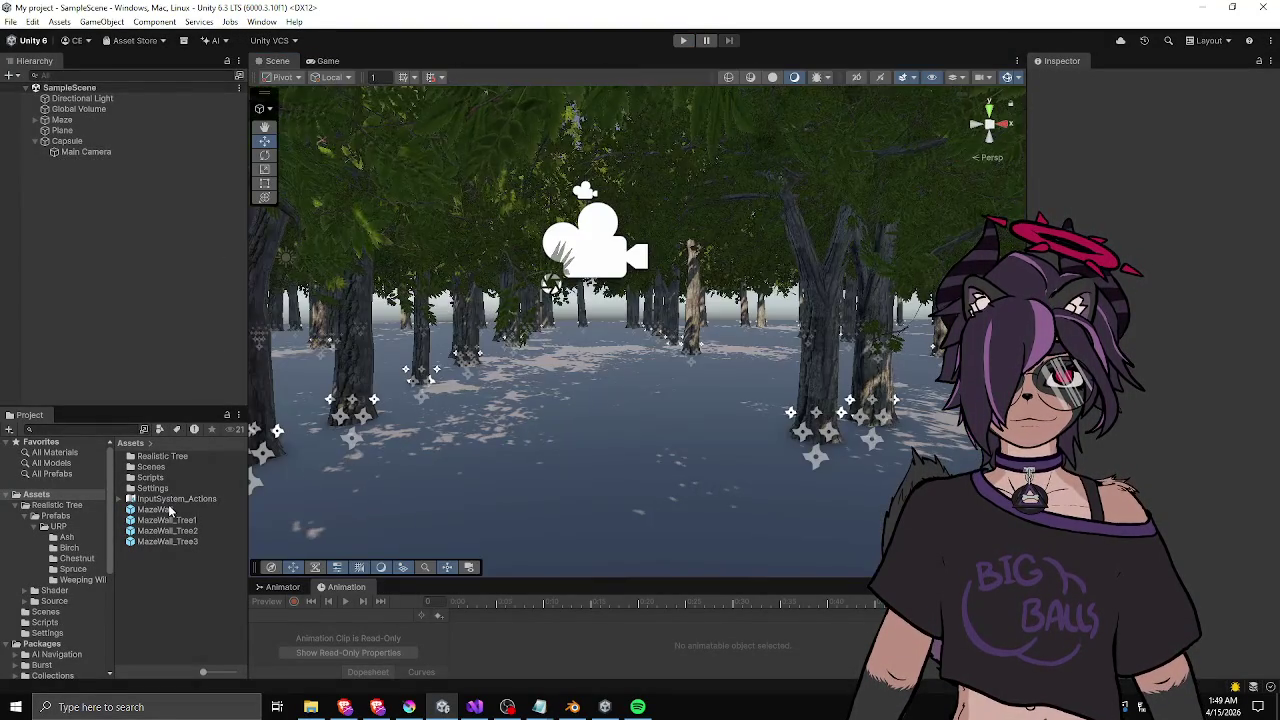
double_click(167, 521)
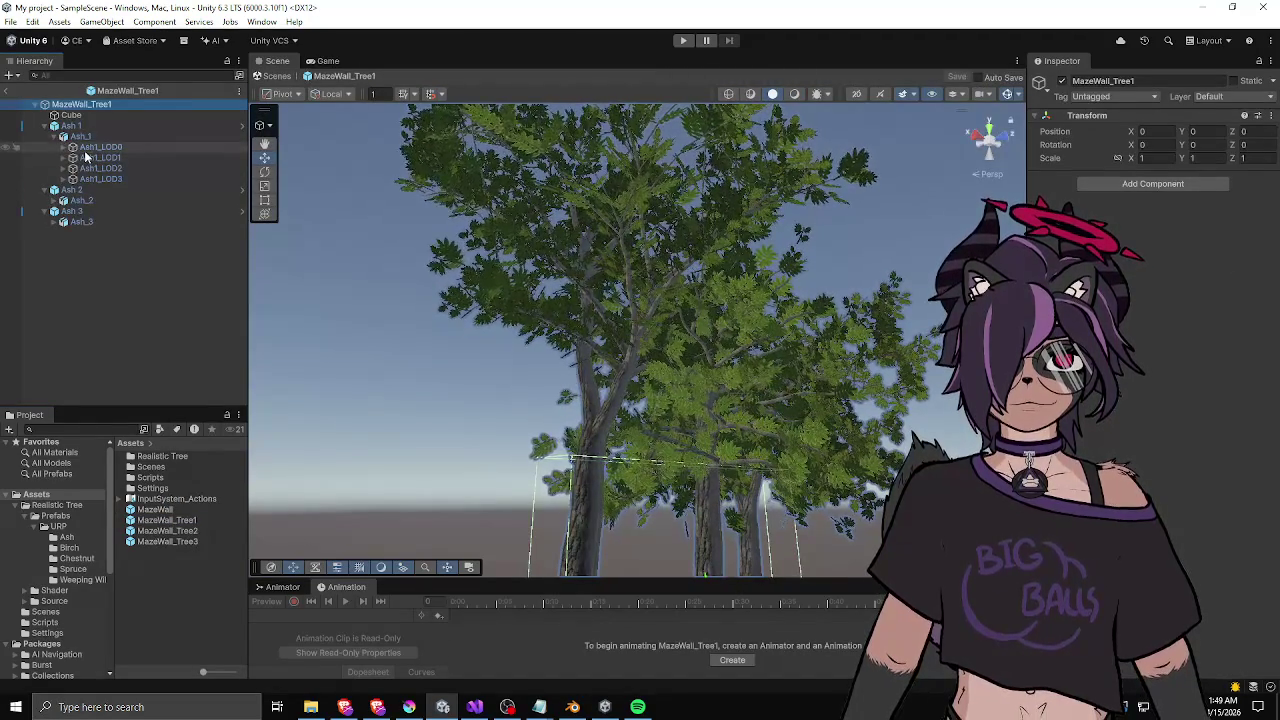
click(80, 136)
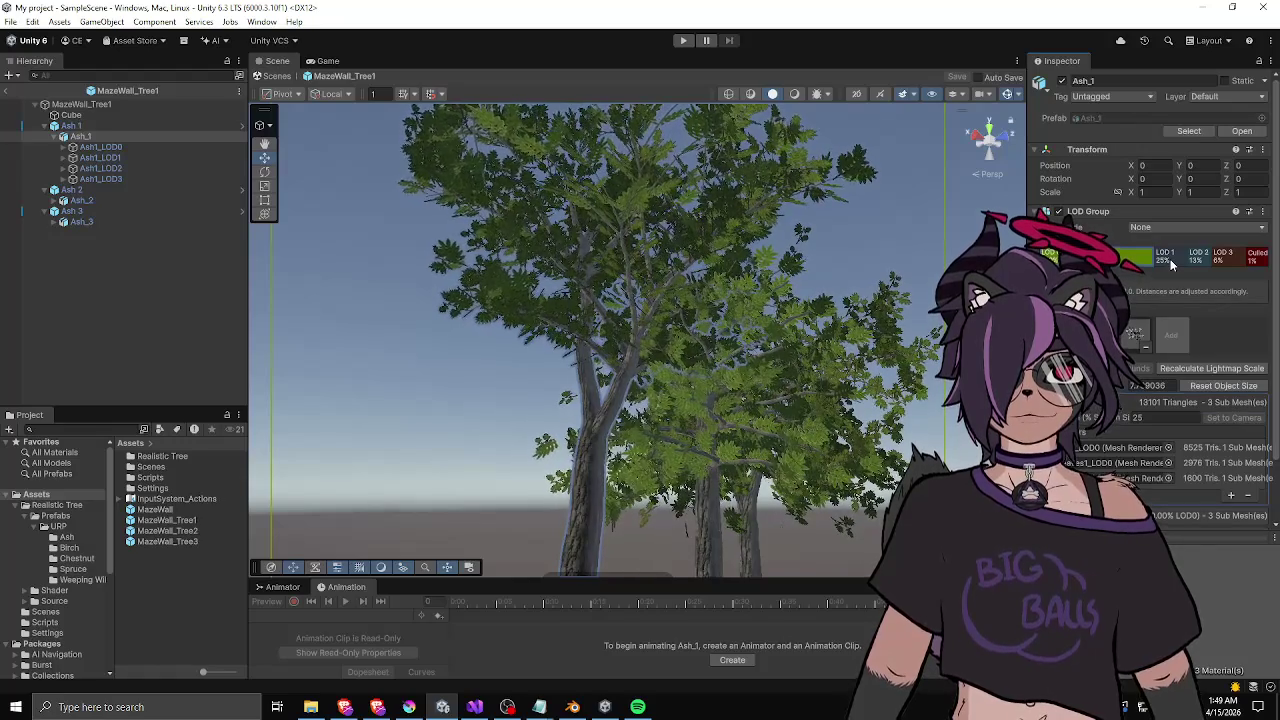
- Inspect Ash_1's LOD 1, LOD 3 and LOD 0 renderers with the Inspector widened
click(1172, 262)
click(1200, 261)
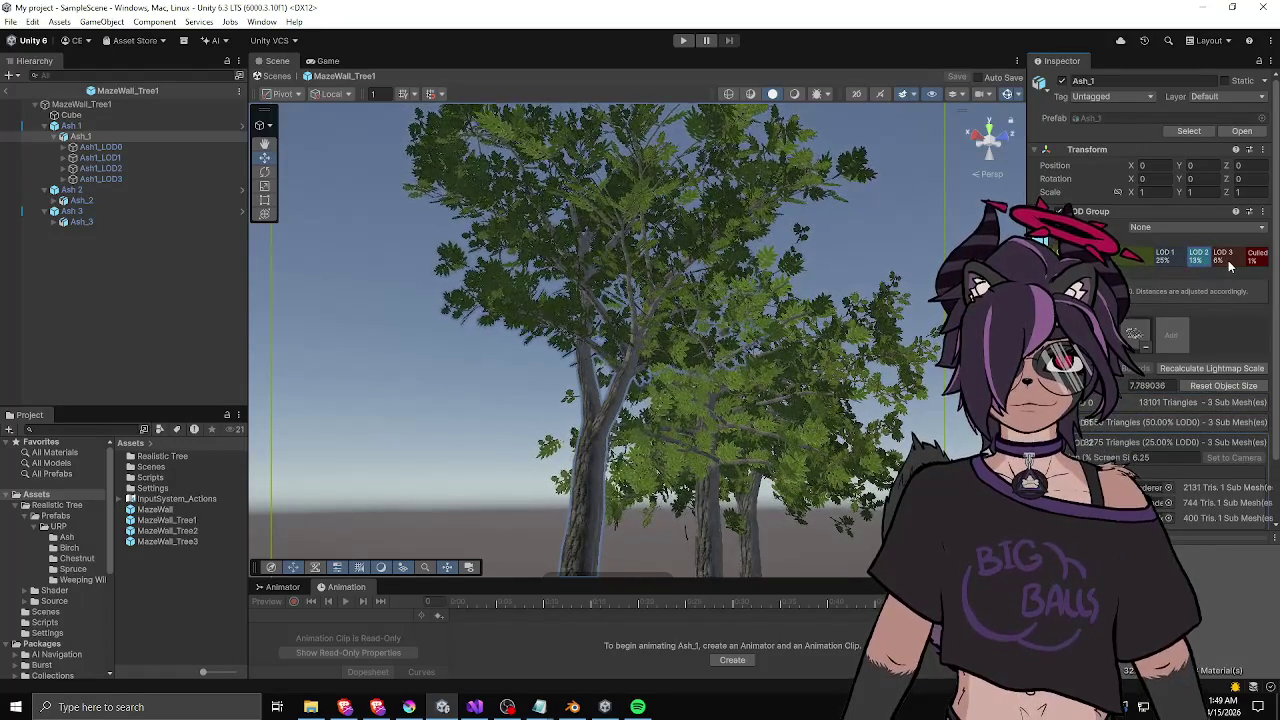
click(1230, 264)
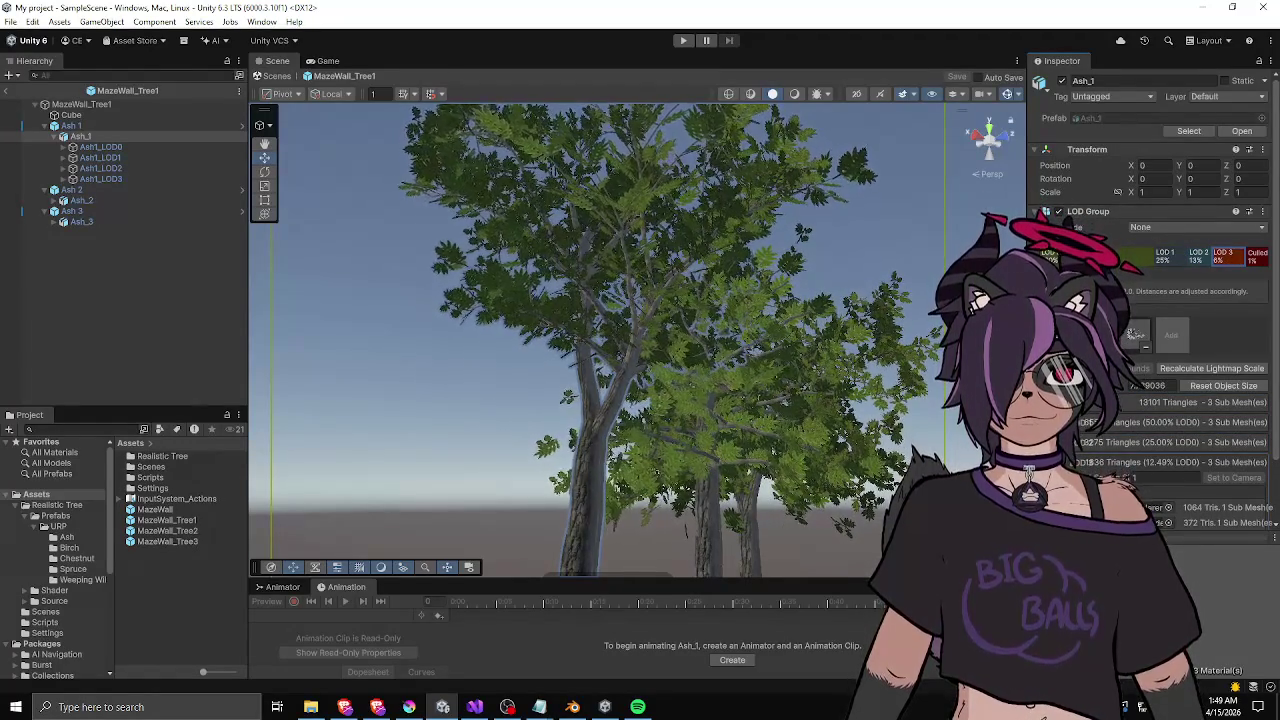
drag(1030, 332, 848, 332)
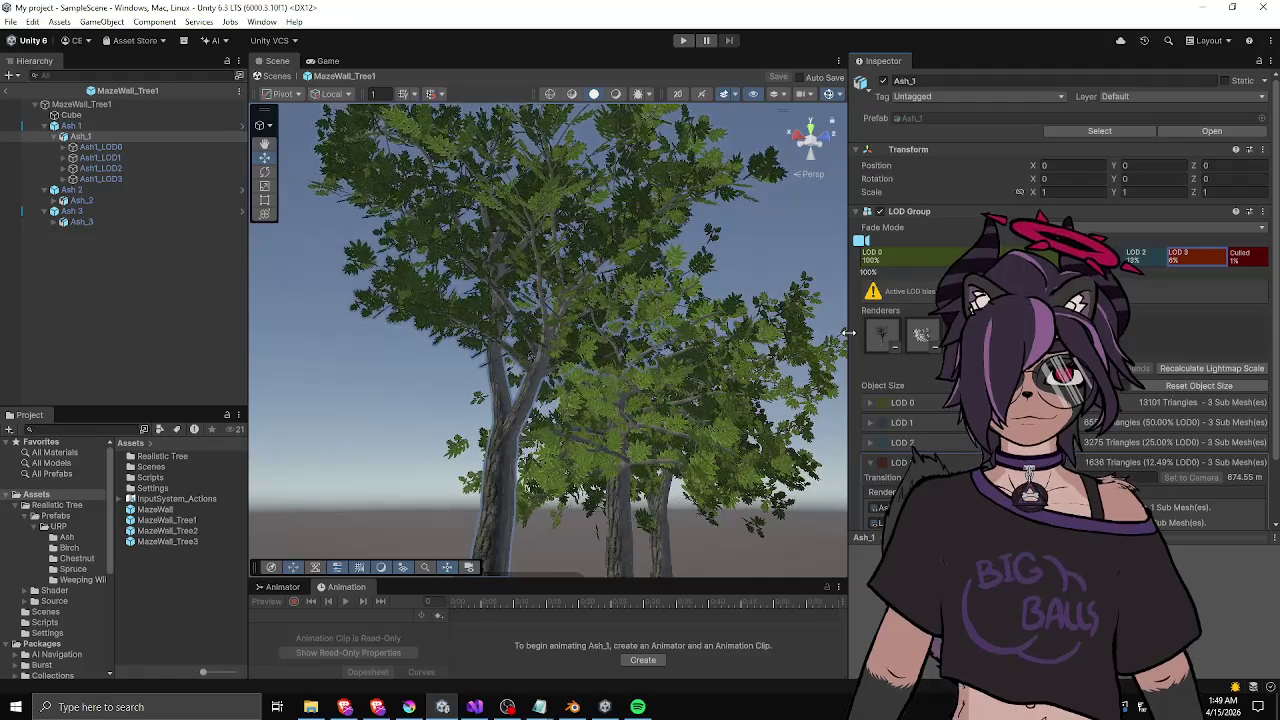
scroll(960, 447, down, 3)
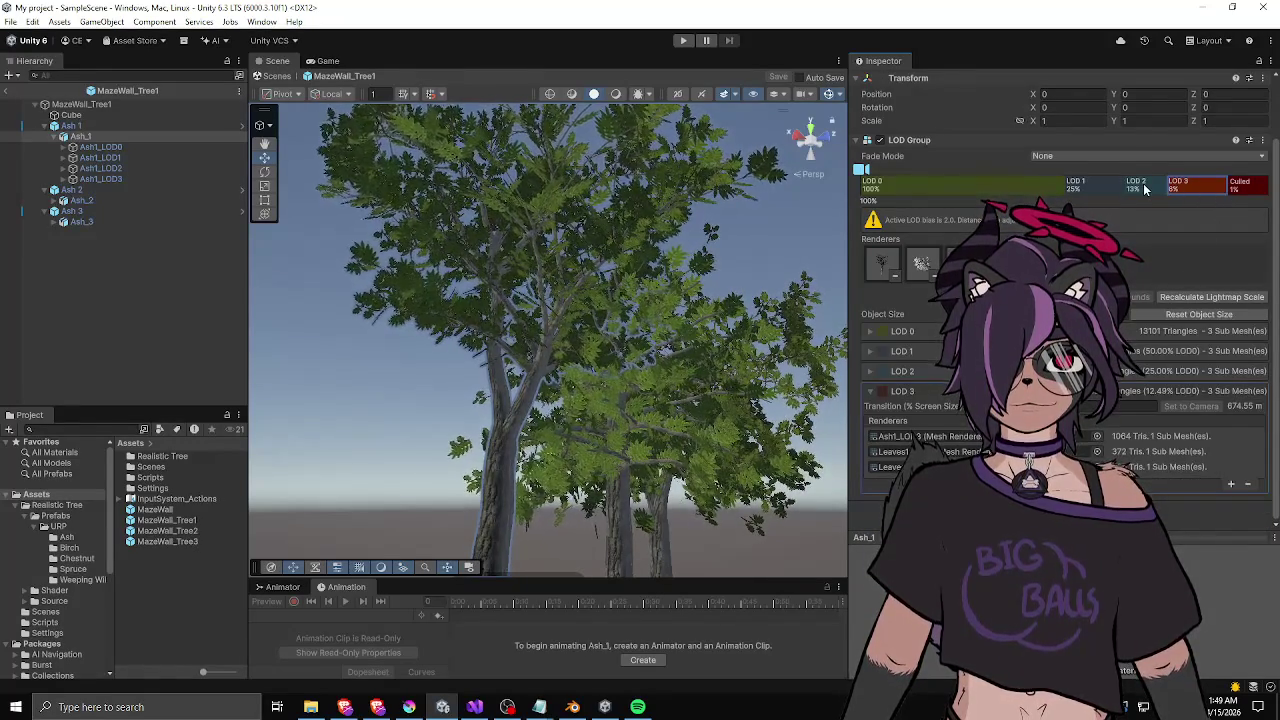
click(992, 183)
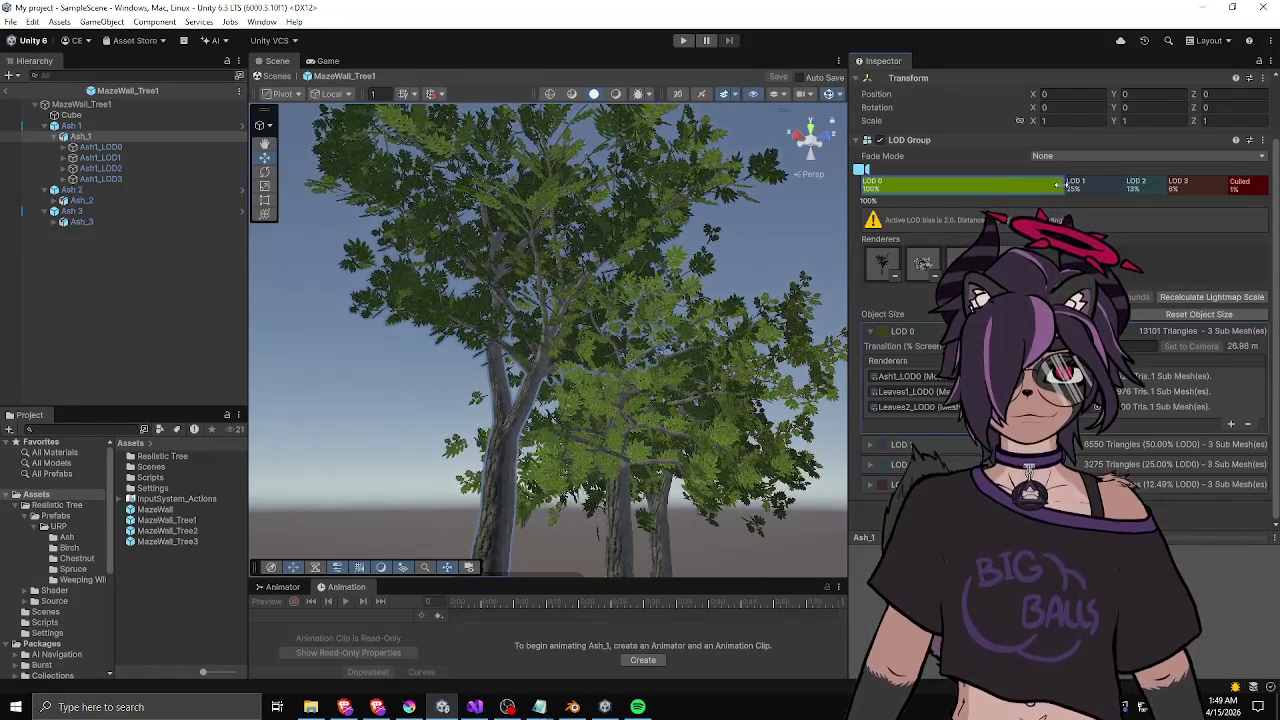
- Move Ash_1's LOD thresholds to LOD 1 about 94%, LOD 2 90%, LOD 3 60%, Culled 8%
drag(1066, 185, 918, 187)
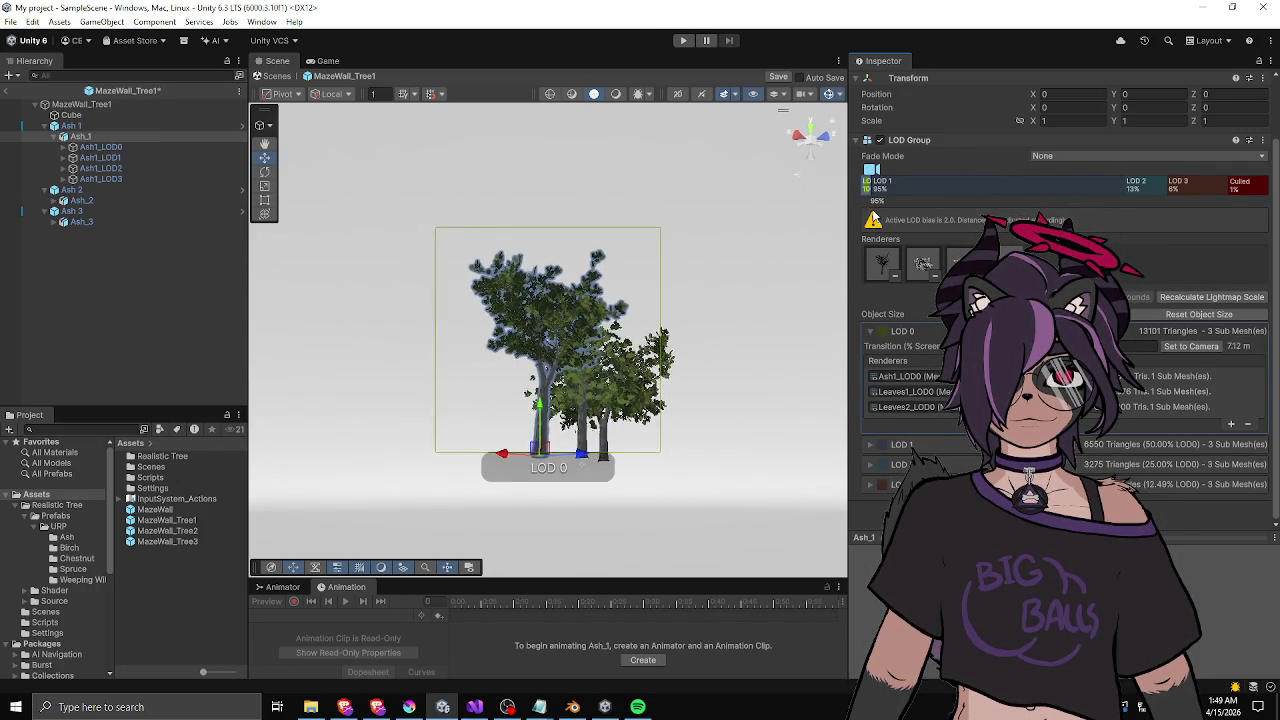
drag(878, 218, 1116, 187)
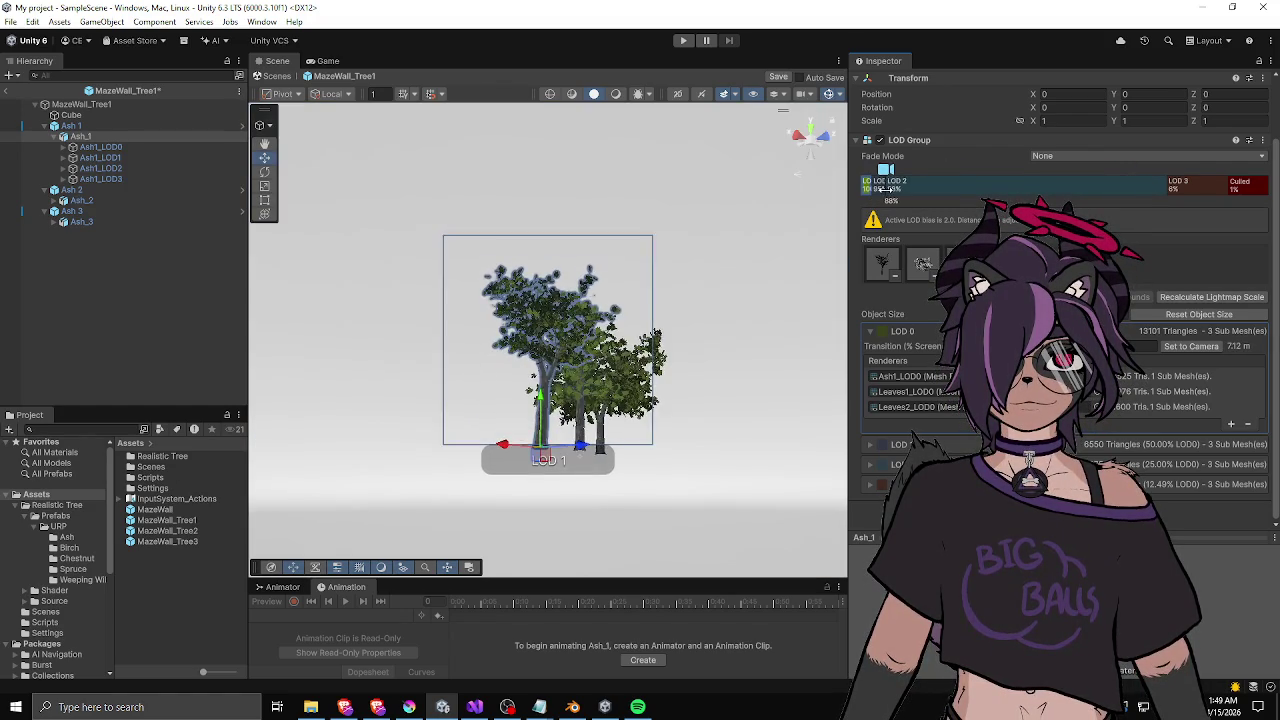
drag(889, 189, 900, 188)
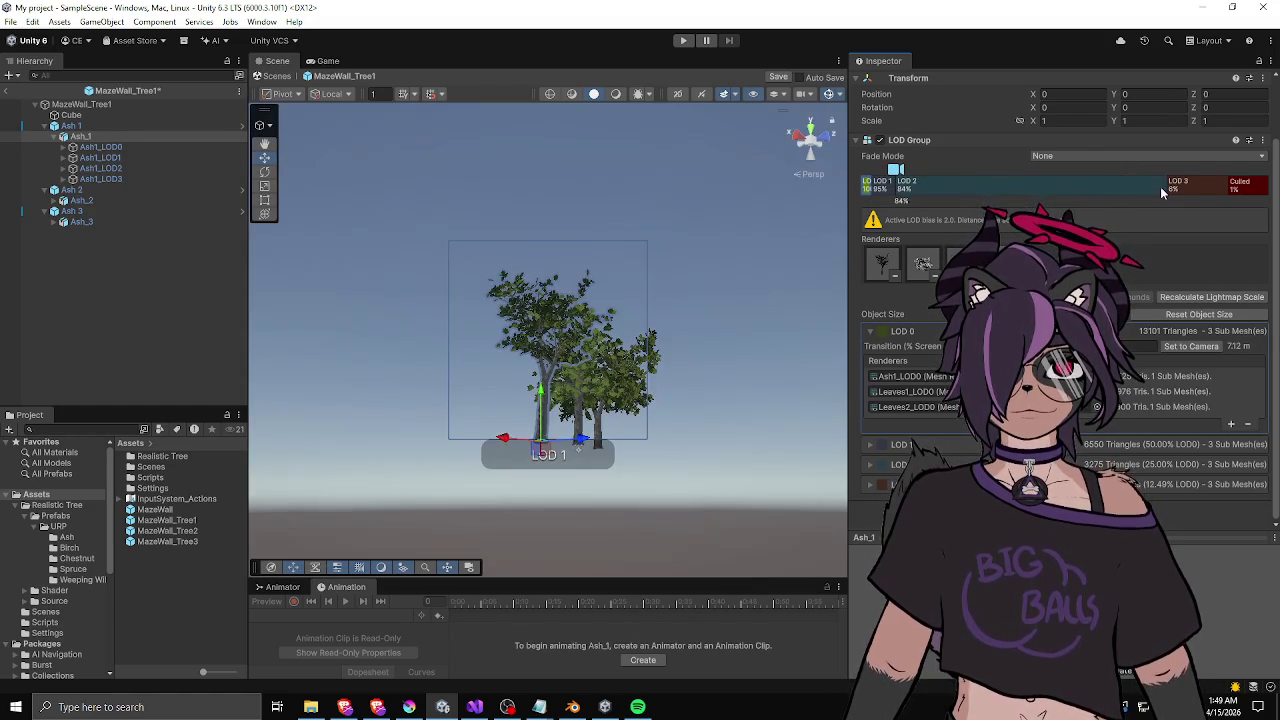
drag(1168, 187, 930, 190)
mouse_move(1226, 188)
mouse_down()
mouse_move(1000, 189)
mouse_move(963, 202)
mouse_up()
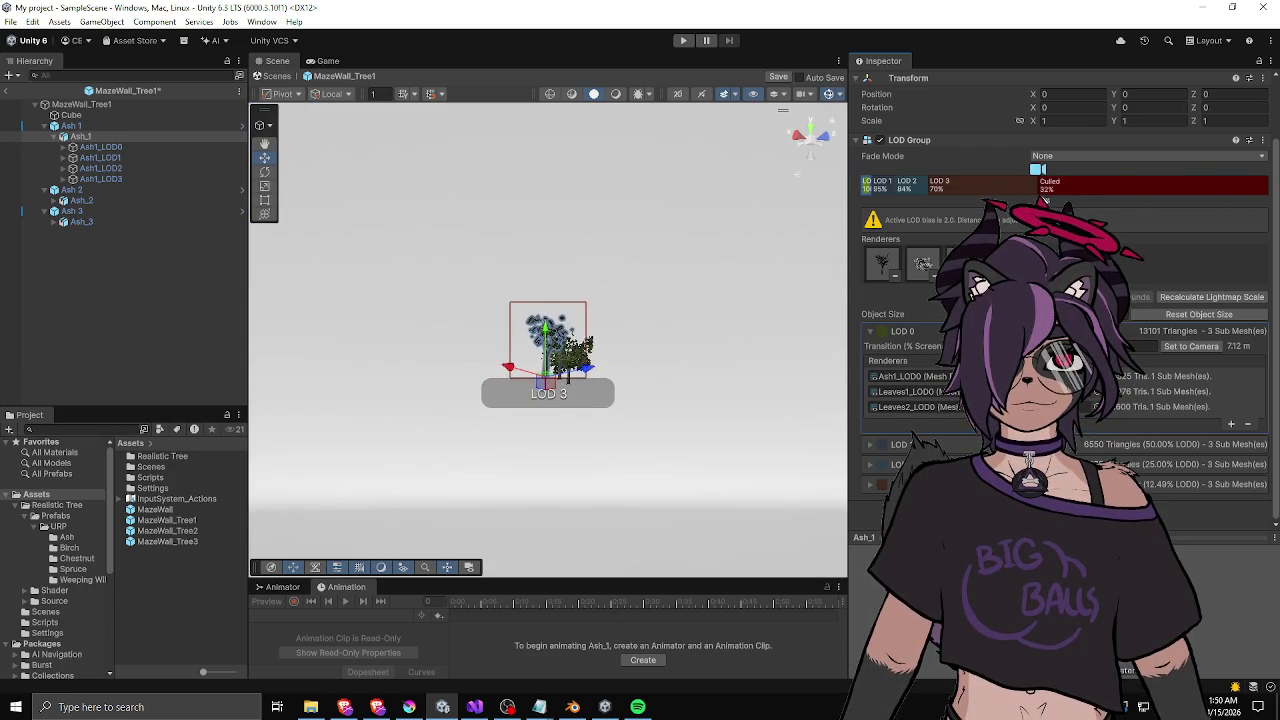
drag(1157, 201, 1157, 201)
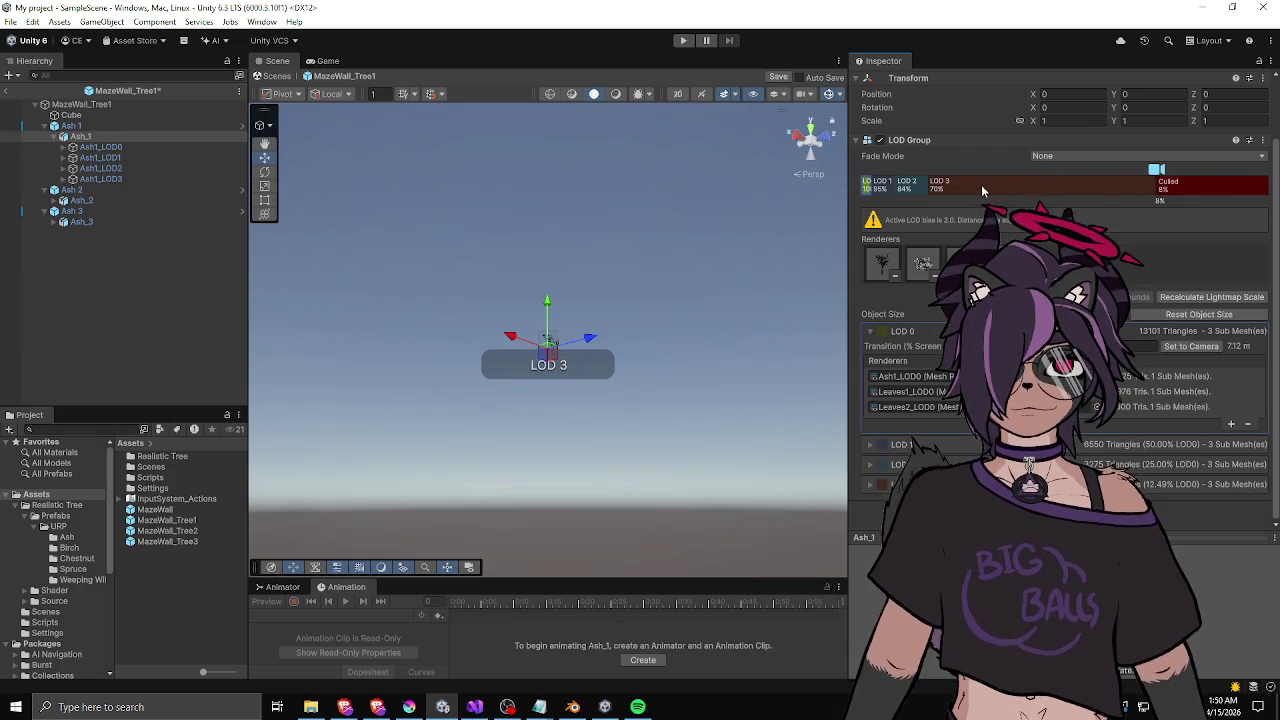
drag(928, 187, 950, 187)
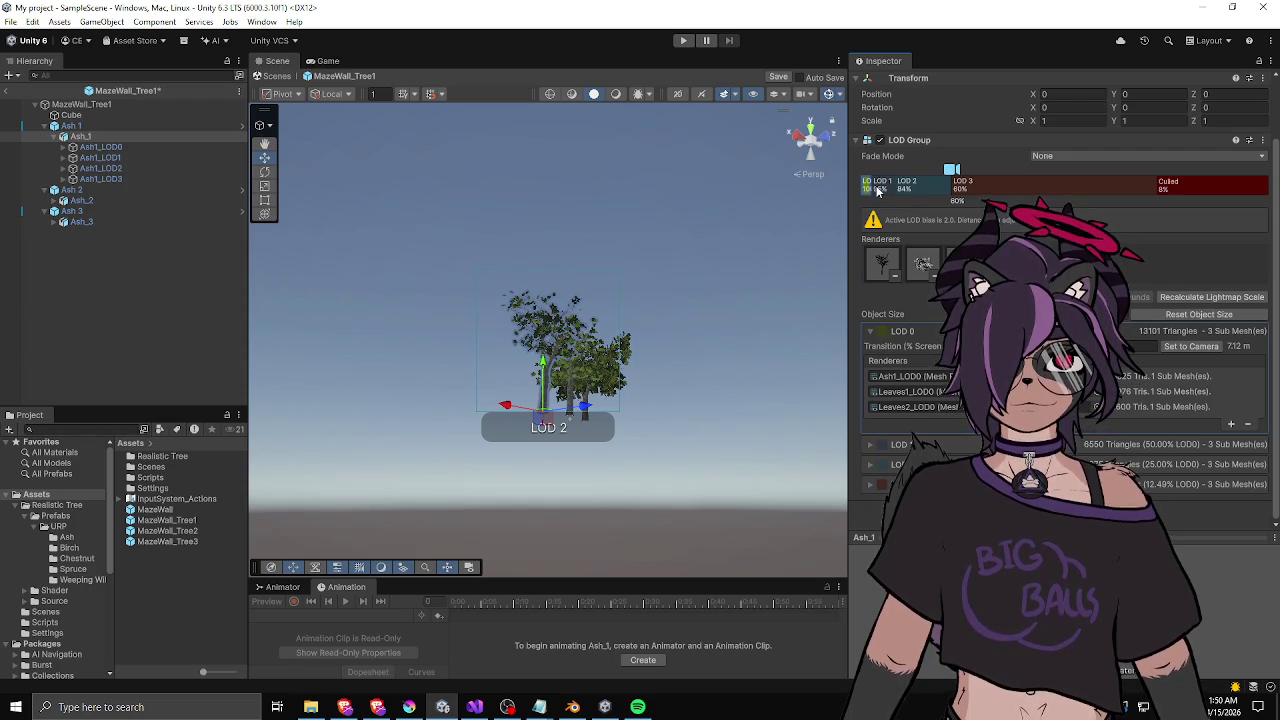
mouse_move(878, 191)
mouse_down()
mouse_move(941, 190)
mouse_move(873, 172)
mouse_up()
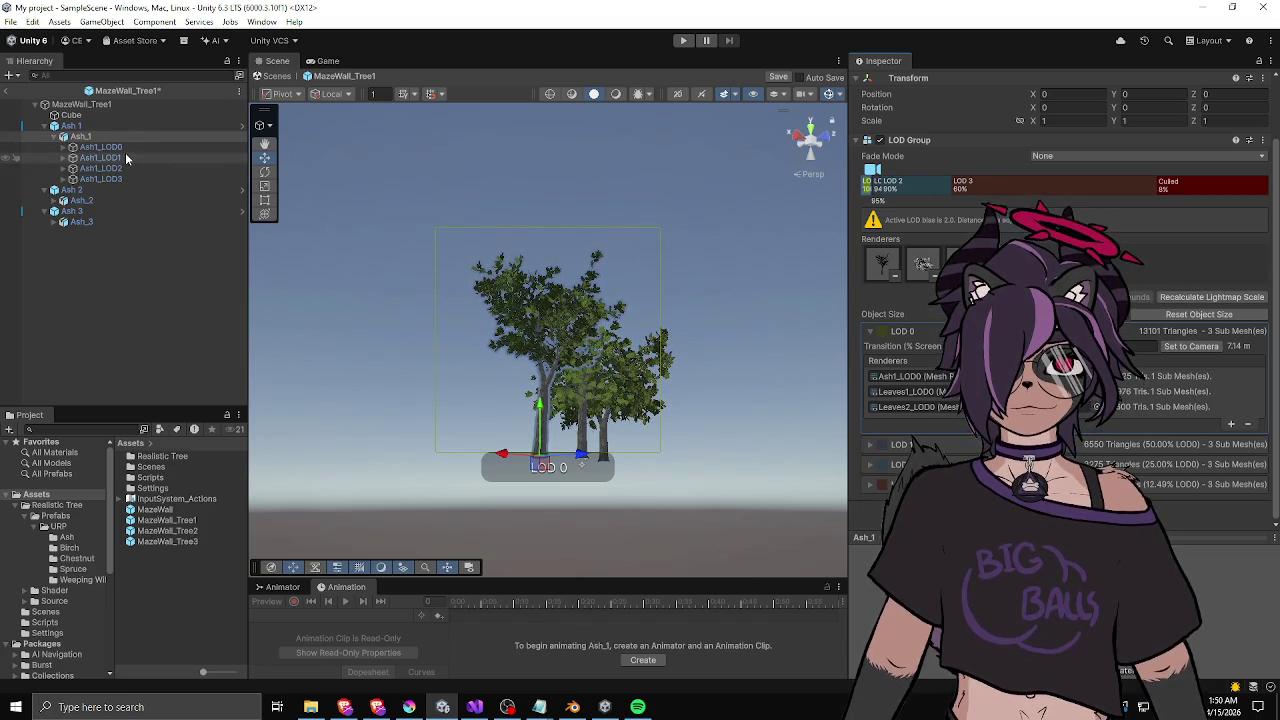
- Select Ash_2 and shift its LOD 2 and LOD 3 thresholds to larger screen sizes
click(105, 189)
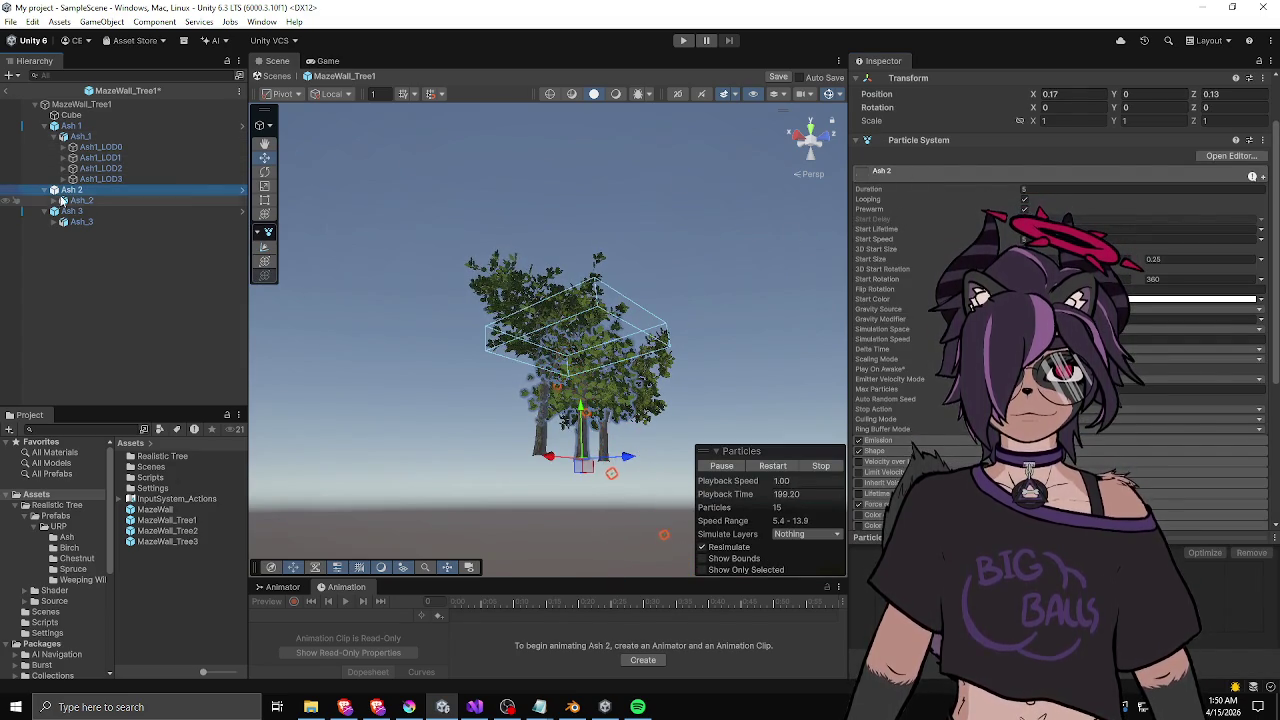
key(Down)
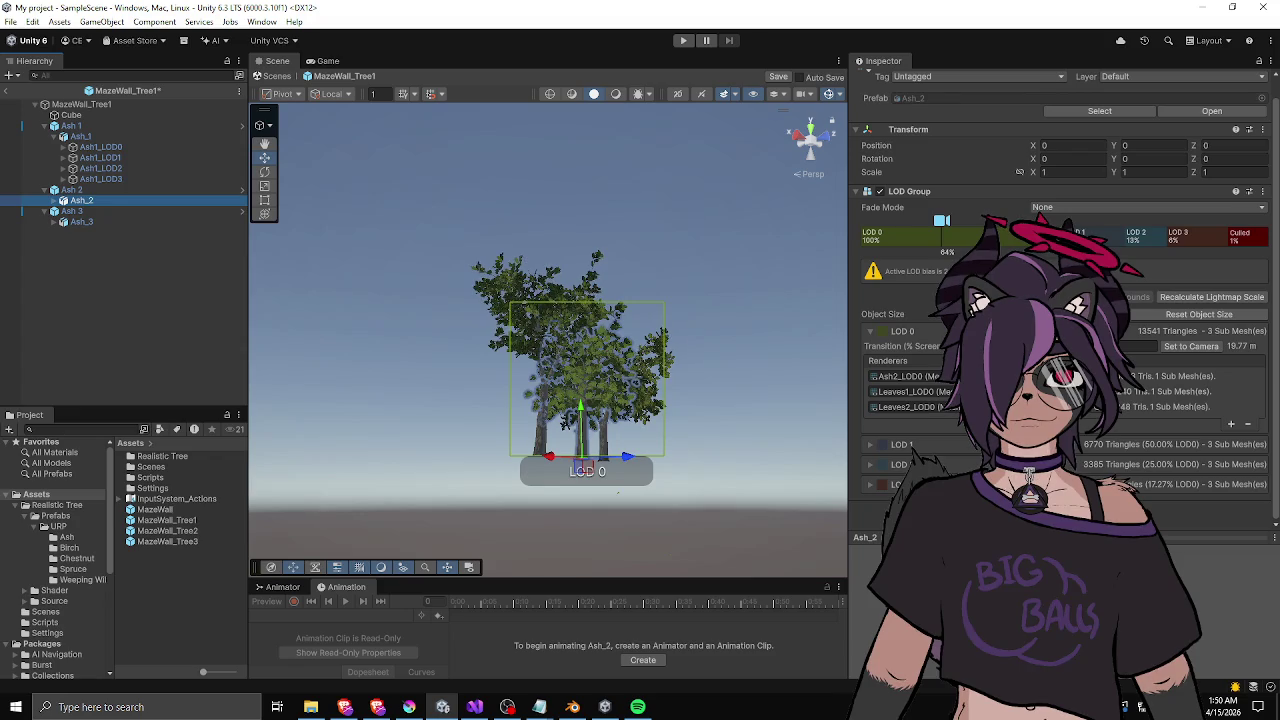
mouse_move(941, 220)
mouse_down()
mouse_move(878, 222)
mouse_move(868, 238)
mouse_move(880, 238)
mouse_up()
drag(1125, 238, 882, 240)
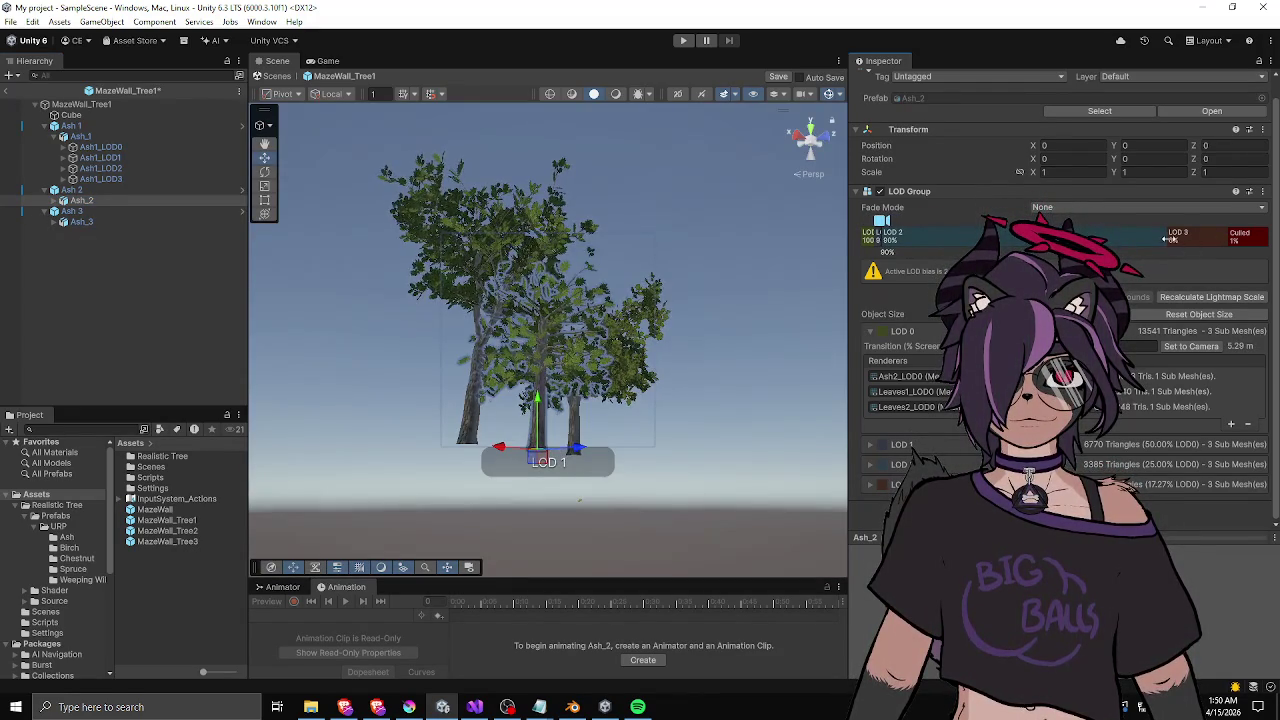
mouse_move(1170, 238)
mouse_down()
mouse_move(895, 238)
mouse_move(975, 238)
mouse_move(932, 235)
mouse_up()
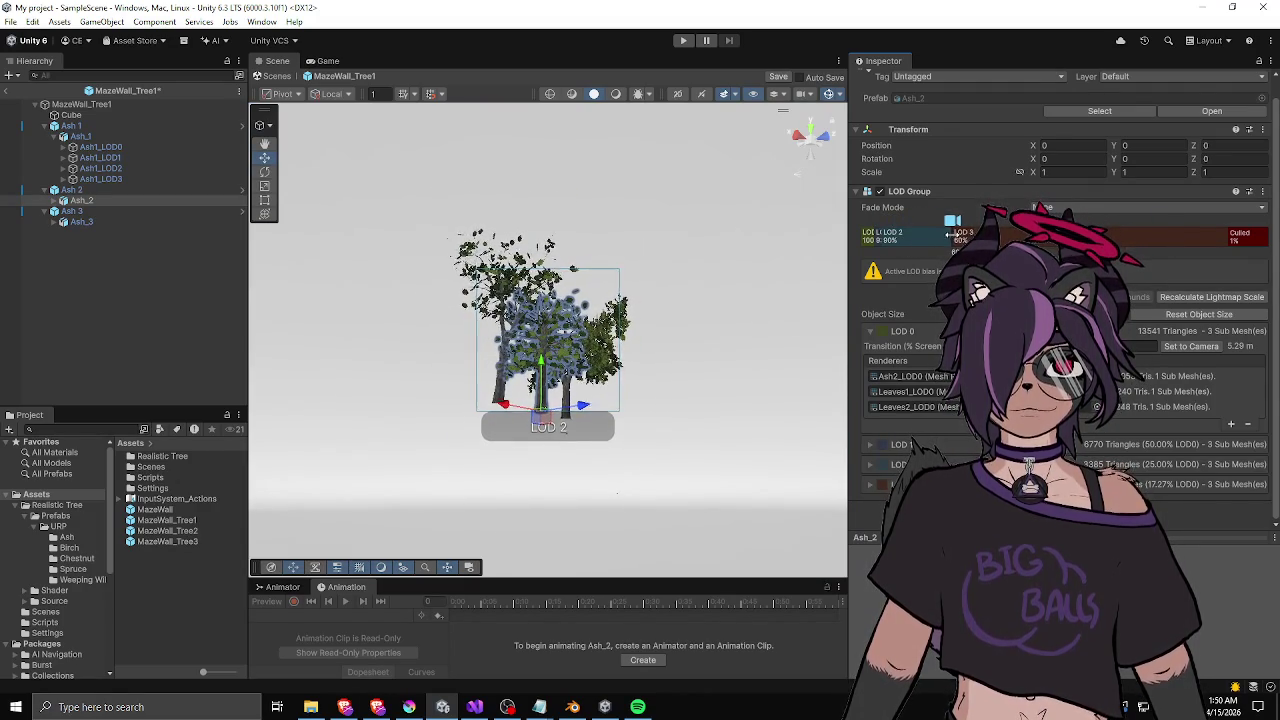
drag(950, 226, 907, 222)
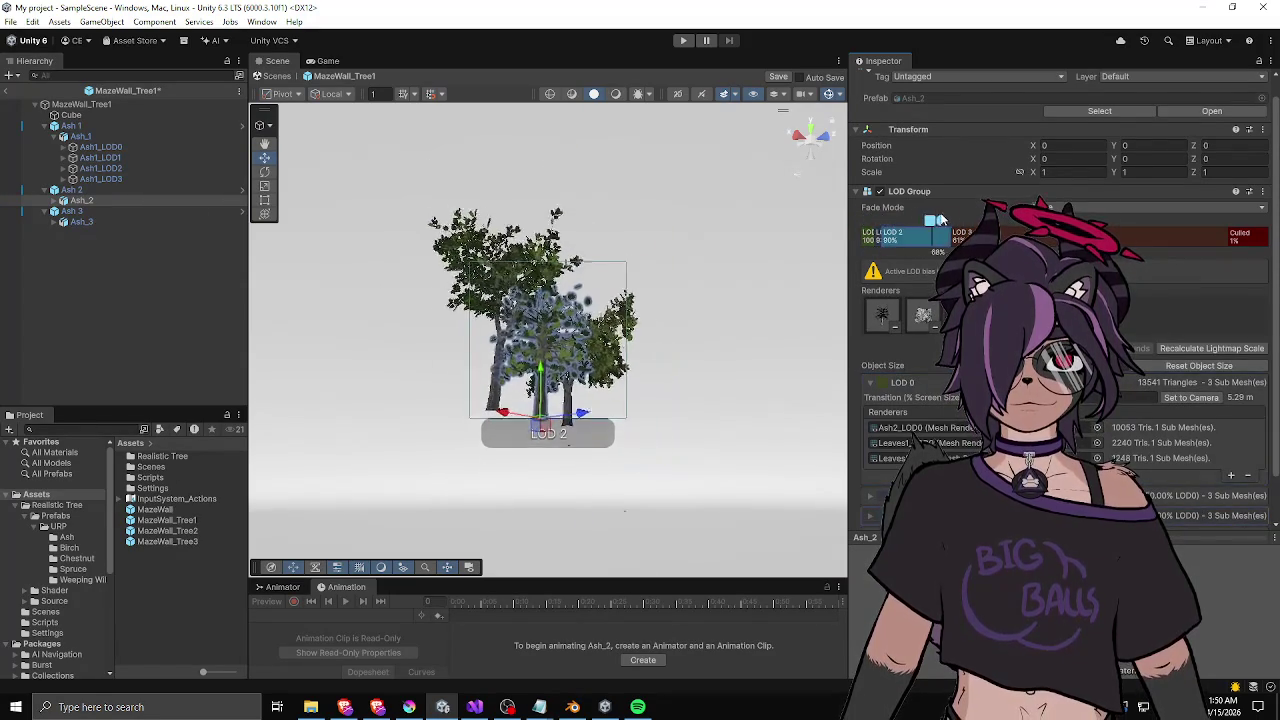
drag(1017, 222, 831, 215)
- Select Ash_3 and raise its LOD 3 threshold to about 70%
click(354, 210)
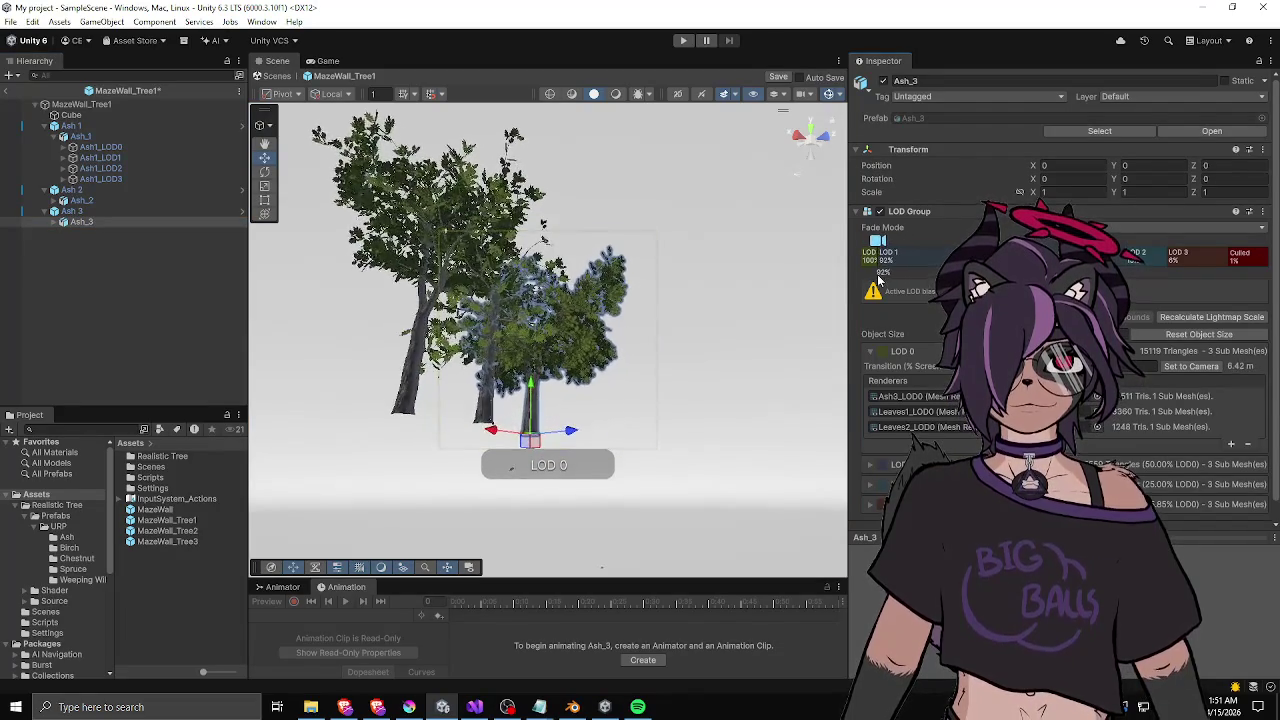
drag(878, 280, 918, 262)
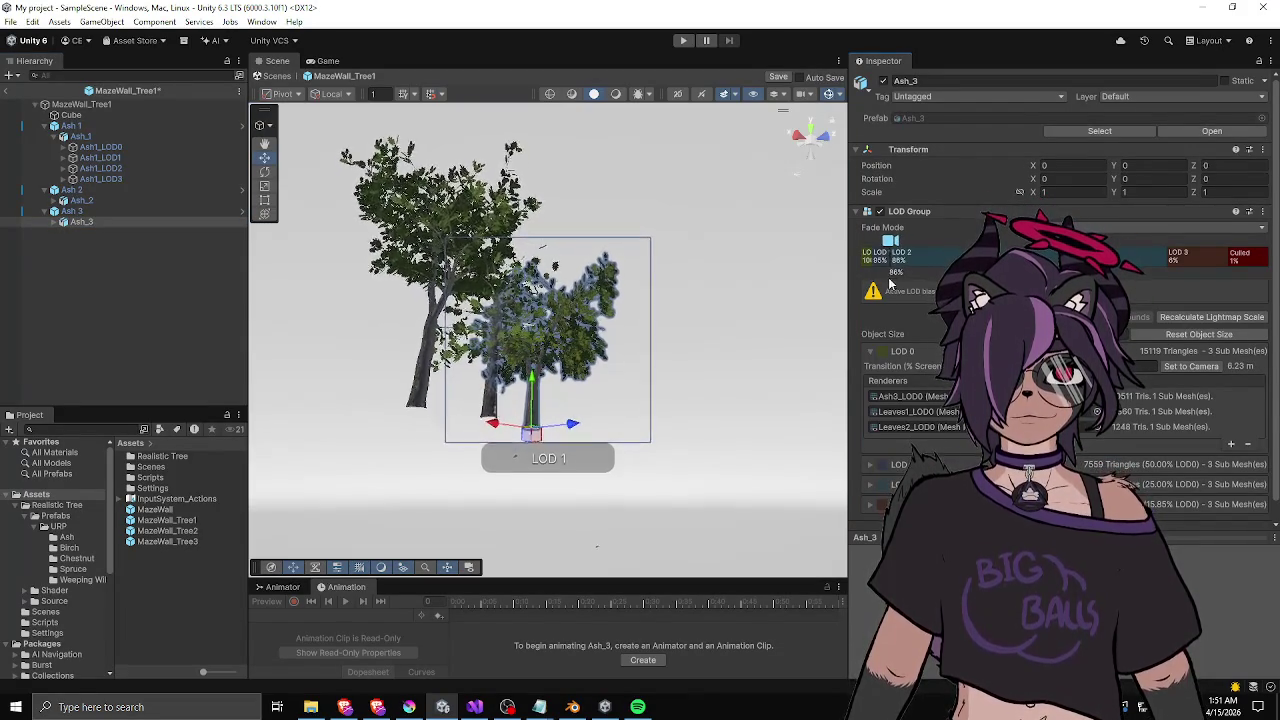
drag(884, 285, 884, 285)
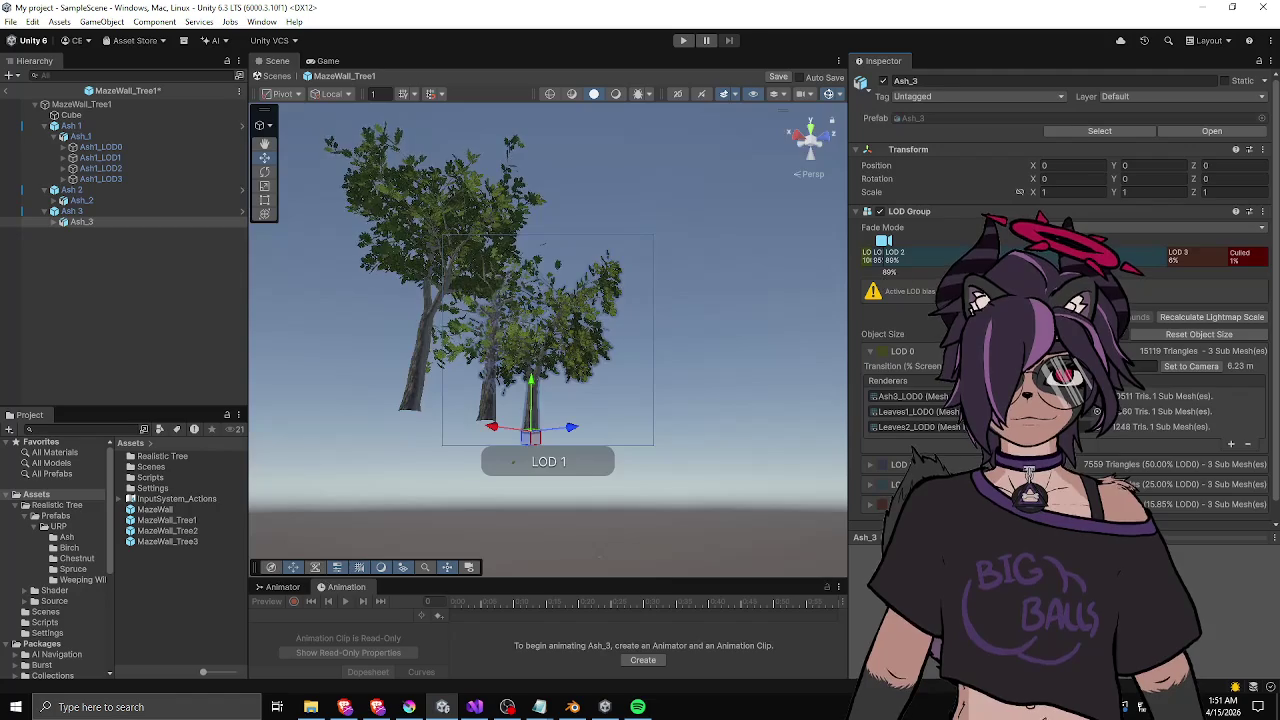
drag(1175, 264, 1140, 260)
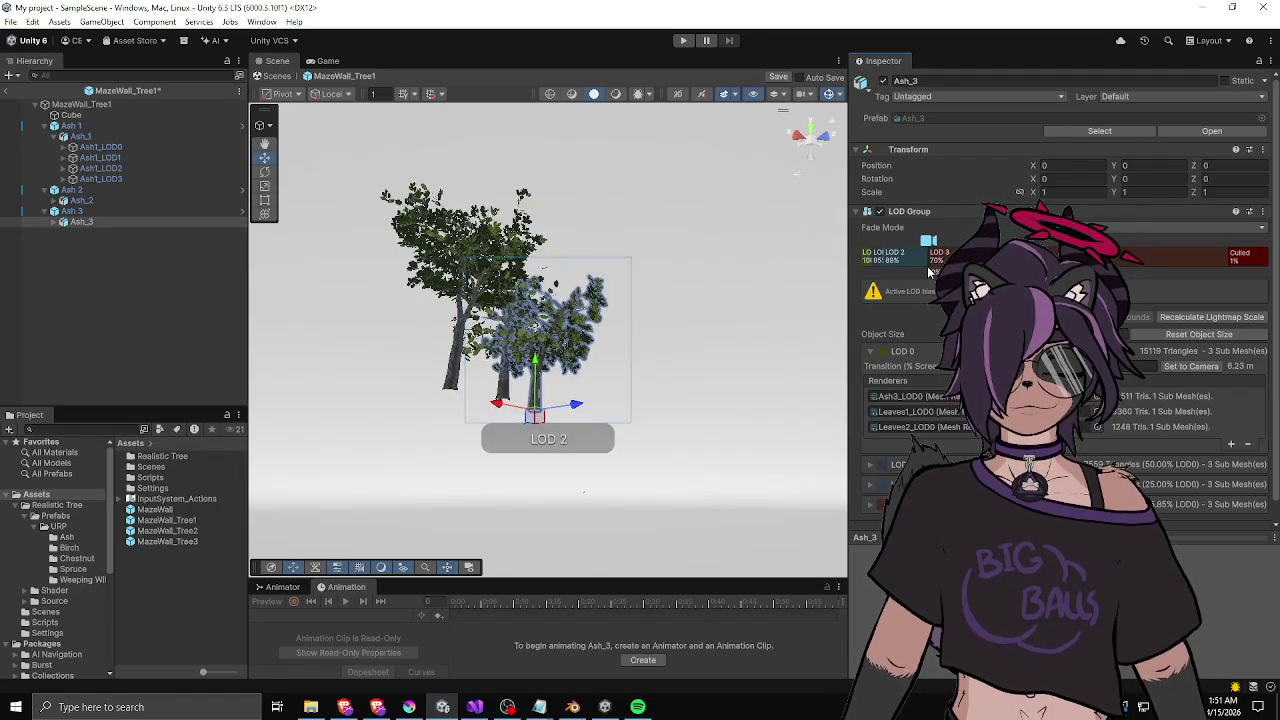
drag(1140, 260, 1140, 260)
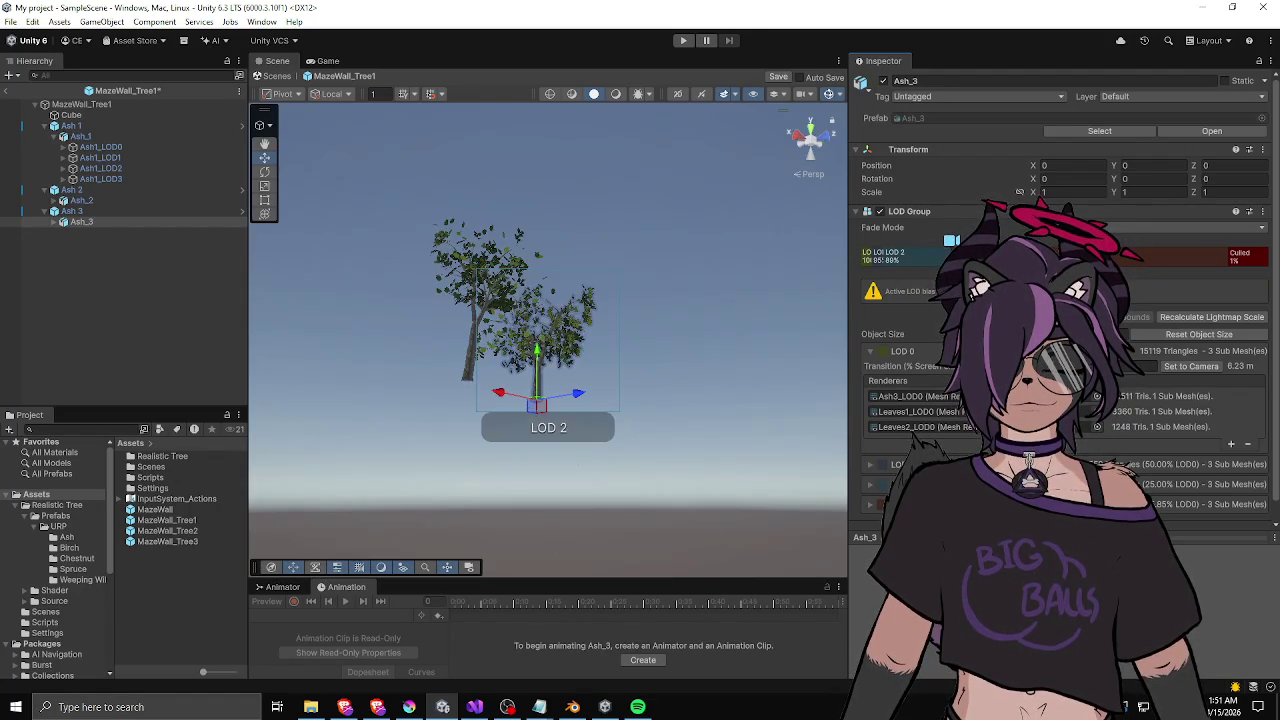
- Return to SampleScene and remove the extra Wall Prefabs entries from Maze
click(5, 93)
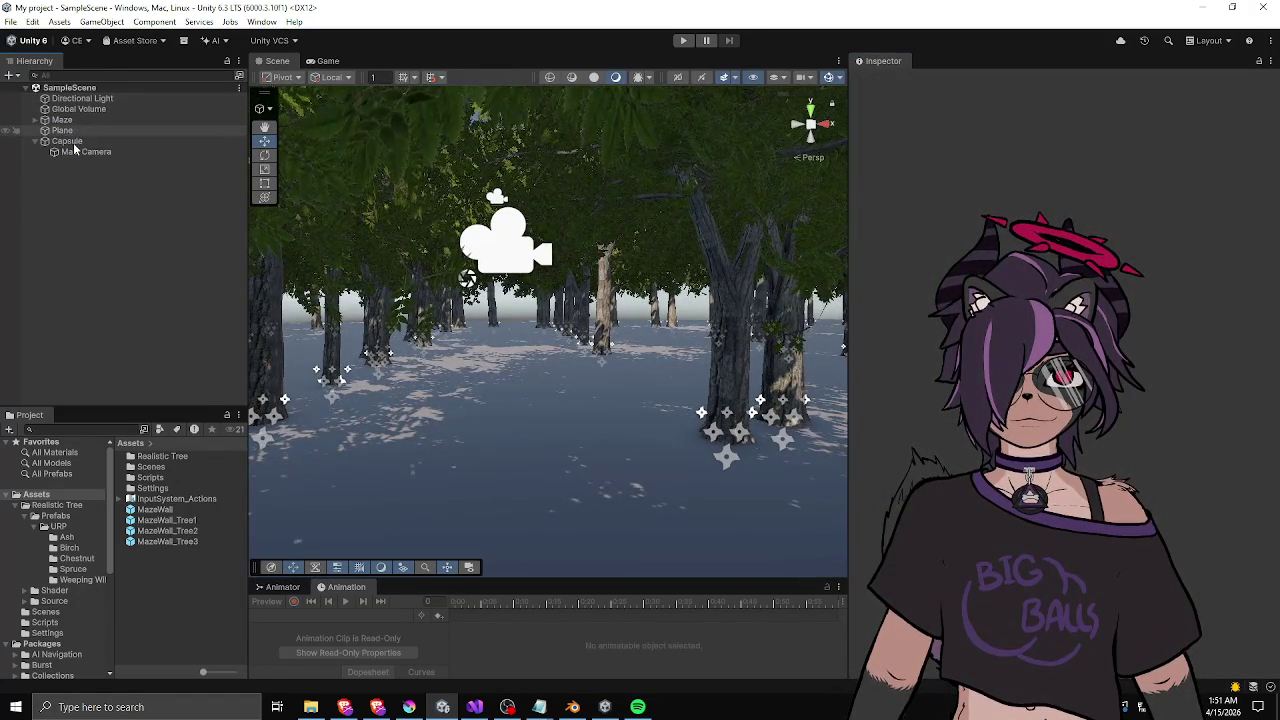
click(62, 119)
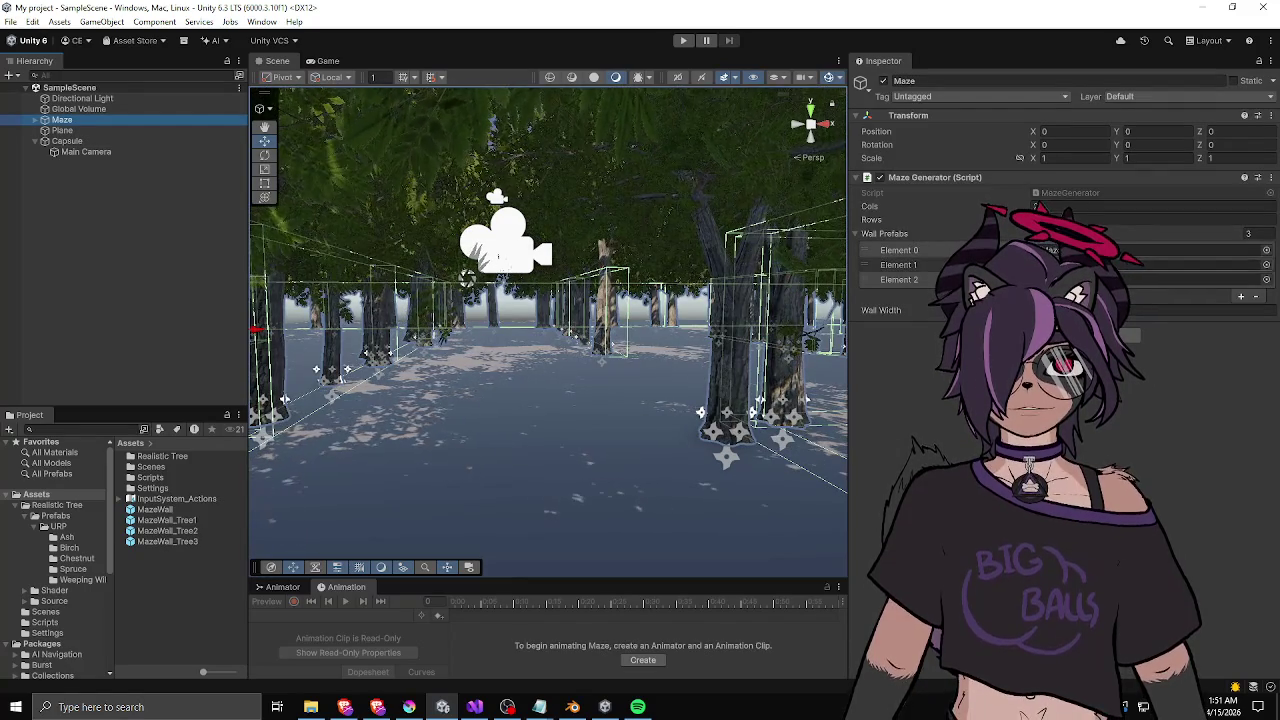
click(1256, 297)
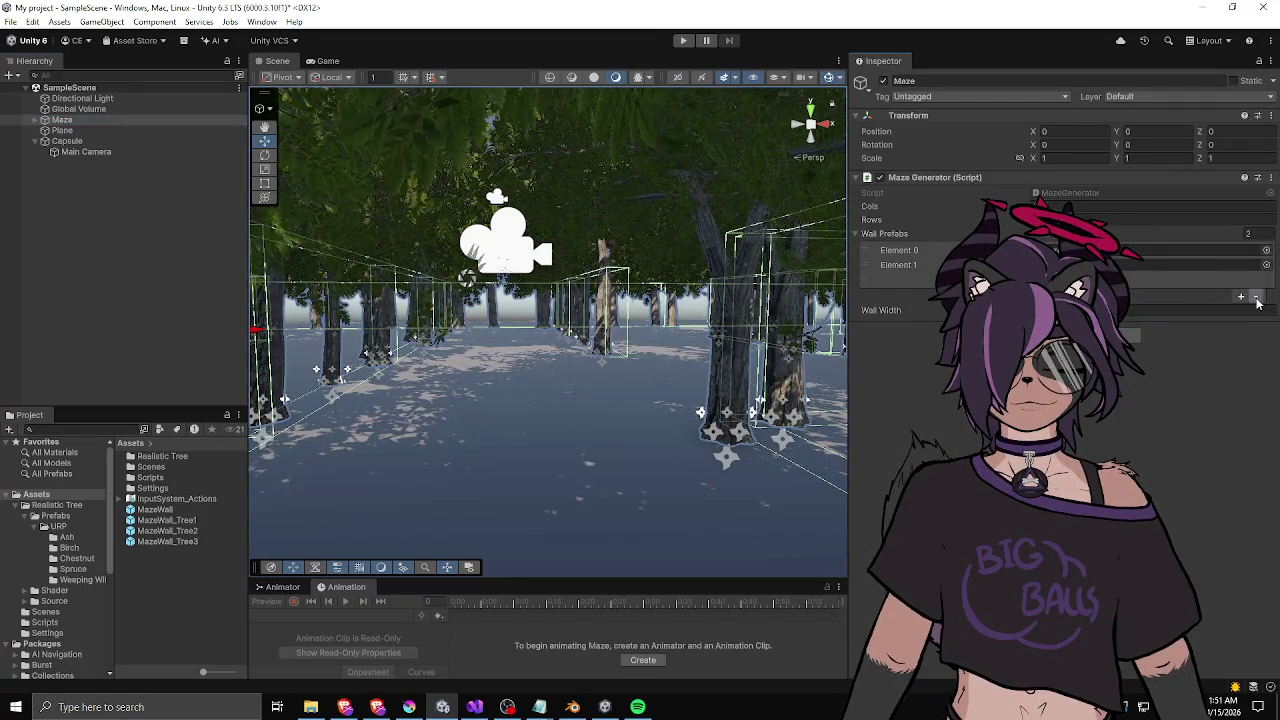
click(1256, 282)
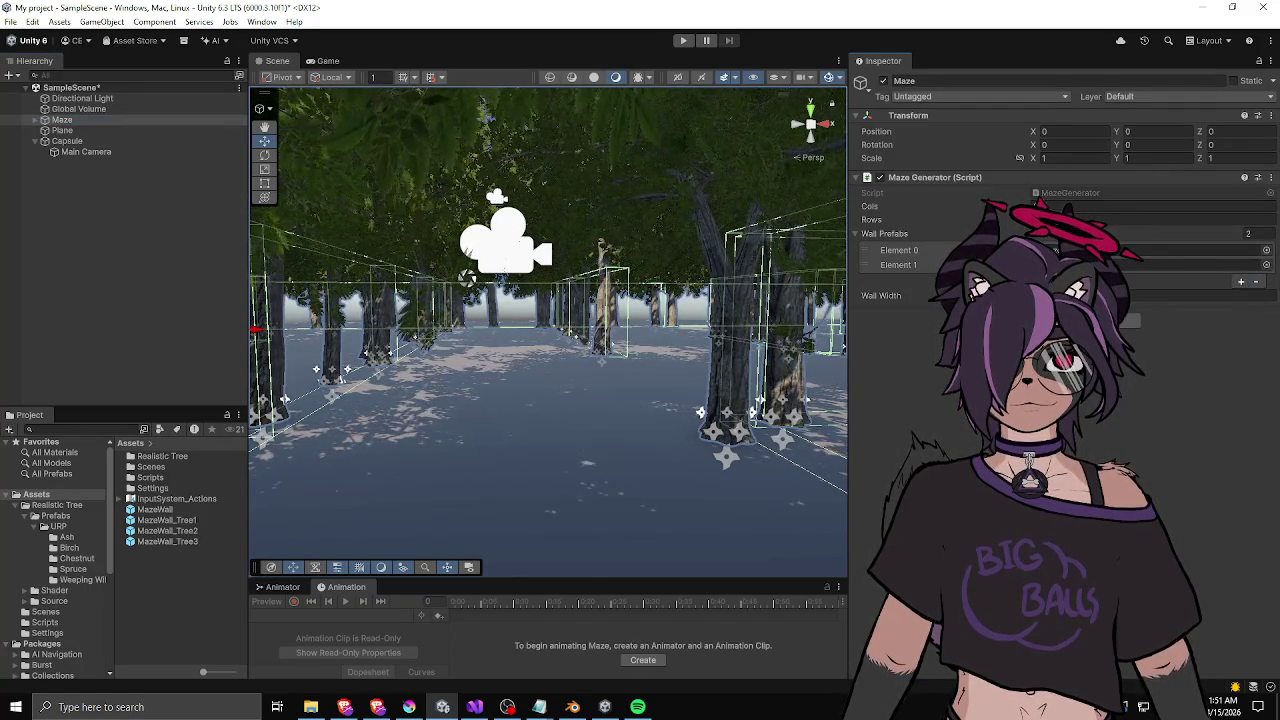
- Regenerate the maze via the Maze Generator's create-maze command and fly through the tree corridors
right_click(906, 177)
click(935, 365)
key(w)
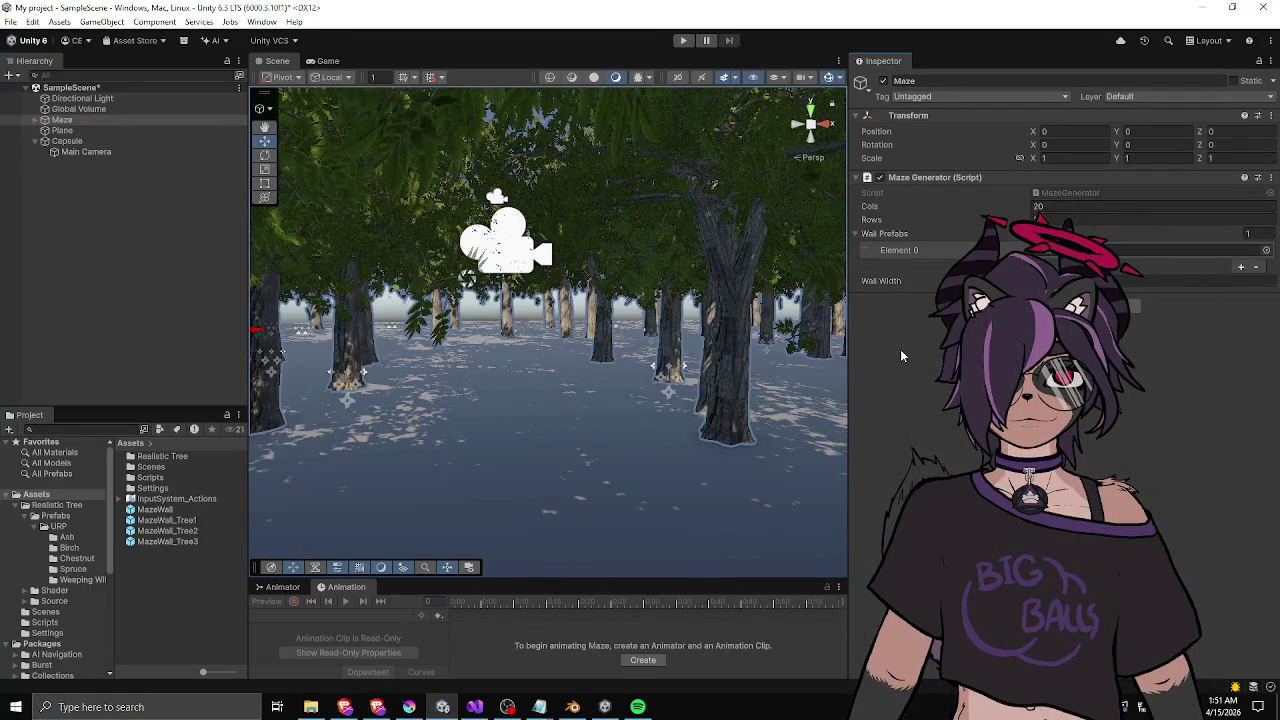
key(w)
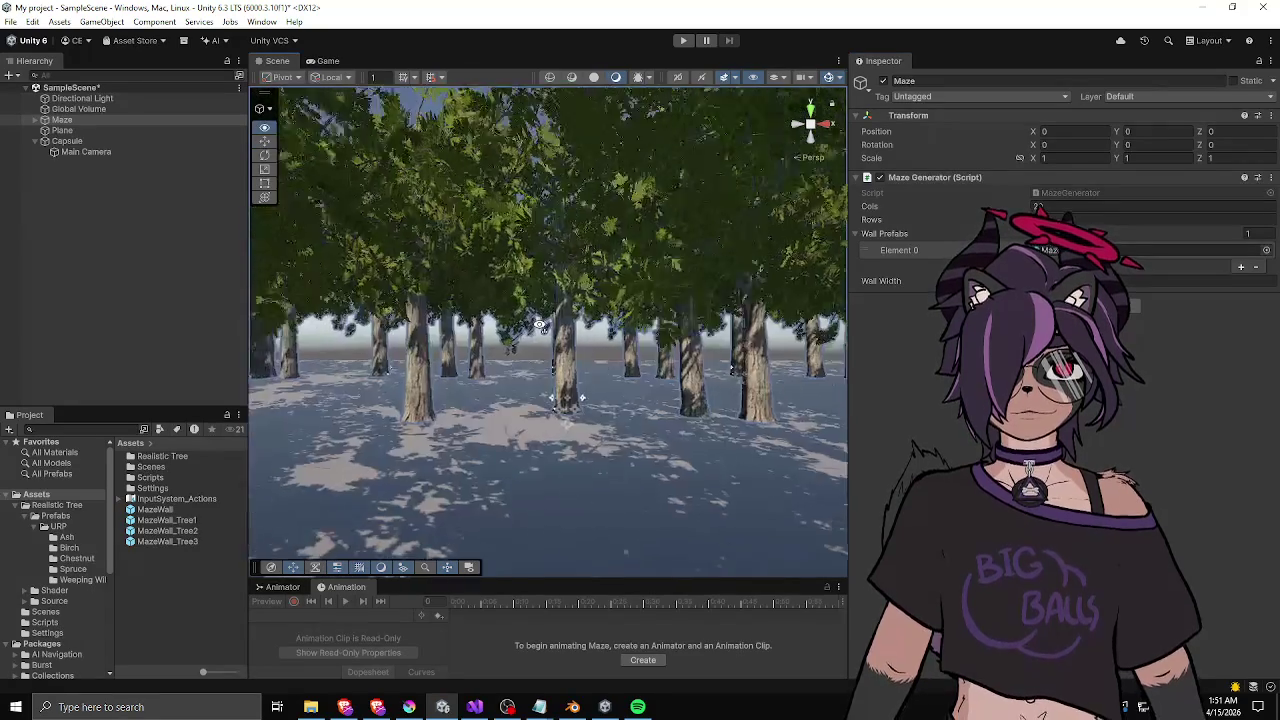
key(f)
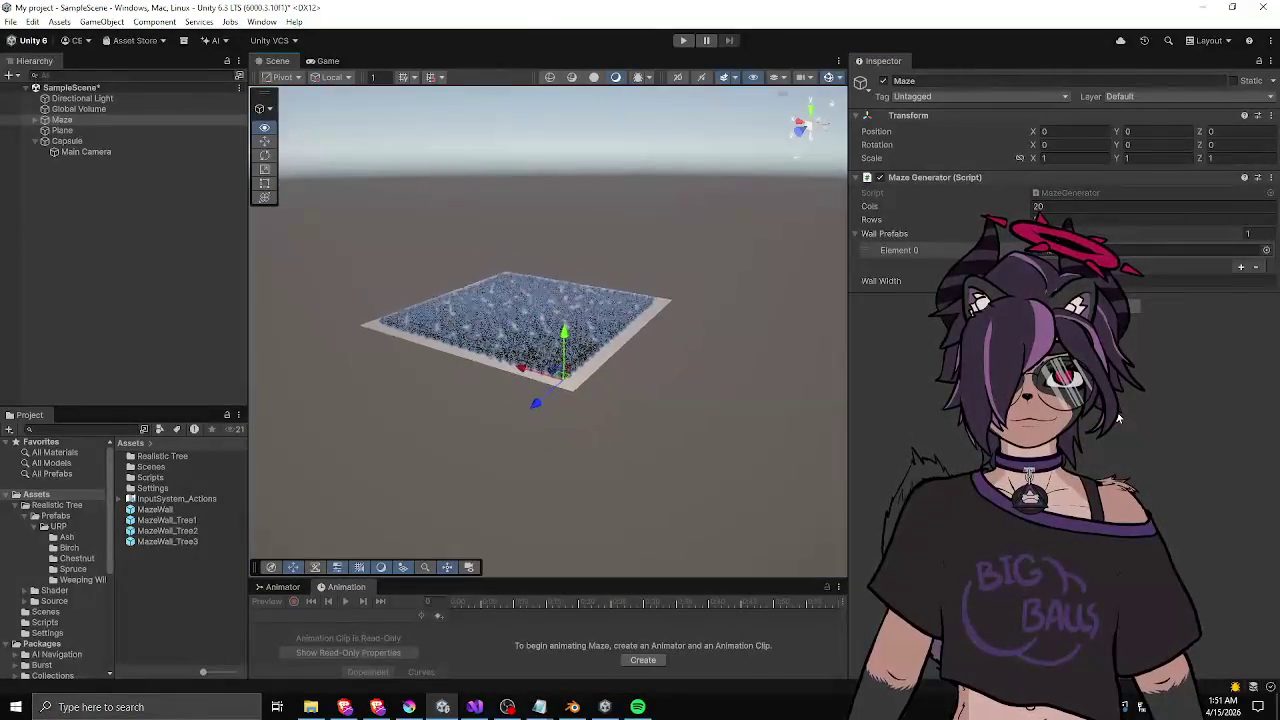
key(f)
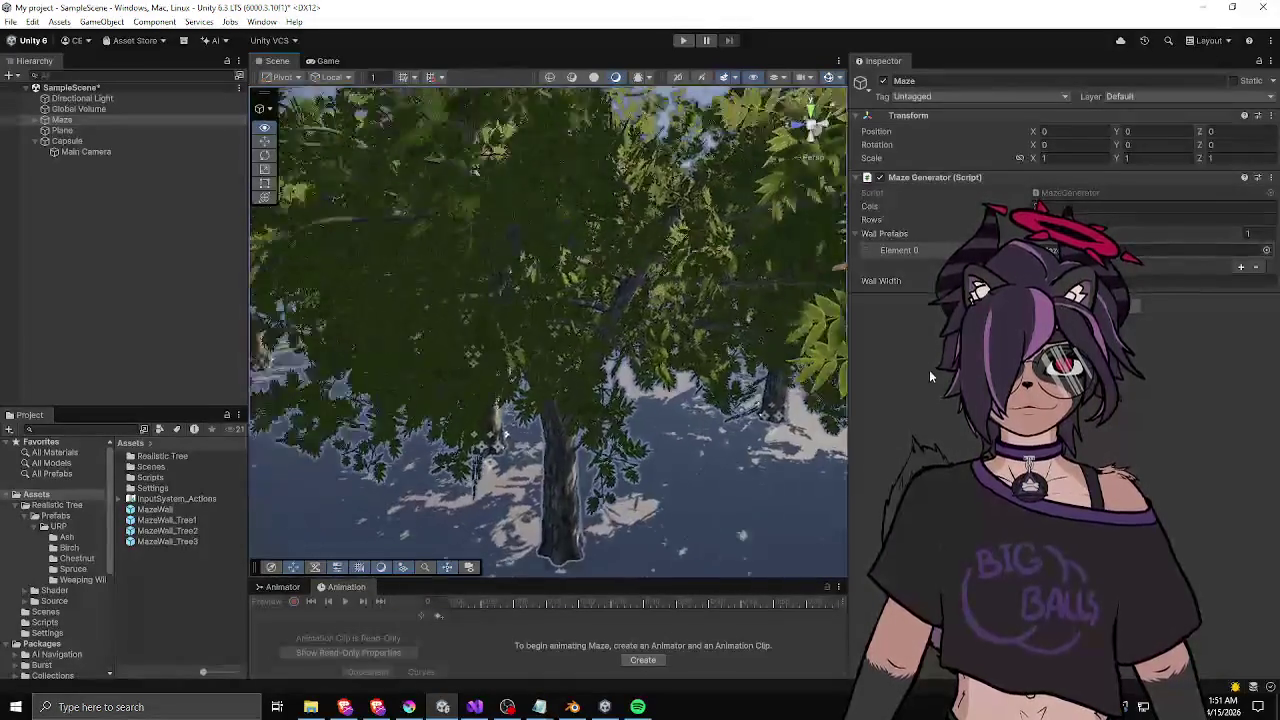
- Enter Play mode to play-test the rebuilt single-prefab tree maze
click(680, 41)
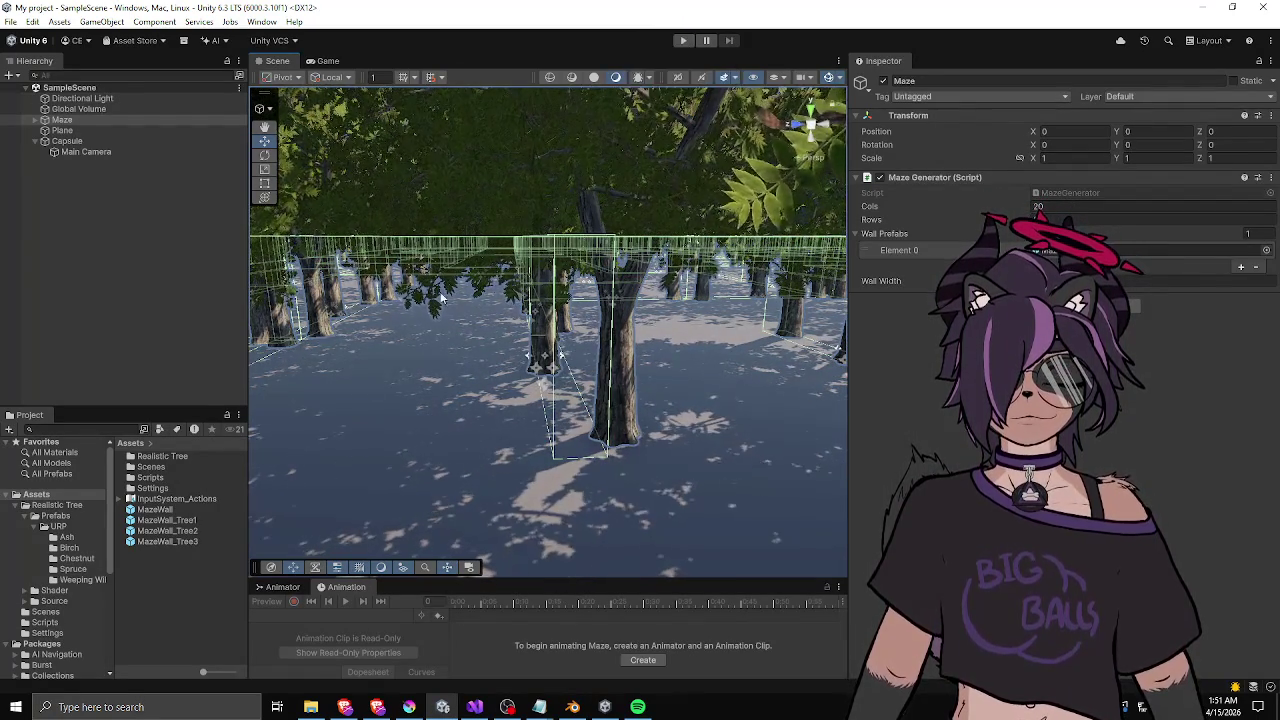
click(683, 41)
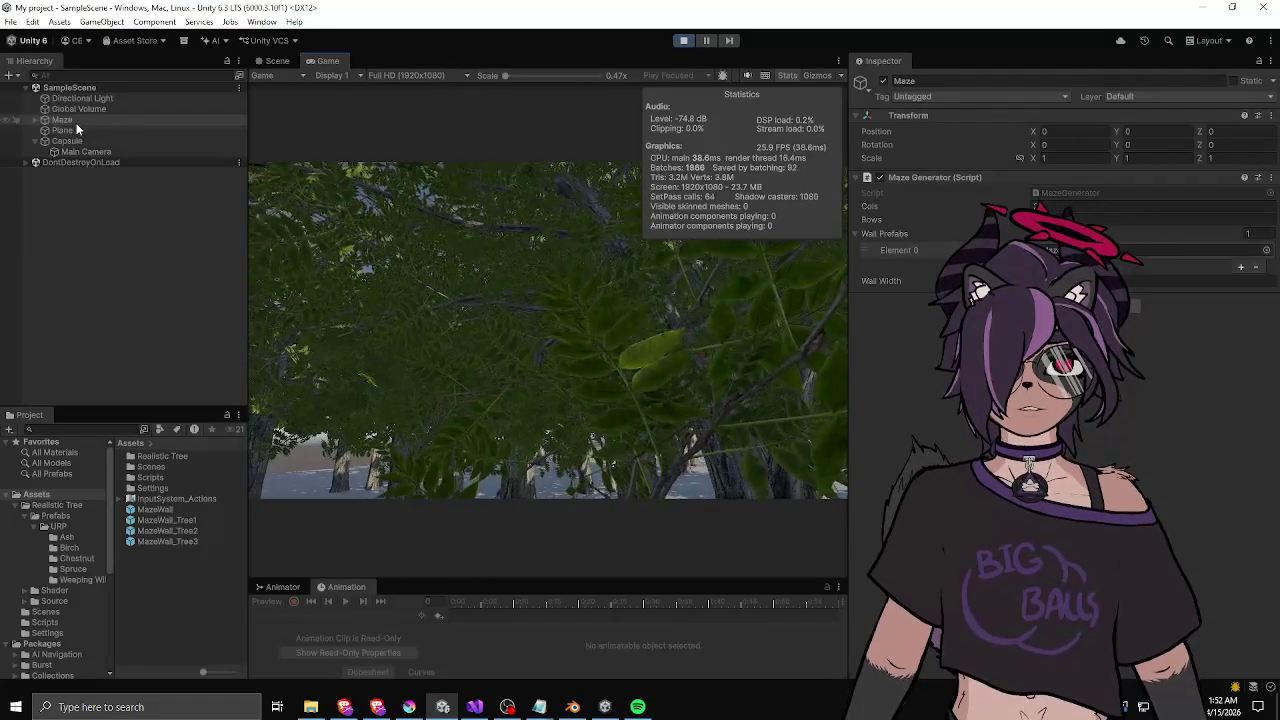
- Check the Capsule's components, walk around in the Game view, then stop Play mode
click(68, 139)
scroll(915, 340, down, 3)
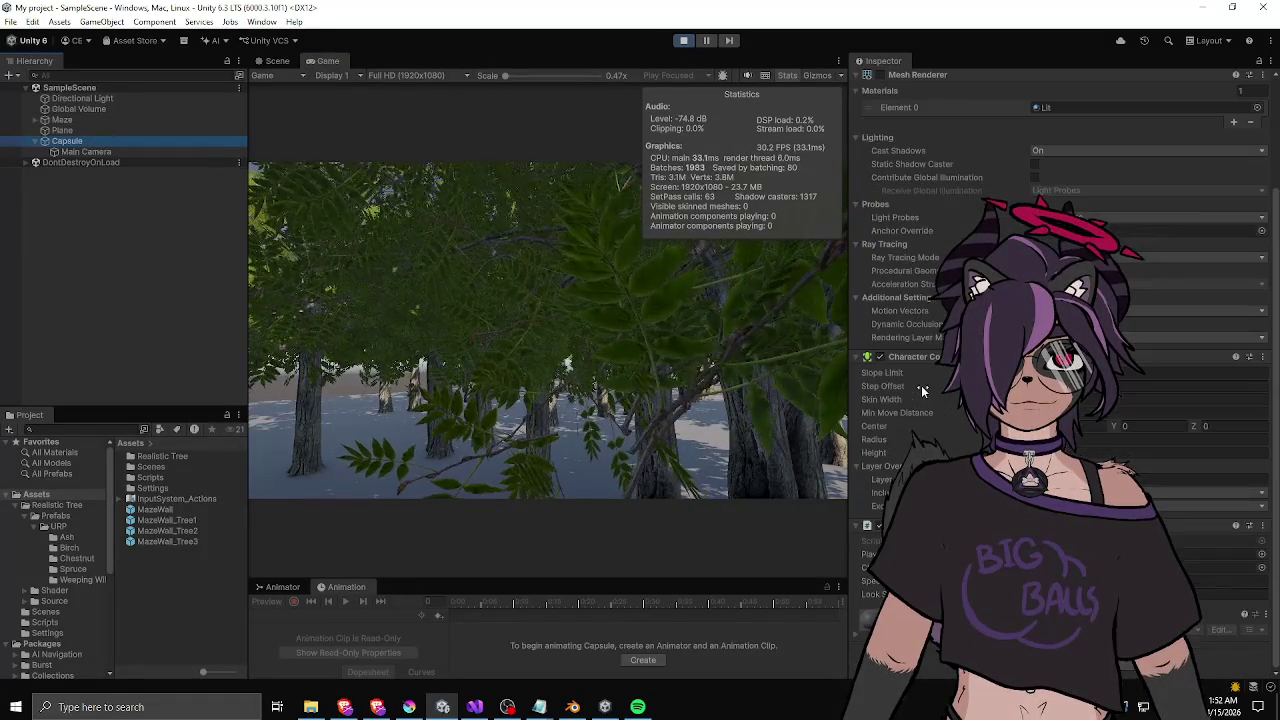
click(567, 364)
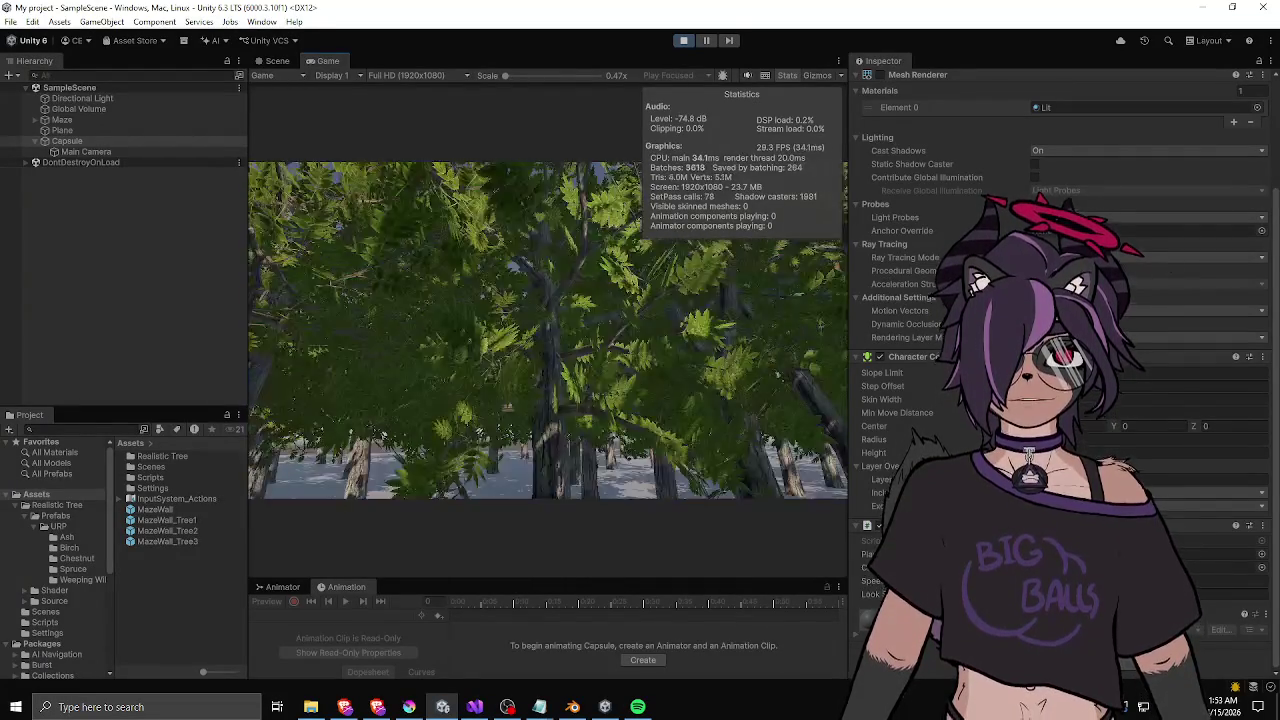
click(683, 40)
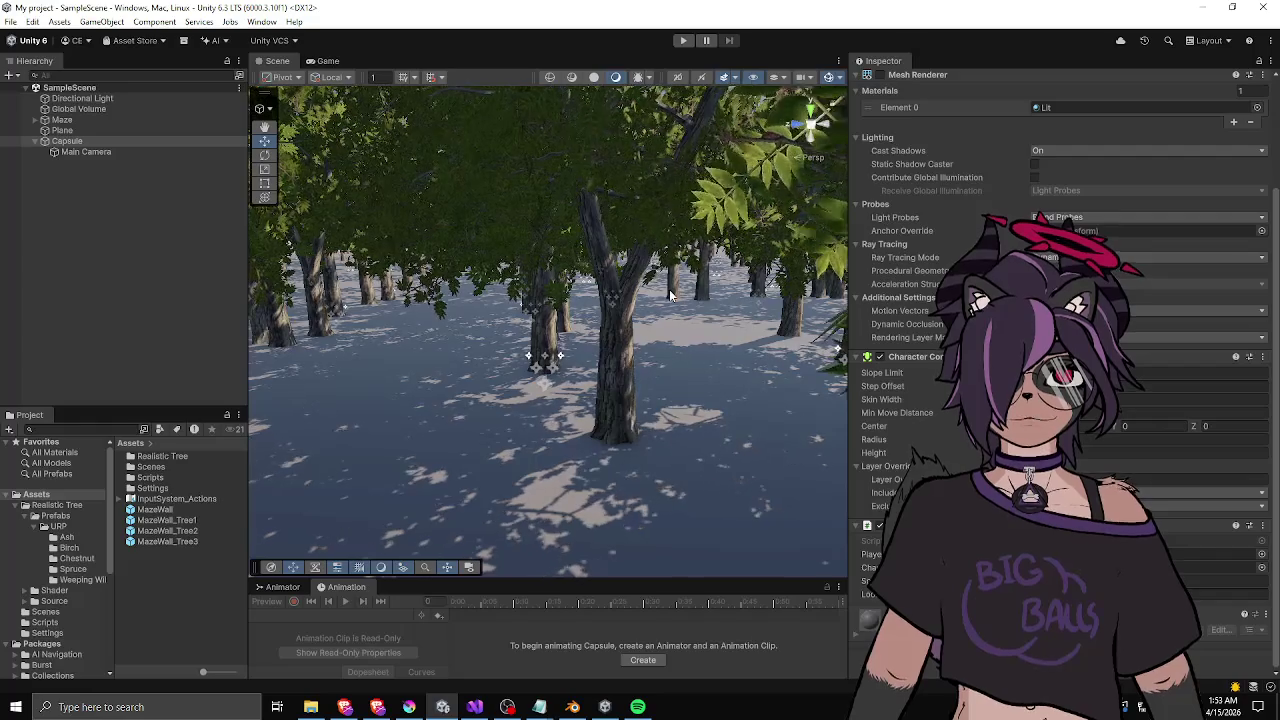
- Frame the Capsule's Main Camera child up close and orbit to inspect its placement
click(99, 140)
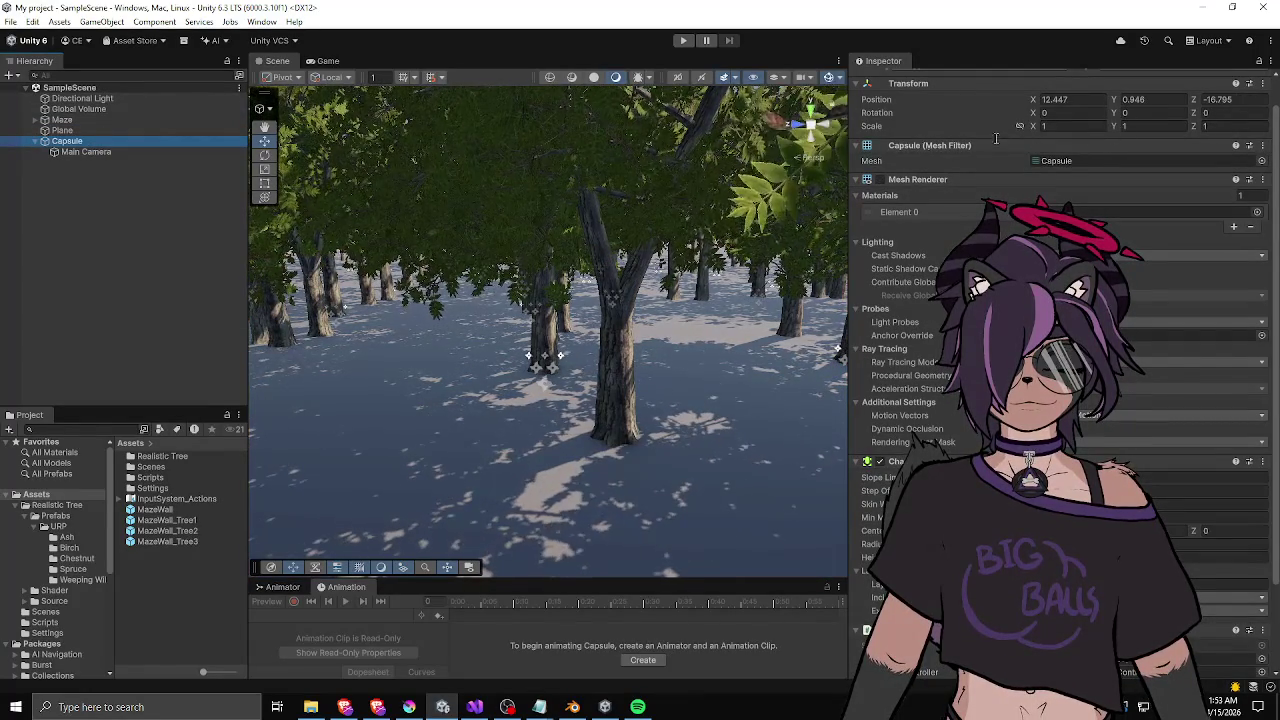
double_click(90, 152)
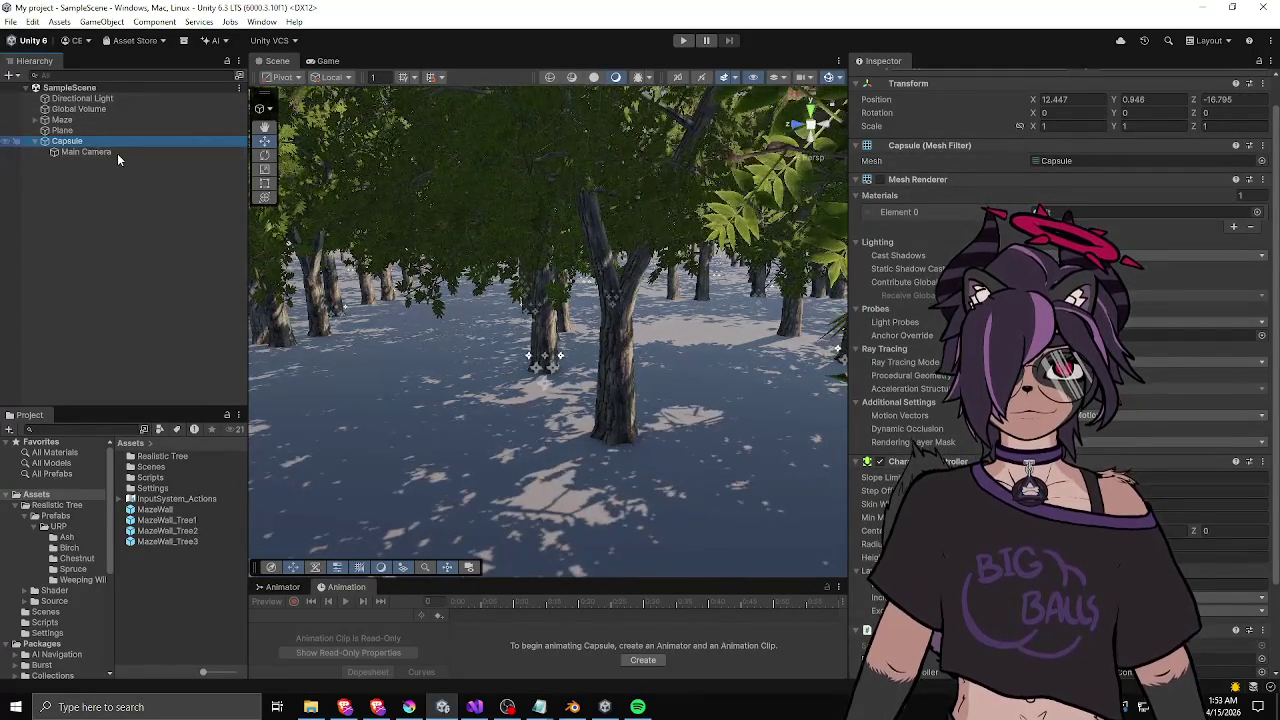
mouse_move(510, 350)
mouse_down()
mouse_move(815, 488)
mouse_move(537, 372)
mouse_up()
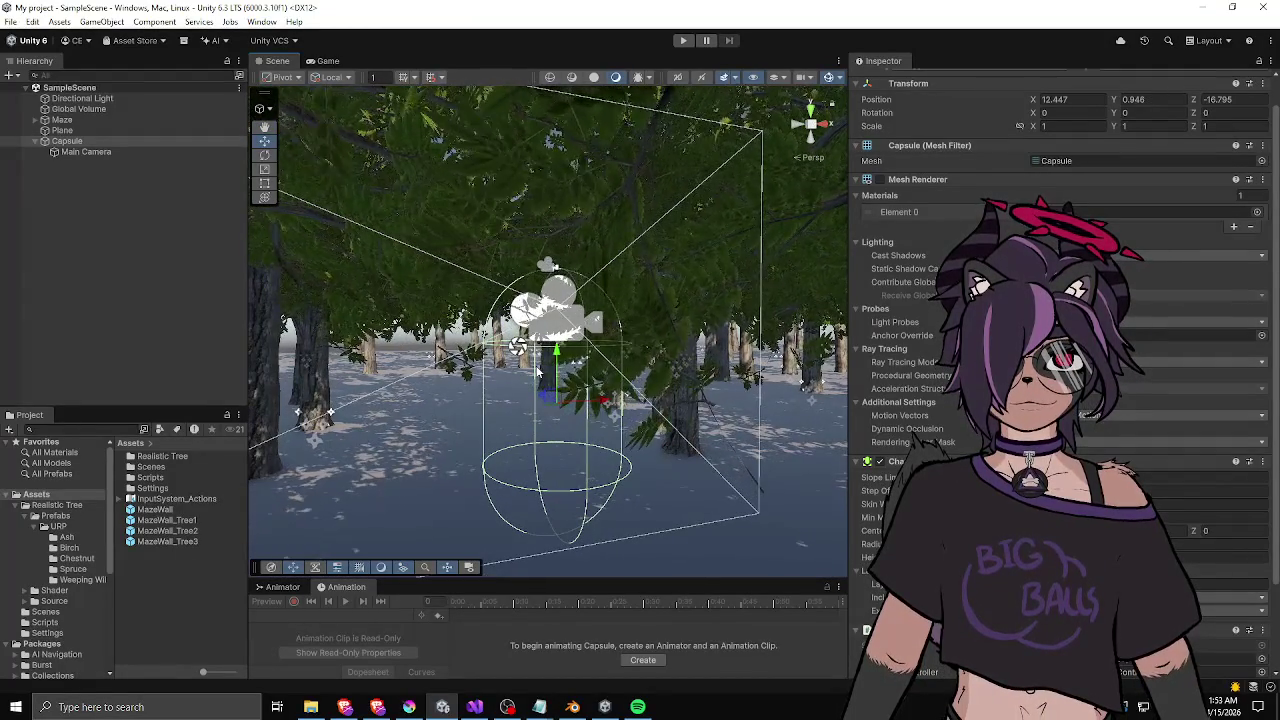
click(90, 151)
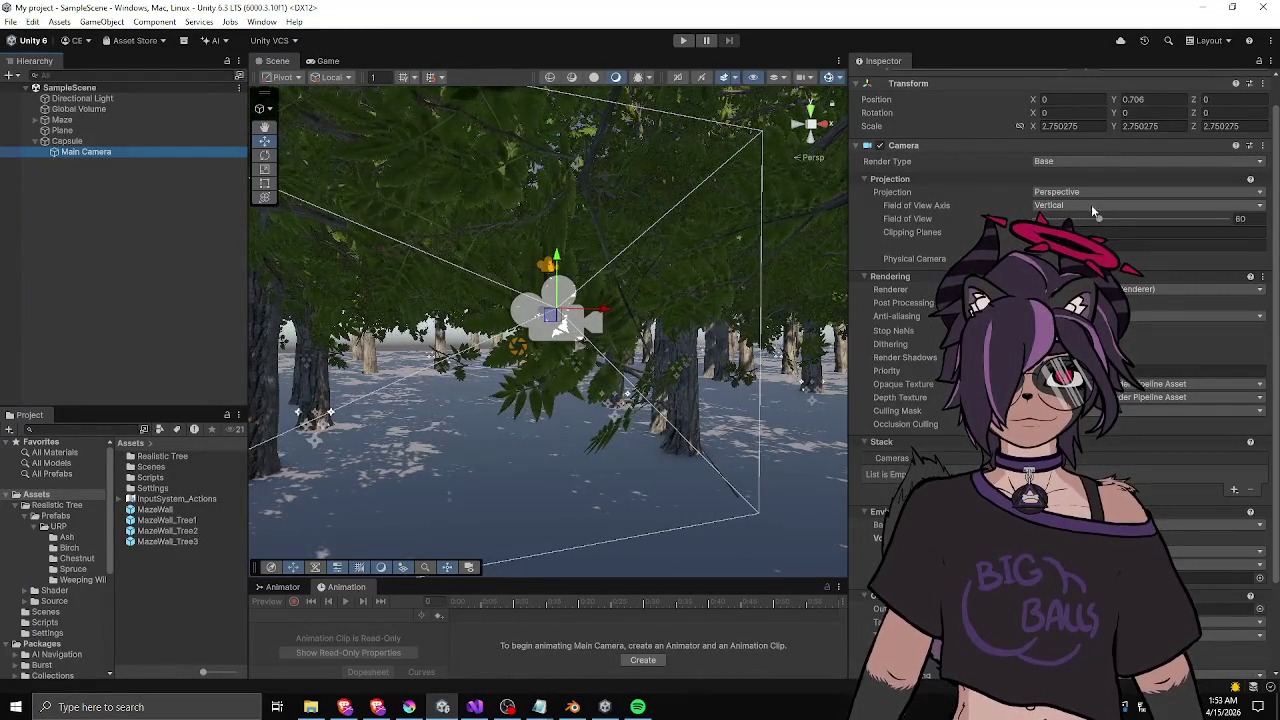
drag(535, 258, 488, 203)
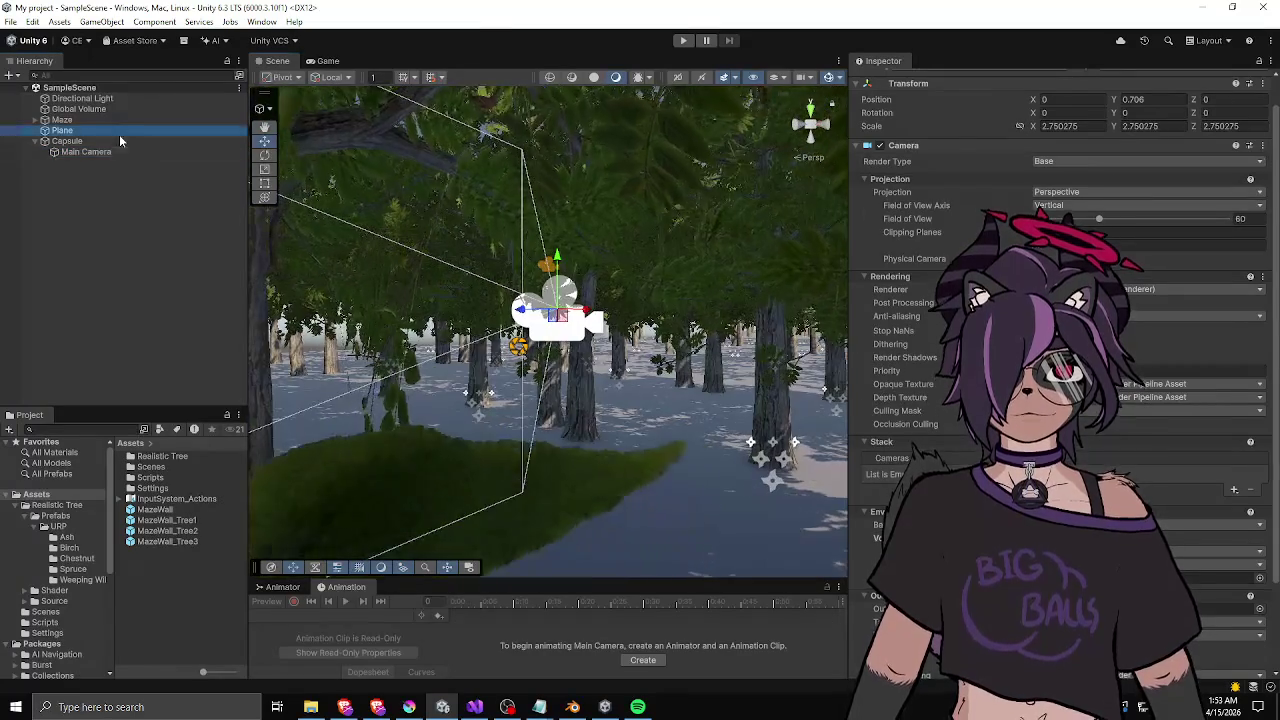
click(112, 141)
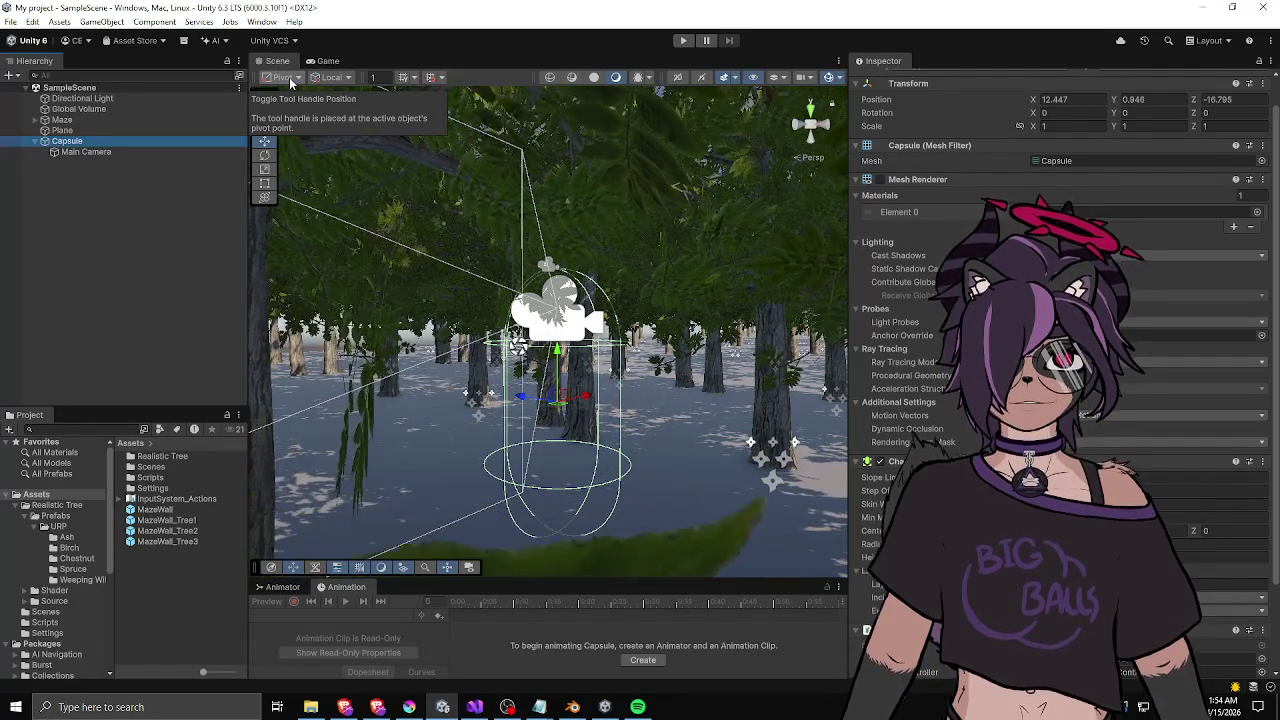
- Edit the Capsule's Position Y field and orbit the view around the capsule and camera
click(1135, 99)
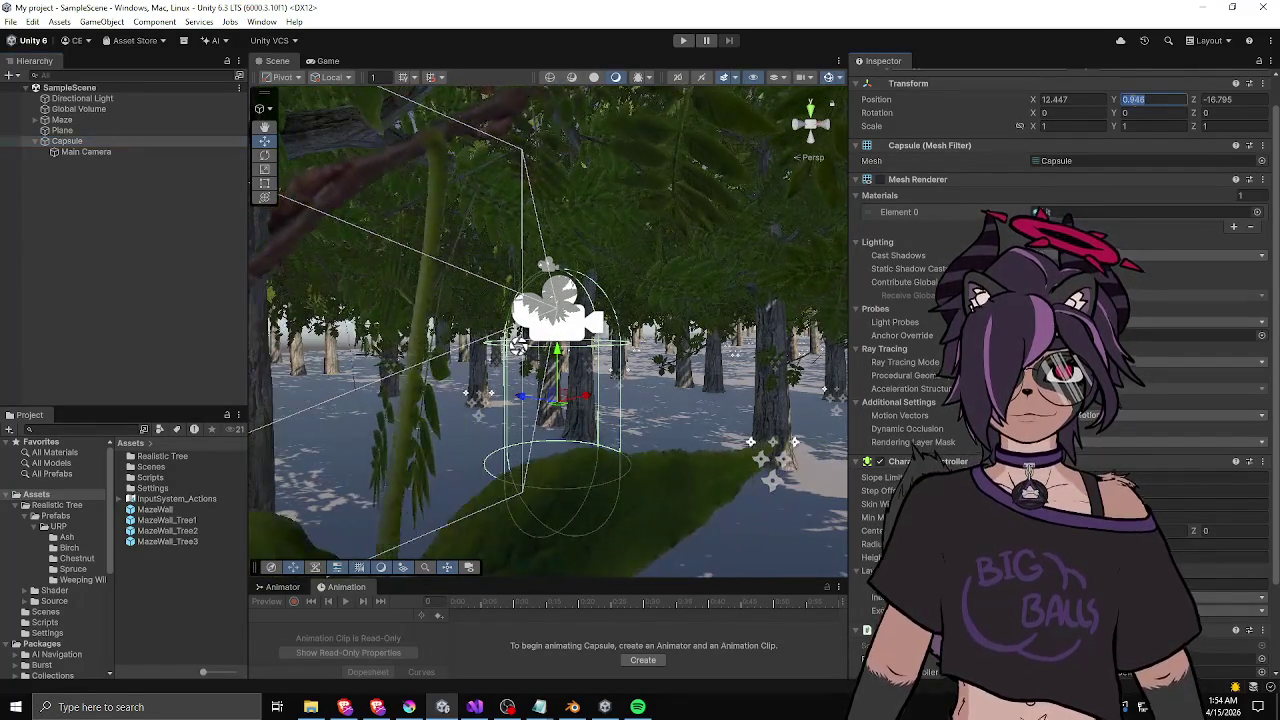
text(1)
mouse_move(647, 359)
mouse_down()
mouse_move(479, 257)
mouse_move(505, 280)
mouse_up()
click(540, 300)
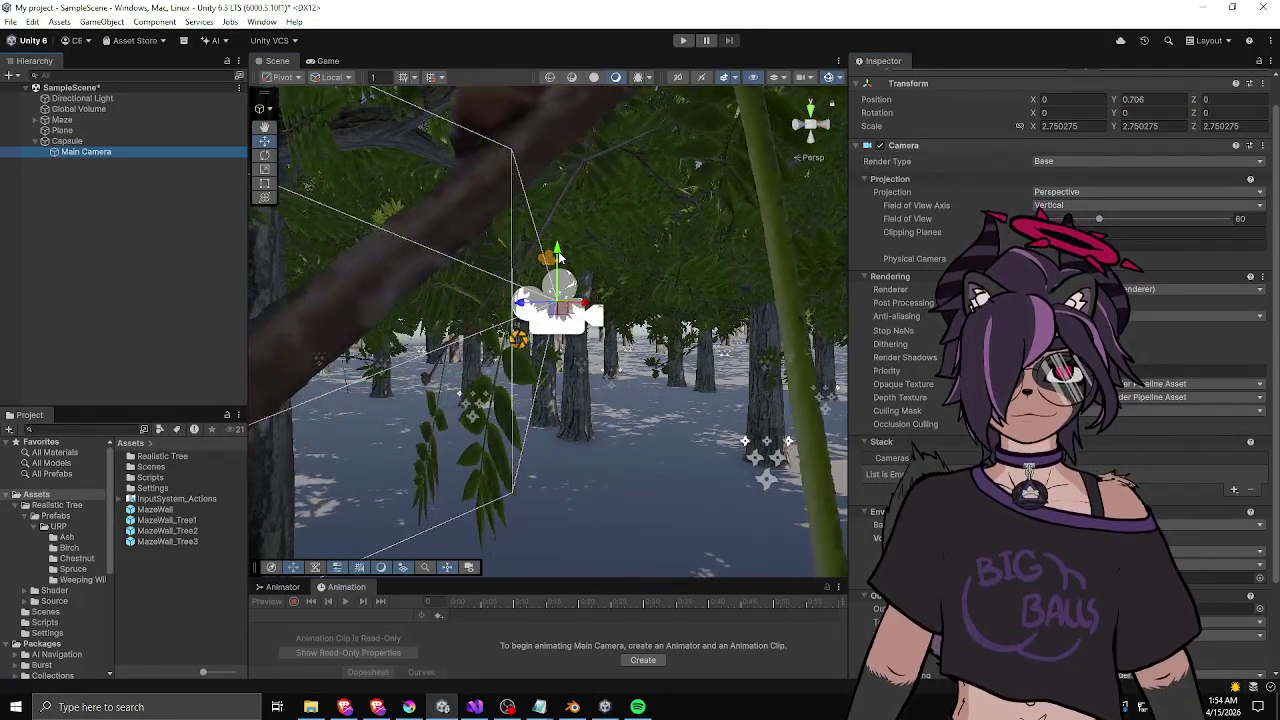
click(67, 141)
click(86, 152)
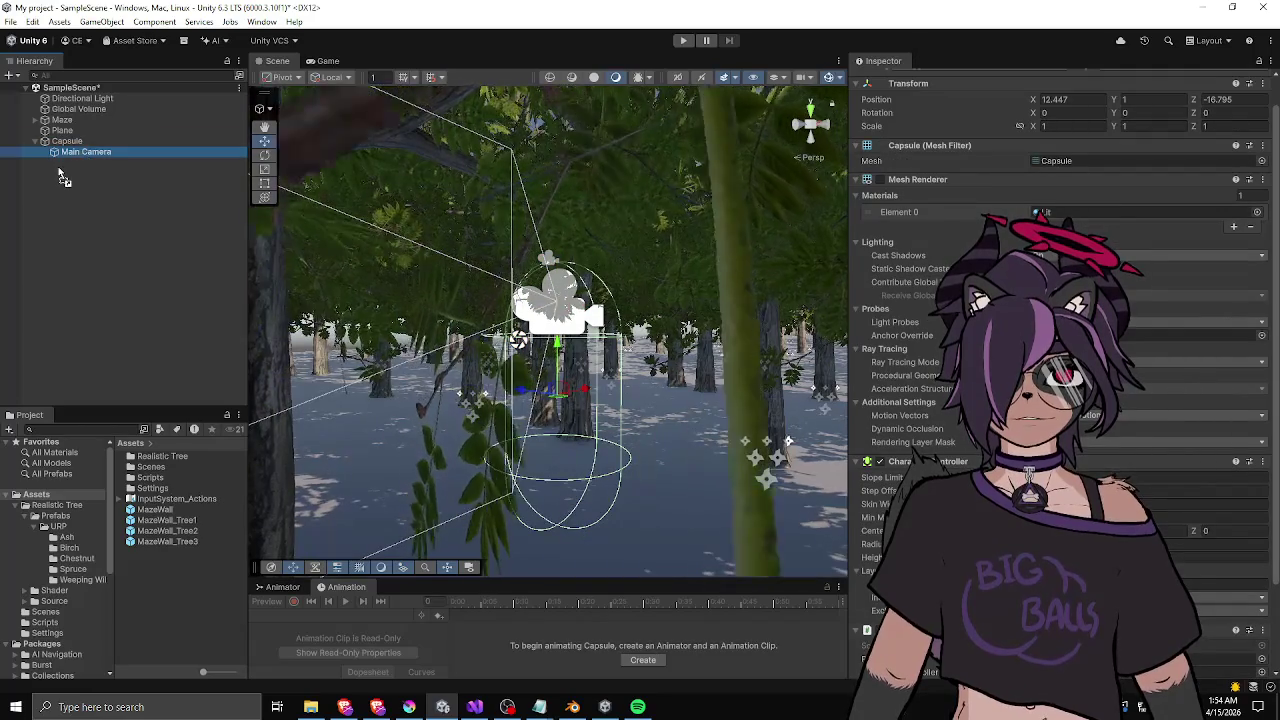
- Enter 1 as the value and detach Main Camera into a top-level object
key(ctrl+z)
key(ctrl+z)
key(ctrl+z)
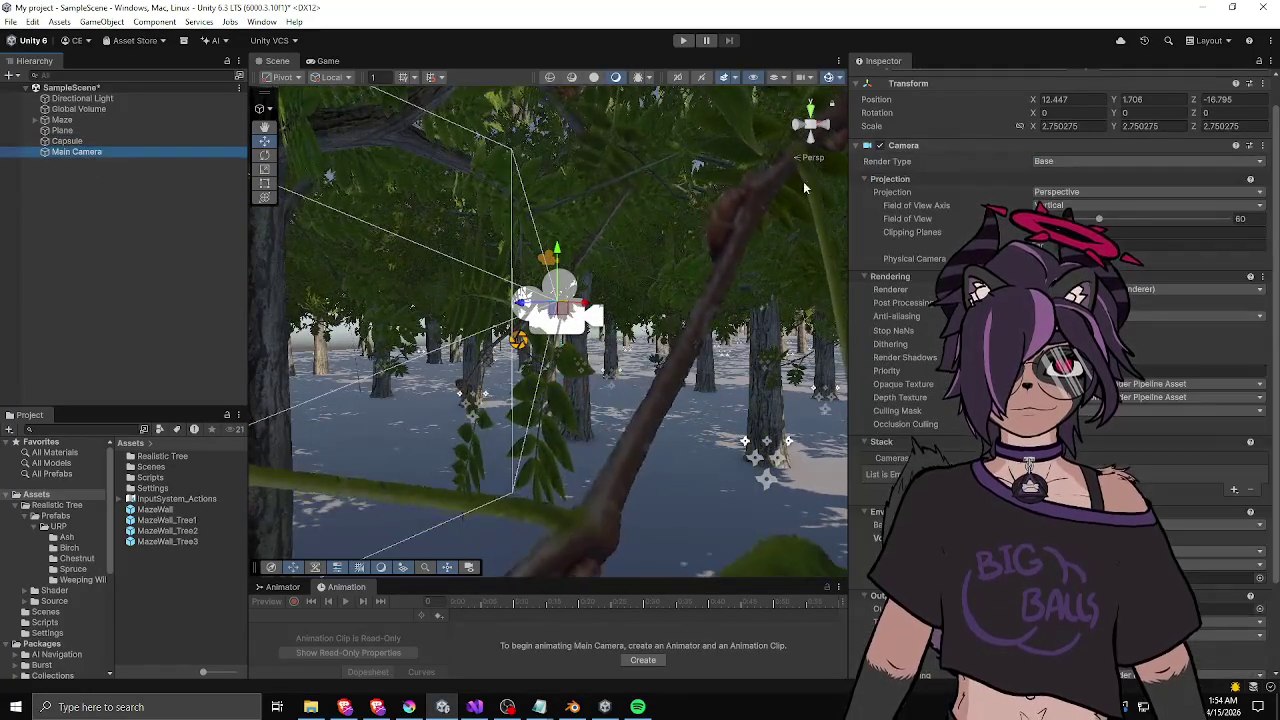
text(1)
key(Return)
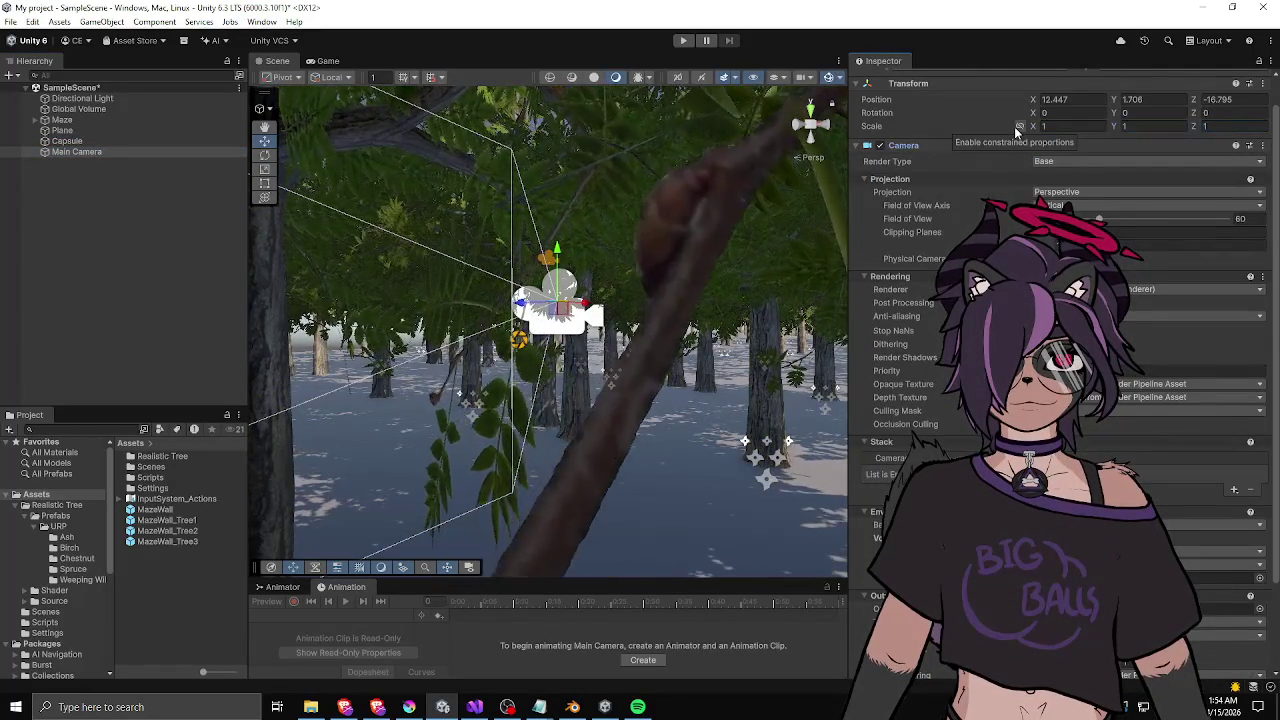
drag(86, 152, 80, 141)
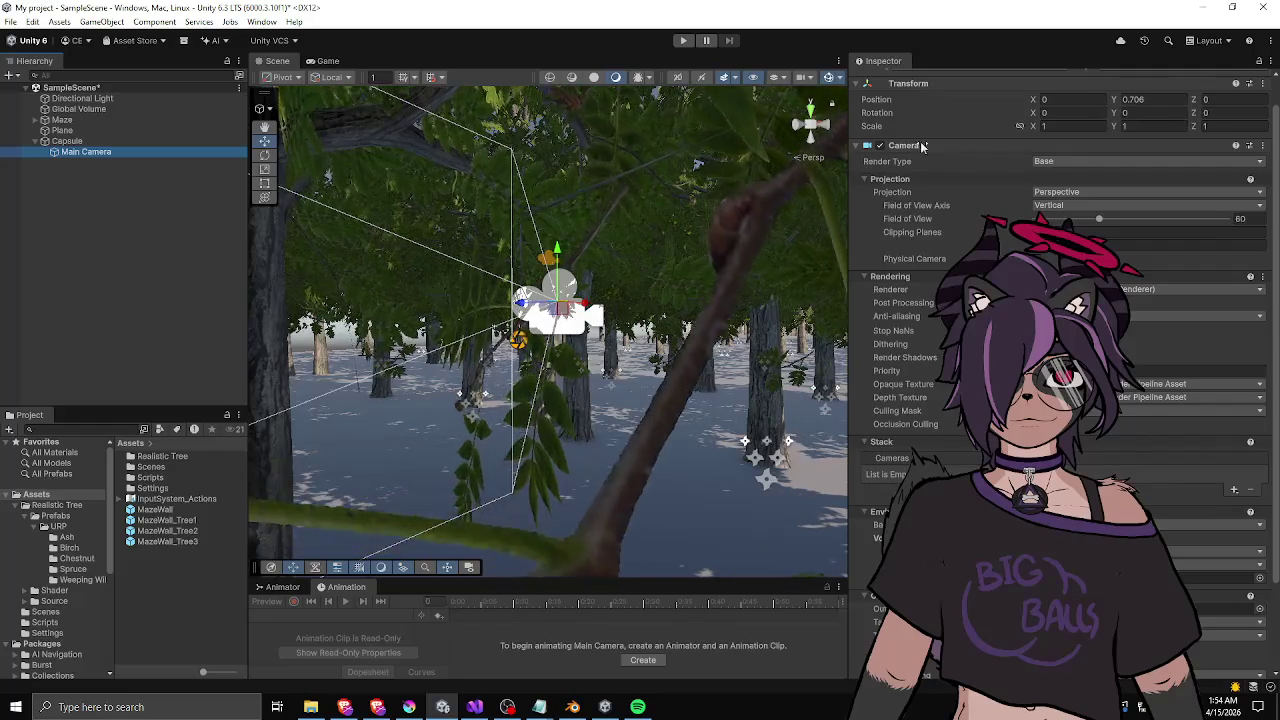
click(67, 141)
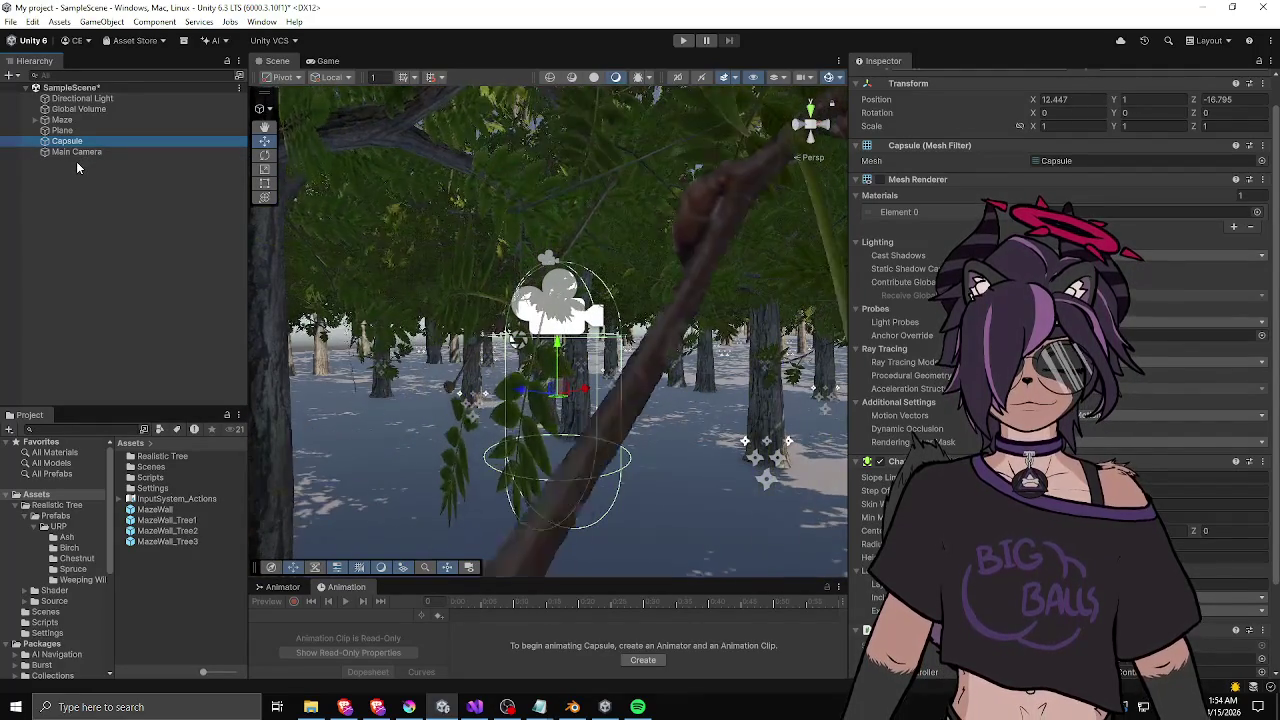
- Set Main Camera's Position Y to 1.48 and parent it back under the Capsule
right_click(76, 161)
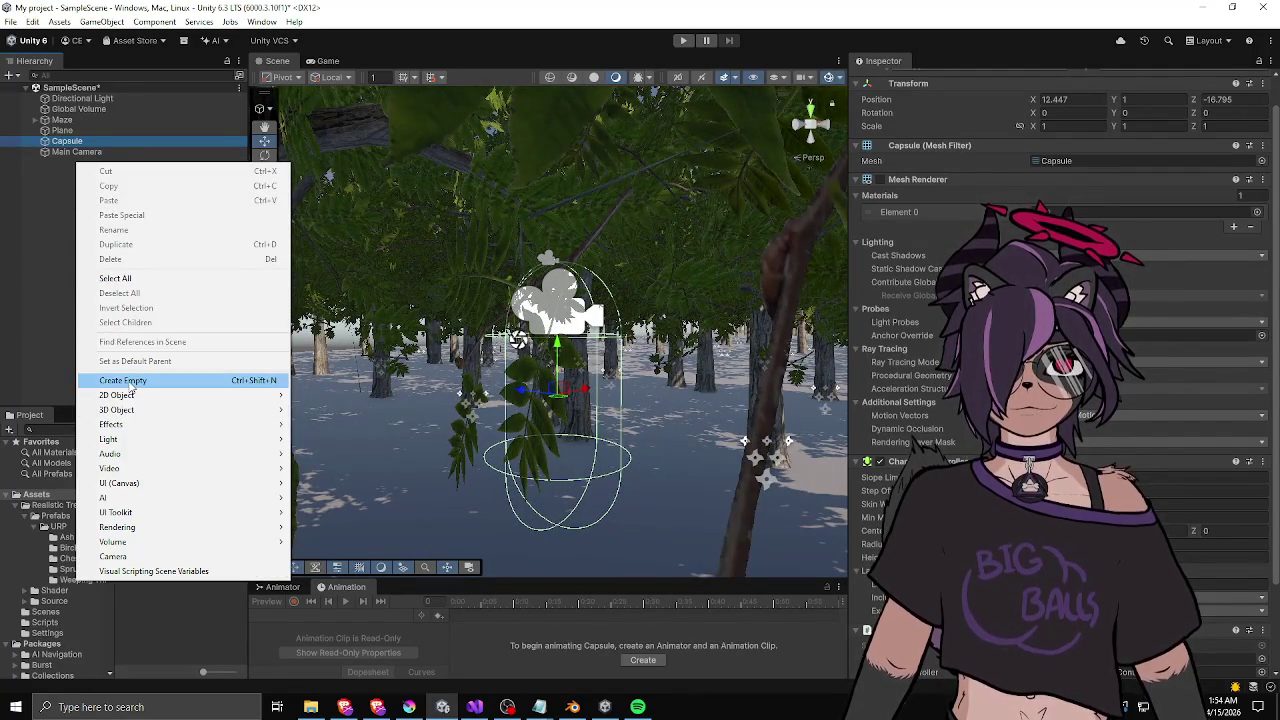
click(32, 260)
click(77, 141)
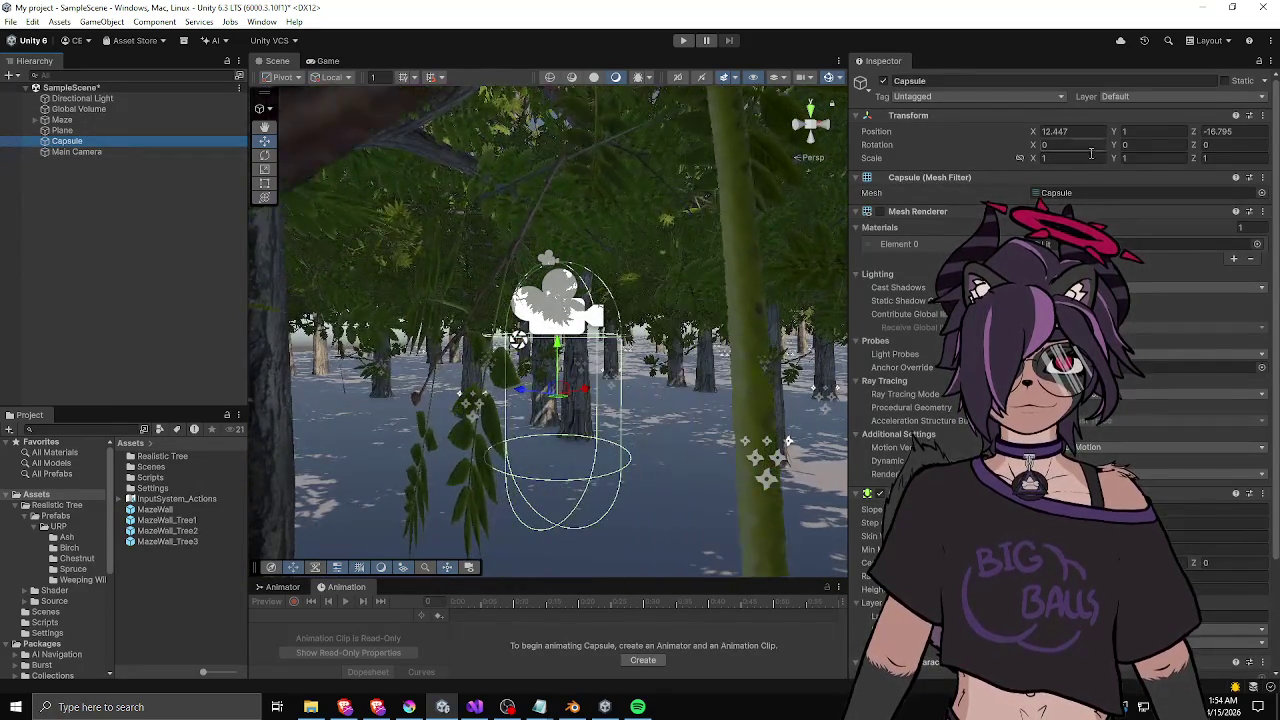
click(75, 152)
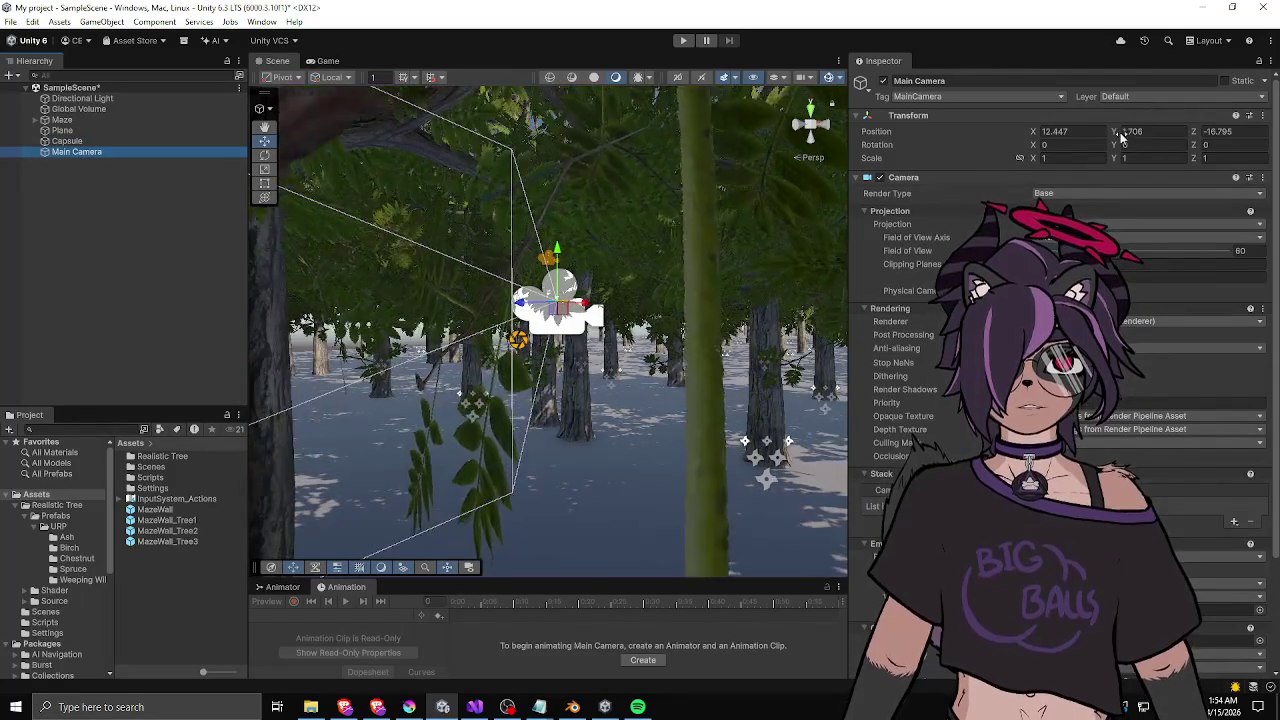
click(1121, 133)
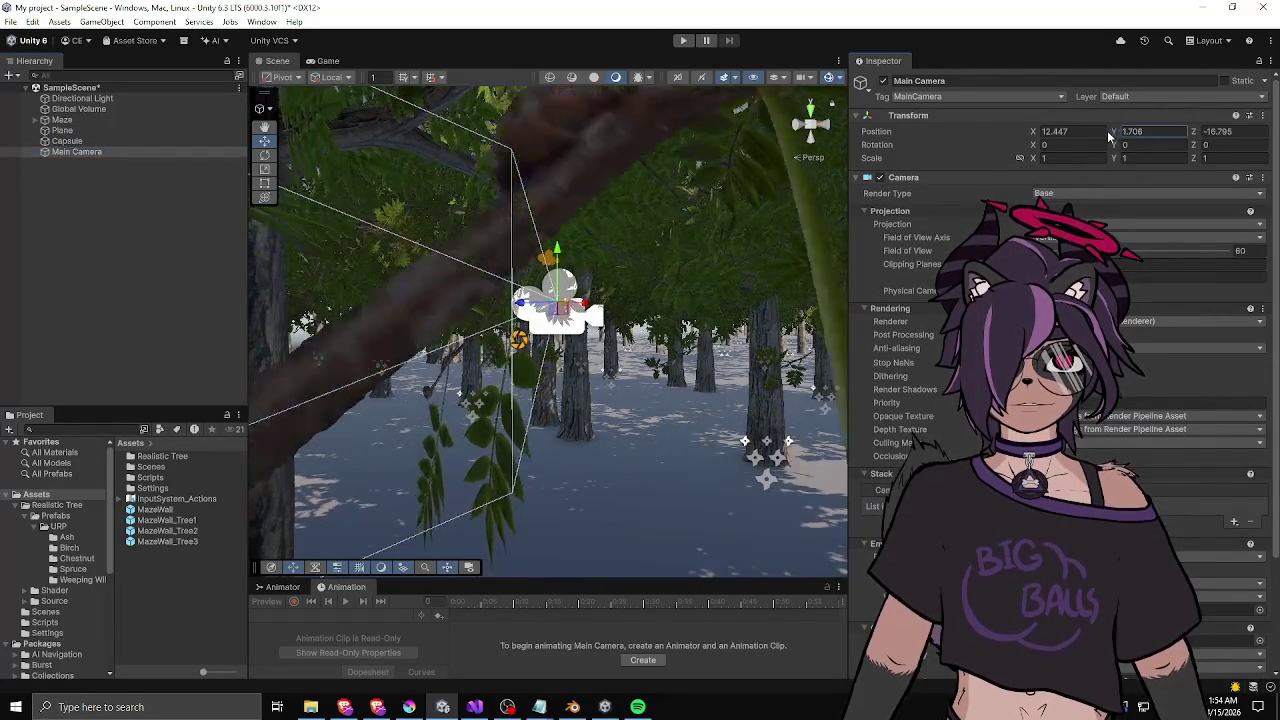
text(1.48)
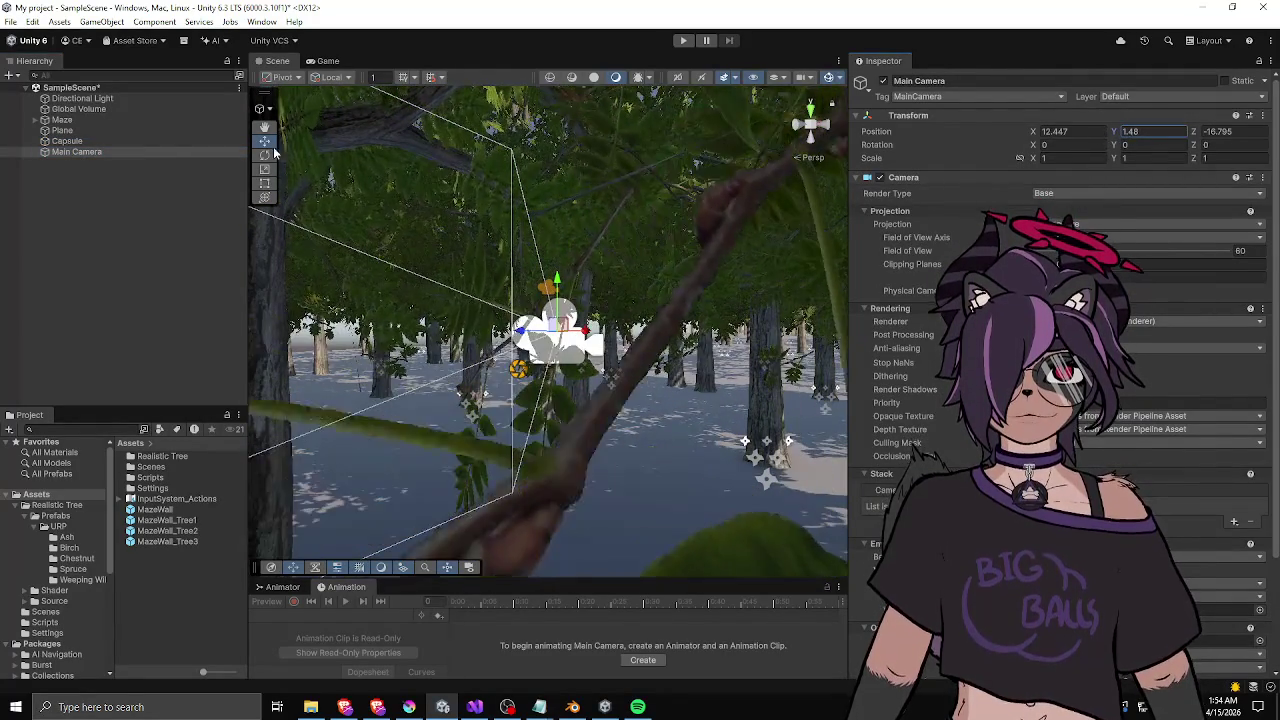
drag(53, 144, 55, 142)
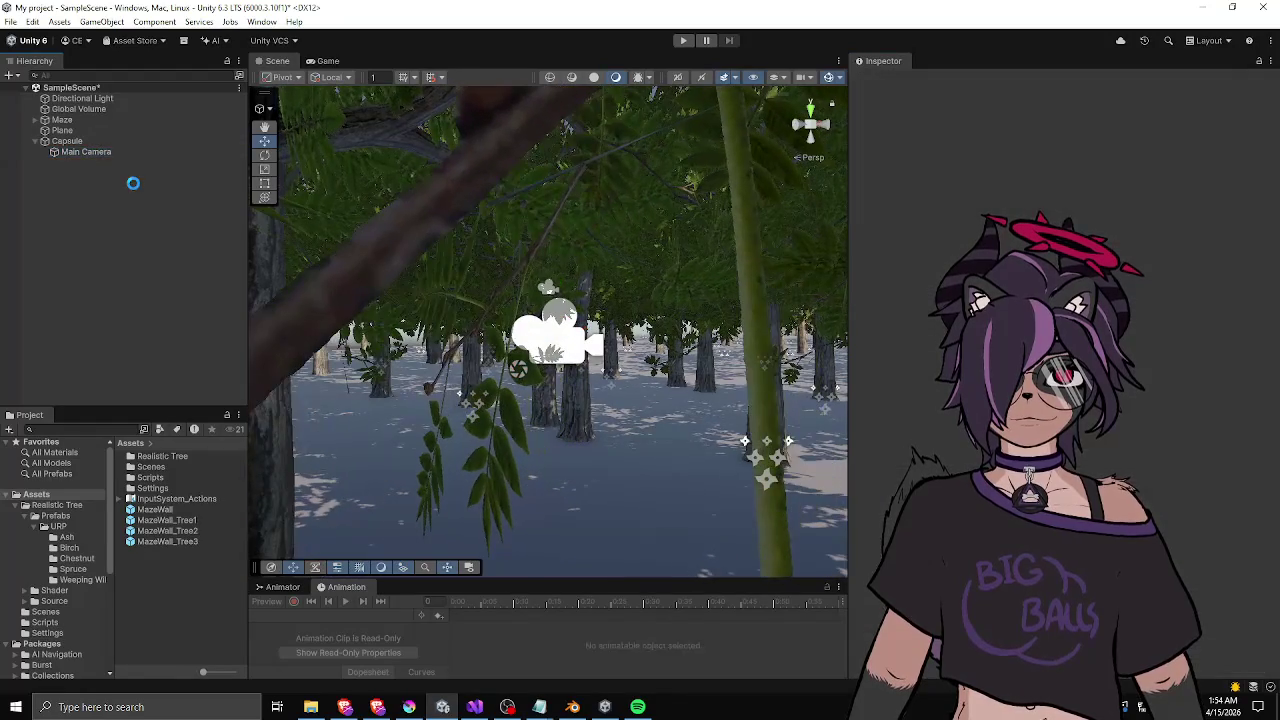
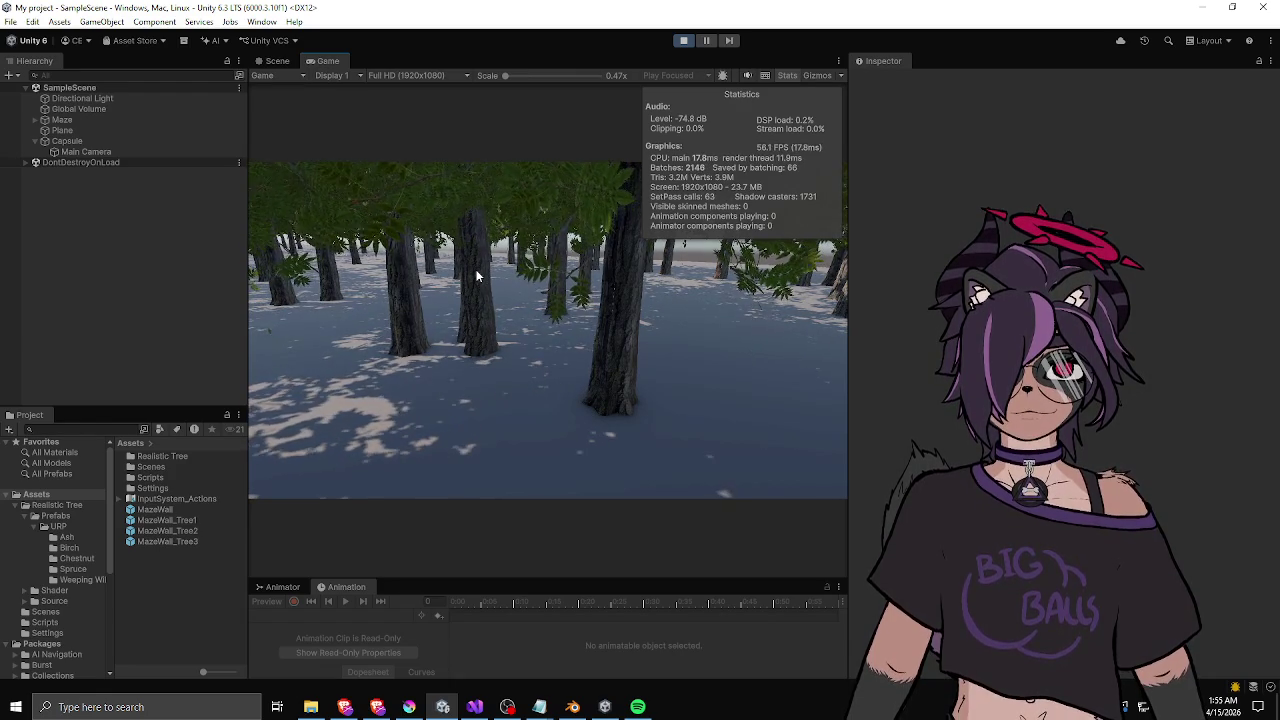
- Walk the player through the tree maze to inspect the in-game shadows and lighting
key(w)
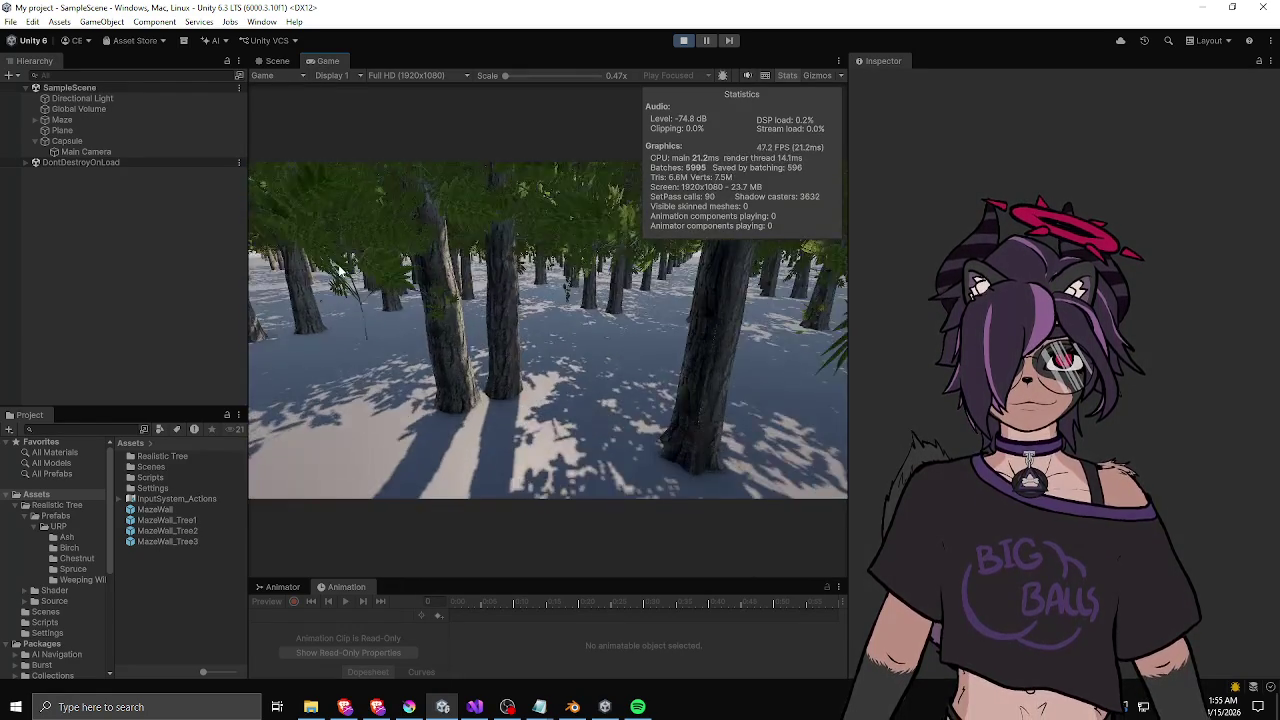
key(w)
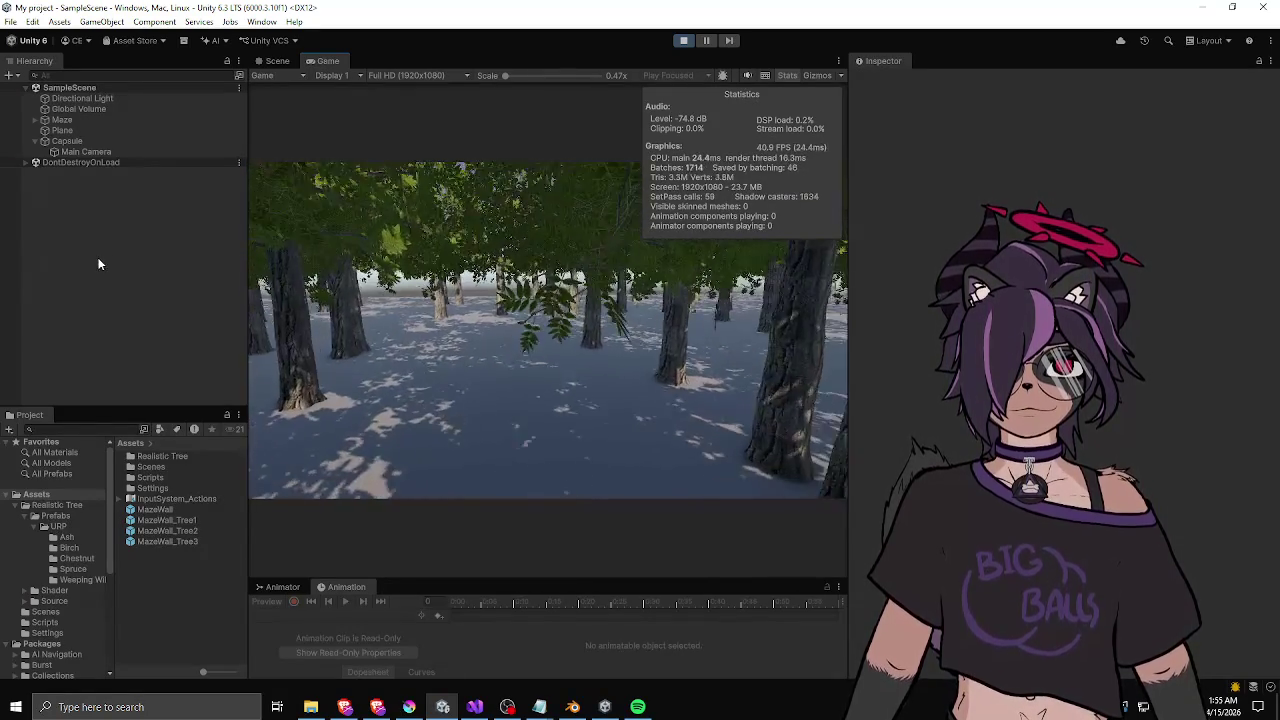
key(w)
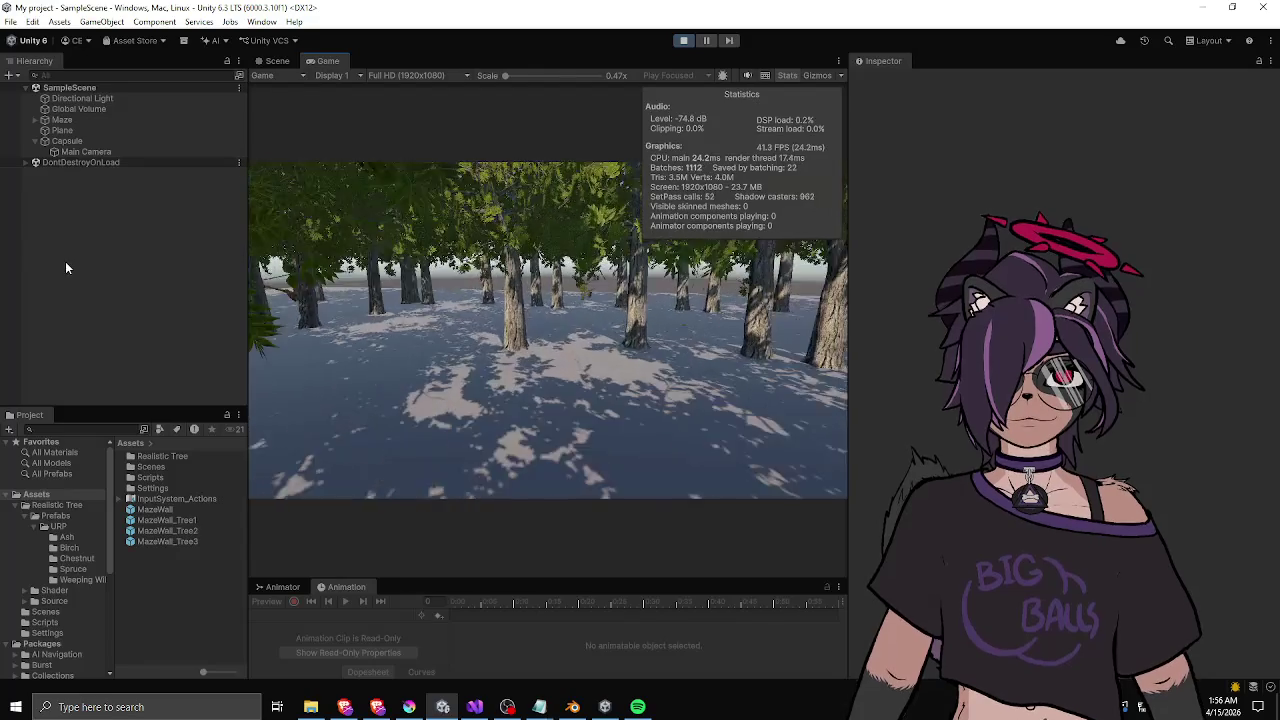
key(w)
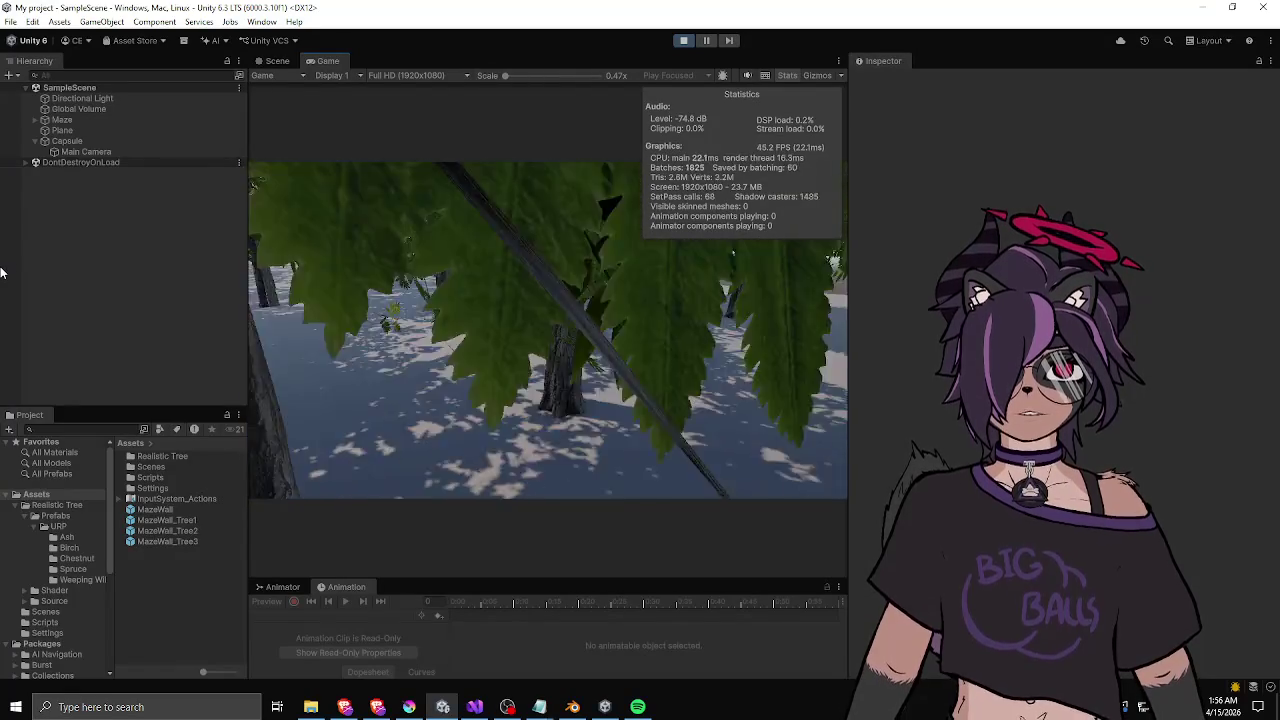
key(w)
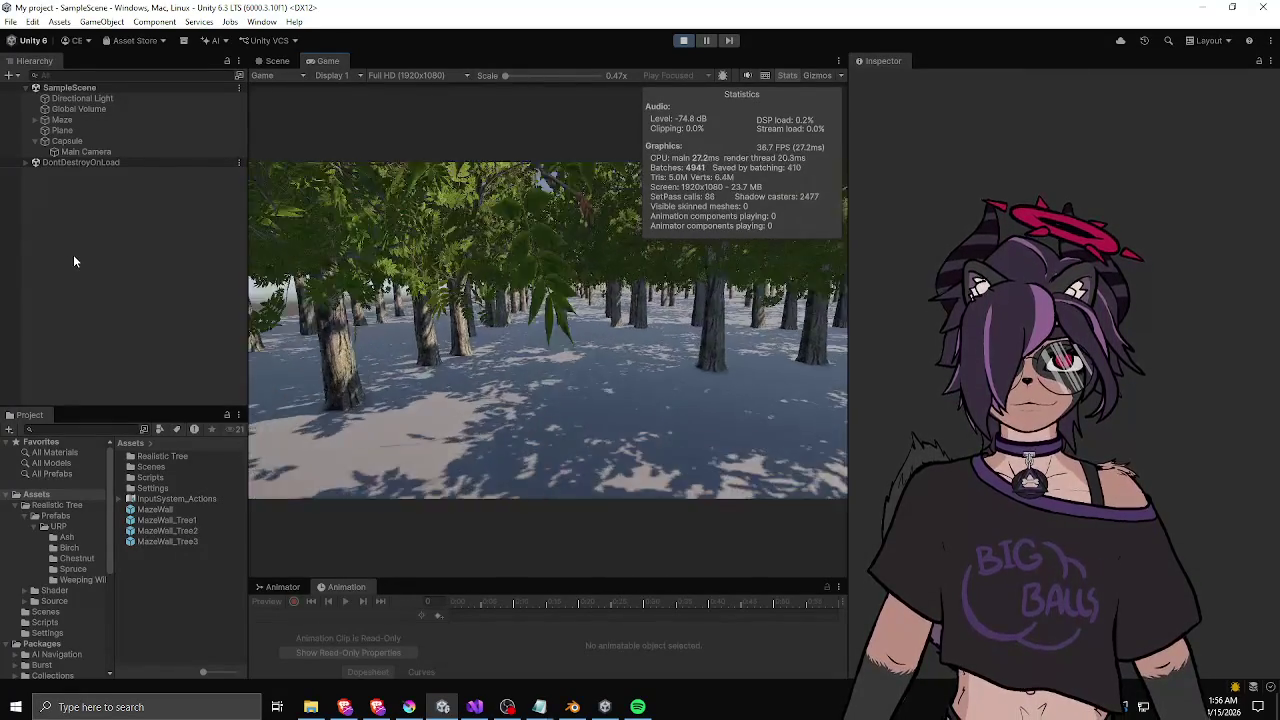
key(w)
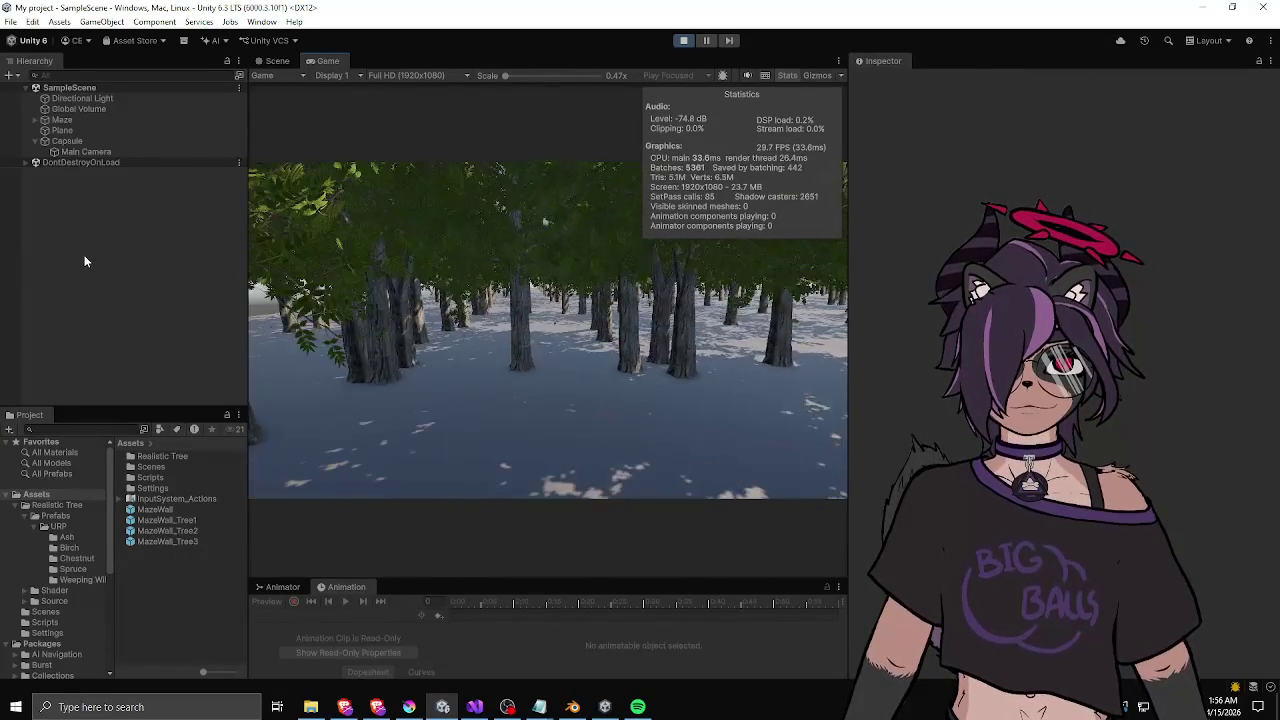
key(w)
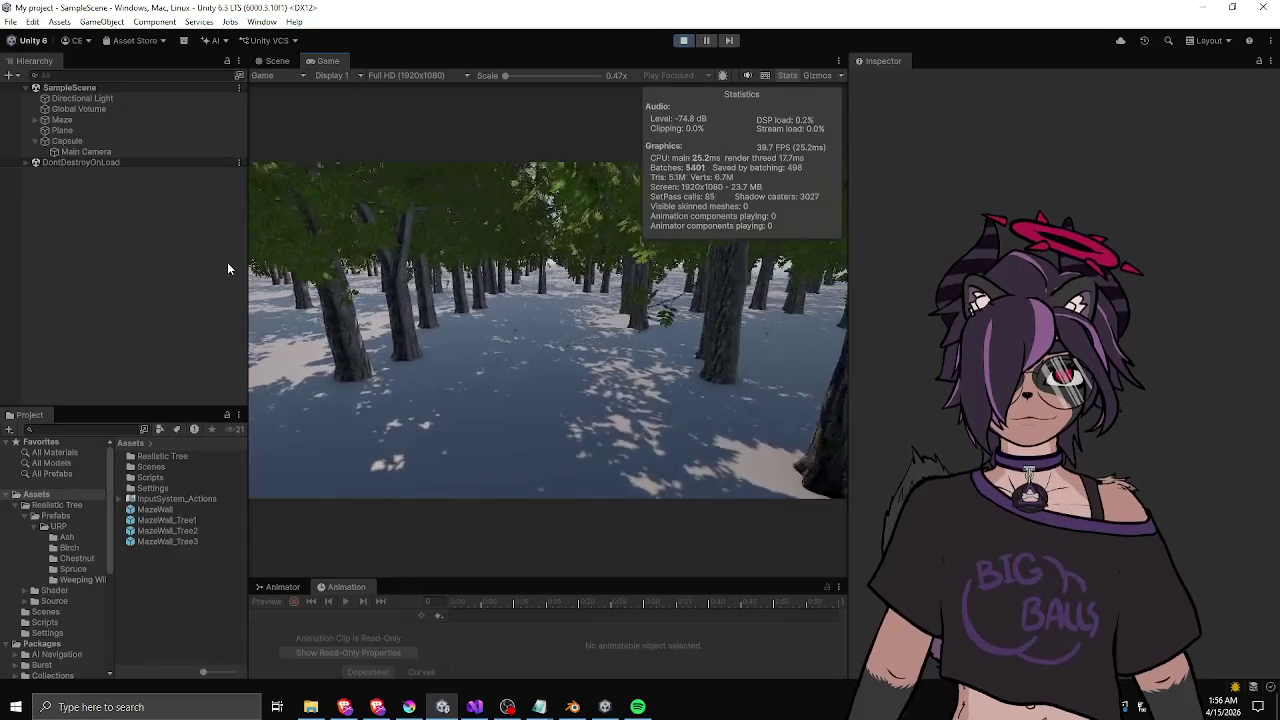
key(w)
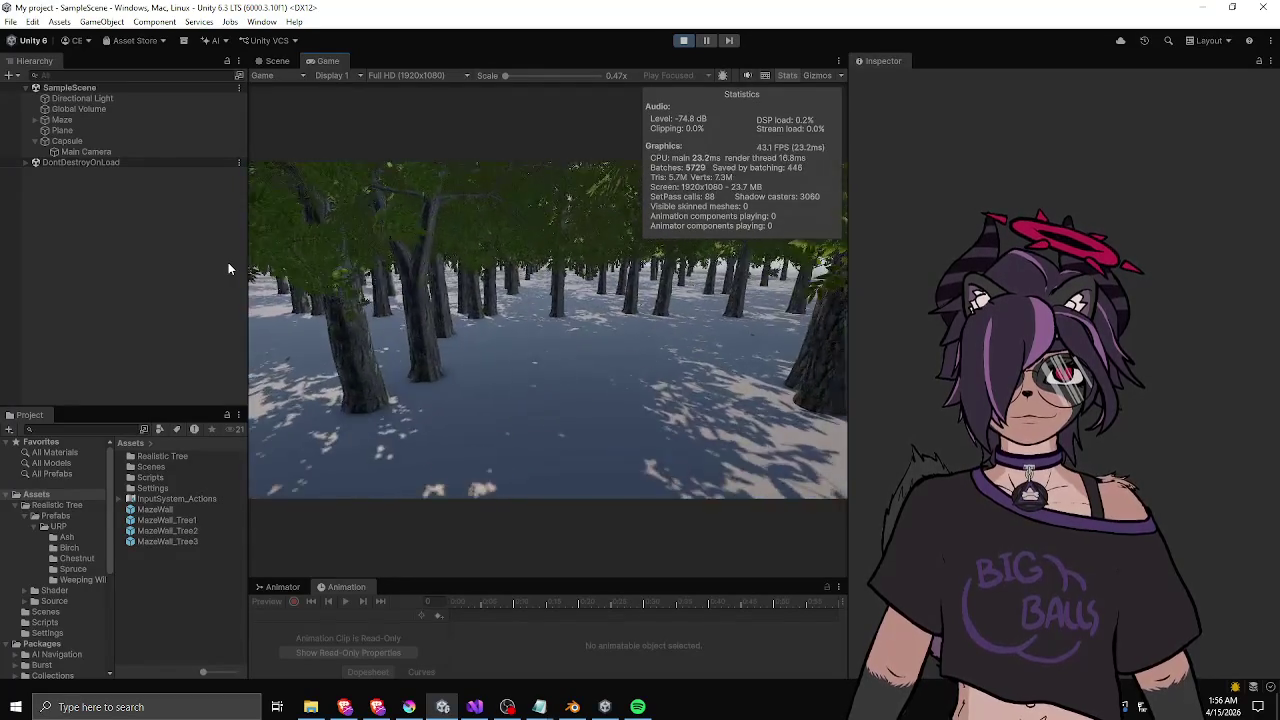
key(w)
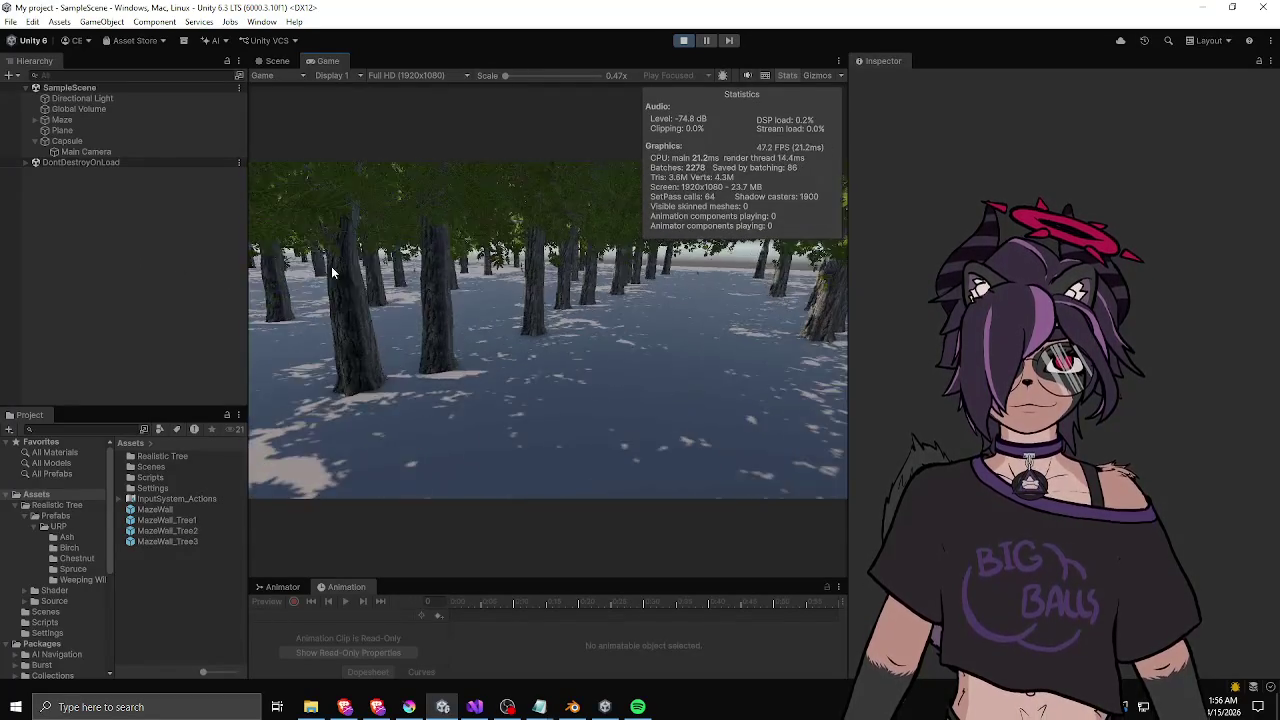
key(w)
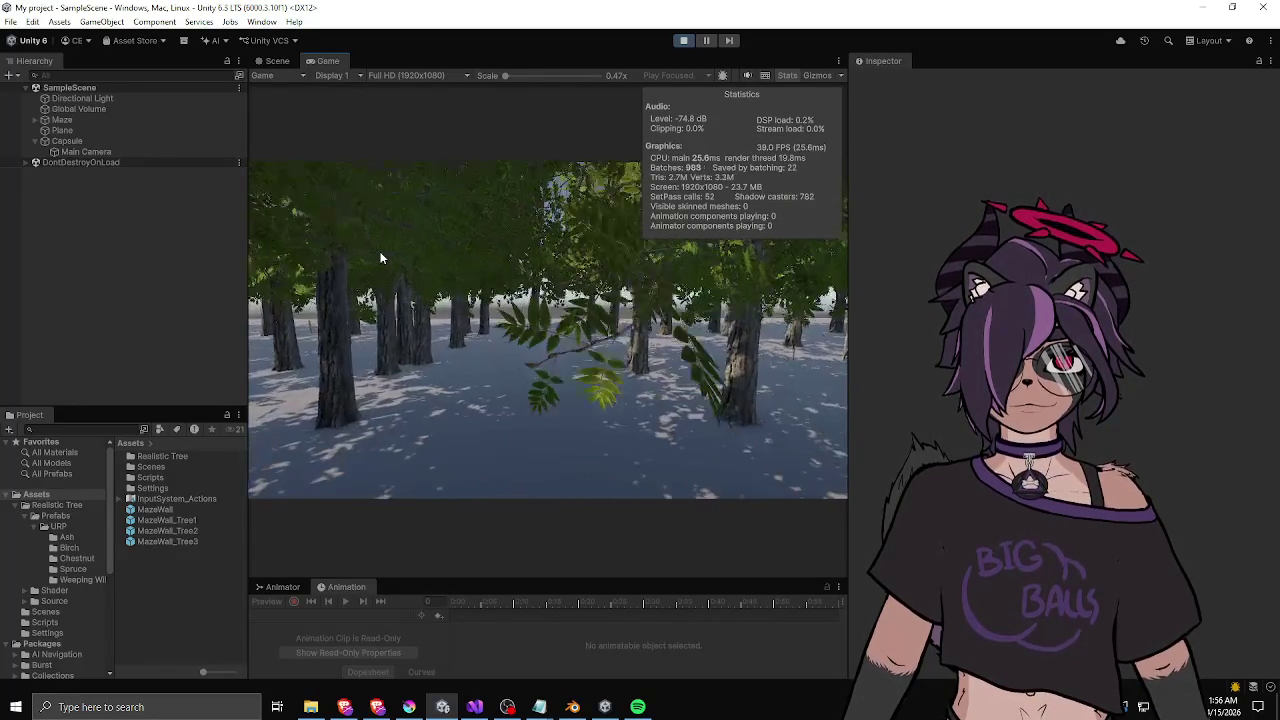
key(w)
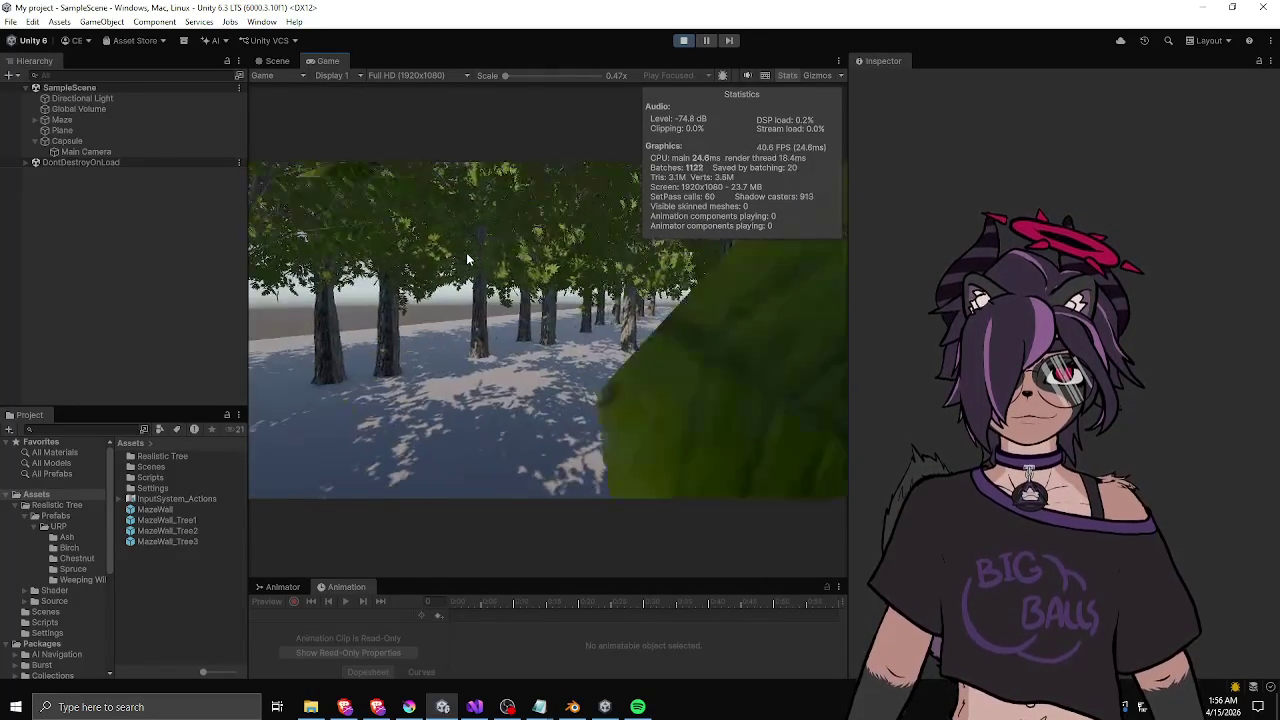
key(w)
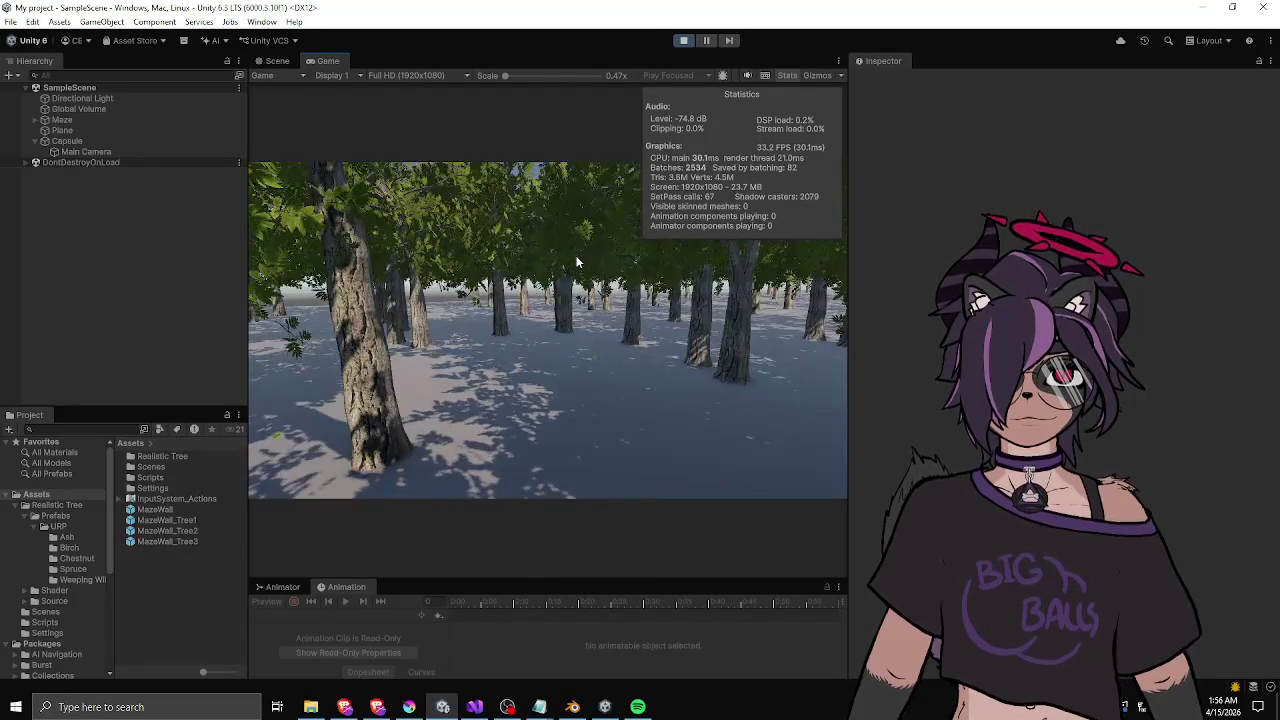
key(w)
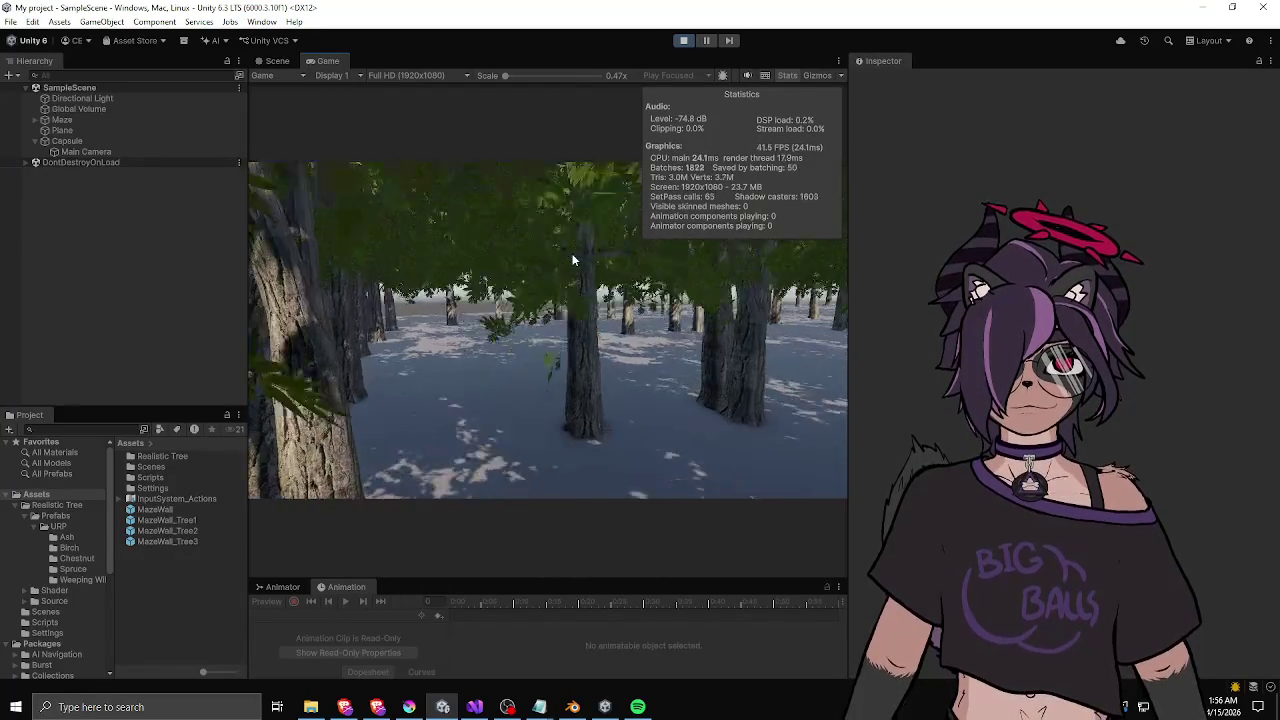
key(w)
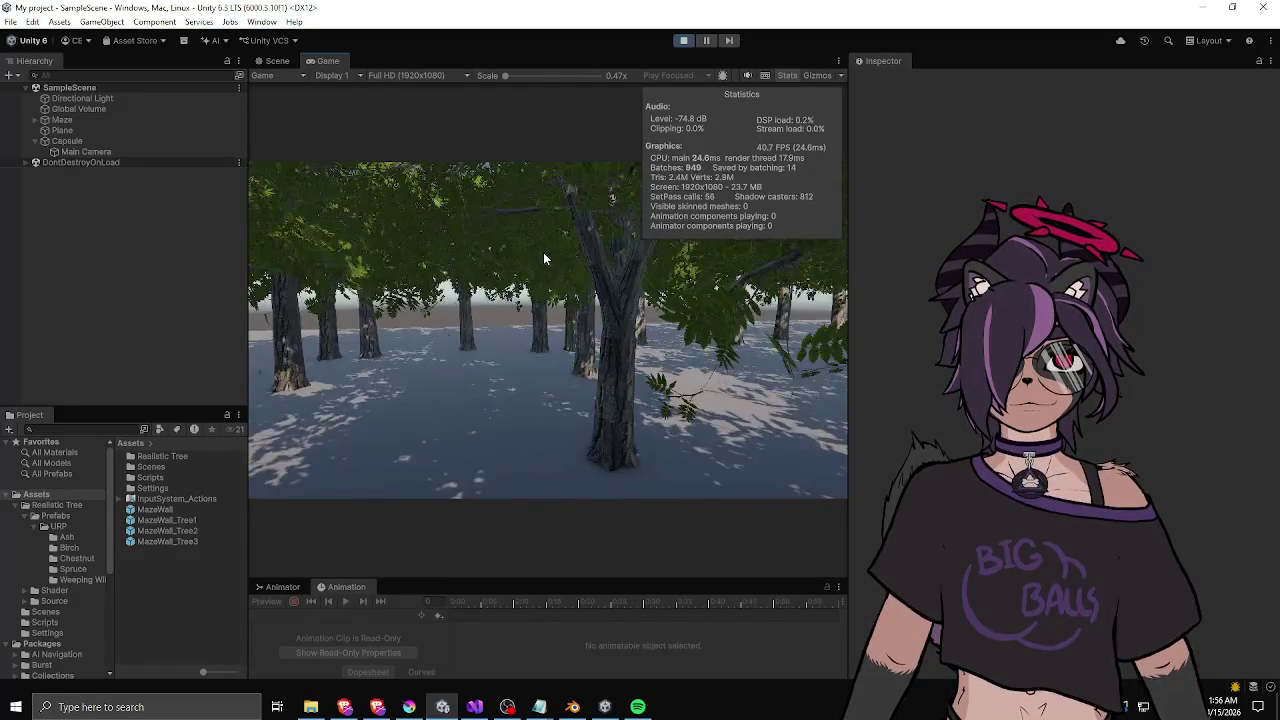
key(w)
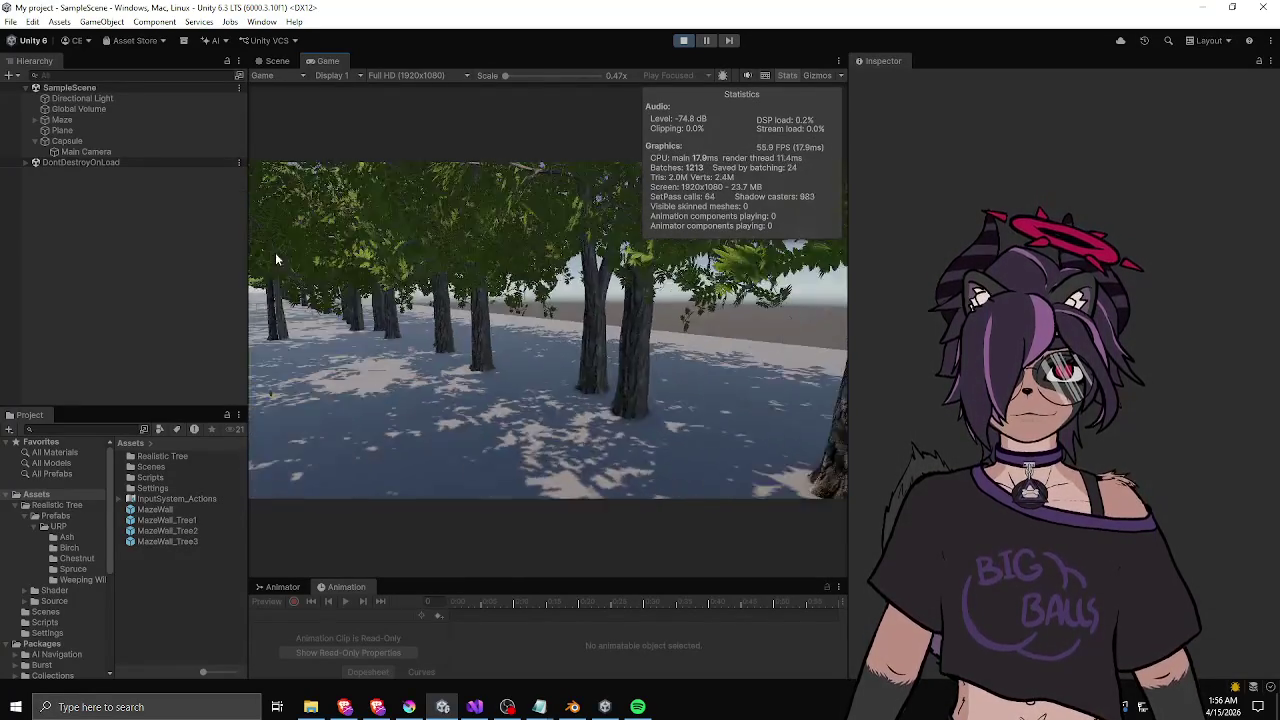
key(w)
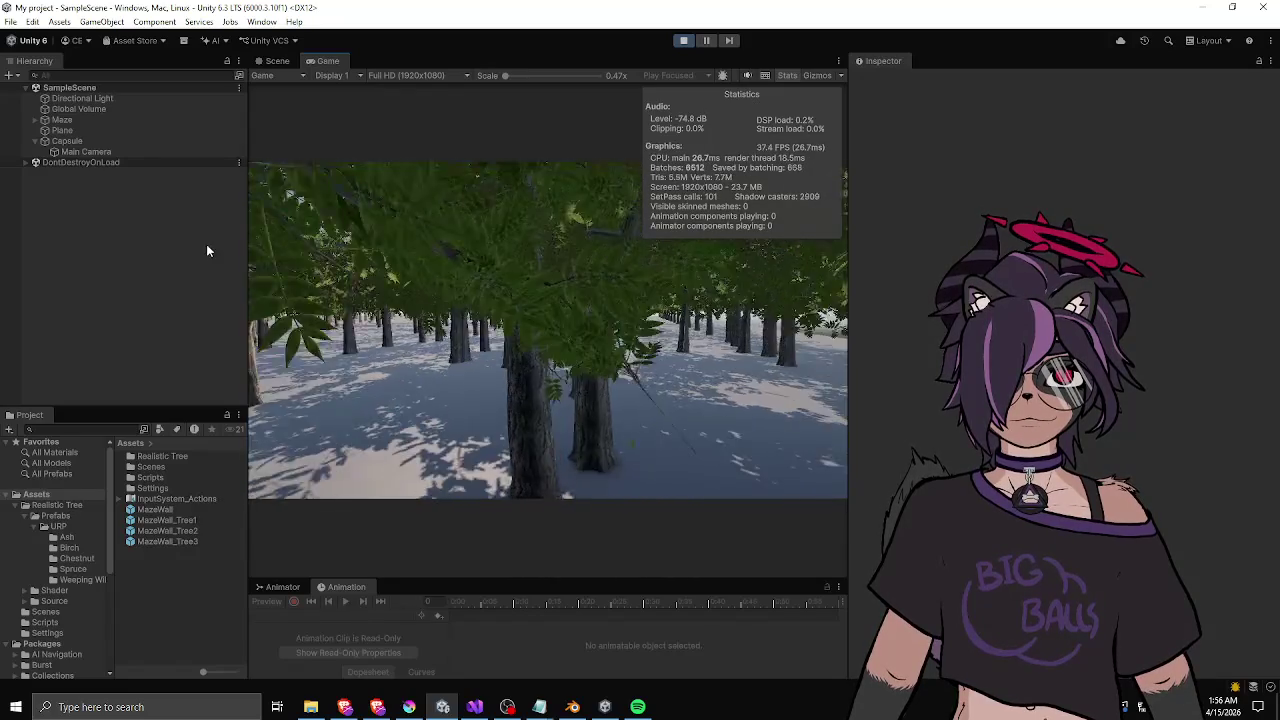
key(w)
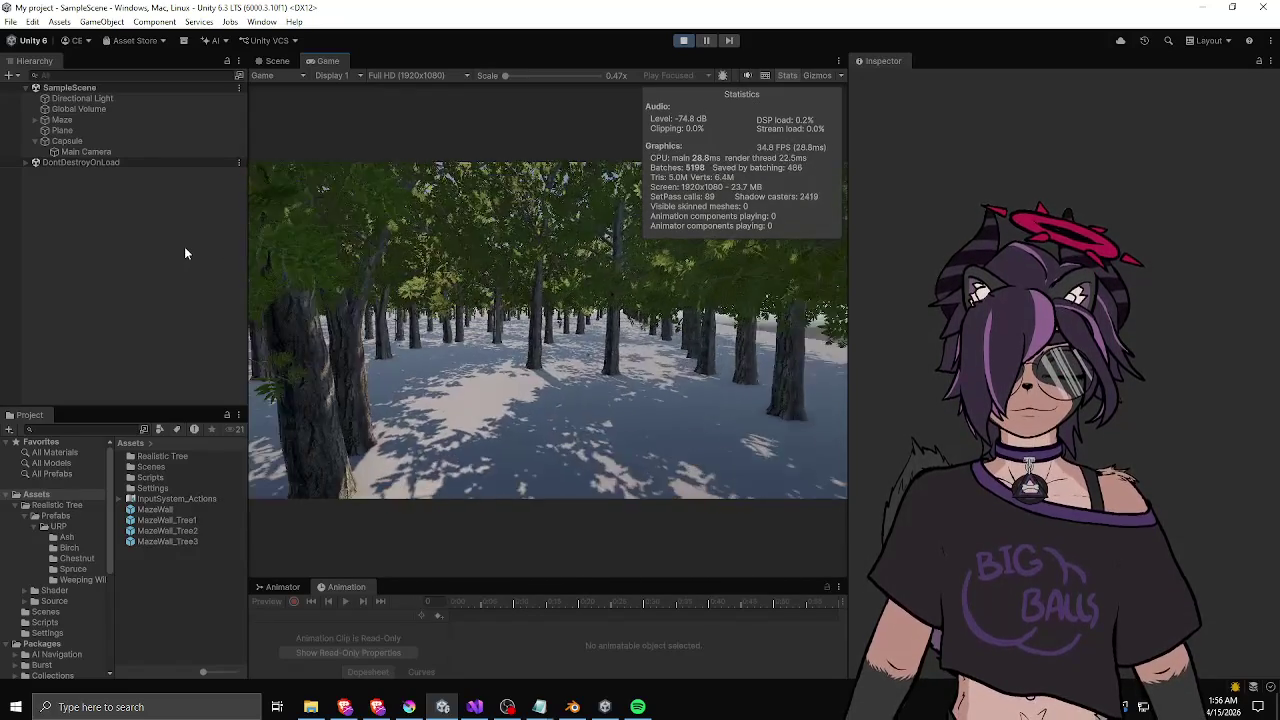
key(w)
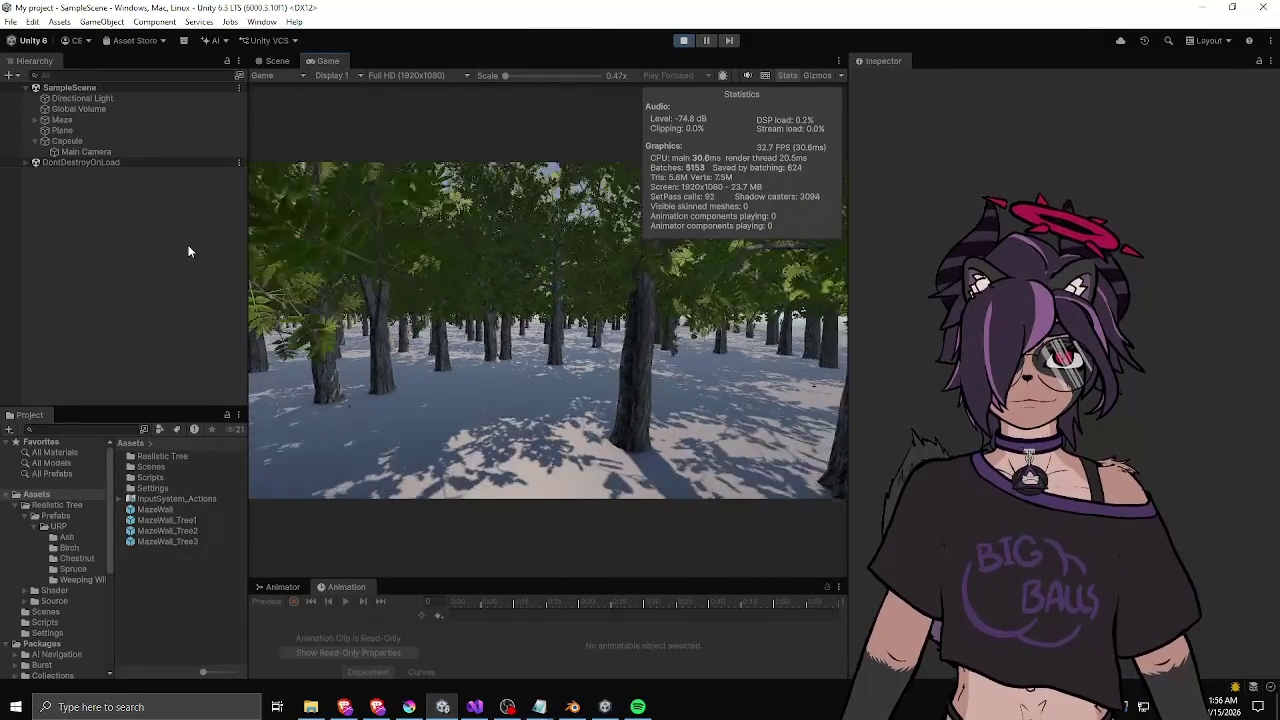
key(w)
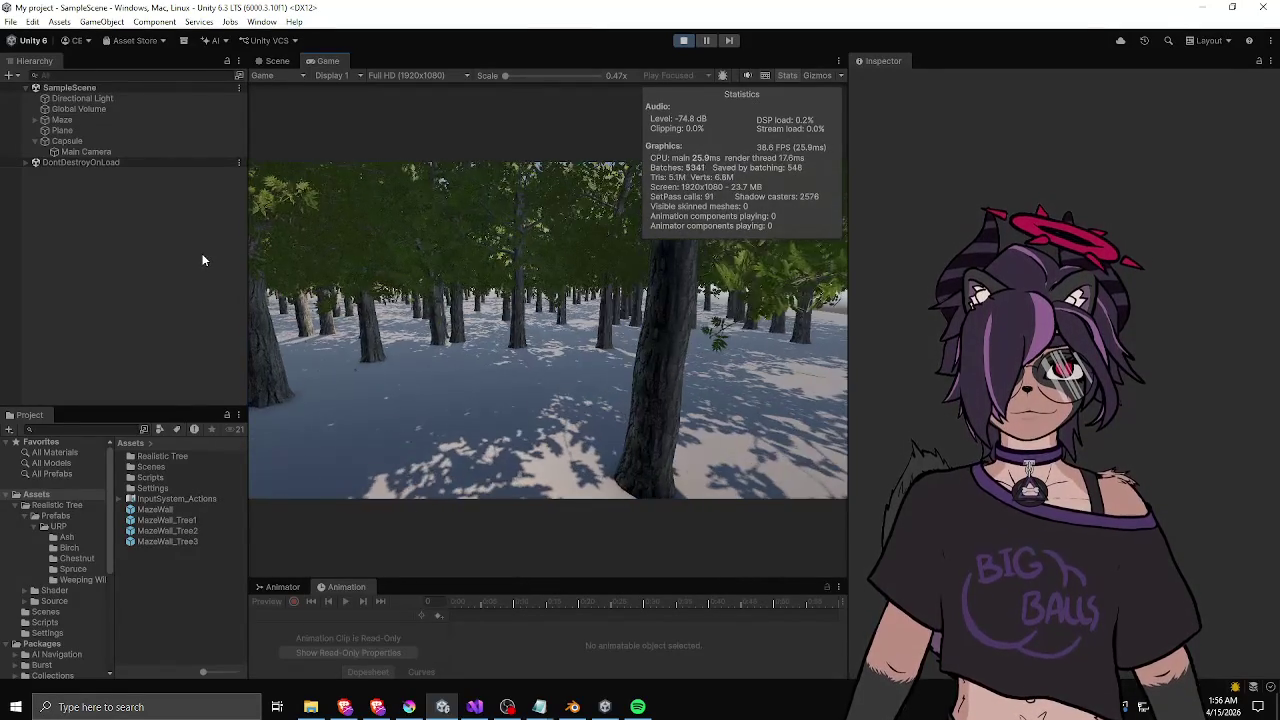
key(w)
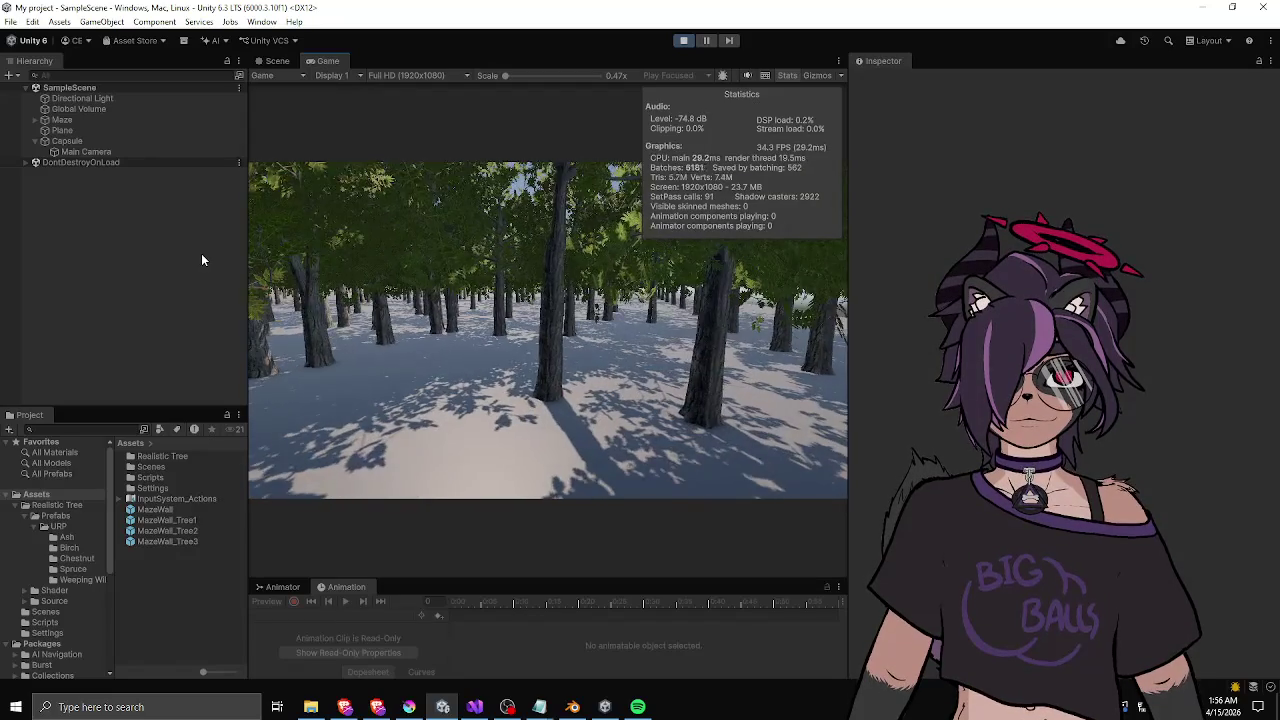
key(w)
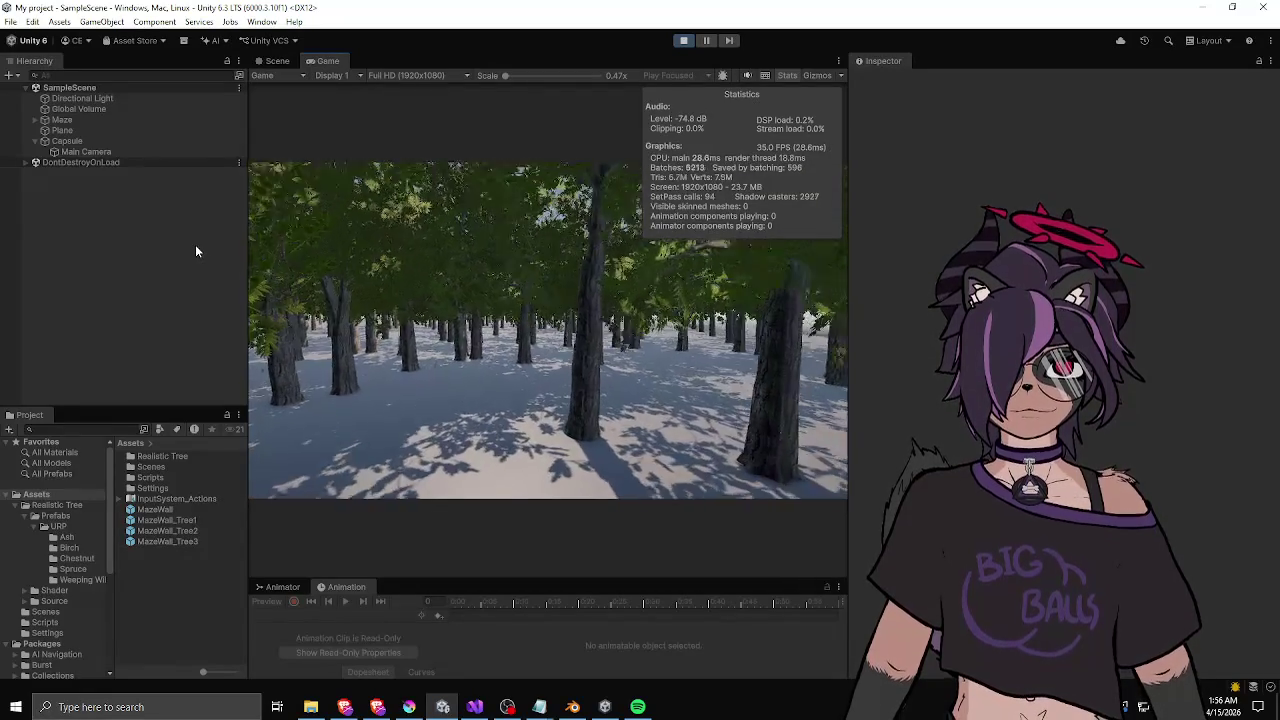
key(w)
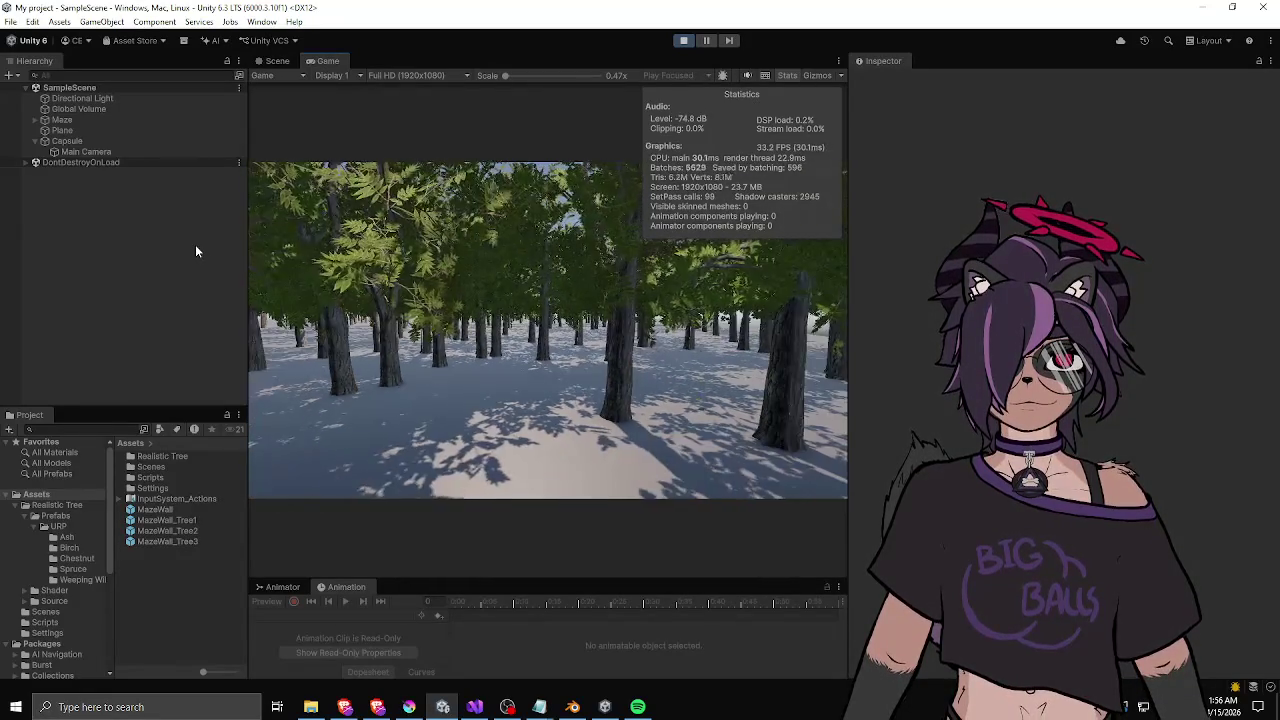
key(w)
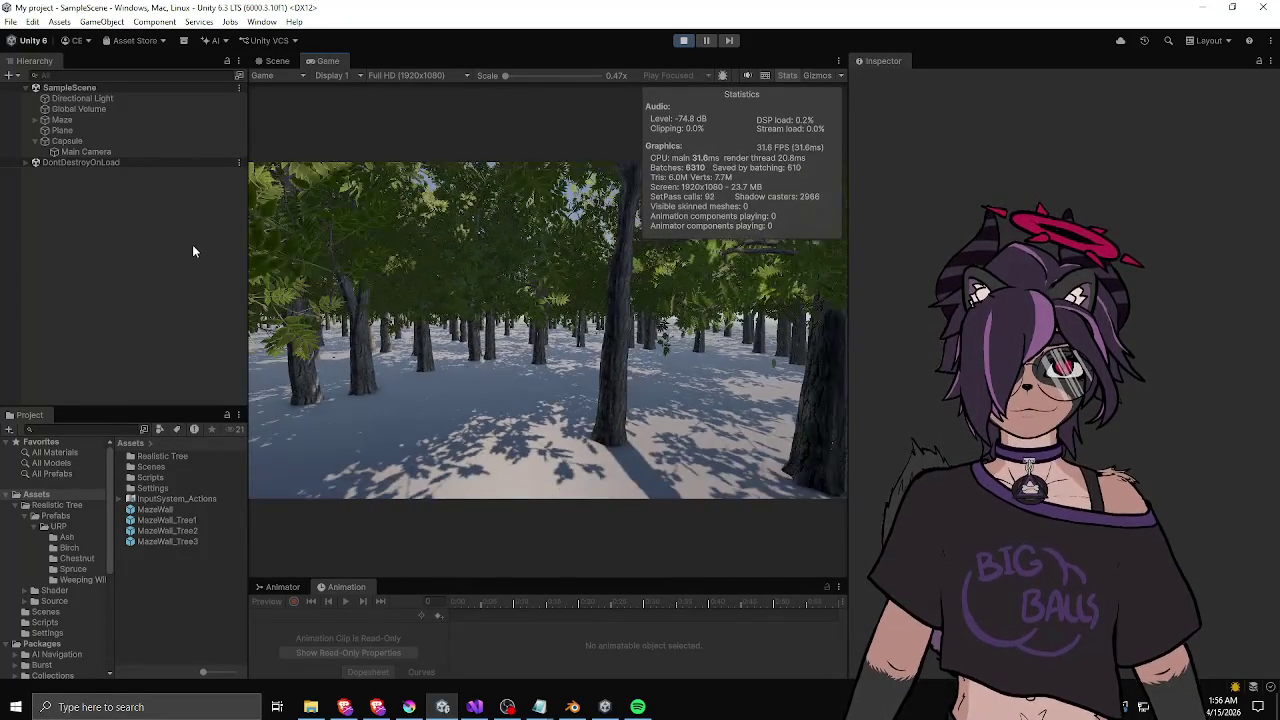
key(w)
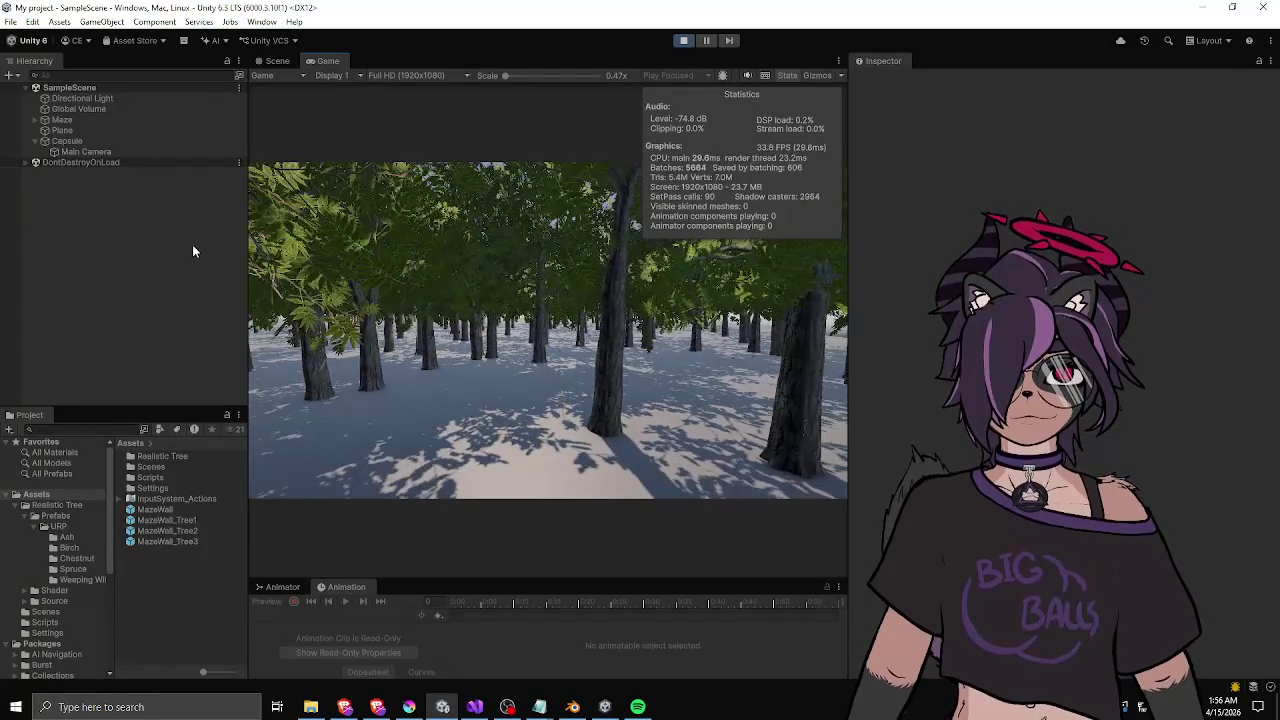
key(w)
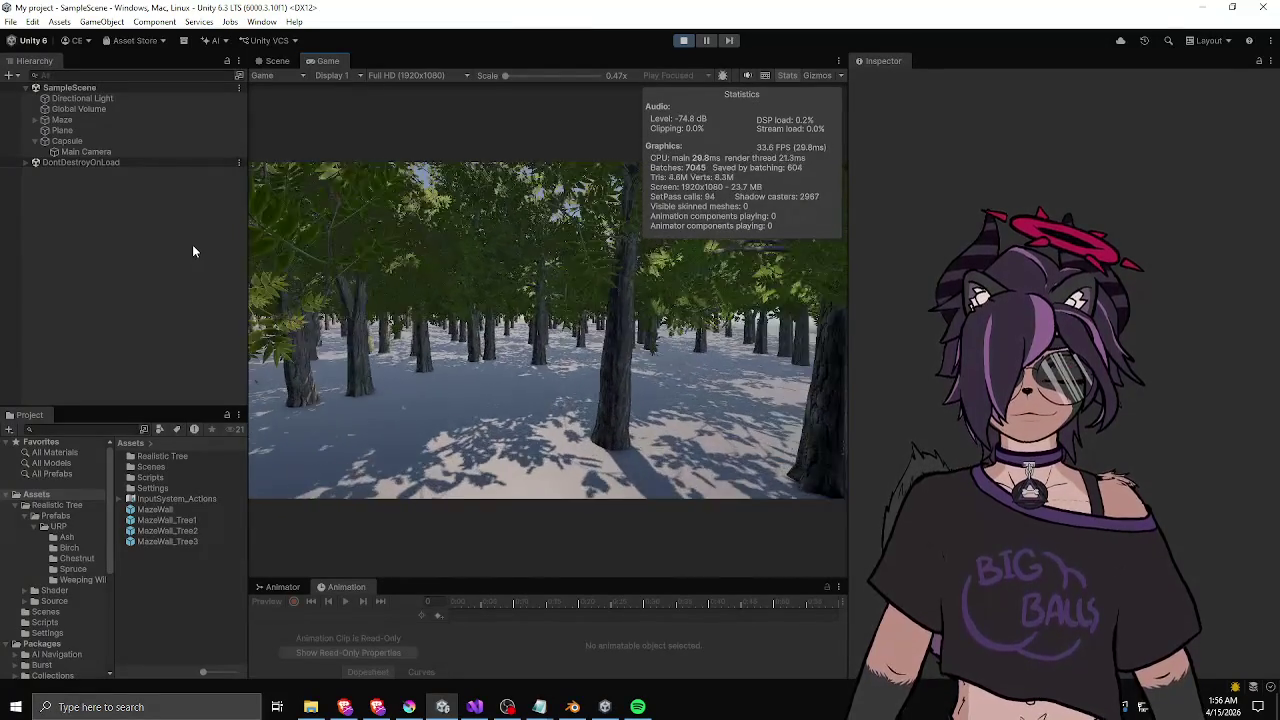
key(w)
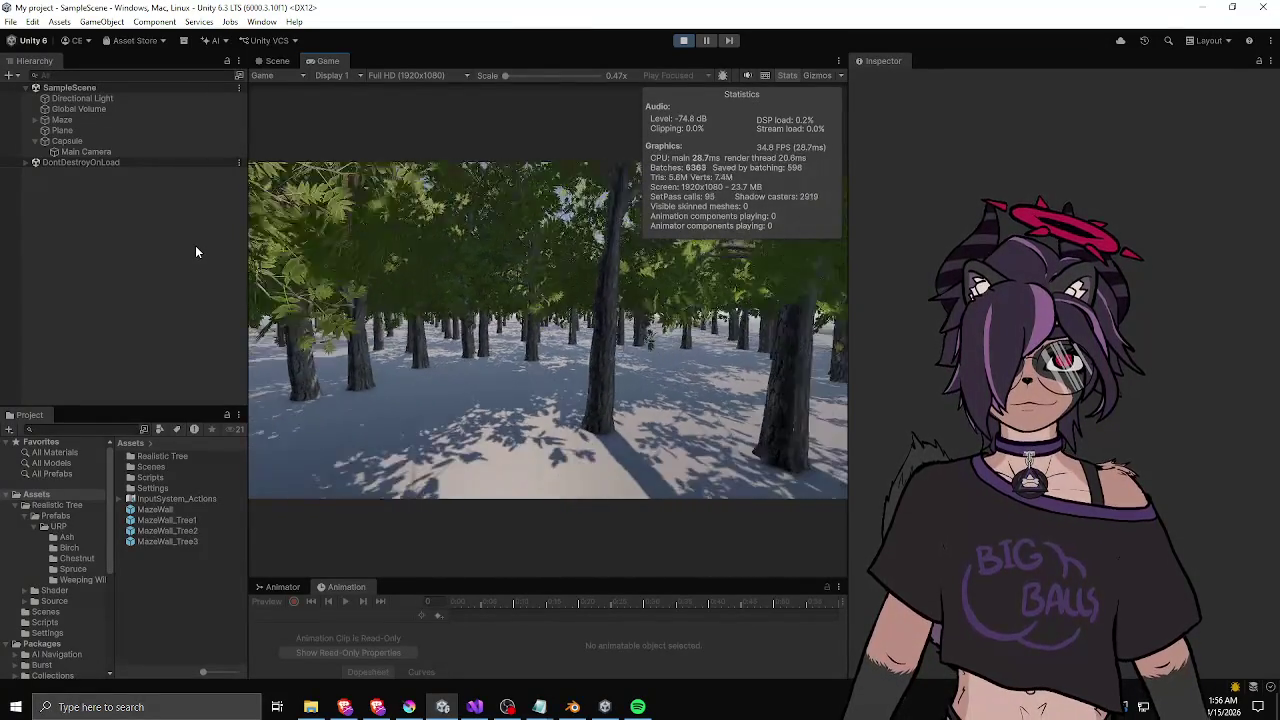
key(w)
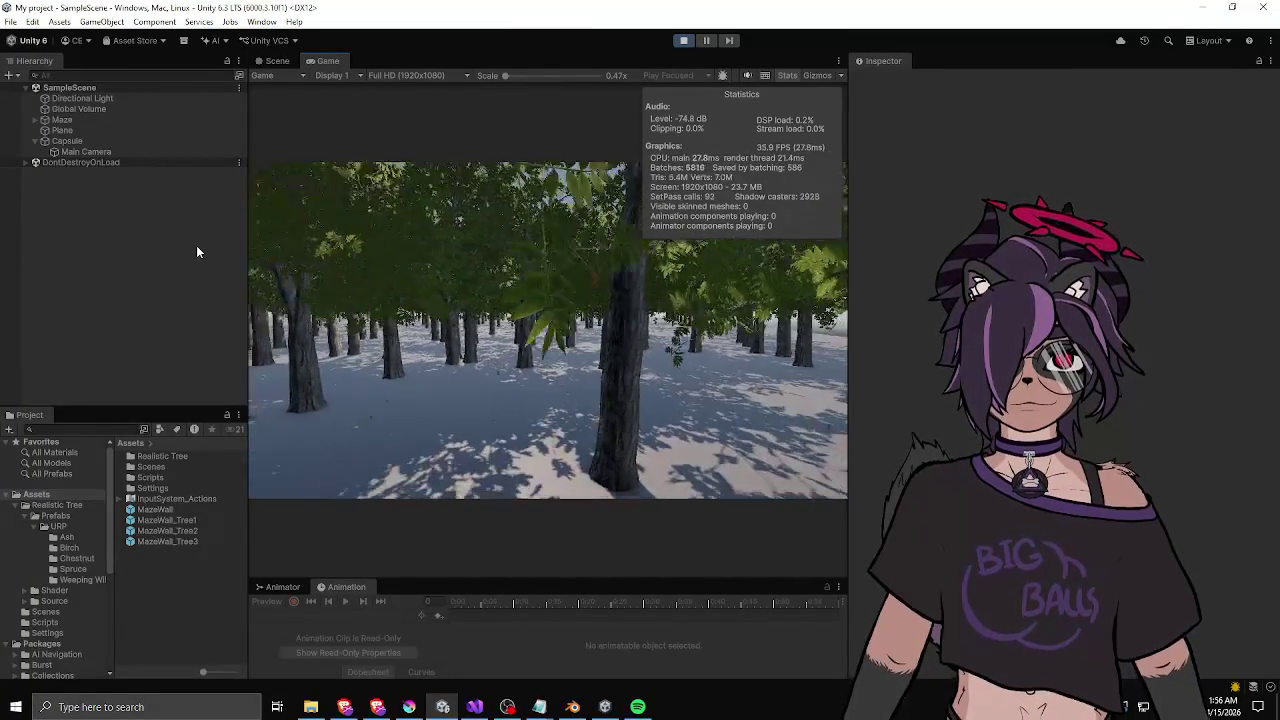
key(w)
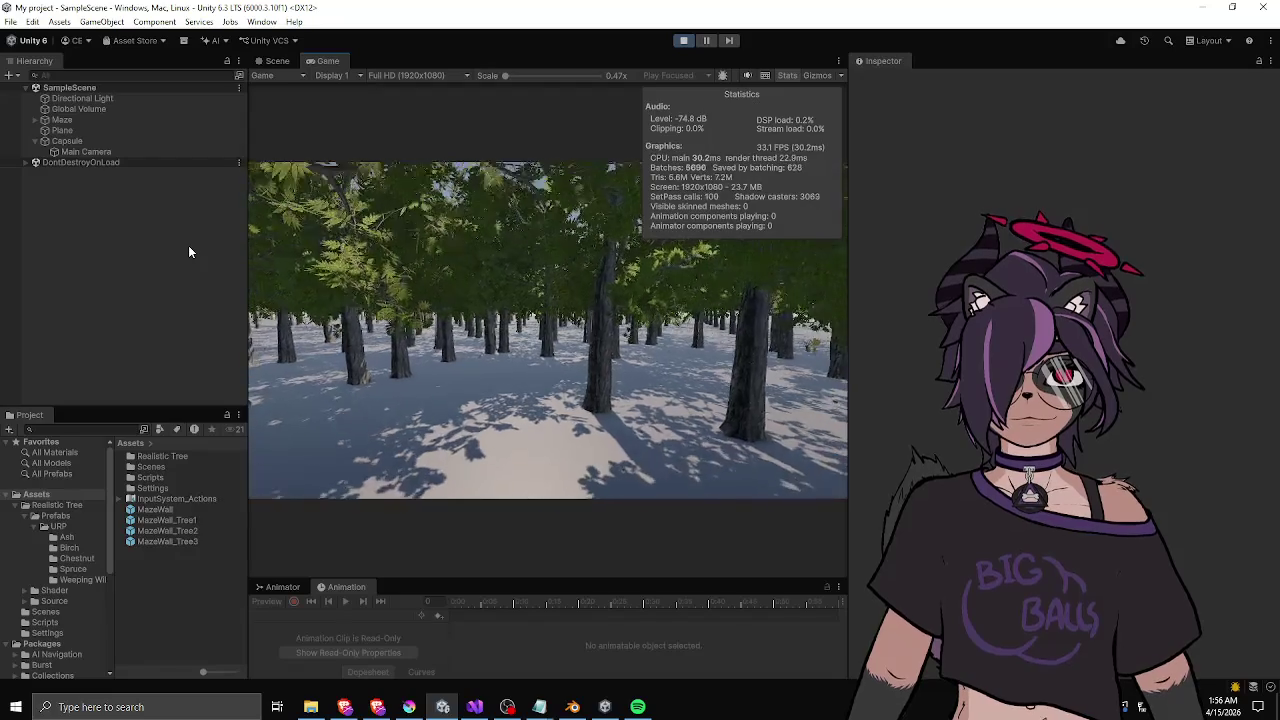
key(w)
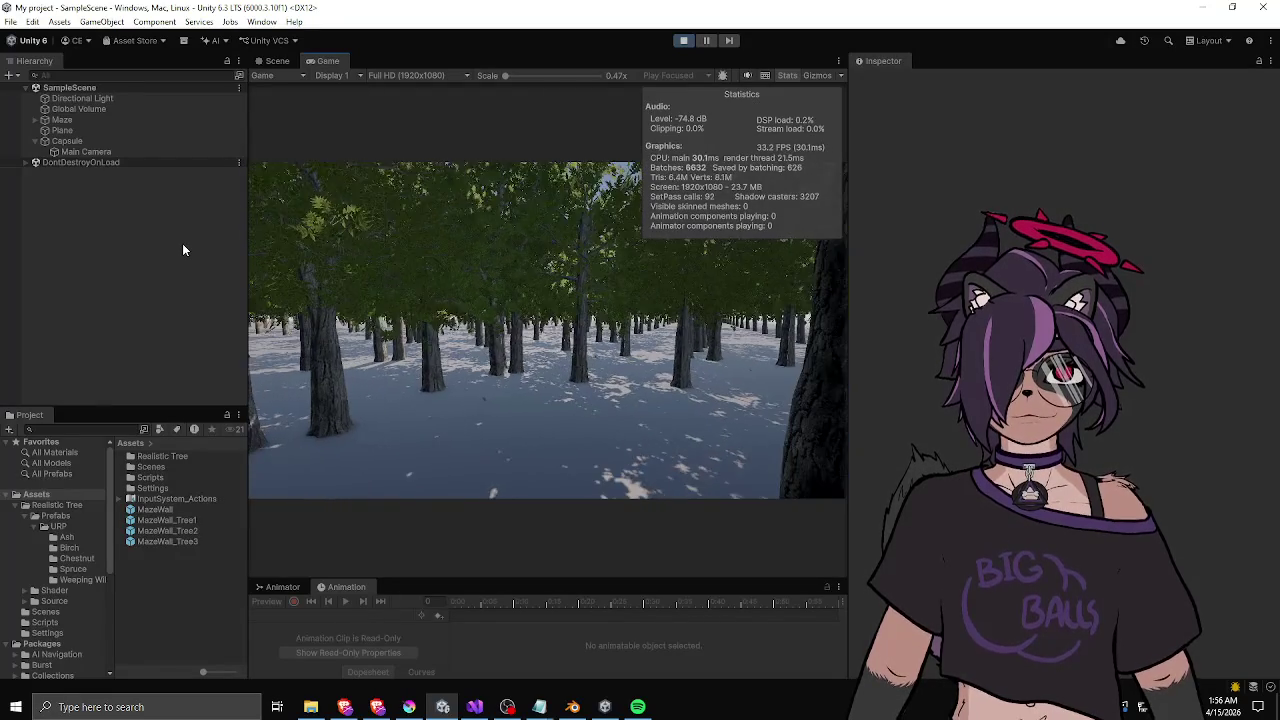
key(w)
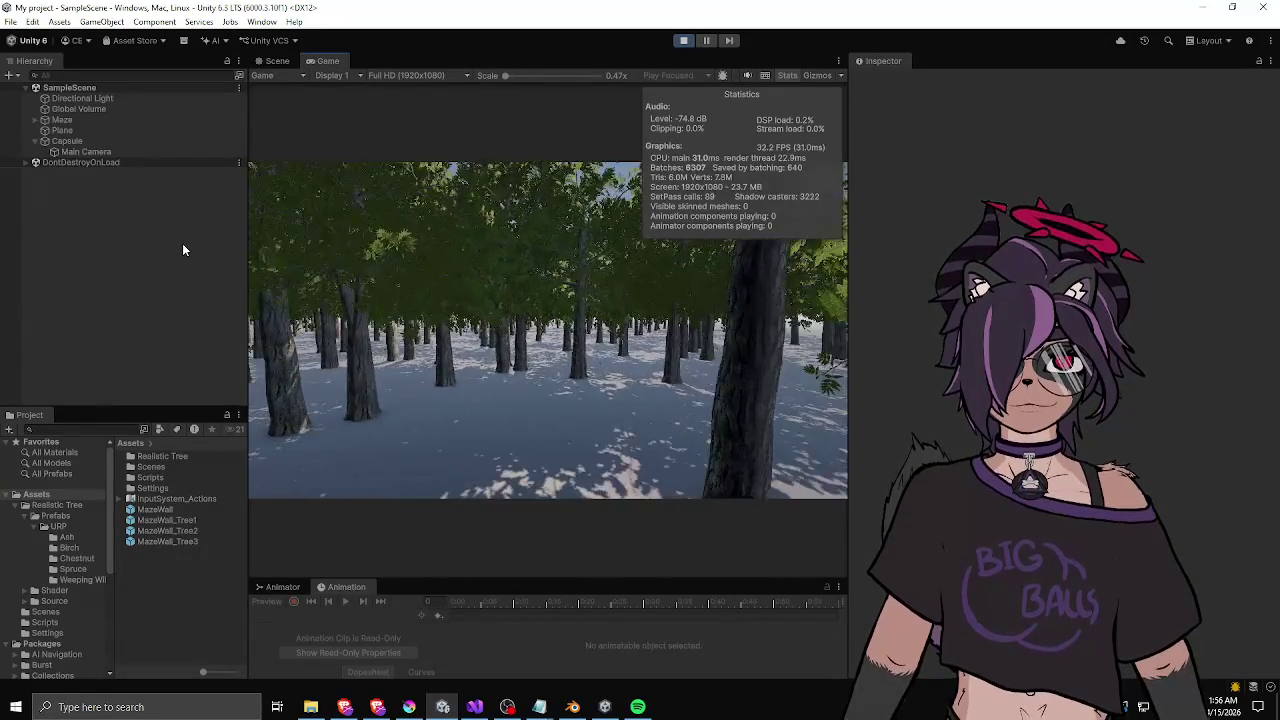
key(w)
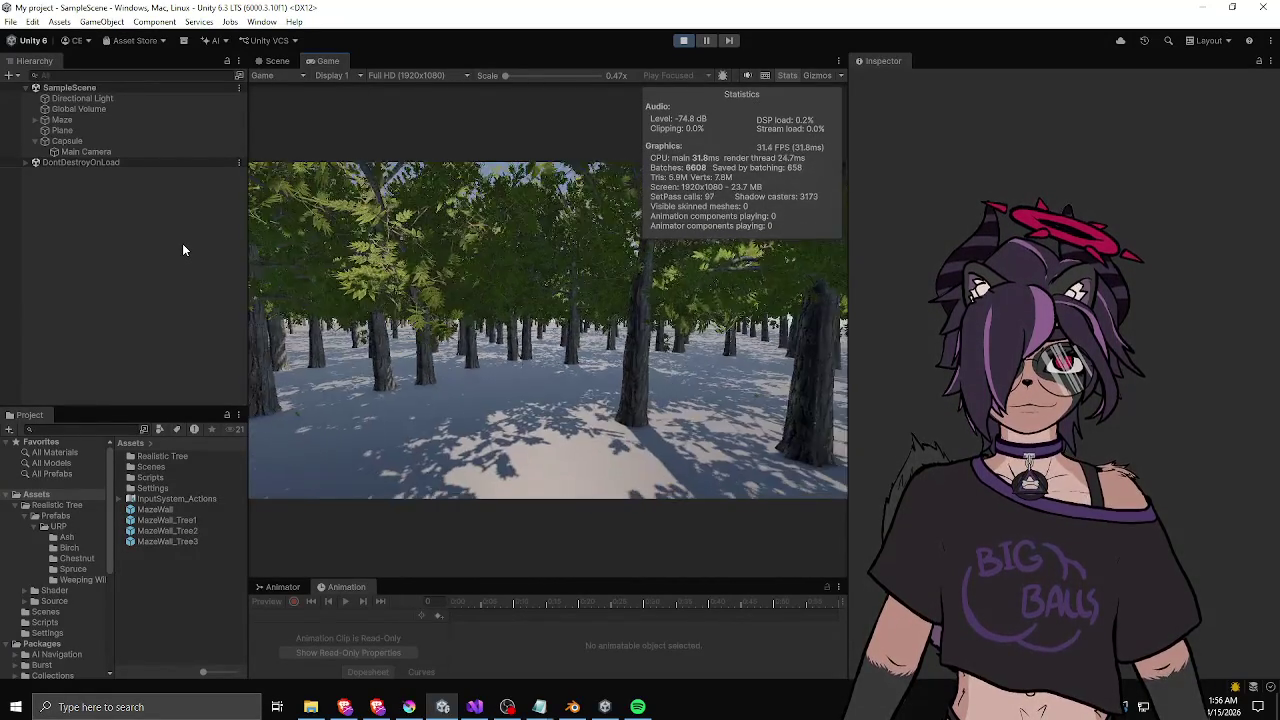
key(w)
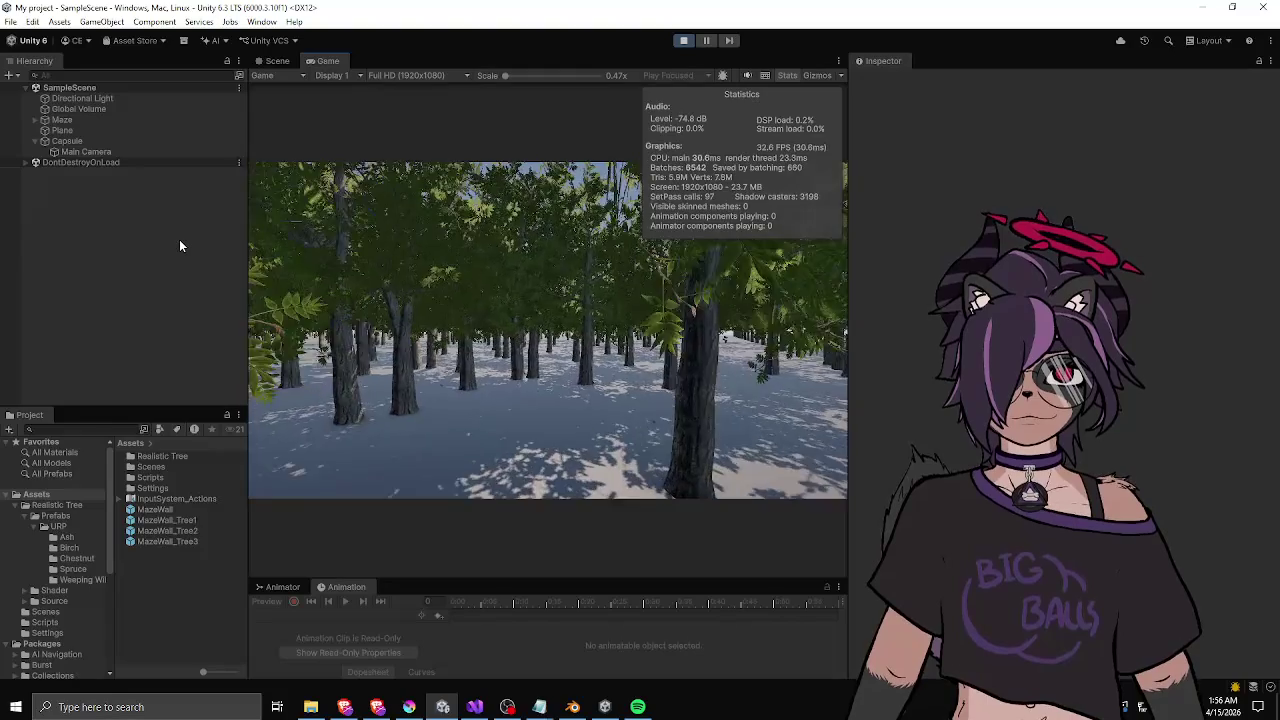
key(w)
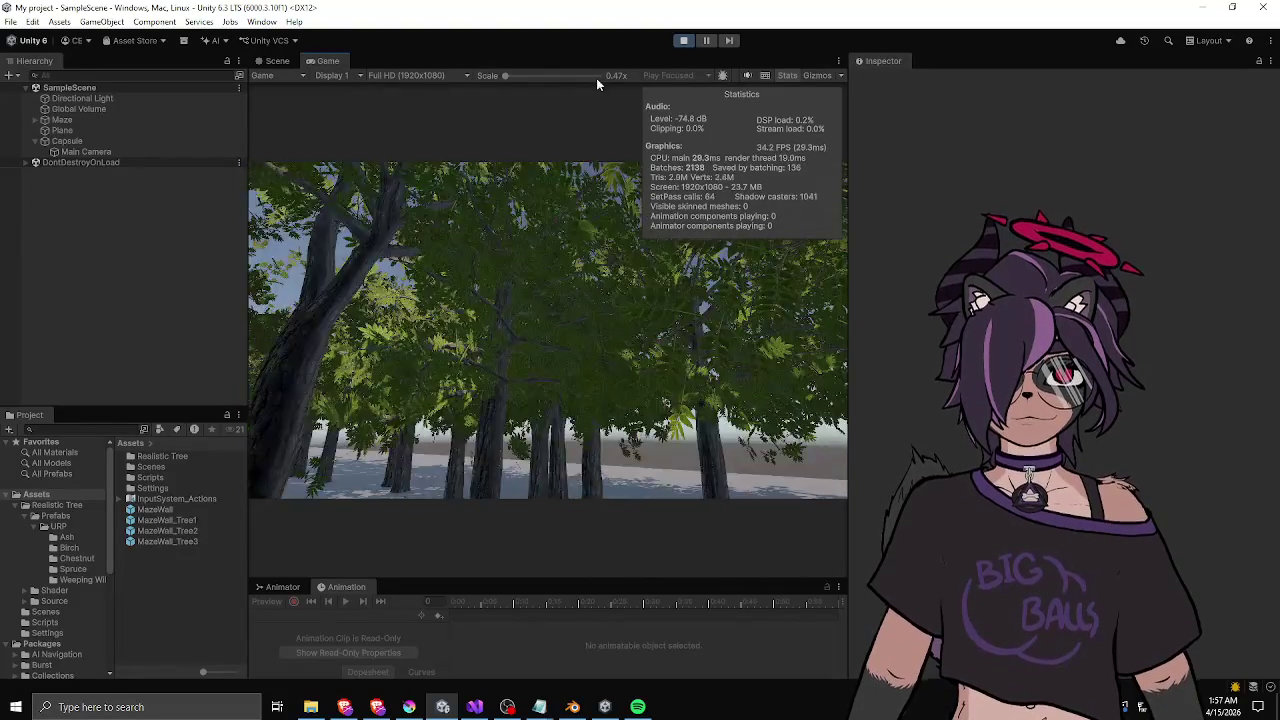
- Stop play, open the MazeWall_Tree1 prefab, and review the Ash_1, Ash_2 and Ash_3 LOD levels
click(684, 42)
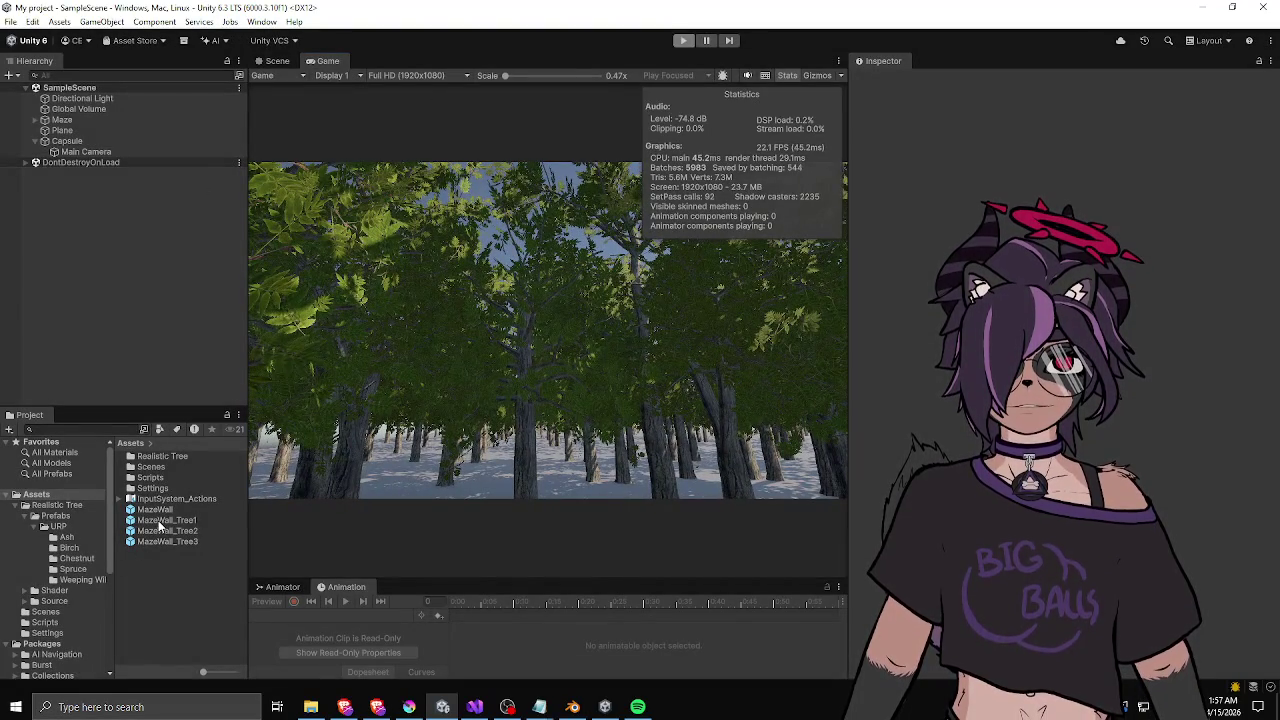
double_click(160, 521)
click(80, 136)
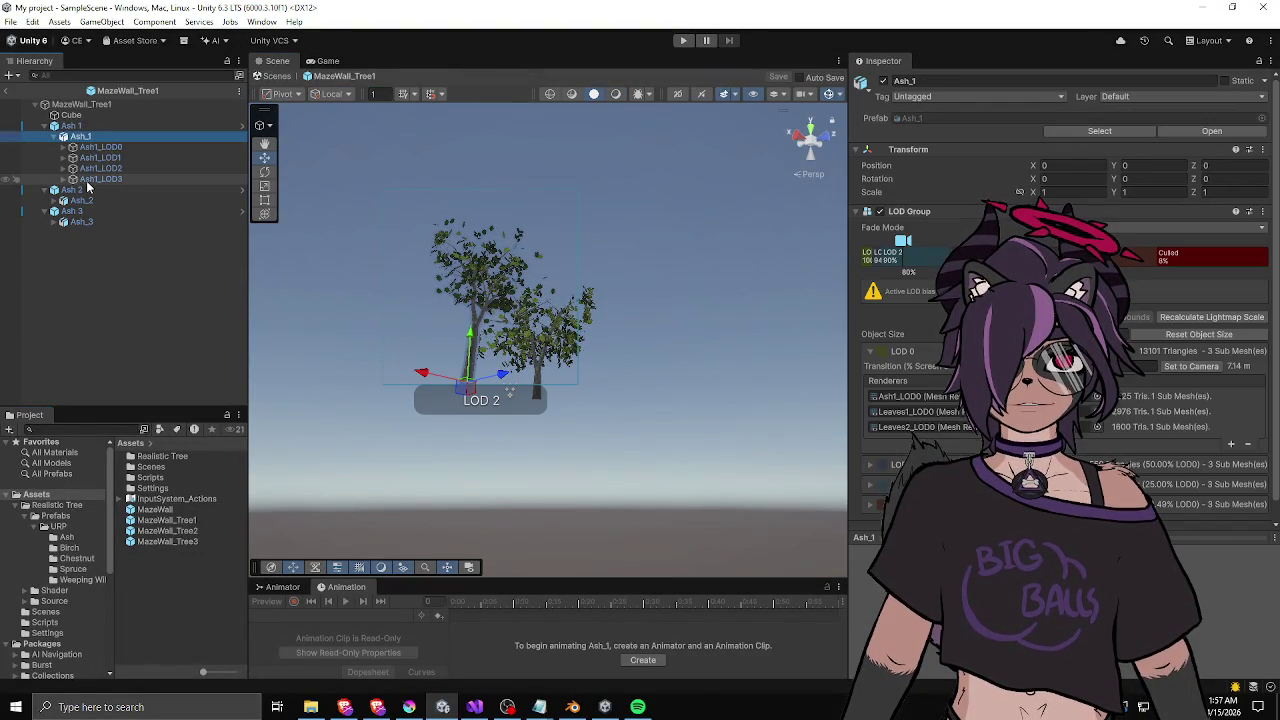
click(80, 190)
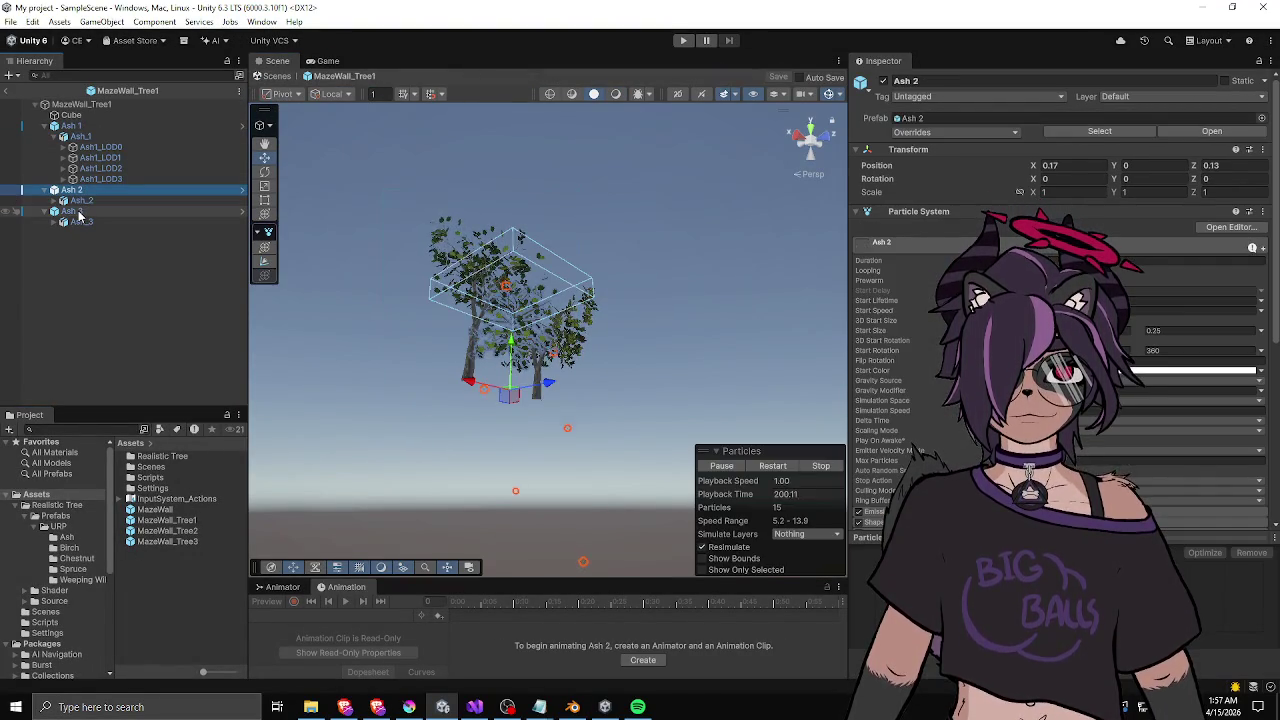
click(80, 200)
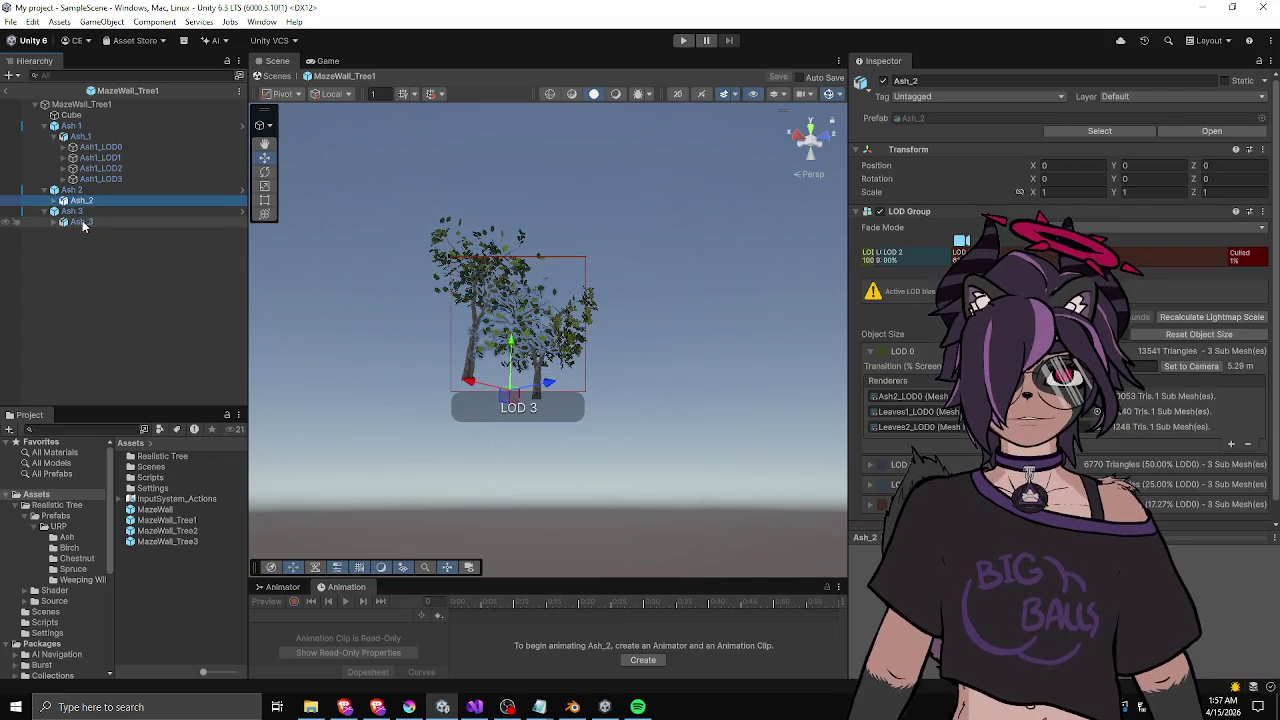
click(83, 222)
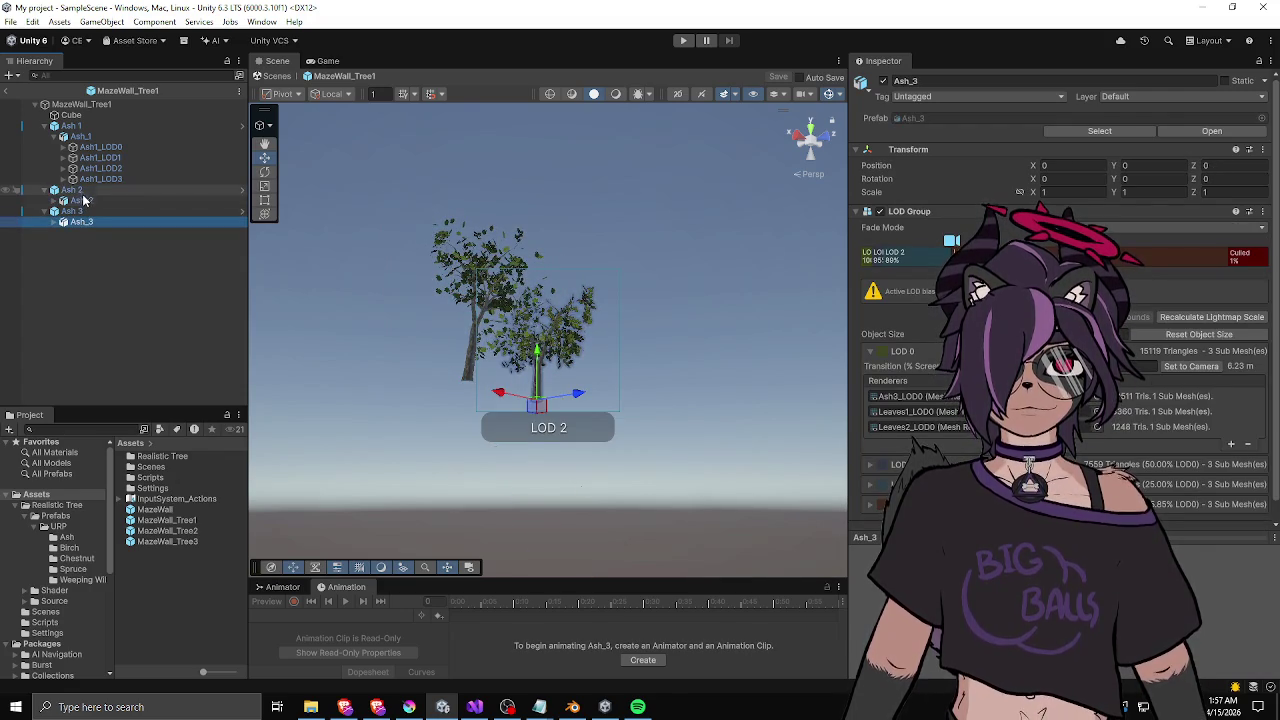
- Move the Ash_2 and Ash_3 LOD Culled boundaries to about 2%, then return to the scene
click(85, 201)
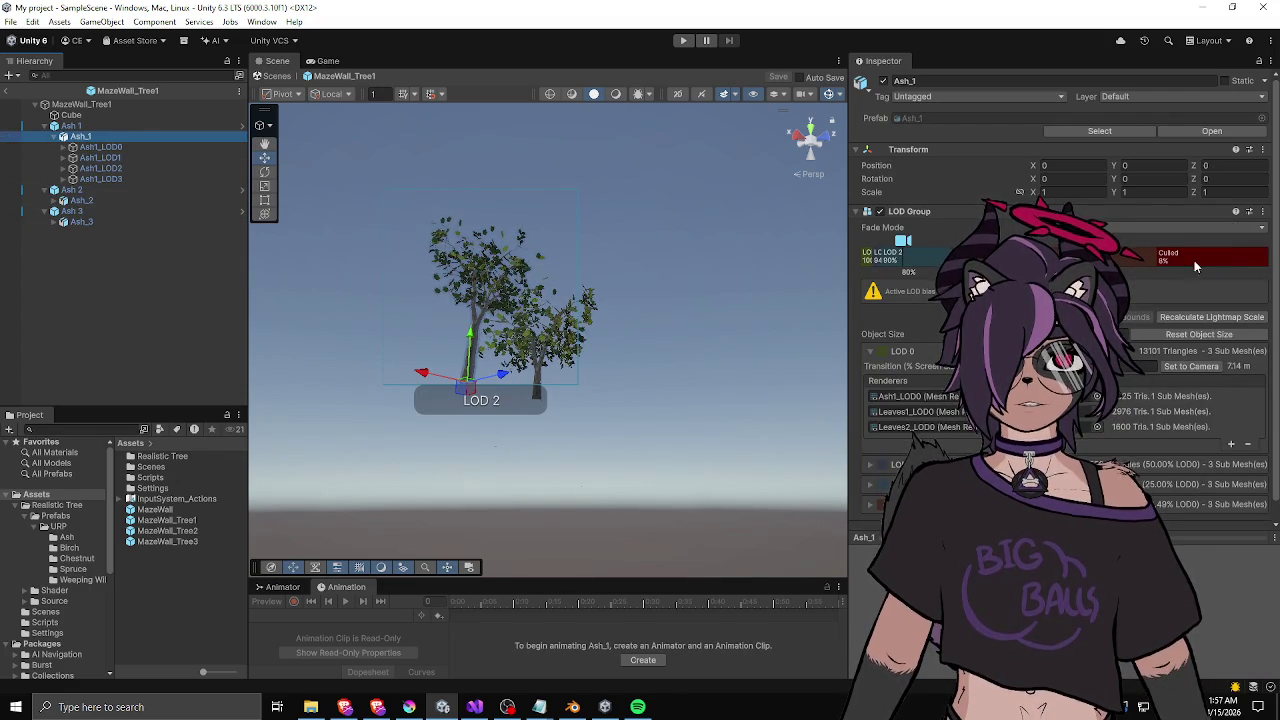
mouse_move(1160, 258)
mouse_down()
mouse_move(1236, 263)
mouse_move(1213, 272)
mouse_up()
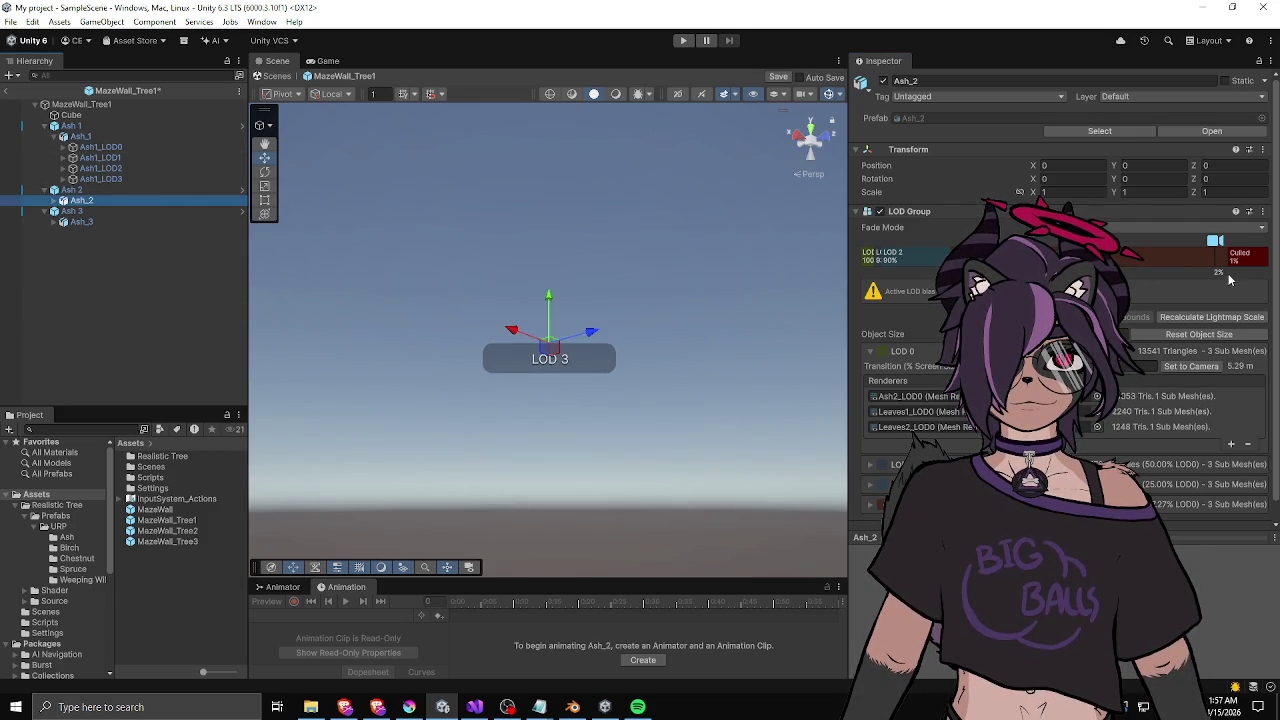
click(1226, 261)
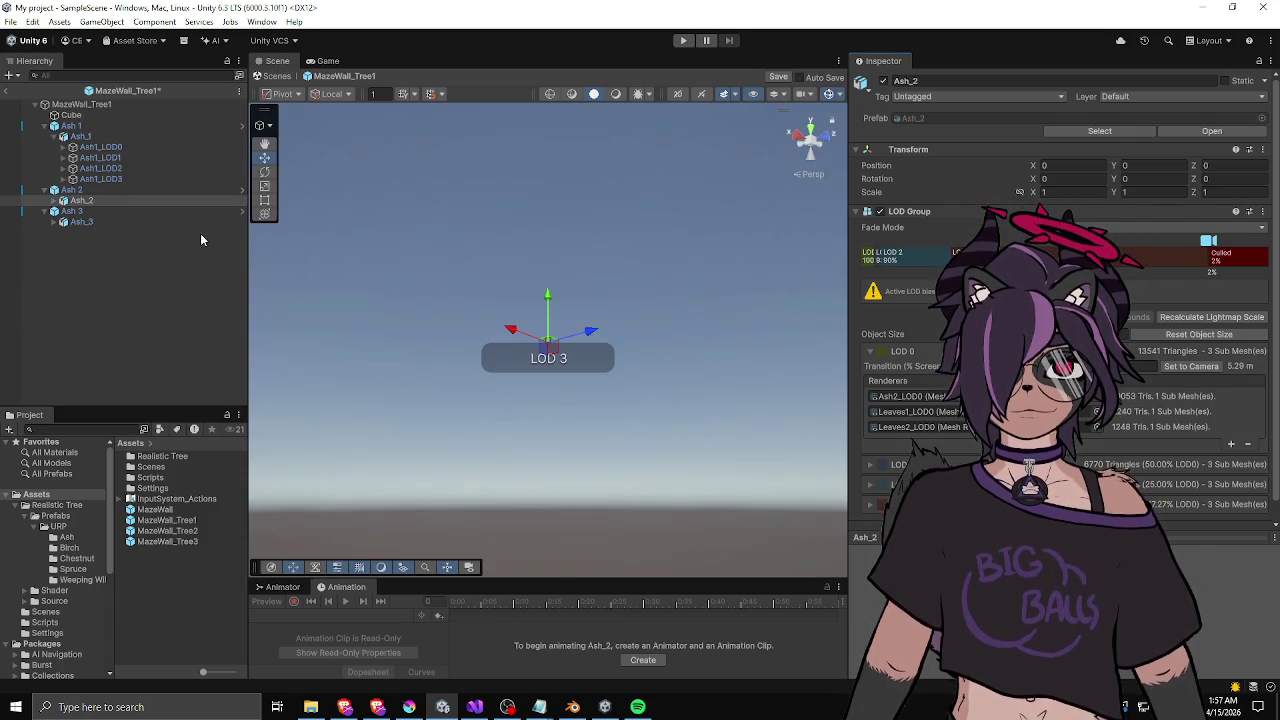
click(131, 221)
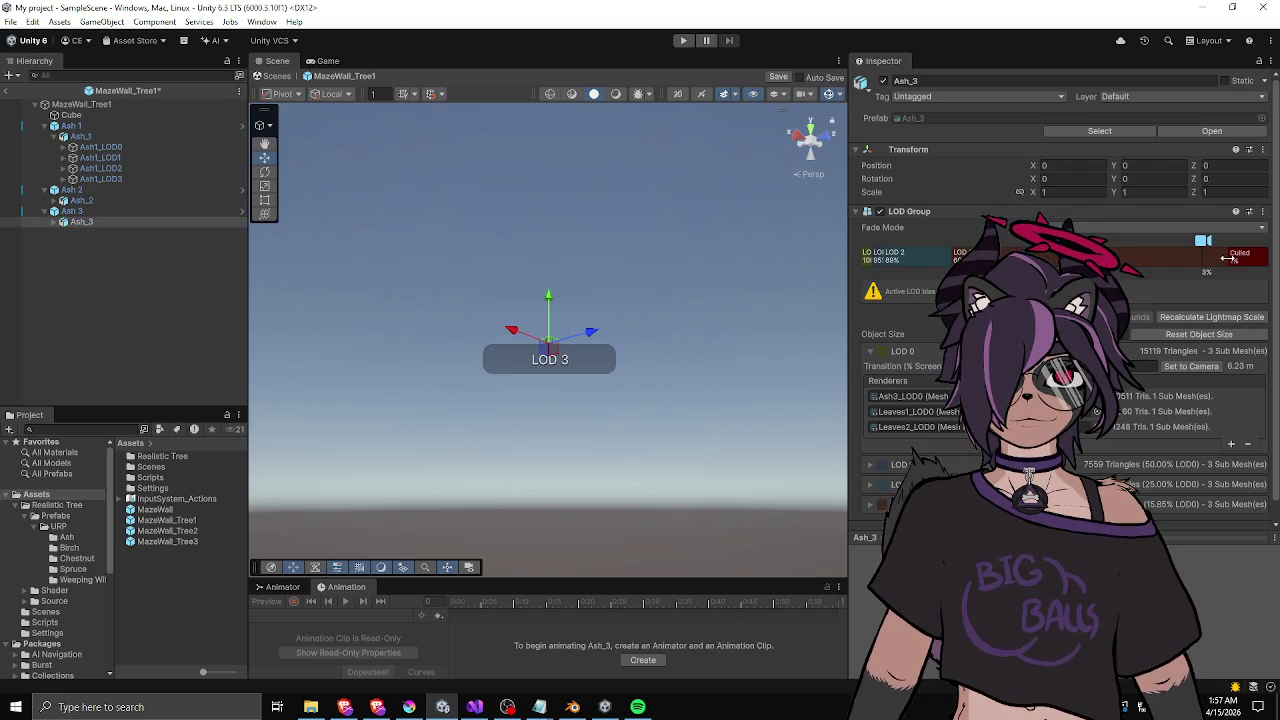
drag(1229, 258, 1207, 258)
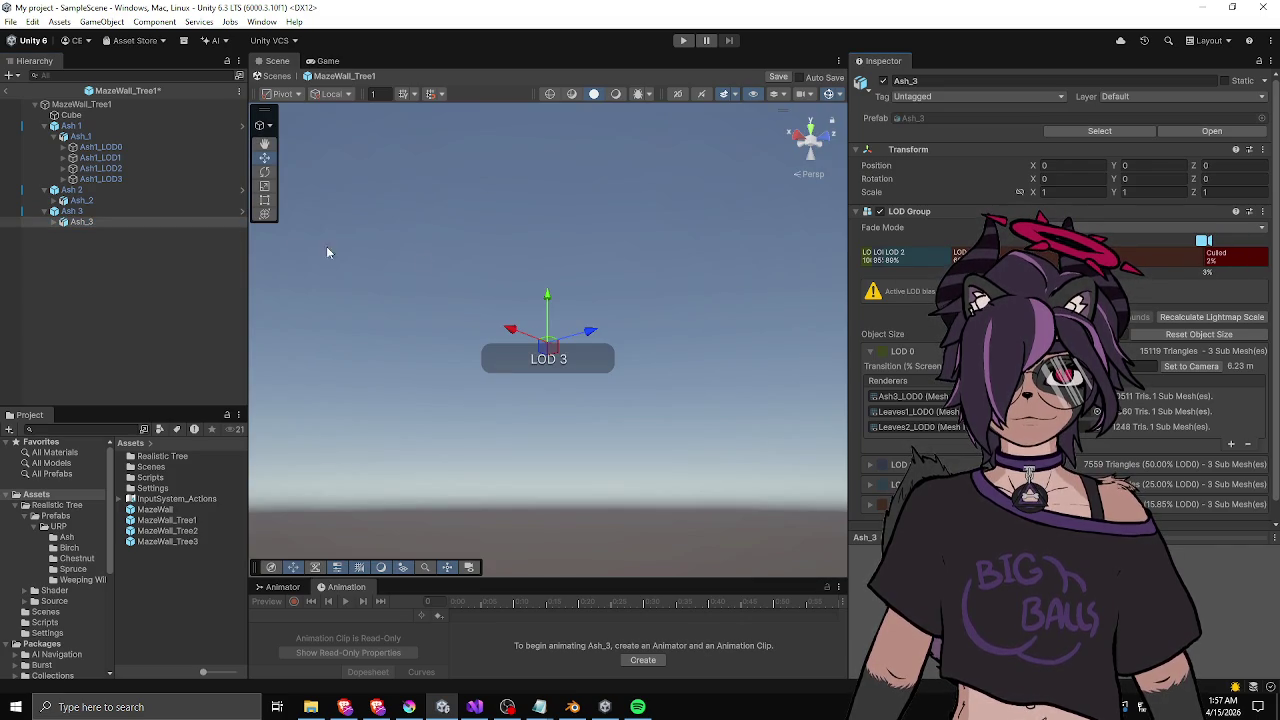
click(9, 95)
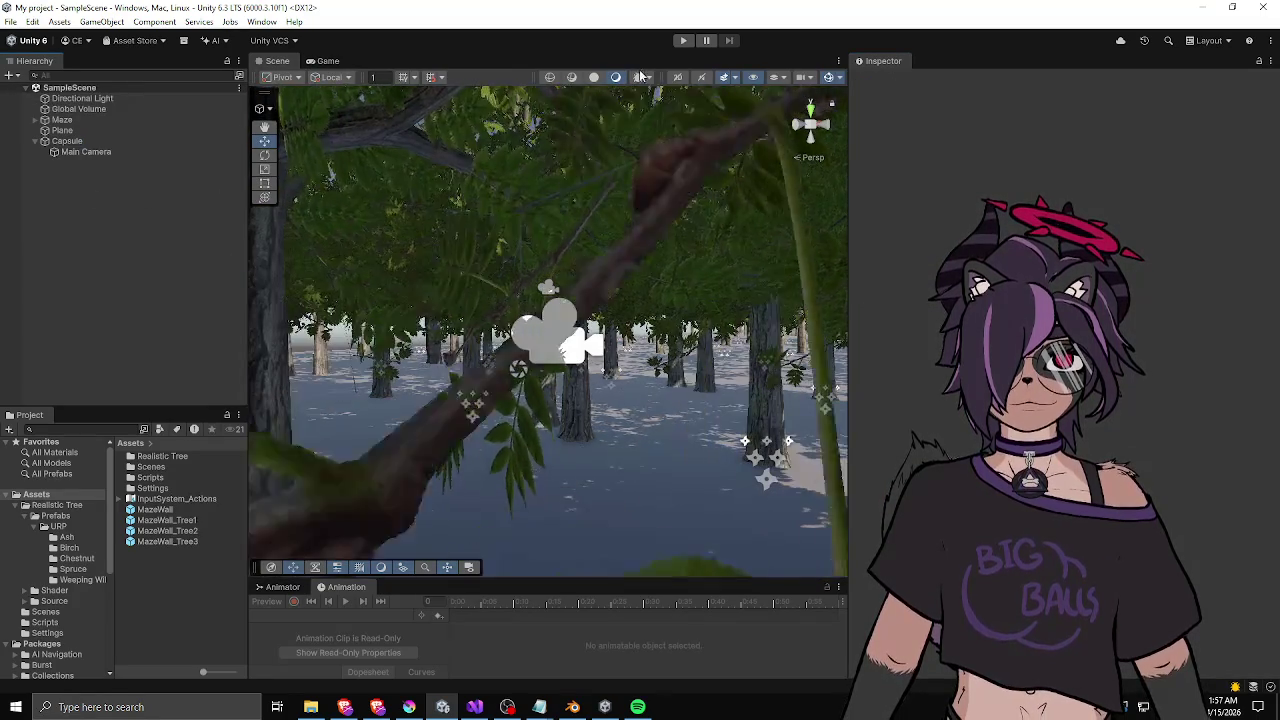
- Enter Play mode to test the updated tree culling
click(689, 43)
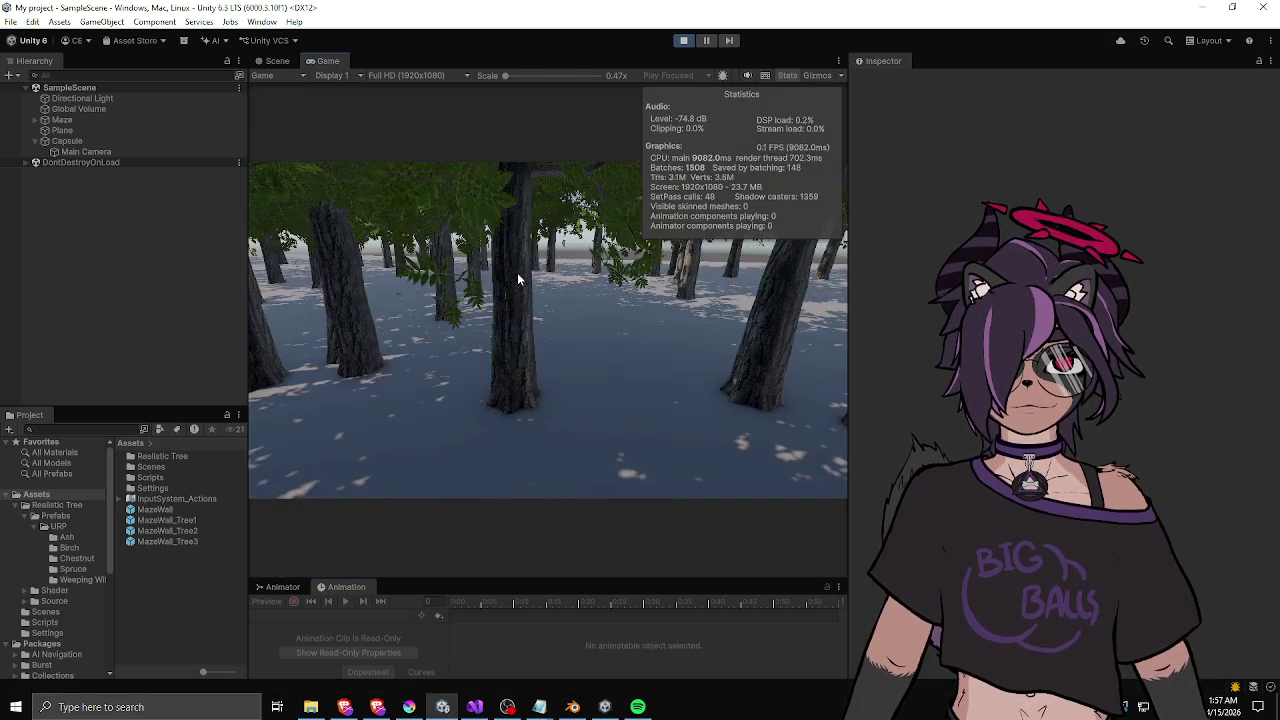
- Walk the player through the forest to check the trees after the LOD change
key(w)
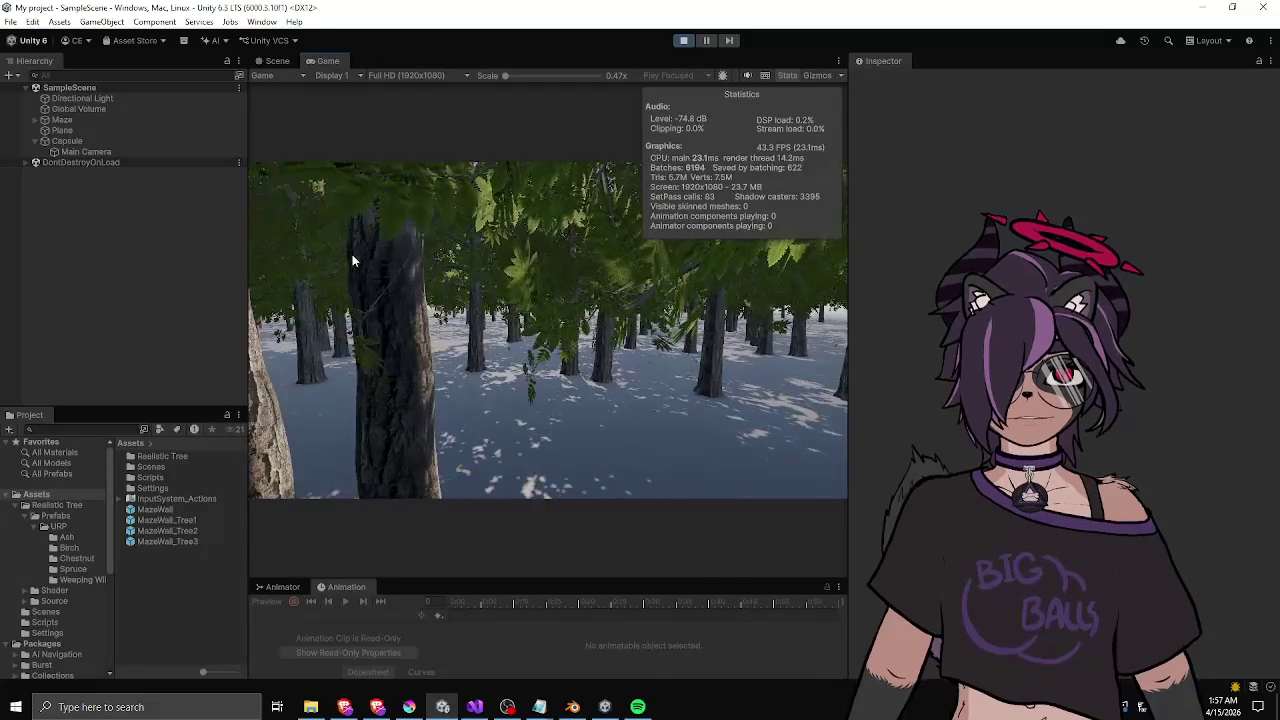
key(w)
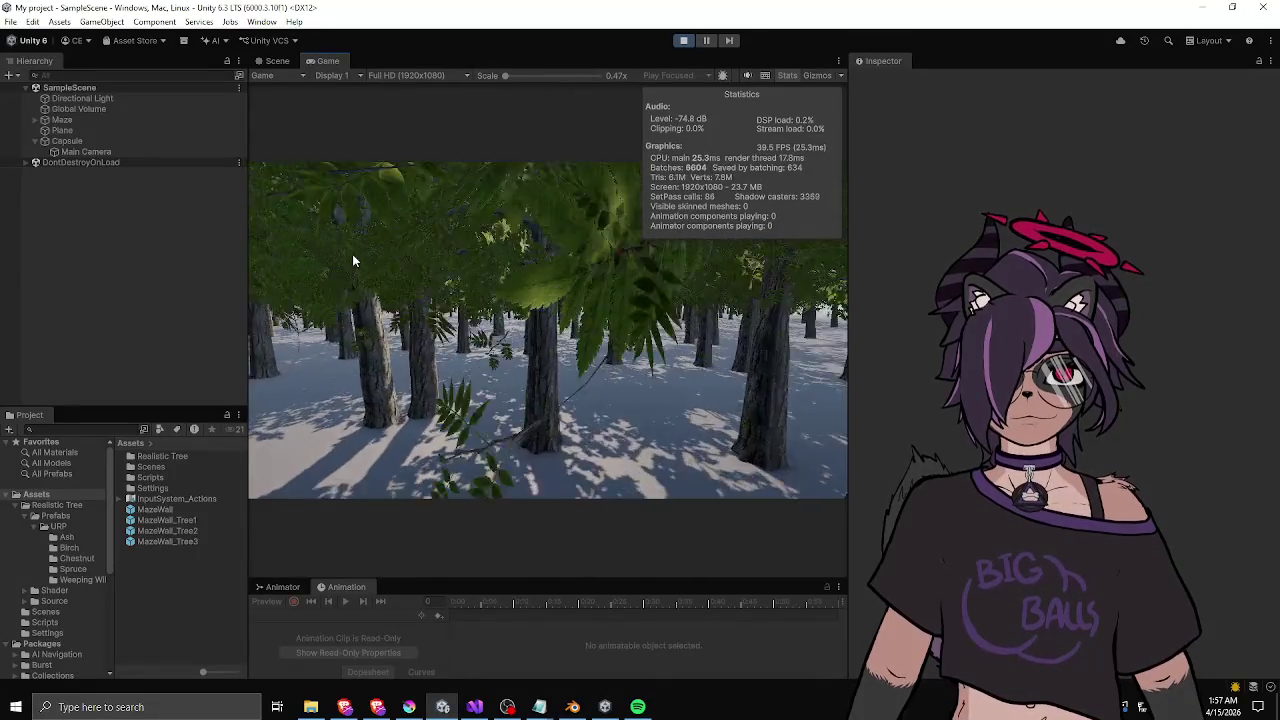
key(w)
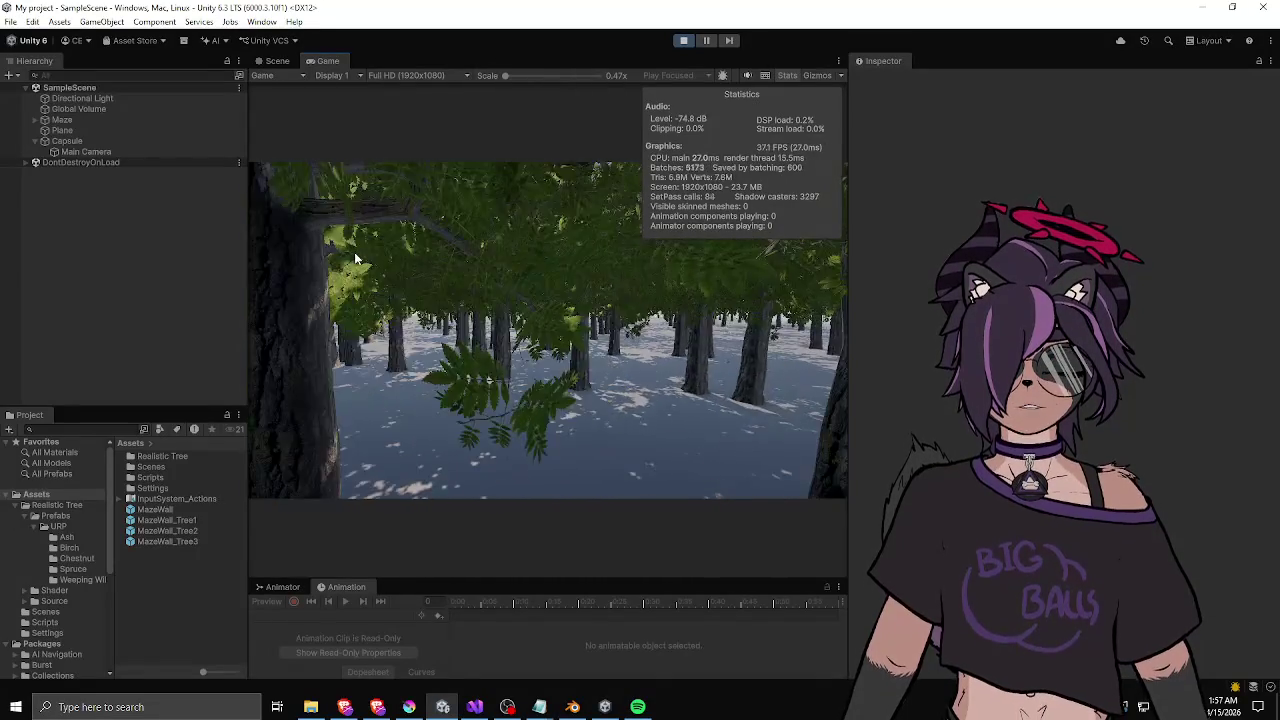
key(w)
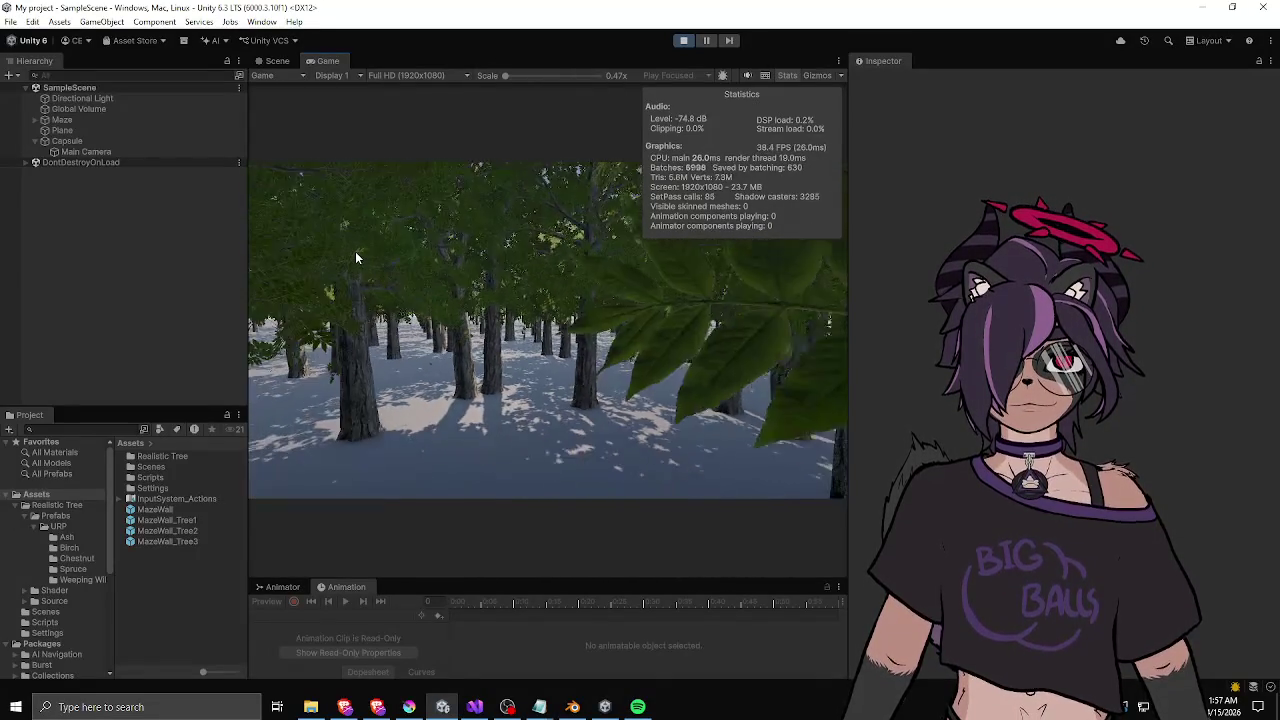
key(w)
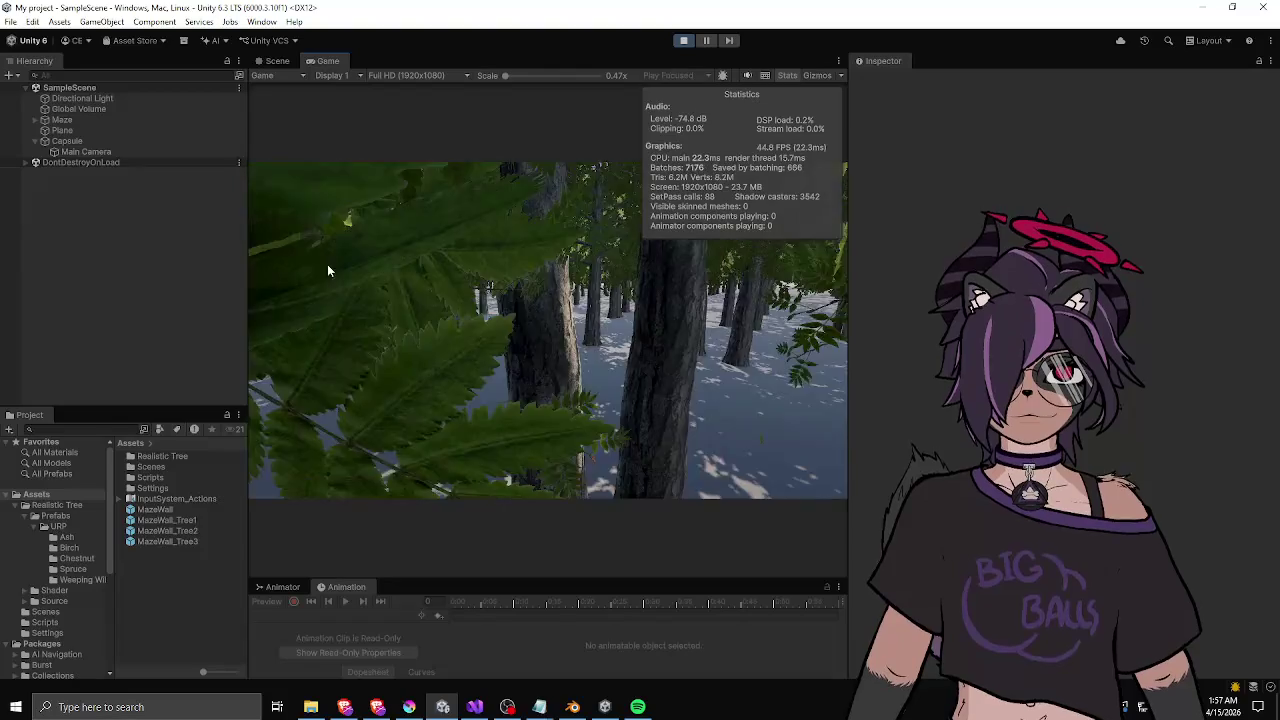
key(w)
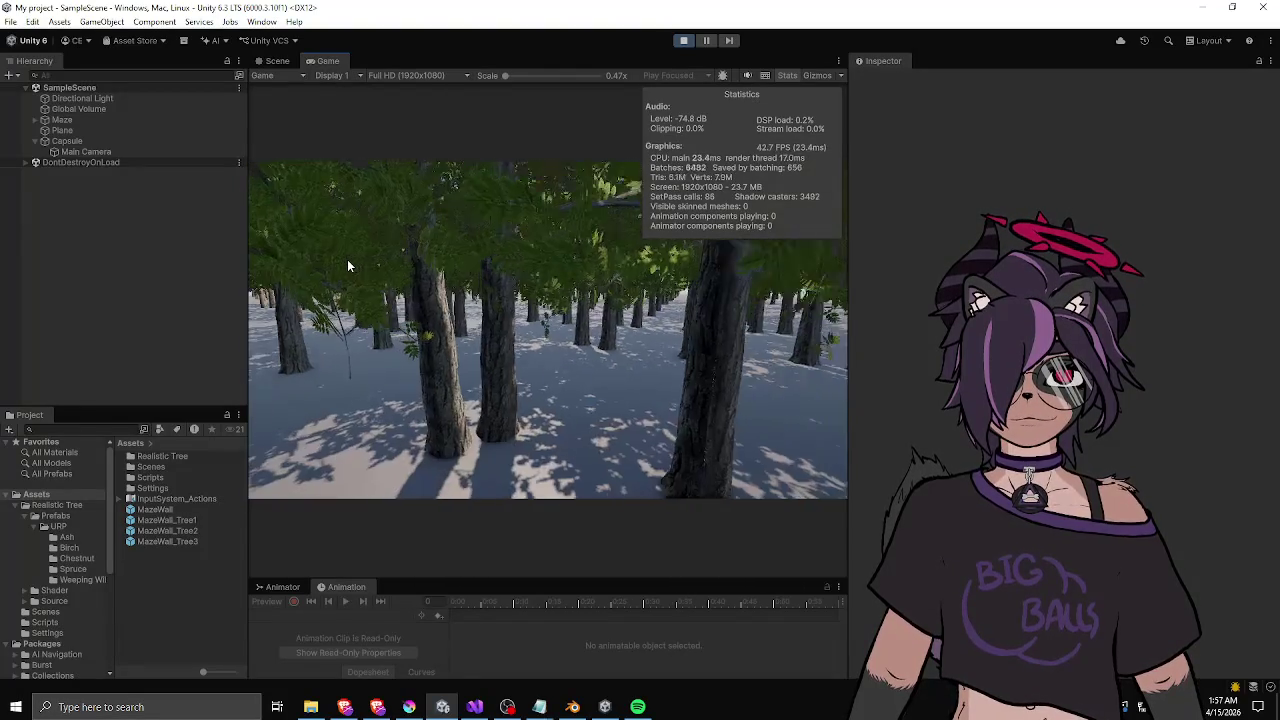
key(w)
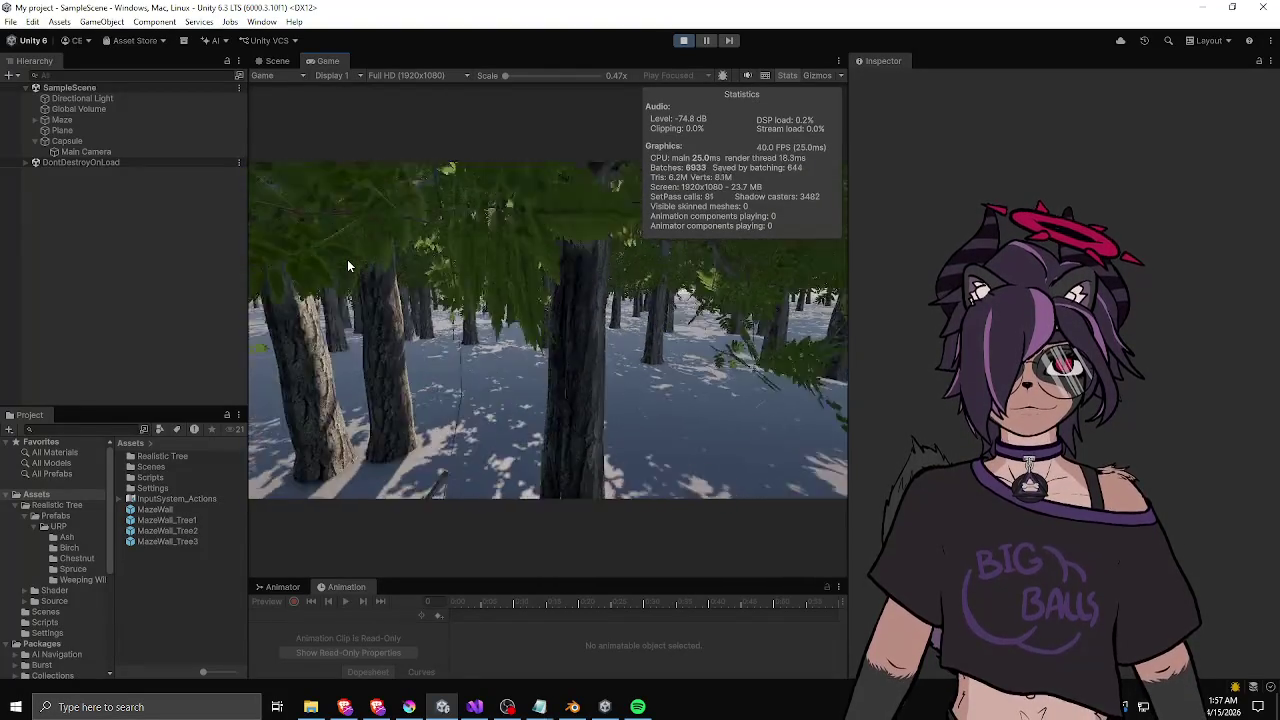
key(w)
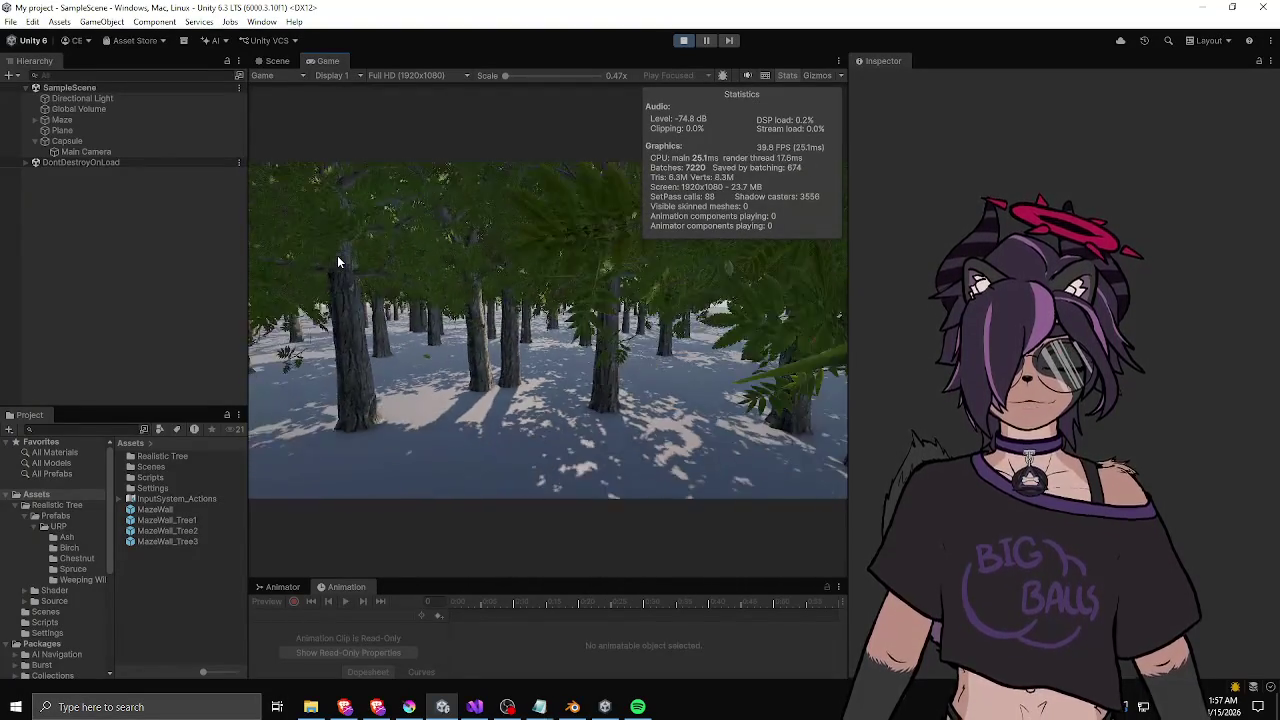
key(w)
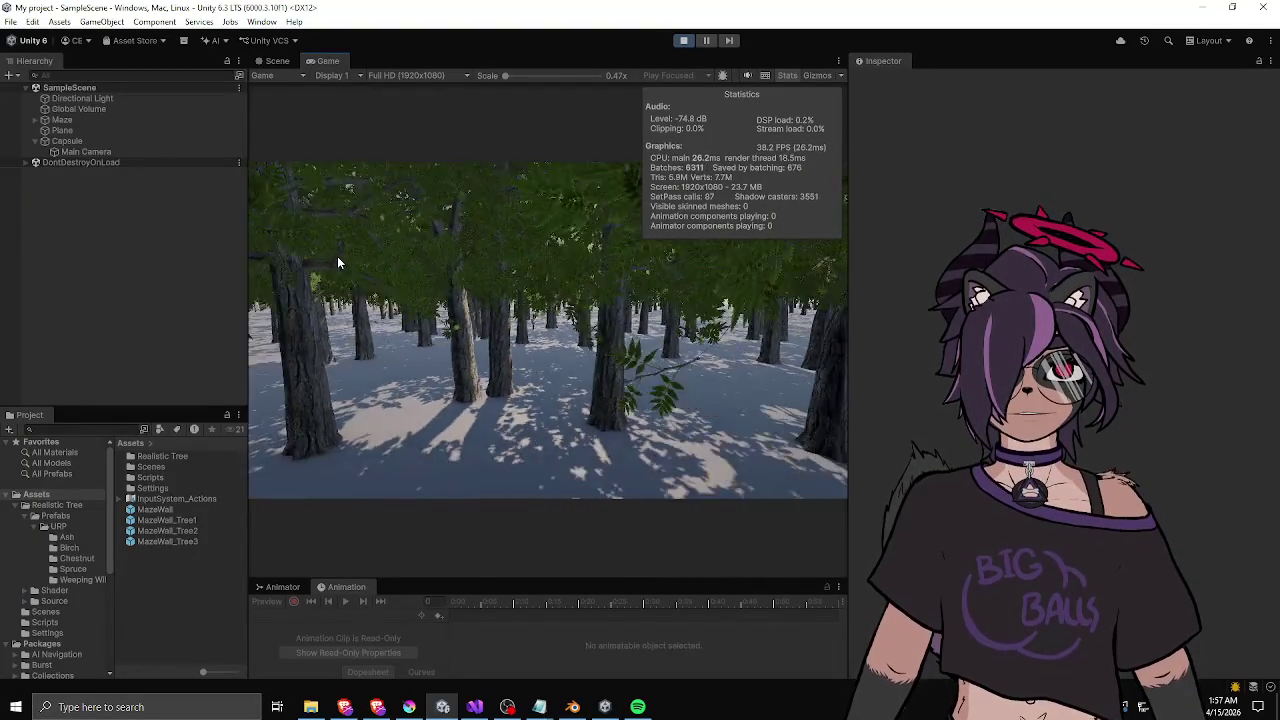
key(w)
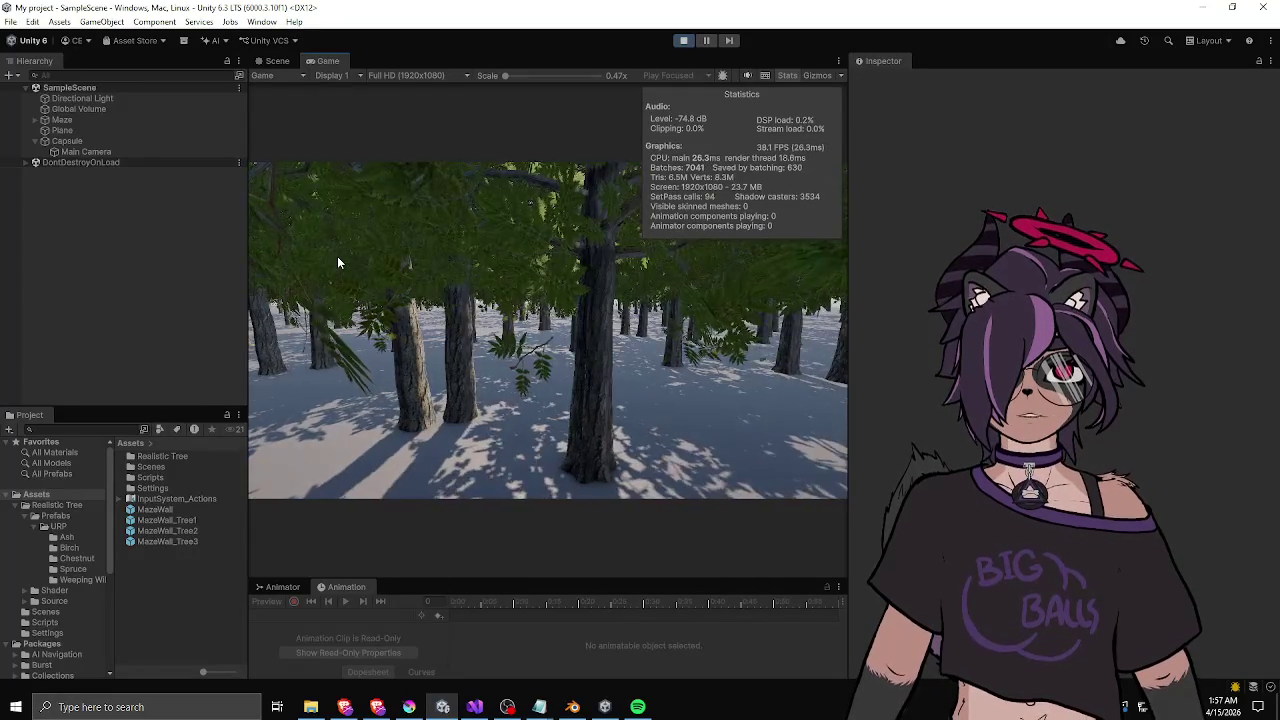
key(w)
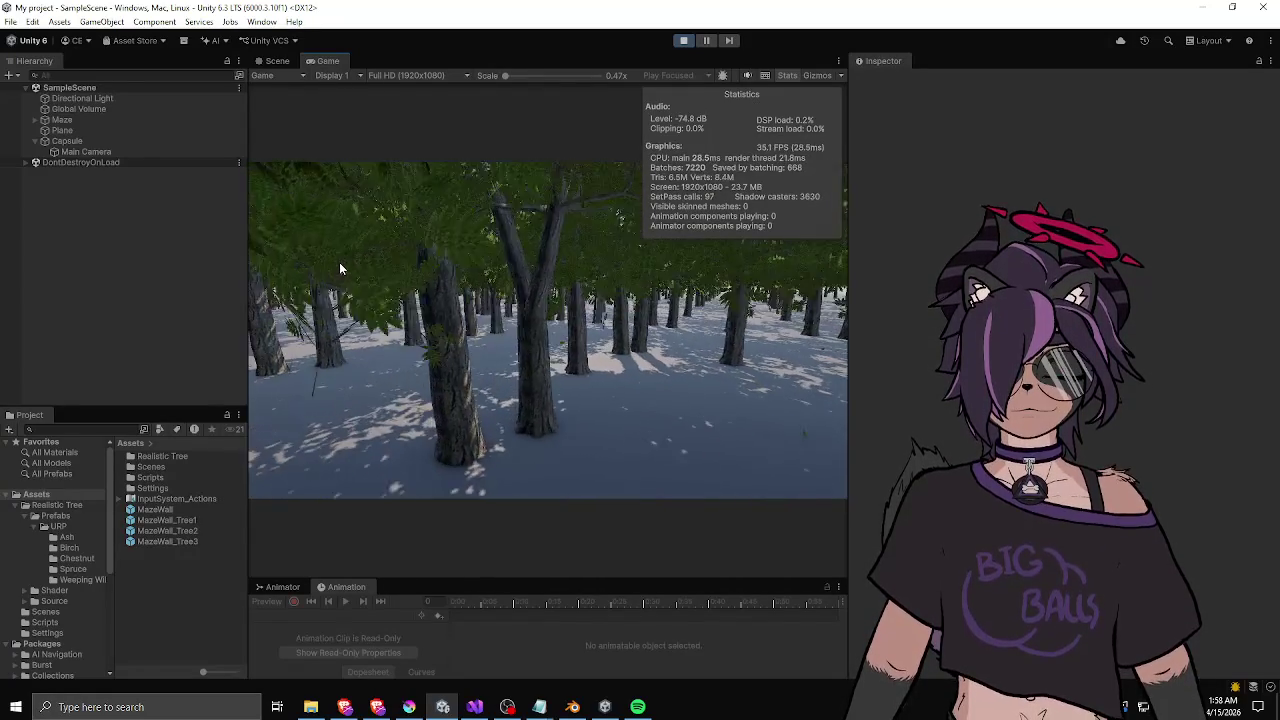
- Stop play, then reset and restore the Maze's Maze Generator component to regenerate the trees
click(683, 40)
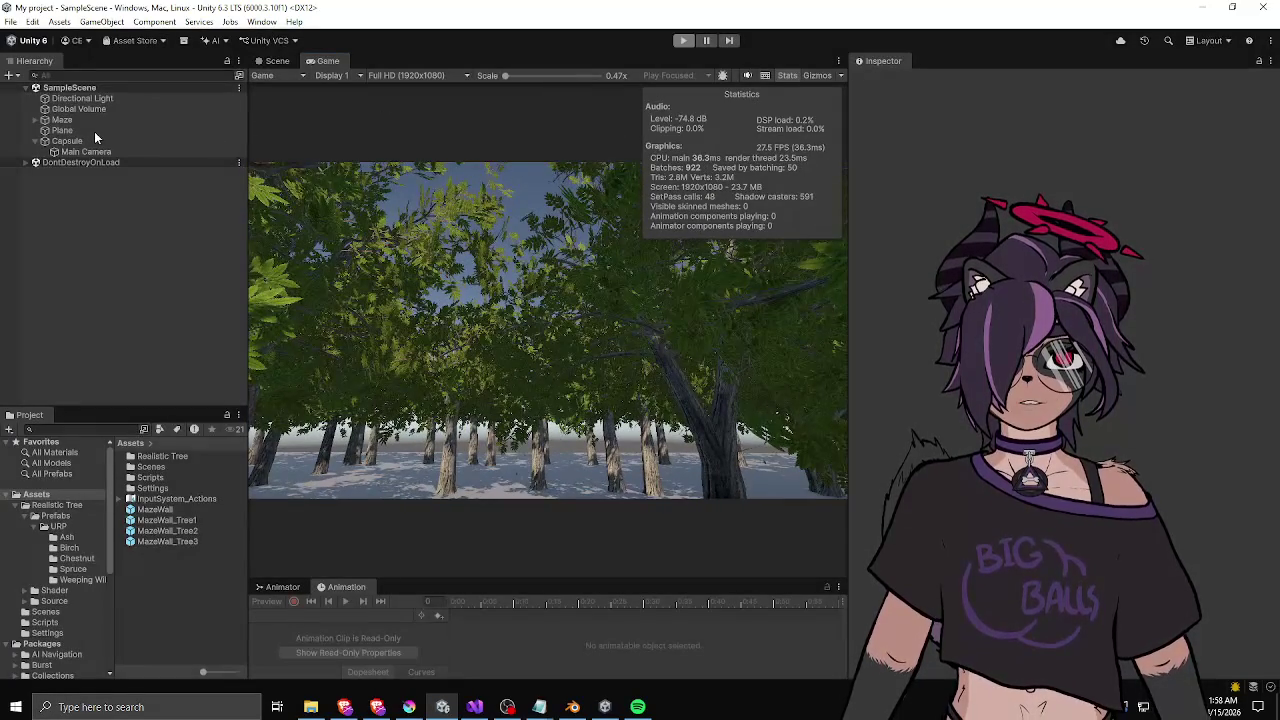
double_click(62, 119)
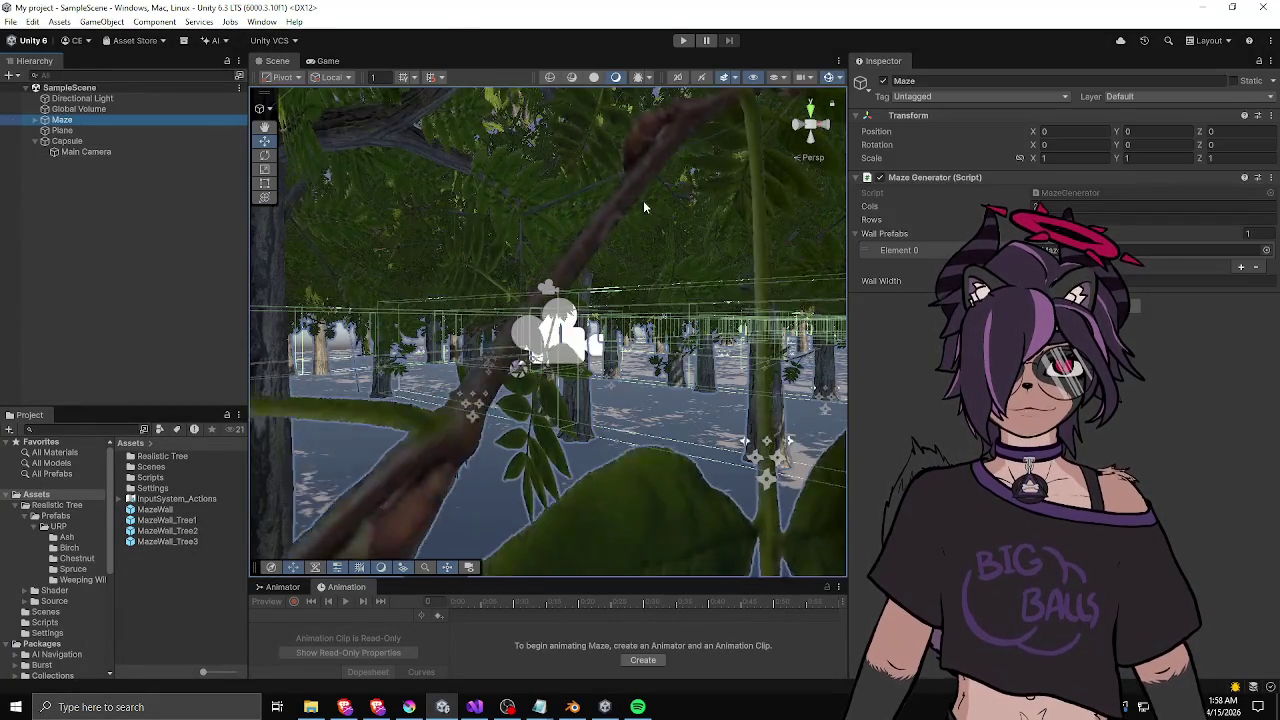
right_click(920, 178)
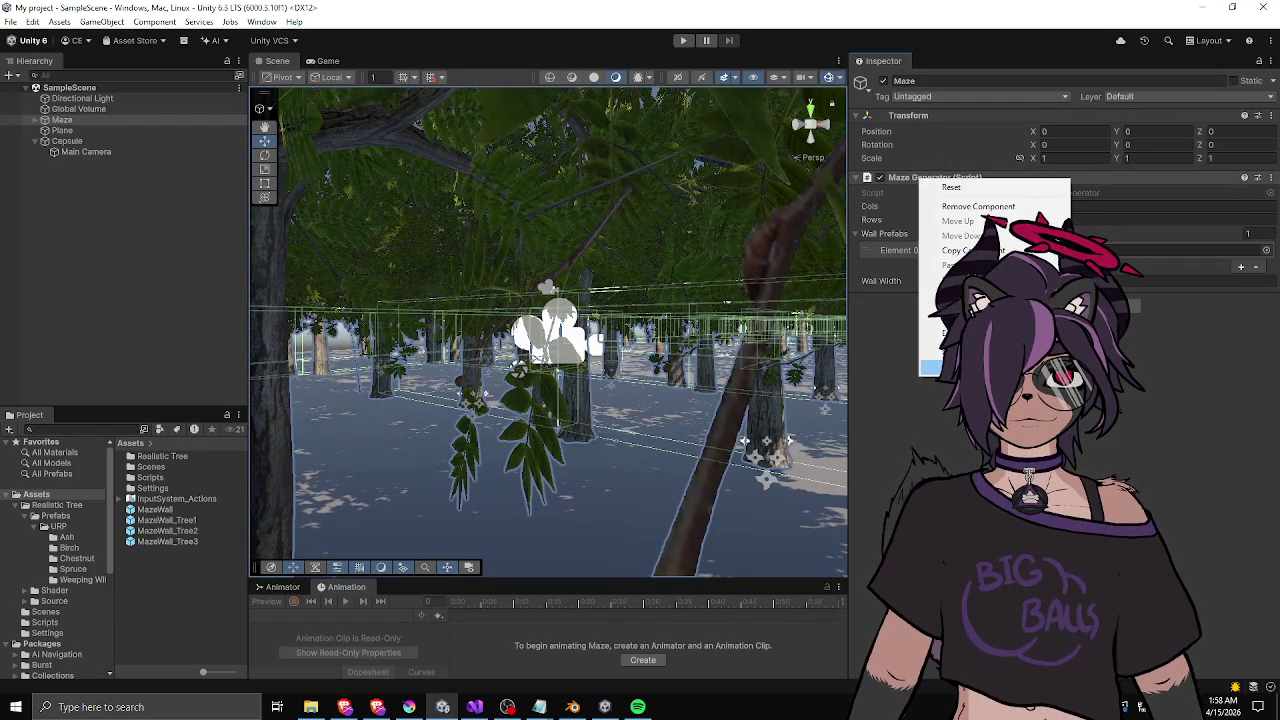
click(951, 187)
right_click(920, 188)
click(925, 335)
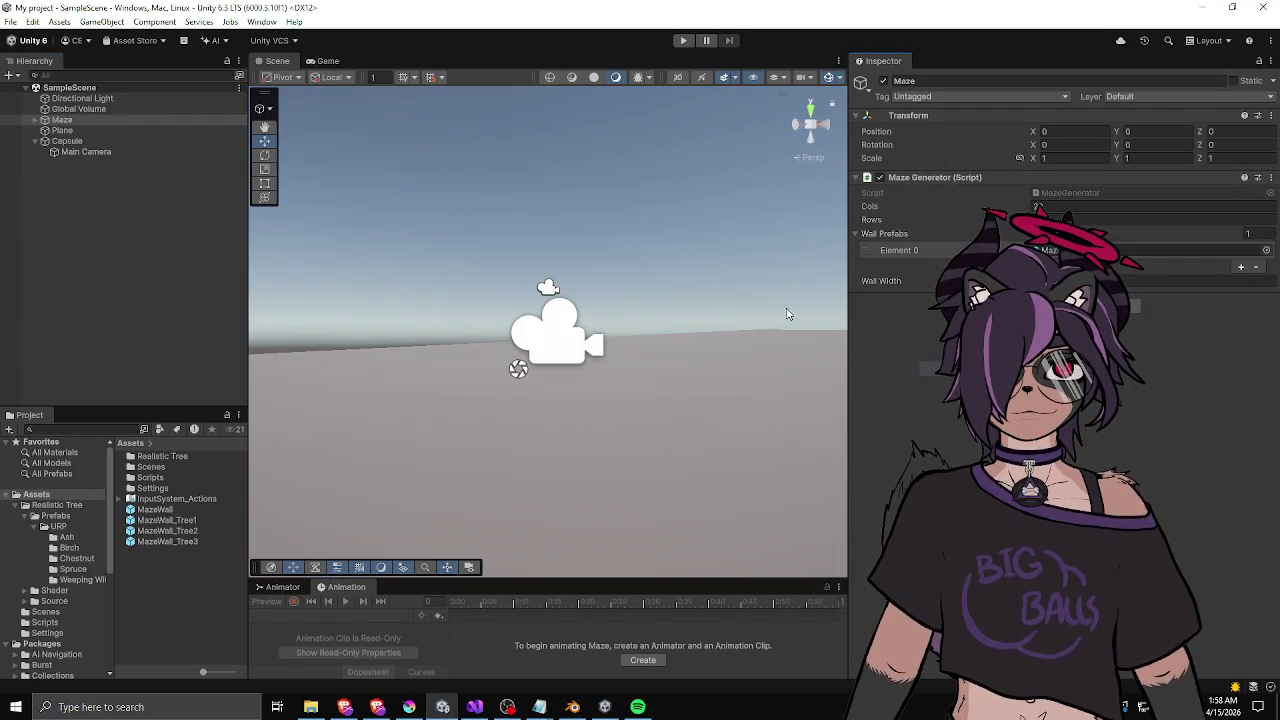
click(589, 172)
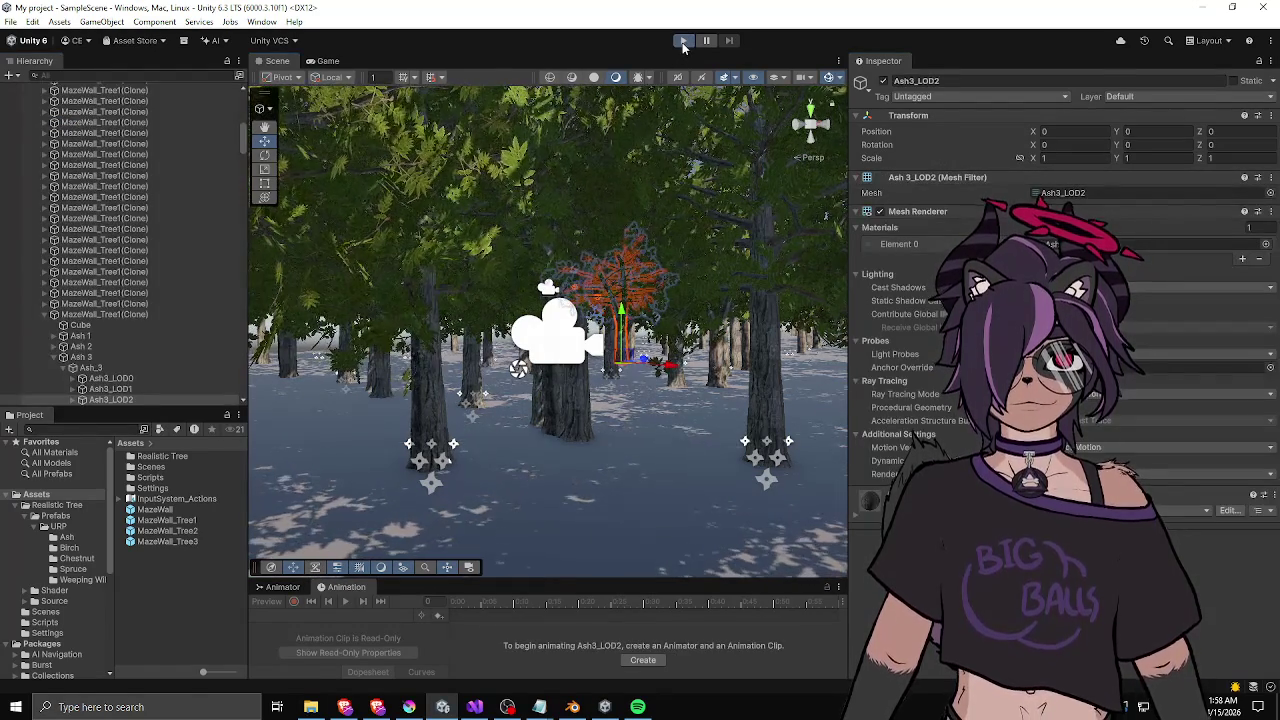
- Play the scene again and walk through the regenerated tree-lined corridors
click(681, 42)
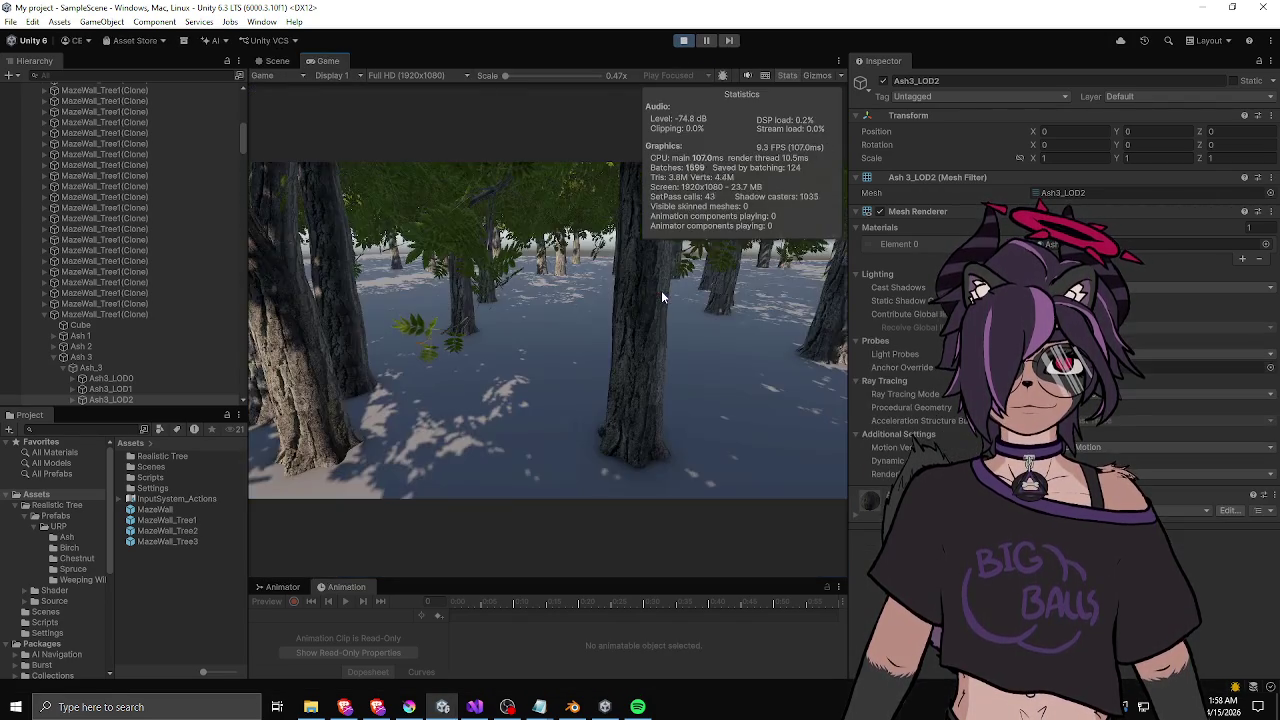
key(w)
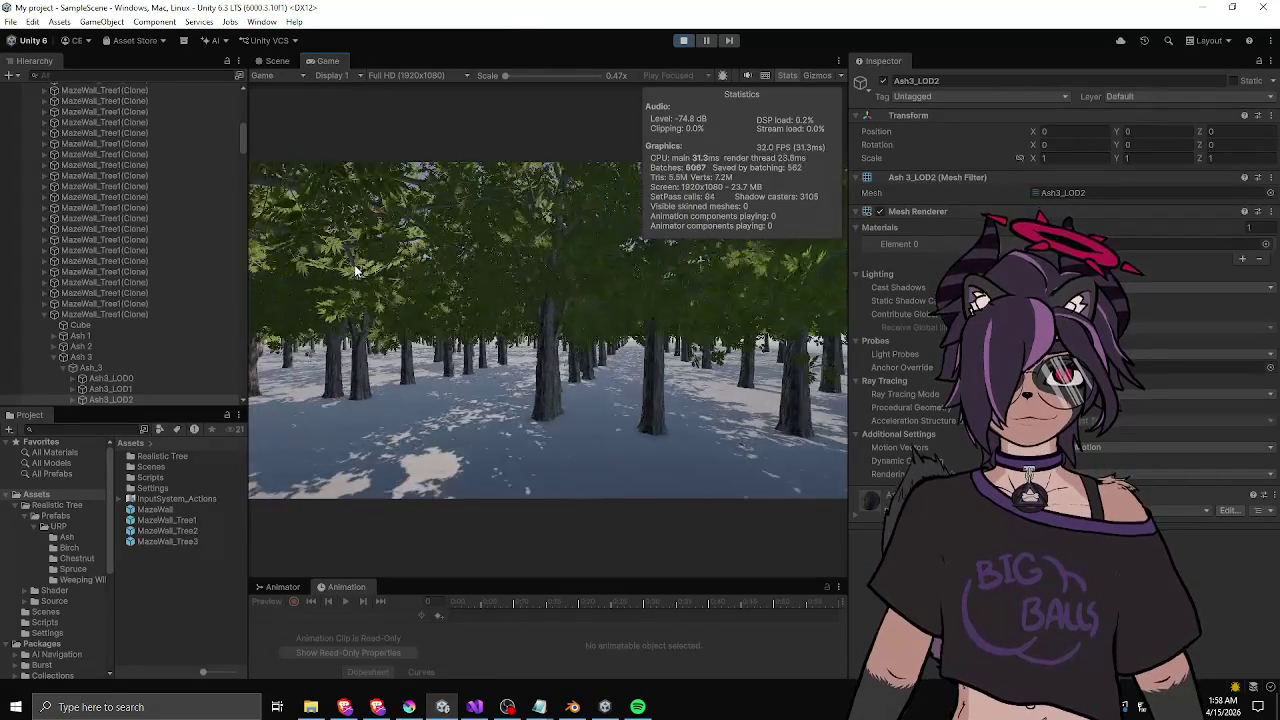
key(w)
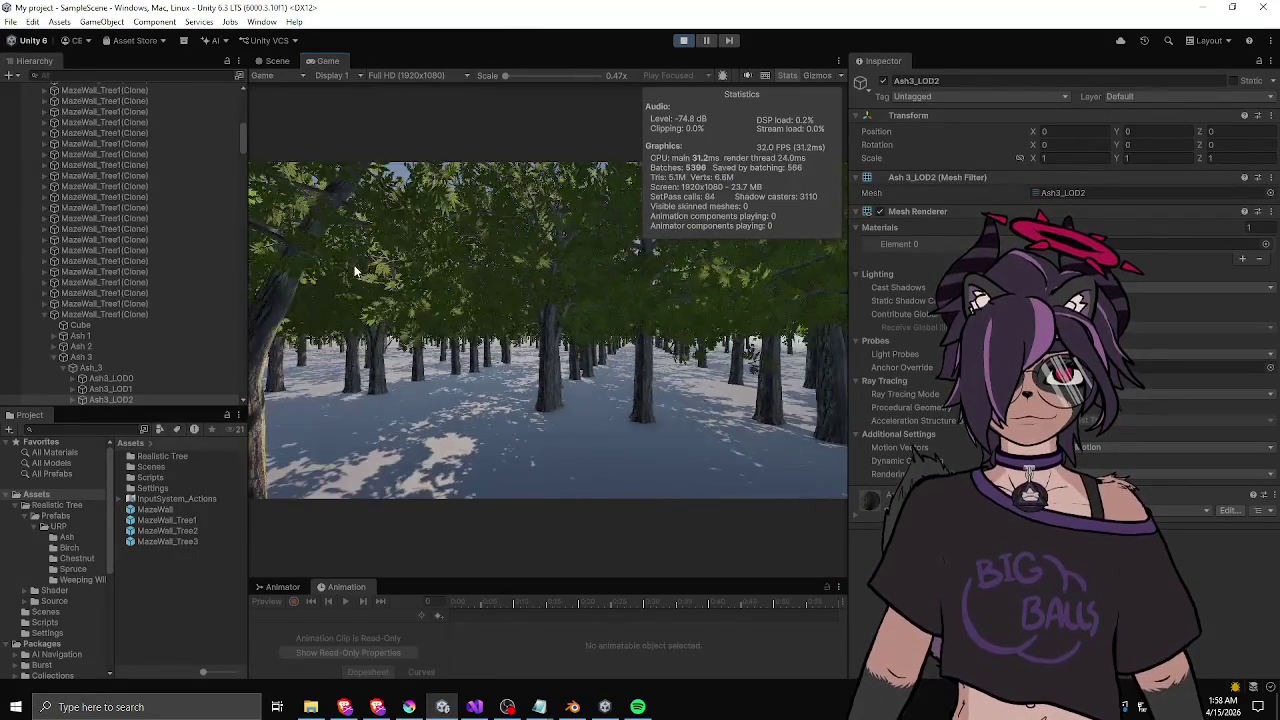
key(w)
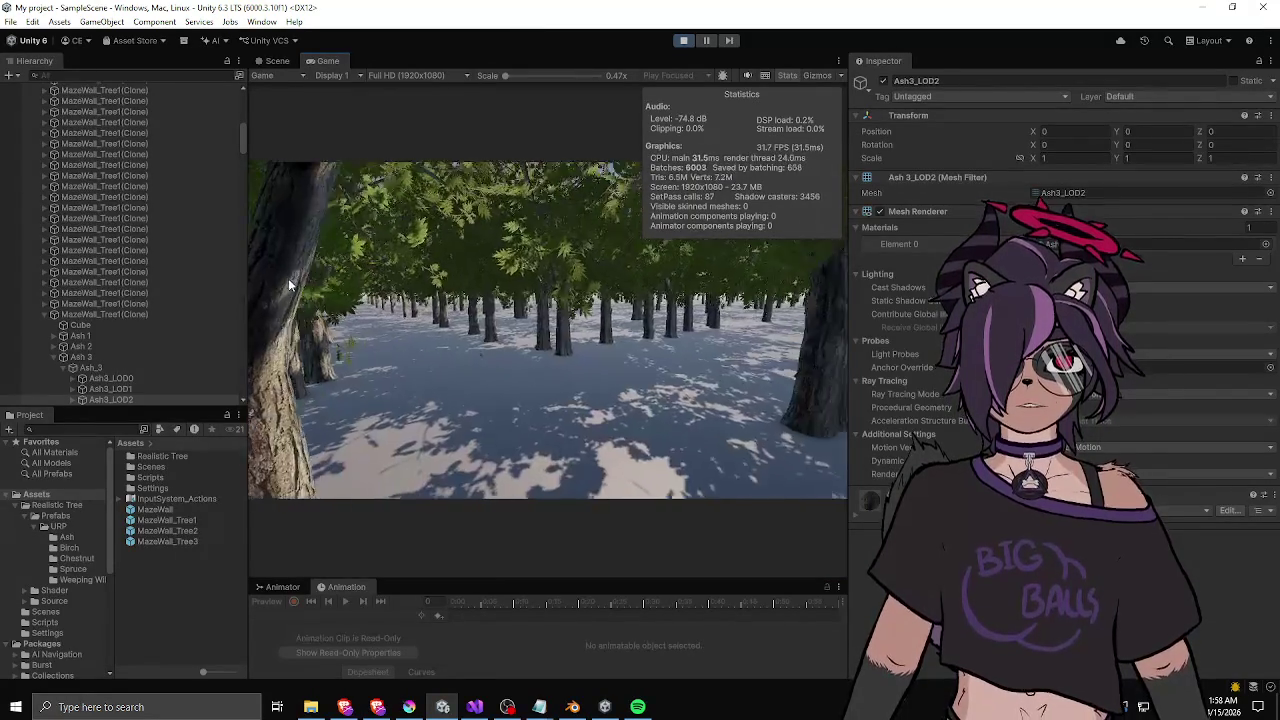
key(w)
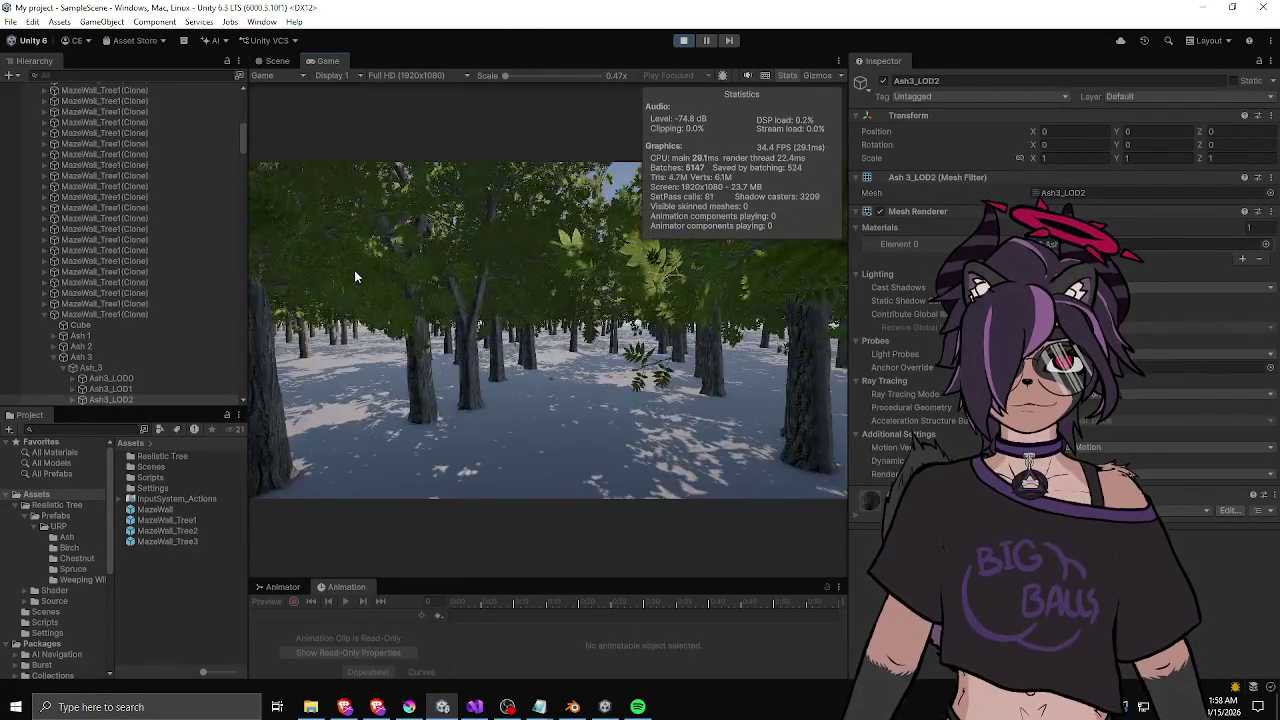
key(w)
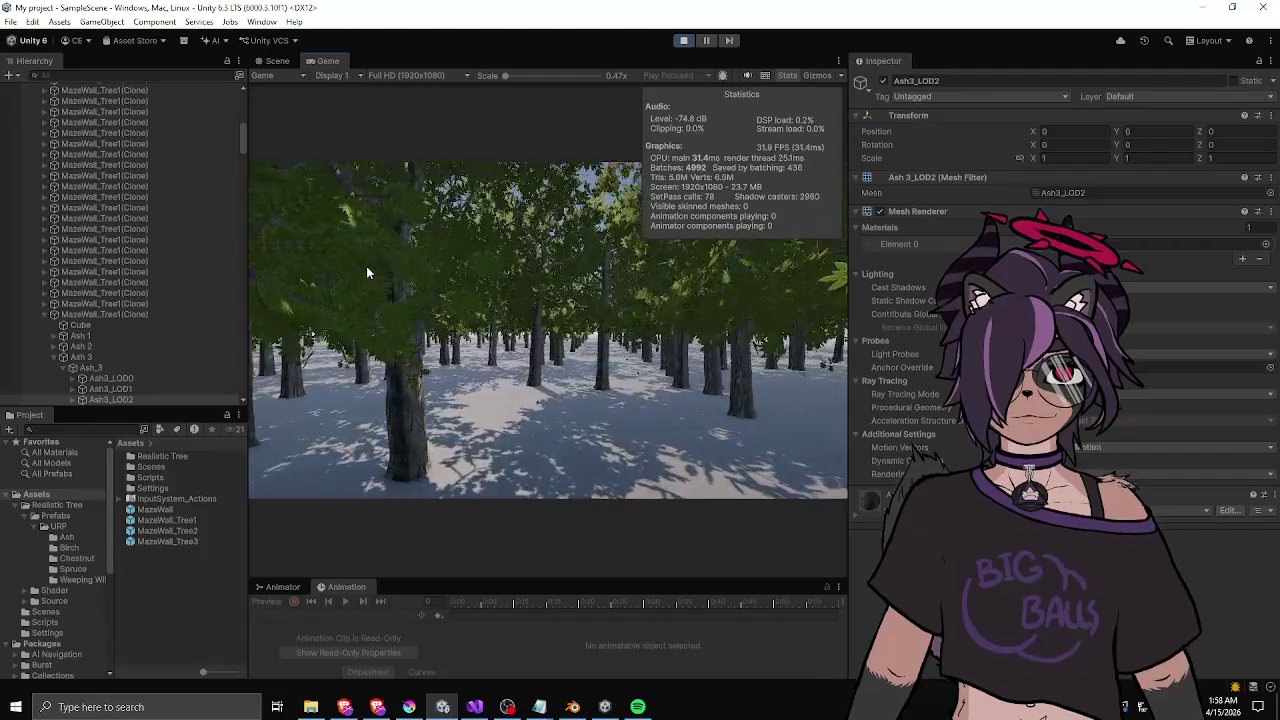
key(w)
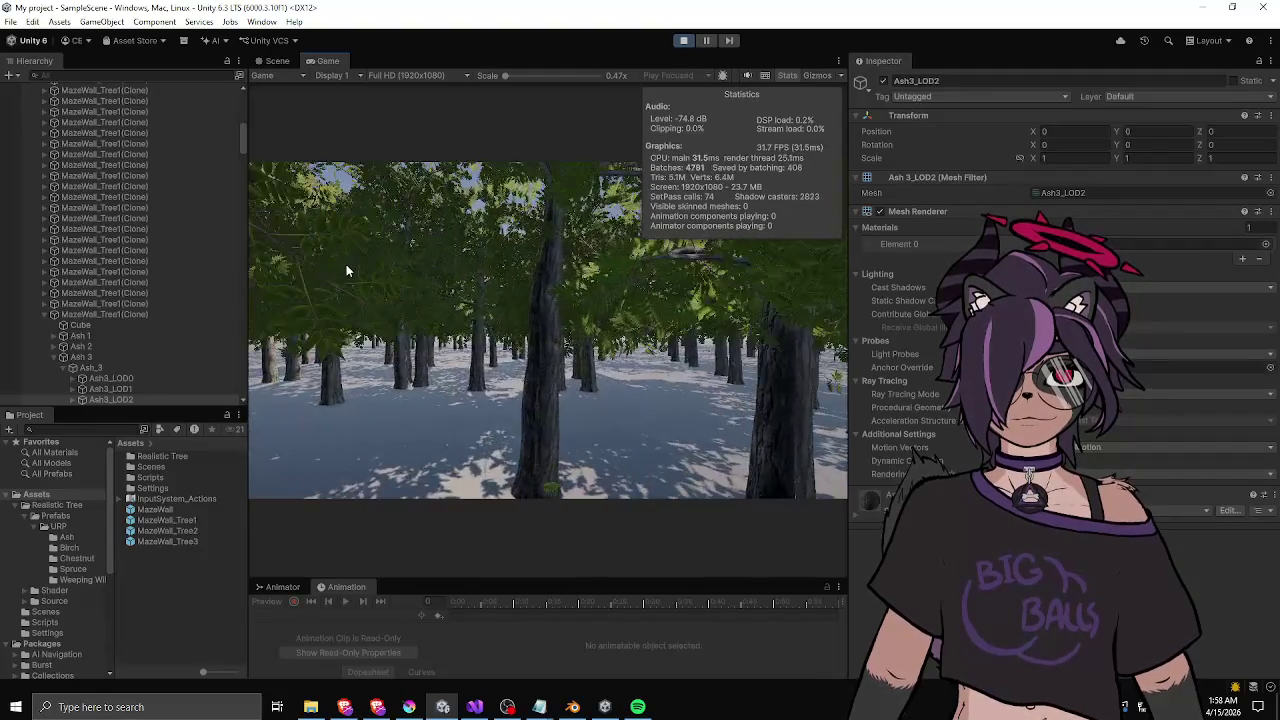
key(w)
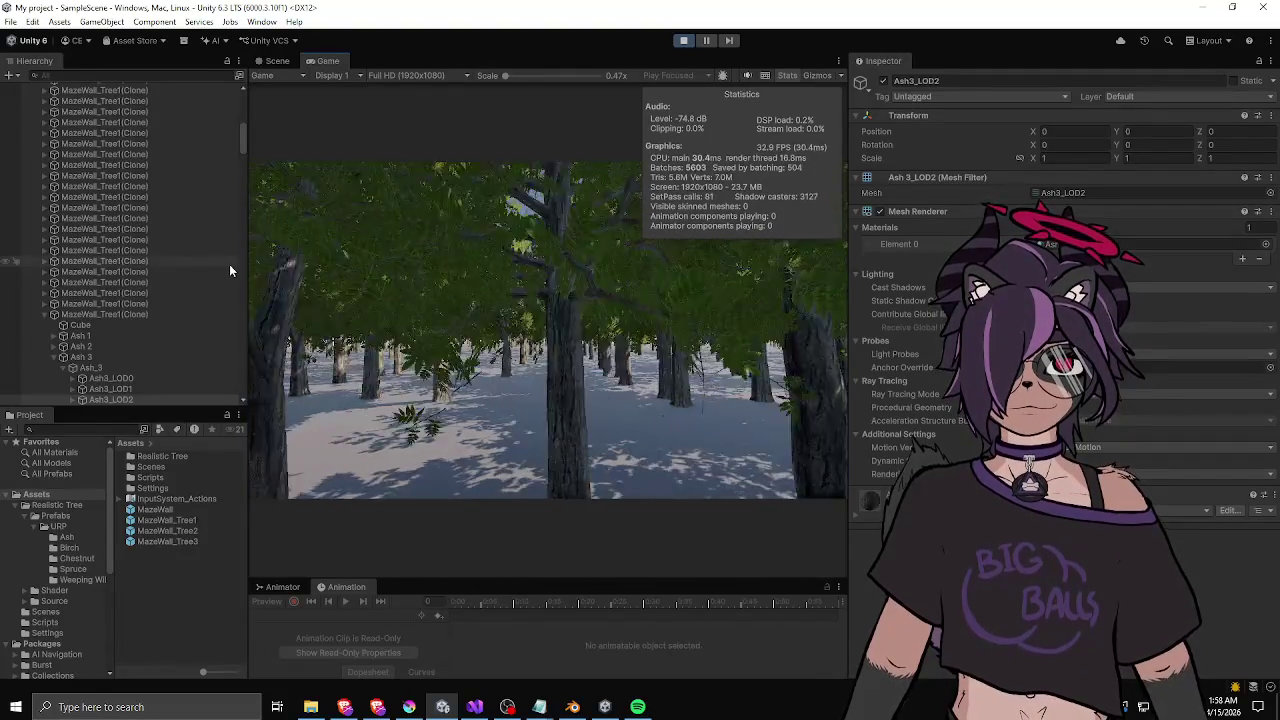
key(w)
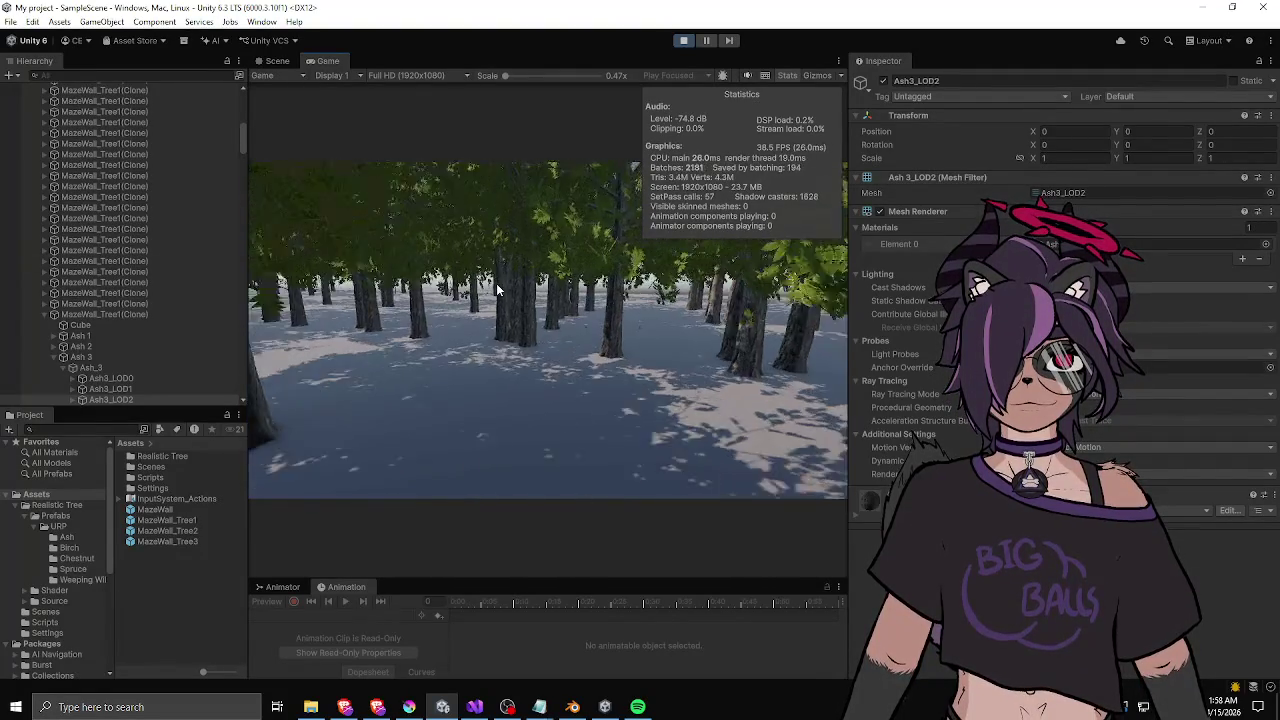
key(w)
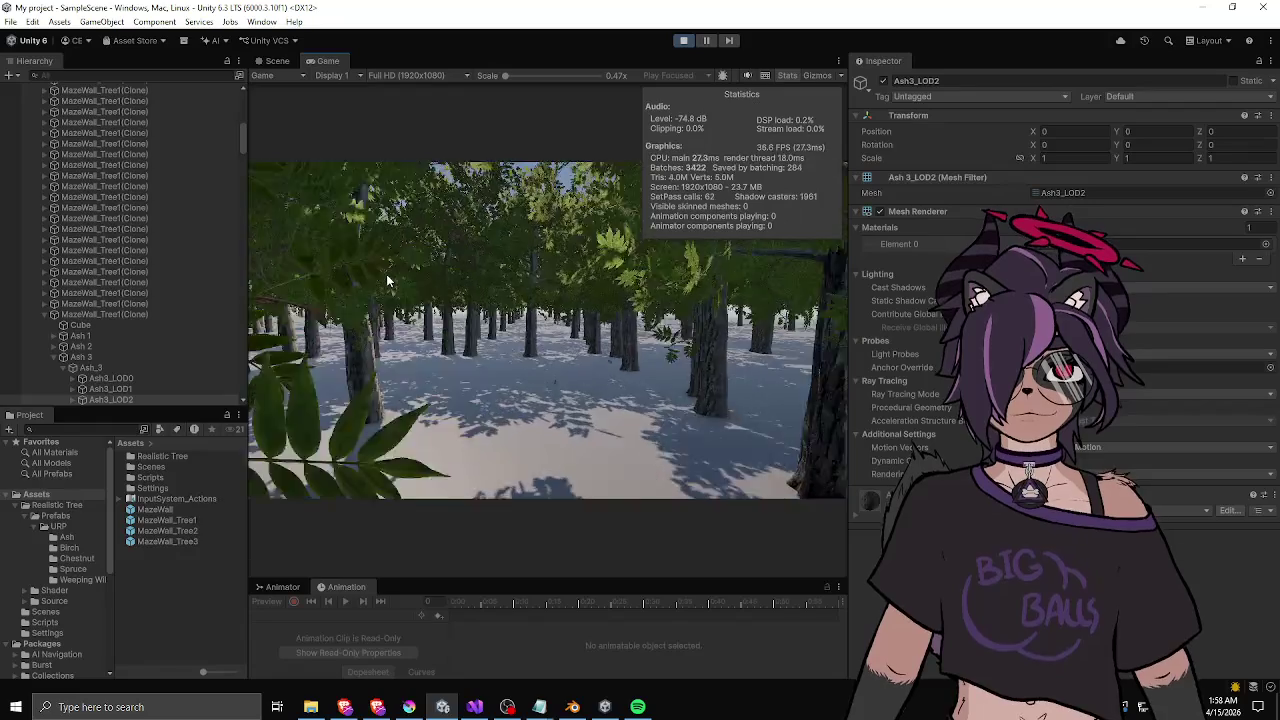
key(w)
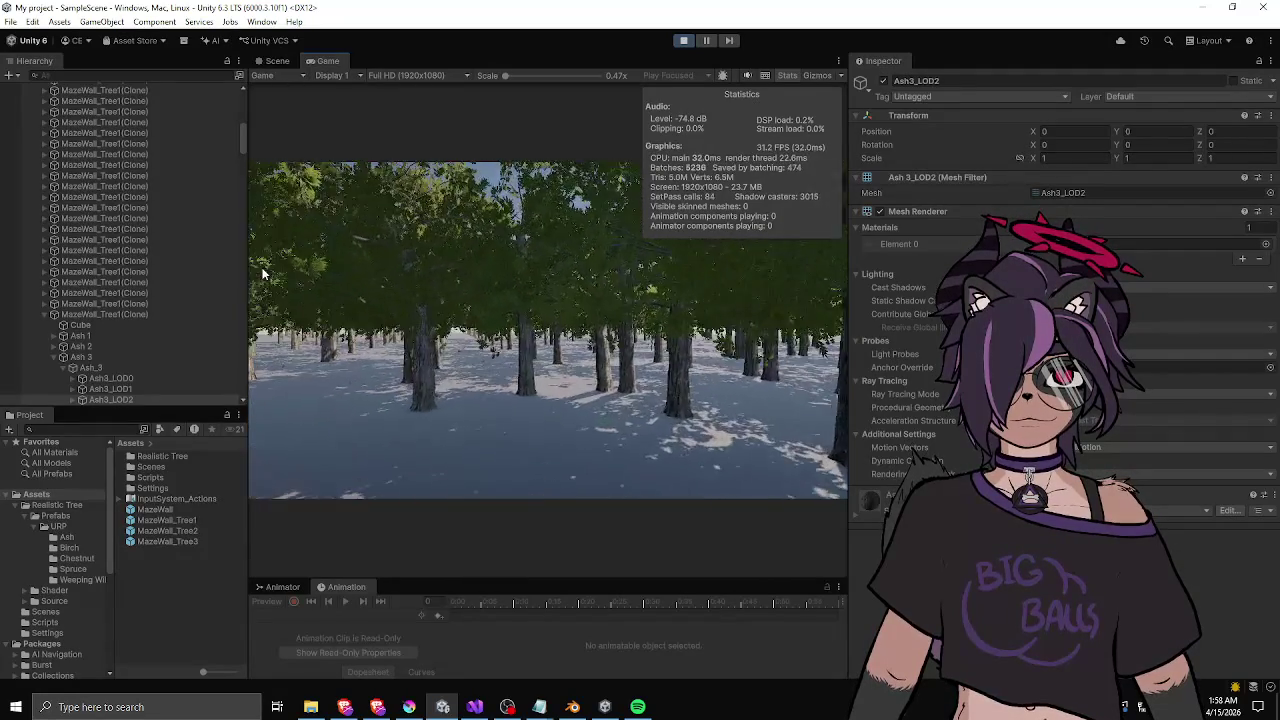
key(w)
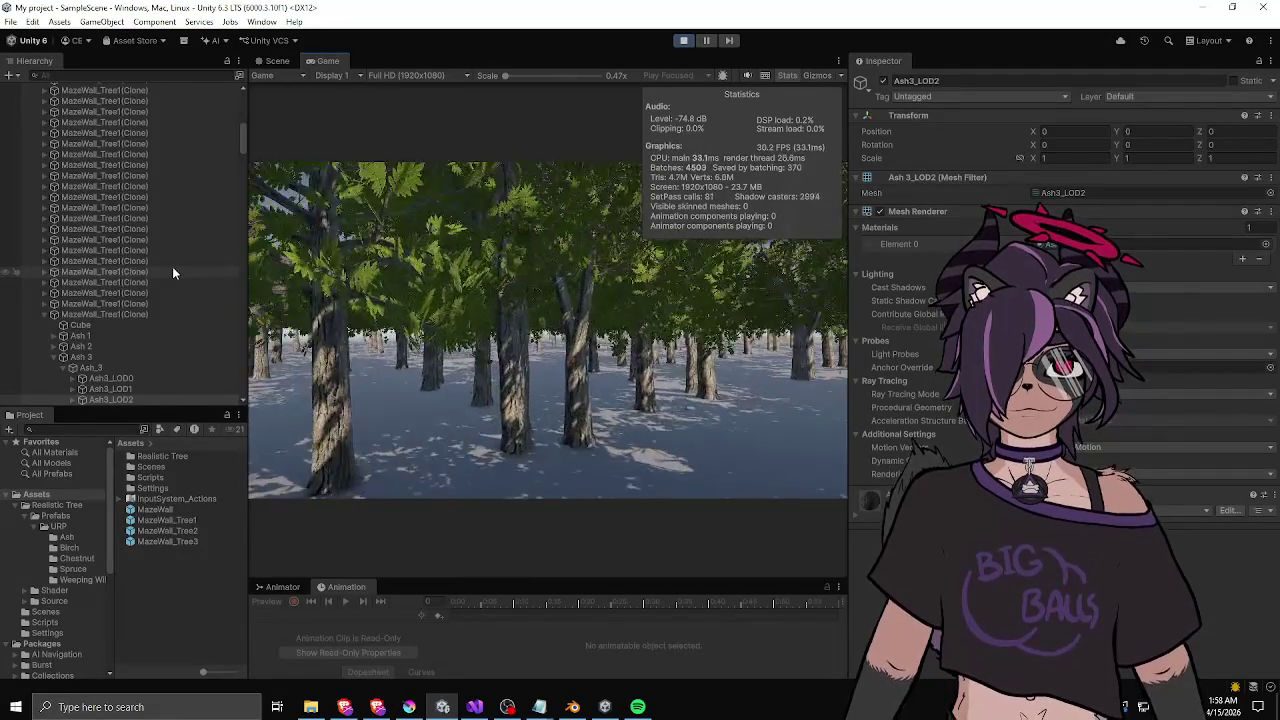
key(w)
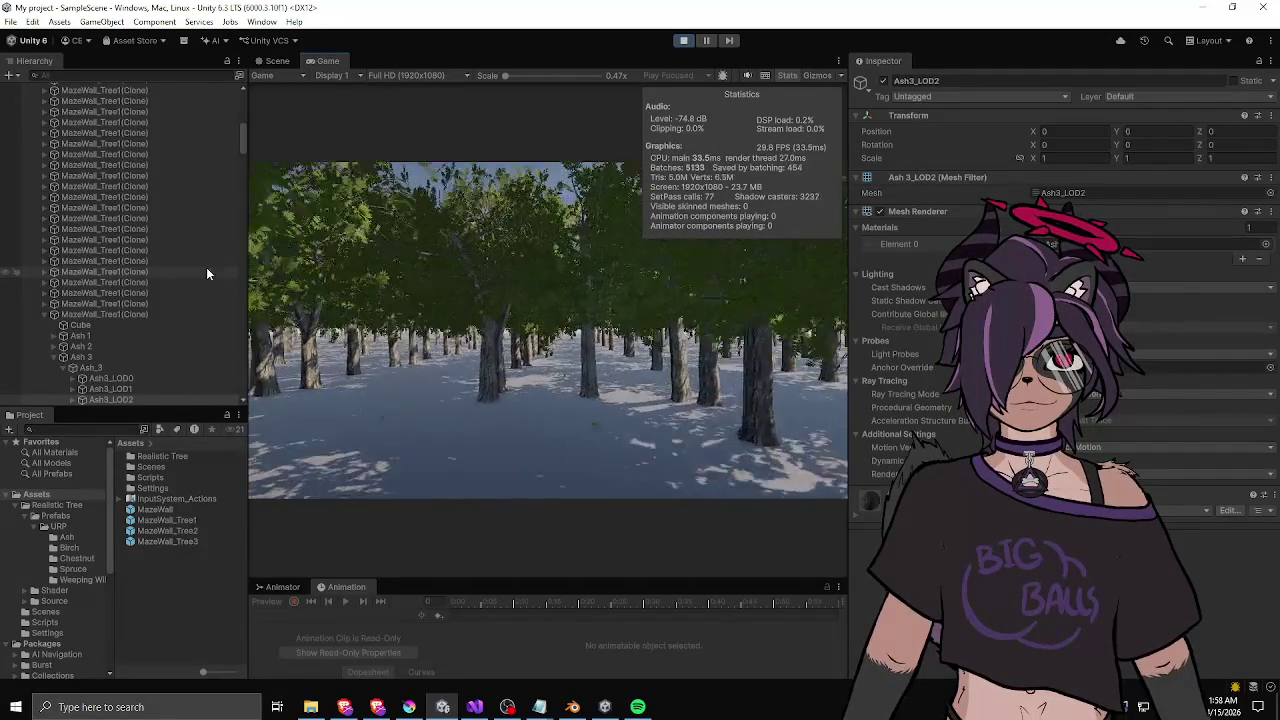
key(w)
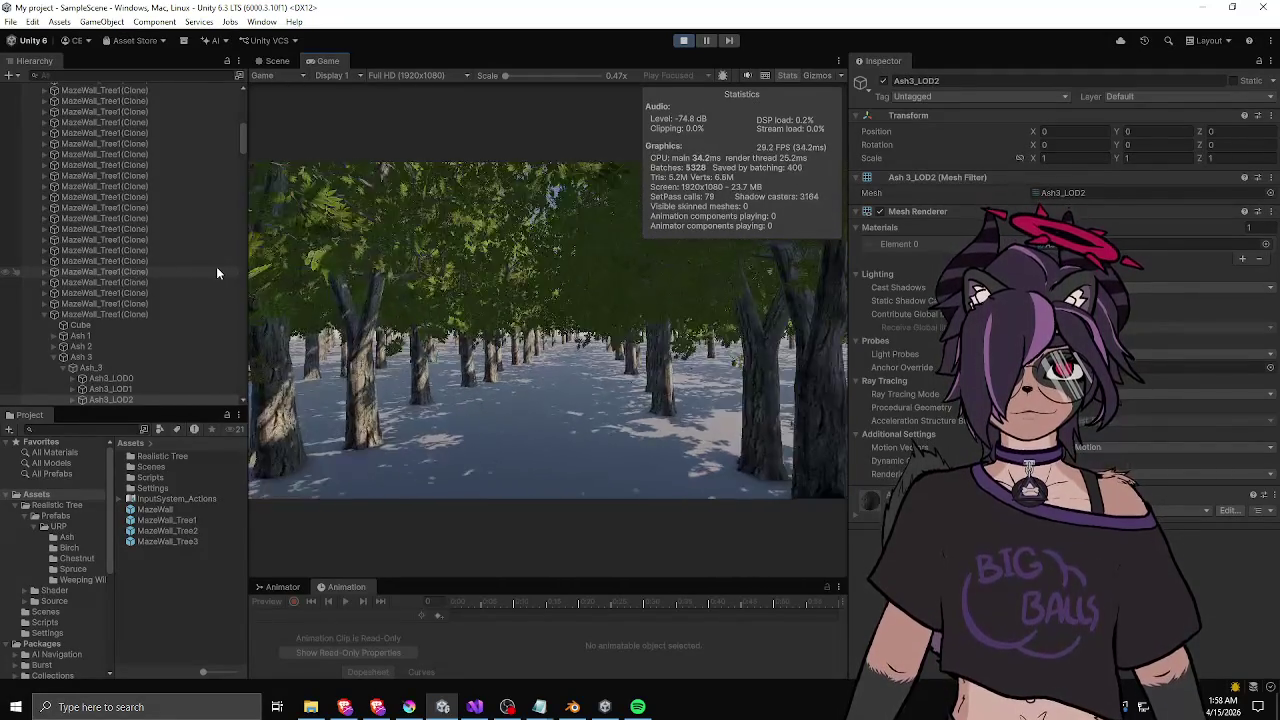
key(w)
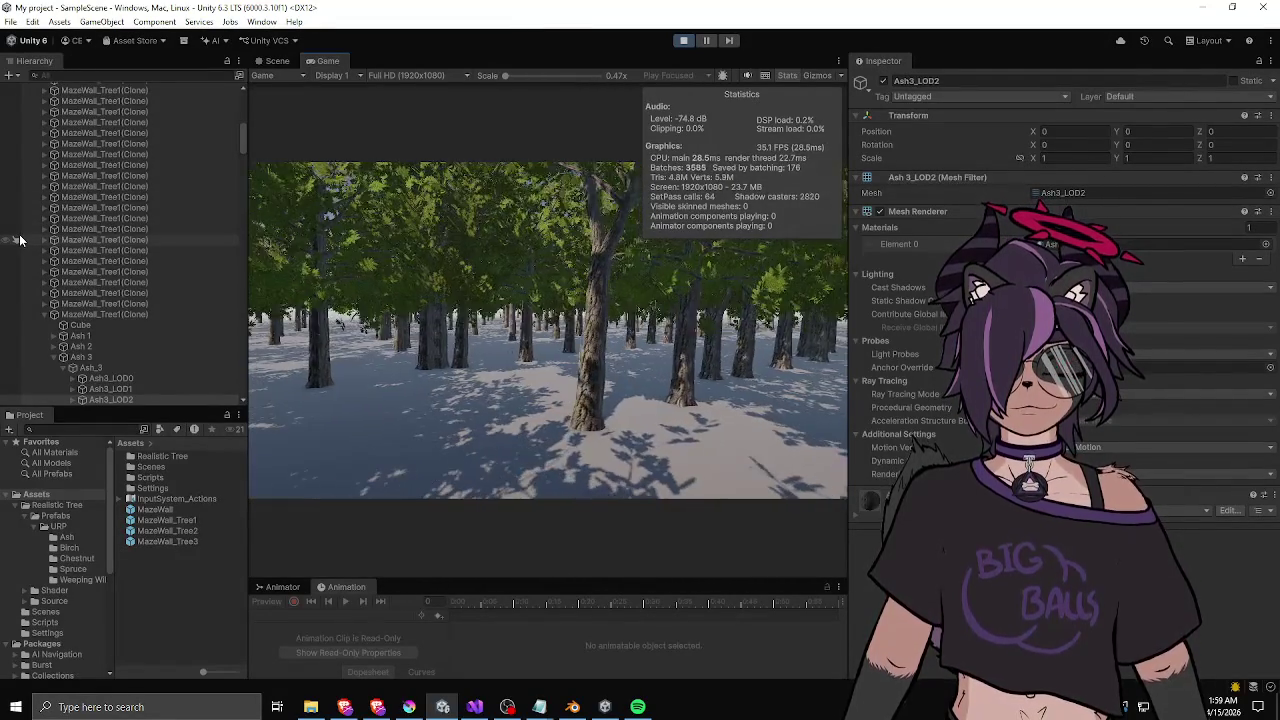
- Stop play, open MazeWall_Tree1 with Ash_1 framed, and open the Realistic Tree folder
click(685, 42)
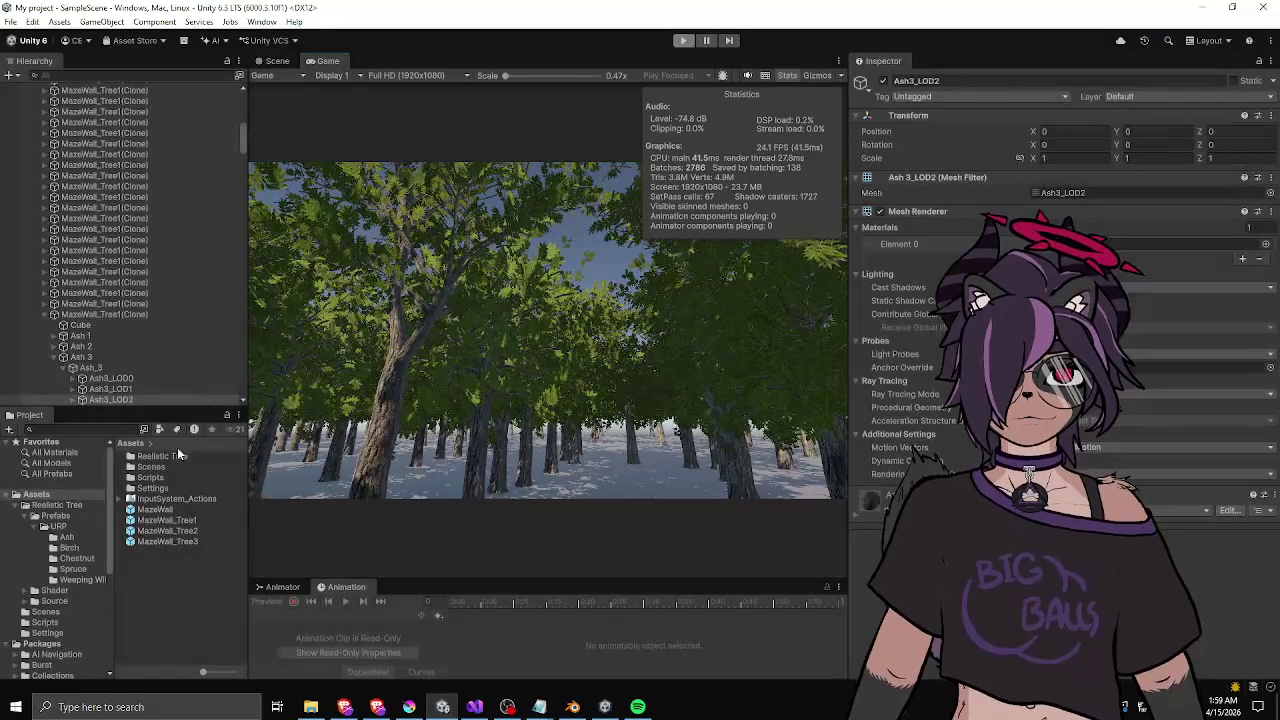
double_click(183, 520)
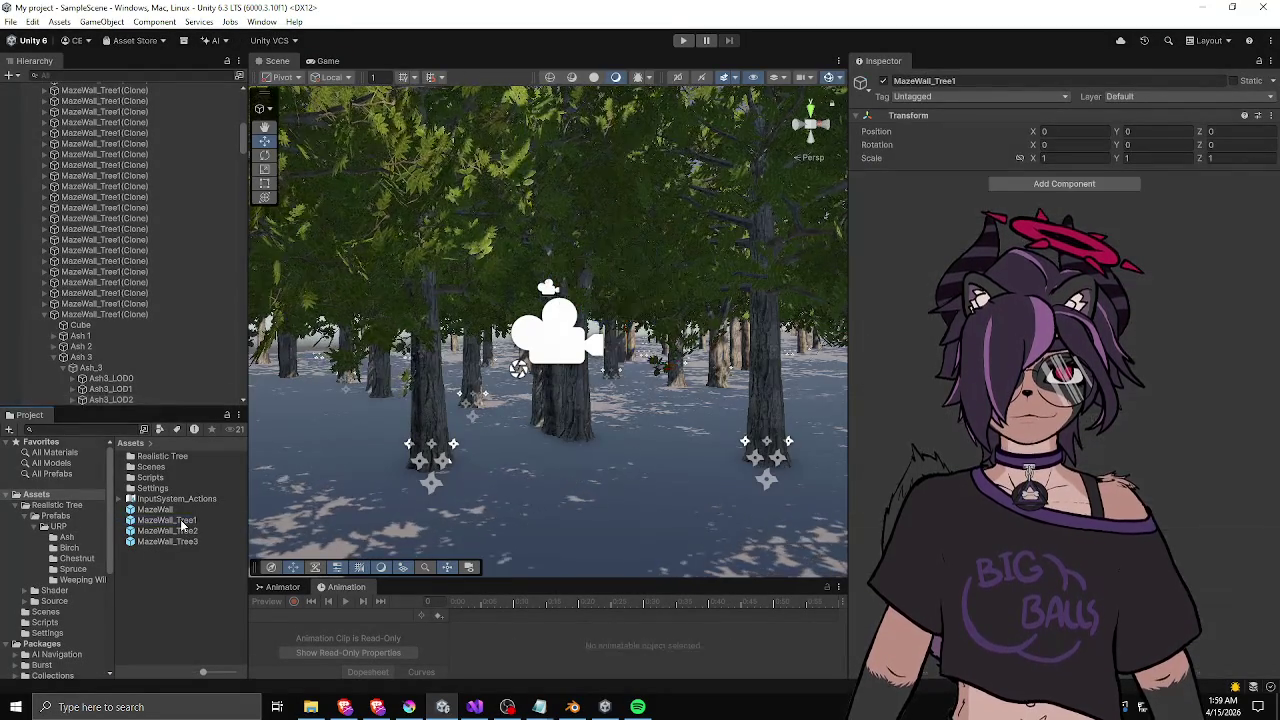
drag(184, 522, 313, 470)
click(118, 147)
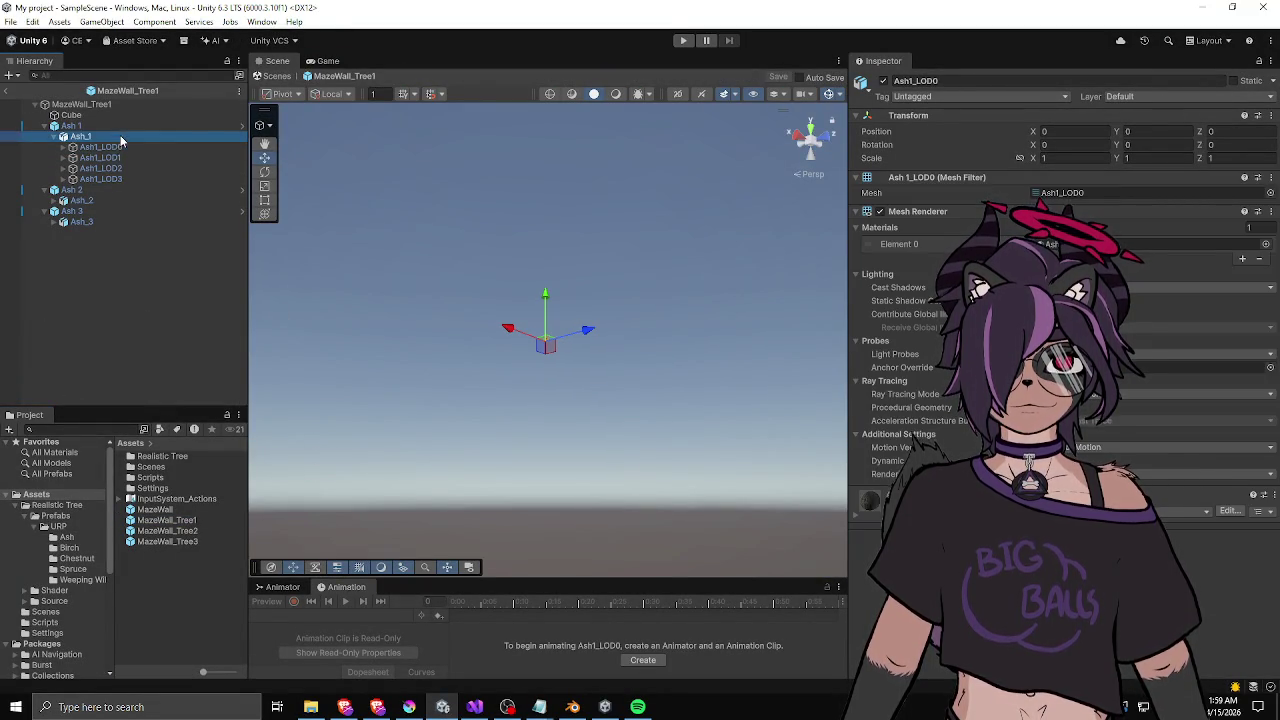
key(f)
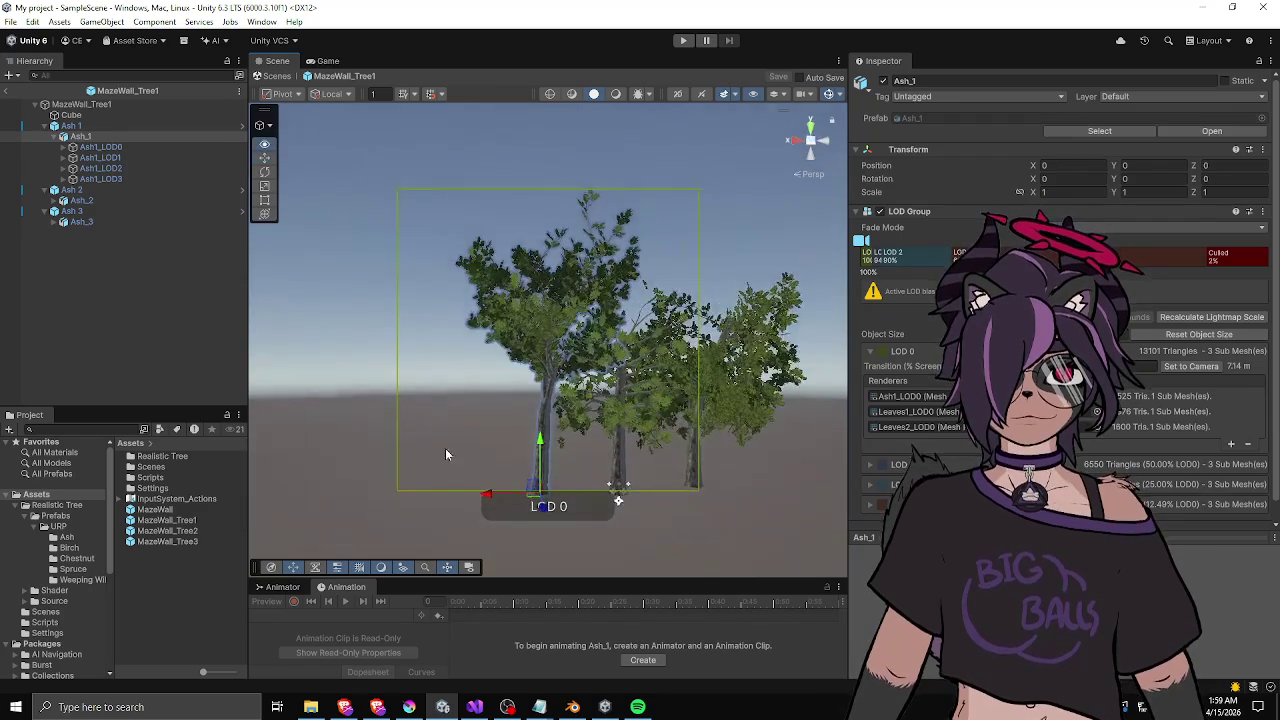
scroll(446, 454, up, 5)
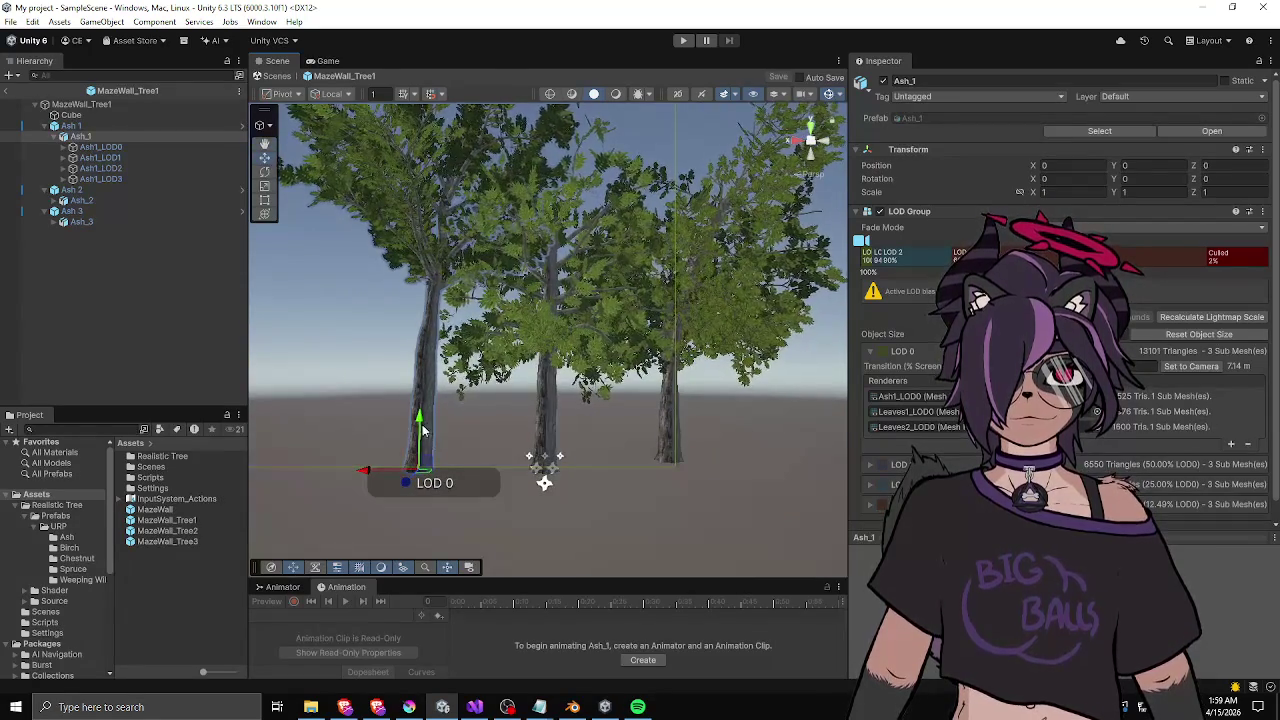
double_click(150, 459)
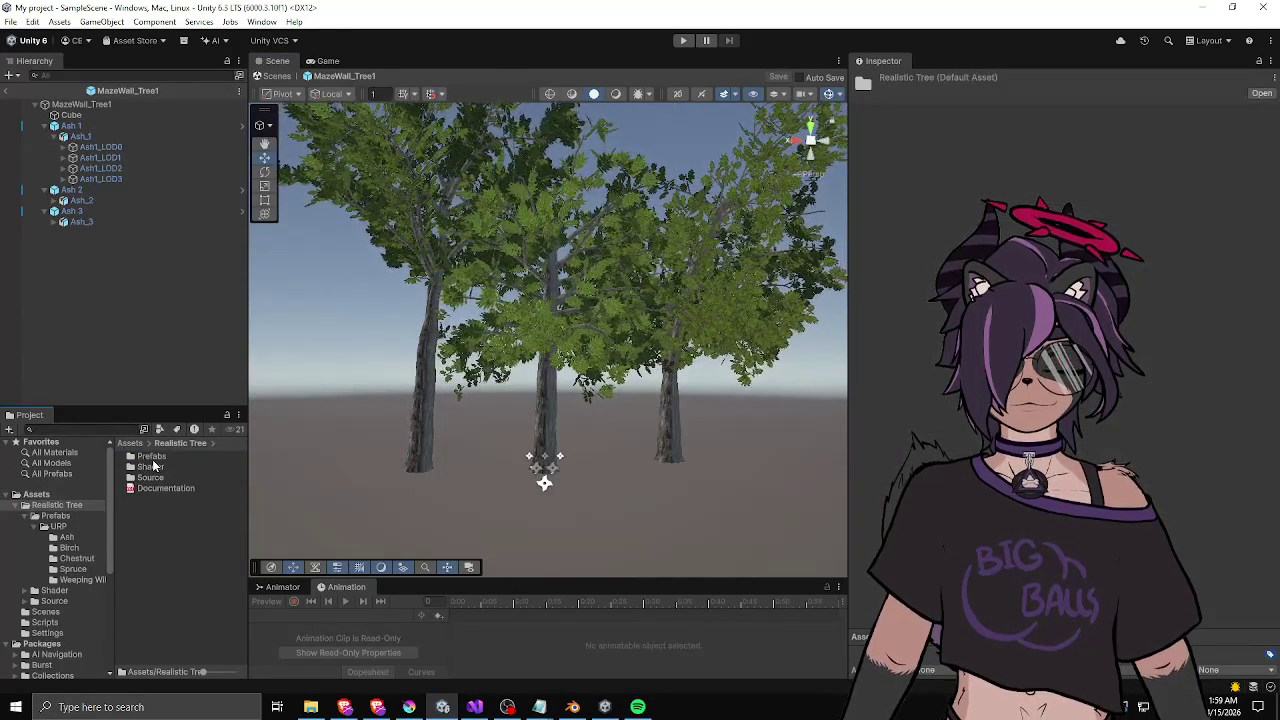
- Browse into the Realistic Tree Prefabs > URP > Ash folder and inspect the Ash prefabs
double_click(152, 457)
double_click(153, 457)
double_click(153, 459)
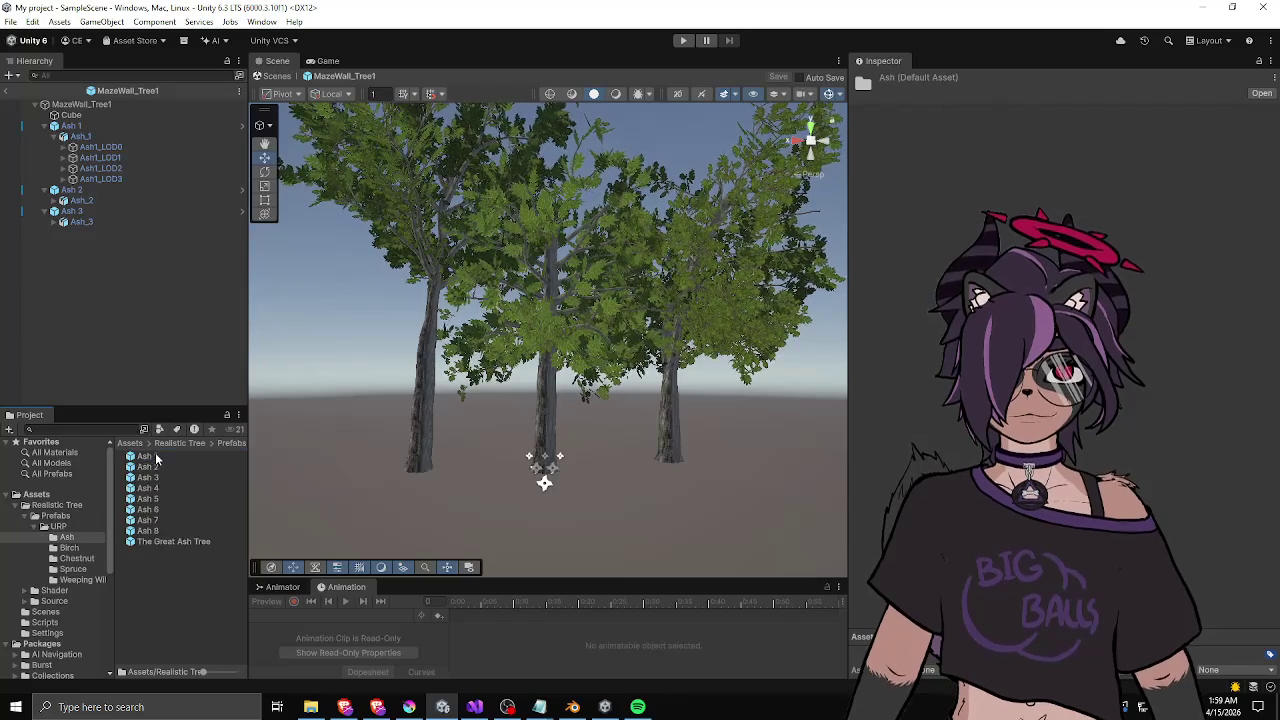
click(148, 488)
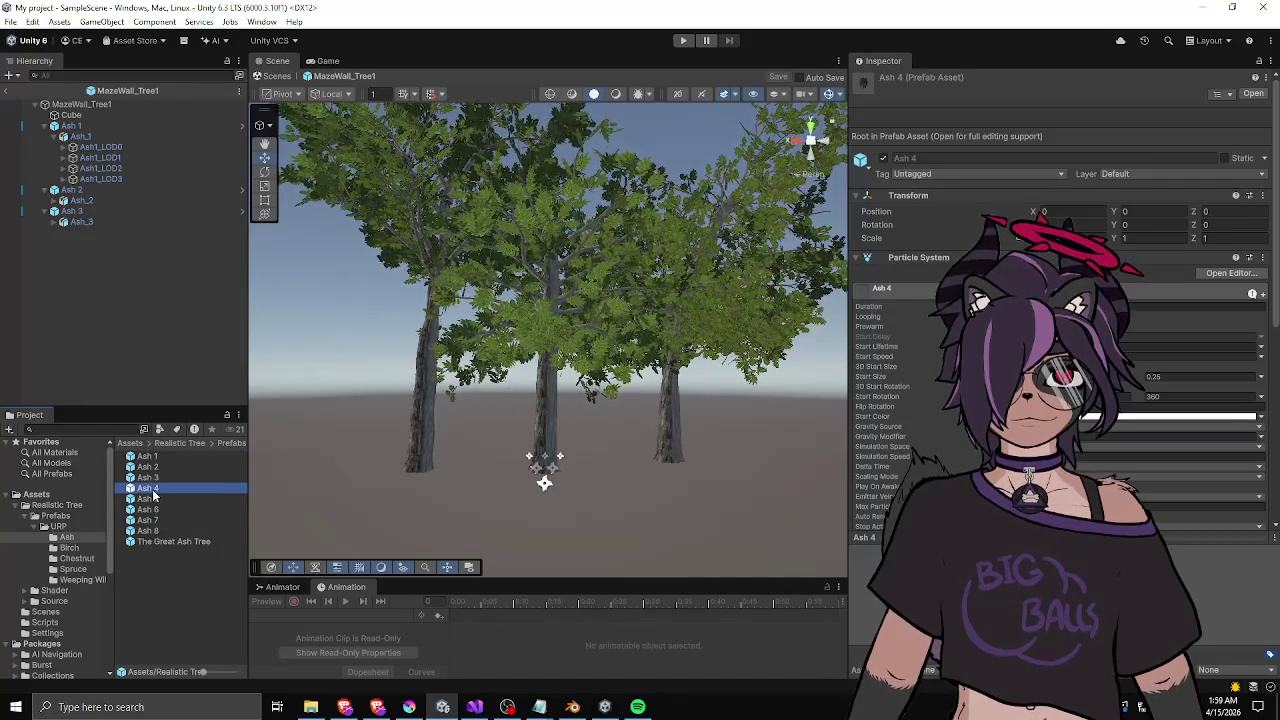
click(153, 510)
- Open the Ash 7 prefab, frame the whole tree, then return to the scene
double_click(150, 520)
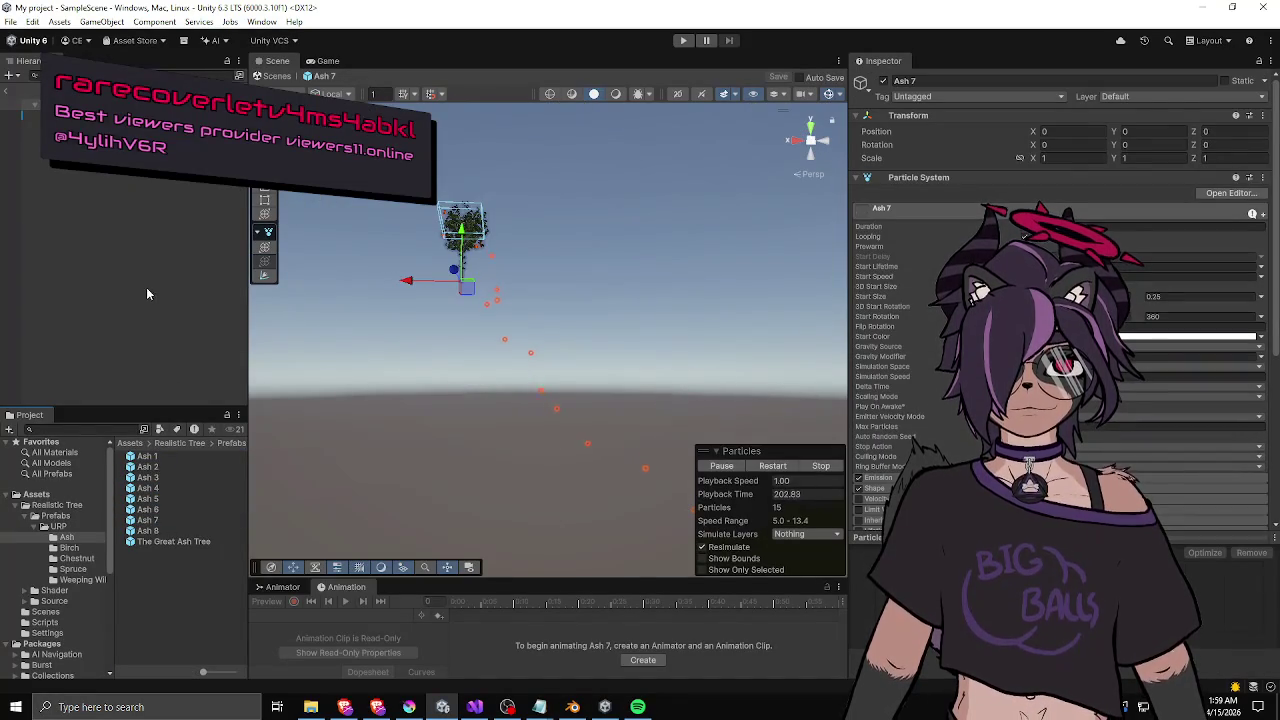
key(f)
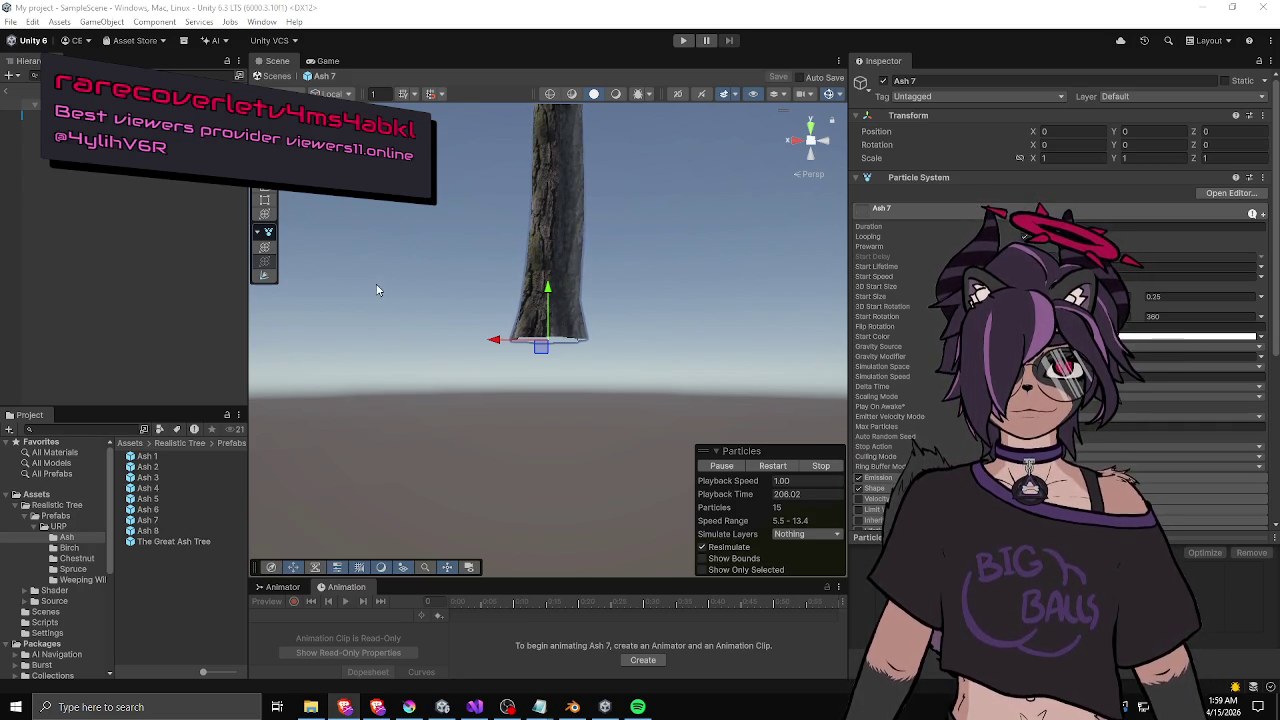
click(60, 115)
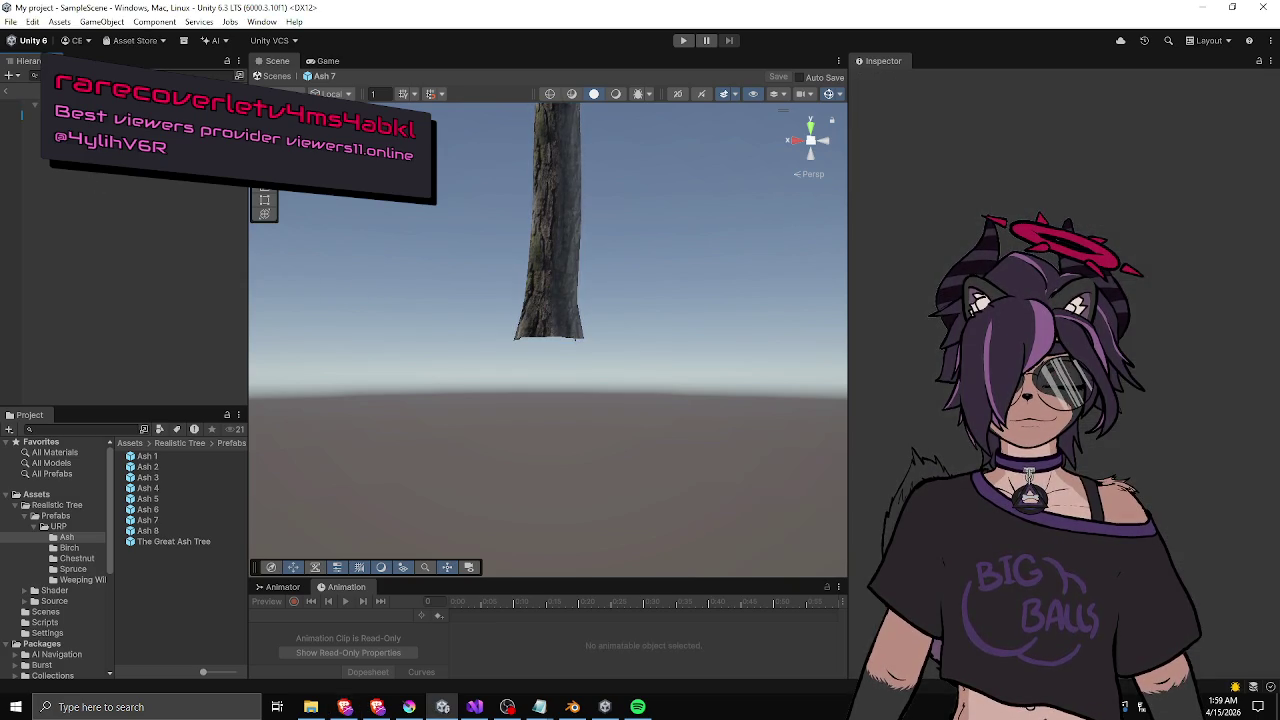
key(f)
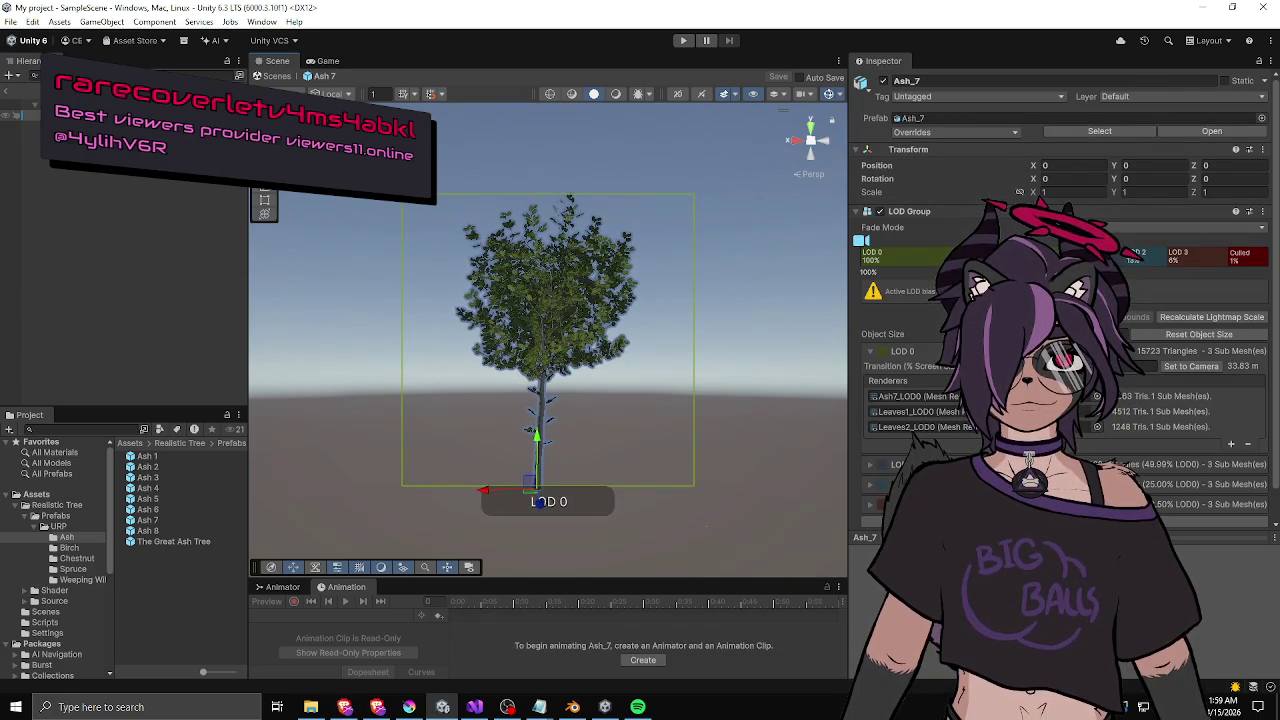
click(8, 101)
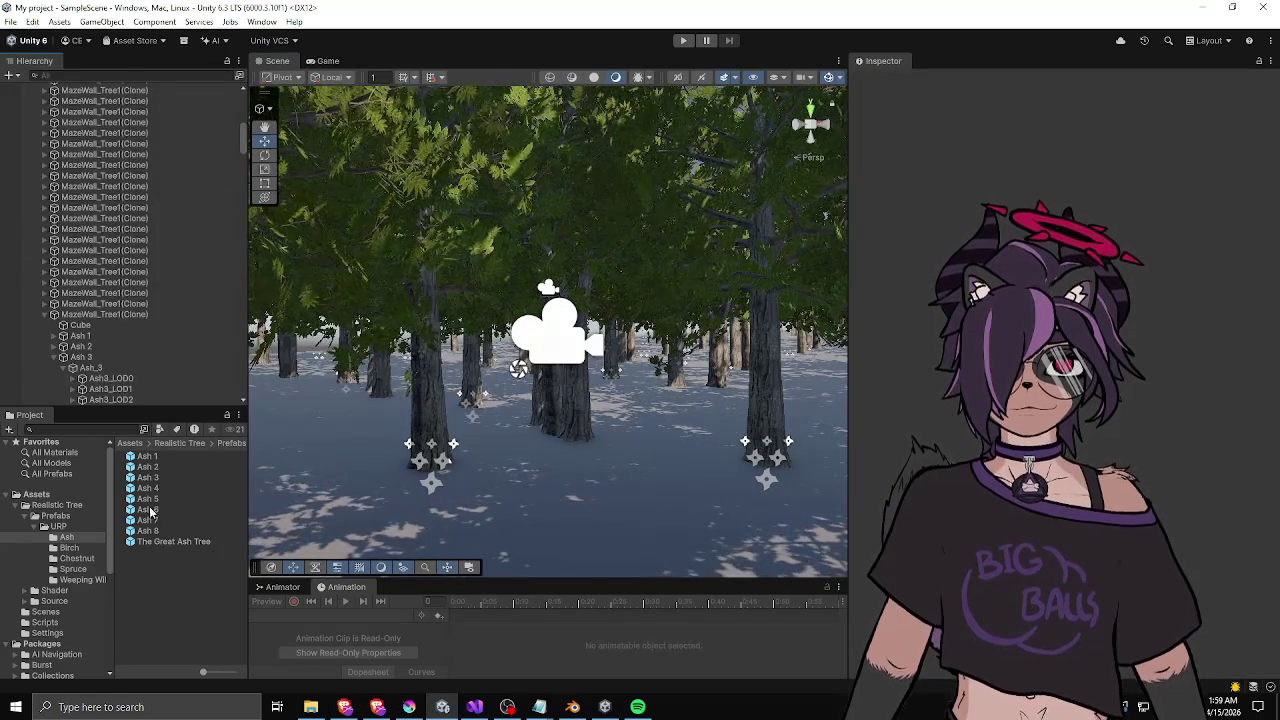
- Reopen MazeWall_Tree1 from the Assets root, orbit around its trees, and select Ash 3 and Ash 2
click(130, 443)
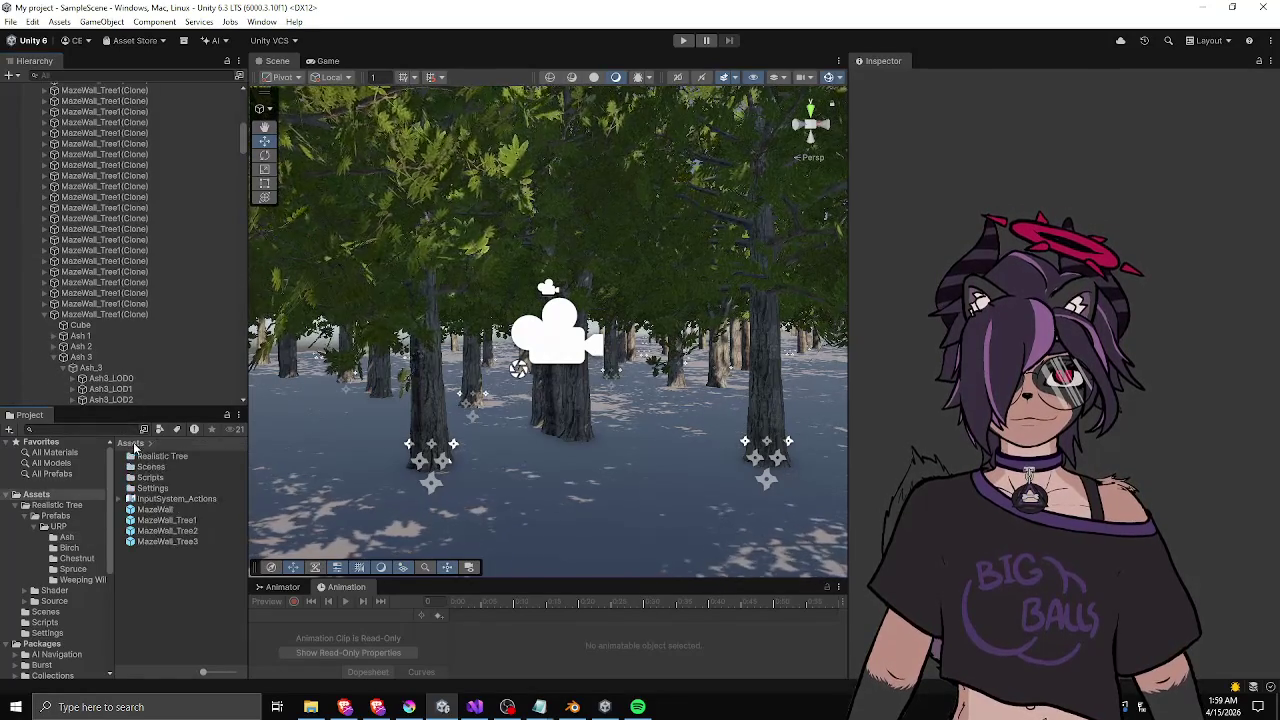
double_click(157, 521)
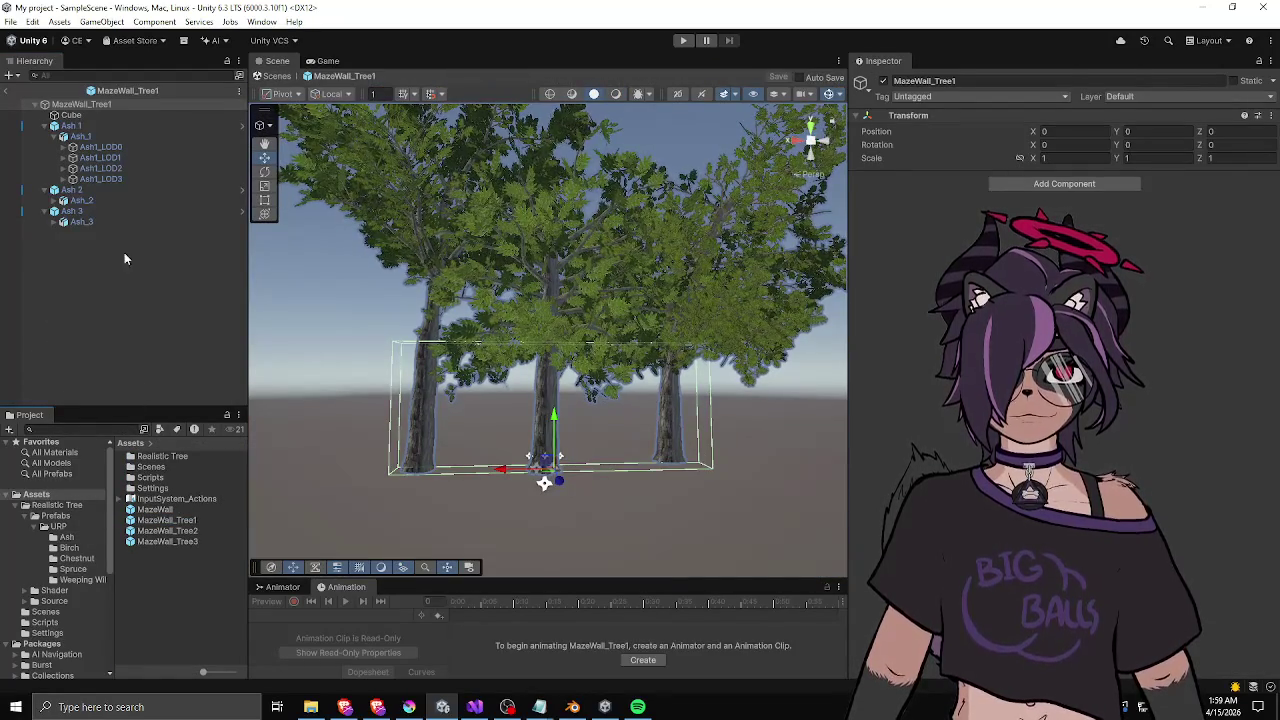
drag(432, 414, 560, 415)
click(638, 418)
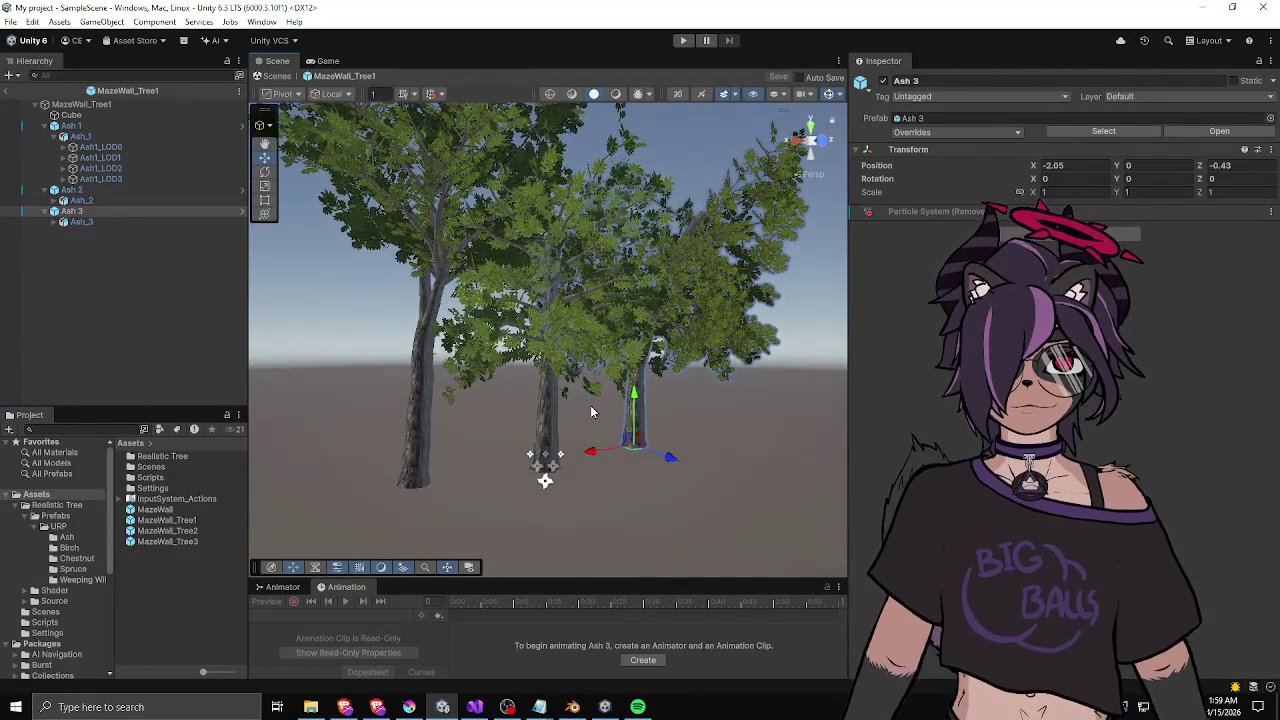
click(555, 400)
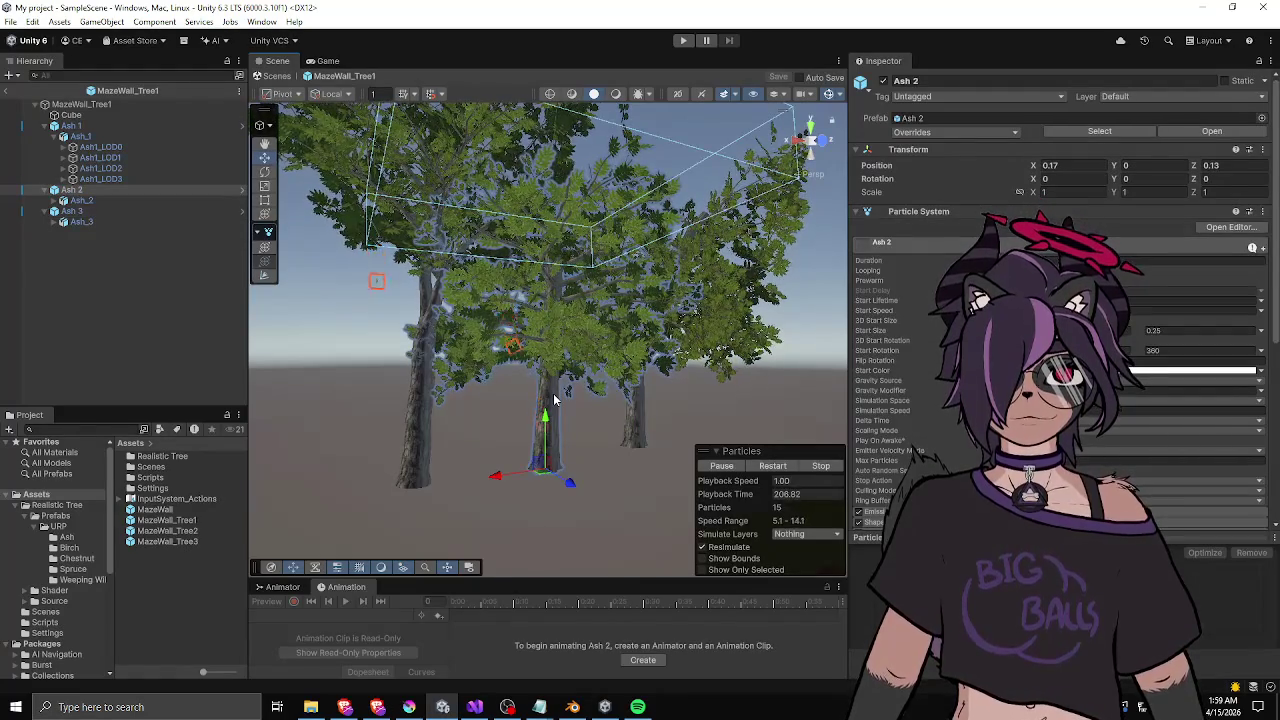
click(620, 510)
- Delete the Ash 2 tree and browse to the Realistic Tree URP Ash prefab folder
click(548, 458)
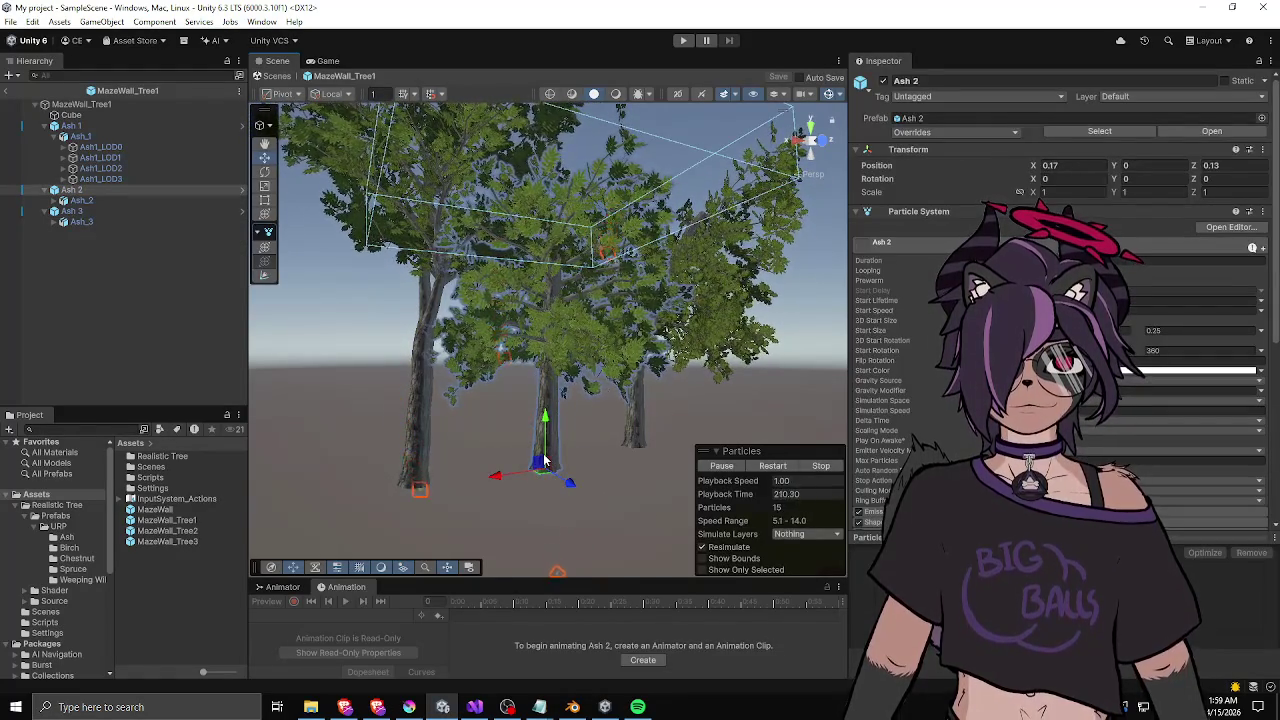
key(Delete)
double_click(157, 457)
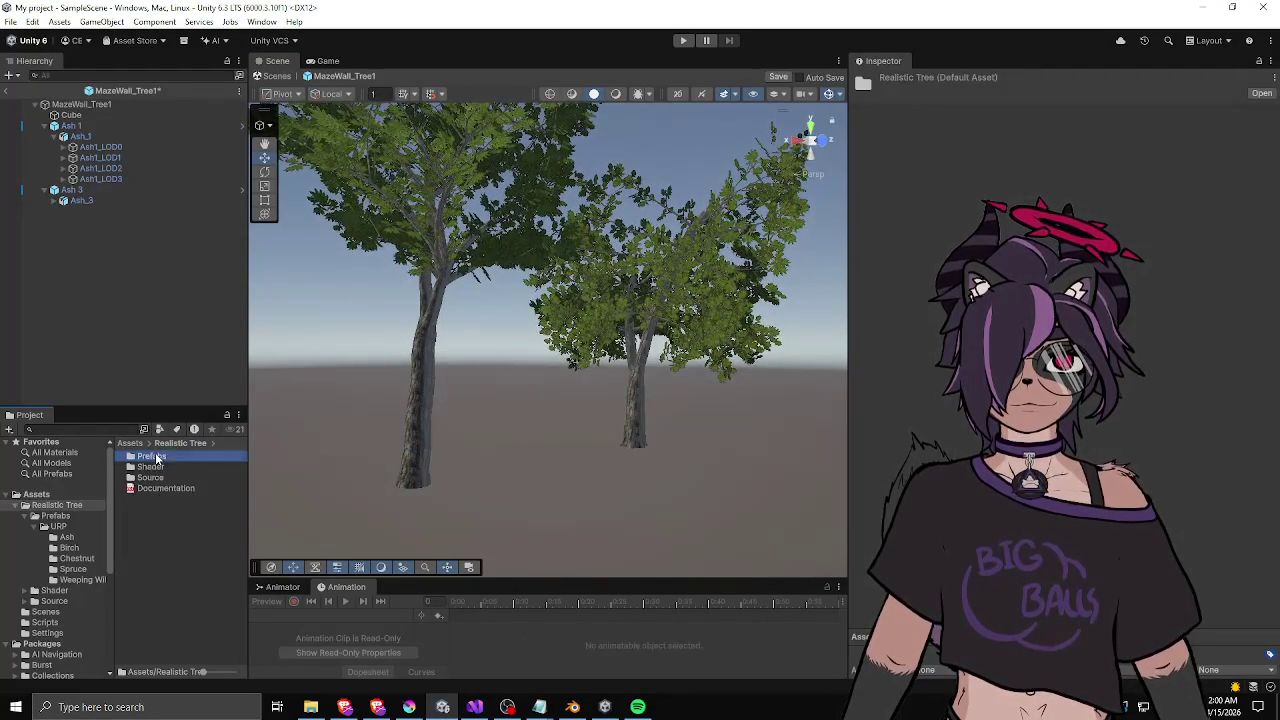
double_click(152, 458)
double_click(150, 457)
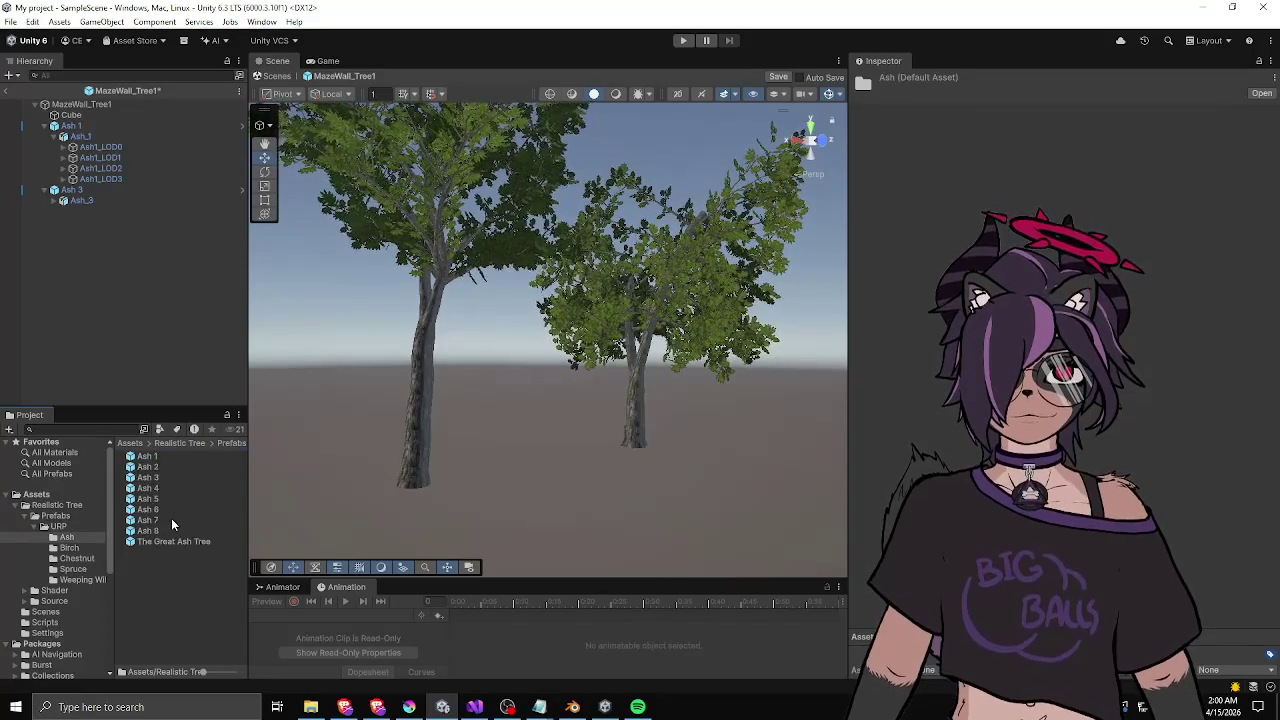
- Add an Ash 7 tree into MazeWall_Tree1, inspect it, and return to the maze scene
drag(136, 291, 122, 285)
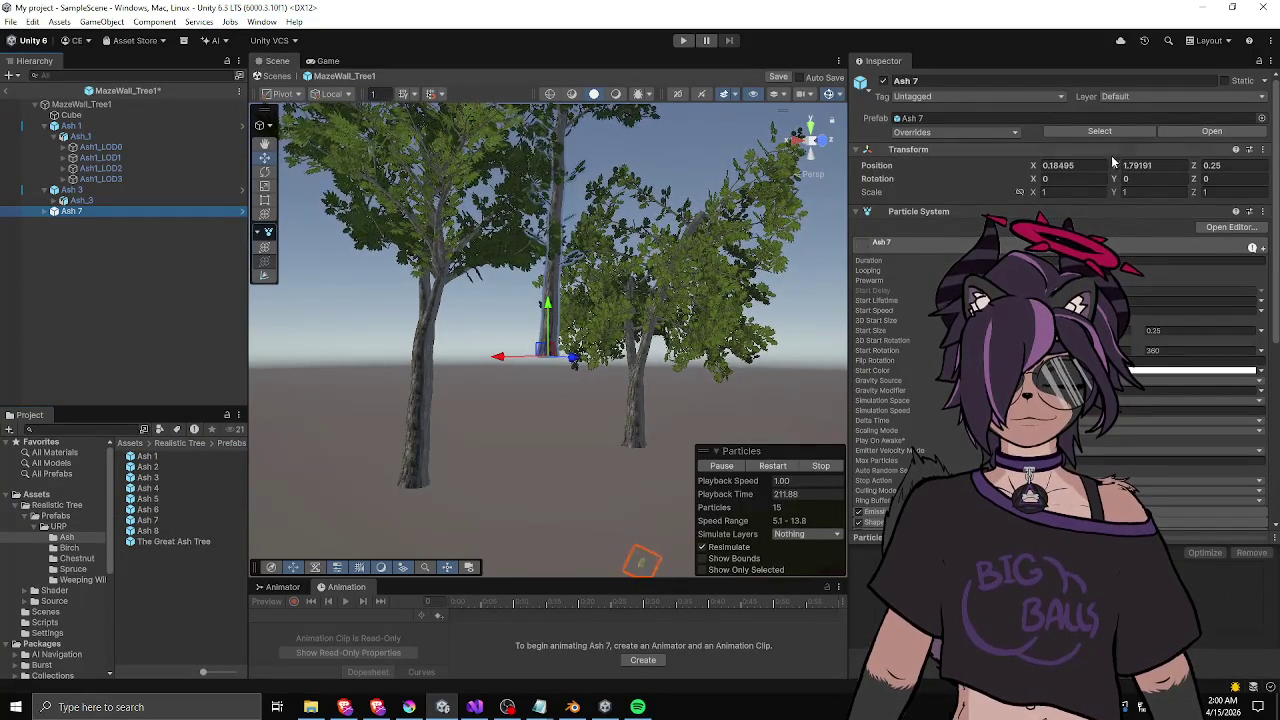
mouse_move(643, 157)
mouse_down()
mouse_move(358, 421)
mouse_move(366, 460)
mouse_move(672, 455)
mouse_up()
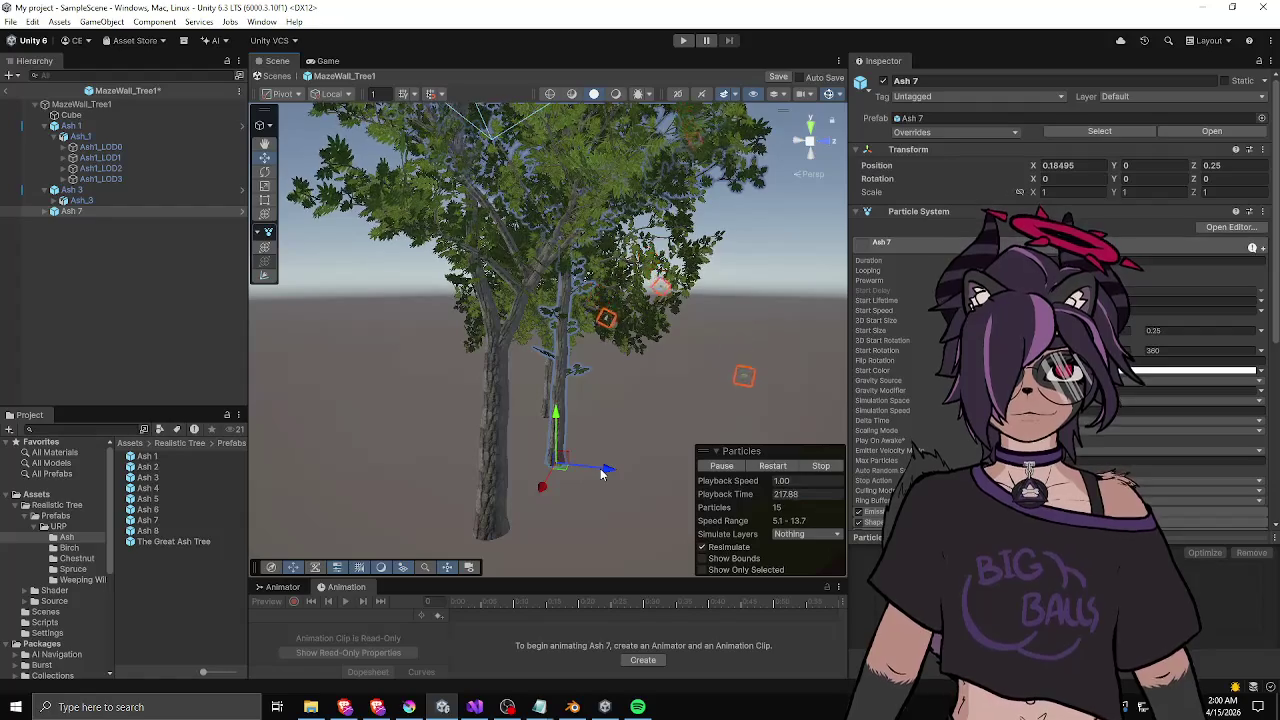
mouse_move(516, 480)
mouse_down()
mouse_move(608, 468)
mouse_move(565, 496)
mouse_move(567, 473)
mouse_move(608, 466)
mouse_up()
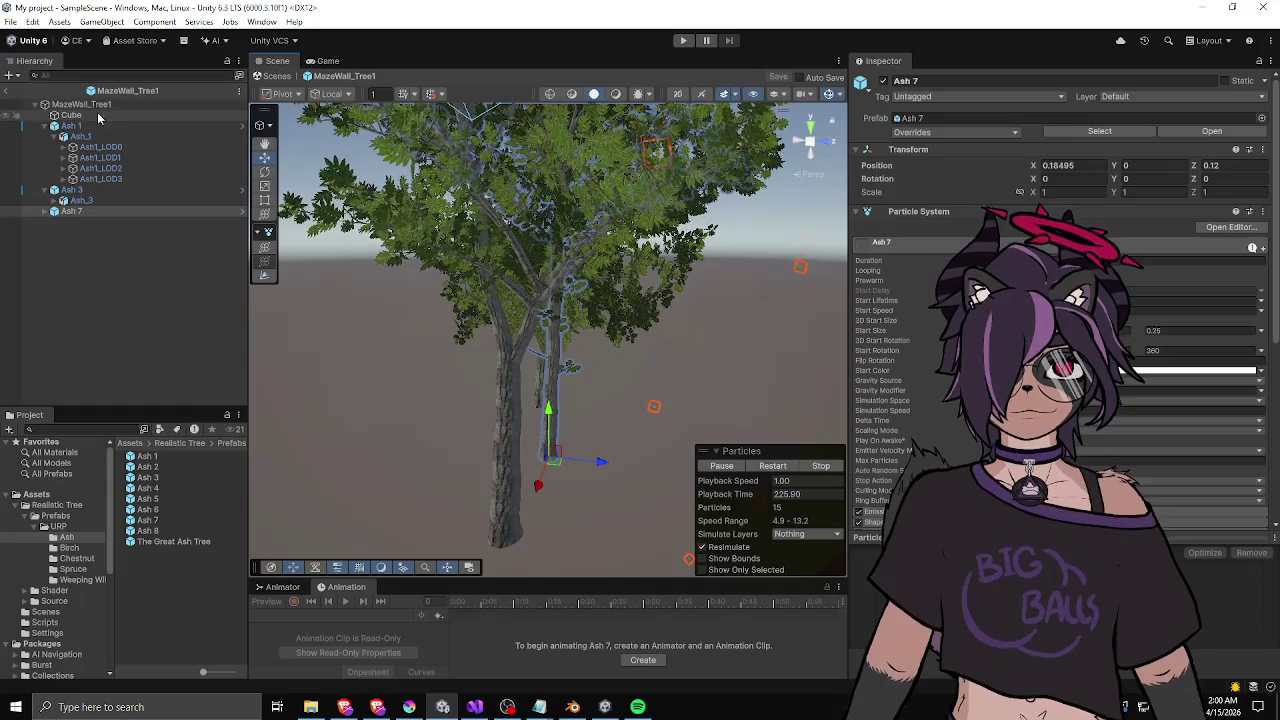
click(9, 93)
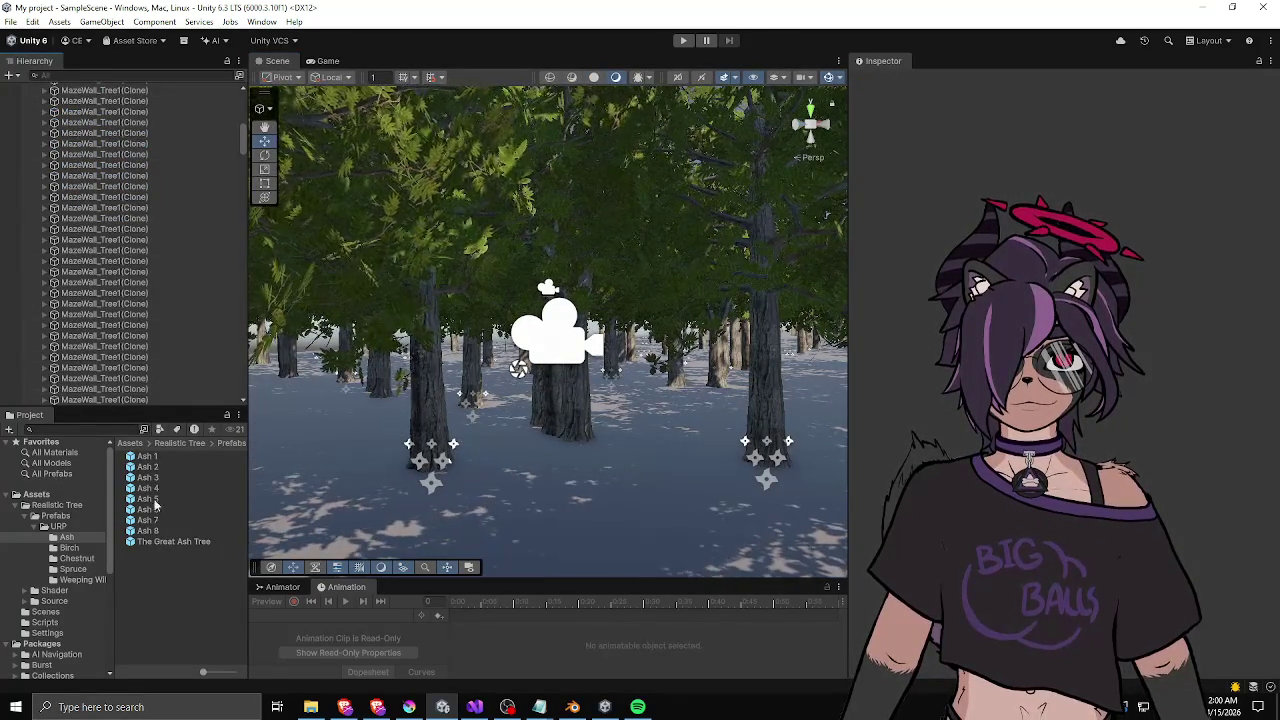
- Reopen MazeWall_Tree1, nudge the tree group slightly along Z, and select Ash 7
click(130, 443)
double_click(167, 520)
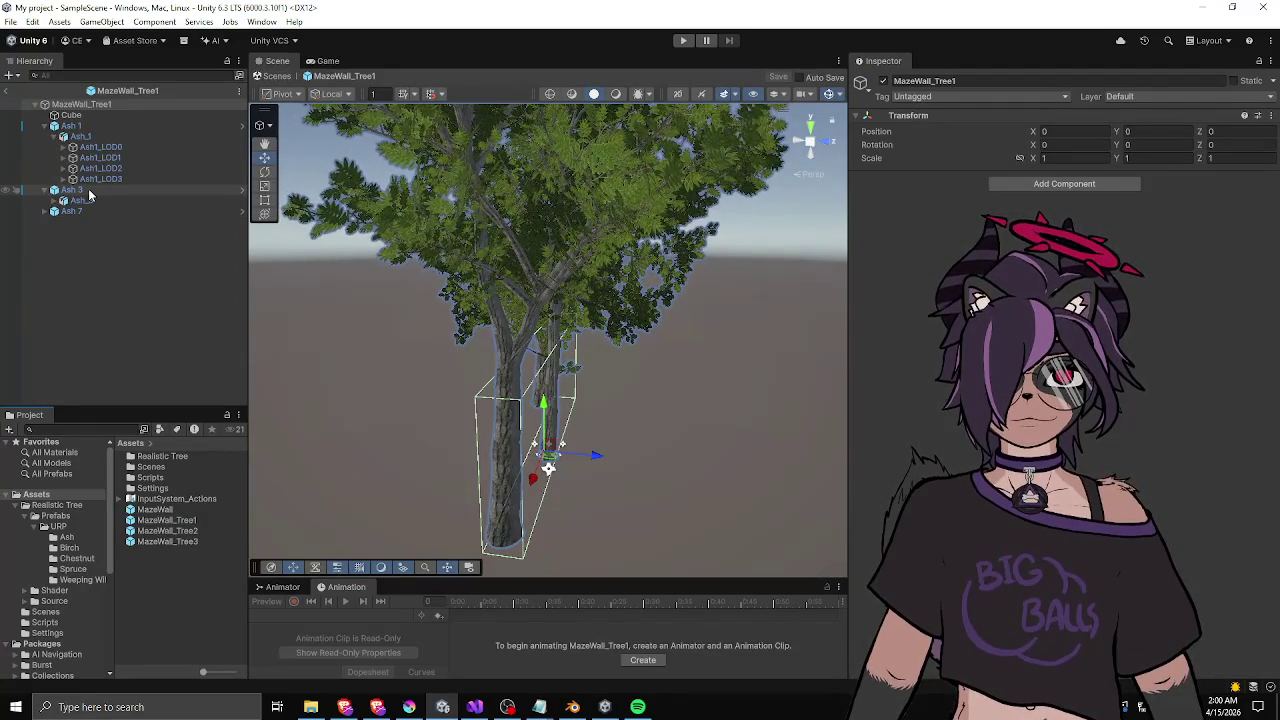
drag(595, 457, 603, 461)
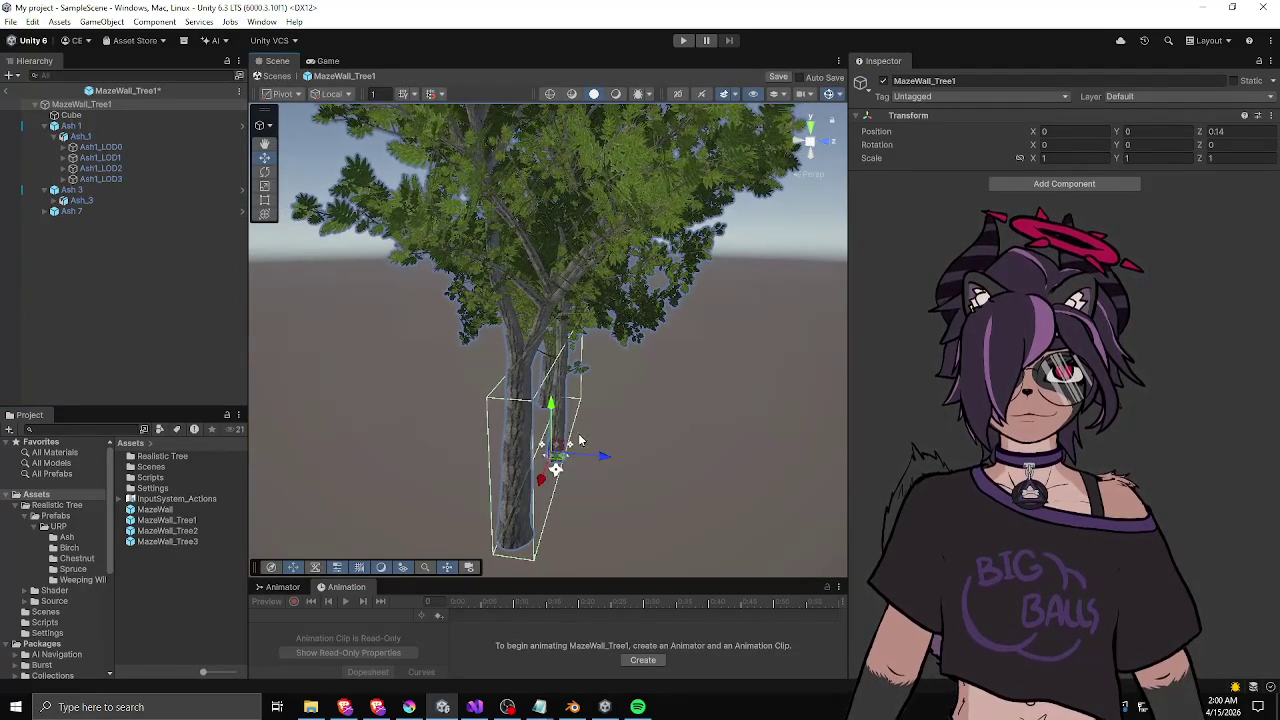
click(134, 190)
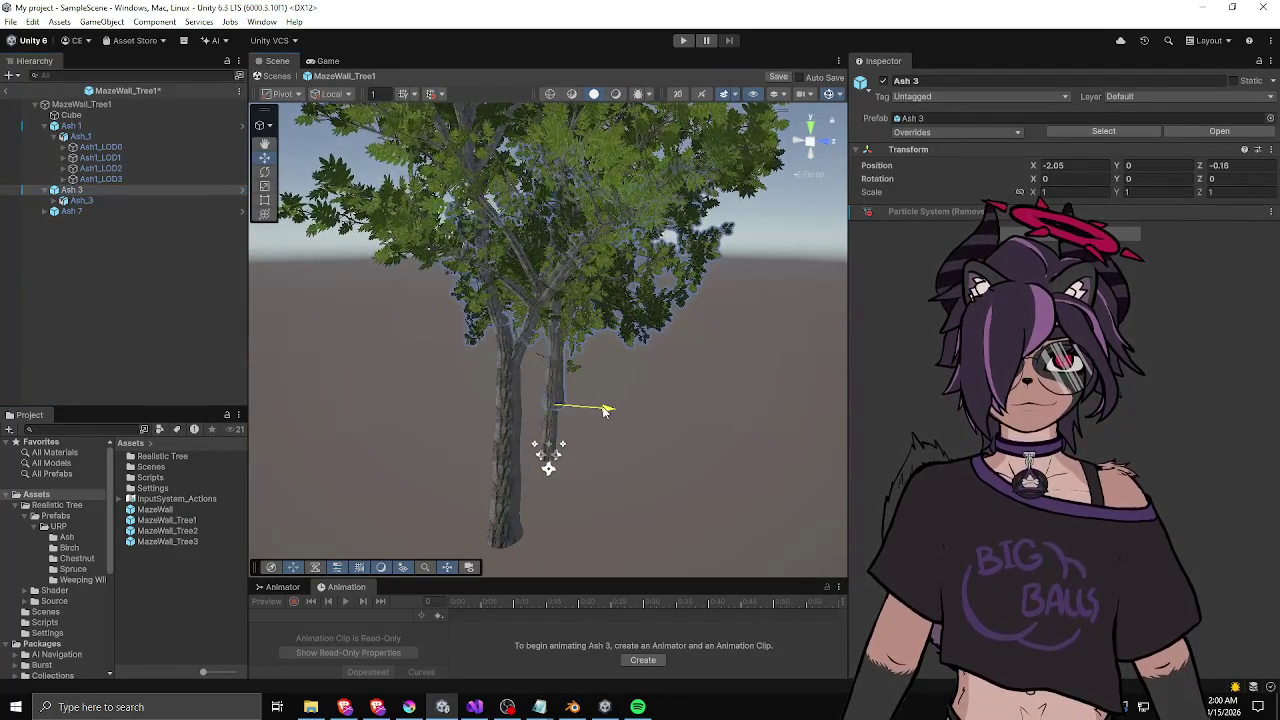
click(150, 211)
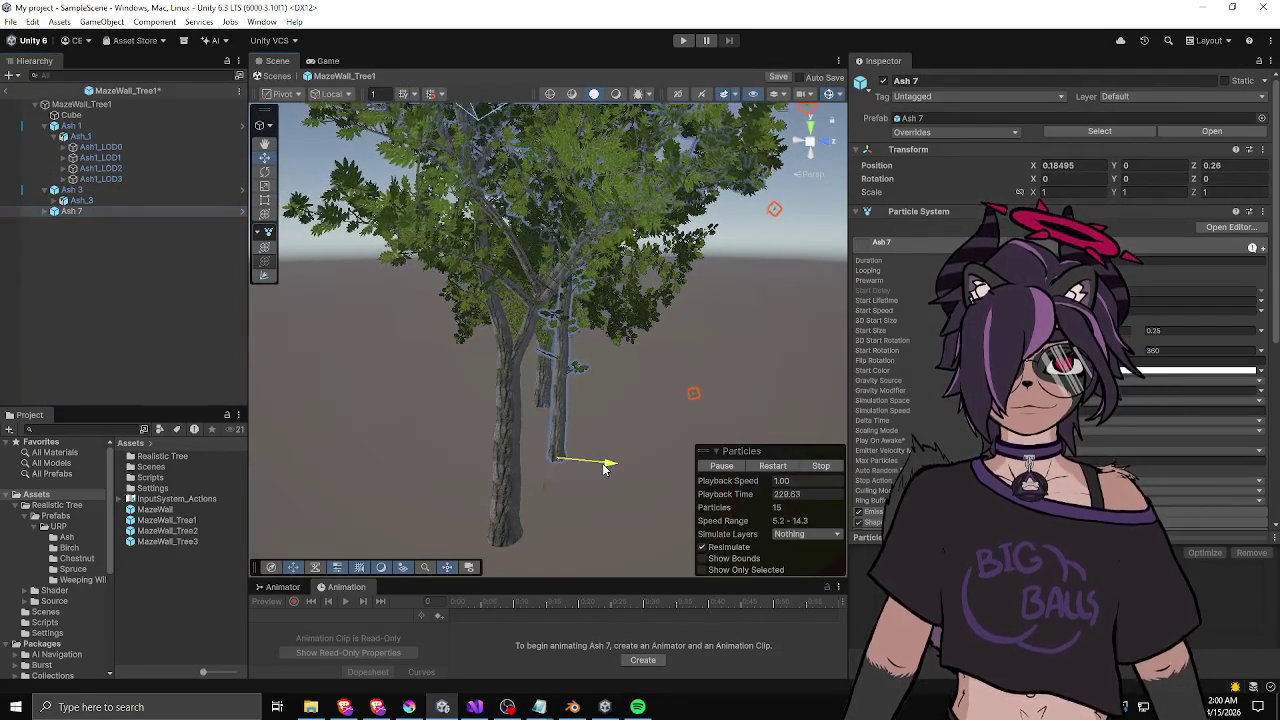
- Remove Ash 7's Particle System, undo the removal with Ctrl+Z, and return to the maze scene
right_click(920, 213)
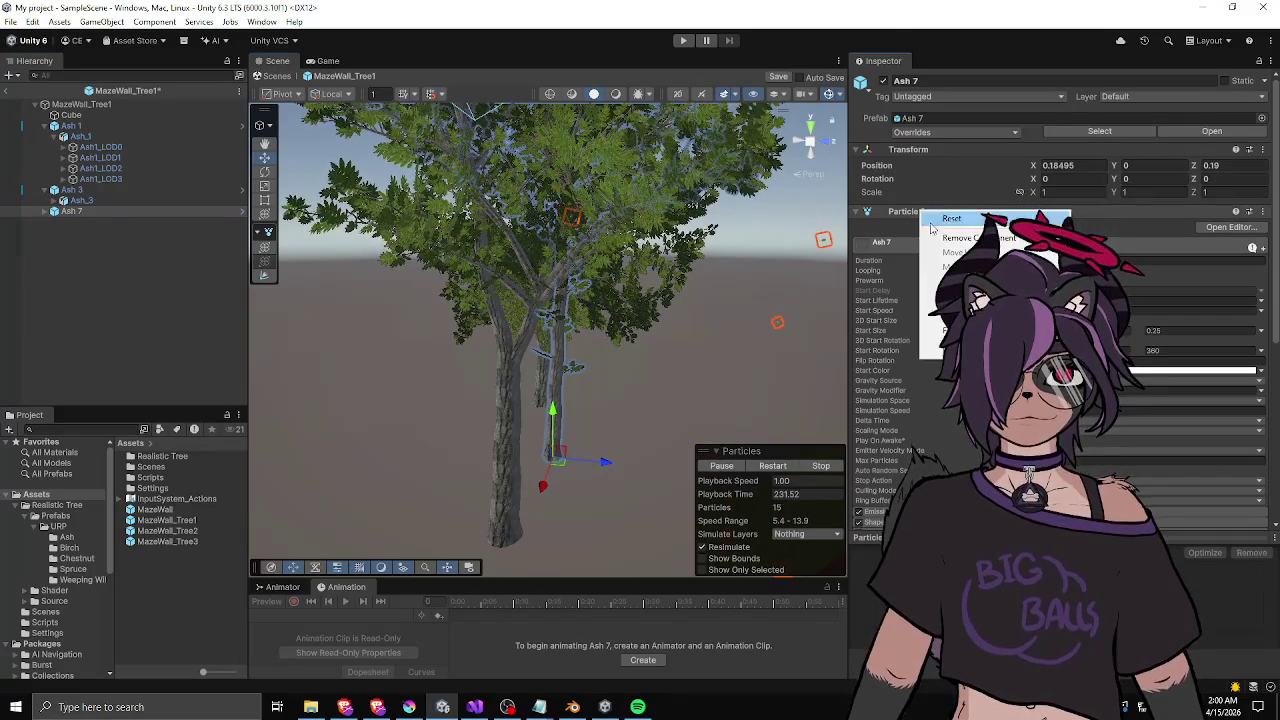
click(960, 240)
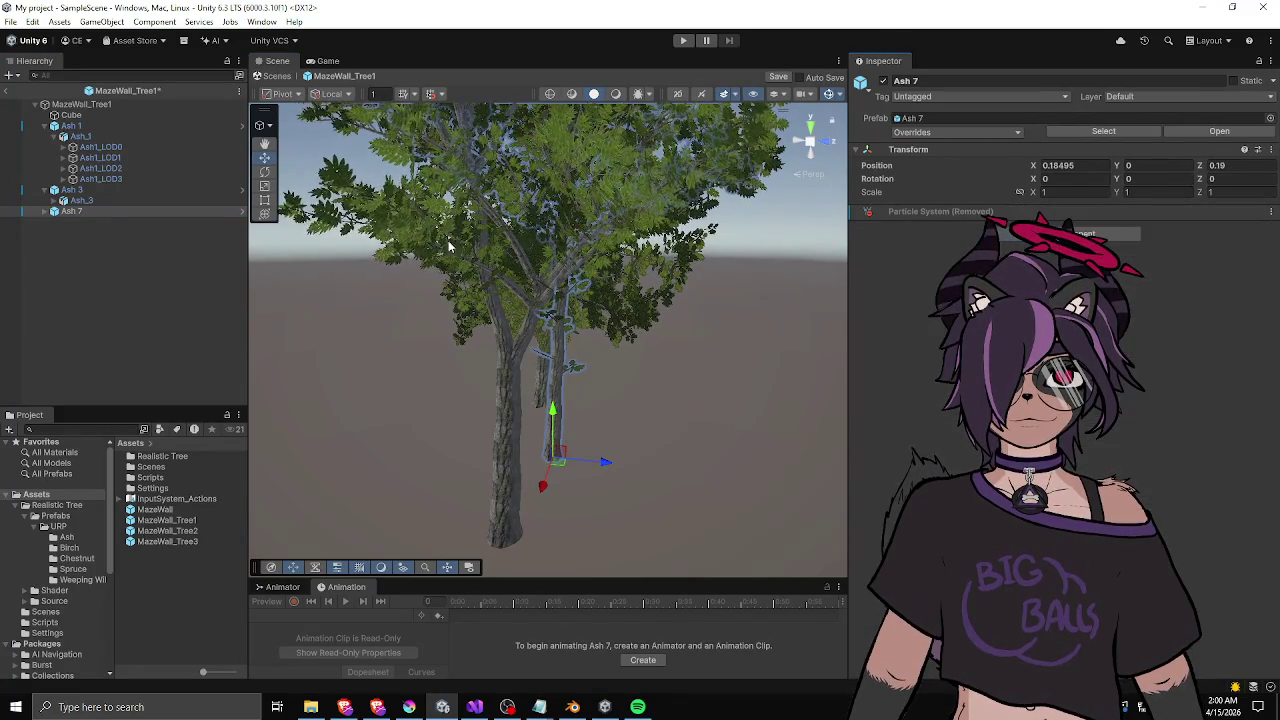
click(88, 189)
click(94, 124)
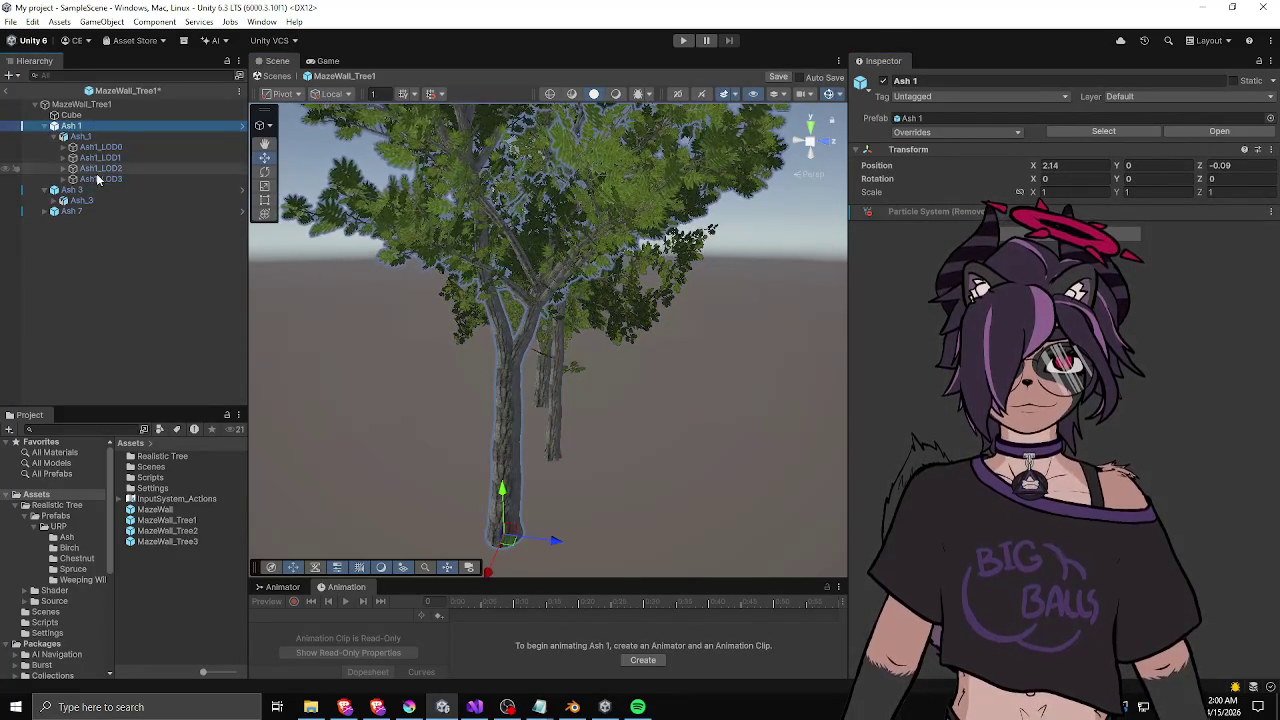
click(80, 211)
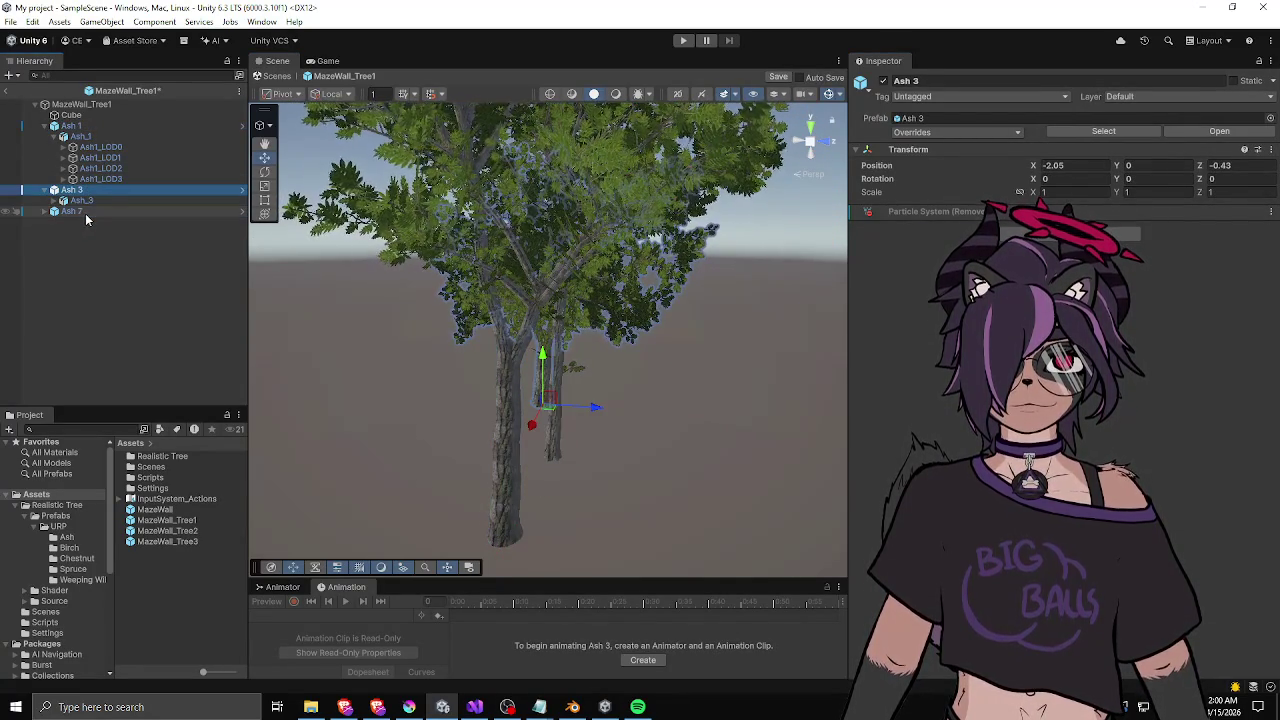
key(ctrl+z)
key(ctrl+z)
key(ctrl+z)
key(ctrl+z)
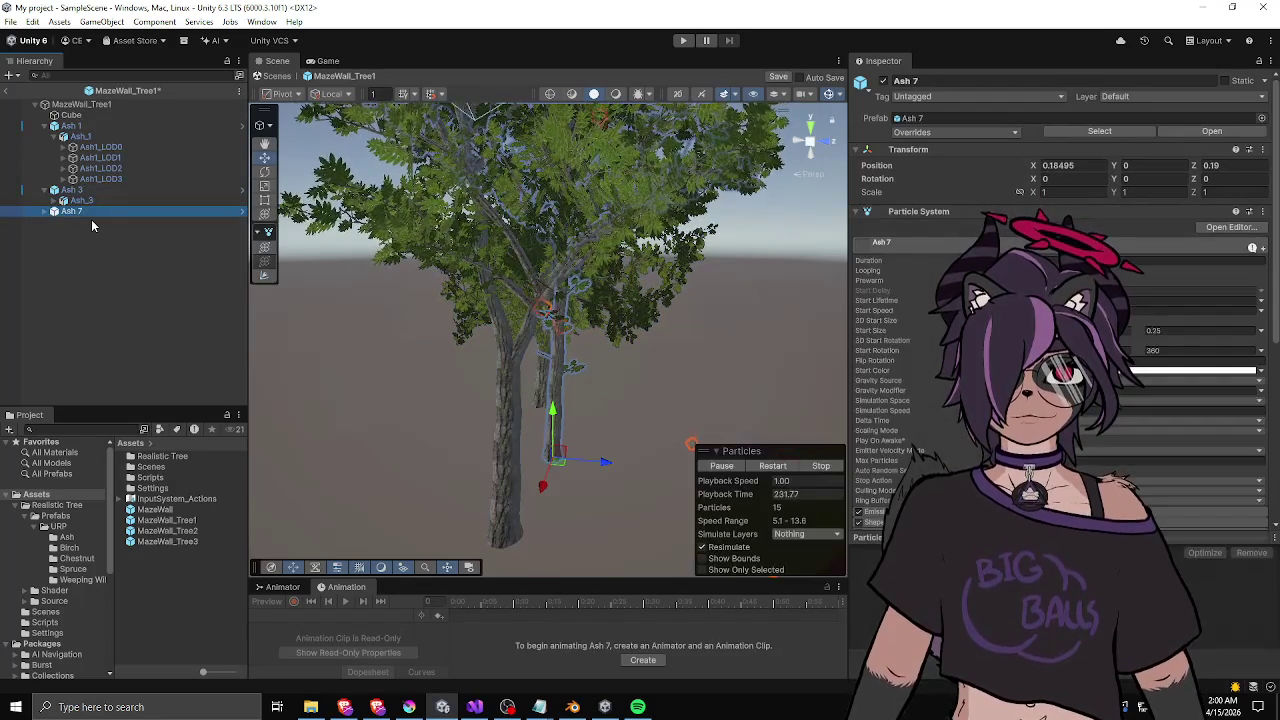
click(6, 90)
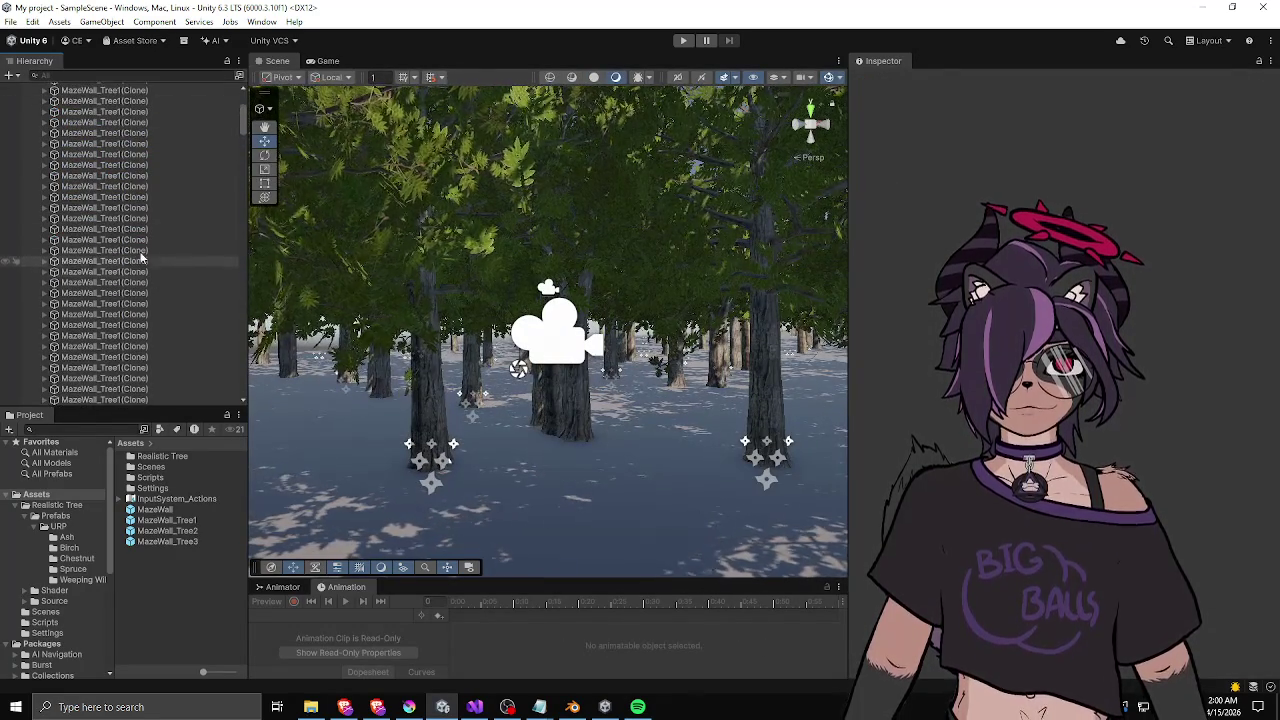
- Reset the Maze Generator on the Maze object and regenerate the tree-wall maze
click(140, 236)
scroll(125, 240, up, 5)
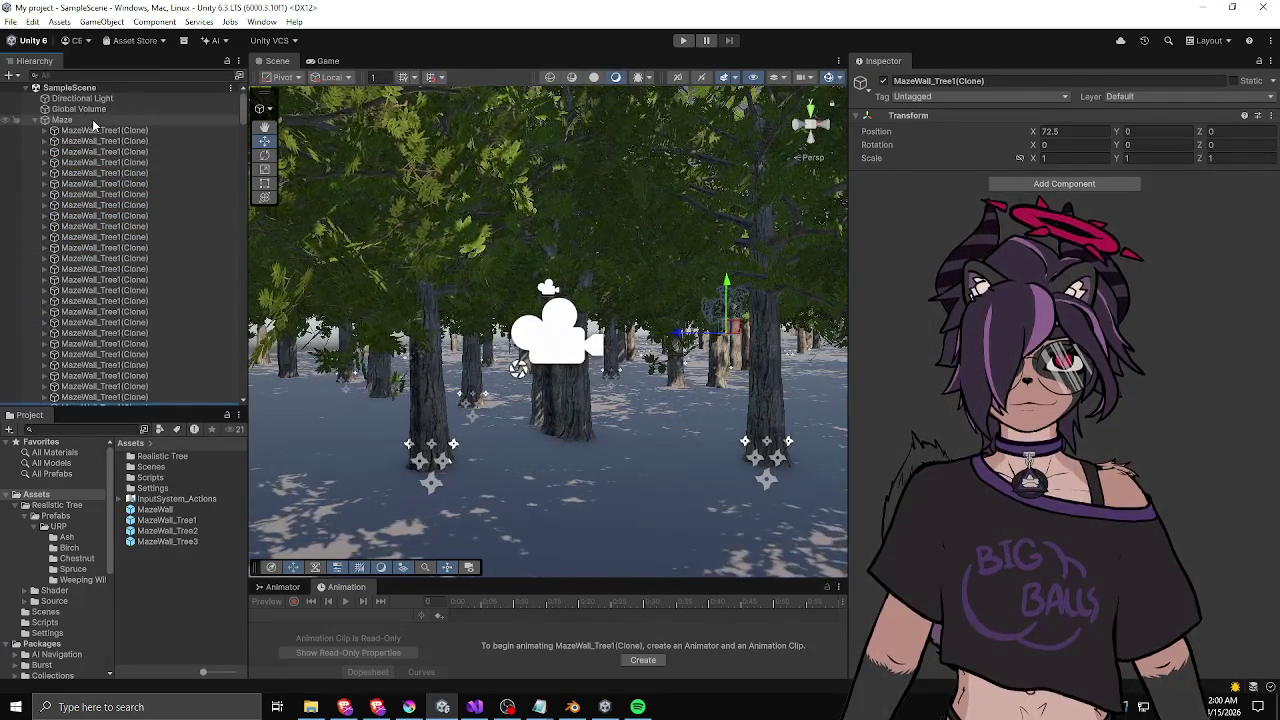
click(92, 119)
right_click(968, 180)
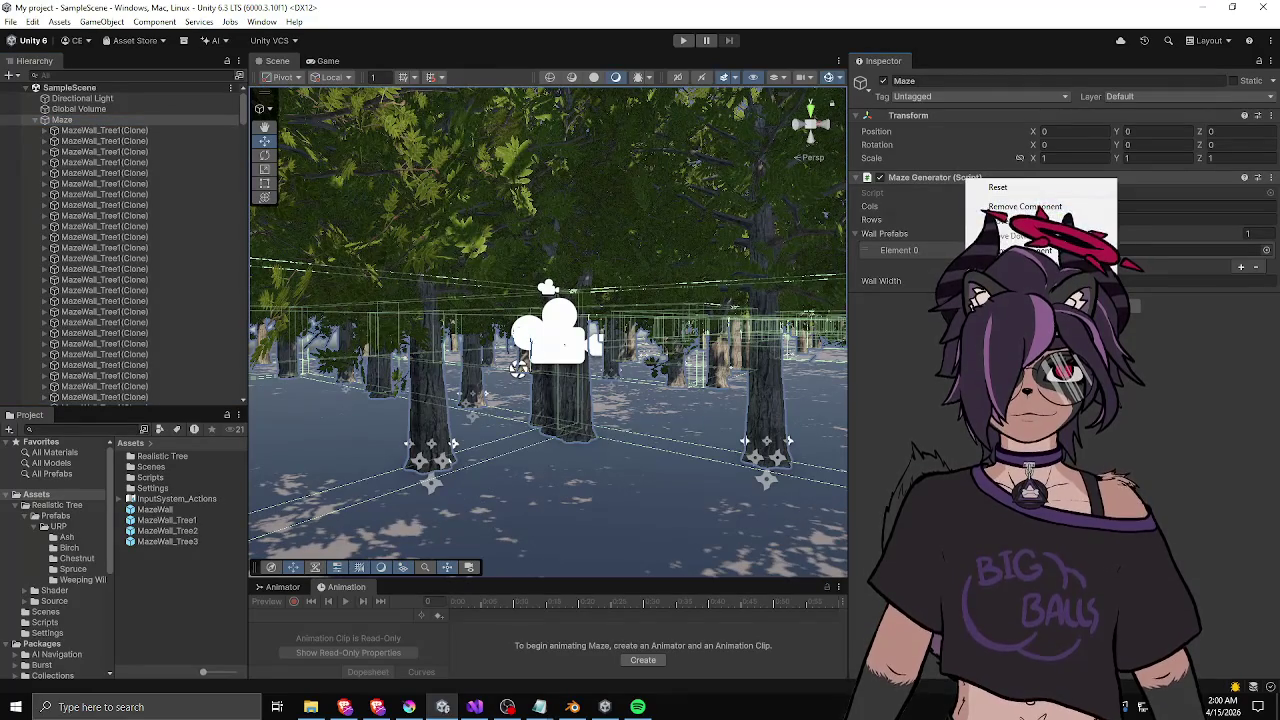
click(990, 187)
right_click(924, 187)
click(930, 372)
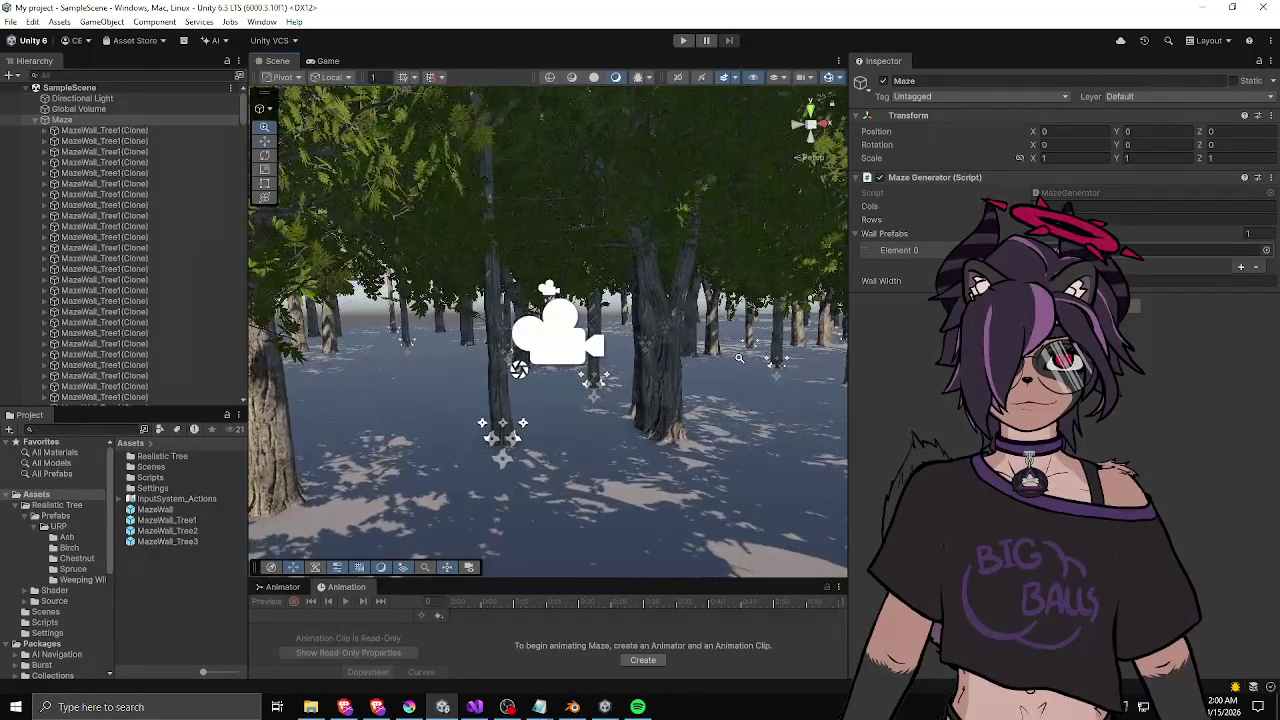
mouse_move(715, 349)
mouse_down()
mouse_move(487, 335)
mouse_move(206, 255)
mouse_move(208, 335)
mouse_up()
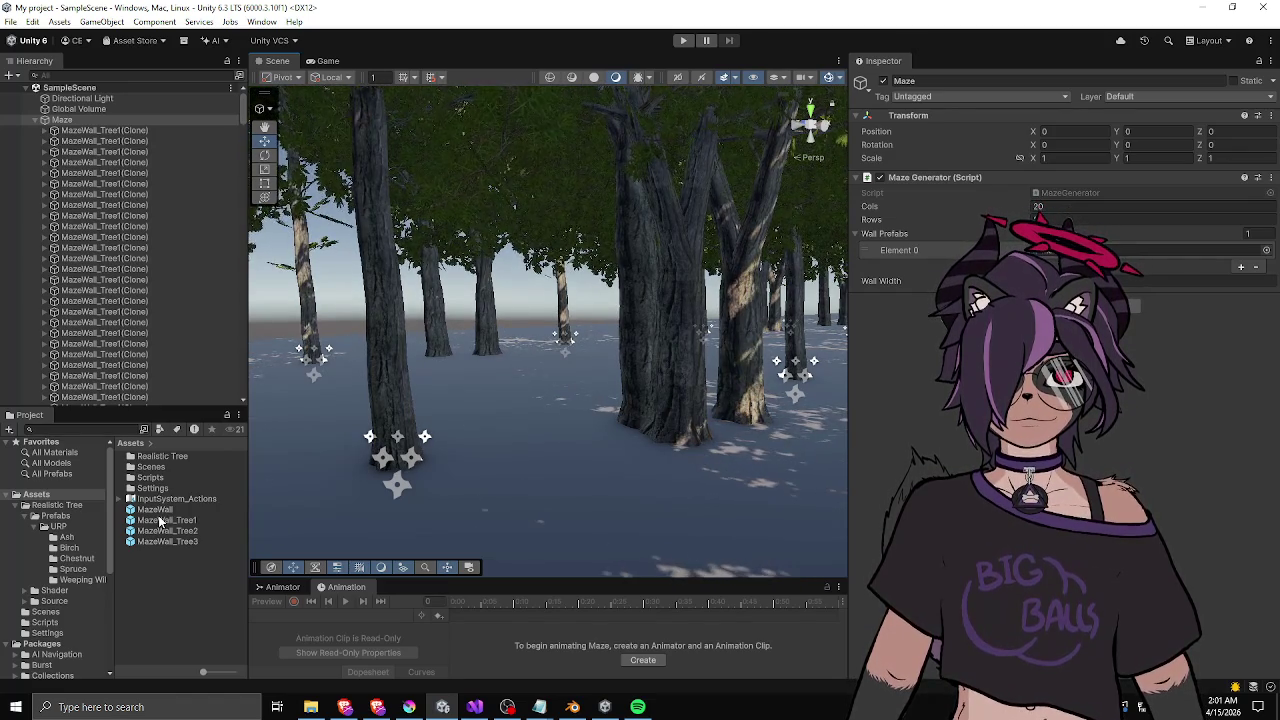
- In the MazeWall_Tree1 prefab, nudge the Ash 1 tree slightly along X
double_click(160, 521)
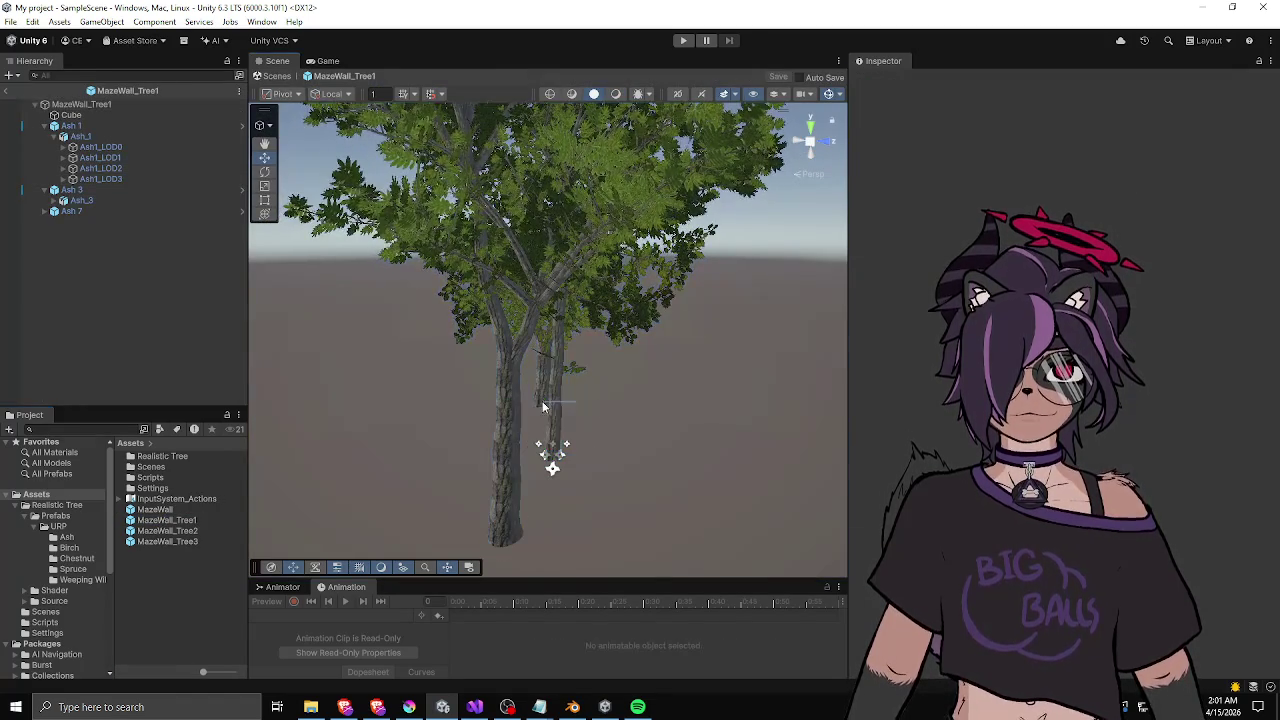
drag(586, 416, 469, 339)
click(72, 125)
click(88, 105)
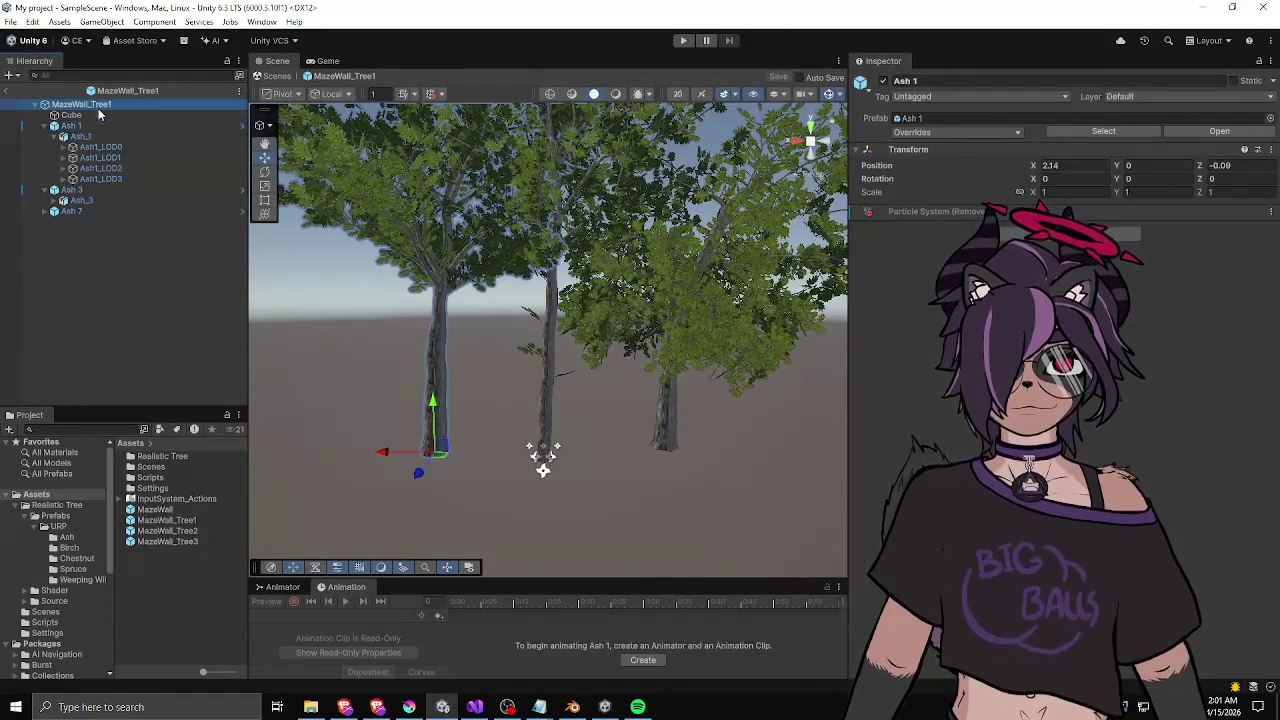
click(442, 341)
drag(383, 451, 398, 451)
click(277, 76)
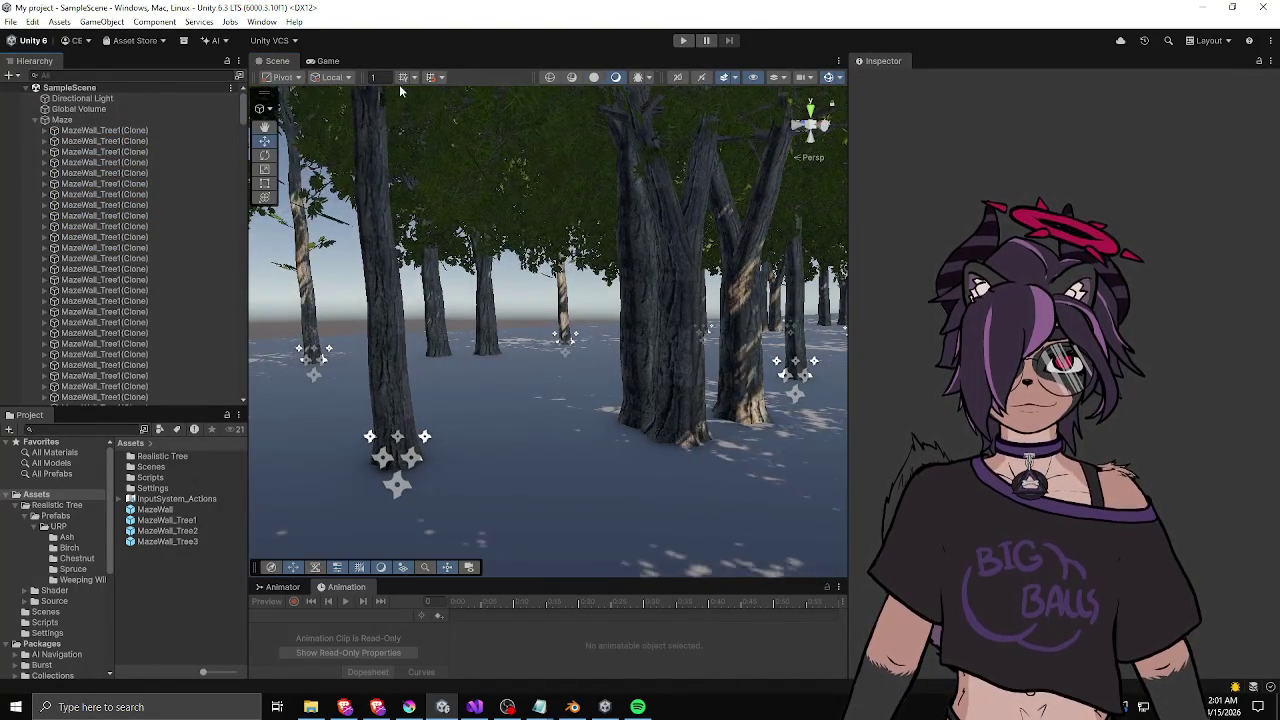
- Clear and rebuild the maze so it uses the updated tree walls
click(85, 119)
right_click(940, 177)
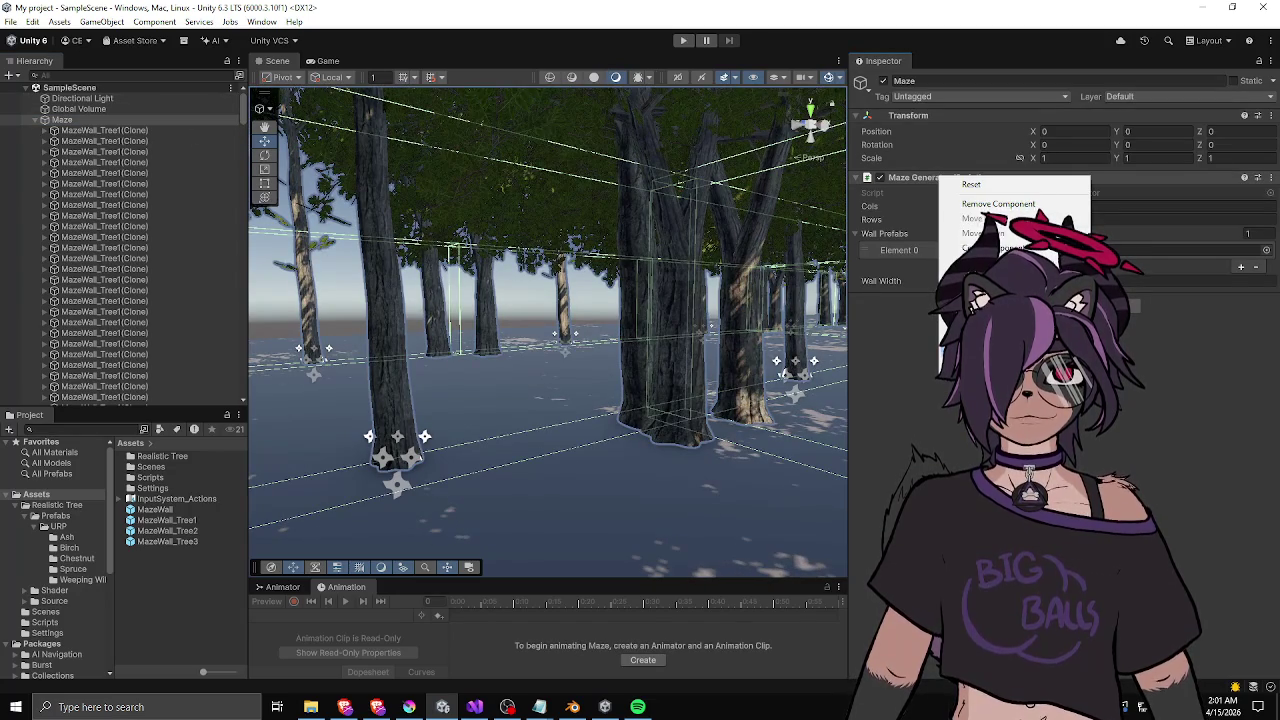
drag(600, 380, 760, 372)
scroll(618, 379, down, 5)
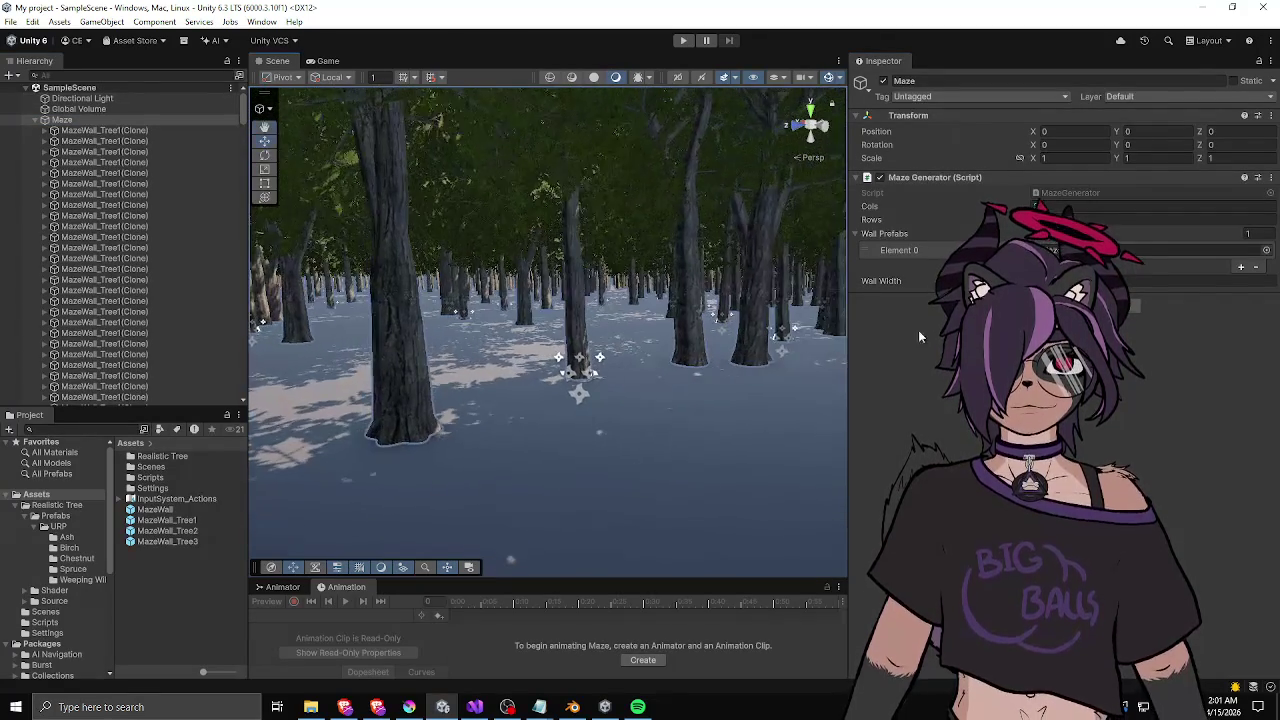
right_click(952, 177)
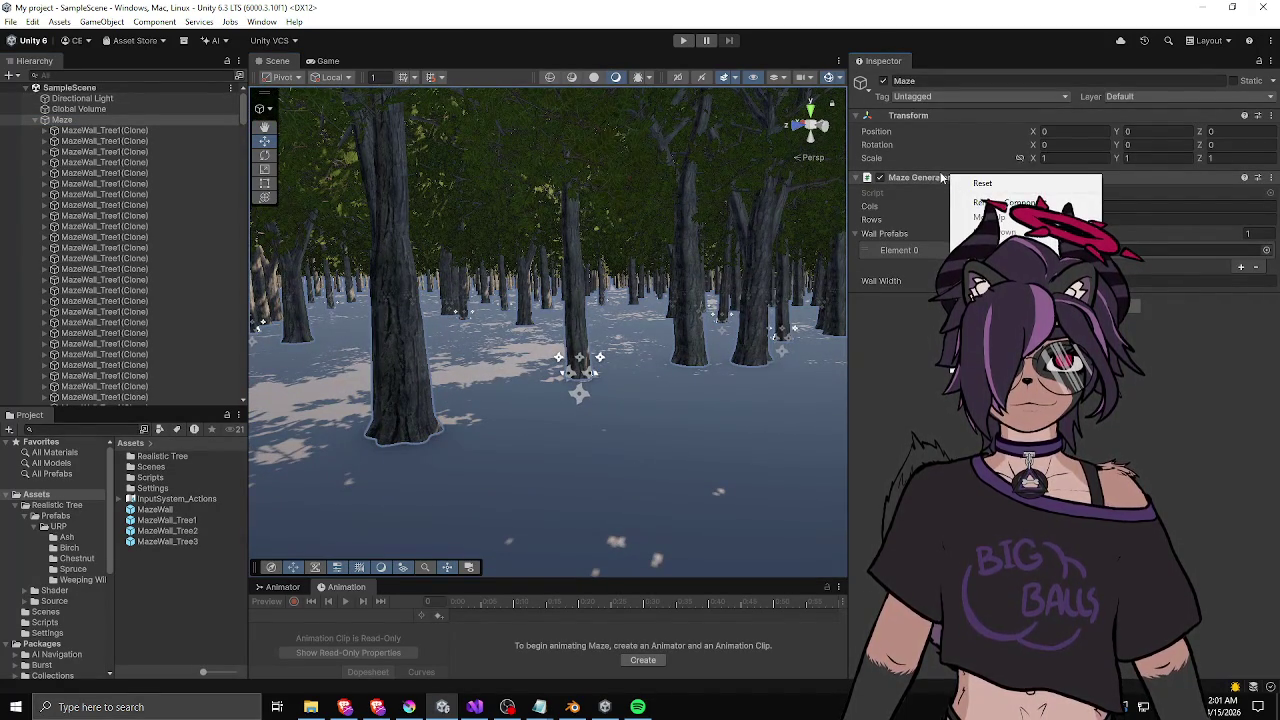
click(983, 184)
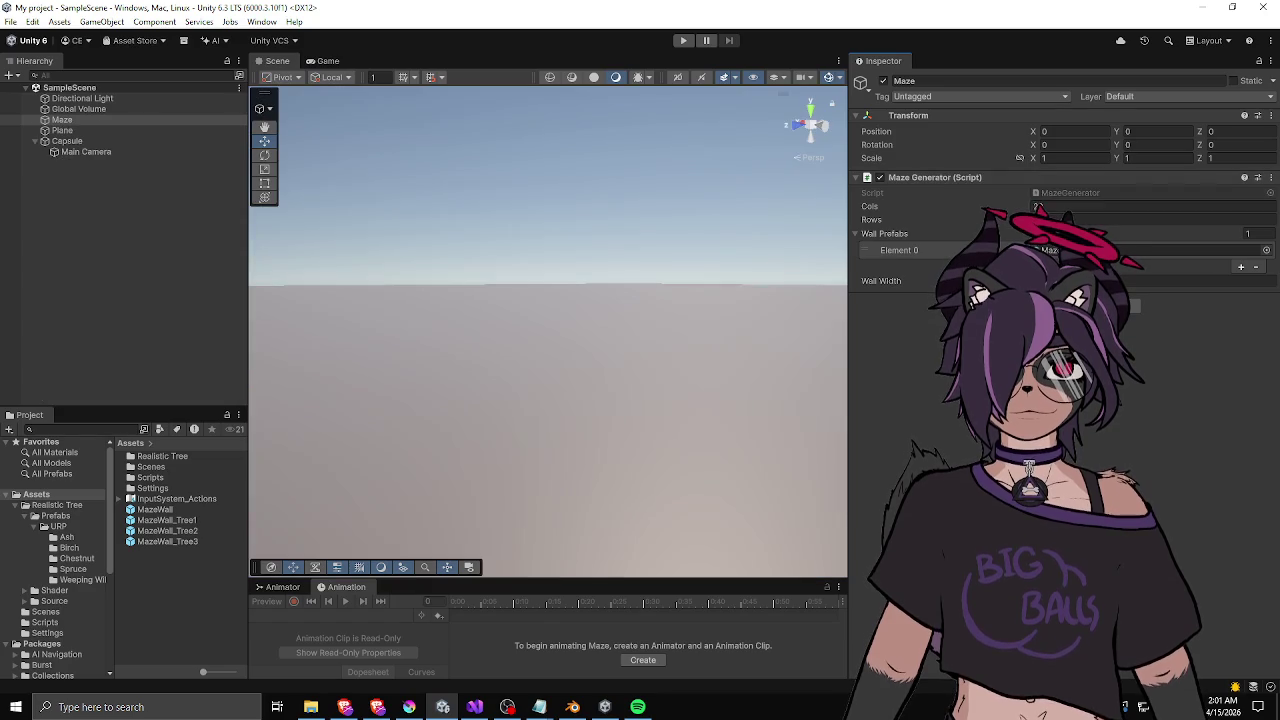
right_click(946, 178)
click(983, 184)
mouse_move(701, 302)
mouse_down()
mouse_move(729, 289)
mouse_move(725, 269)
mouse_move(5, 283)
mouse_move(1143, 270)
mouse_move(687, 252)
mouse_move(855, 262)
mouse_move(736, 270)
mouse_up()
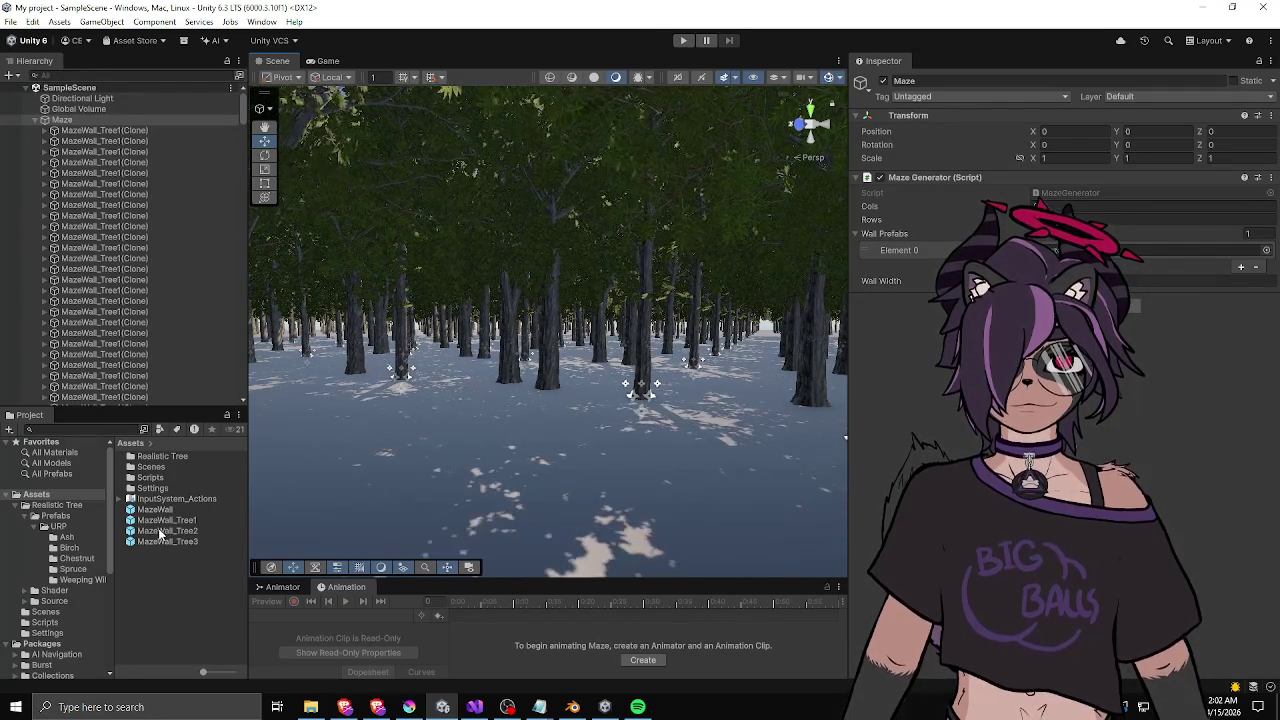
- Delete the MazeWall_Tree2 and MazeWall_Tree3 prefabs
click(160, 541)
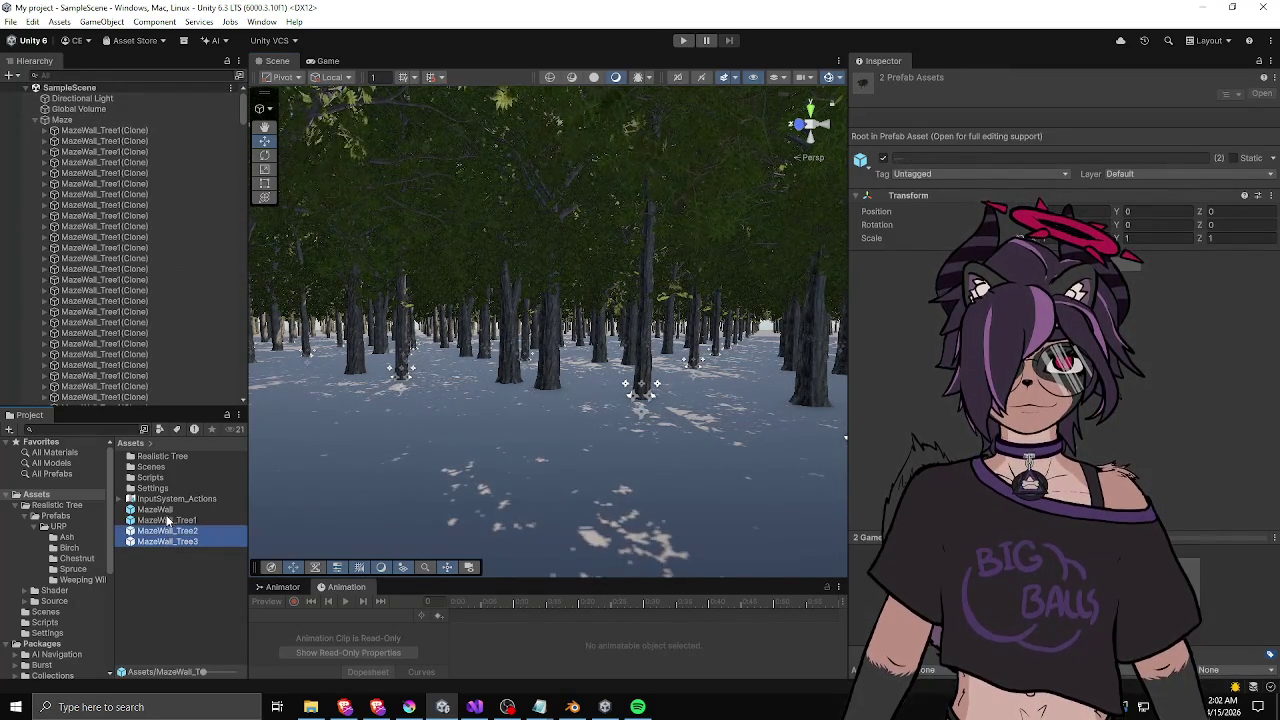
key(Delete)
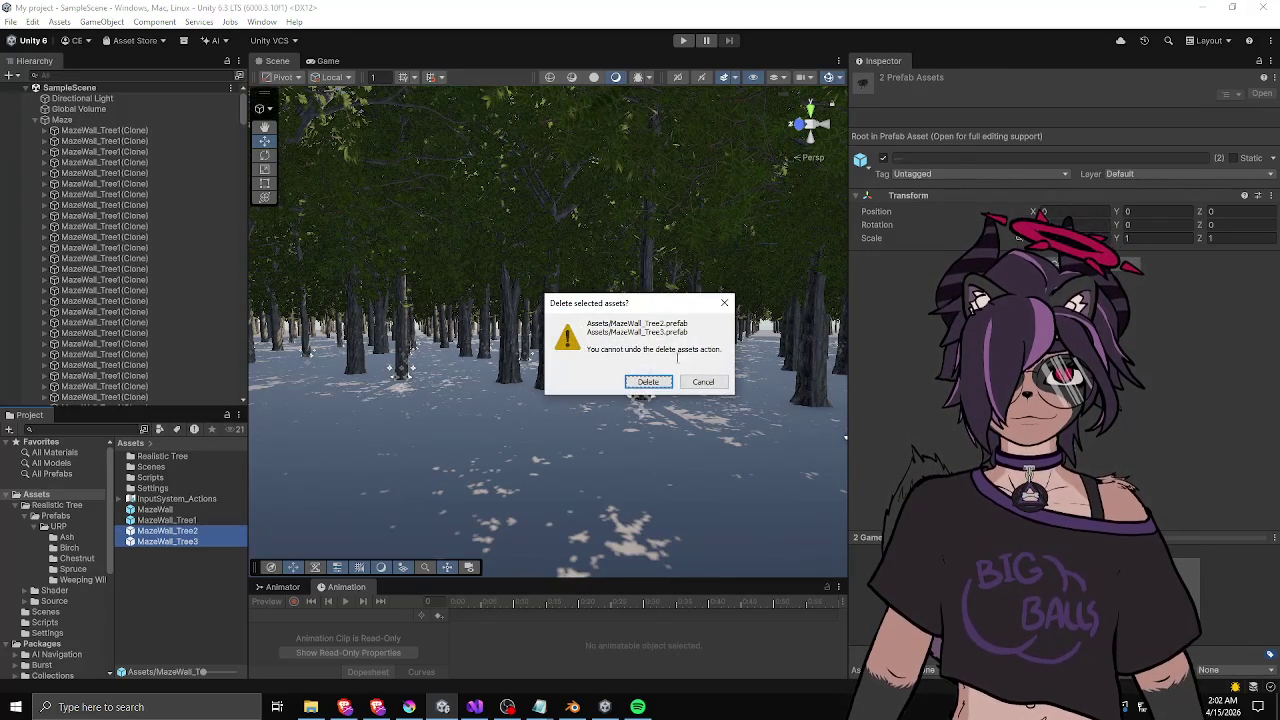
click(648, 381)
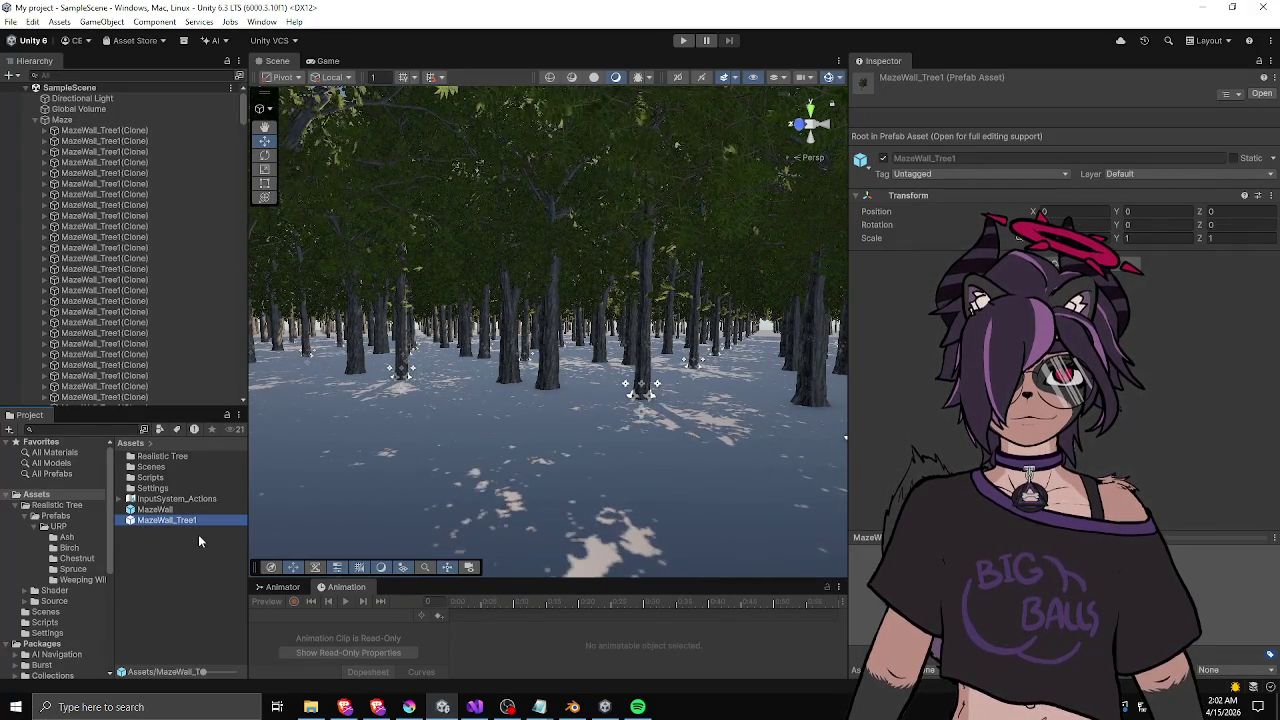
- Duplicate MazeWall_Tree1, name the copy MazeWall_Tree2, and open it for editing
key(ctrl+d)
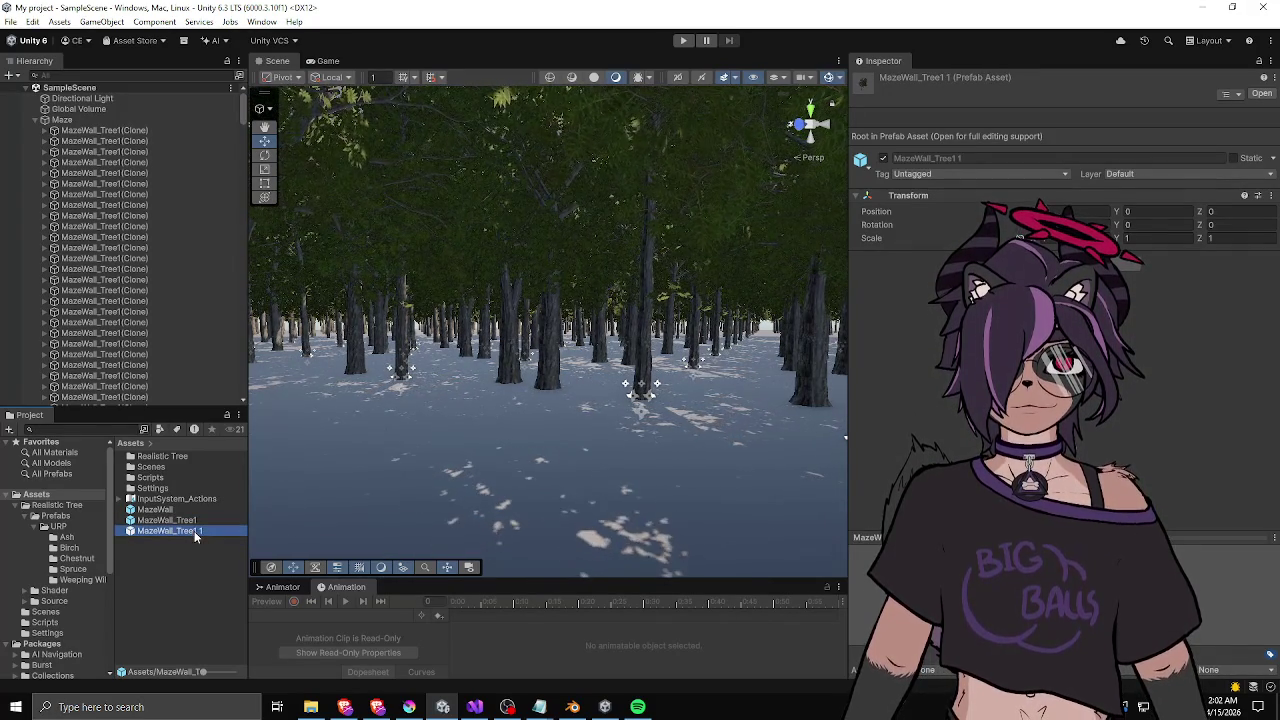
key(F2)
text(MazeWall_Tree2)
key(Return)
double_click(186, 532)
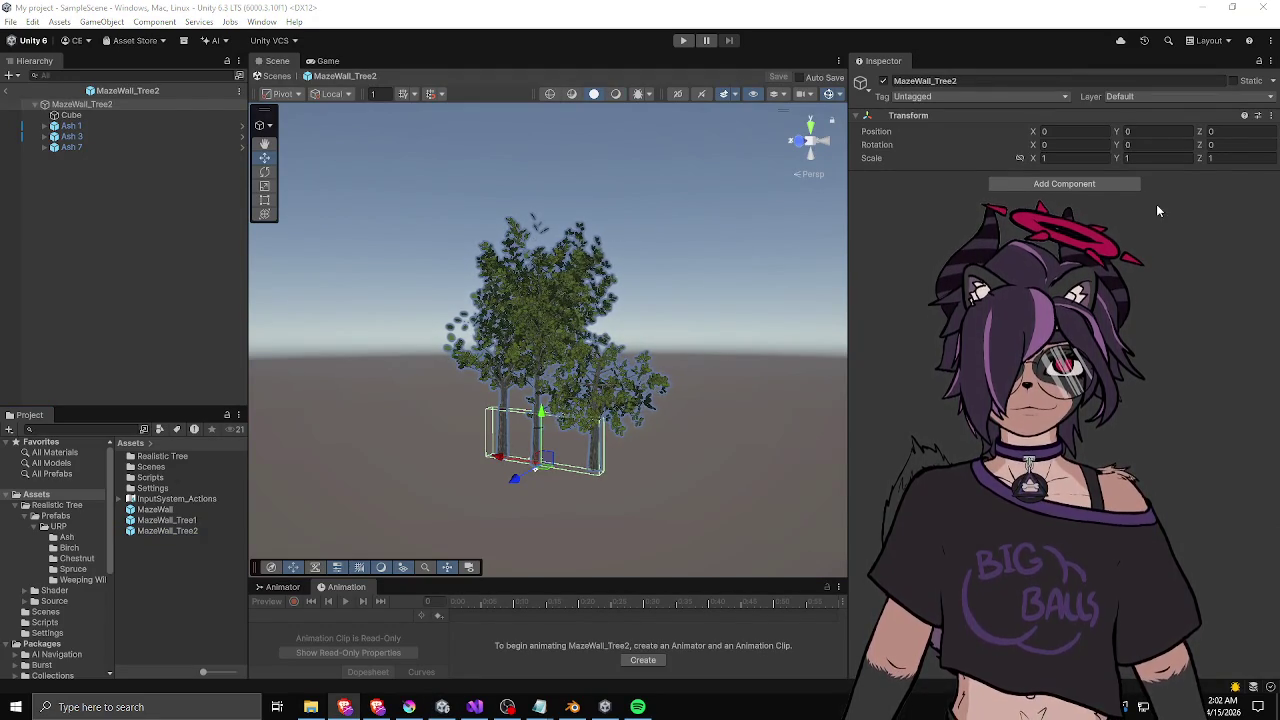
- Slide Ash 3 along X toward the other trees, then delete it
click(90, 128)
click(90, 135)
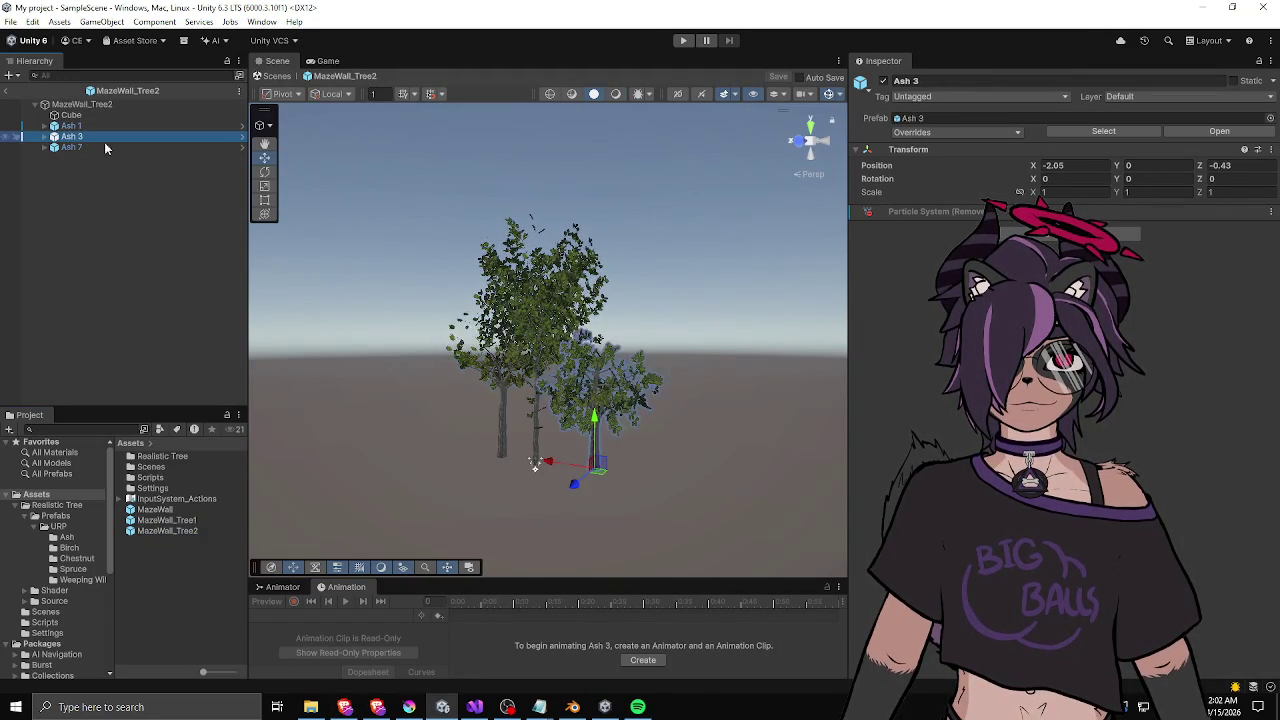
scroll(411, 393, up, 5)
scroll(373, 389, up, 3)
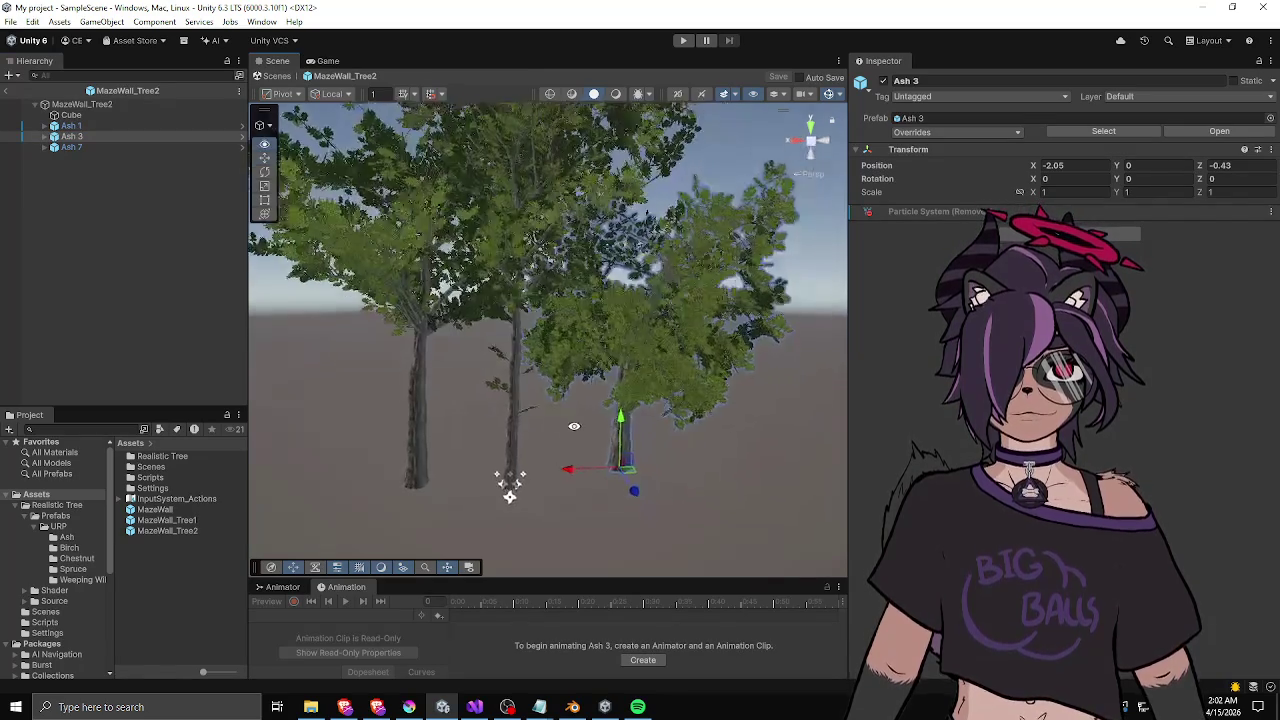
drag(545, 471, 457, 471)
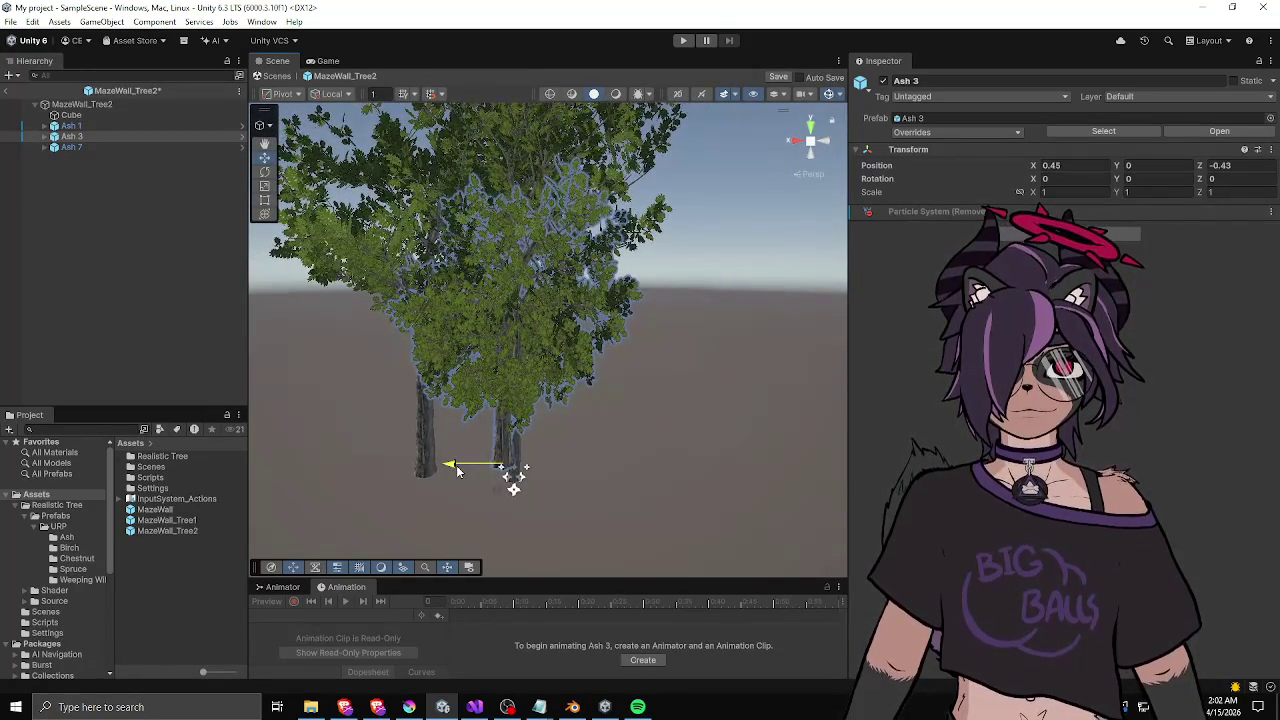
key(x)
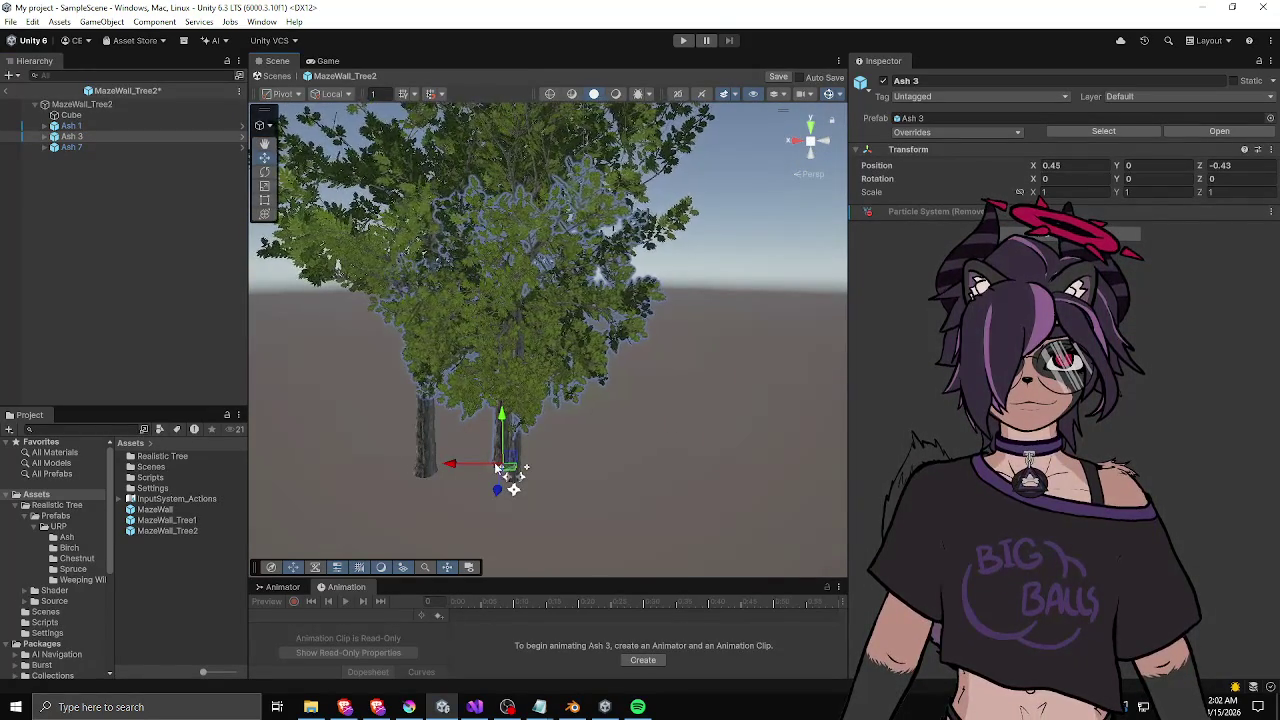
click(498, 460)
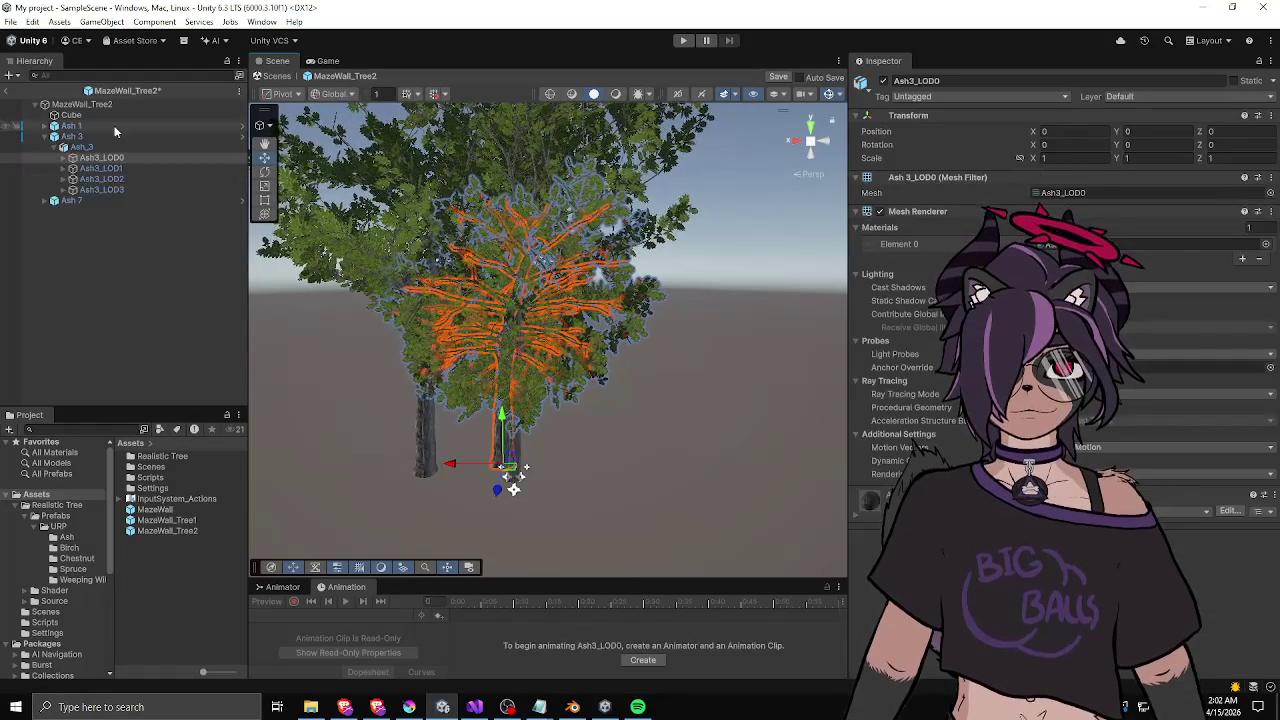
click(95, 138)
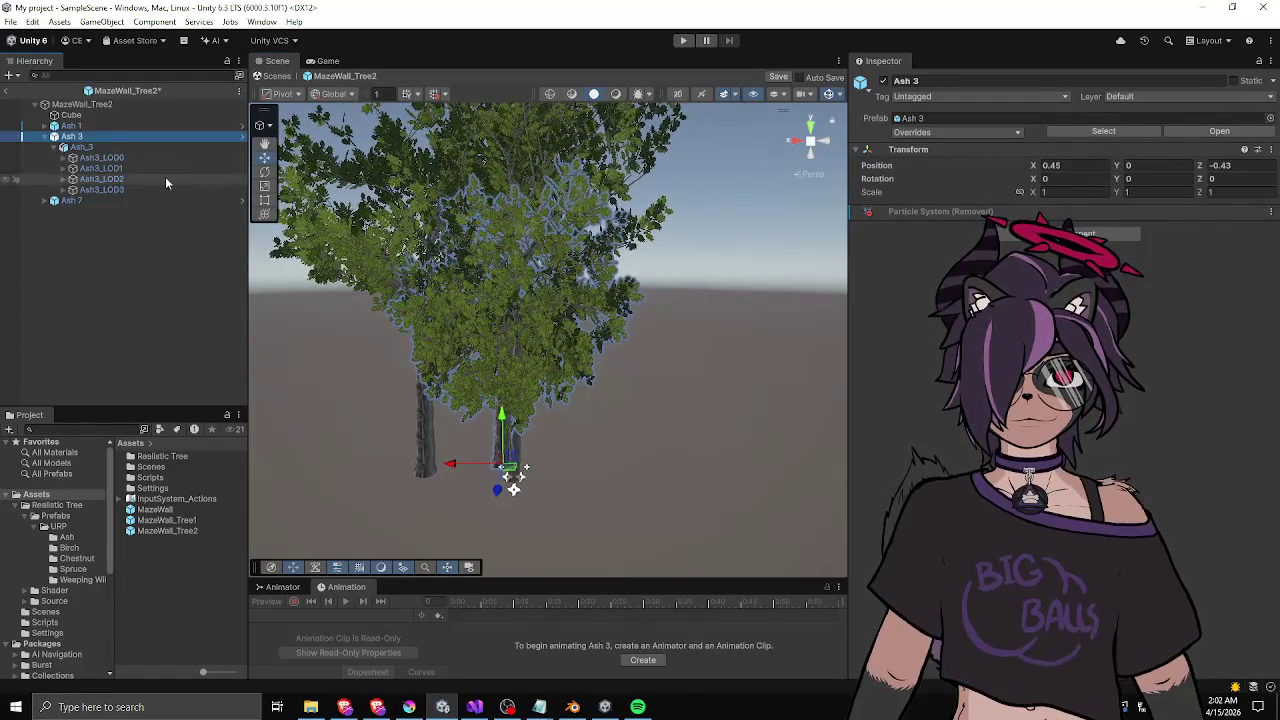
key(Delete)
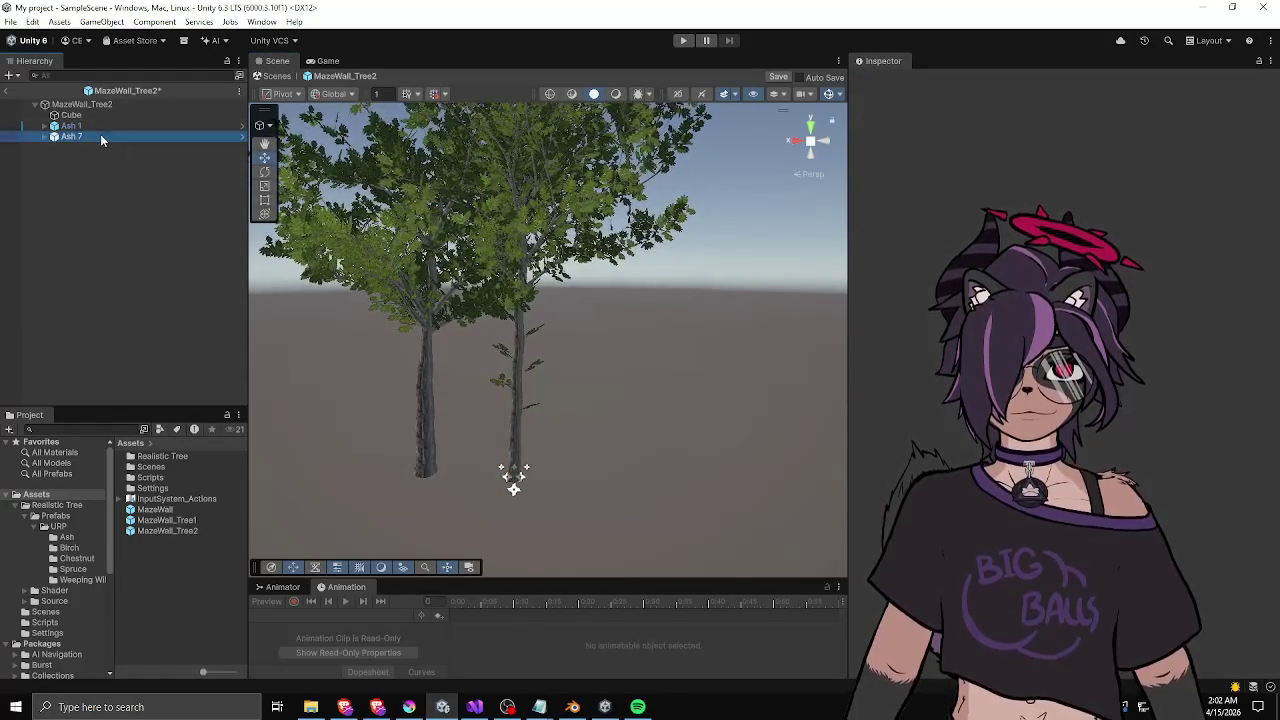
- Rotate the Ash_7 tree model around its vertical axis and tilt it slightly
double_click(100, 136)
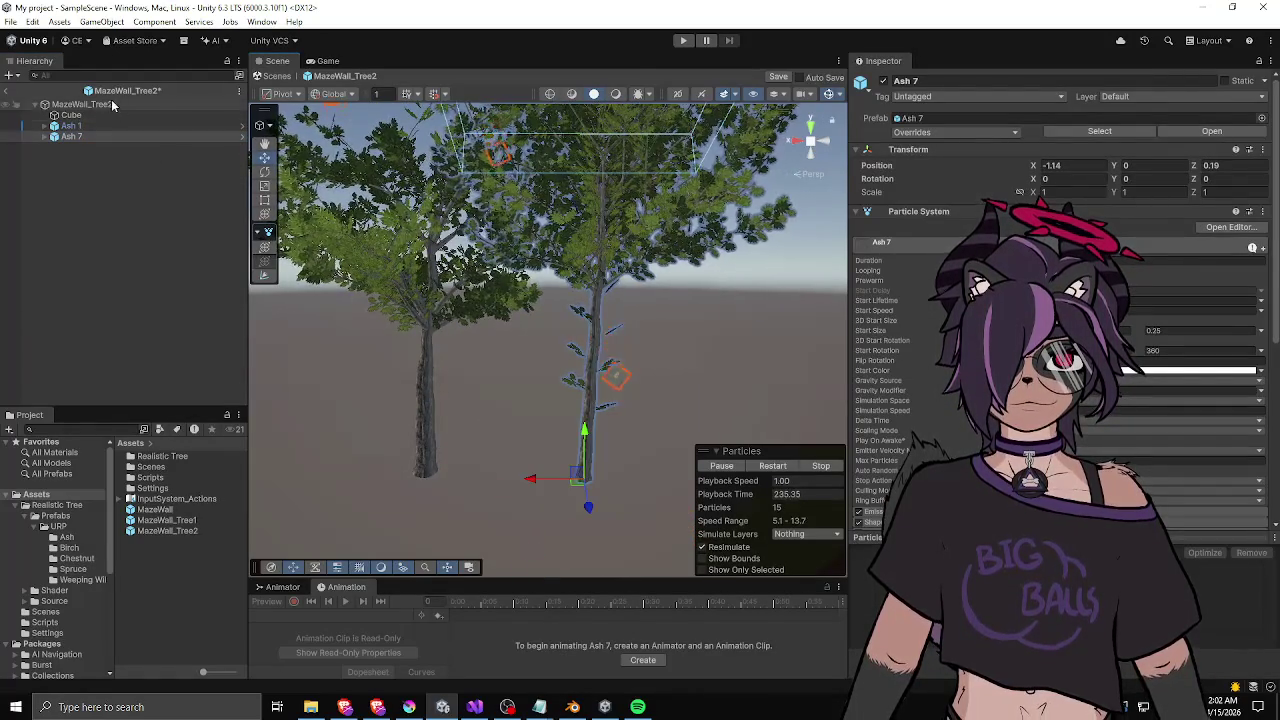
double_click(108, 105)
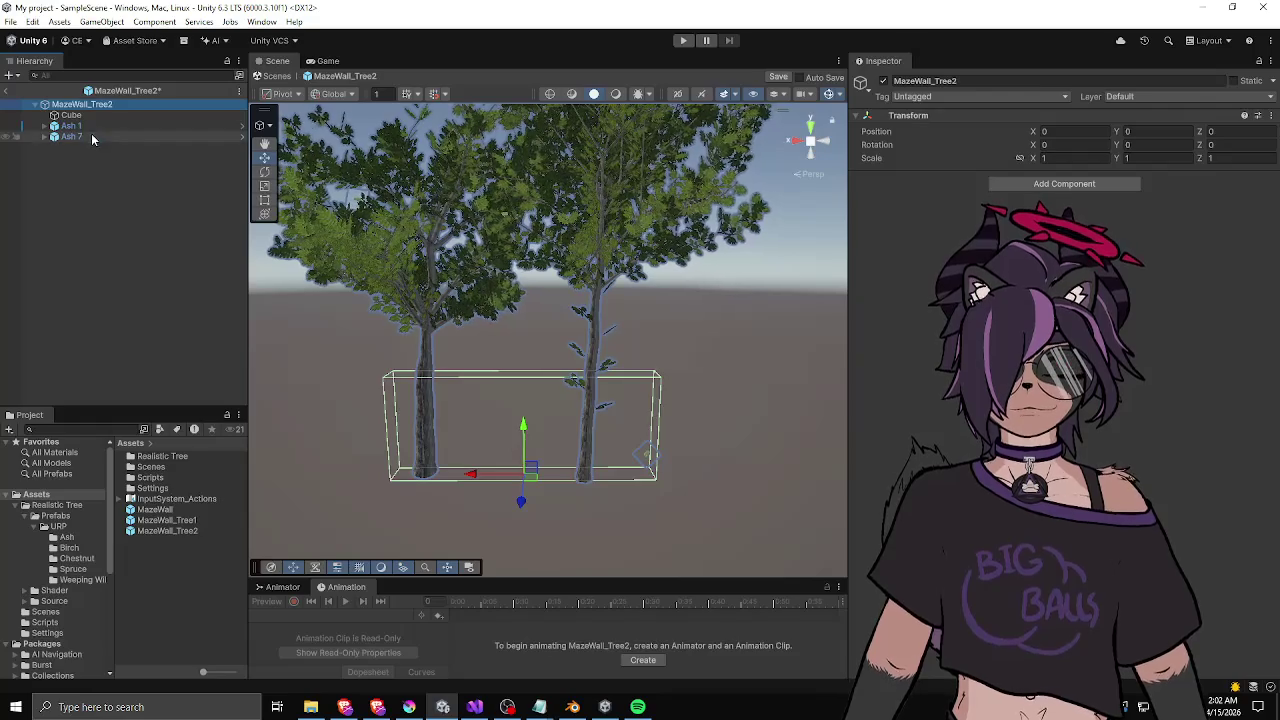
double_click(92, 137)
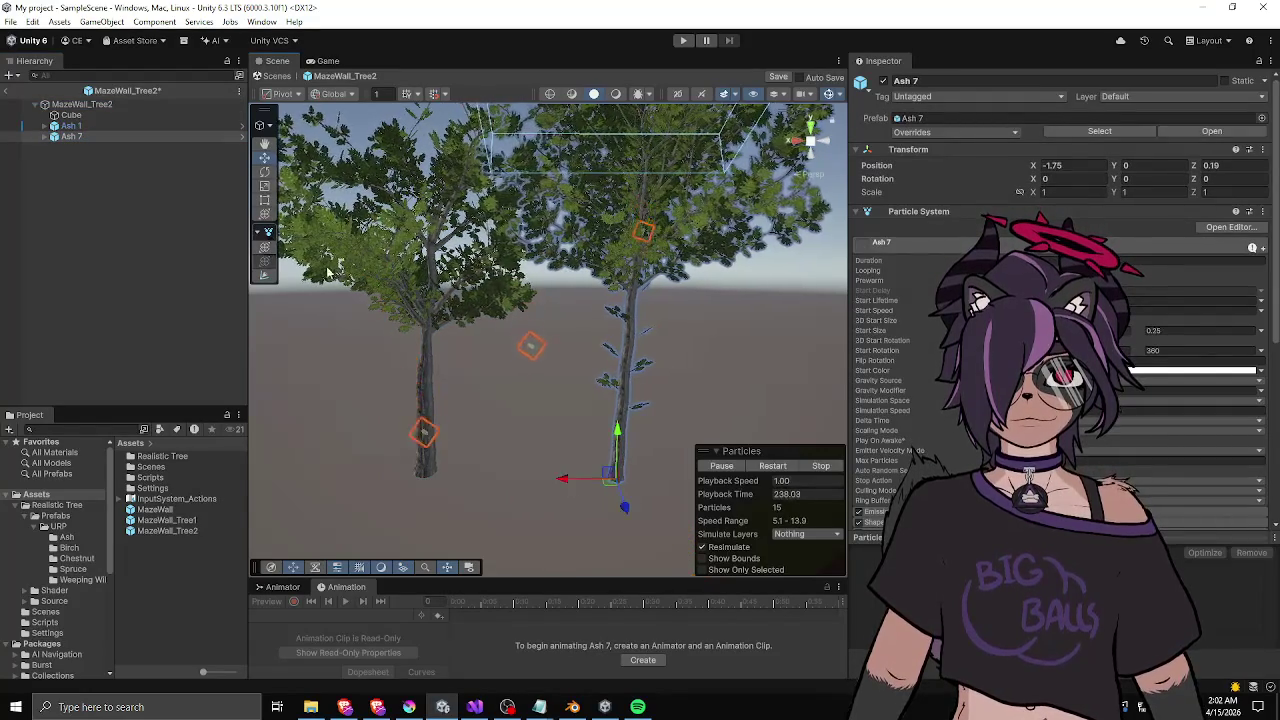
click(479, 337)
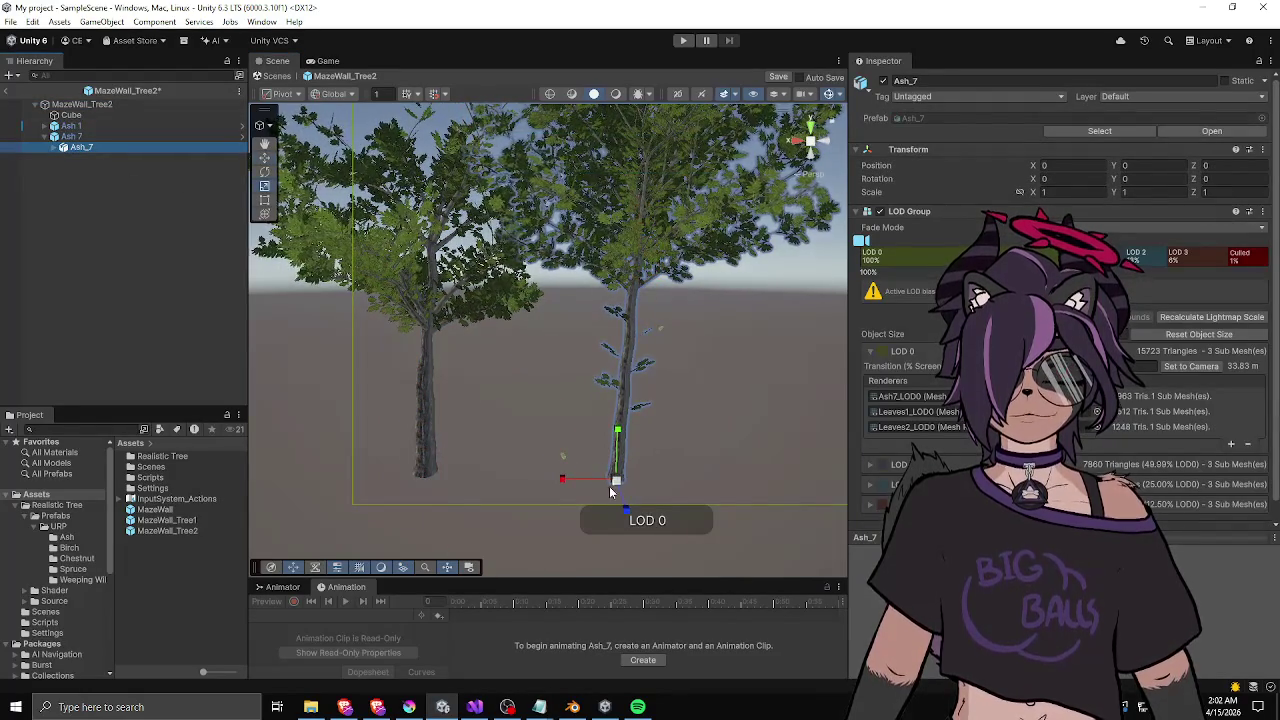
key(e)
drag(655, 497, 707, 515)
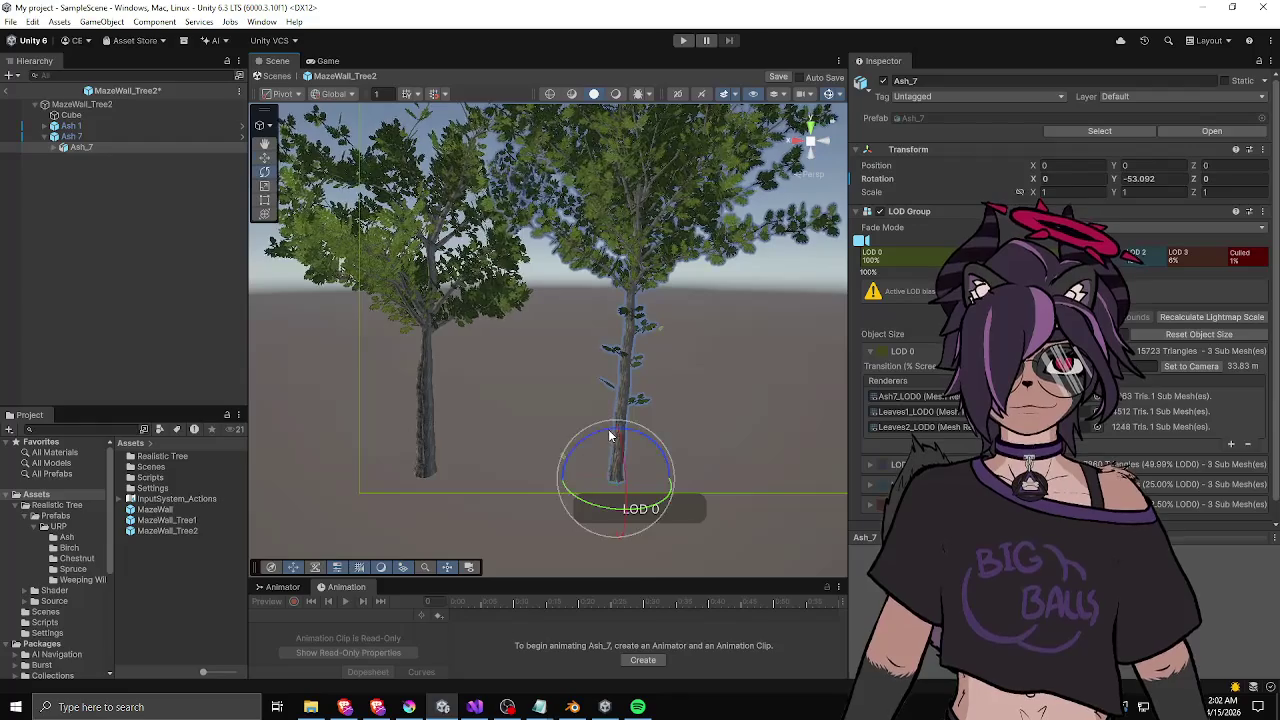
drag(622, 440, 601, 437)
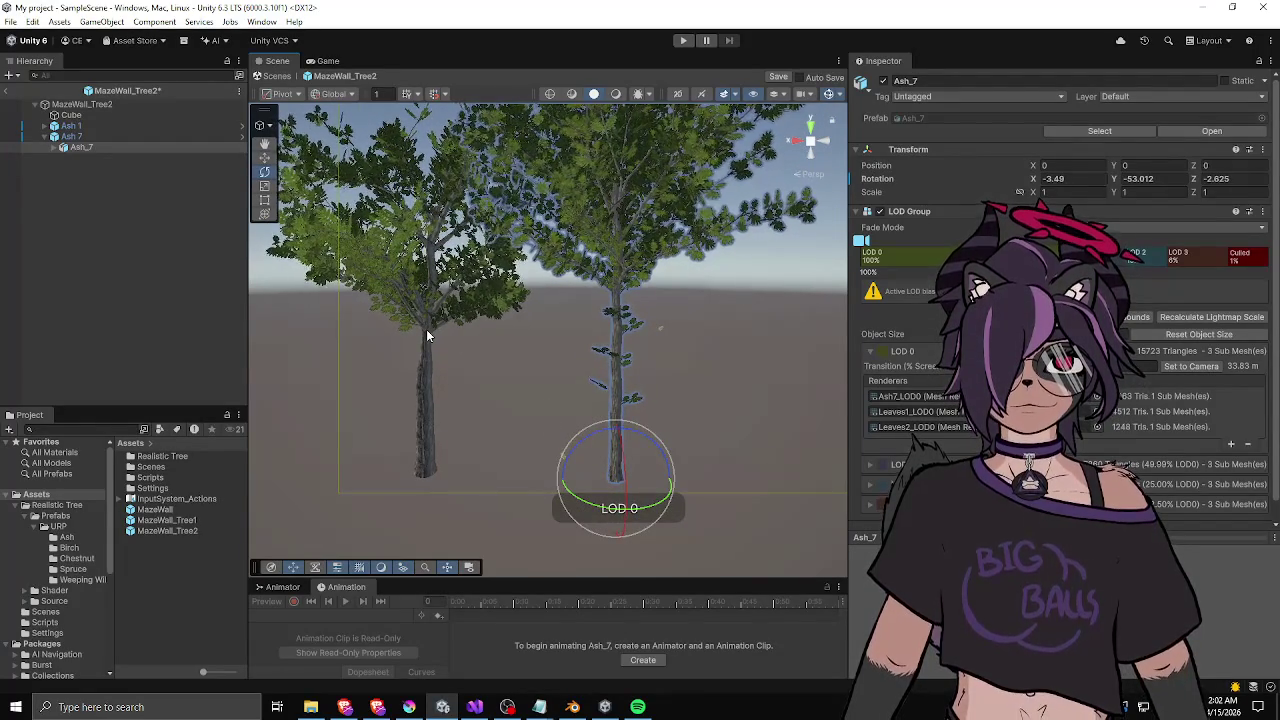
- Turn the Ash_1 tree model to about 120° on Y
click(175, 126)
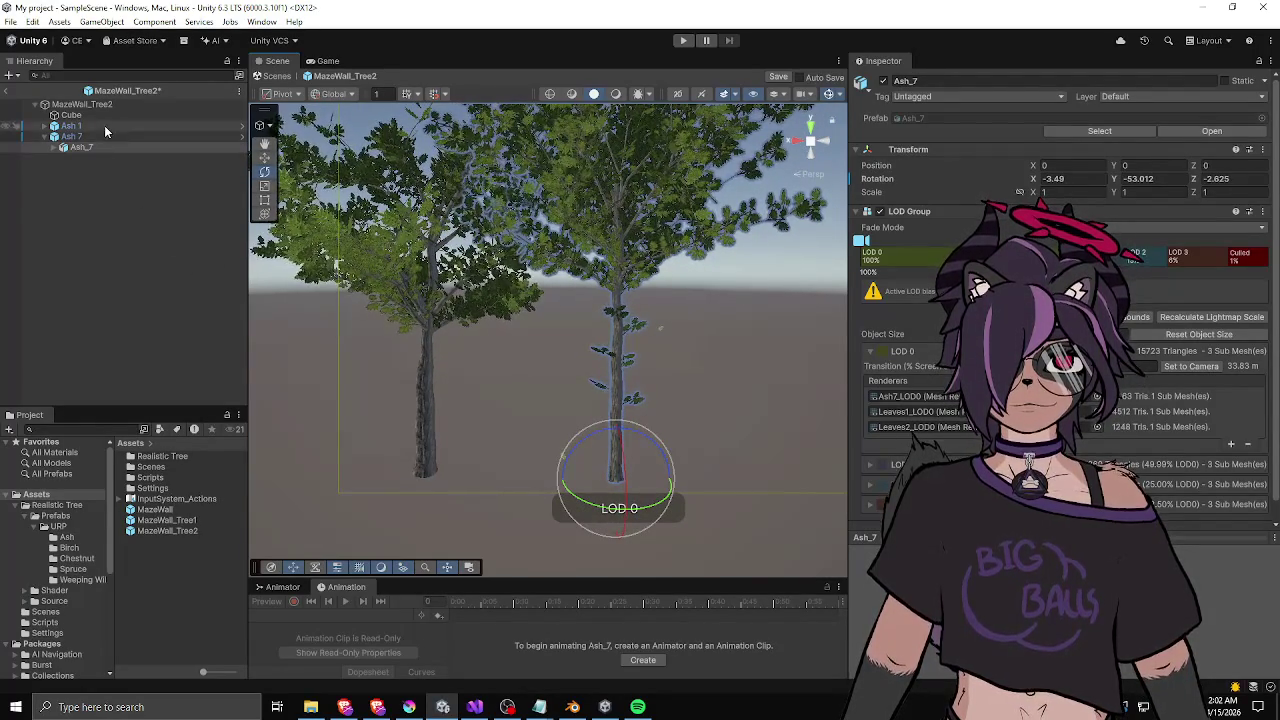
click(430, 460)
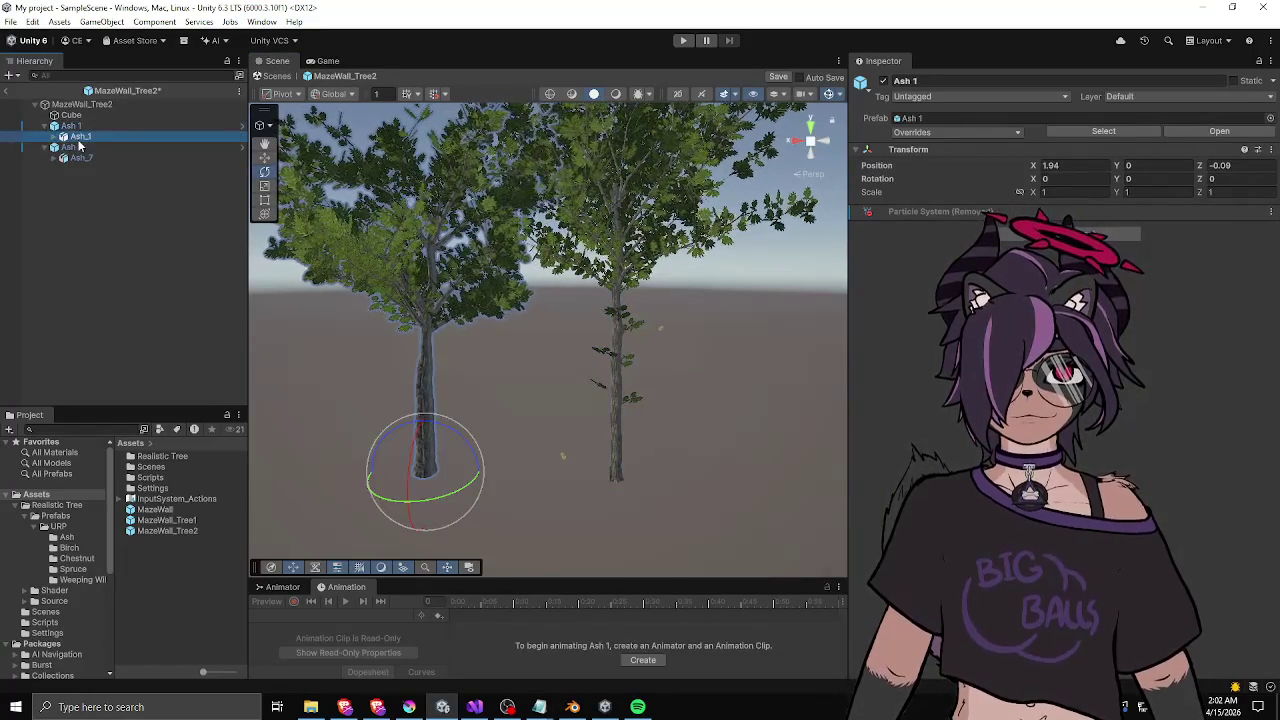
drag(432, 508, 172, 508)
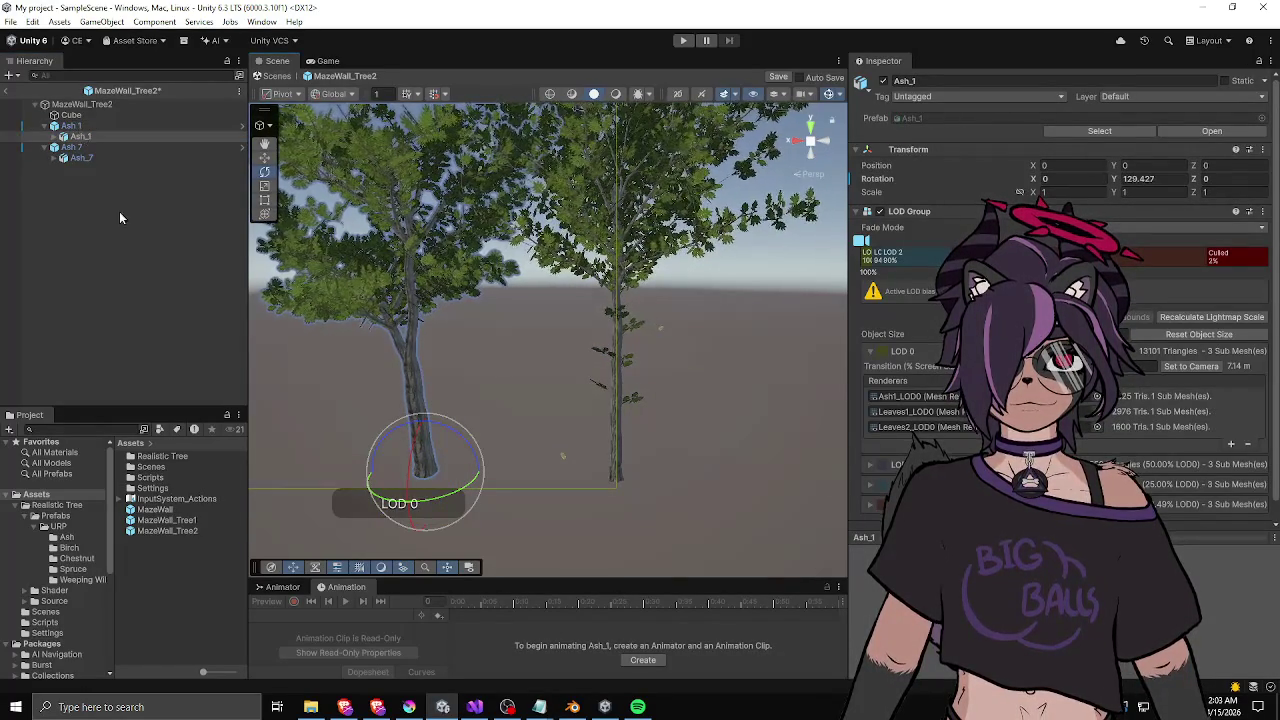
double_click(160, 458)
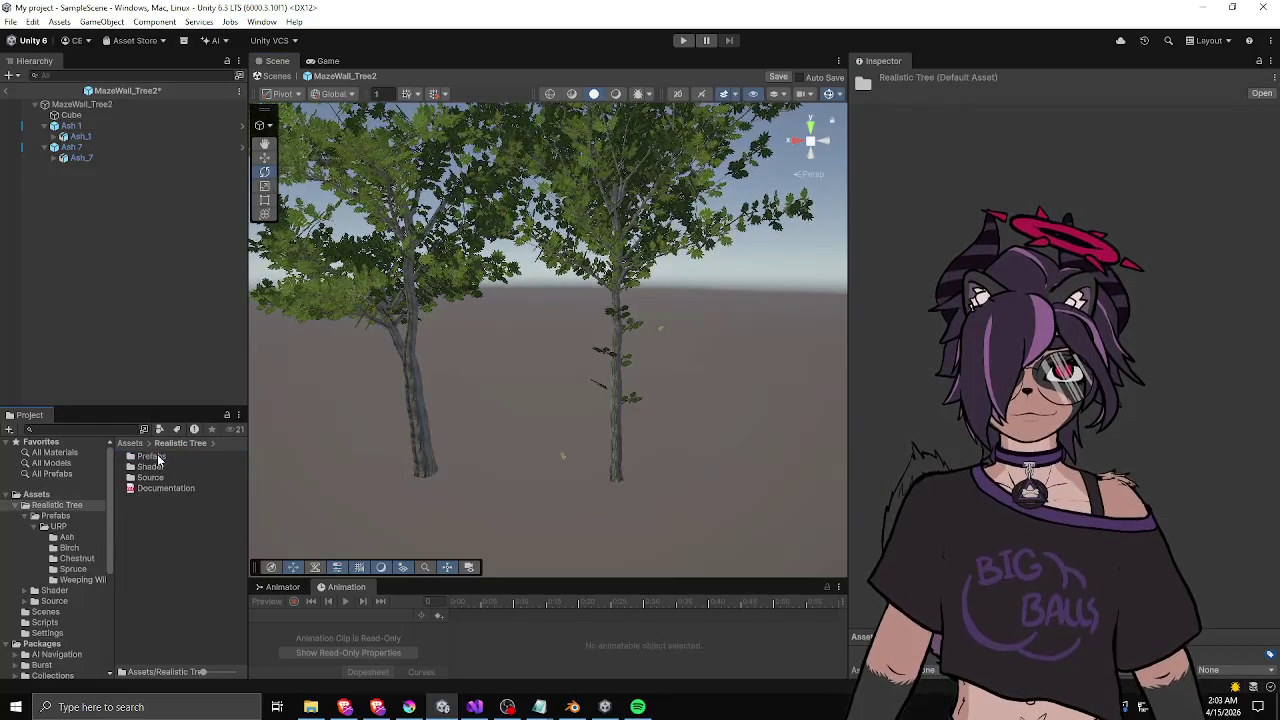
- Try Birch 6 and Birch 5 in the wall, discard both, and place Birch 2 instead
double_click(155, 457)
double_click(153, 457)
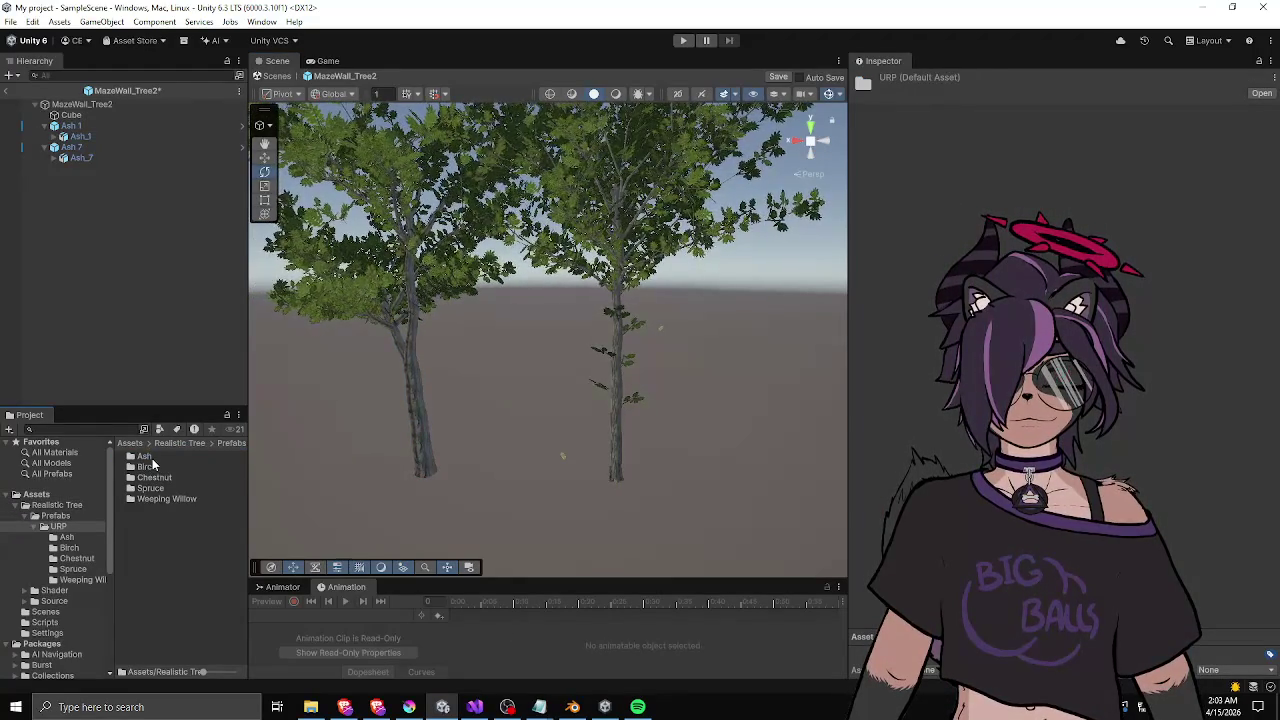
double_click(147, 467)
click(161, 478)
drag(150, 509, 153, 262)
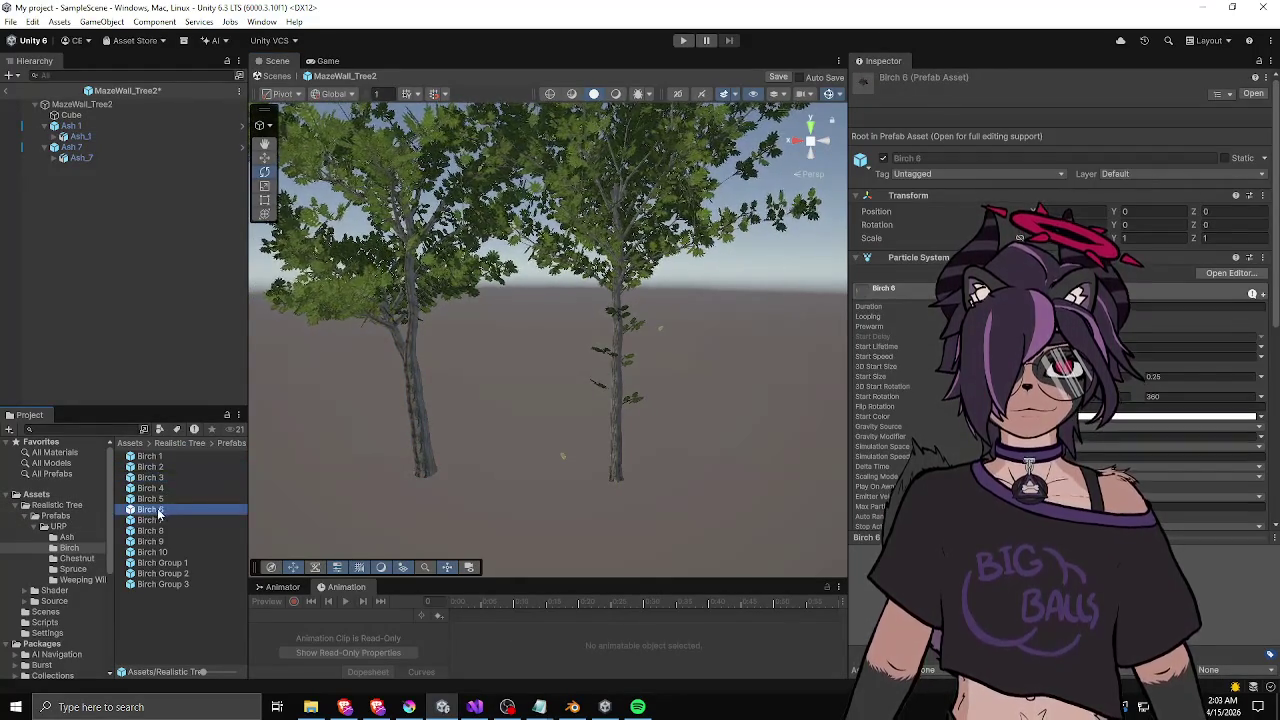
mouse_move(380, 330)
mouse_down()
mouse_move(408, 374)
mouse_move(404, 339)
mouse_up()
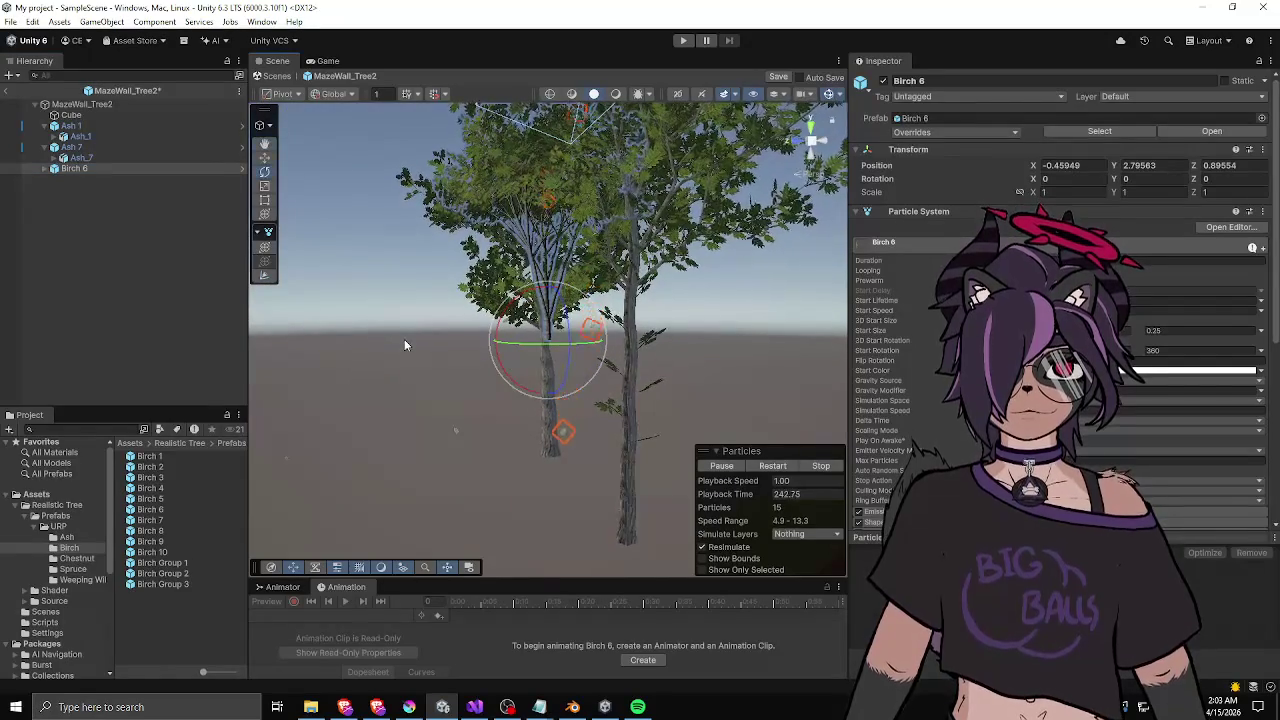
key(Delete)
click(156, 500)
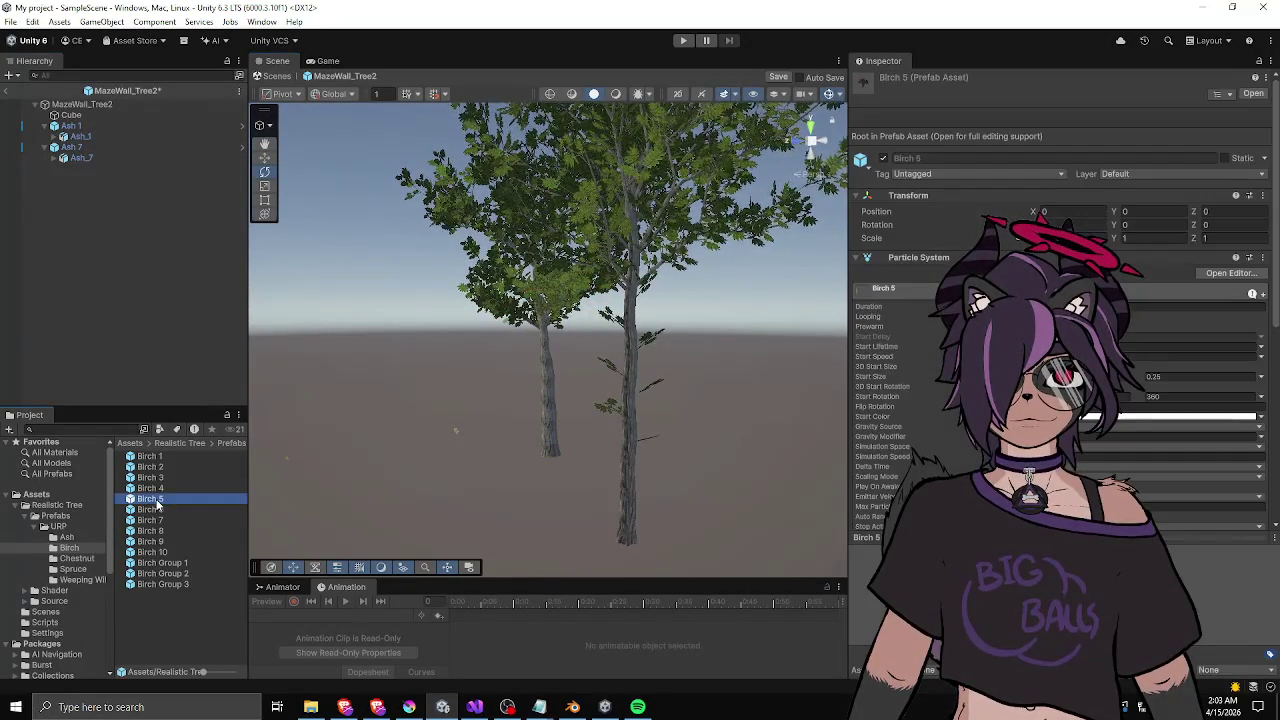
drag(148, 330, 122, 235)
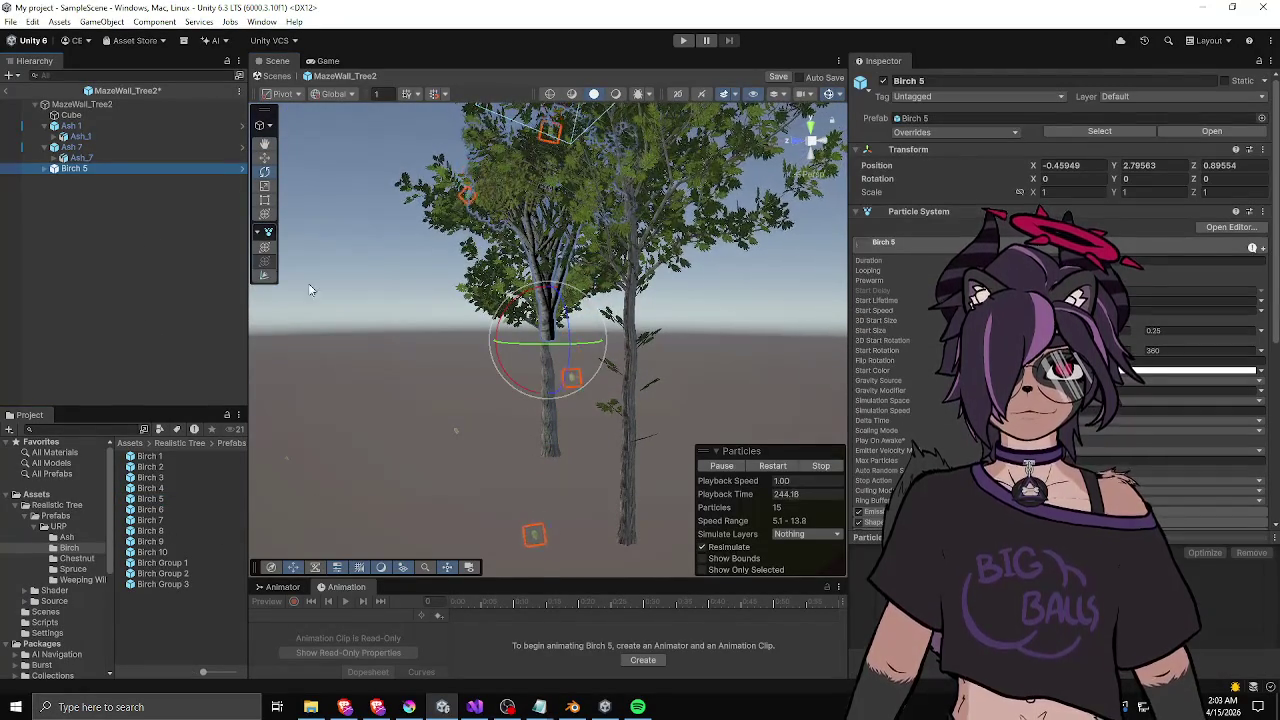
key(Delete)
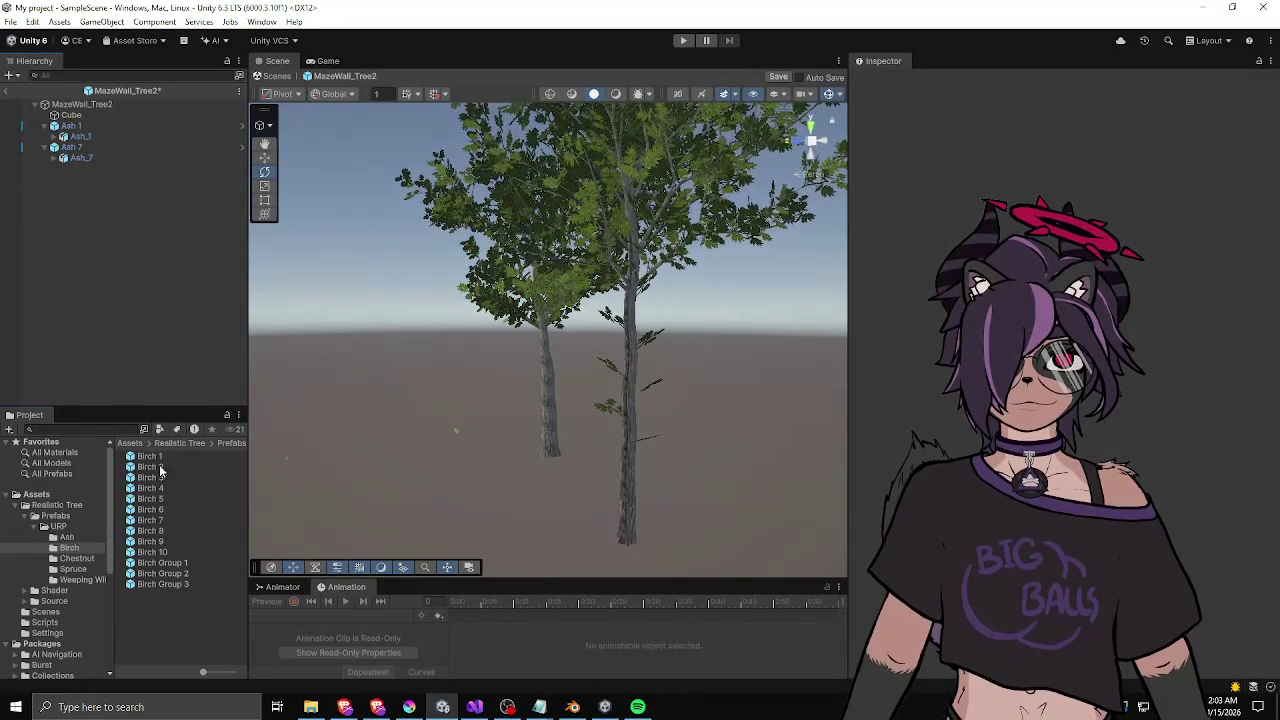
drag(150, 466, 148, 280)
drag(520, 330, 590, 320)
- Set Birch 2's Position Y to 0 and slide it beside the ashes
click(1135, 164)
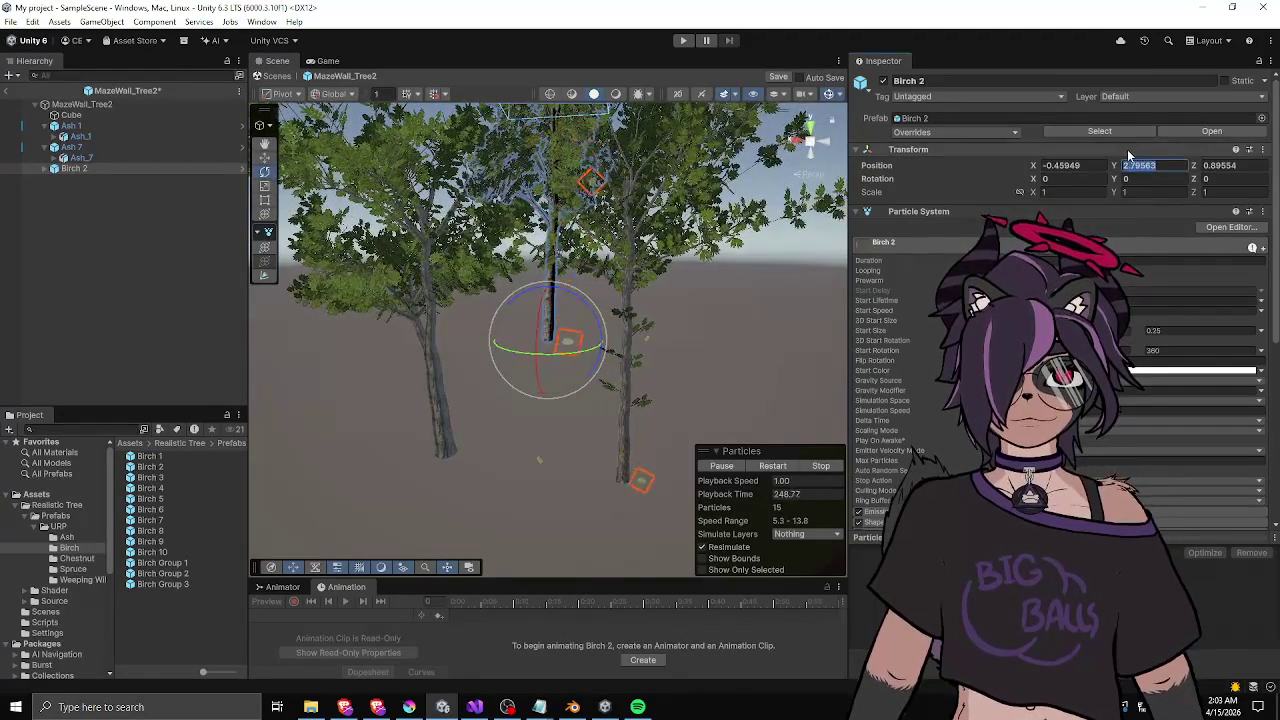
text(0)
key(Return)
key(f)
key(w)
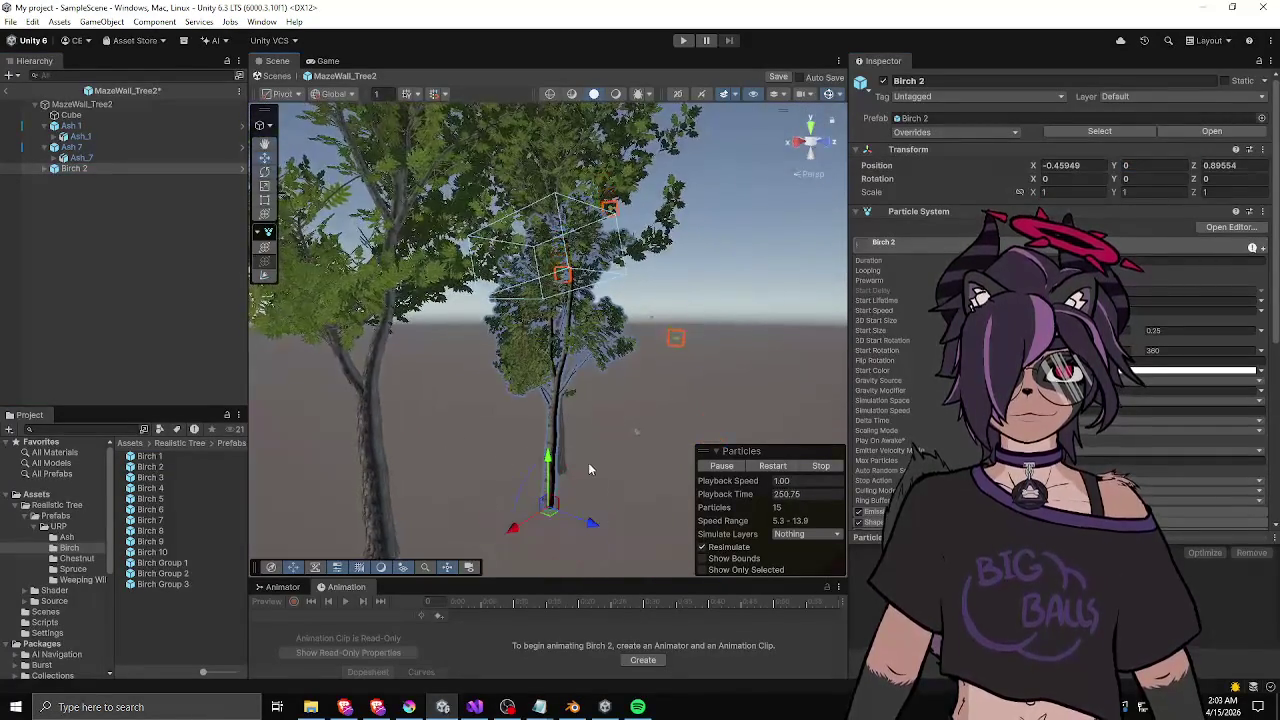
mouse_move(553, 513)
mouse_down()
mouse_move(491, 517)
mouse_move(500, 512)
mouse_up()
mouse_move(590, 492)
mouse_down()
mouse_move(449, 463)
mouse_move(431, 483)
mouse_move(420, 470)
mouse_up()
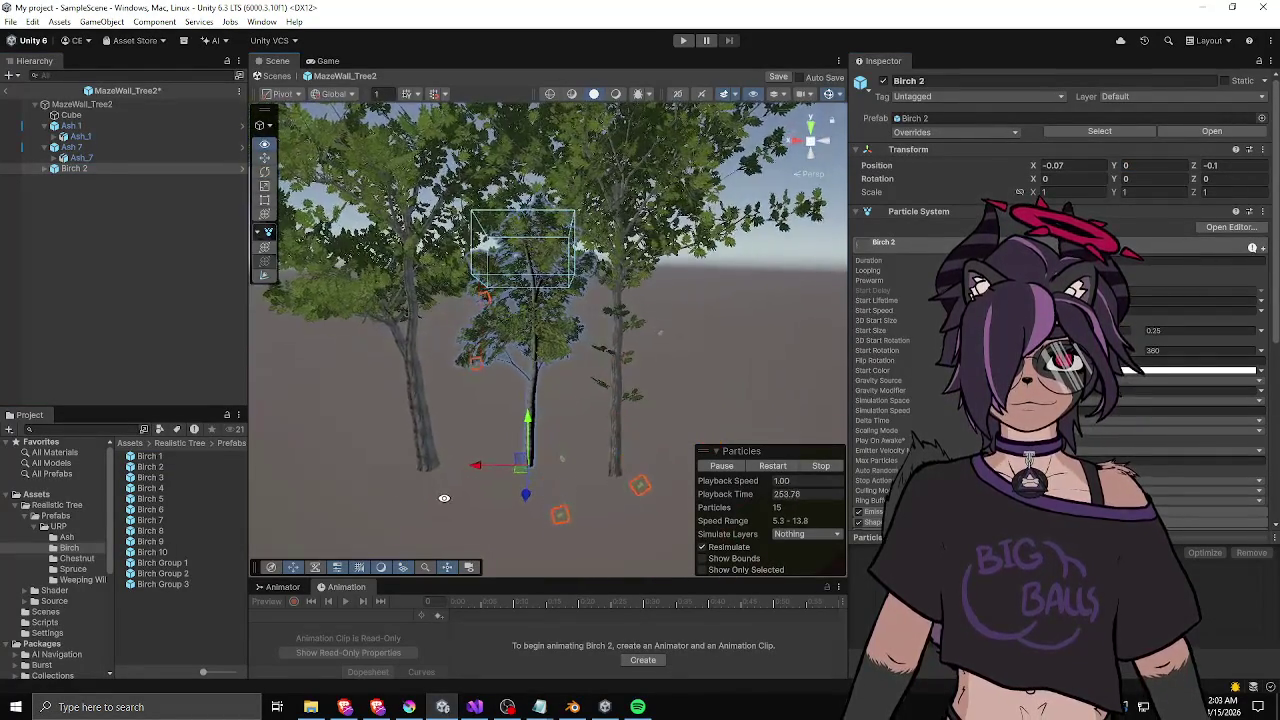
- Scale the Birch_2 mesh to 1.3712, nudge the tree into place, and save the prefab
click(47, 168)
click(73, 180)
key(r)
mouse_move(527, 467)
mouse_down()
mouse_move(560, 464)
mouse_move(500, 465)
mouse_move(540, 460)
mouse_up()
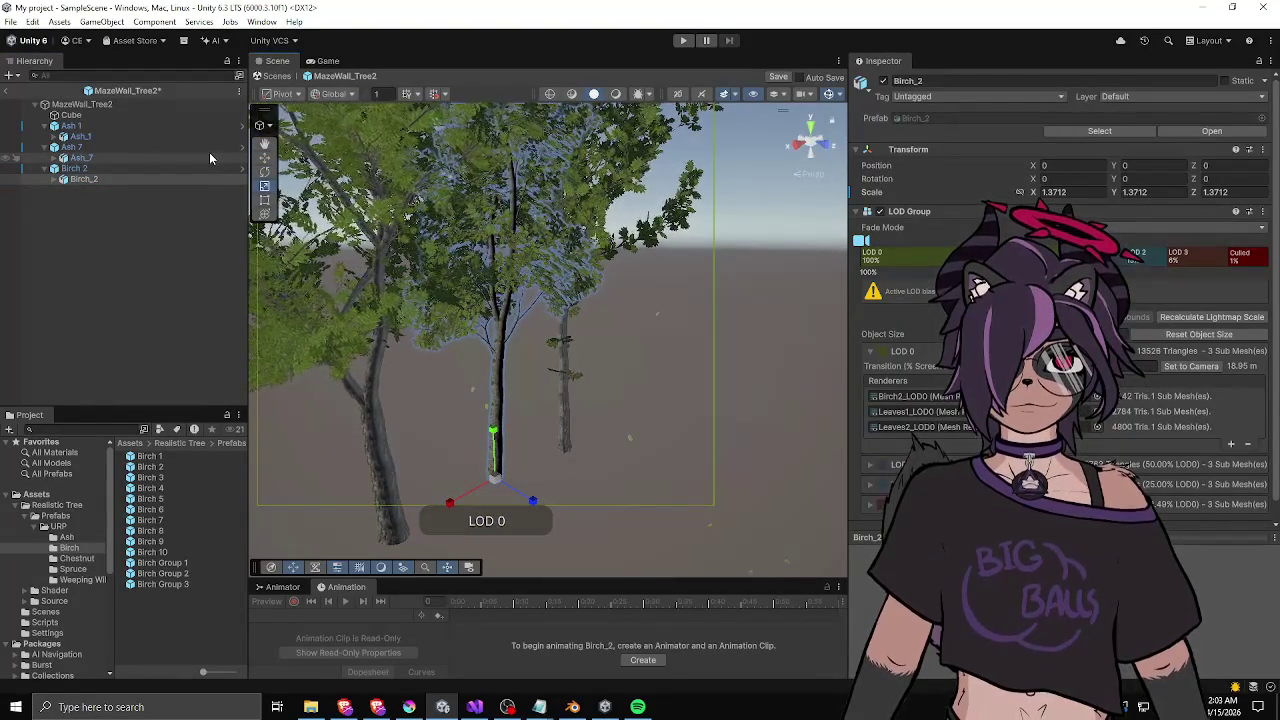
click(138, 168)
key(w)
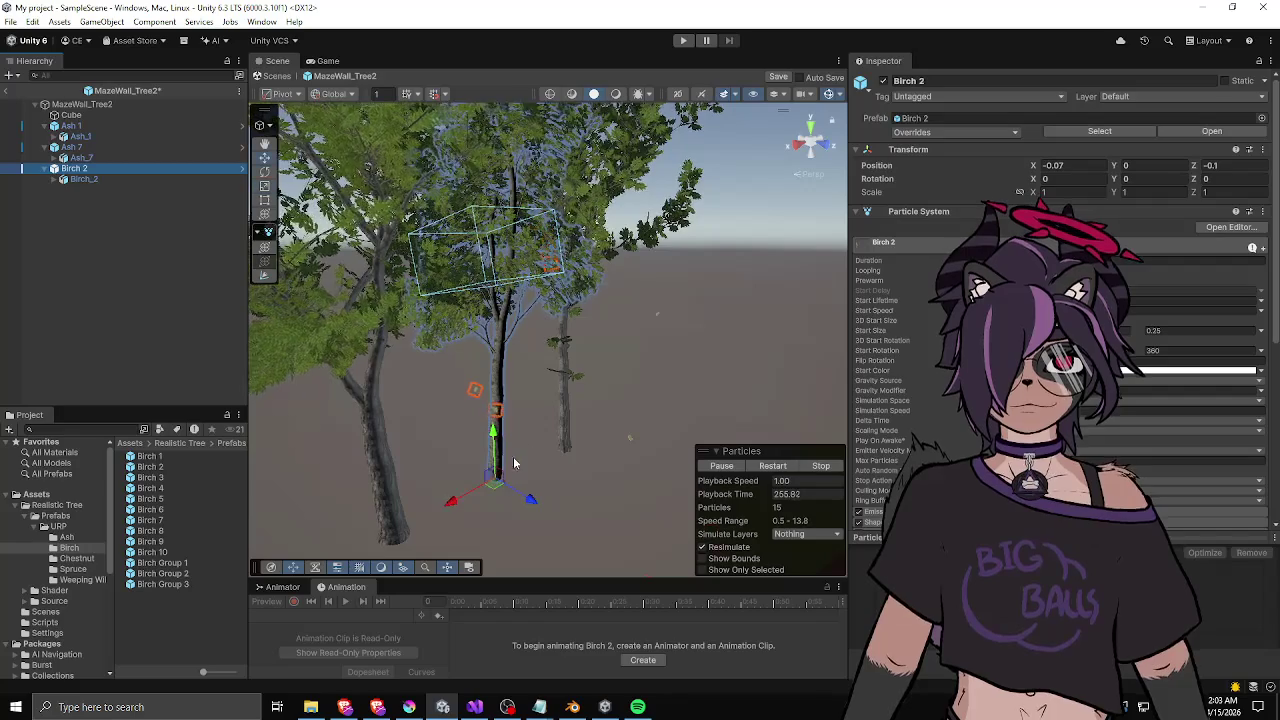
mouse_move(500, 494)
mouse_down()
mouse_move(260, 388)
mouse_move(545, 513)
mouse_move(585, 480)
mouse_move(766, 458)
mouse_move(750, 455)
mouse_up()
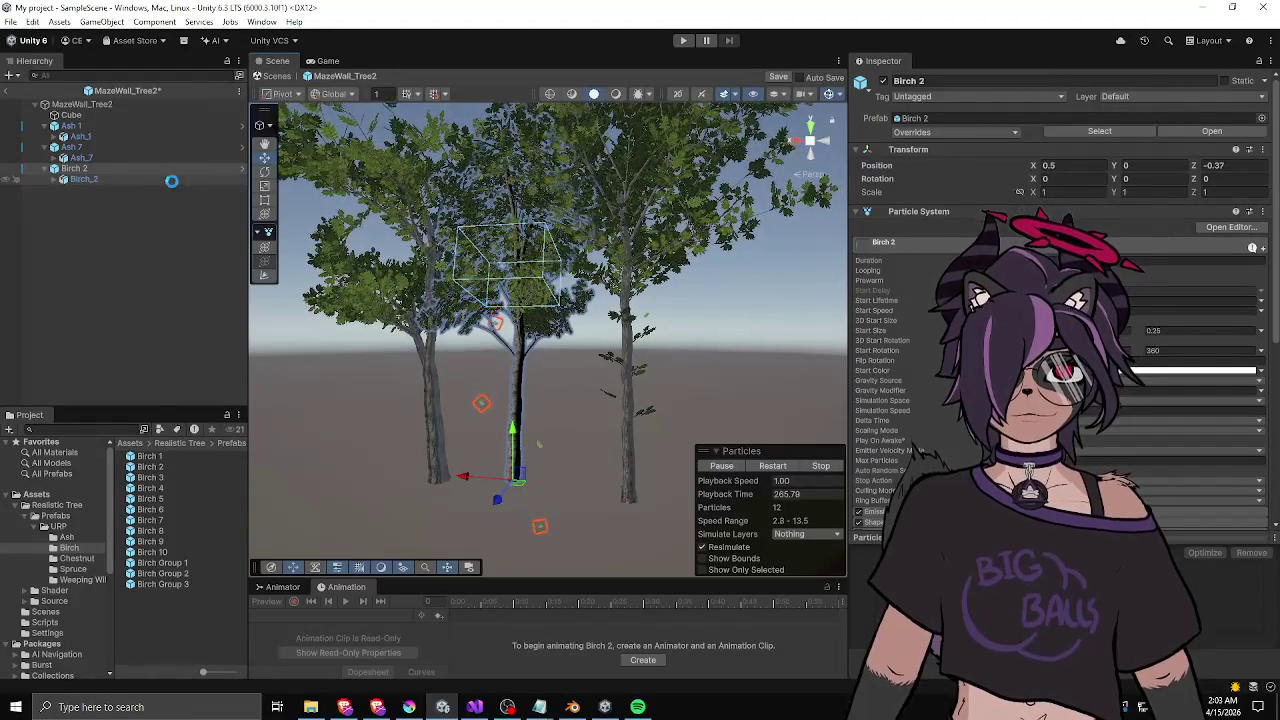
key(ctrl+s)
- Remove the Particle System component from Birch 2
click(82, 104)
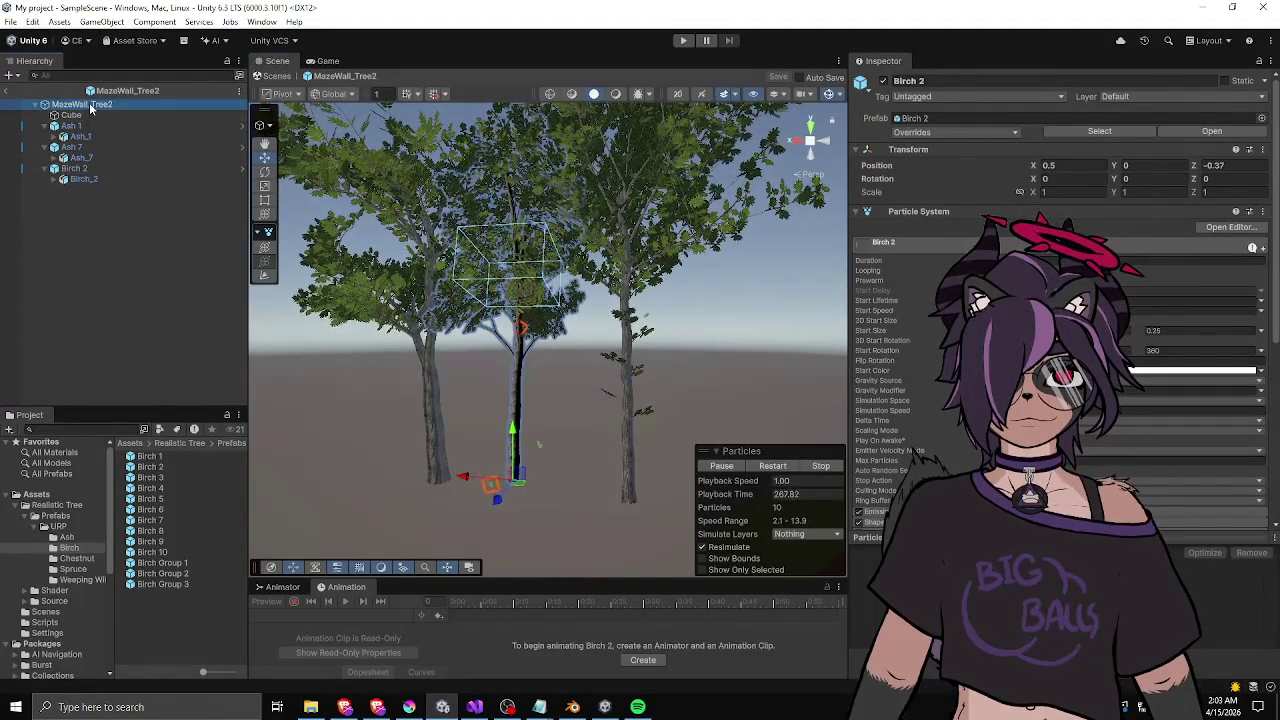
key(f)
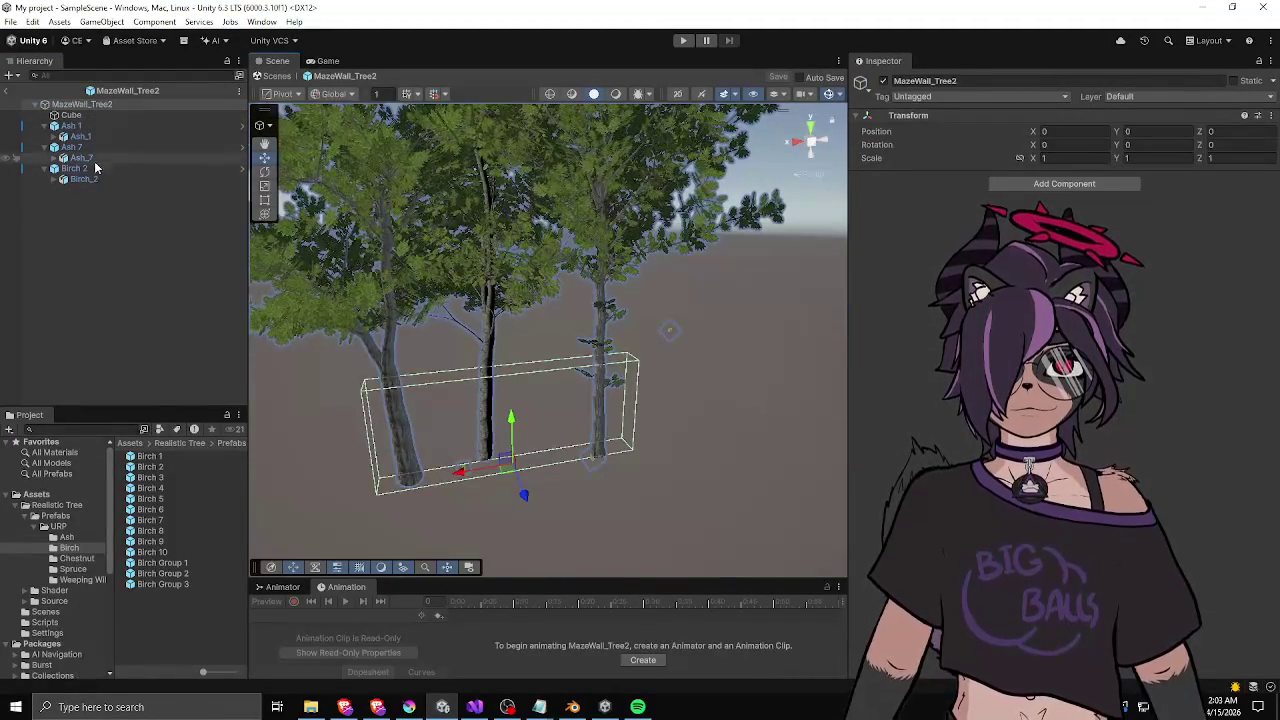
click(109, 166)
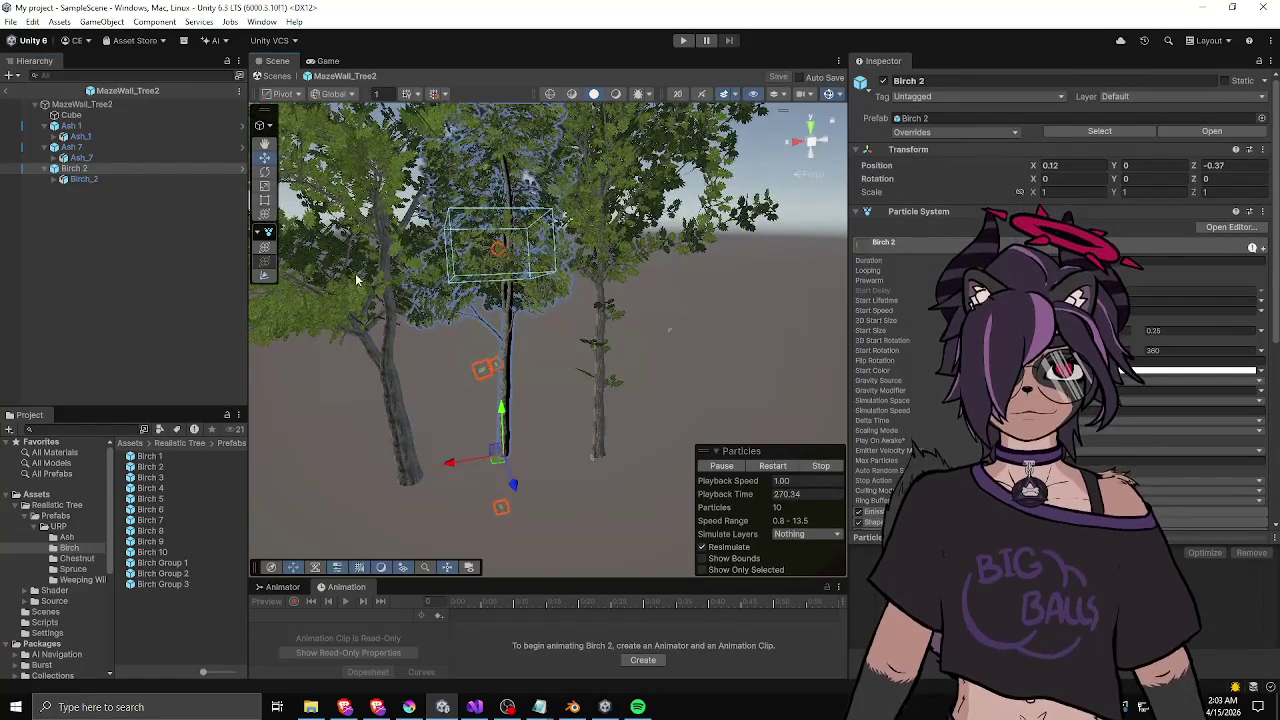
click(80, 104)
key(f)
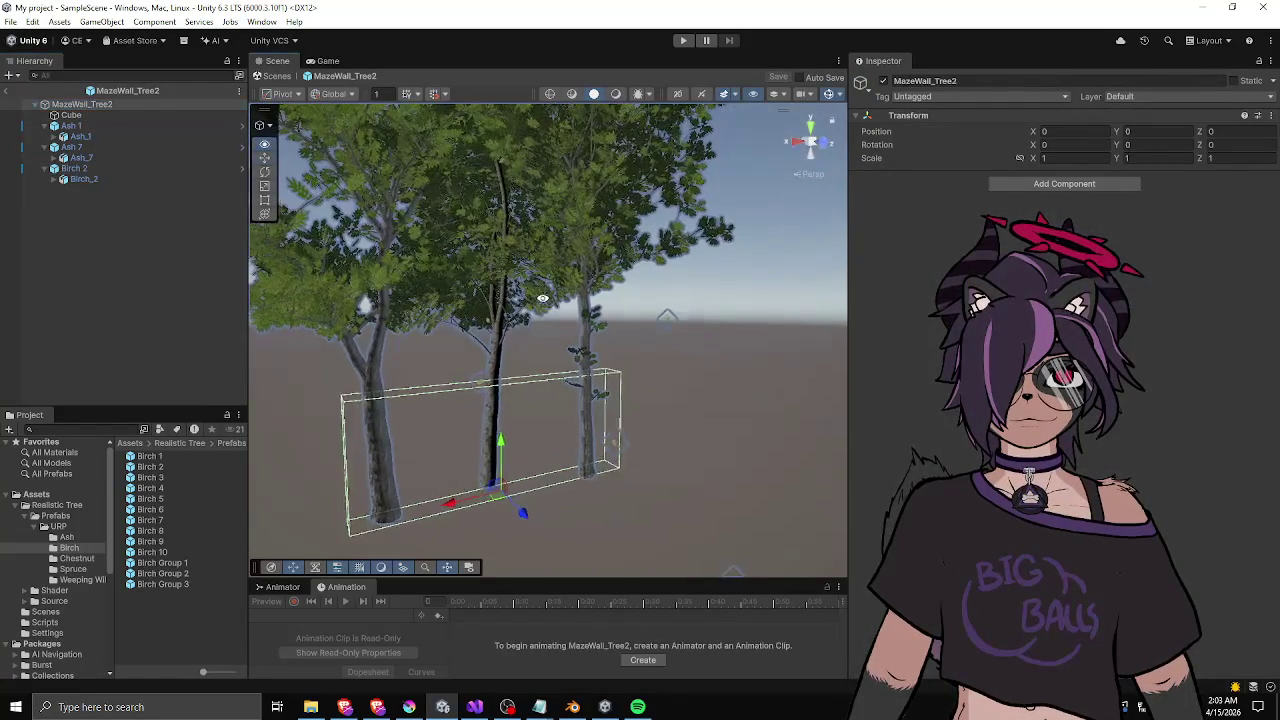
click(94, 170)
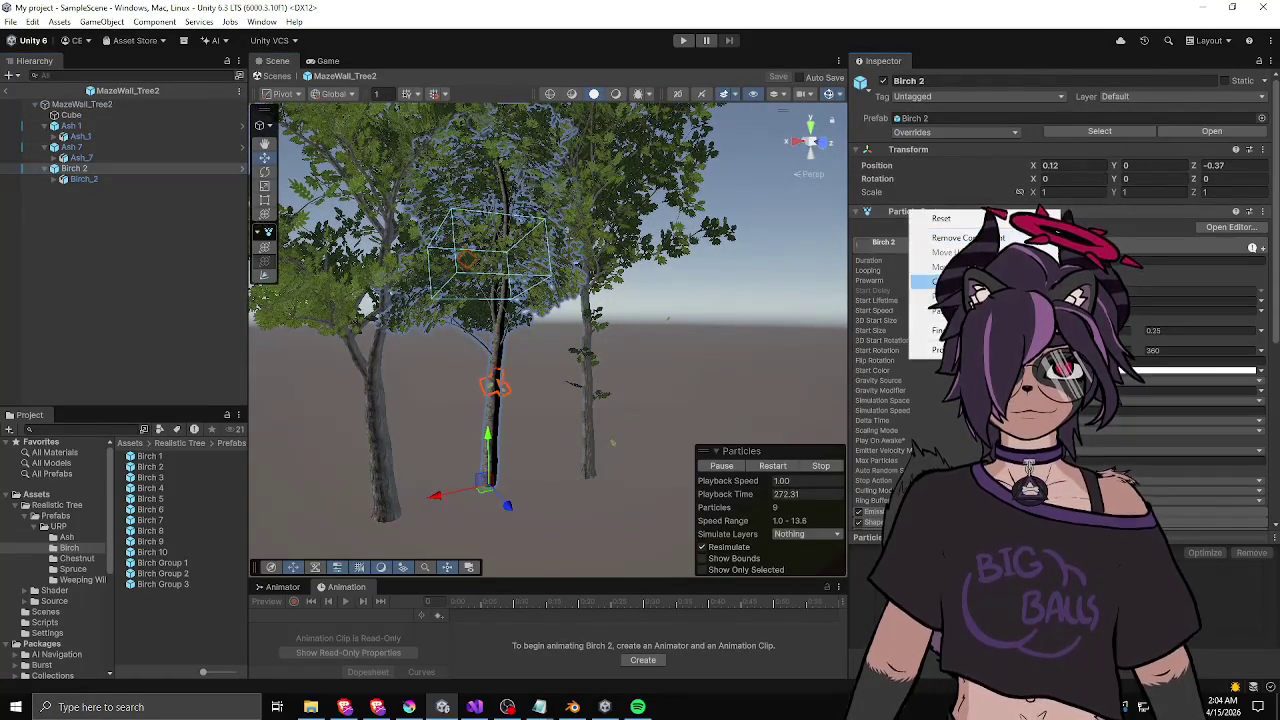
click(915, 232)
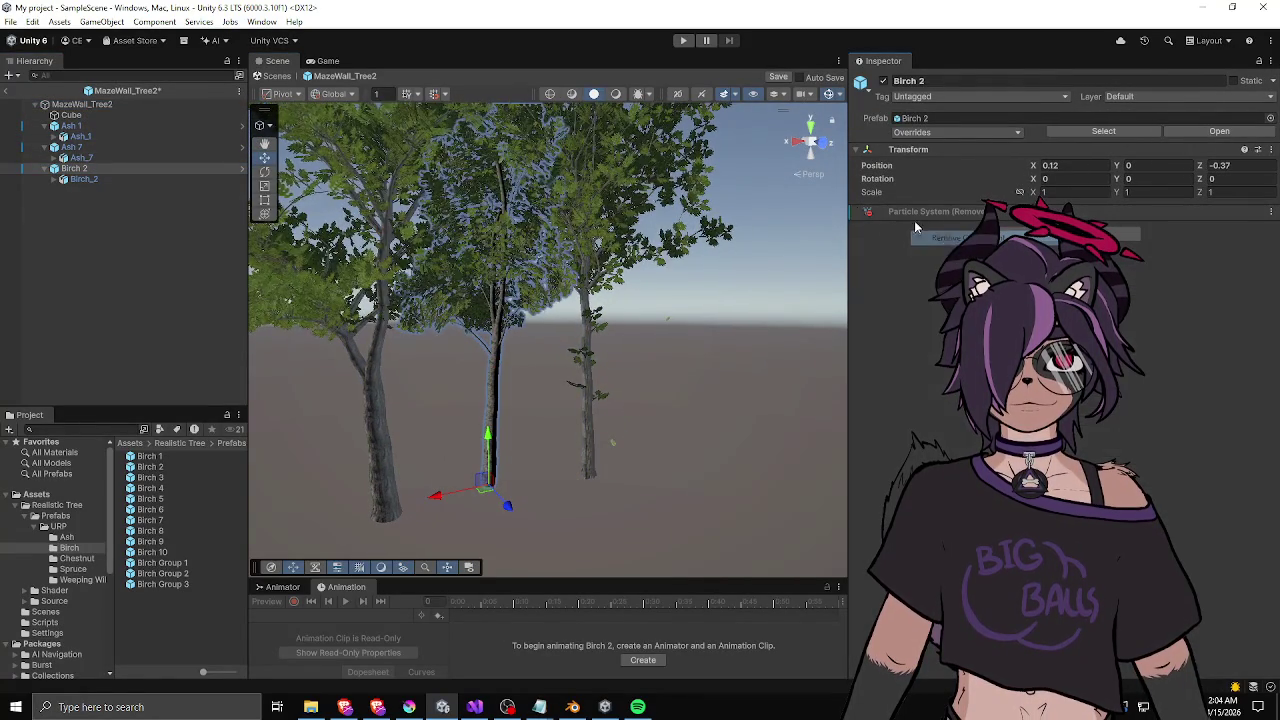
click(108, 179)
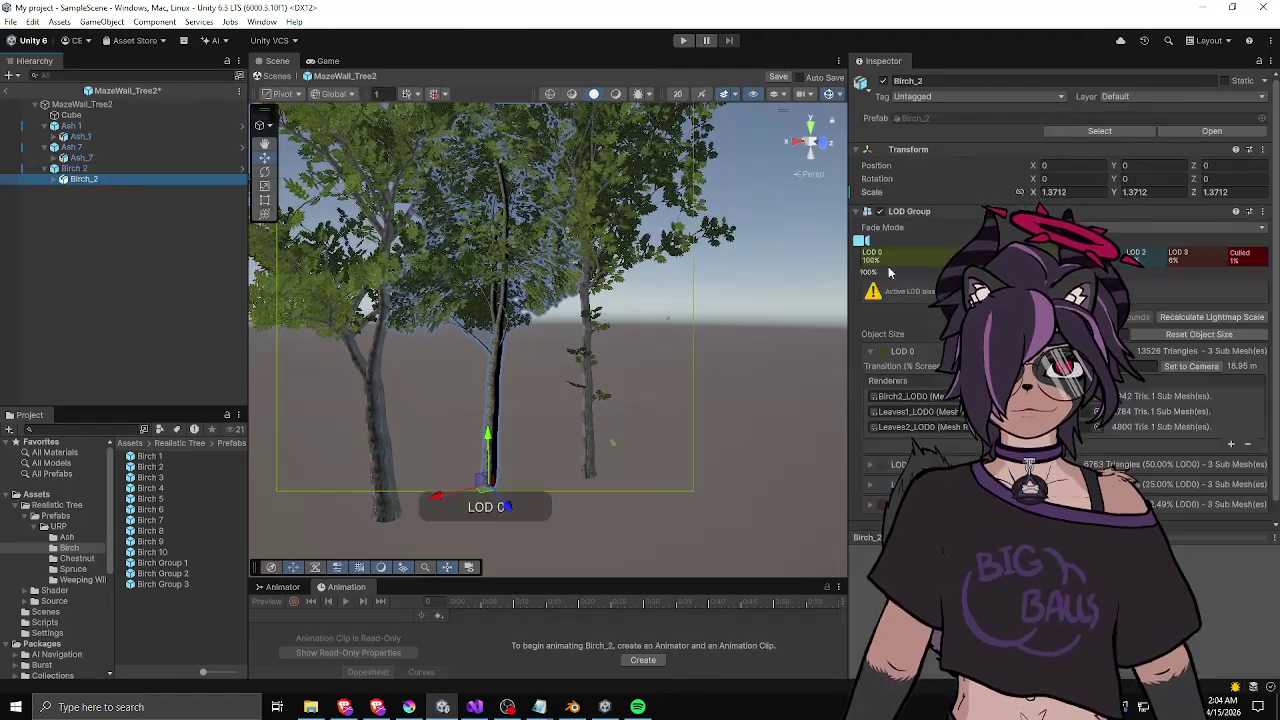
mouse_move(860, 241)
mouse_down()
mouse_move(916, 261)
mouse_move(882, 287)
mouse_up()
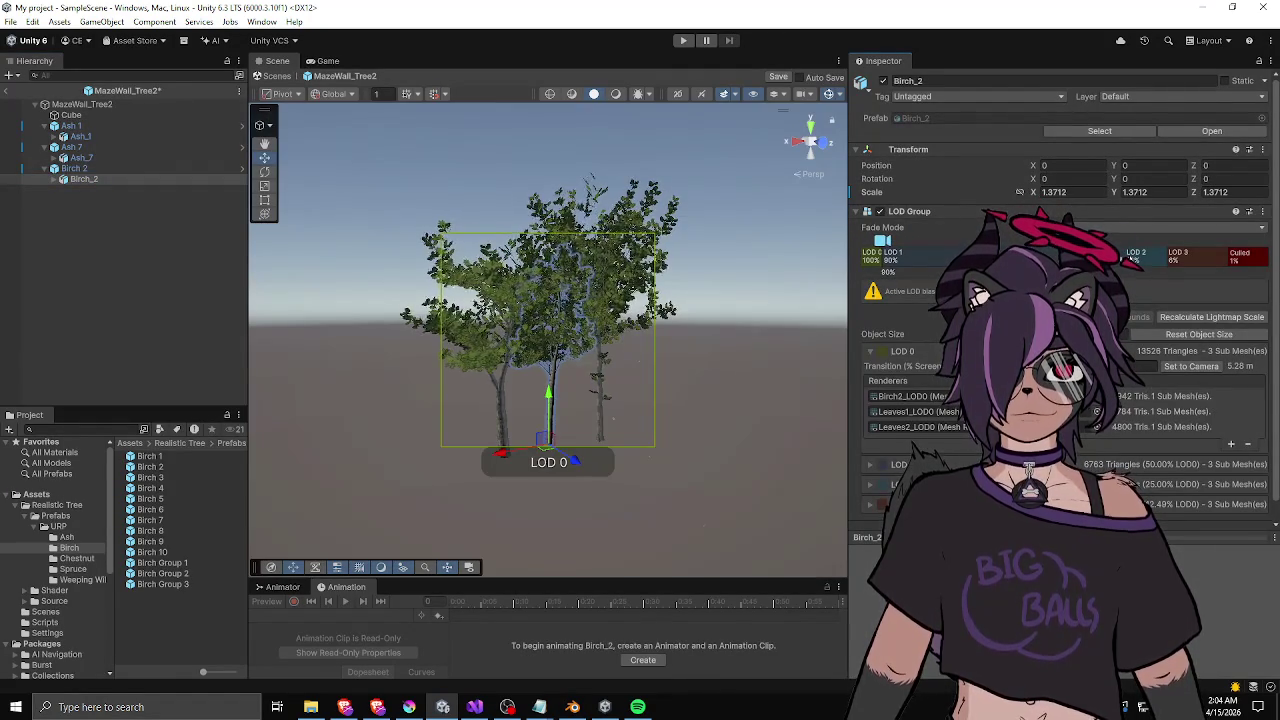
drag(882, 241, 912, 272)
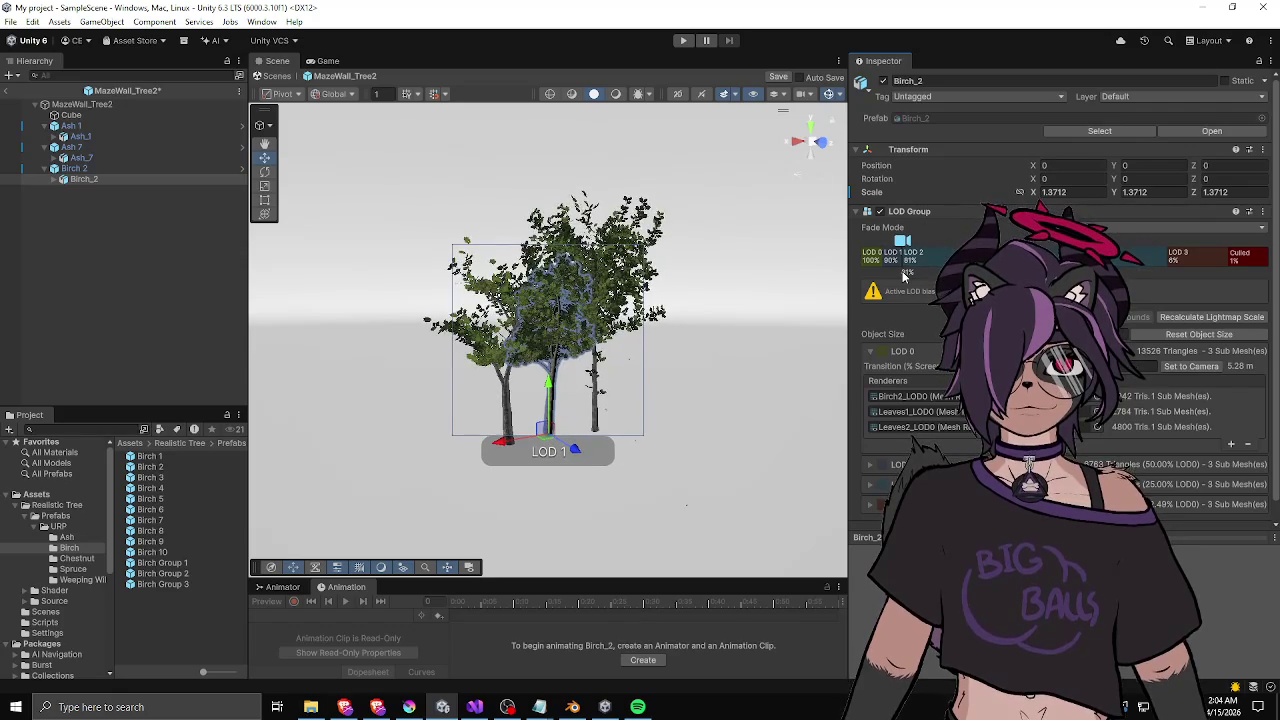
mouse_move(905, 276)
mouse_down()
mouse_move(885, 259)
mouse_move(883, 273)
mouse_move(1113, 238)
mouse_up()
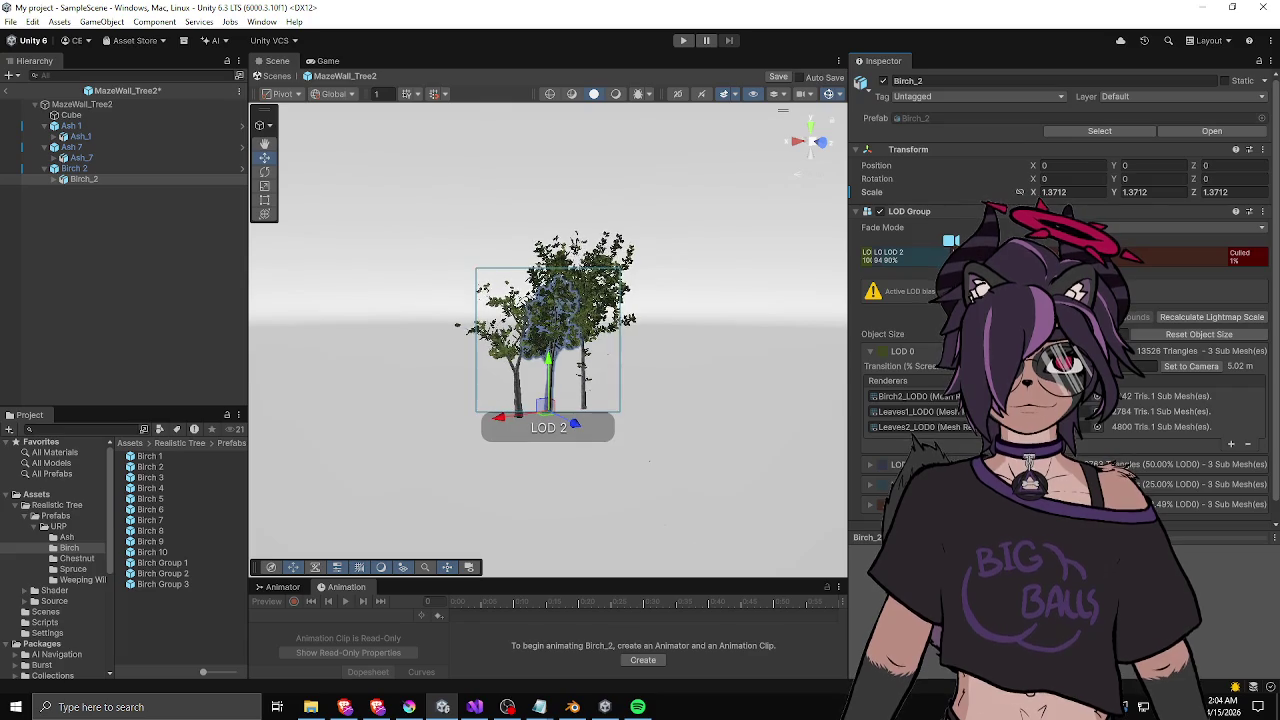
drag(952, 241, 953, 241)
drag(1220, 241, 1216, 243)
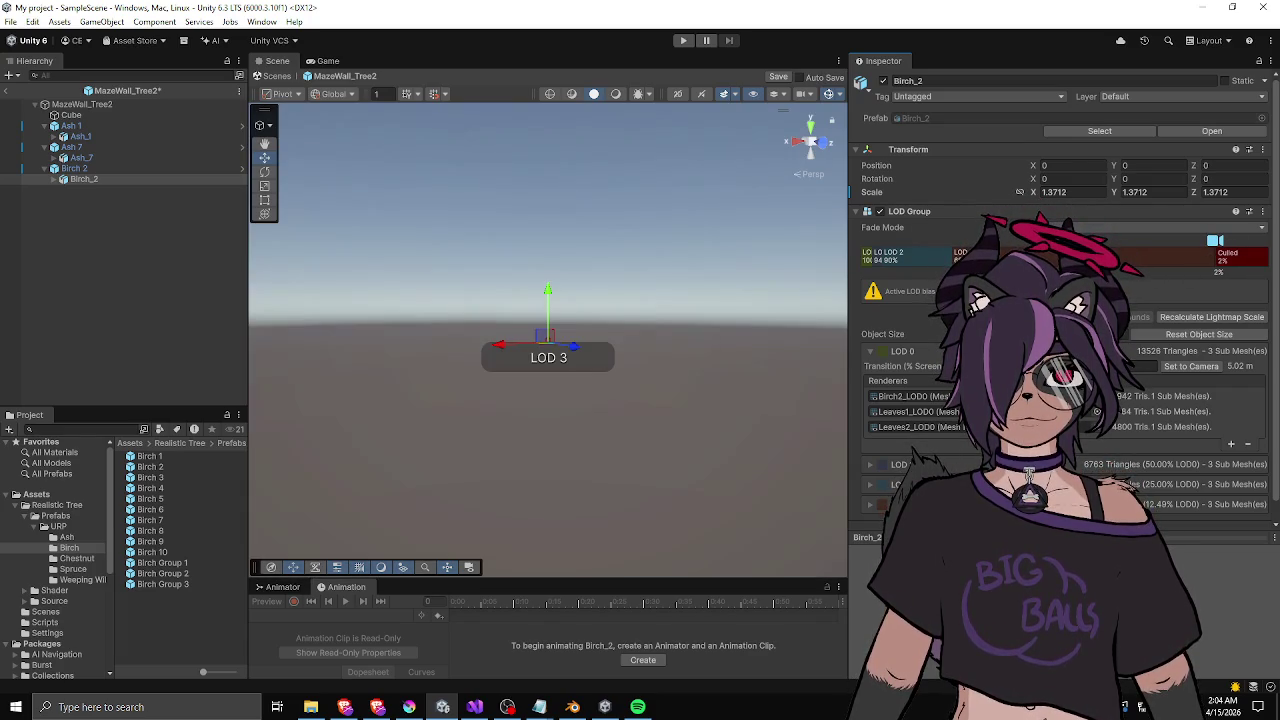
click(90, 159)
drag(1208, 241, 1055, 243)
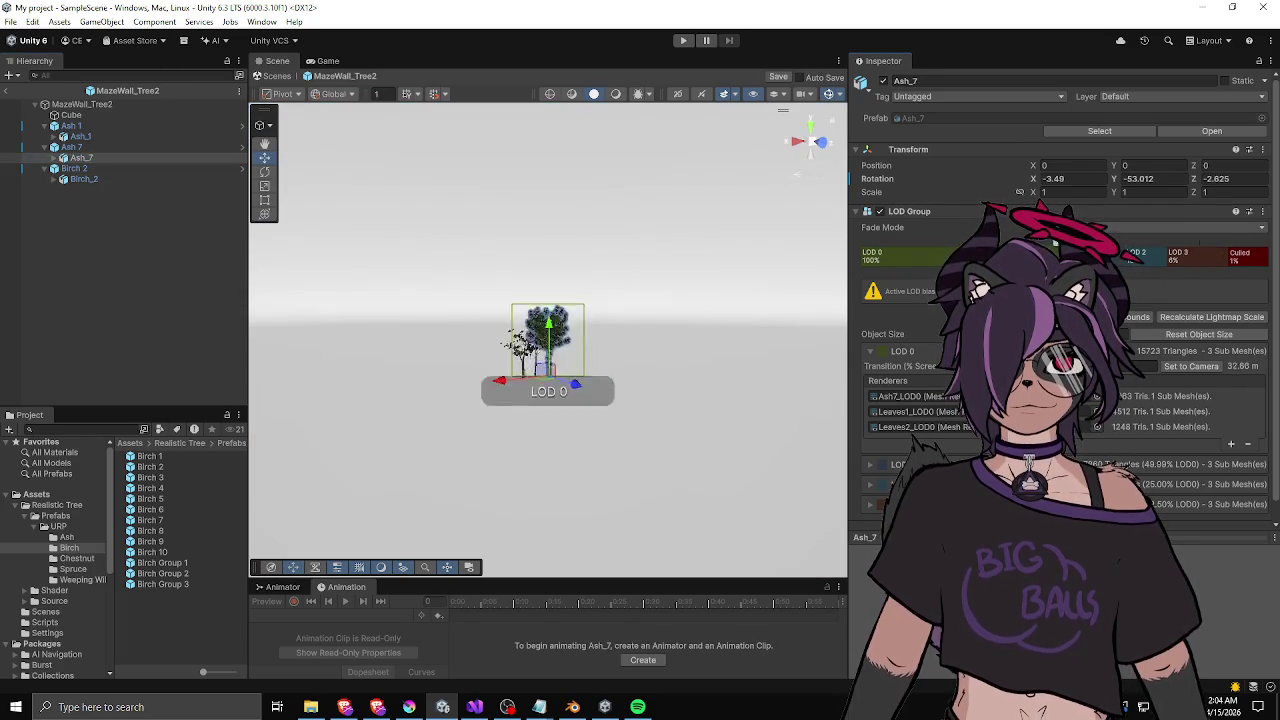
drag(883, 274, 1130, 257)
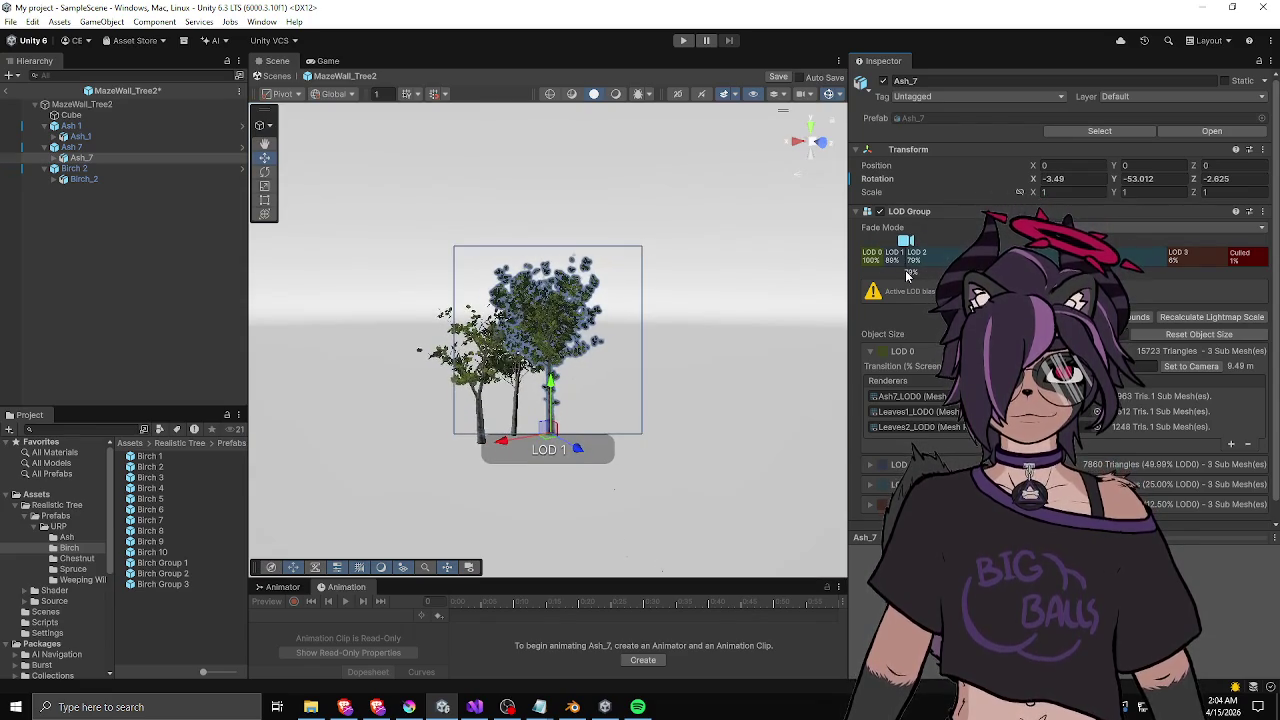
mouse_move(900, 280)
mouse_down()
mouse_move(870, 260)
mouse_move(882, 259)
mouse_up()
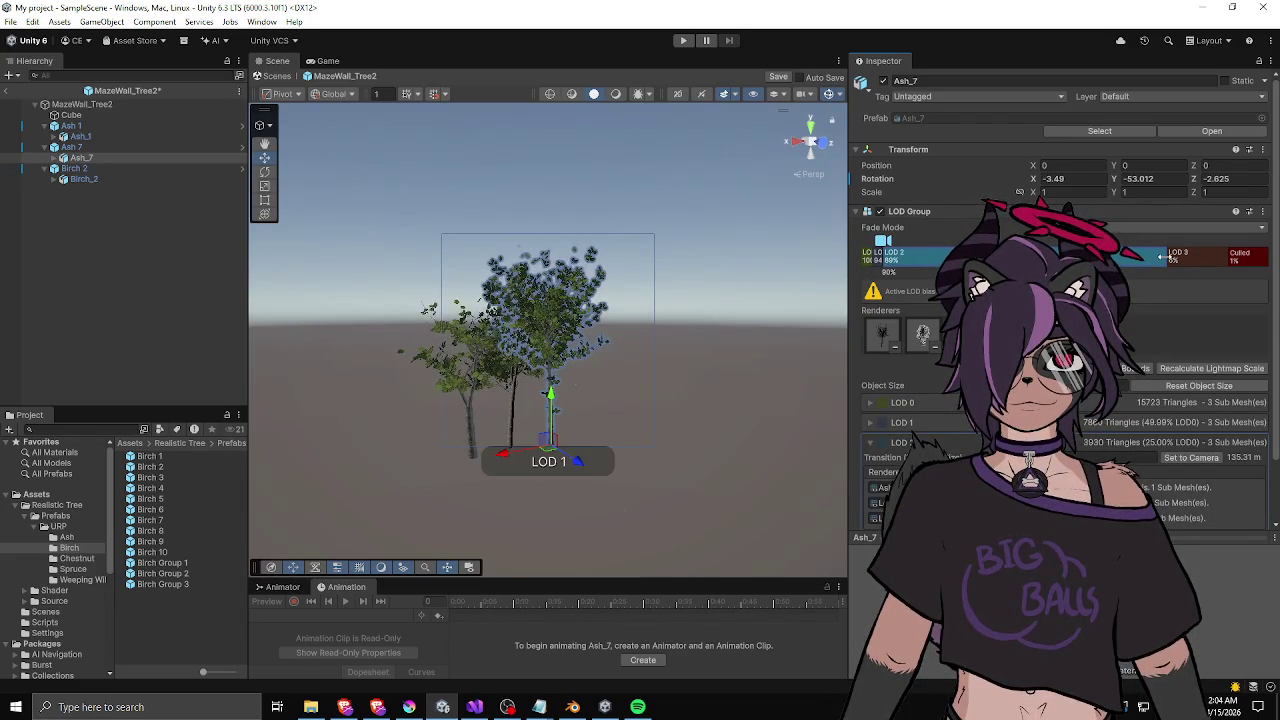
drag(1165, 257, 912, 257)
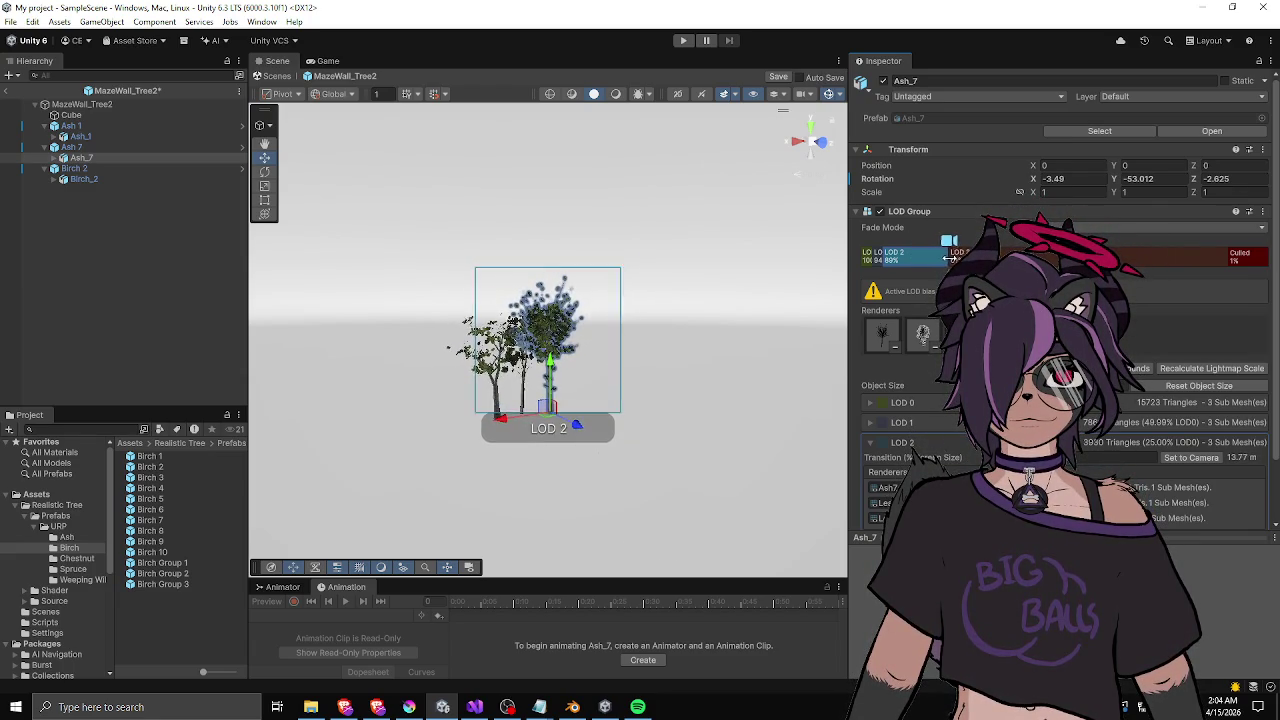
drag(951, 257, 954, 257)
drag(1229, 260, 1220, 258)
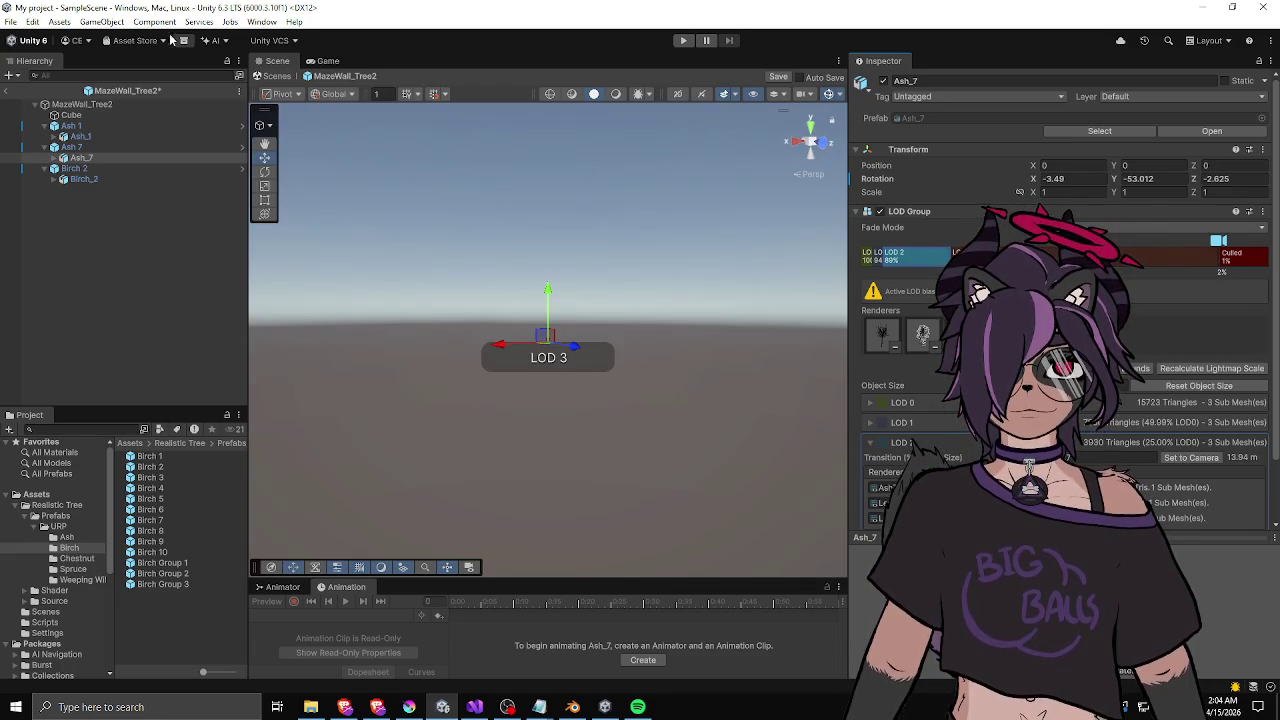
click(98, 136)
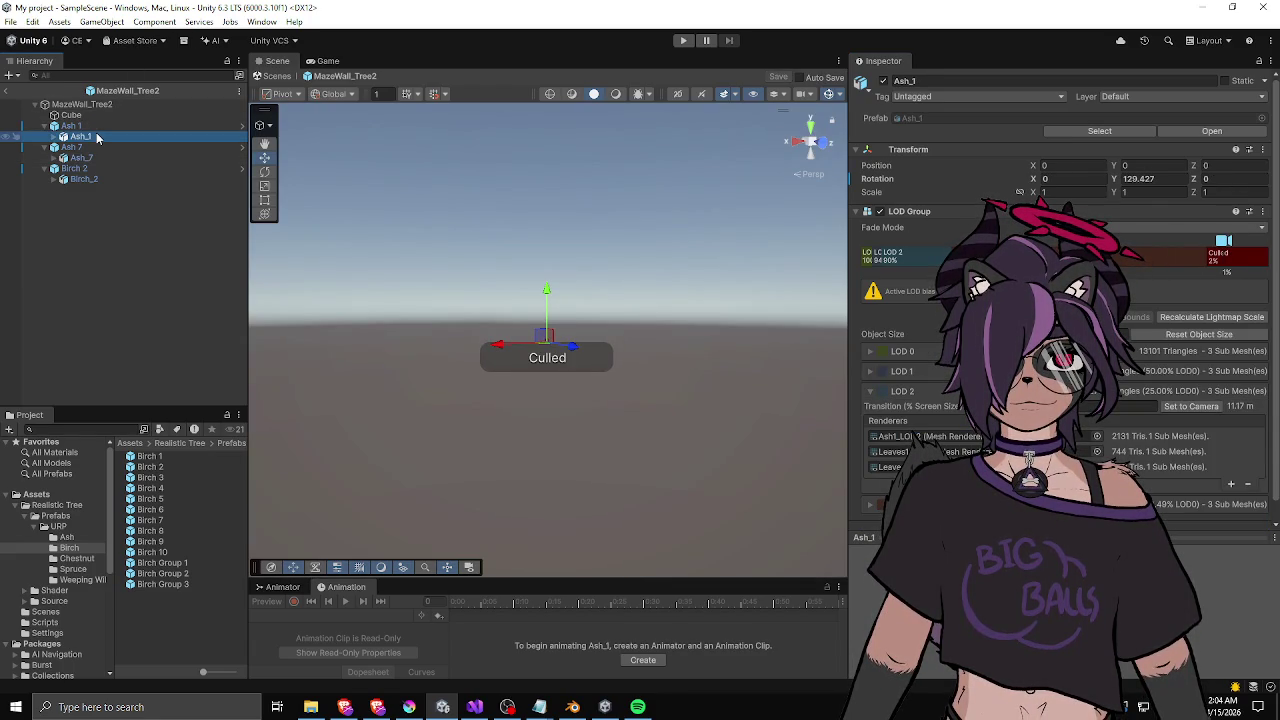
- Open the MazeWall_Tree1 prefab and select the Ash_7 tree to view its LOD Group
click(6, 92)
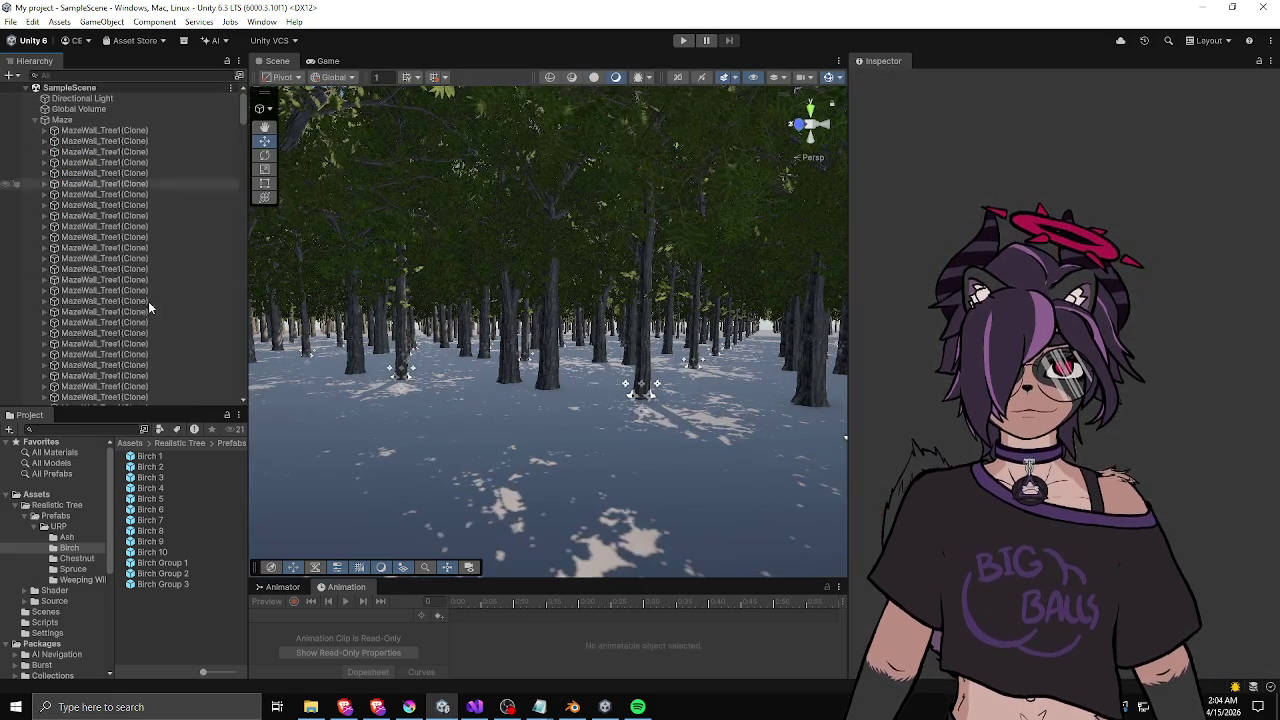
click(130, 443)
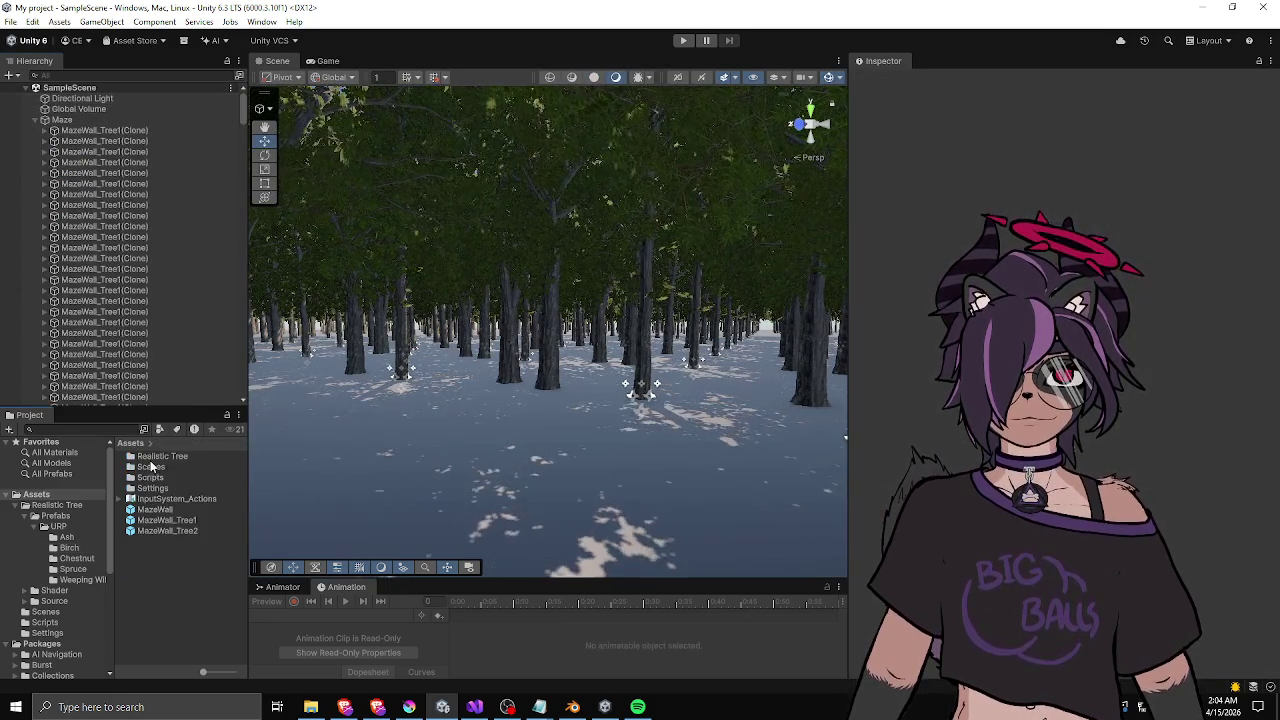
double_click(176, 522)
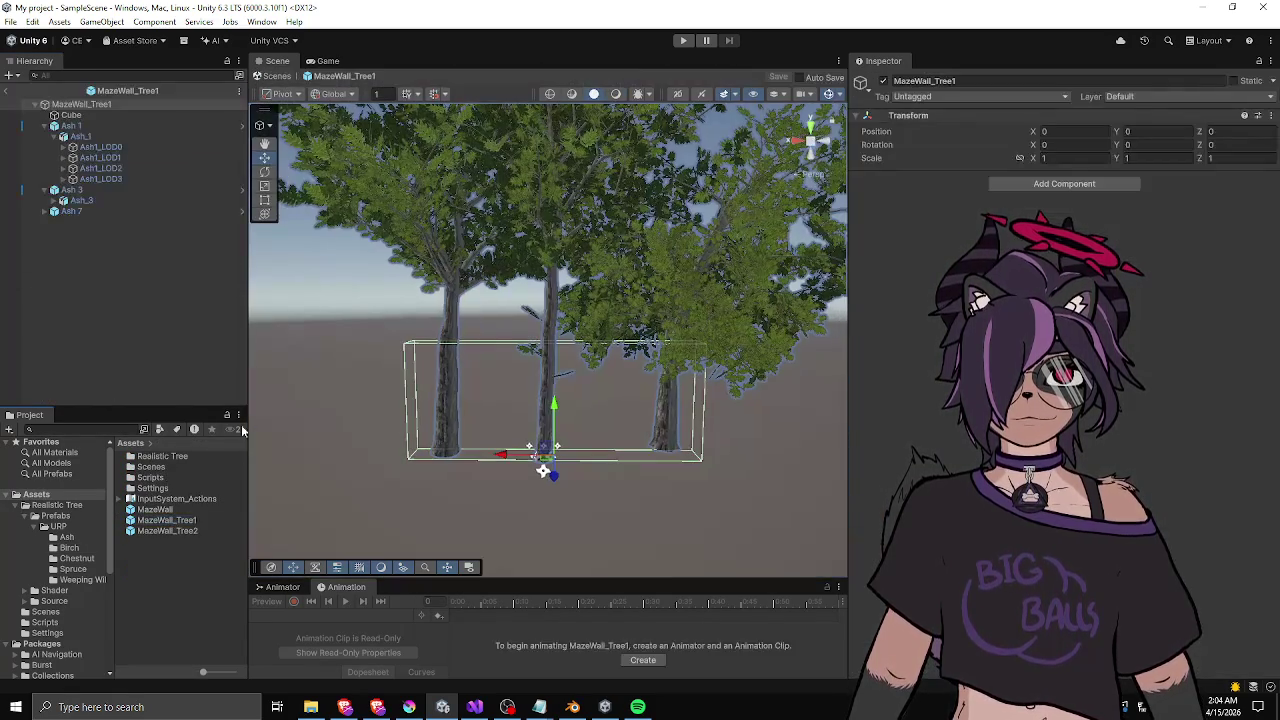
click(82, 138)
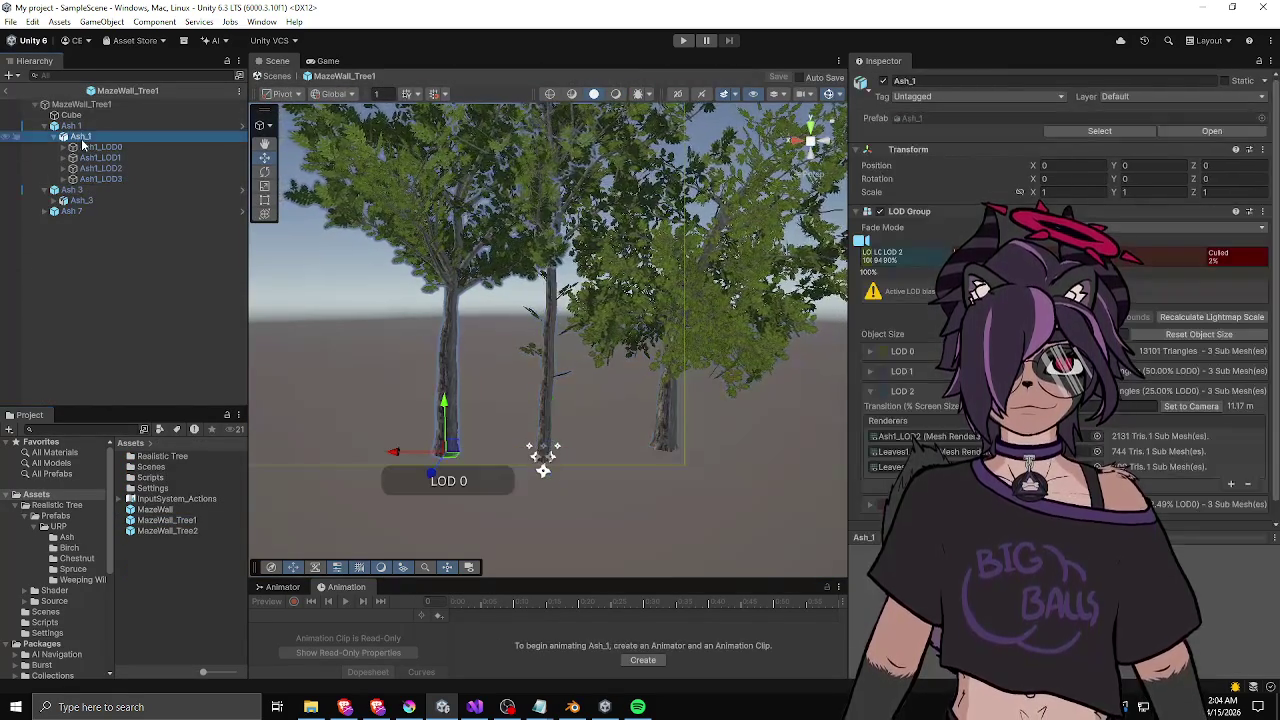
click(73, 190)
click(76, 200)
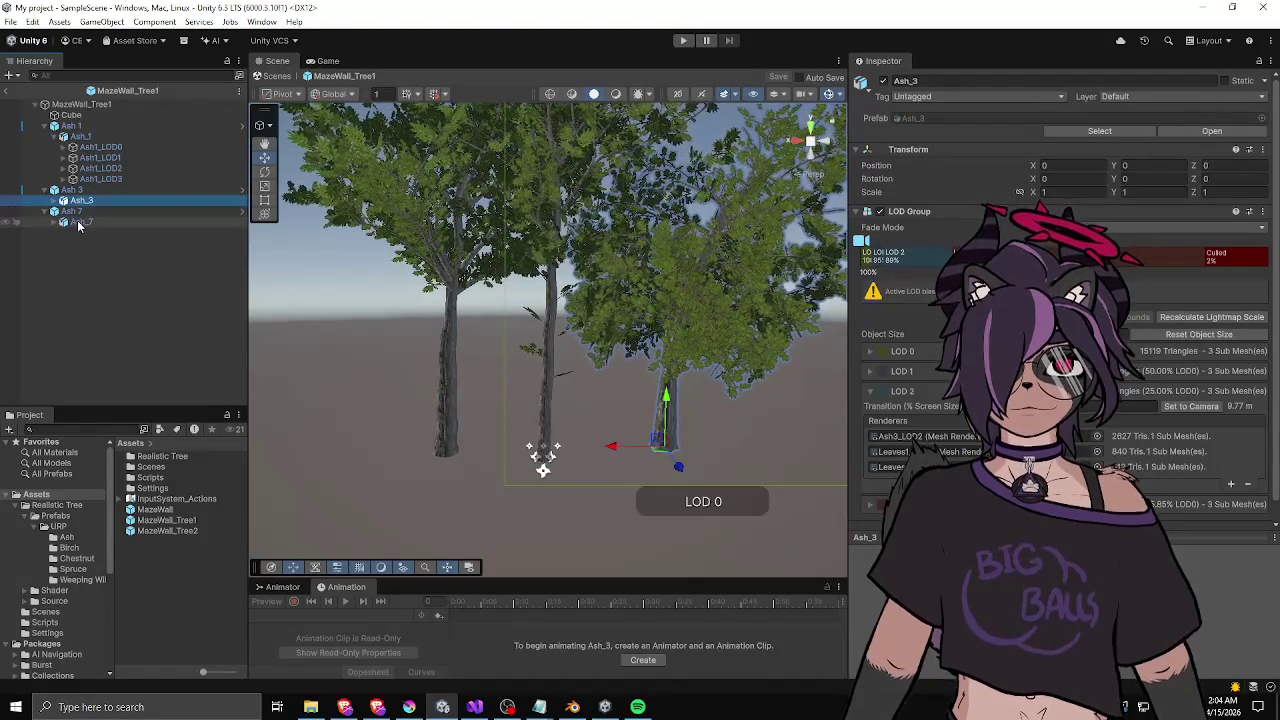
double_click(79, 222)
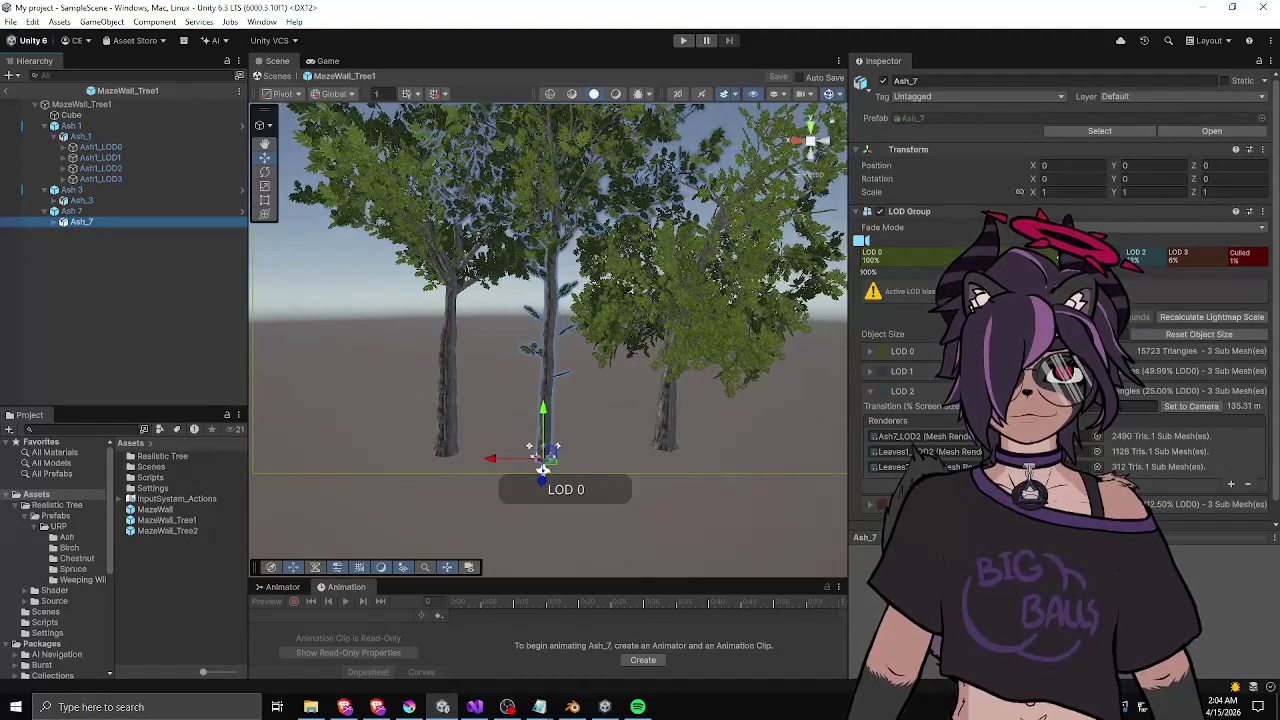
- Move Ash_7's LOD 1 and 2 transitions to about 95% and 90%, then return to SampleScene
mouse_move(1000, 259)
mouse_down()
mouse_move(884, 272)
mouse_move(866, 255)
mouse_move(944, 263)
mouse_up()
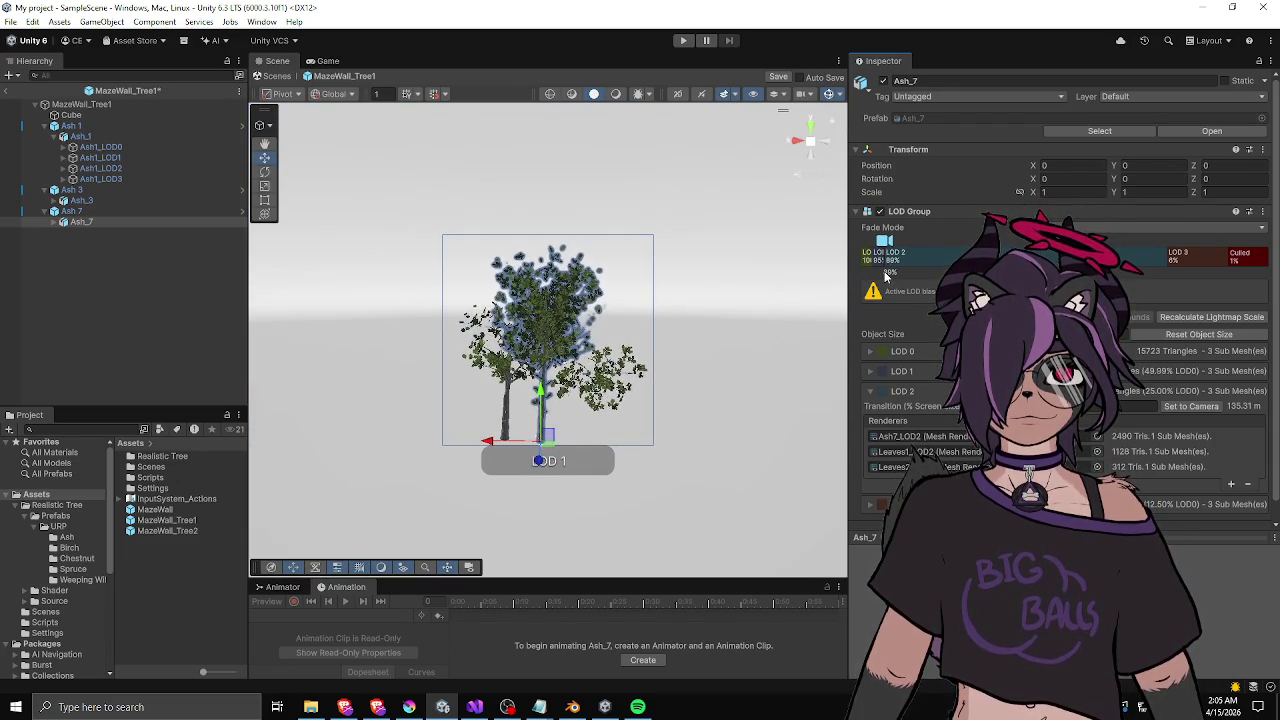
drag(883, 277, 885, 275)
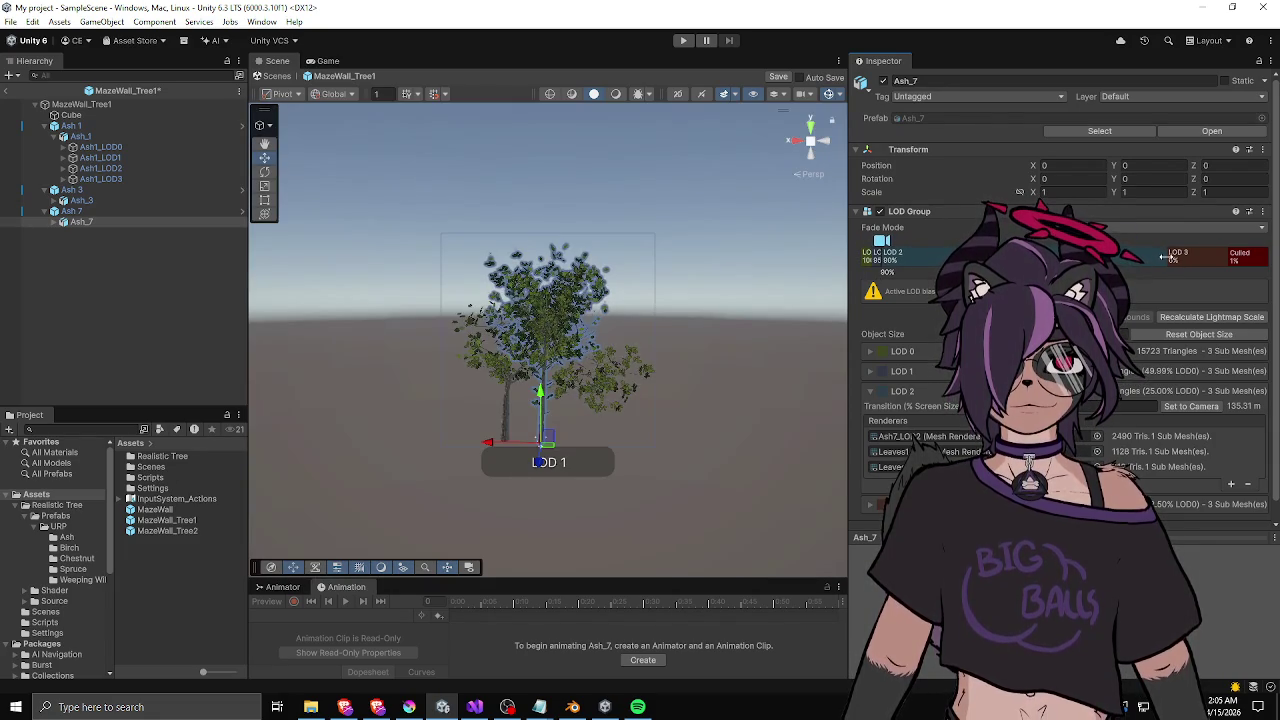
drag(1165, 257, 920, 272)
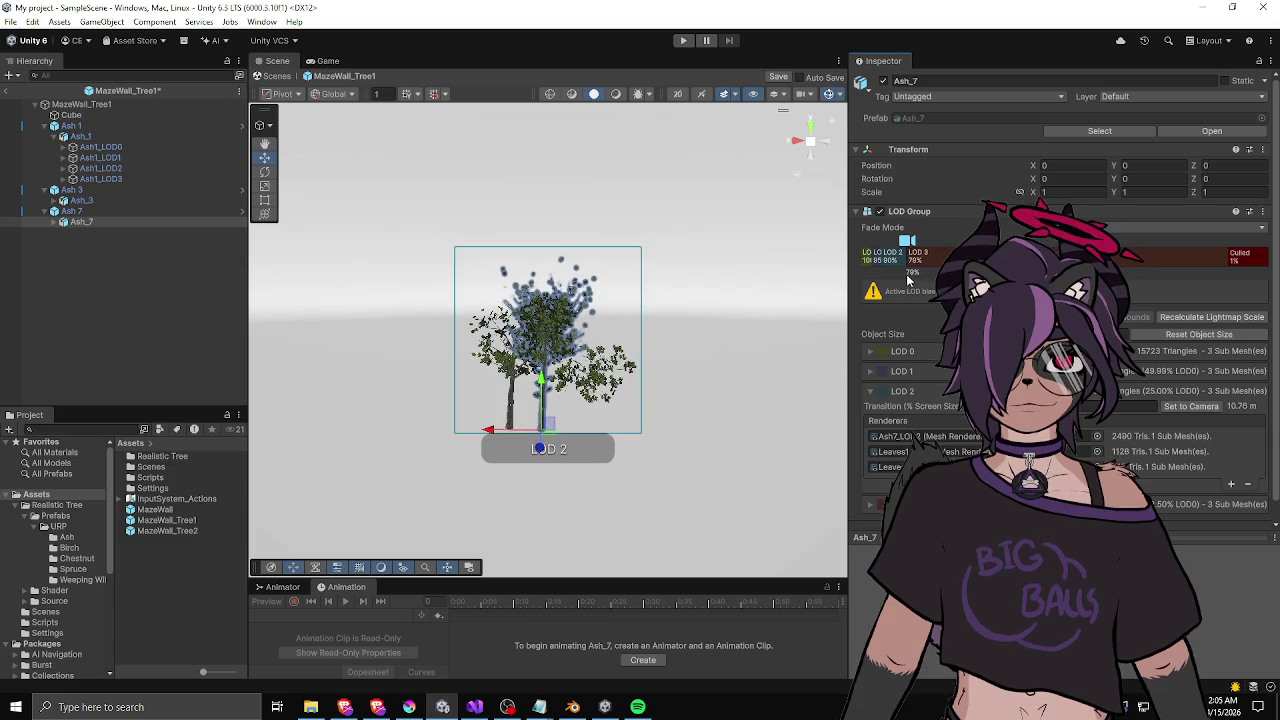
drag(941, 240, 1214, 240)
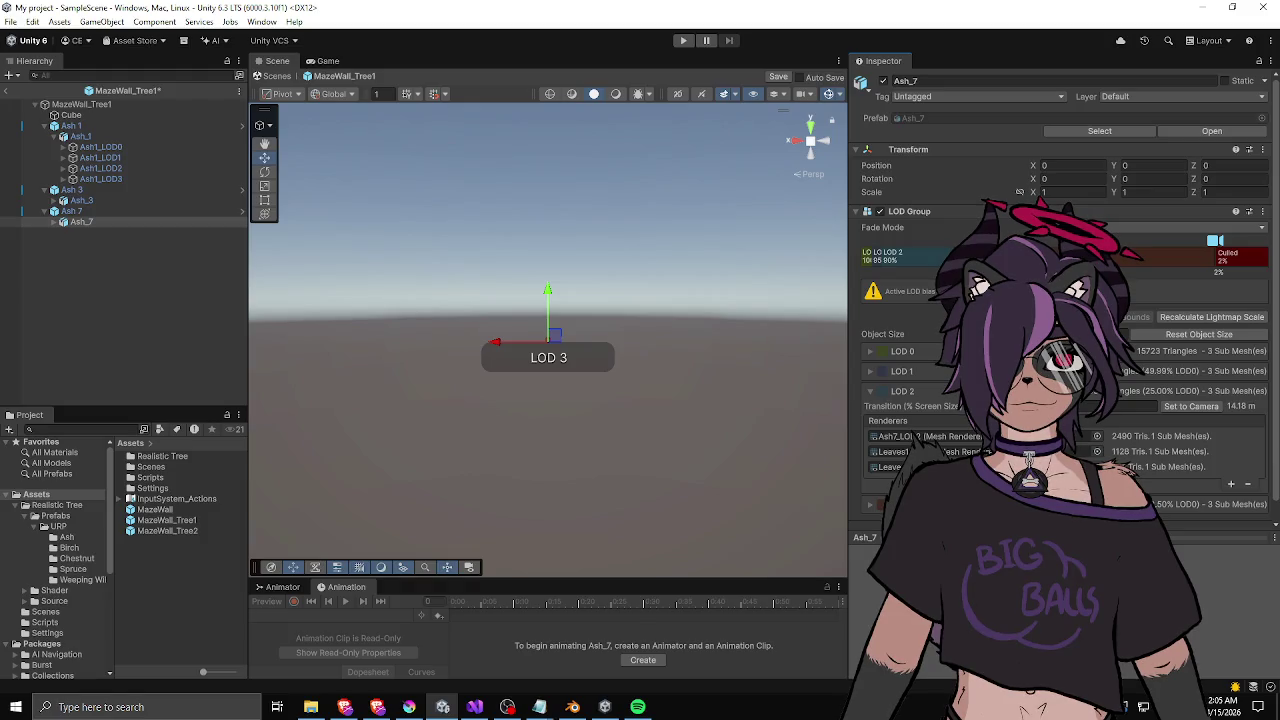
click(14, 93)
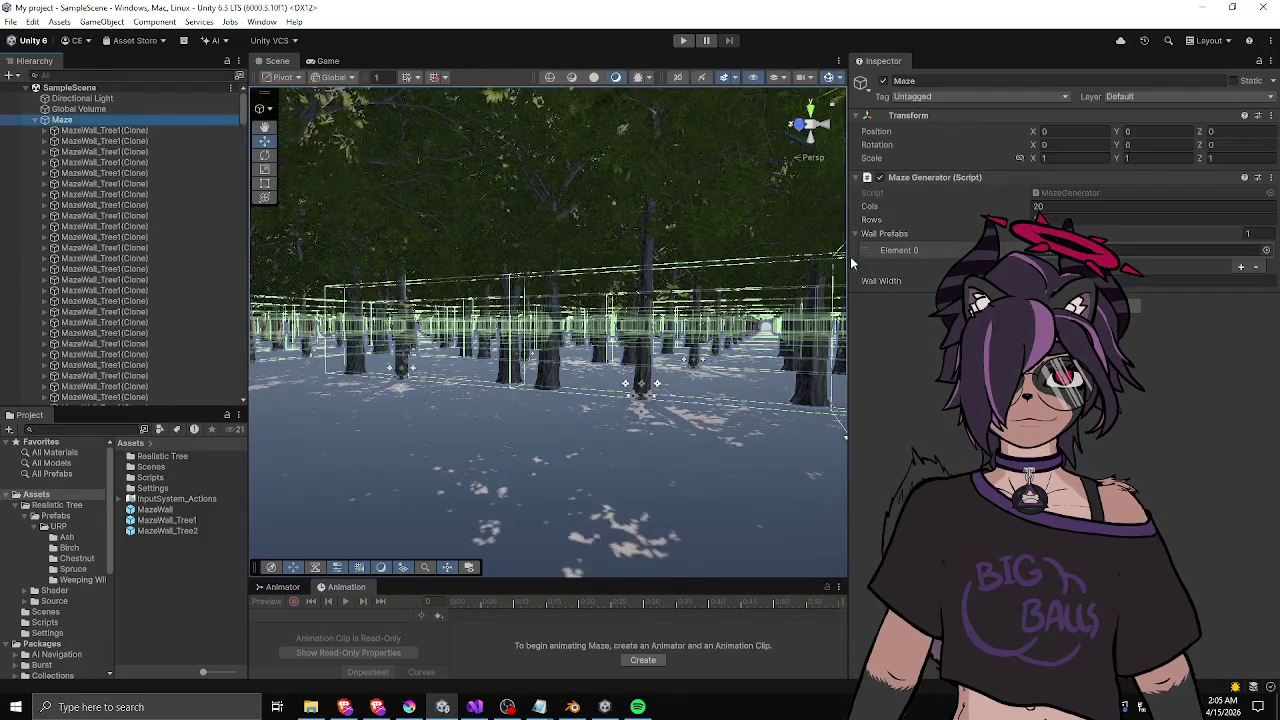
right_click(922, 178)
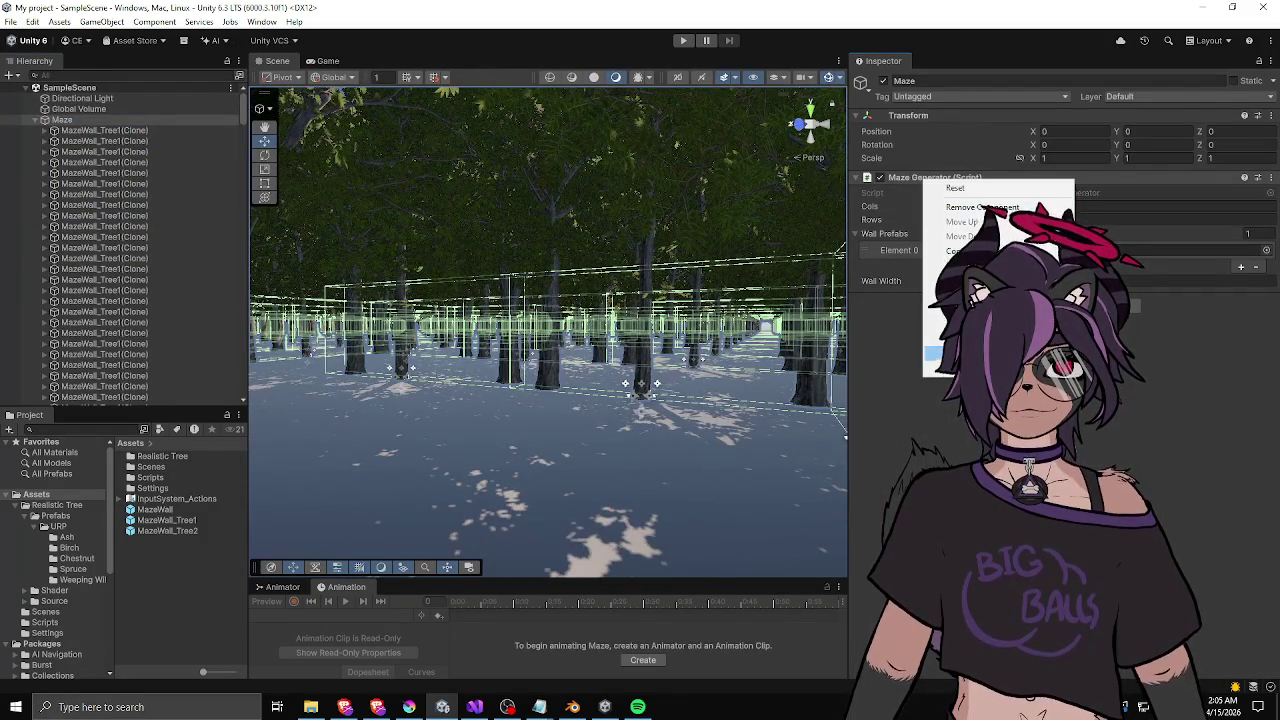
click(950, 188)
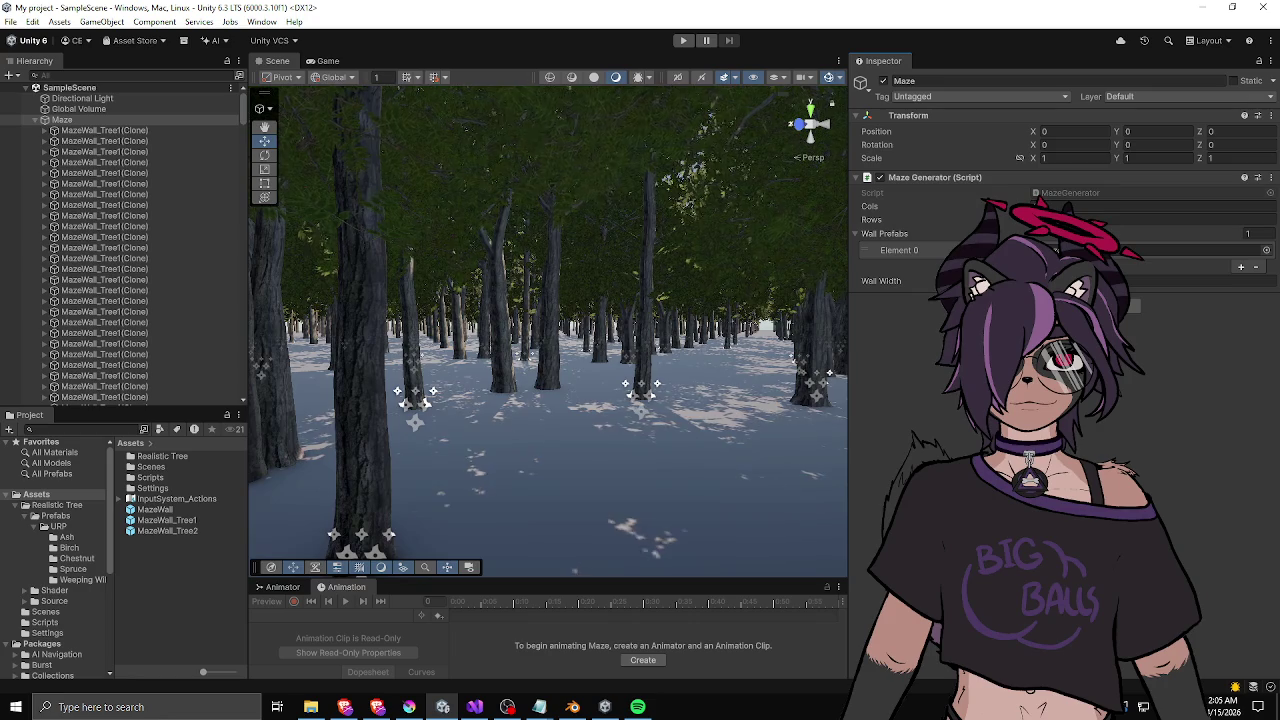
drag(675, 318, 763, 342)
drag(680, 325, 845, 313)
key(w)
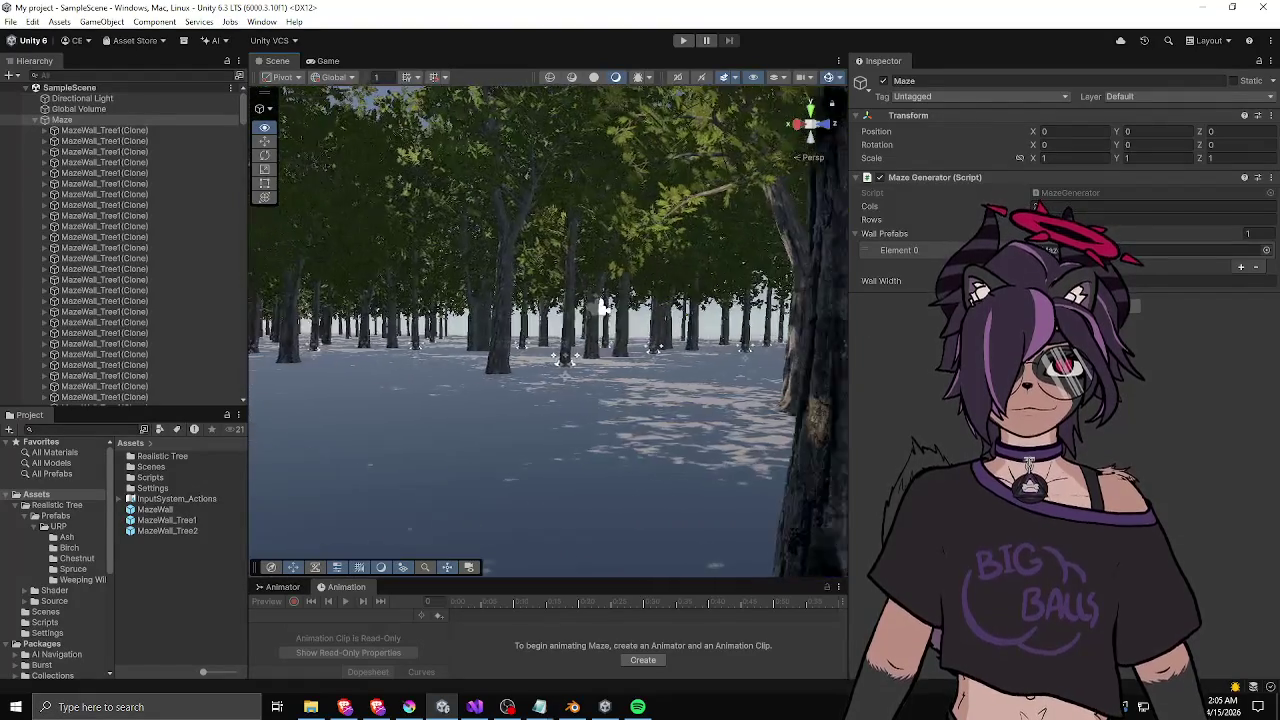
key(w)
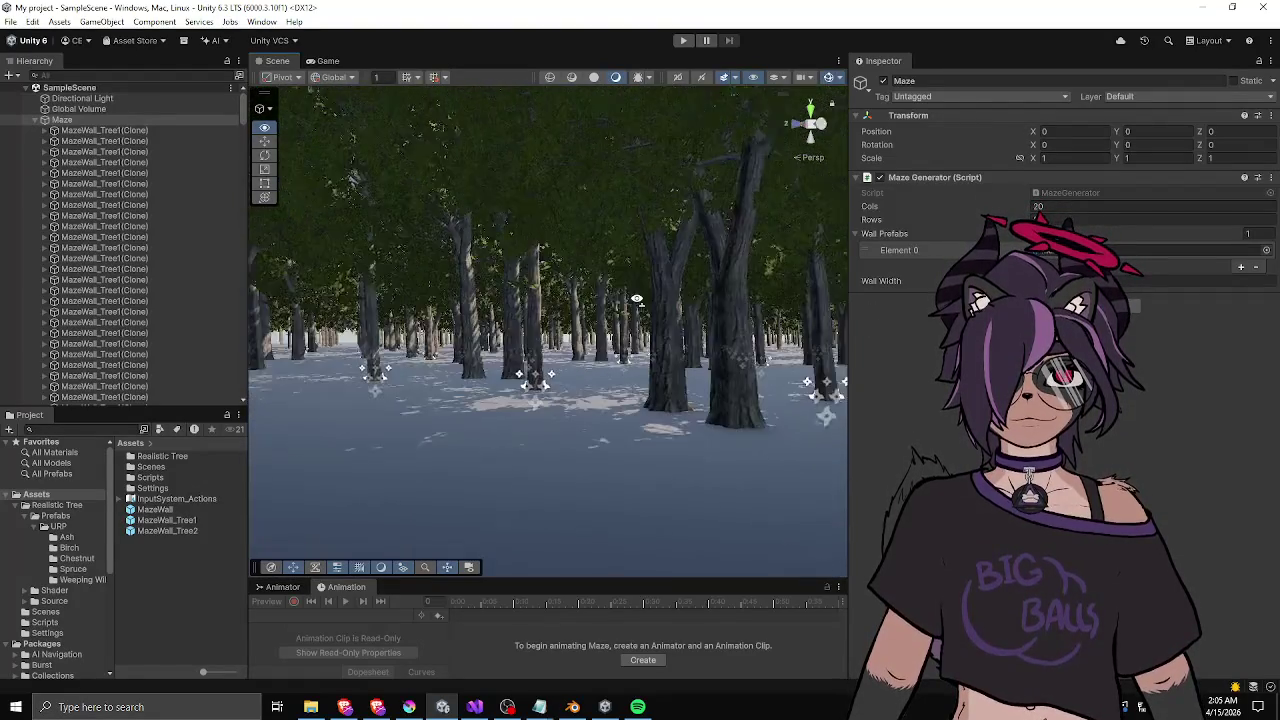
key(w)
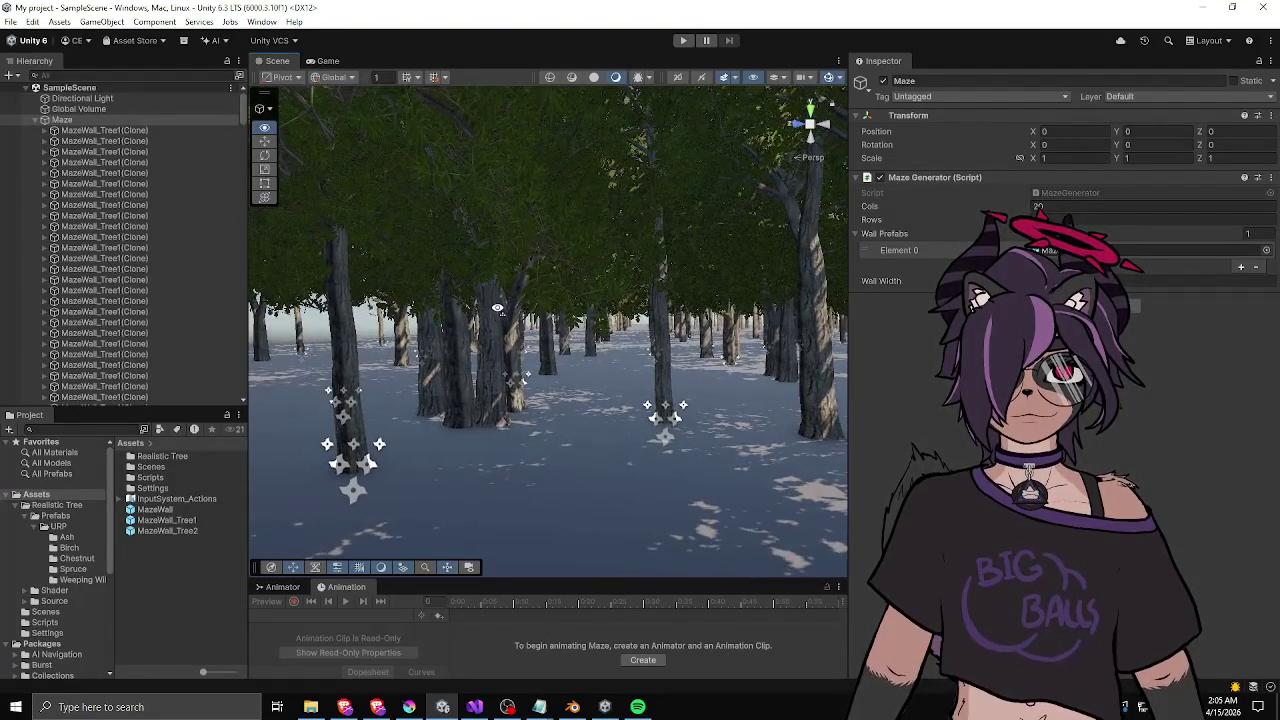
click(35, 119)
click(82, 98)
- Rotate the Directional Light to X 90.5 and Y 46.8 for overhead dappled shadows
mouse_move(1035, 145)
mouse_down()
mouse_move(1048, 158)
mouse_move(1035, 145)
mouse_move(951, 155)
mouse_up()
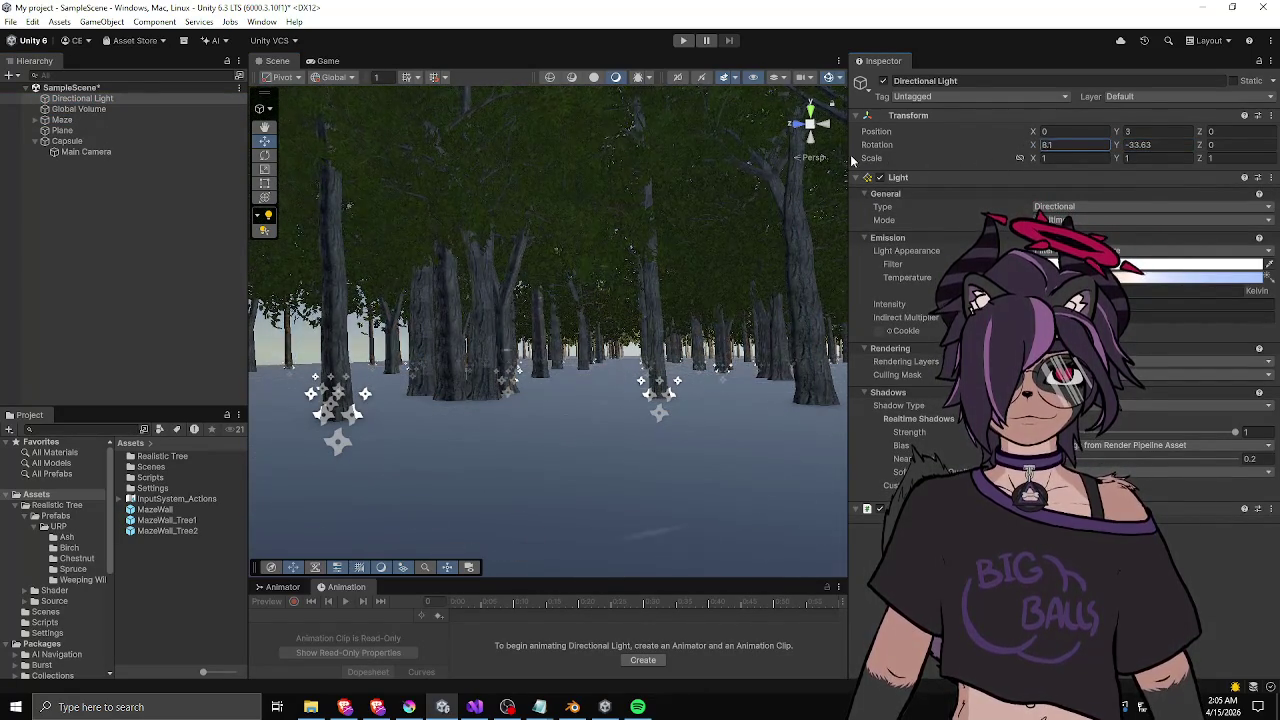
mouse_move(850, 154)
mouse_down()
mouse_move(736, 156)
mouse_move(784, 163)
mouse_move(743, 163)
mouse_move(800, 180)
mouse_move(822, 255)
mouse_move(732, 343)
mouse_move(754, 370)
mouse_move(748, 268)
mouse_move(676, 262)
mouse_up()
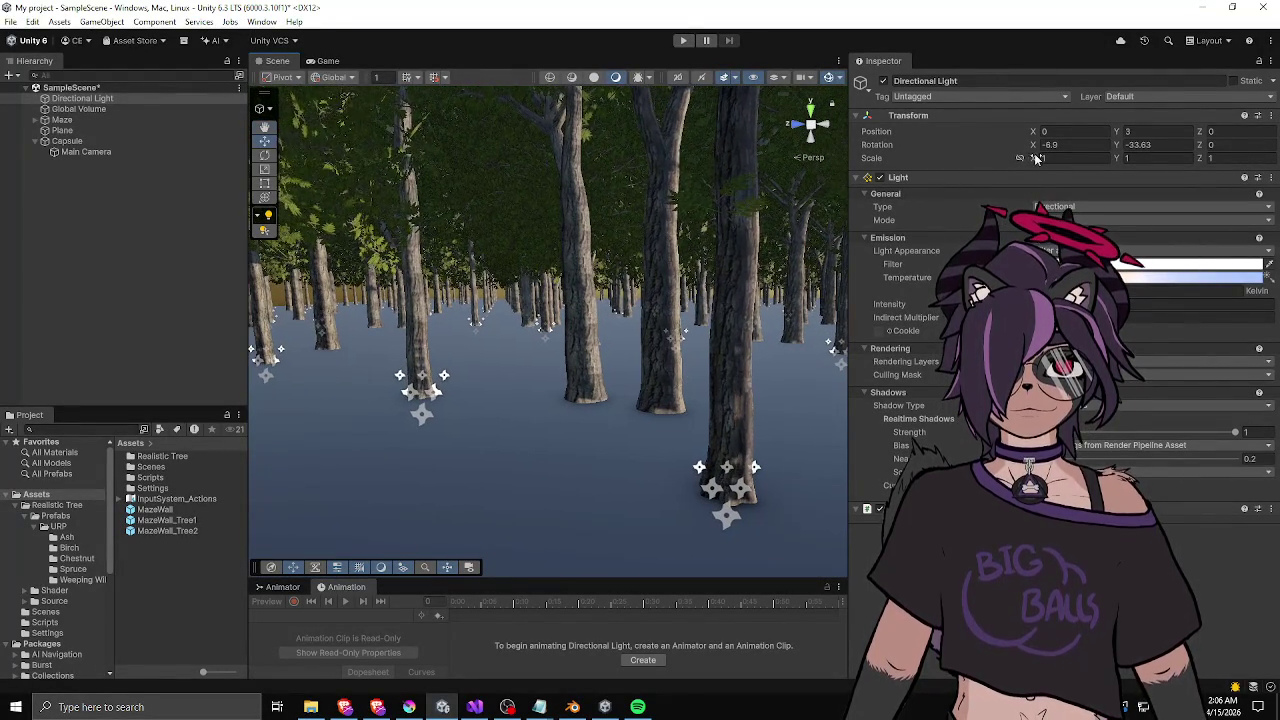
mouse_move(1116, 144)
mouse_down()
mouse_move(1091, 144)
mouse_move(1278, 145)
mouse_move(20, 148)
mouse_move(1000, 170)
mouse_move(809, 181)
mouse_up()
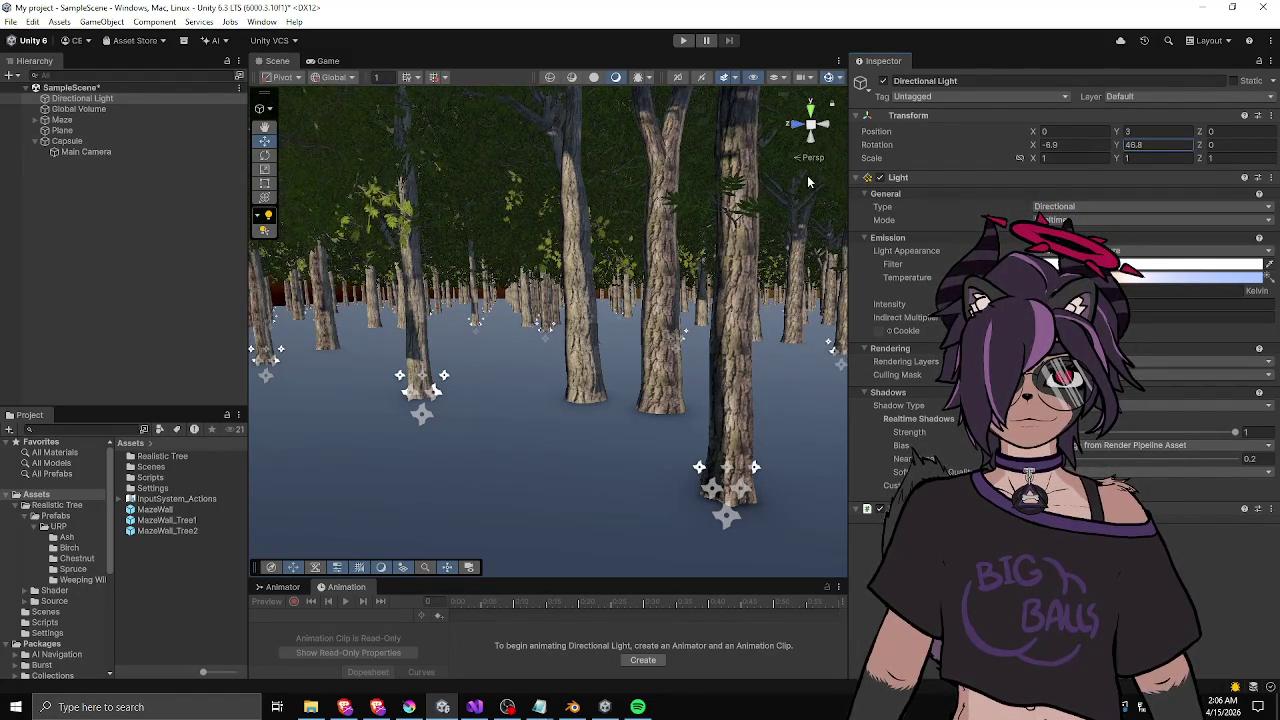
mouse_move(1033, 145)
mouse_down()
mouse_move(1164, 155)
mouse_move(20, 152)
mouse_move(270, 176)
mouse_move(174, 180)
mouse_move(112, 176)
mouse_move(296, 154)
mouse_up()
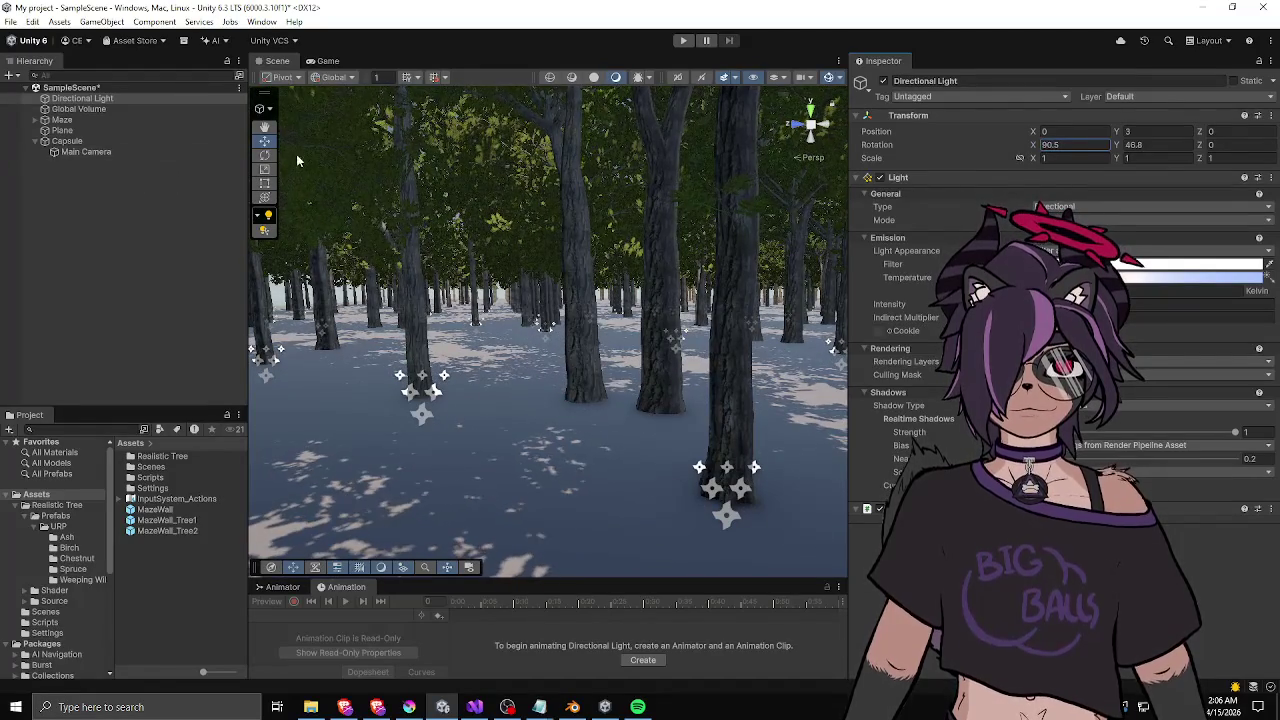
- Fly the Scene camera down among the trees and dock the Game view below the Inspector
key(s)
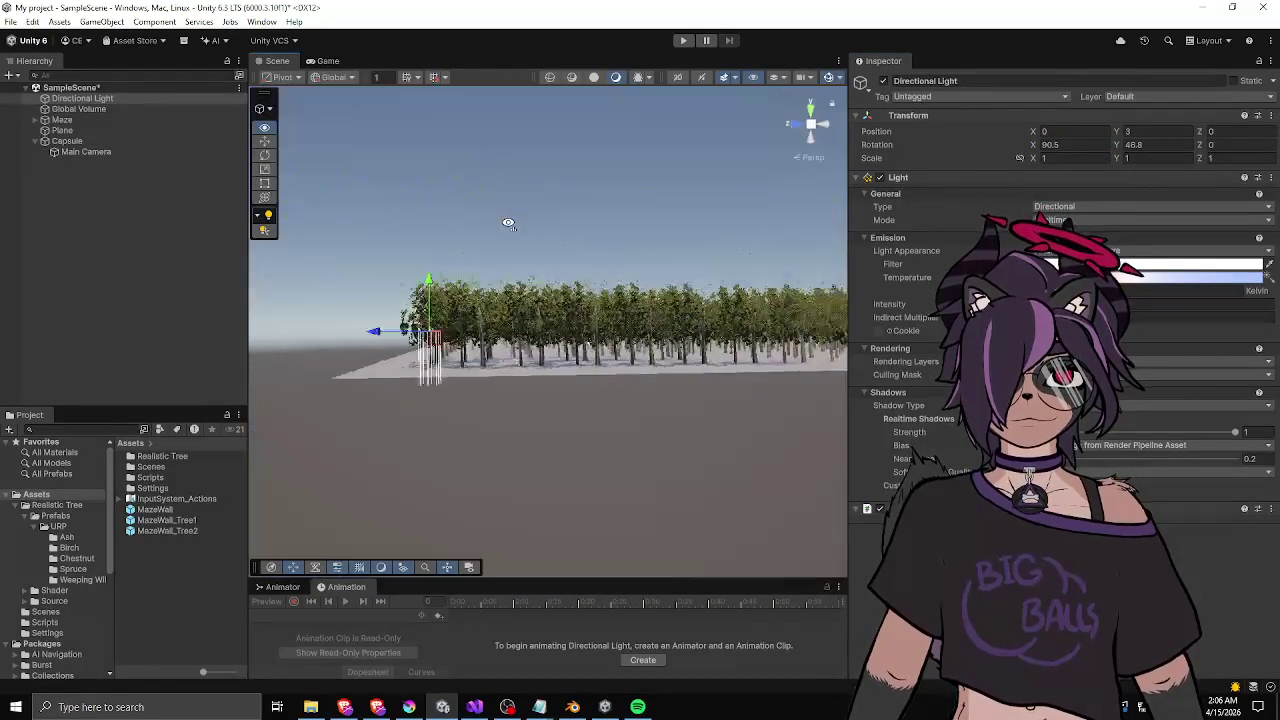
key(w)
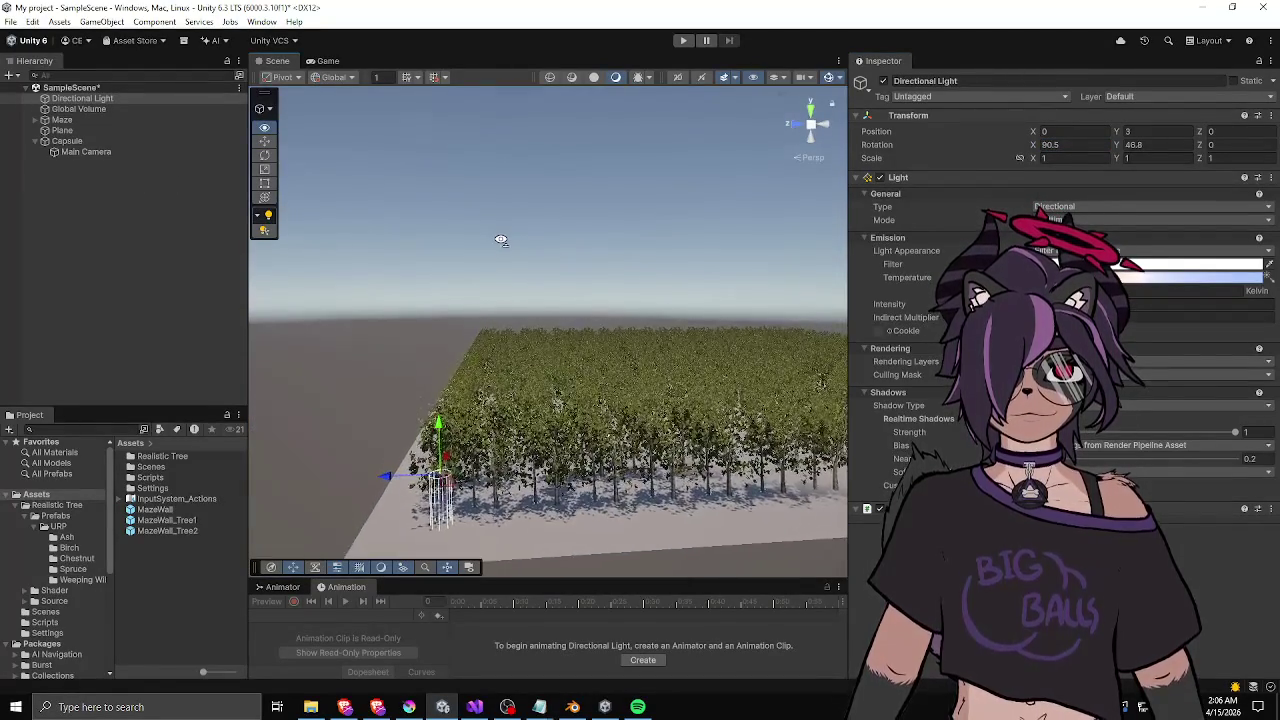
key(w)
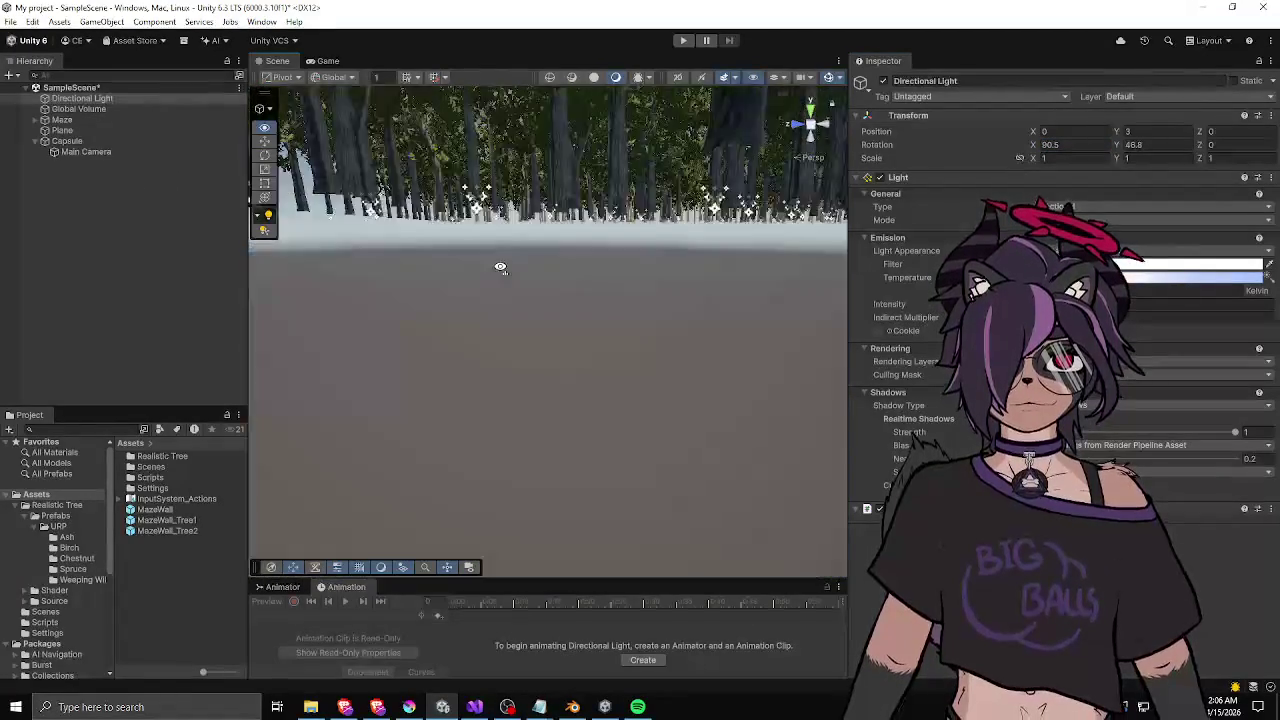
key(w)
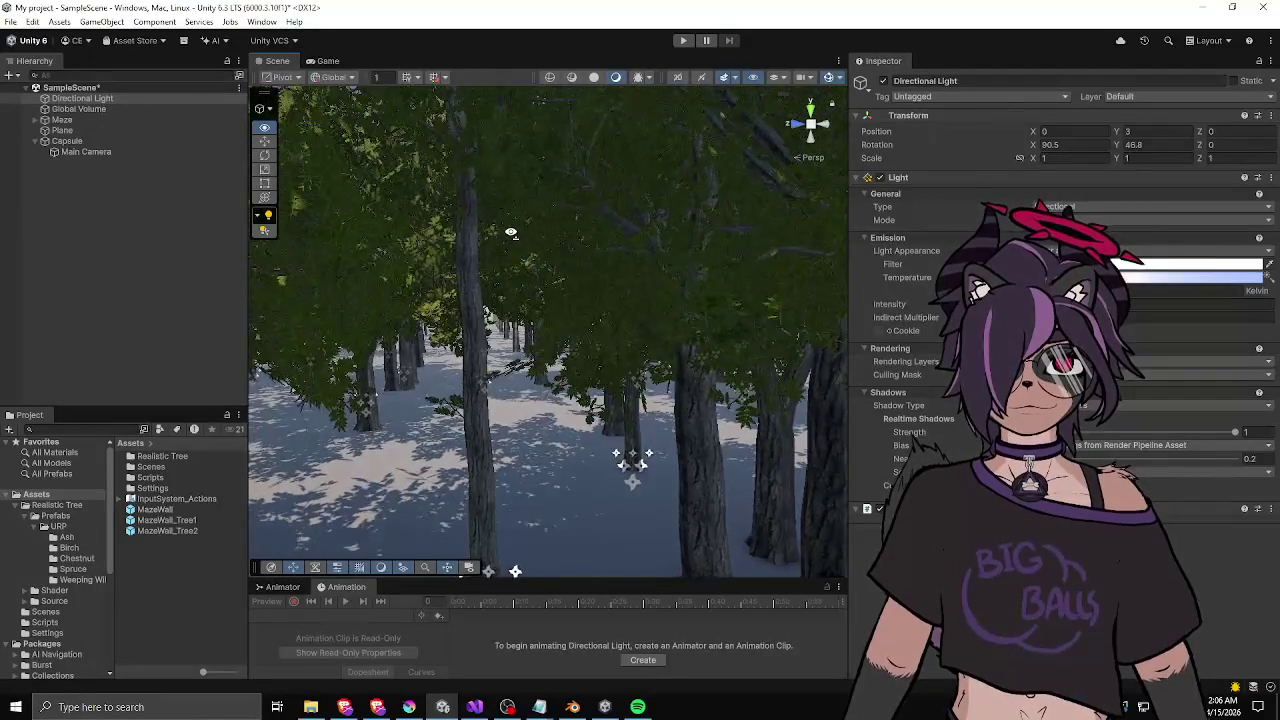
key(w)
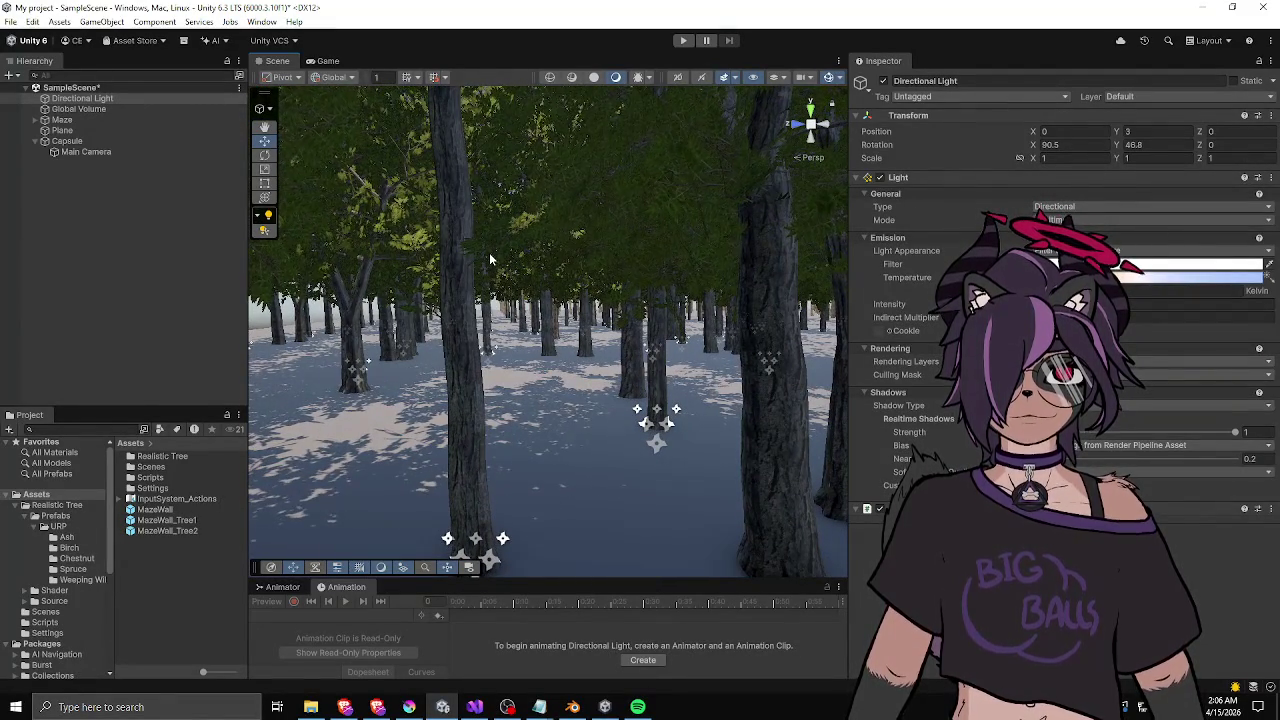
click(323, 61)
mouse_move(325, 61)
mouse_down()
mouse_move(800, 350)
mouse_move(1060, 560)
mouse_up()
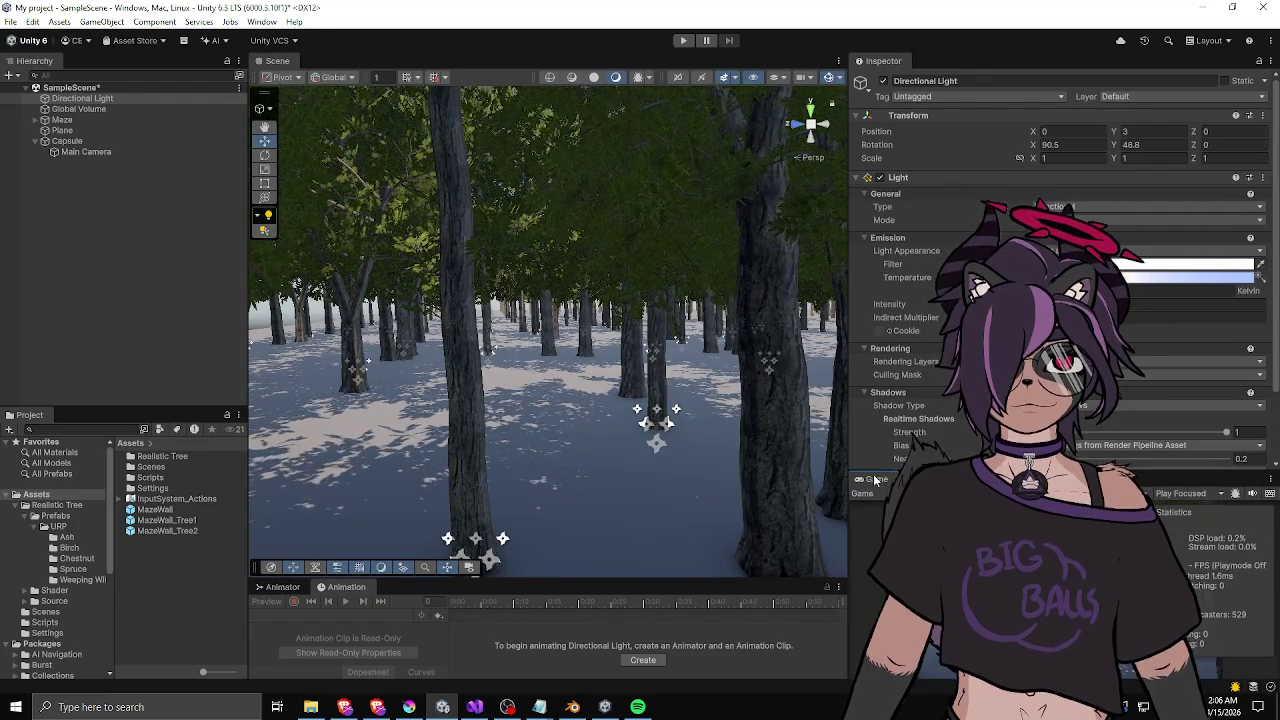
- Widen the Game/Inspector area, enlarge the Game view, hide its stats, and narrow the Hierarchy
mouse_move(870, 479)
mouse_down()
mouse_move(869, 42)
mouse_move(955, 98)
mouse_move(944, 98)
mouse_up()
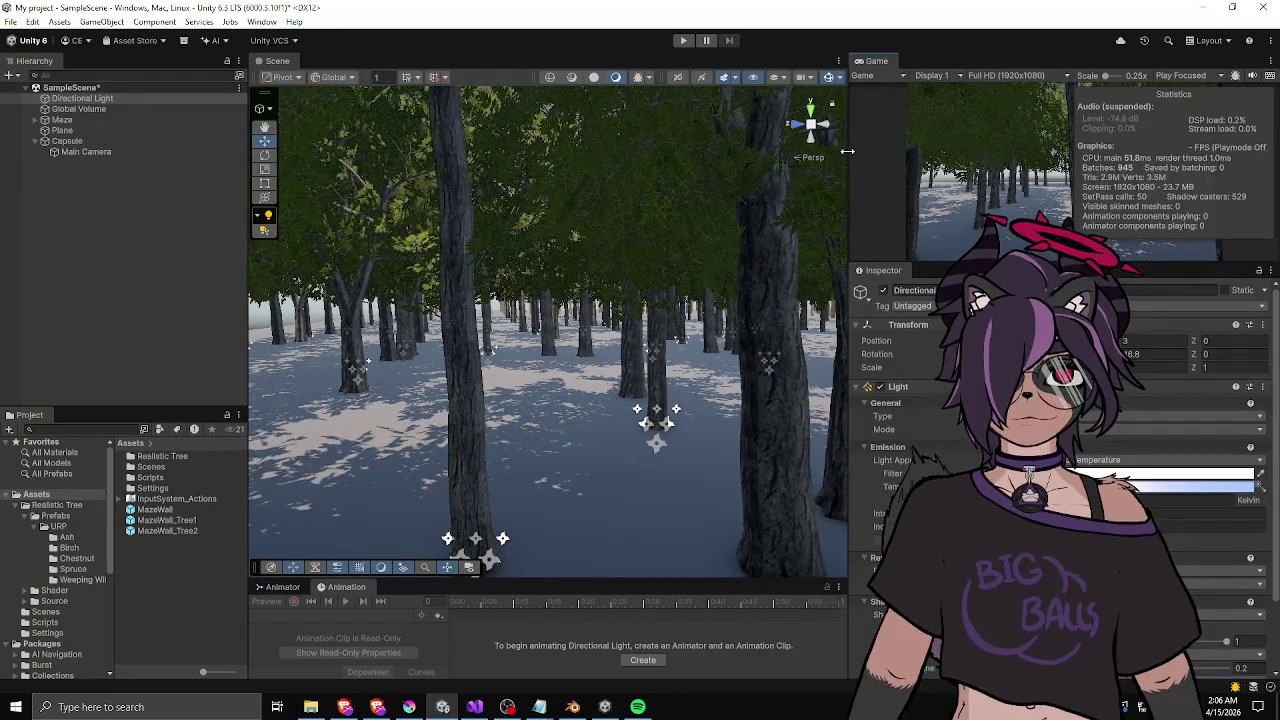
mouse_move(849, 158)
mouse_down()
mouse_move(714, 158)
mouse_move(834, 158)
mouse_move(810, 158)
mouse_up()
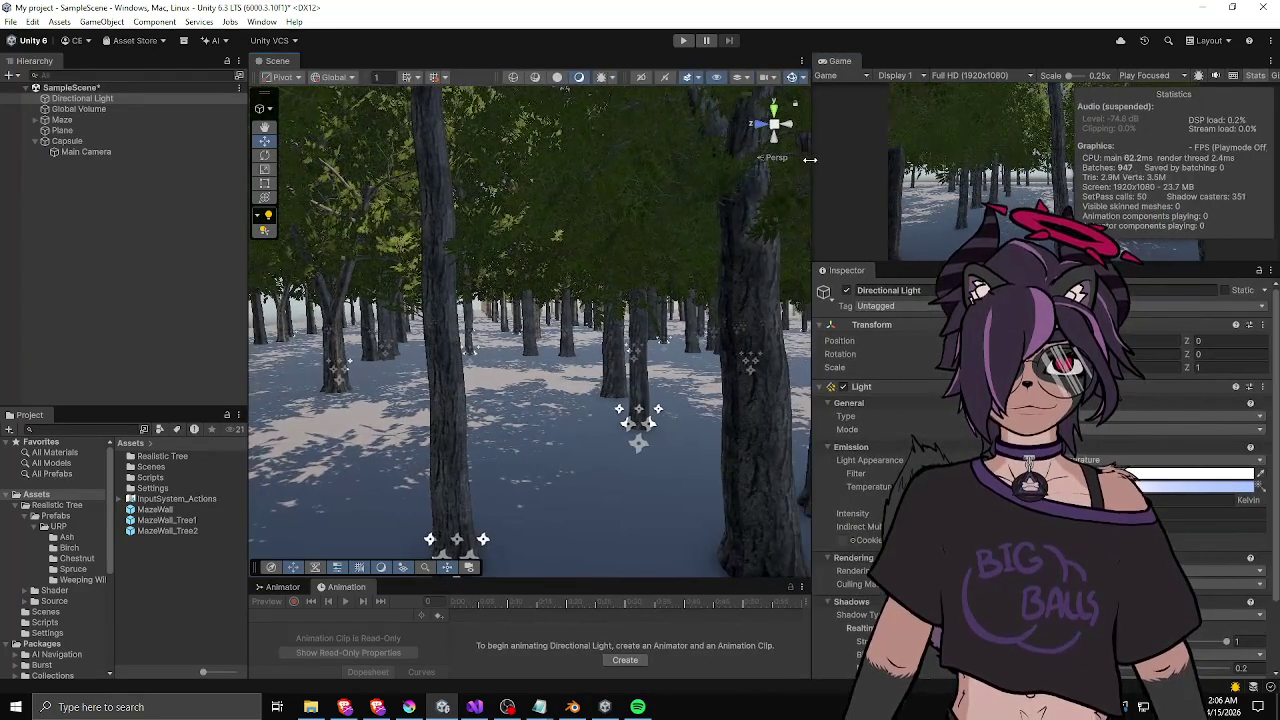
drag(855, 256, 856, 349)
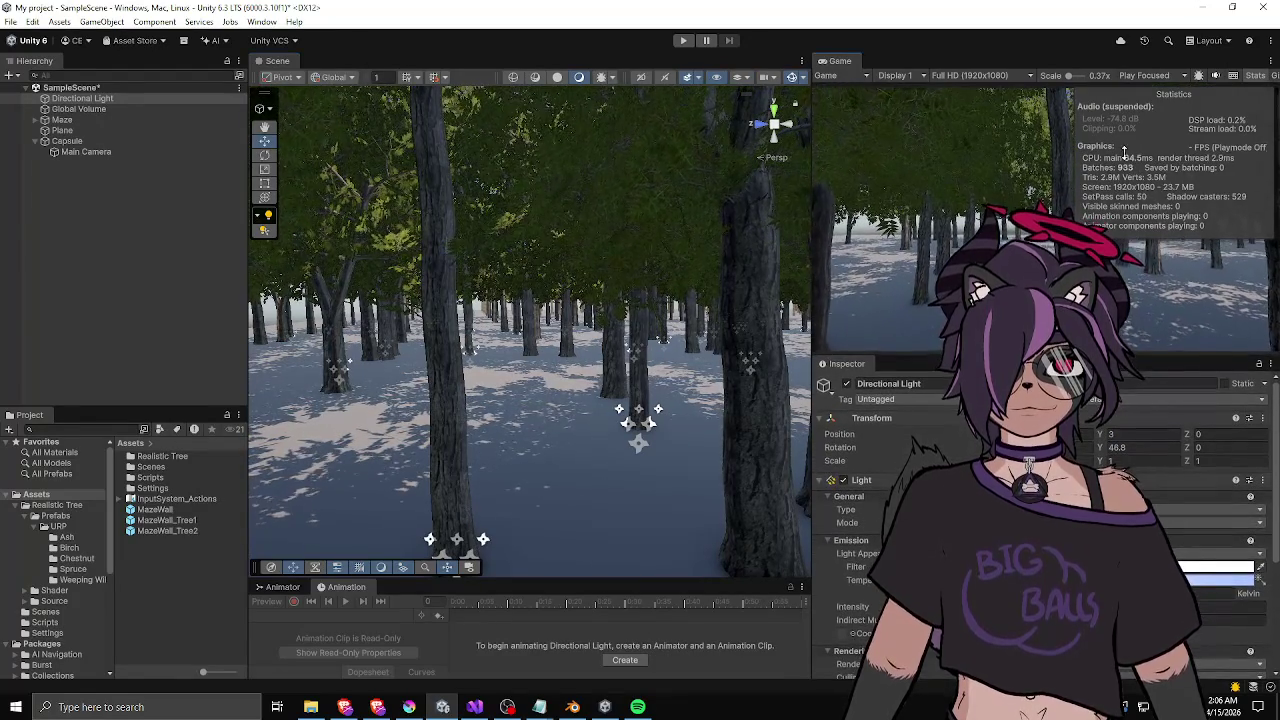
click(1256, 75)
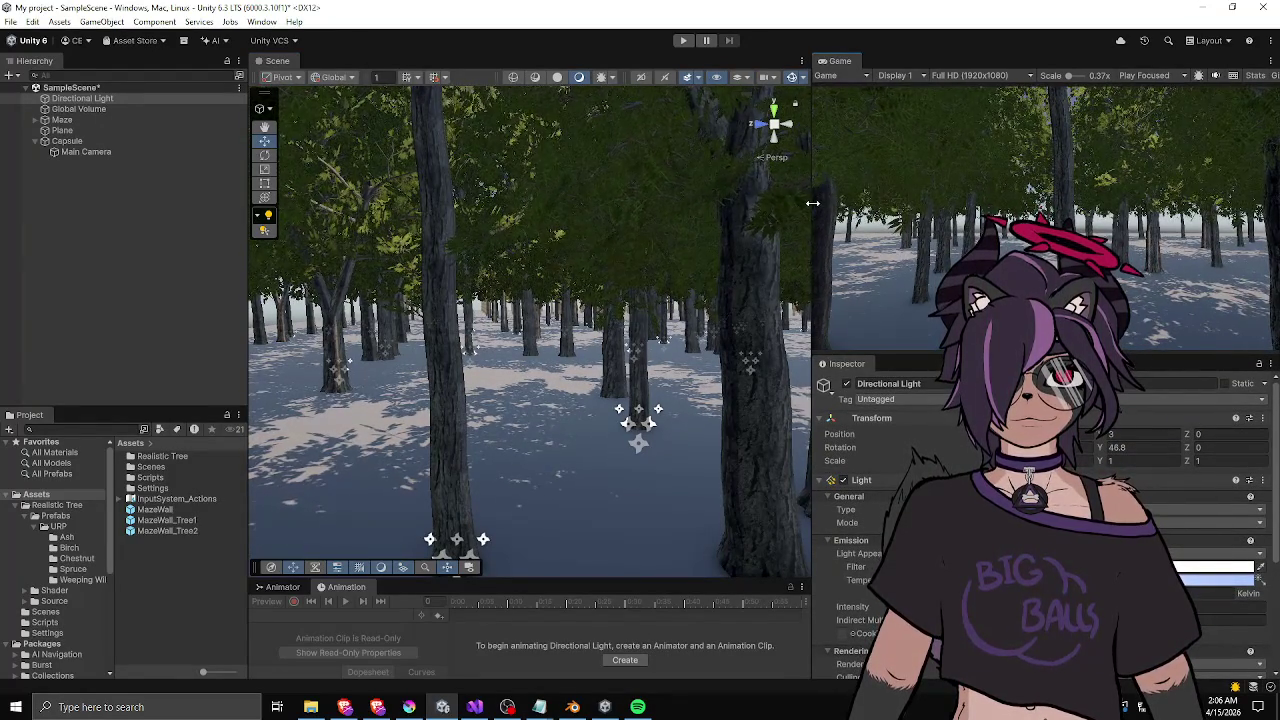
drag(813, 203, 738, 201)
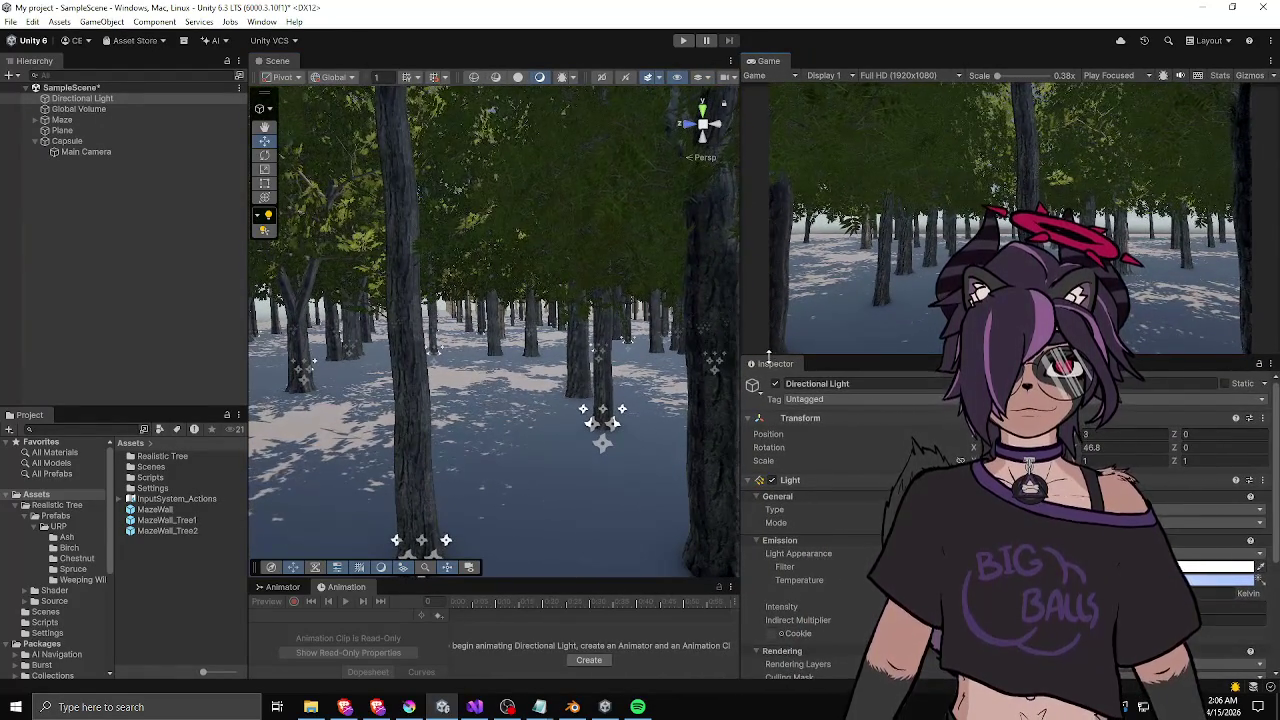
drag(768, 356, 768, 375)
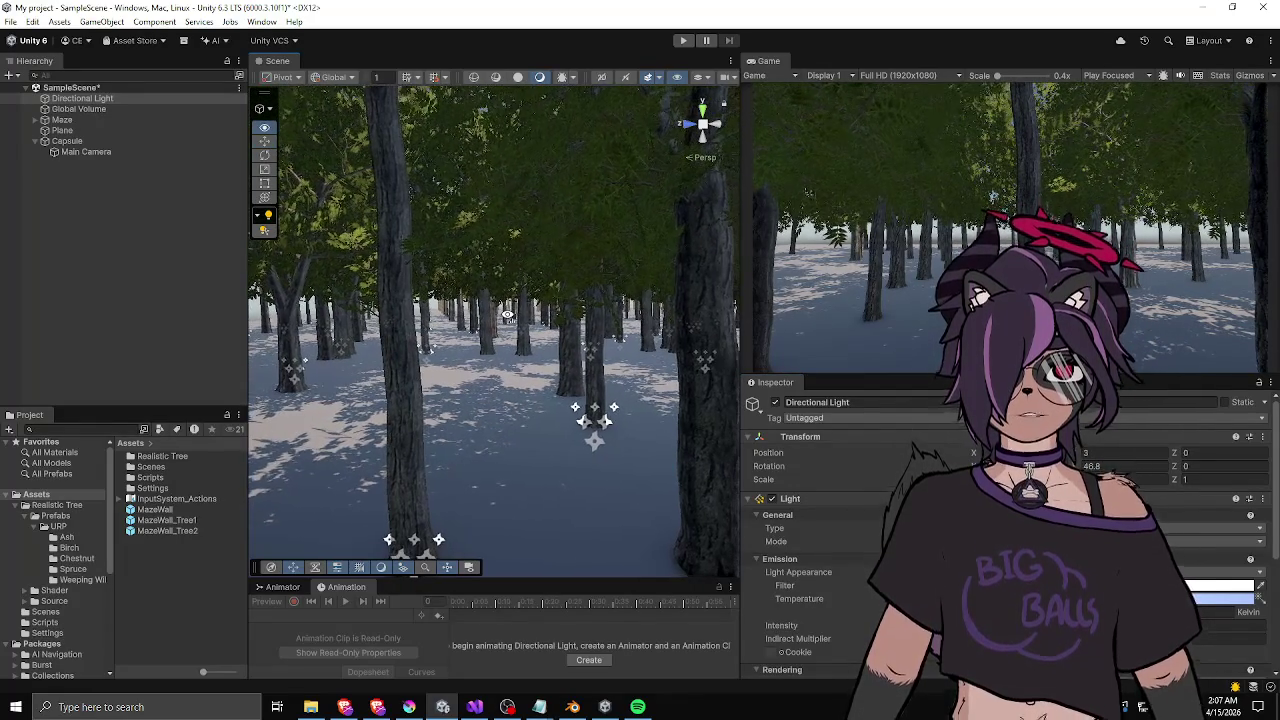
drag(249, 195, 147, 195)
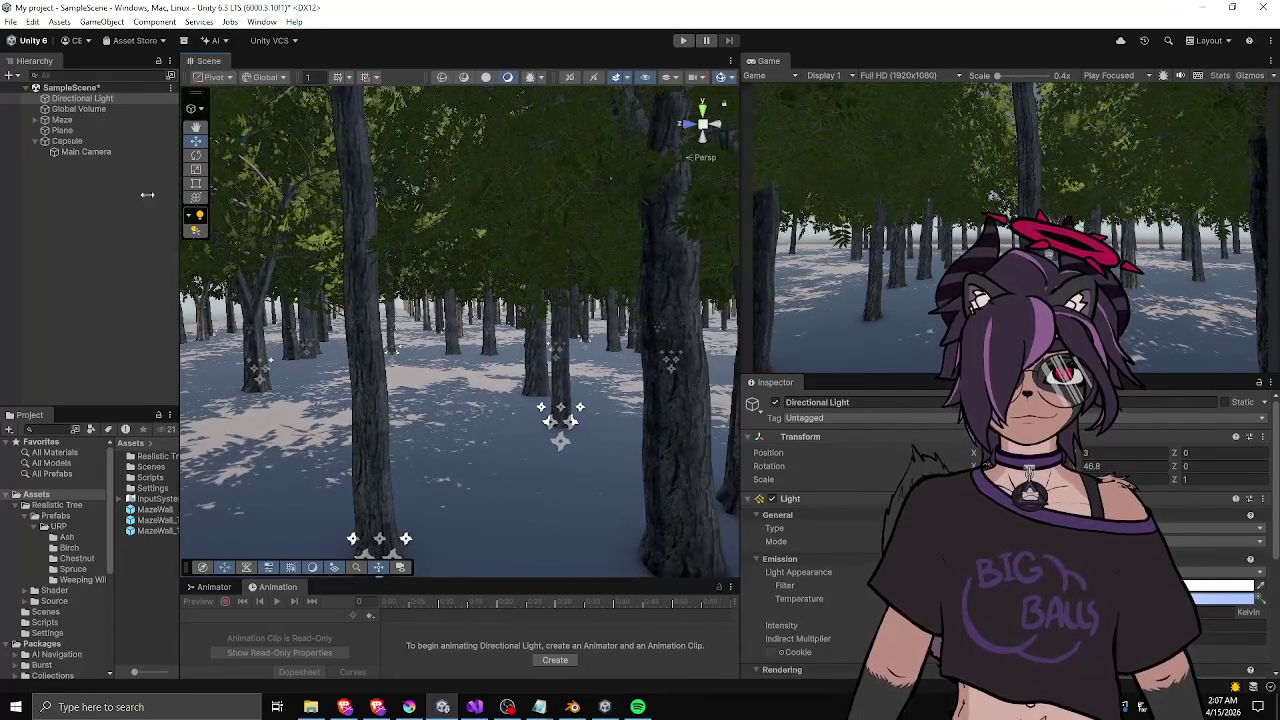
- Collapse the Global Volume's Motion Blur, Vignette and Bloom overrides and browse Post-processing overrides
click(85, 110)
drag(816, 376, 816, 240)
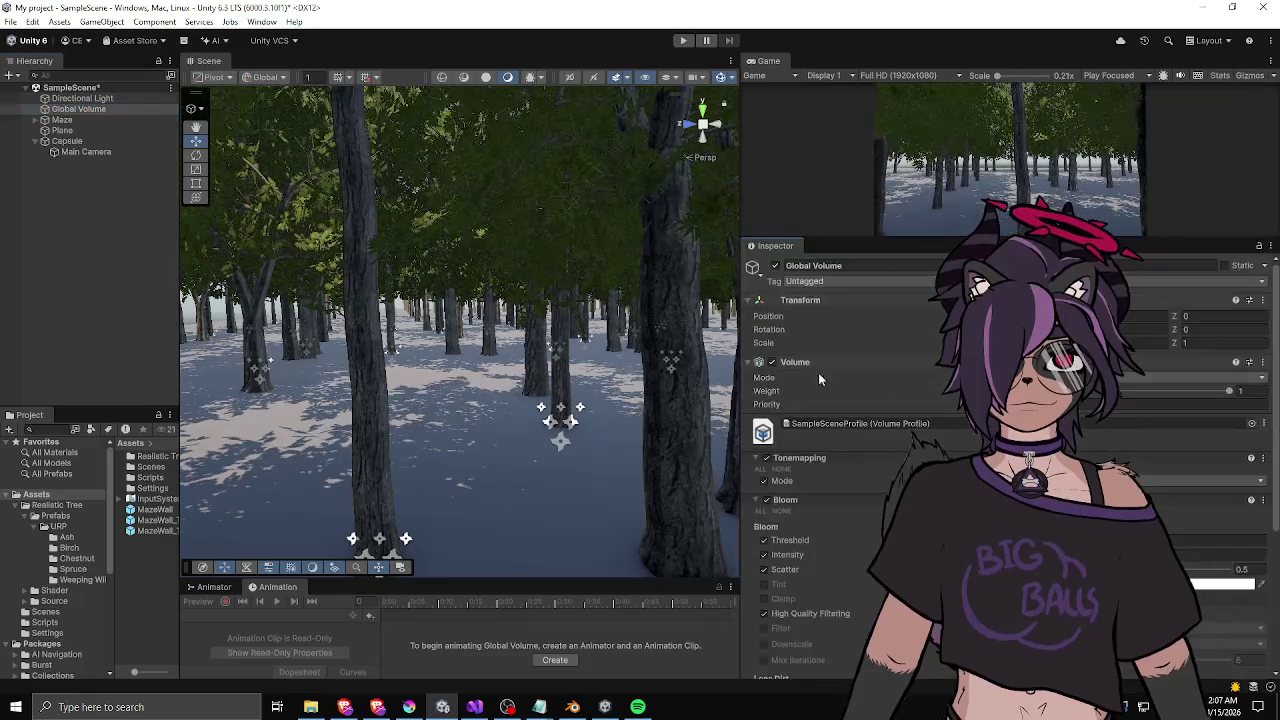
scroll(790, 470, down, 5)
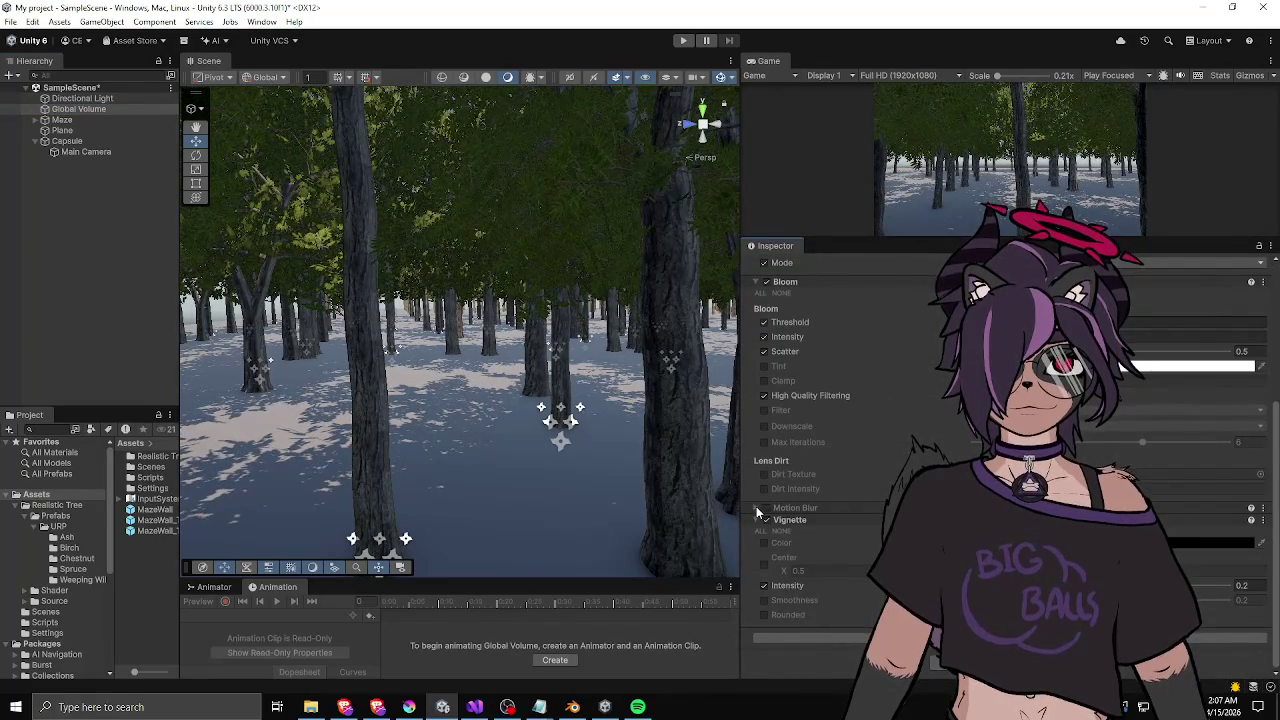
click(756, 507)
scroll(758, 469, up, 1)
click(754, 543)
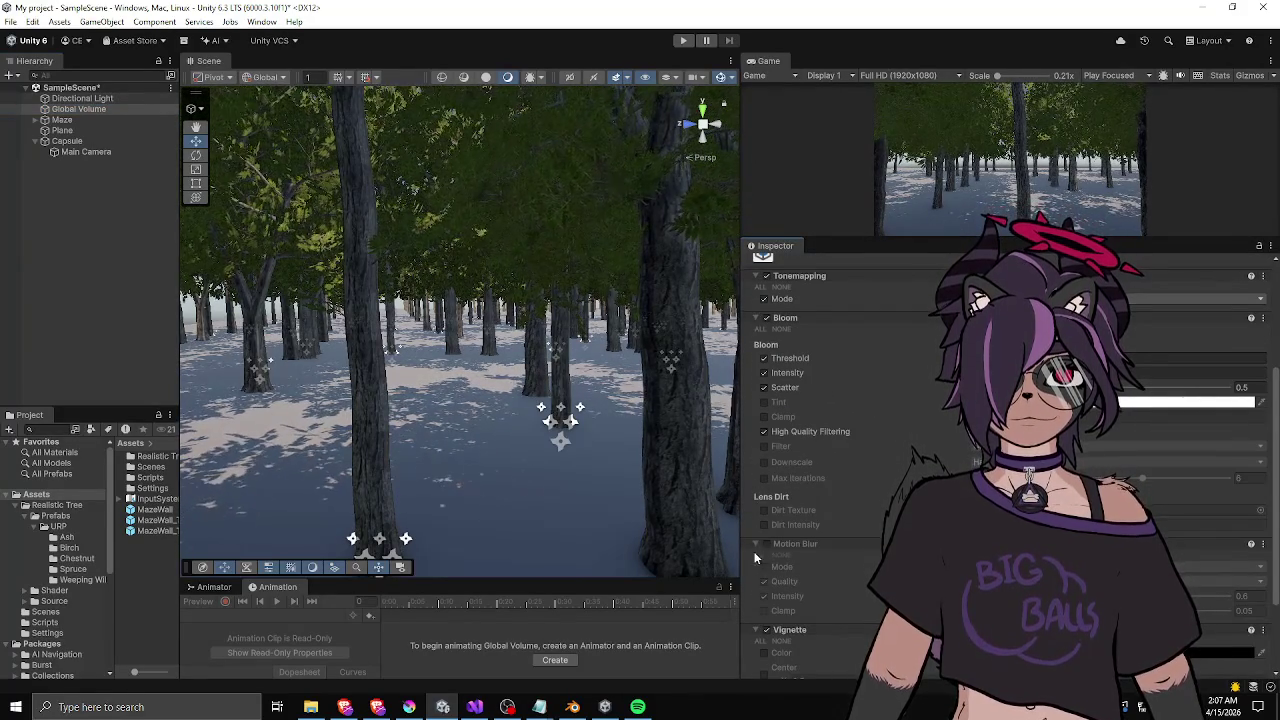
click(756, 555)
scroll(756, 555, up, 1)
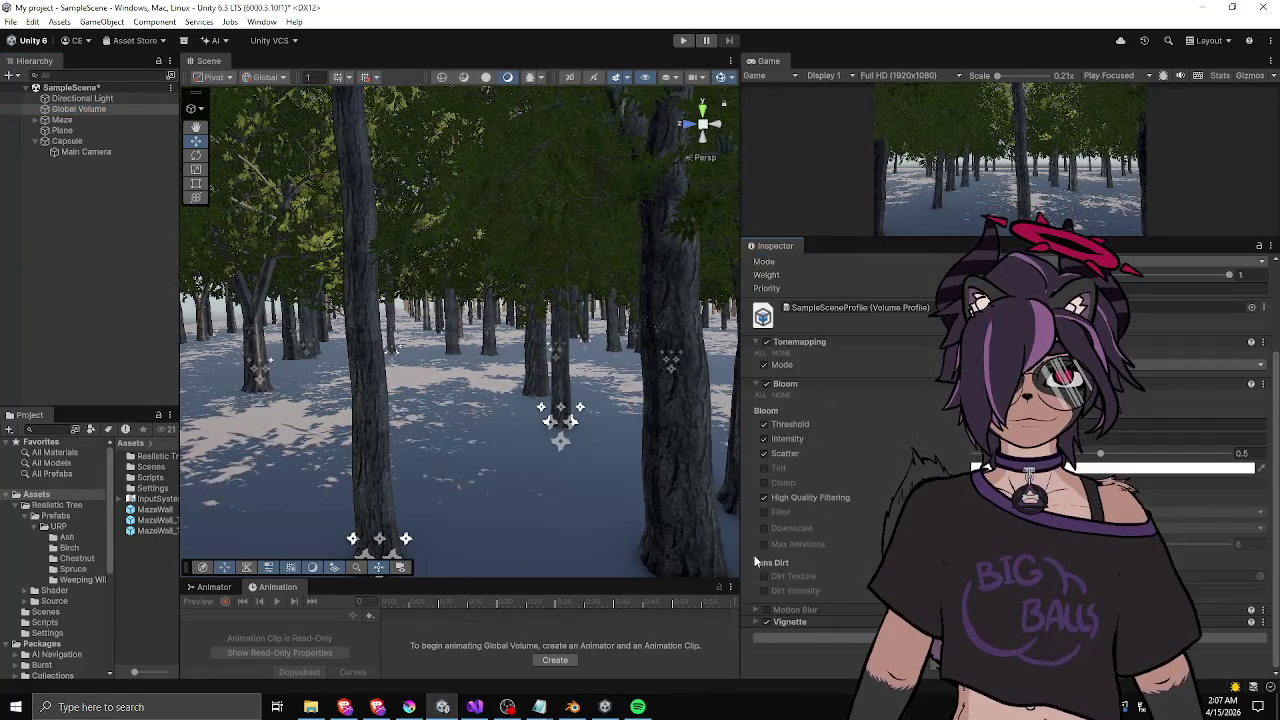
click(847, 638)
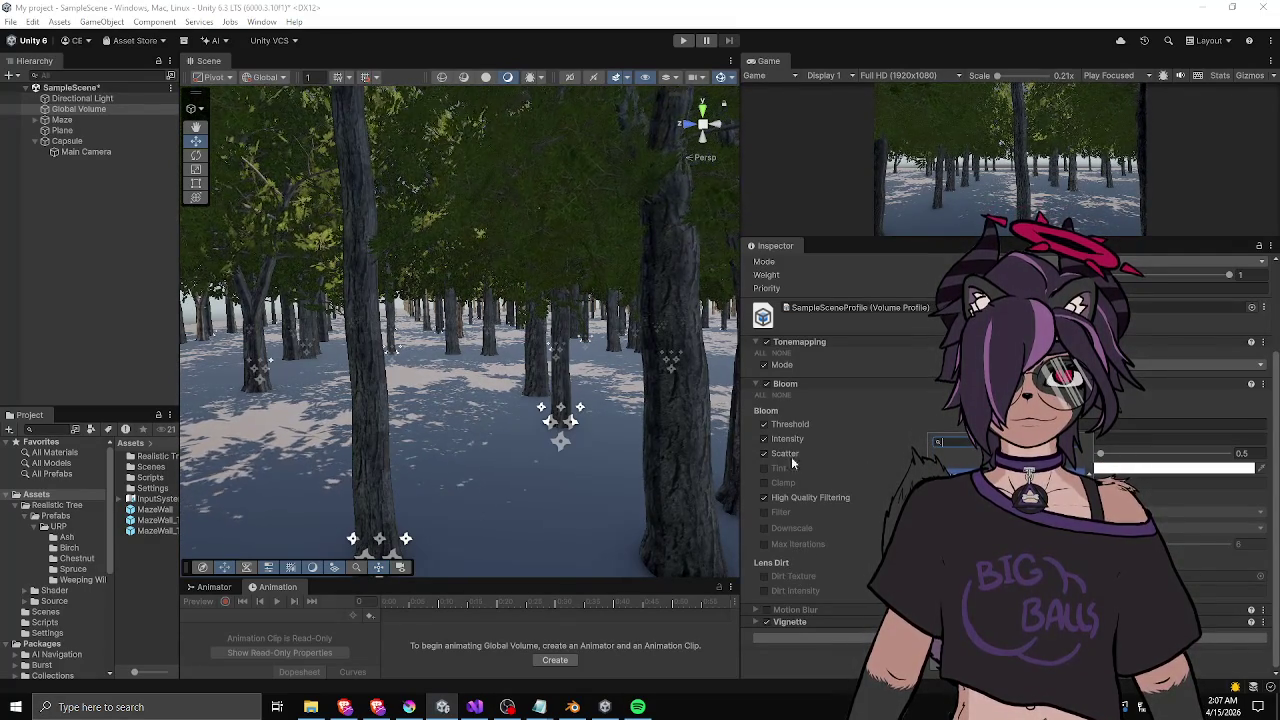
click(785, 383)
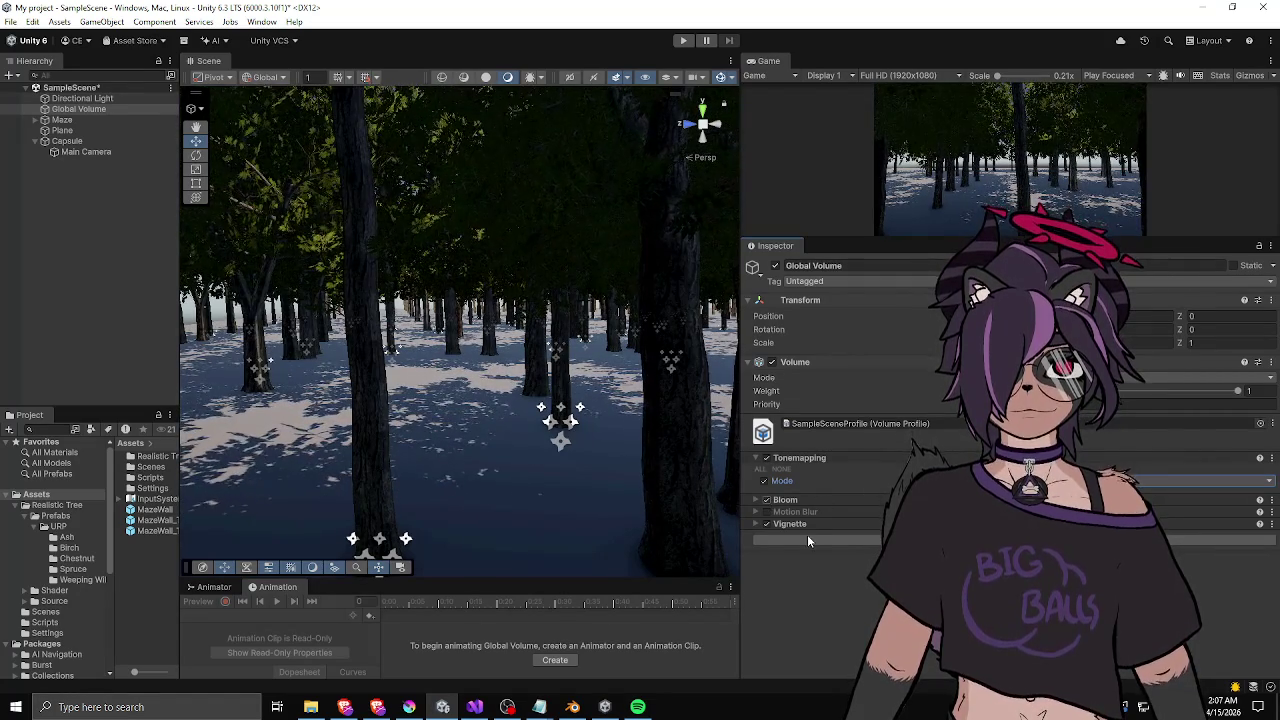
click(836, 540)
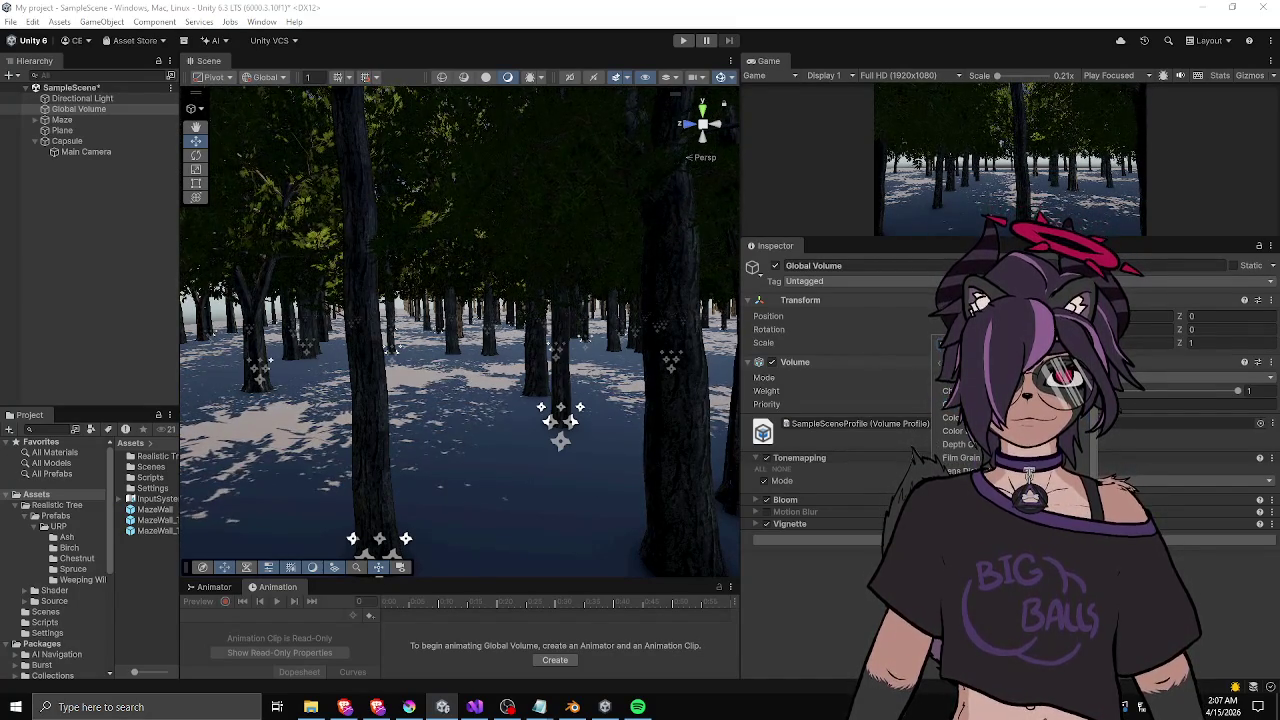
- Add a Shadows Midtones Highlights override and enable its Shadows level
click(970, 515)
scroll(850, 460, down, 4)
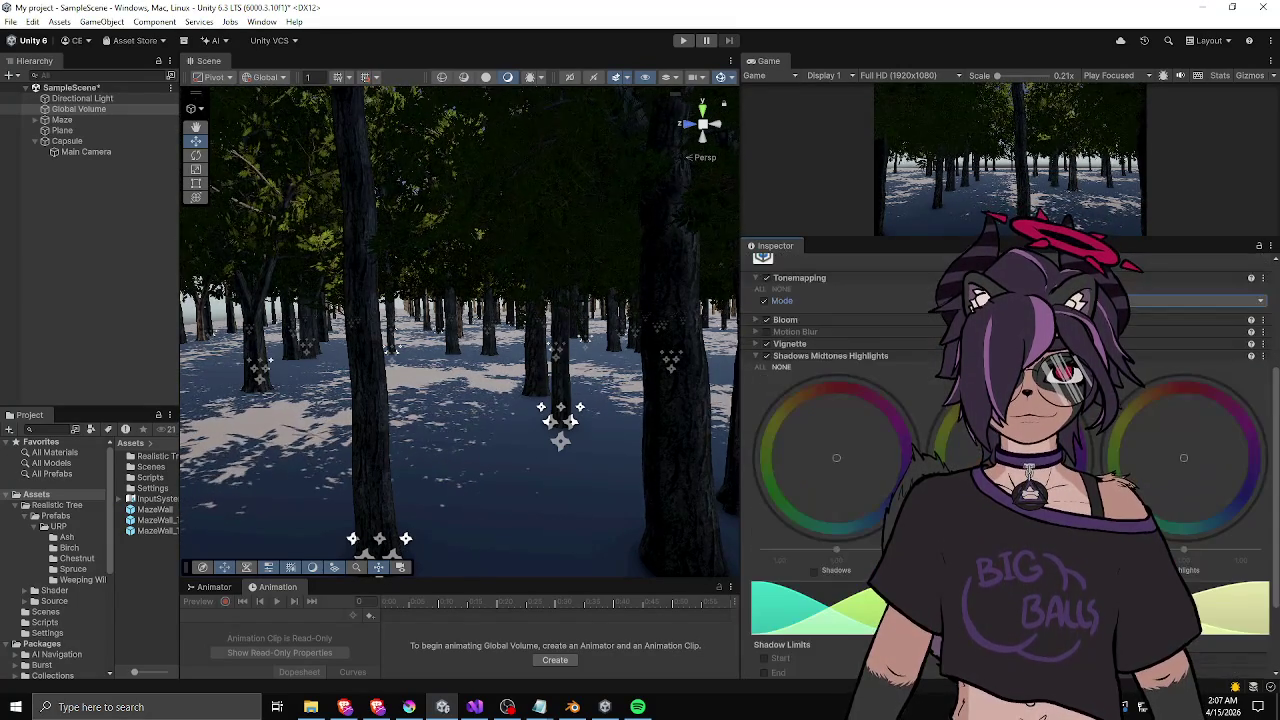
scroll(844, 457, down, 1)
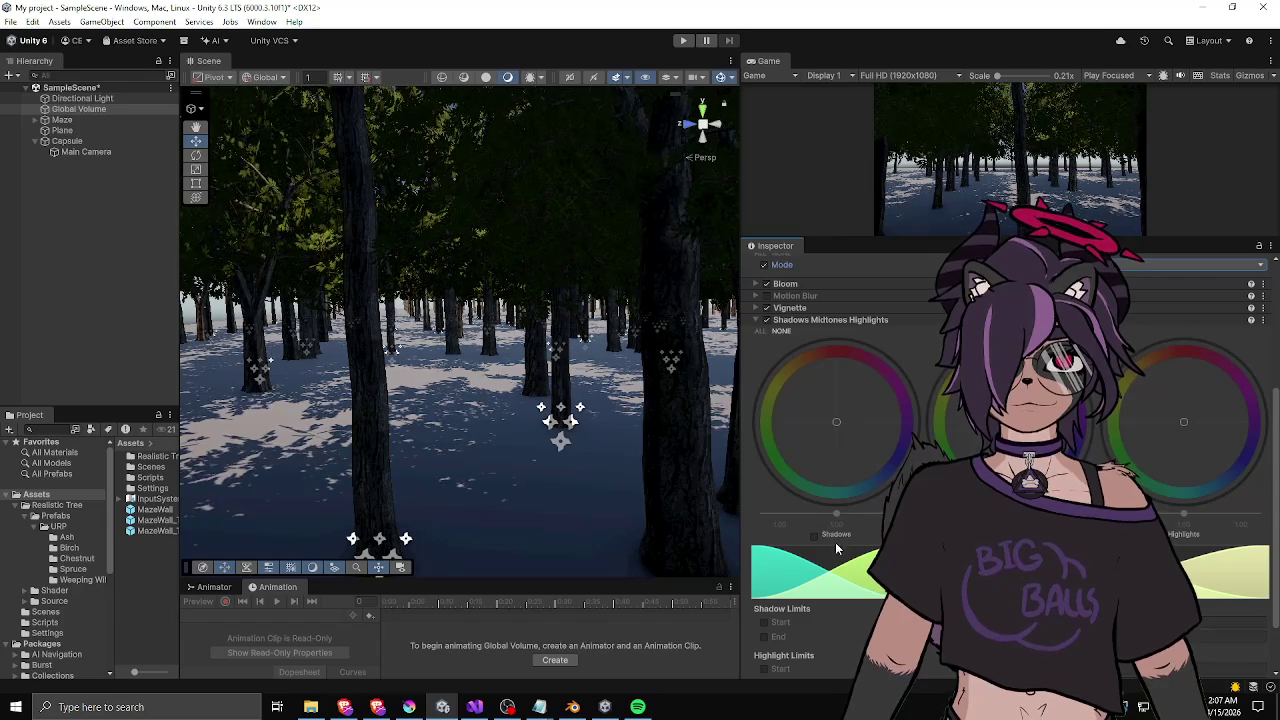
click(835, 538)
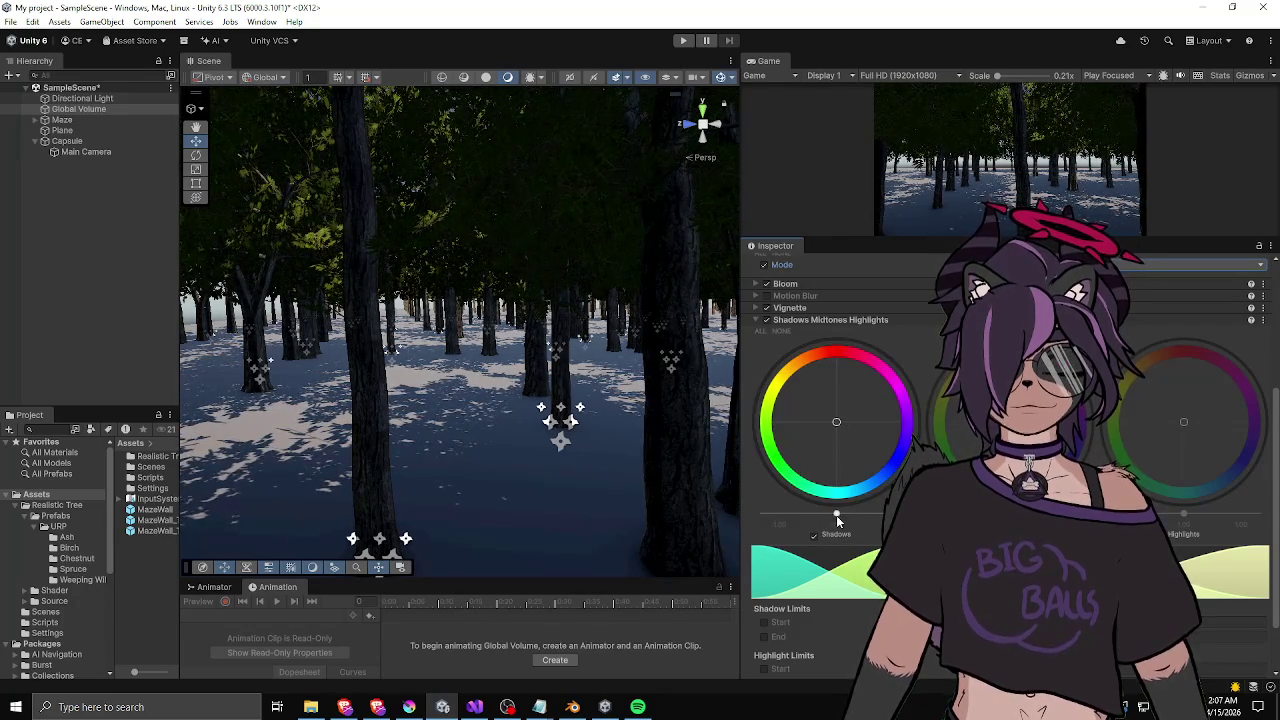
drag(836, 515, 866, 514)
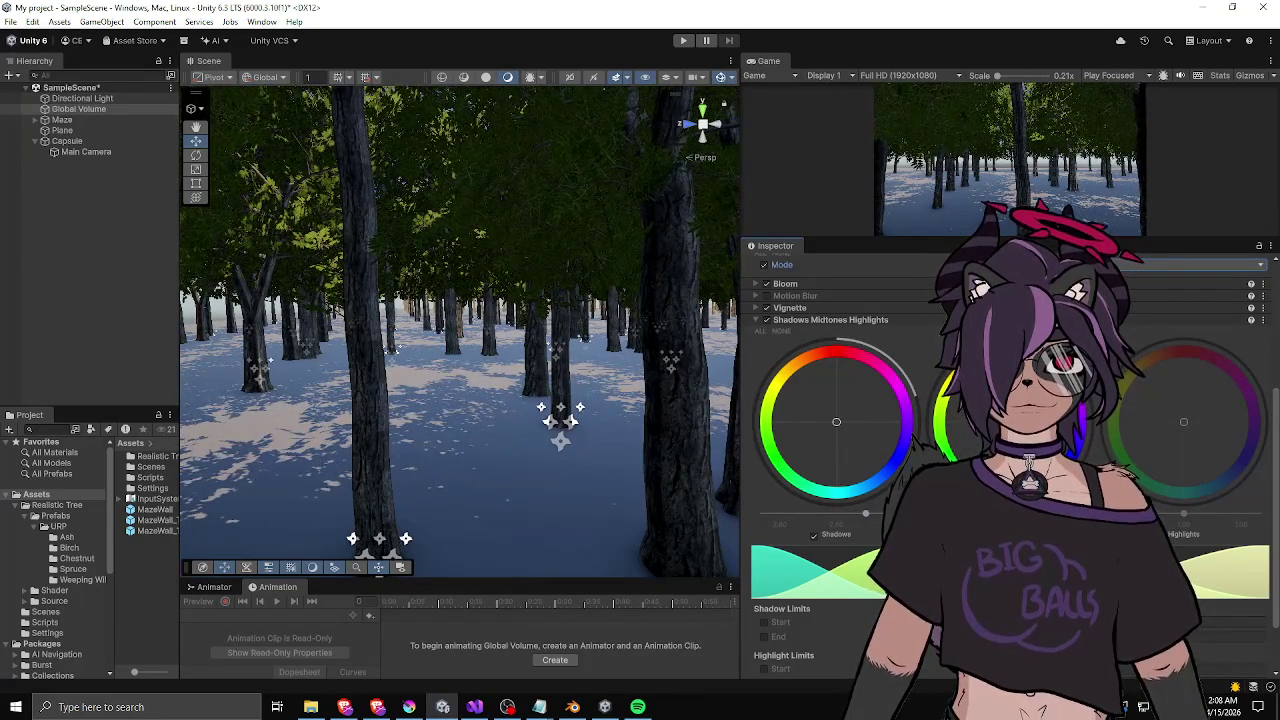
- Enable and reduce Highlights, then lower the Shadows level slightly to darken the scene
click(1162, 534)
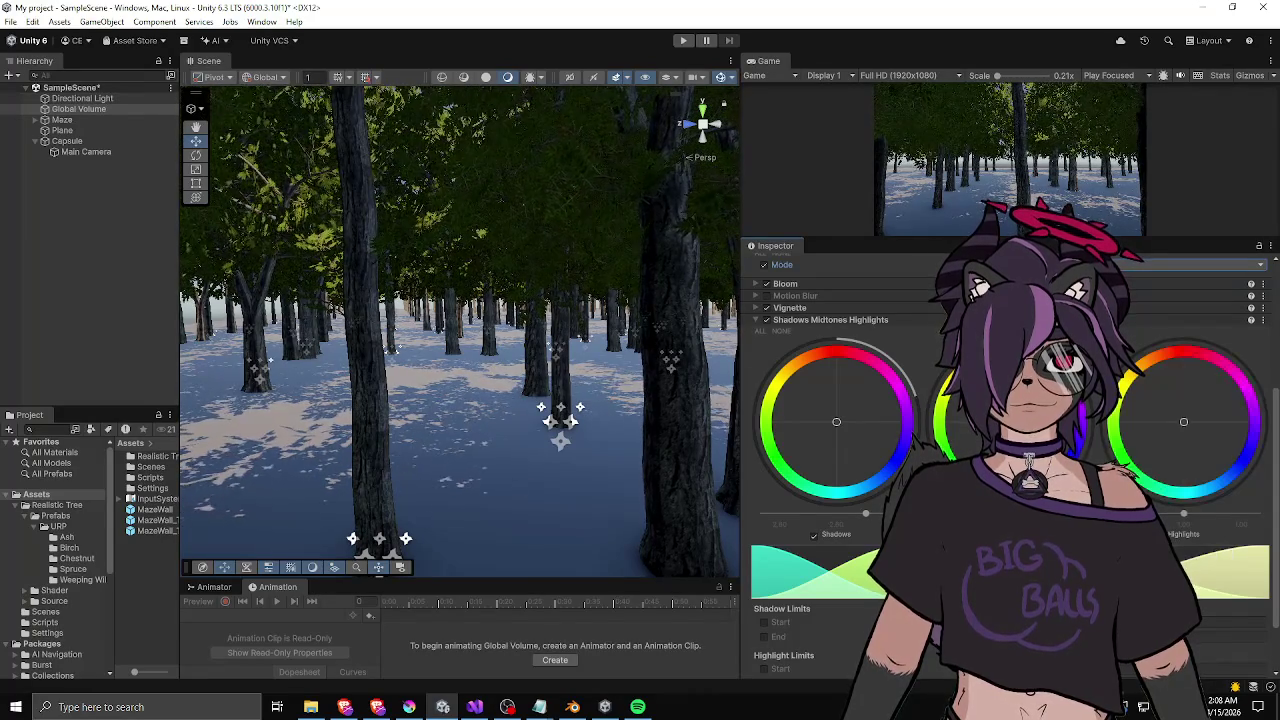
drag(1188, 517, 1154, 516)
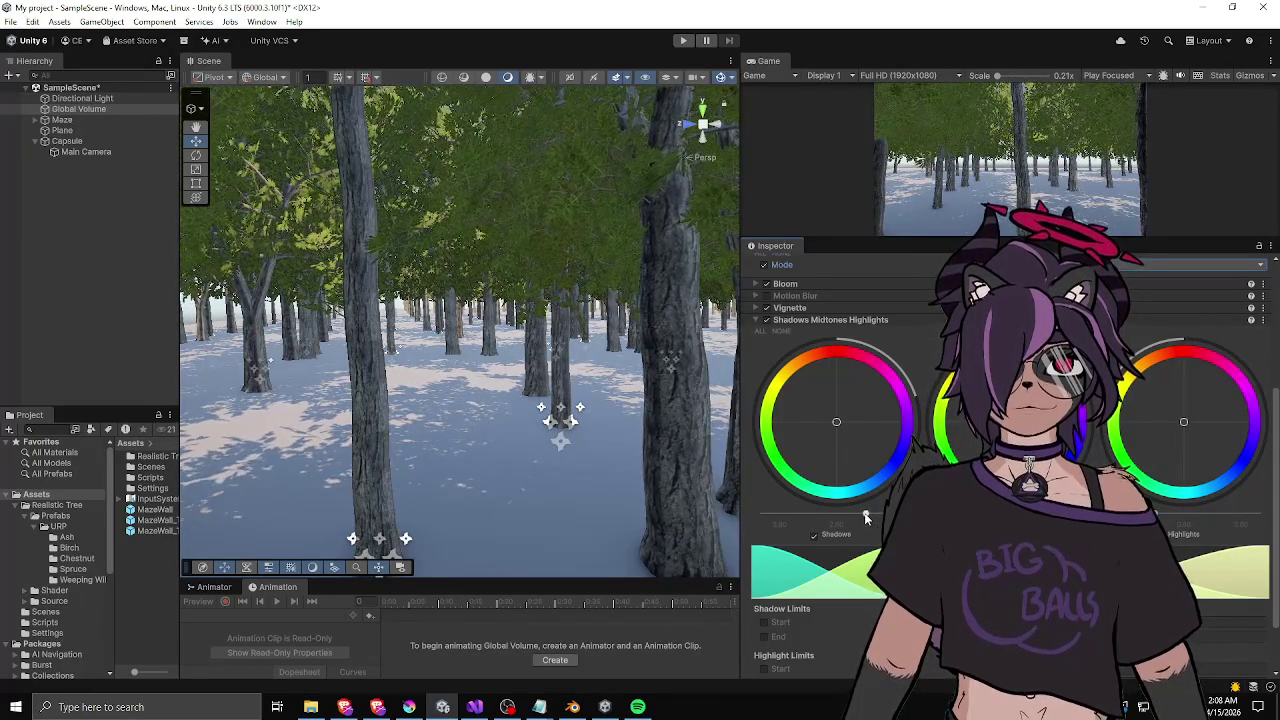
drag(866, 517, 827, 517)
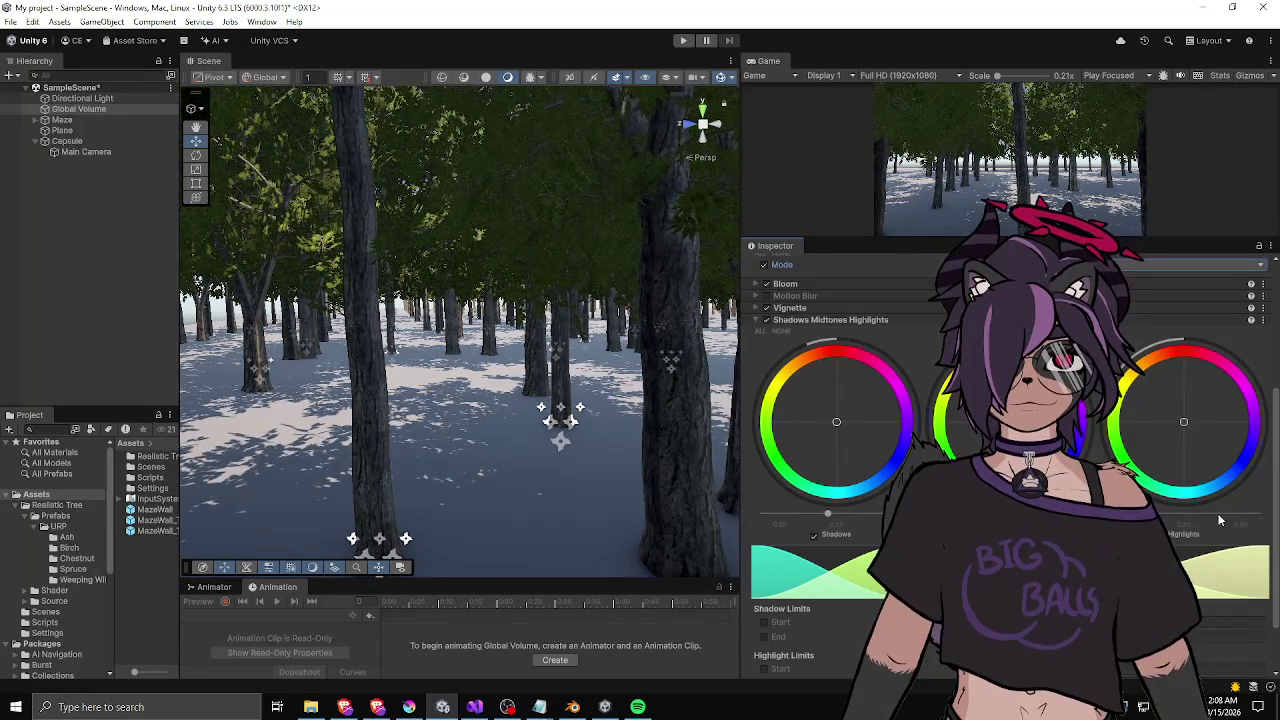
mouse_move(890, 238)
mouse_down()
mouse_move(858, 340)
mouse_move(850, 298)
mouse_up()
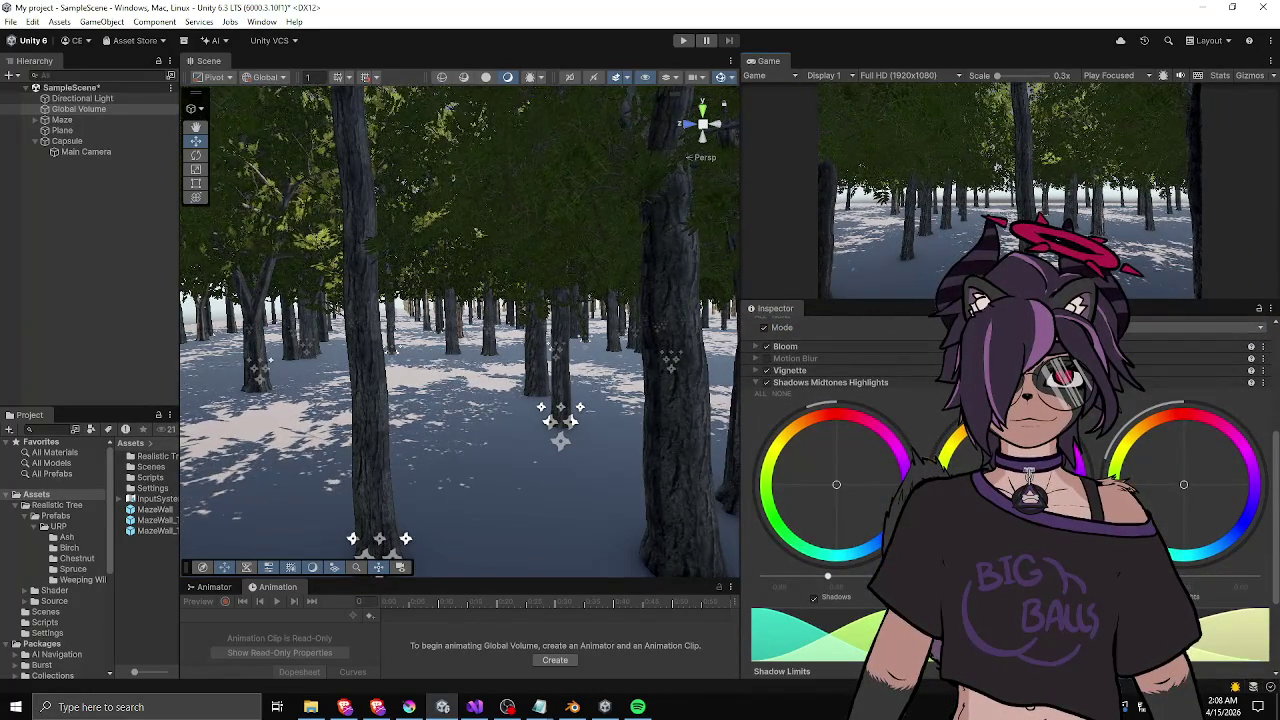
scroll(808, 546, down, 2)
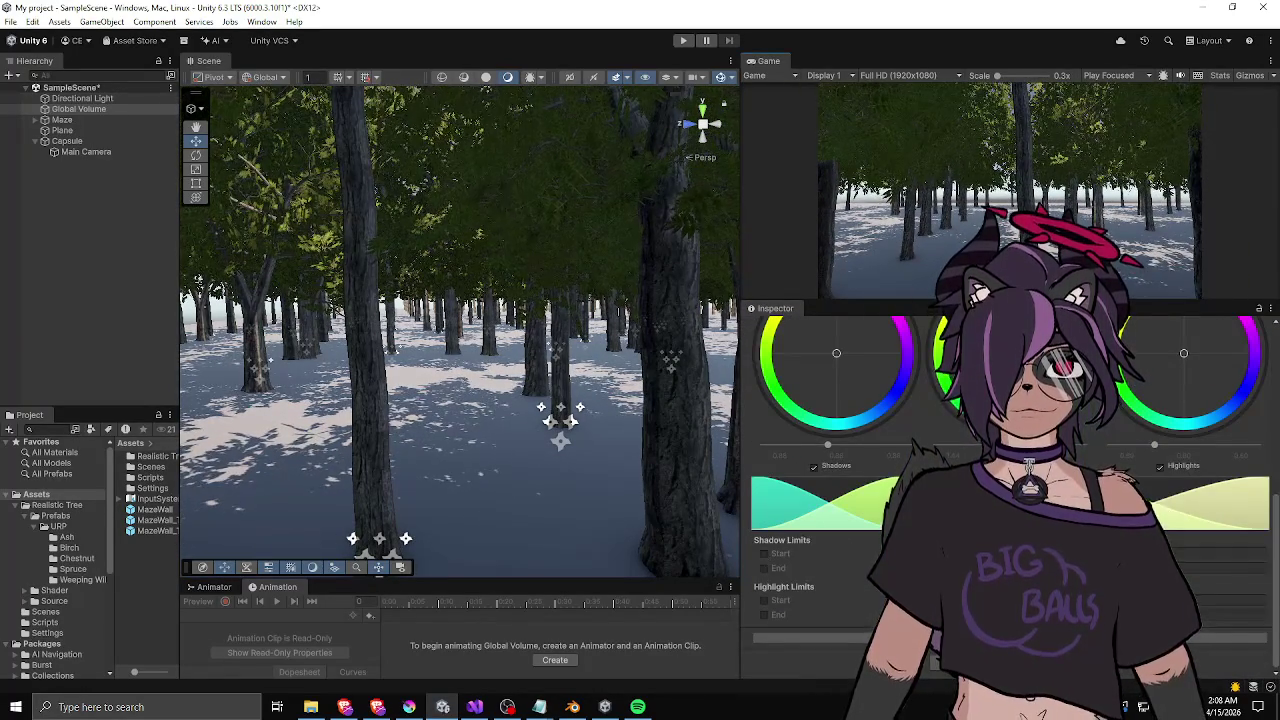
scroll(808, 546, up, 3)
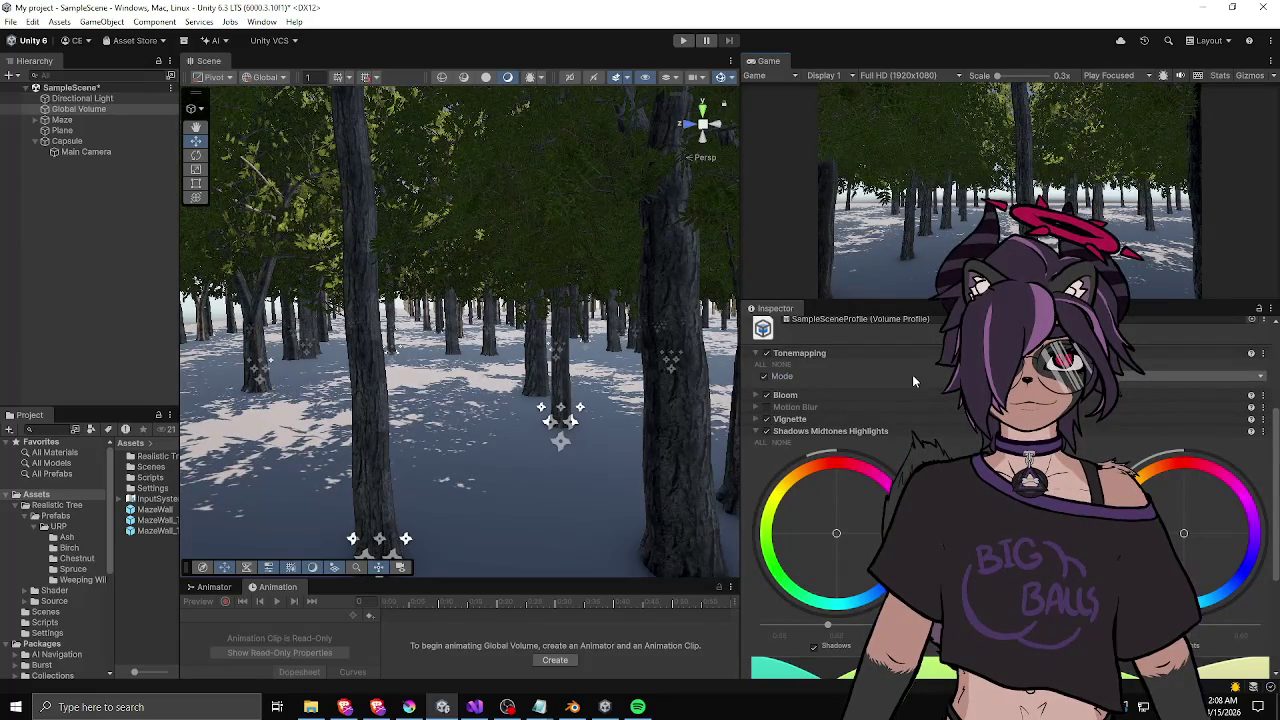
scroll(756, 428, up, 3)
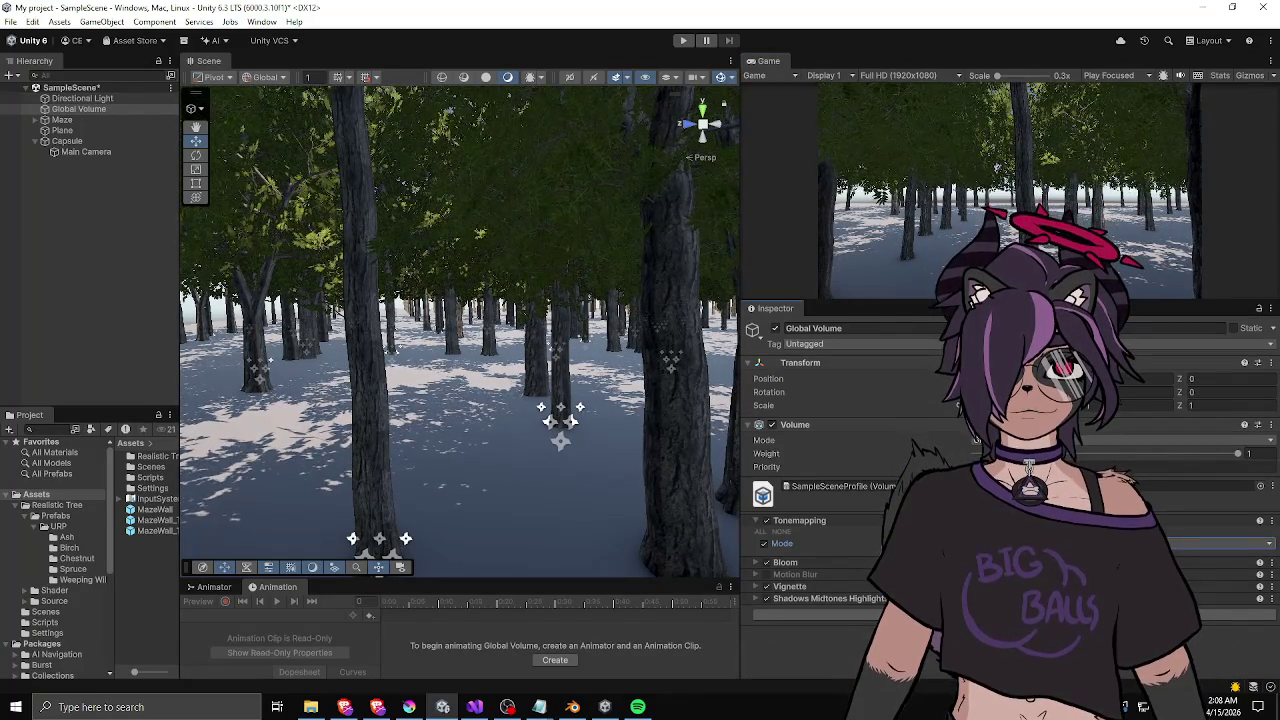
click(1015, 614)
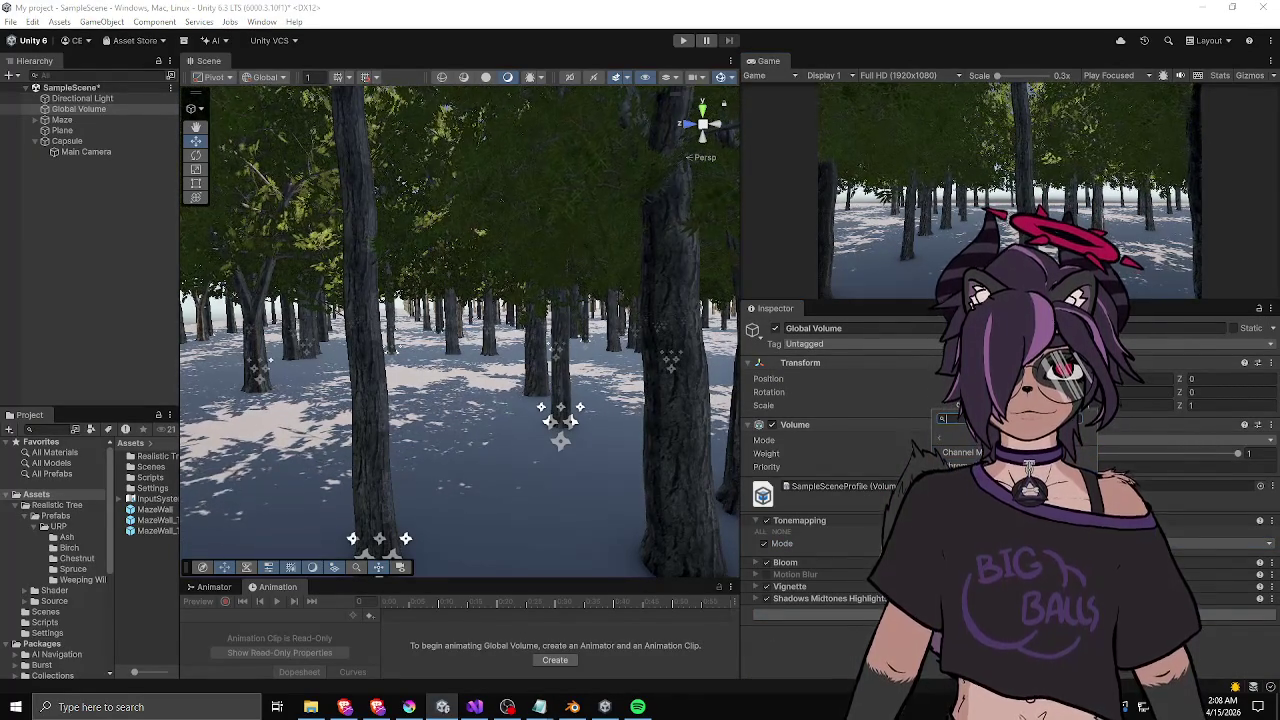
click(960, 483)
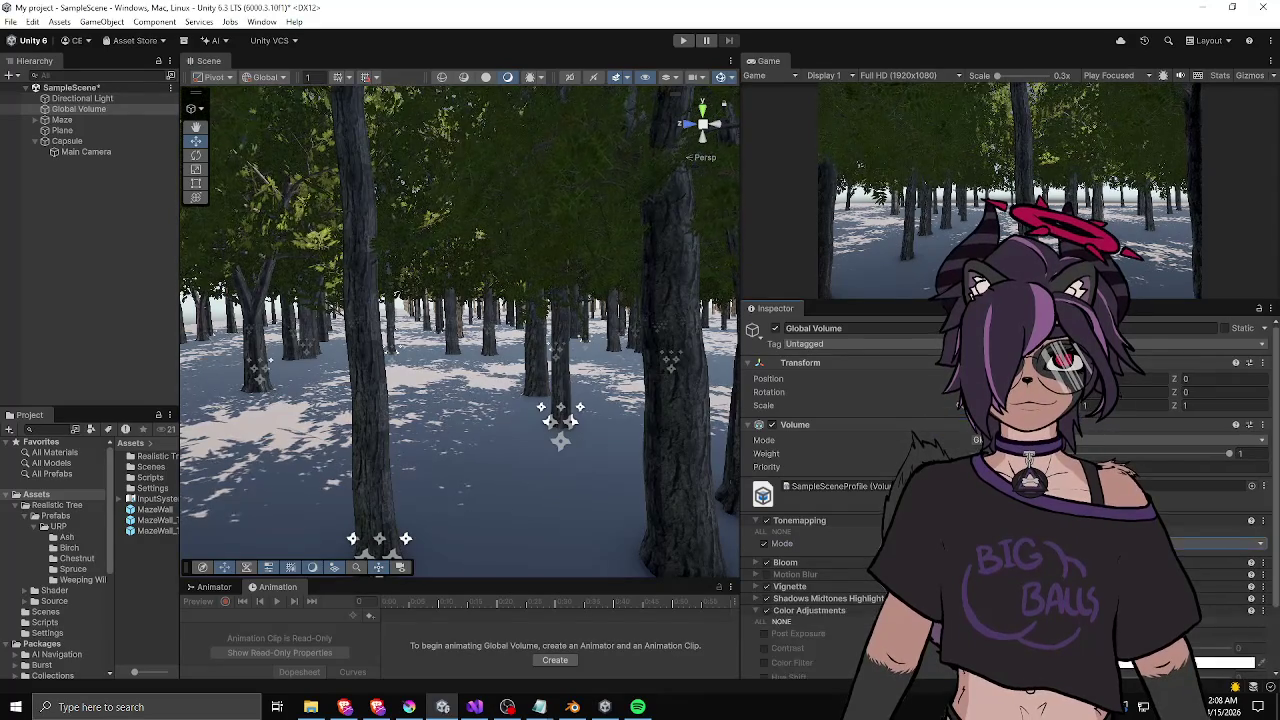
scroll(810, 537, down, 2)
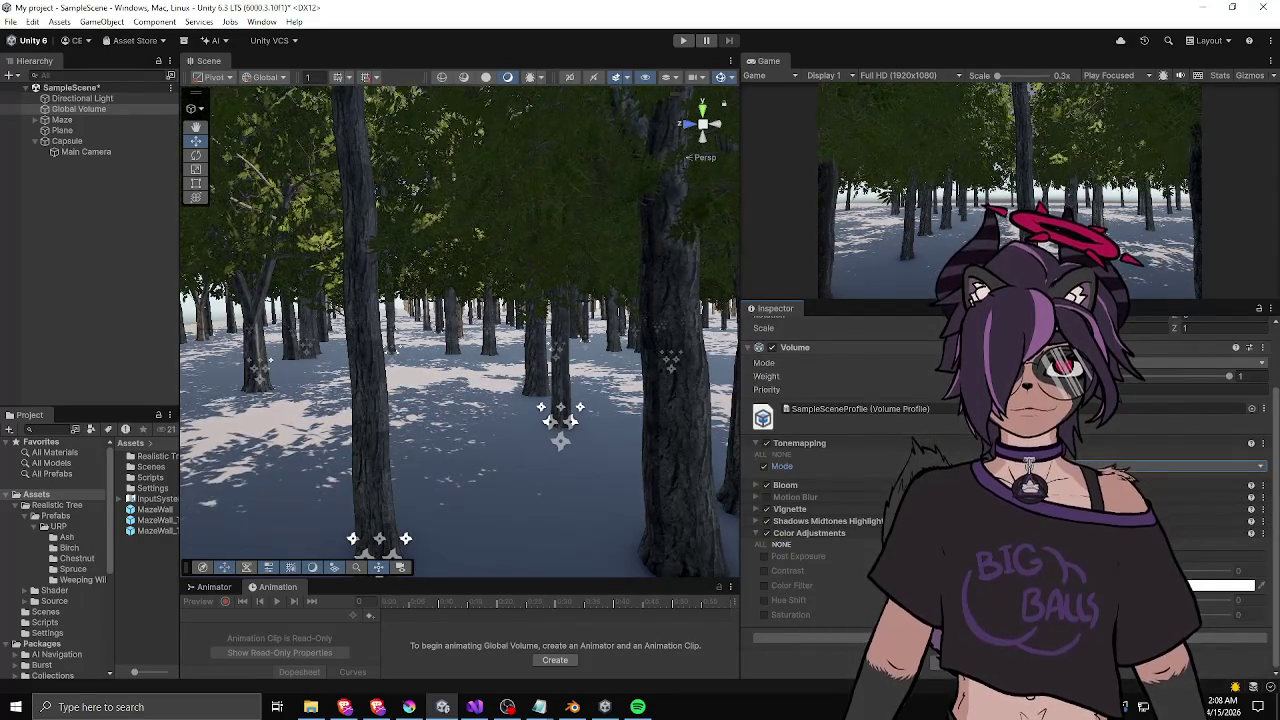
right_click(810, 537)
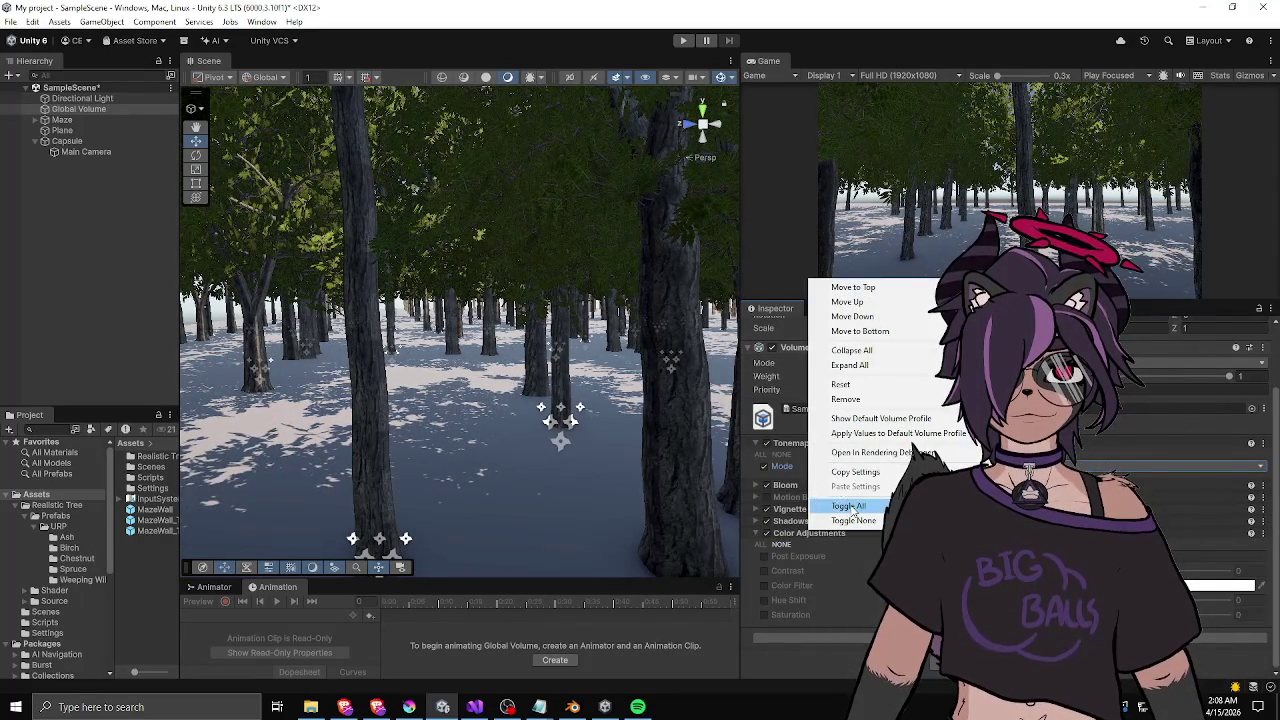
click(846, 401)
click(757, 598)
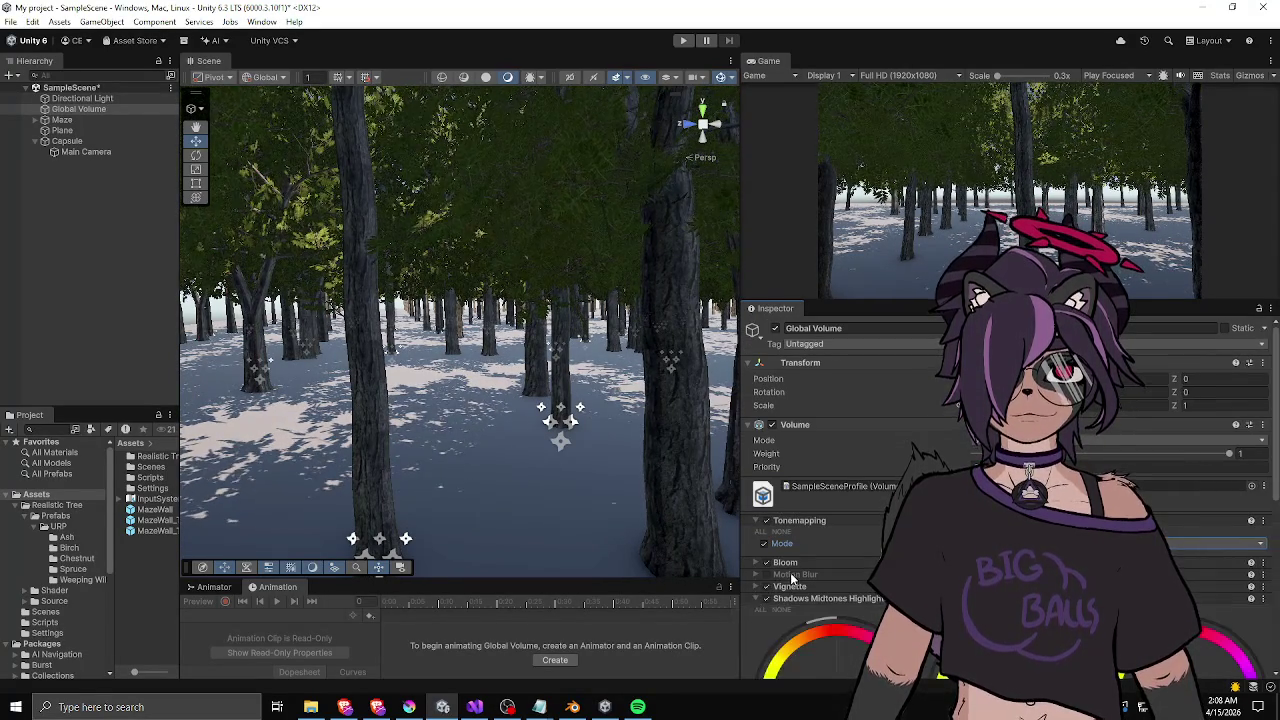
scroll(792, 570, down, 5)
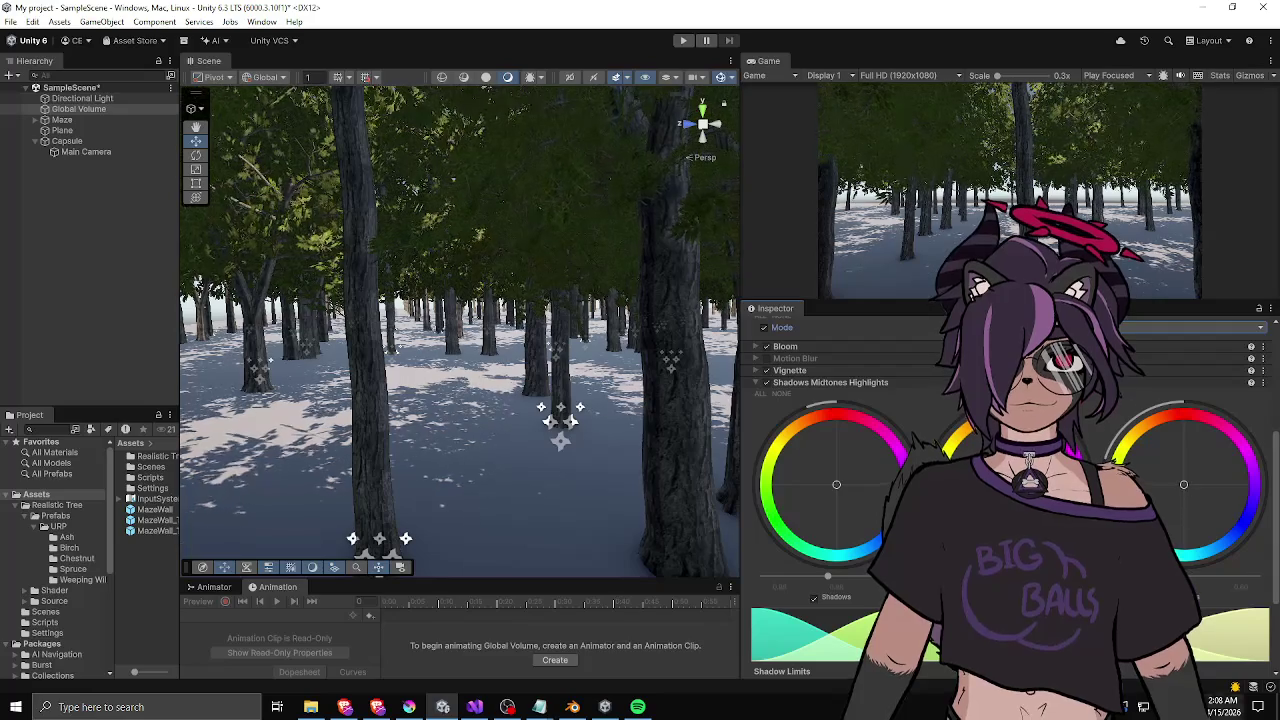
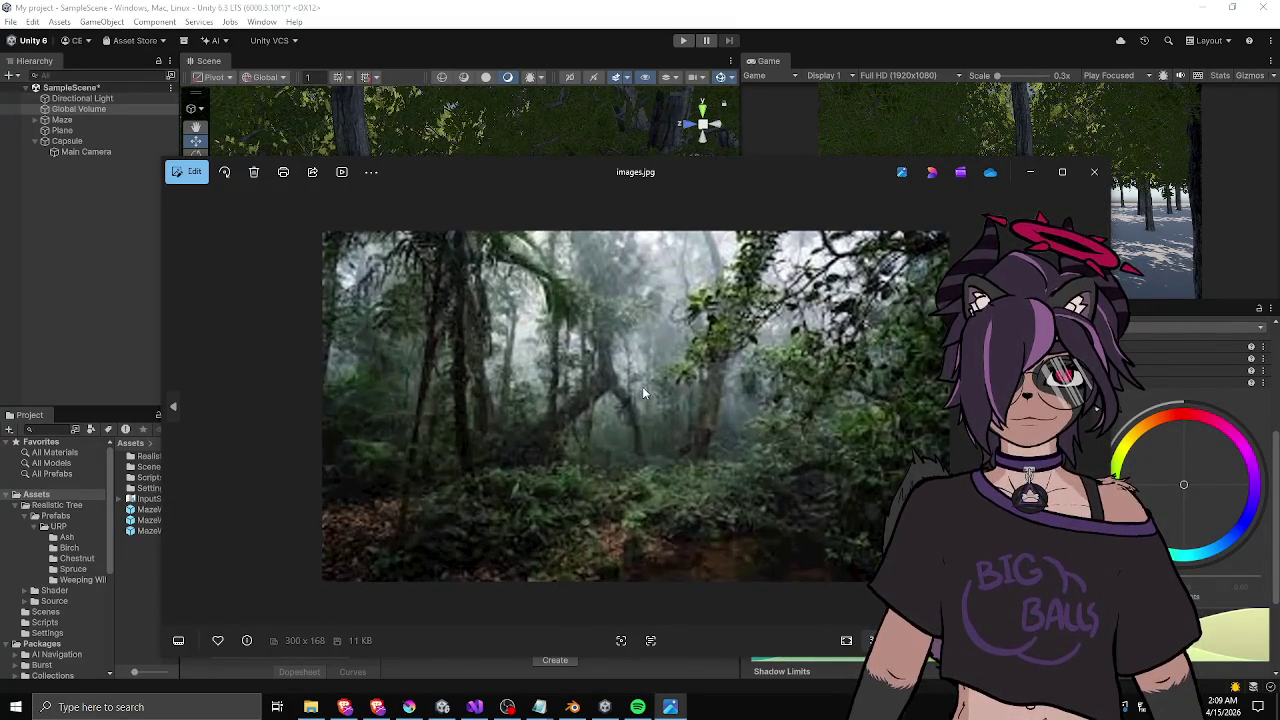
- Reposition the pine forest and misty jungle reference photos to compare them, then close both
drag(693, 169, 705, 152)
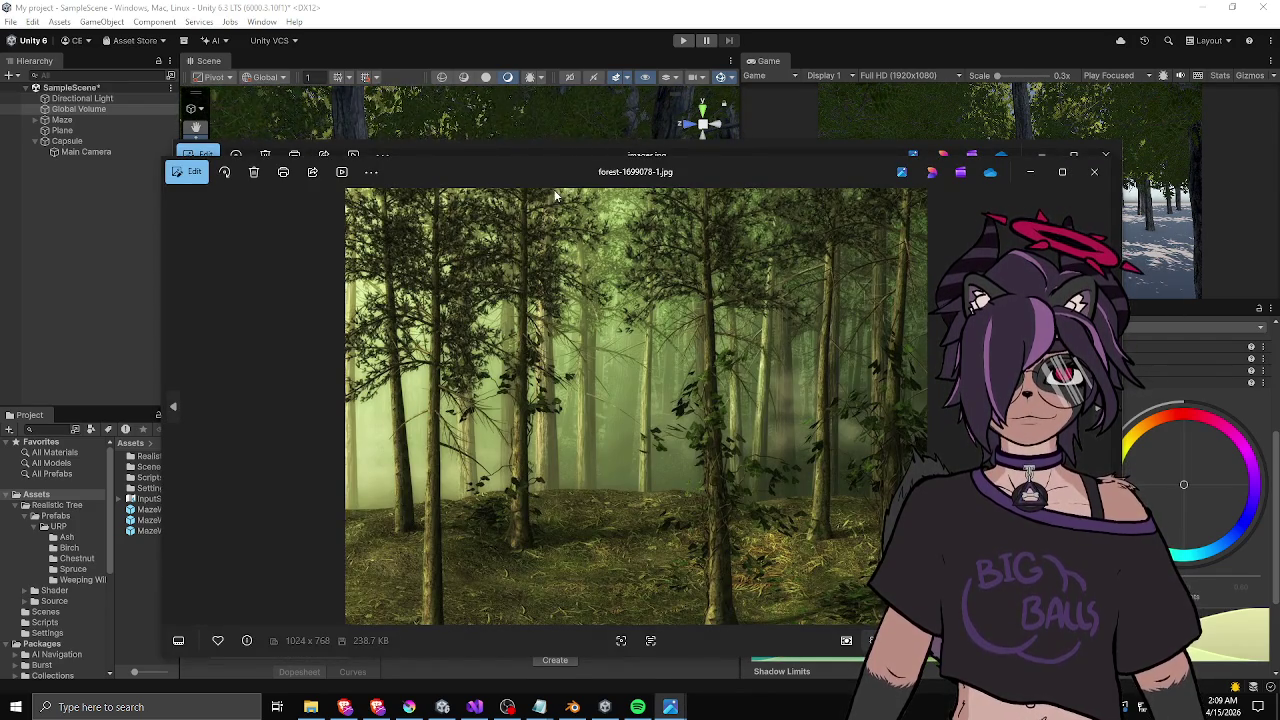
drag(519, 165, 459, 164)
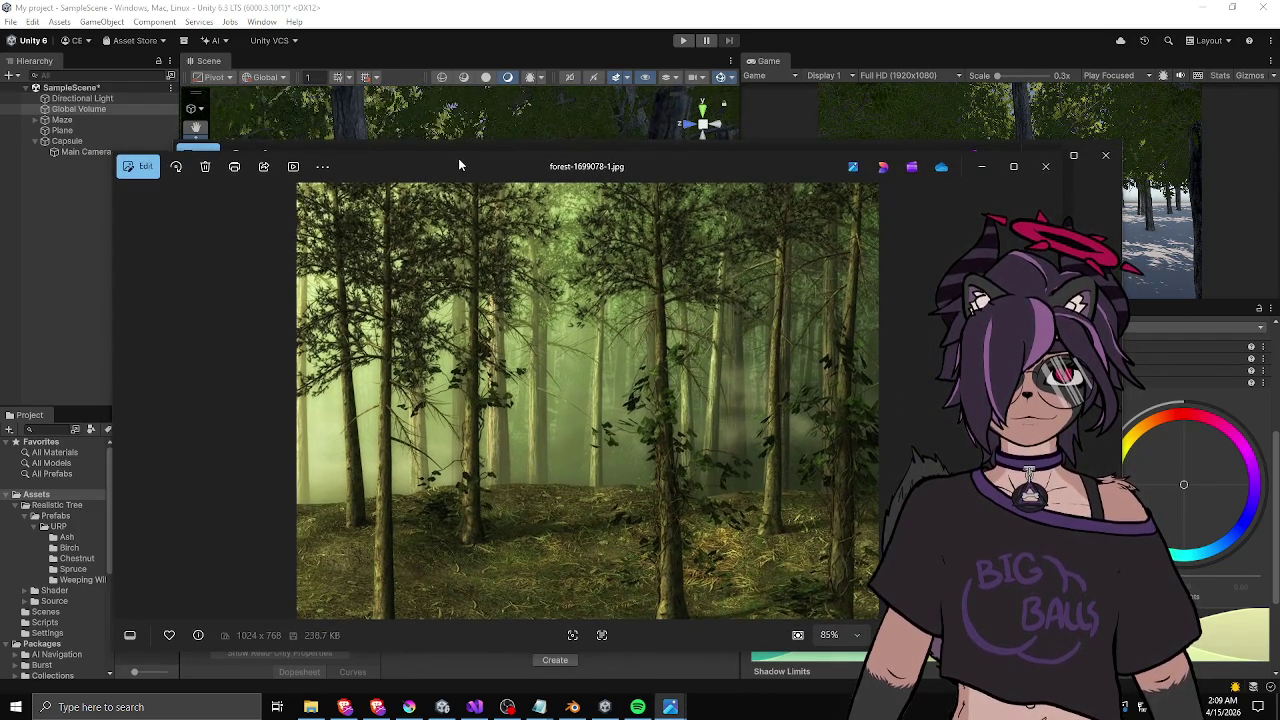
key(alt+F4)
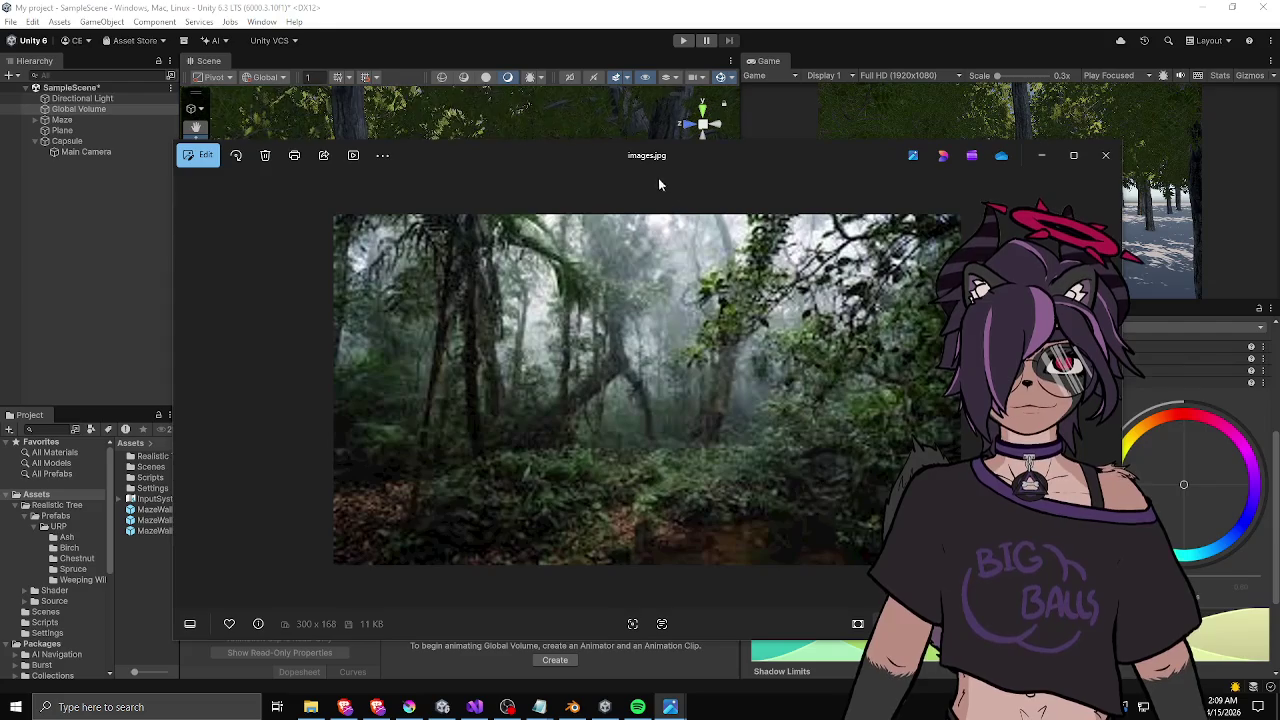
drag(658, 178, 825, 167)
key(alt+F4)
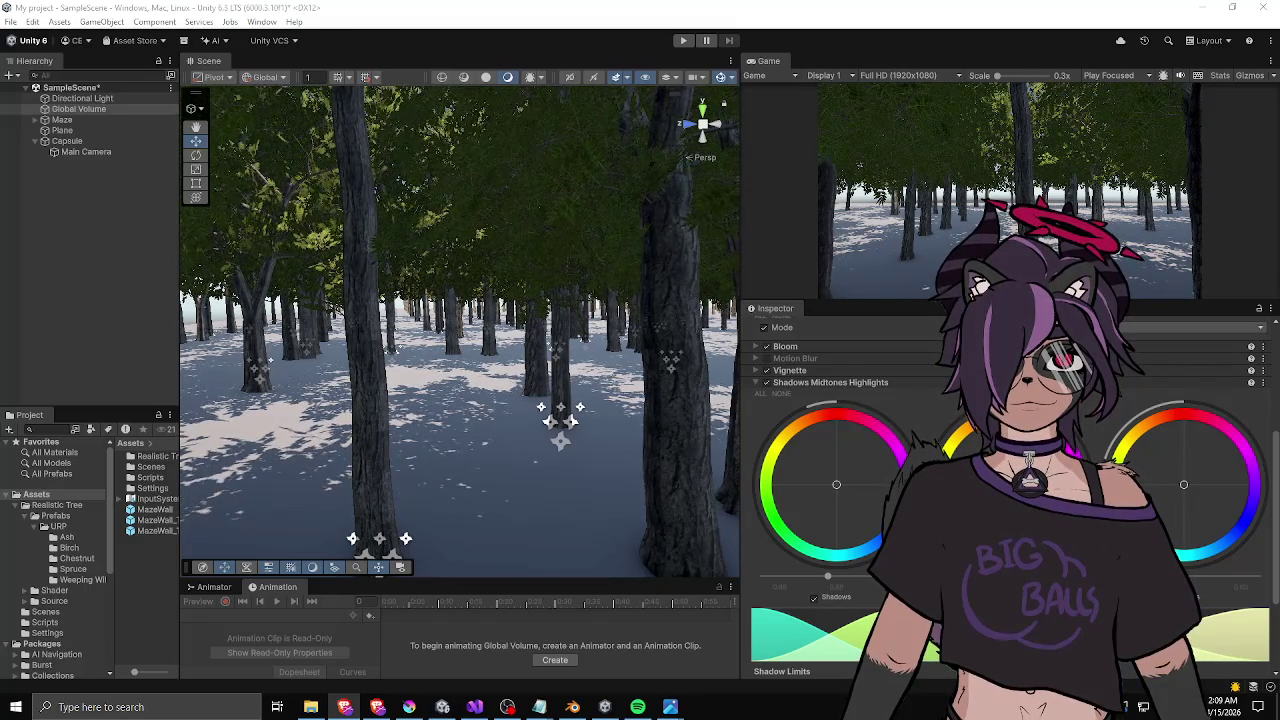
- Widen the Game view and Inspector area, then close the reappearing misty jungle photo
mouse_move(741, 215)
mouse_down()
mouse_move(660, 220)
mouse_move(677, 223)
mouse_up()
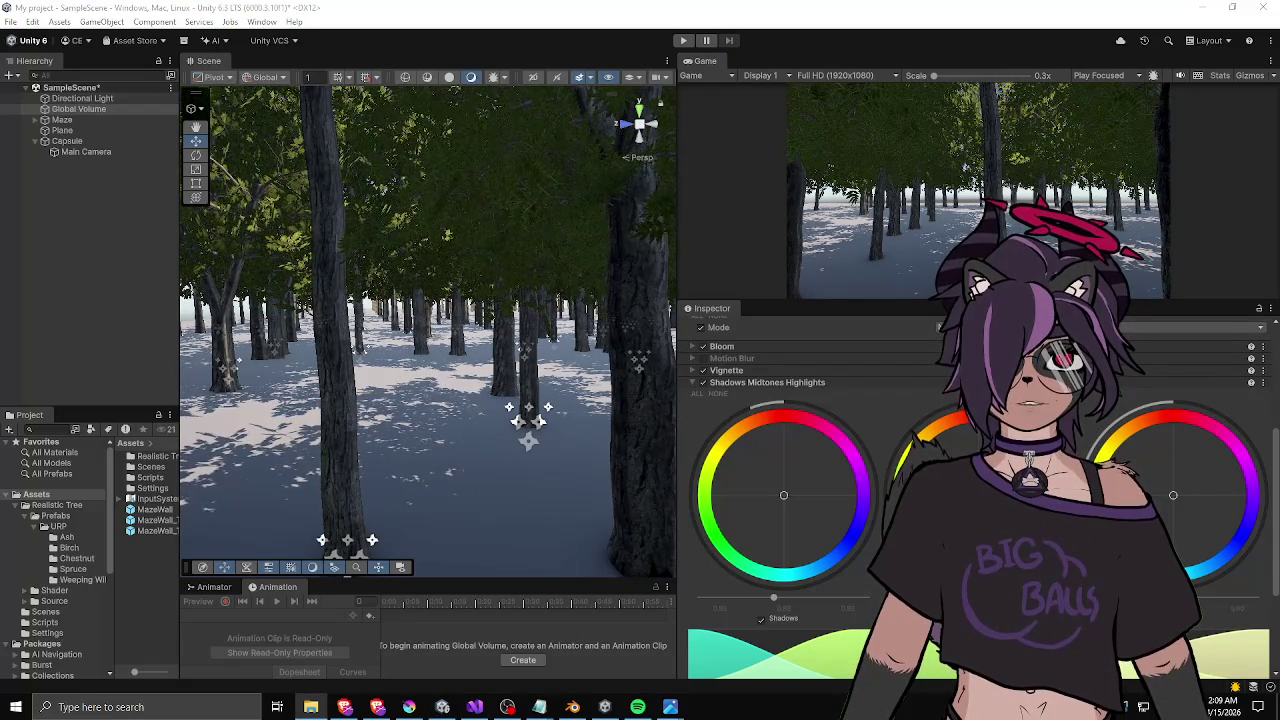
drag(957, 180, 658, 159)
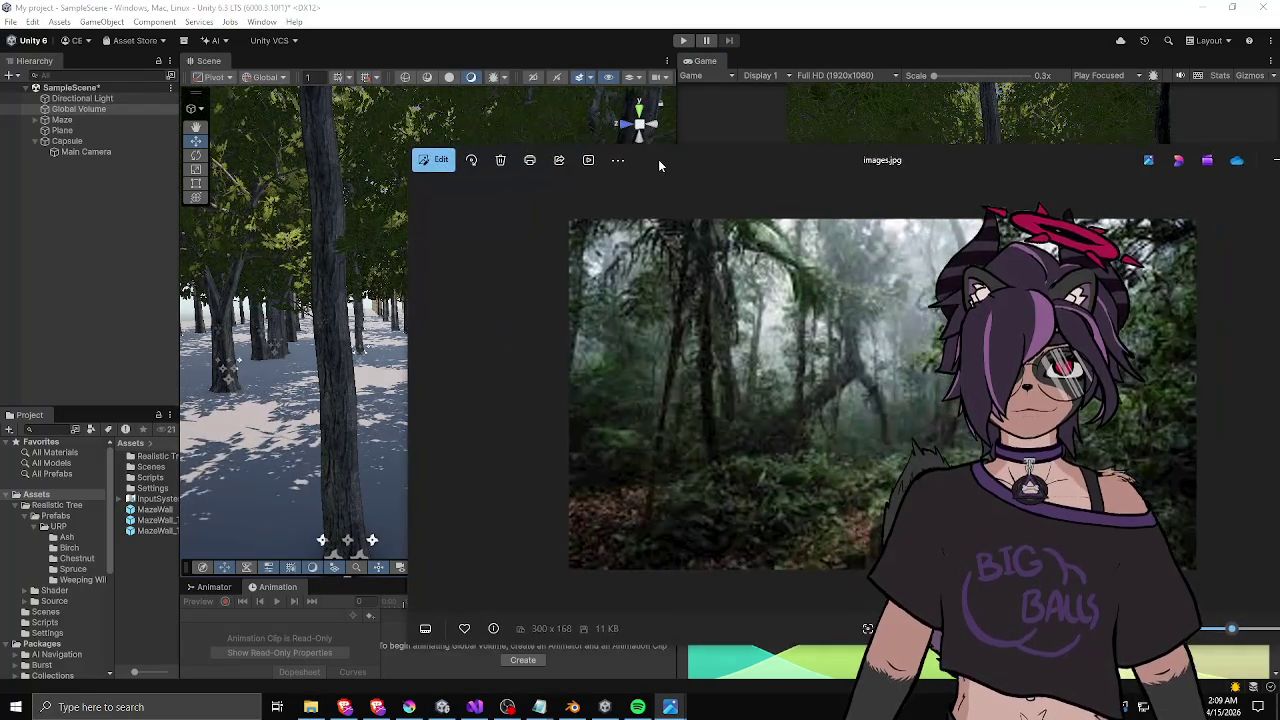
key(alt+F4)
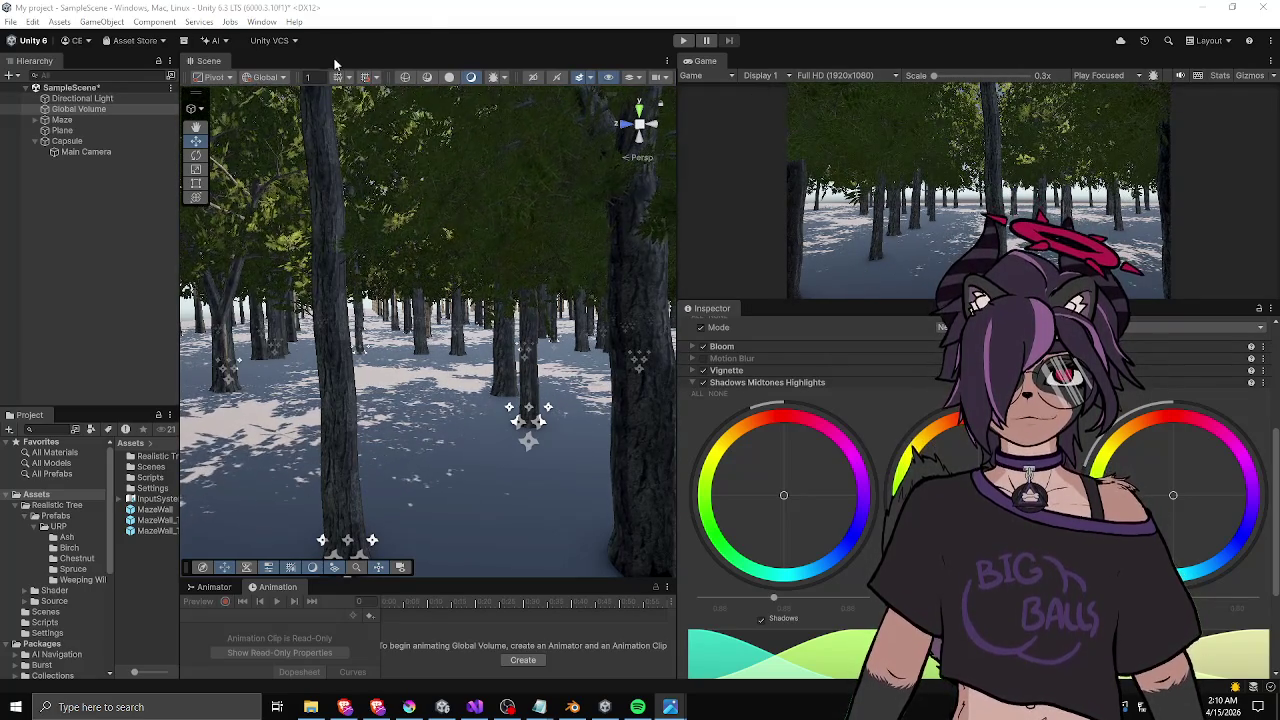
- Open the Lighting settings from Window > Rendering and dock them beside the Inspector
click(262, 21)
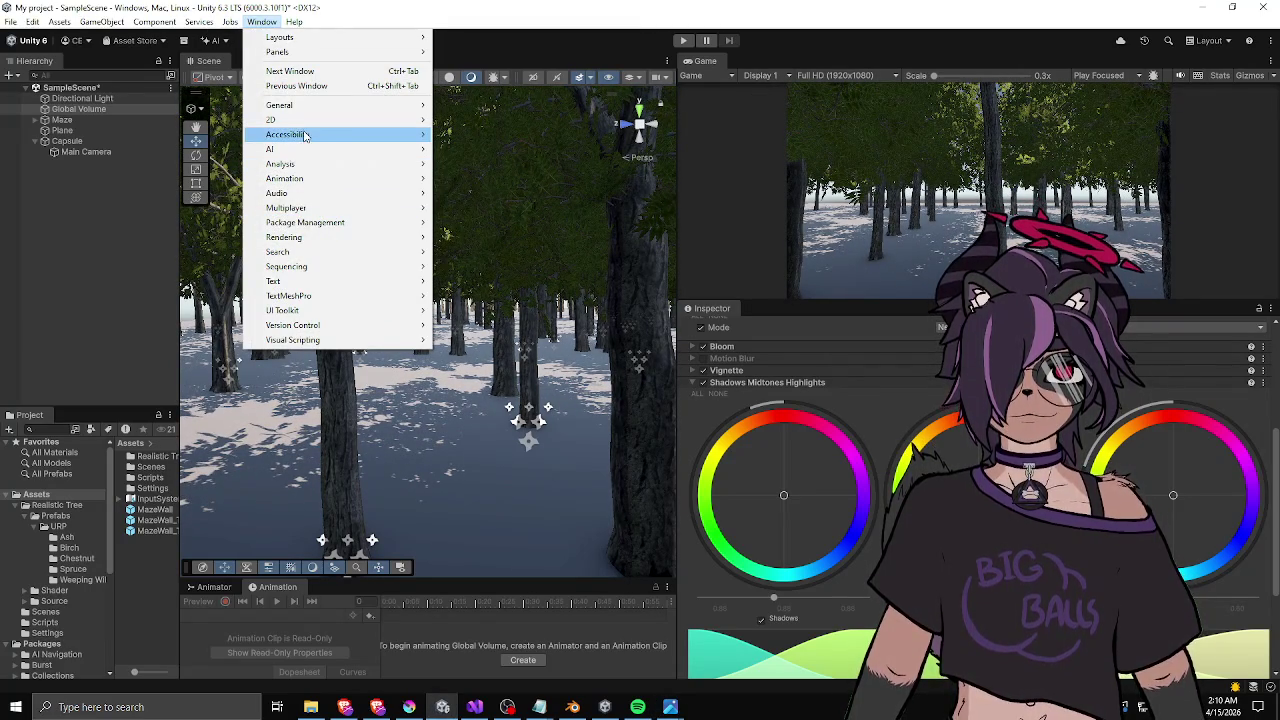
mouse_move(292, 105)
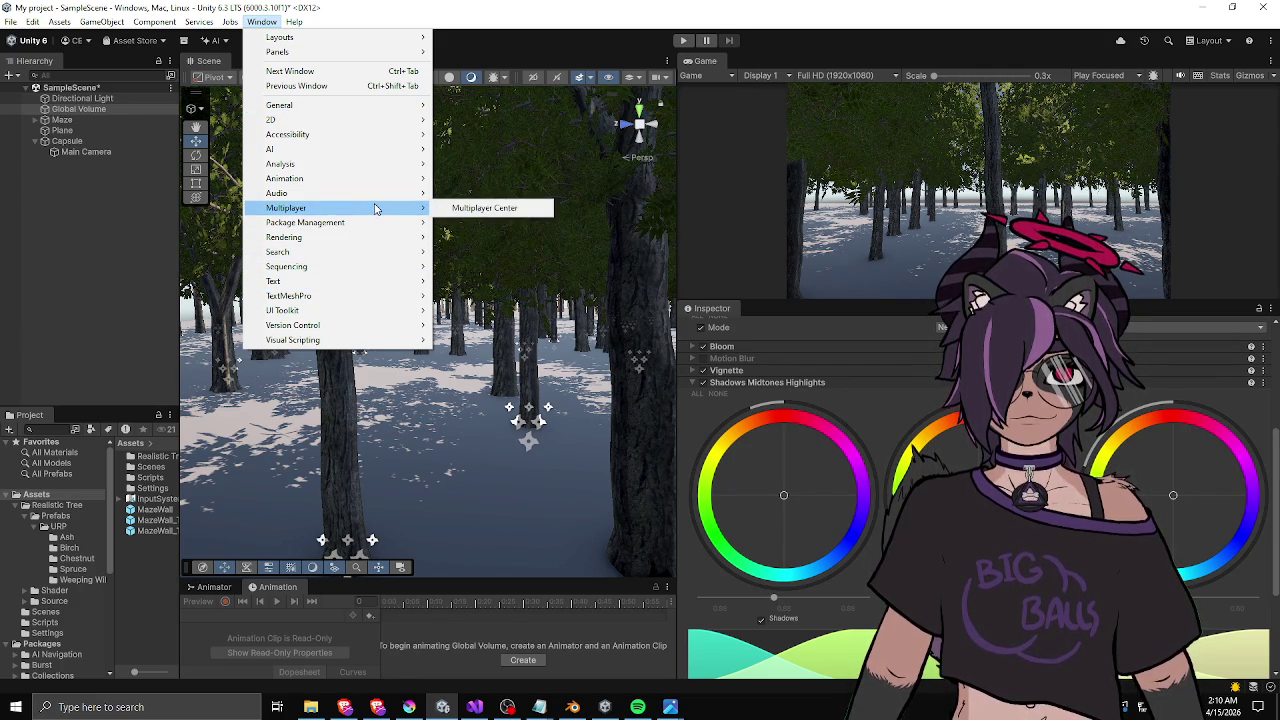
mouse_move(349, 106)
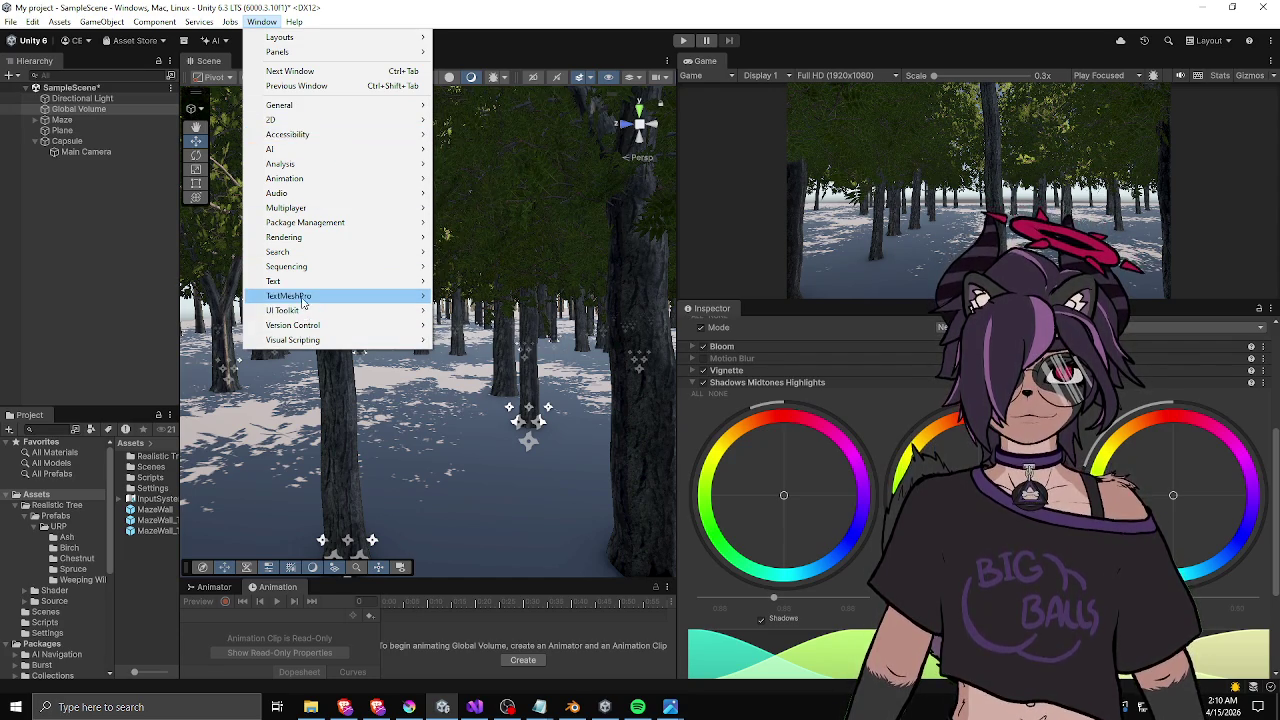
mouse_move(305, 237)
click(465, 238)
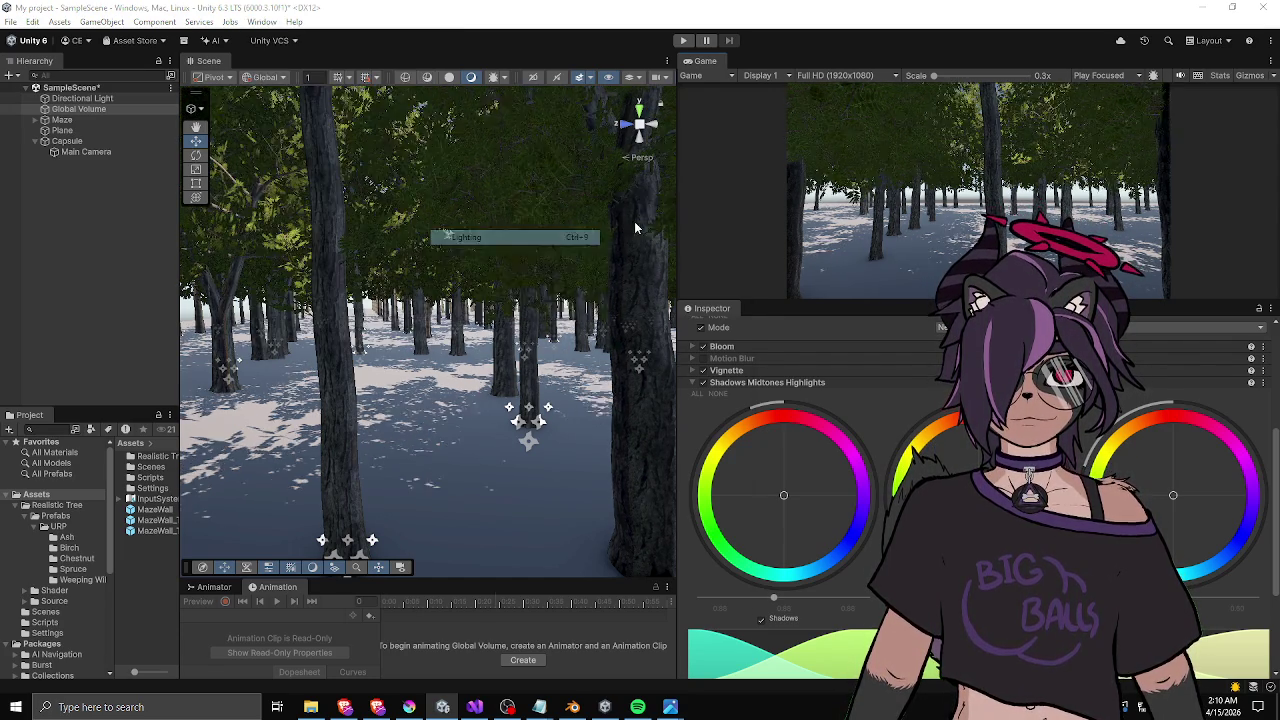
mouse_move(524, 242)
mouse_down()
mouse_move(760, 52)
mouse_move(804, 280)
mouse_move(784, 308)
mouse_up()
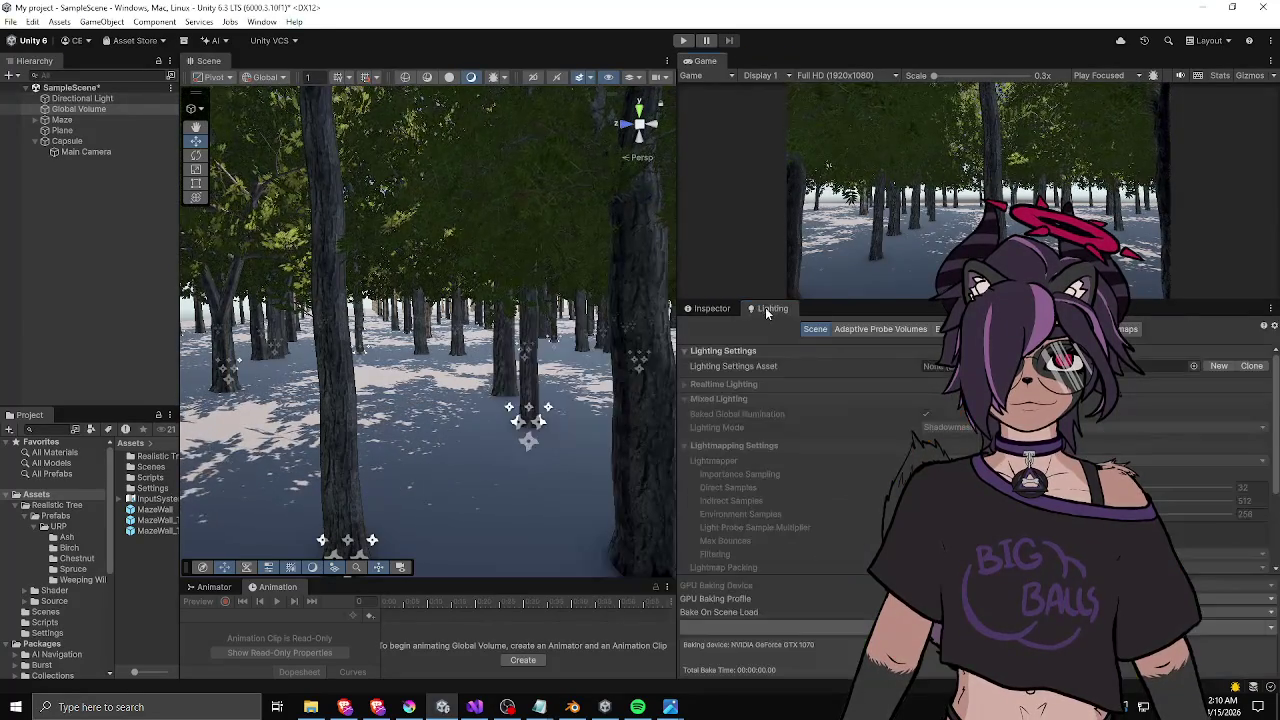
- In the Environment settings, raise the environment lighting Intensity Multiplier to 1.61
click(942, 329)
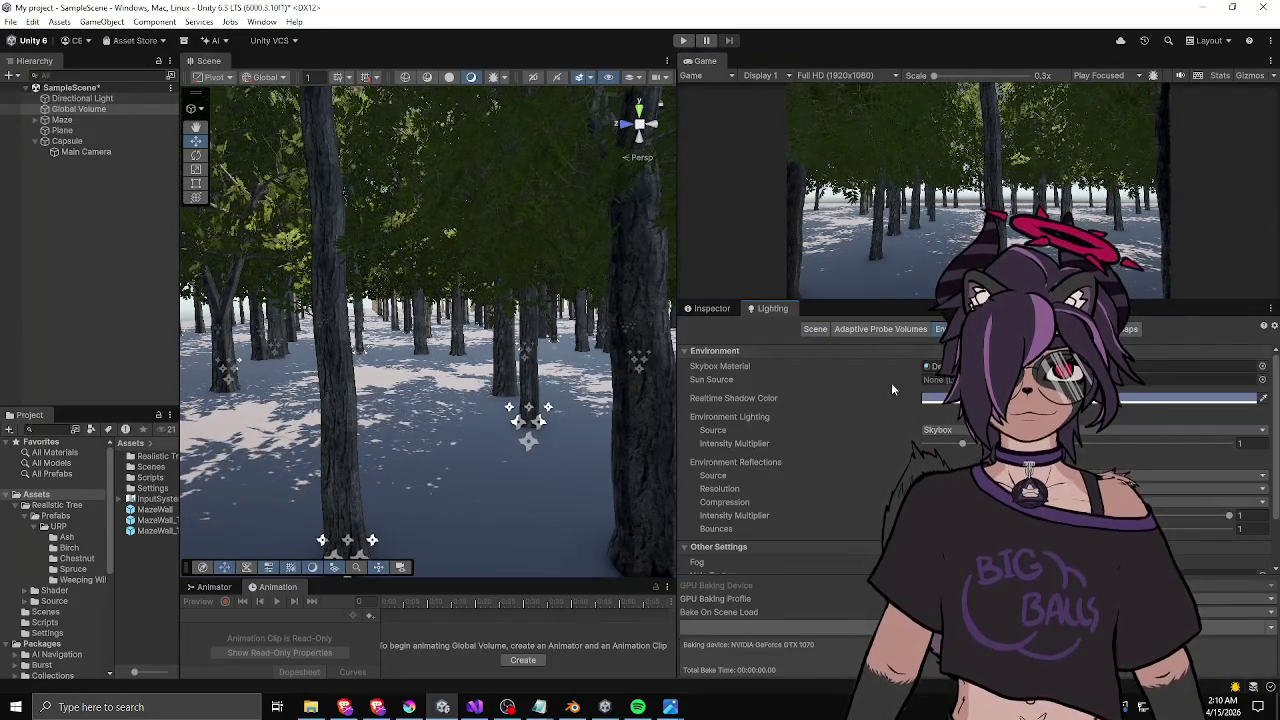
click(930, 398)
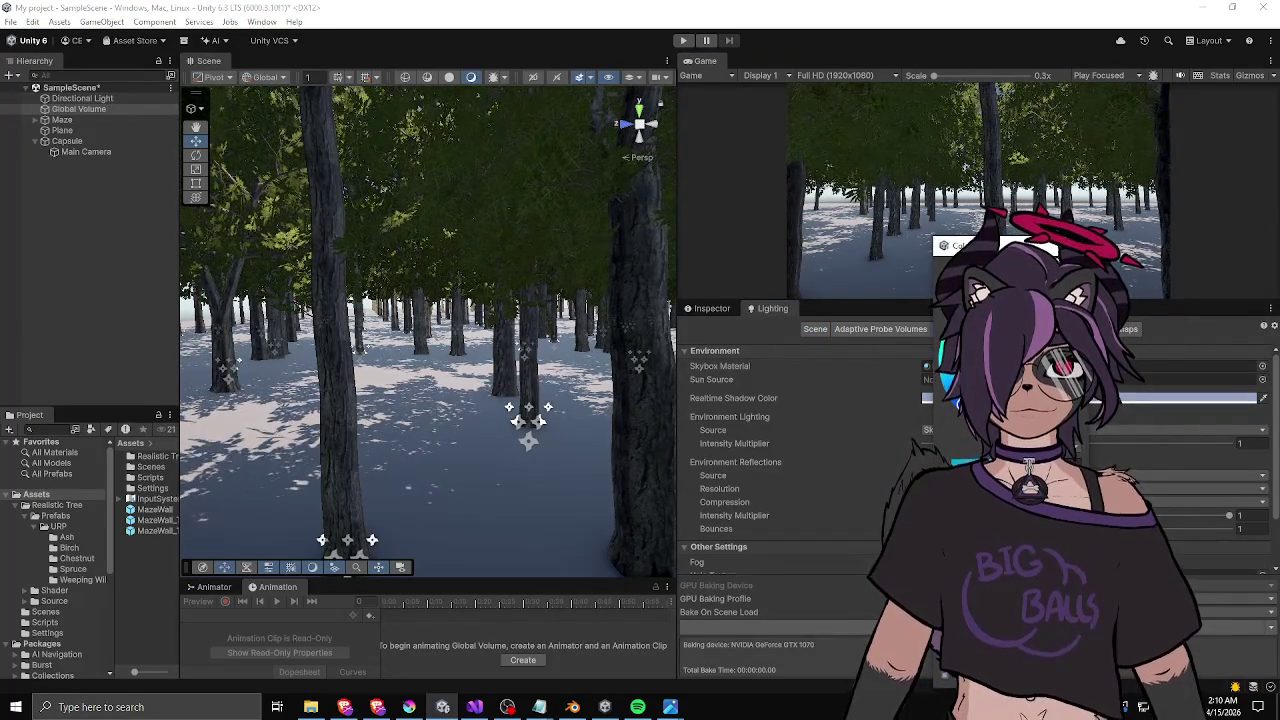
key(Escape)
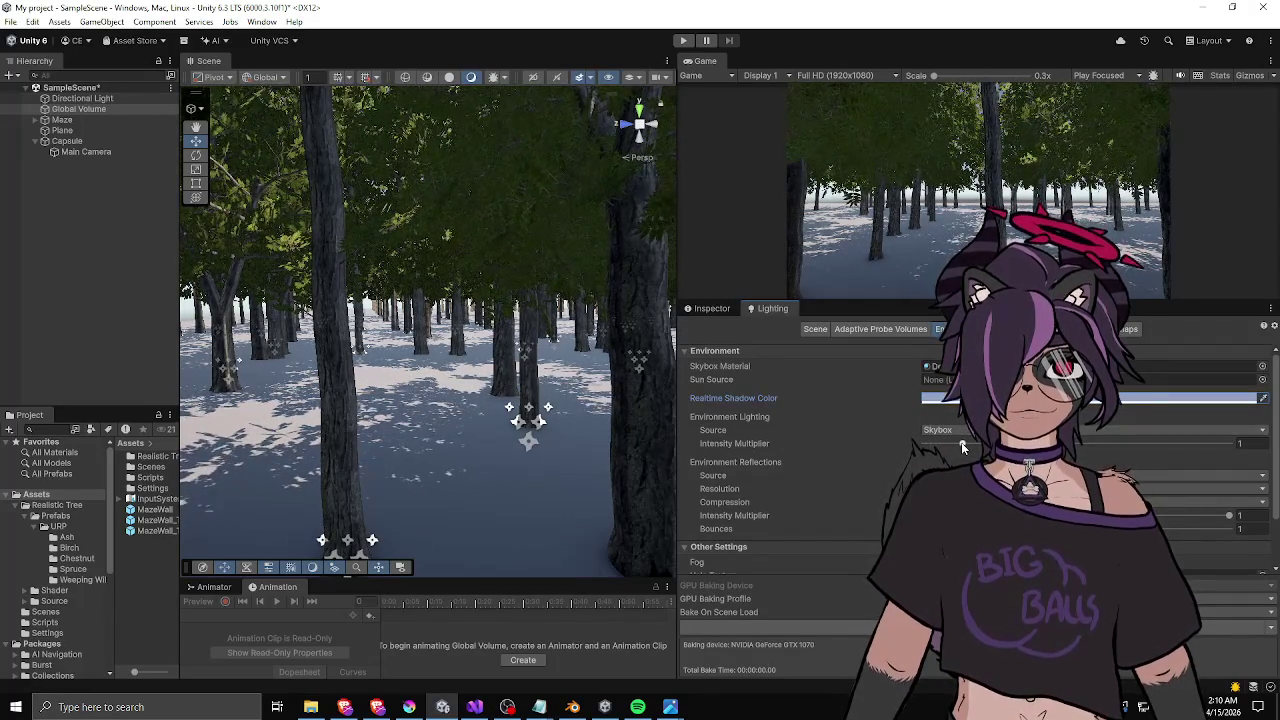
mouse_move(961, 442)
mouse_down()
mouse_move(1030, 443)
mouse_move(966, 443)
mouse_move(1010, 443)
mouse_move(985, 443)
mouse_up()
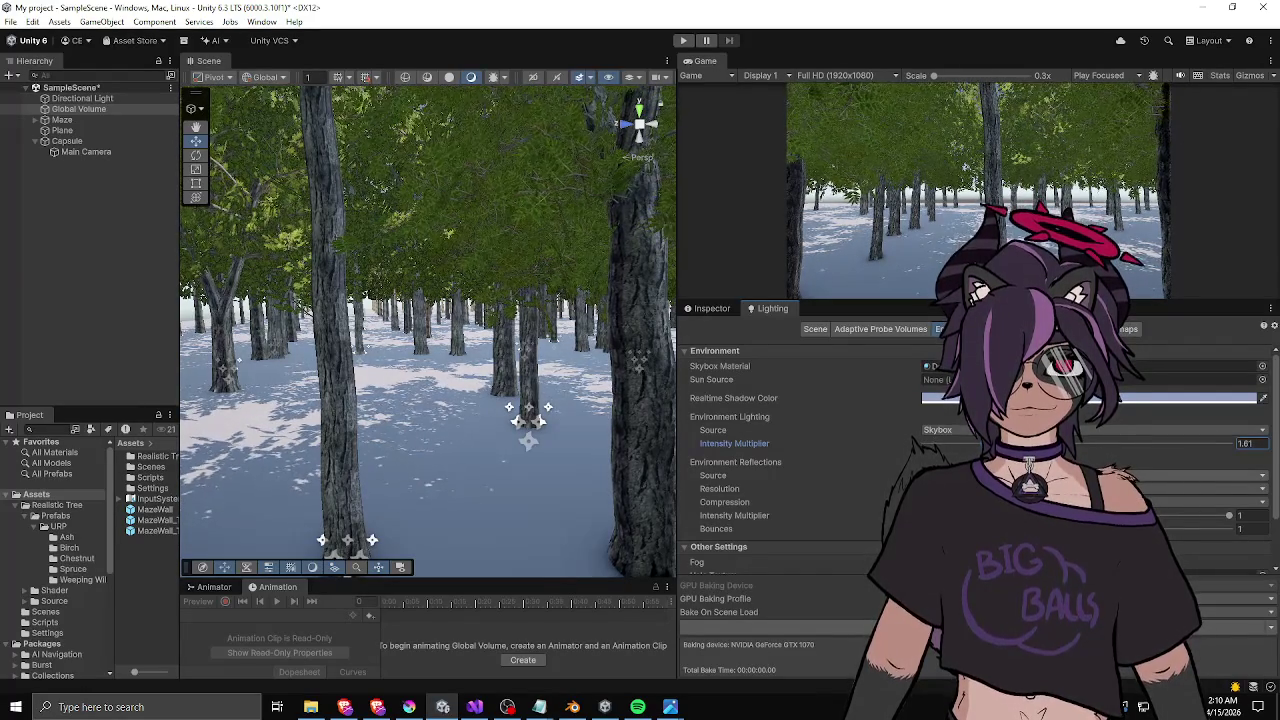
- Enable scene fog and set its density to 0.129
scroll(840, 487, down, 2)
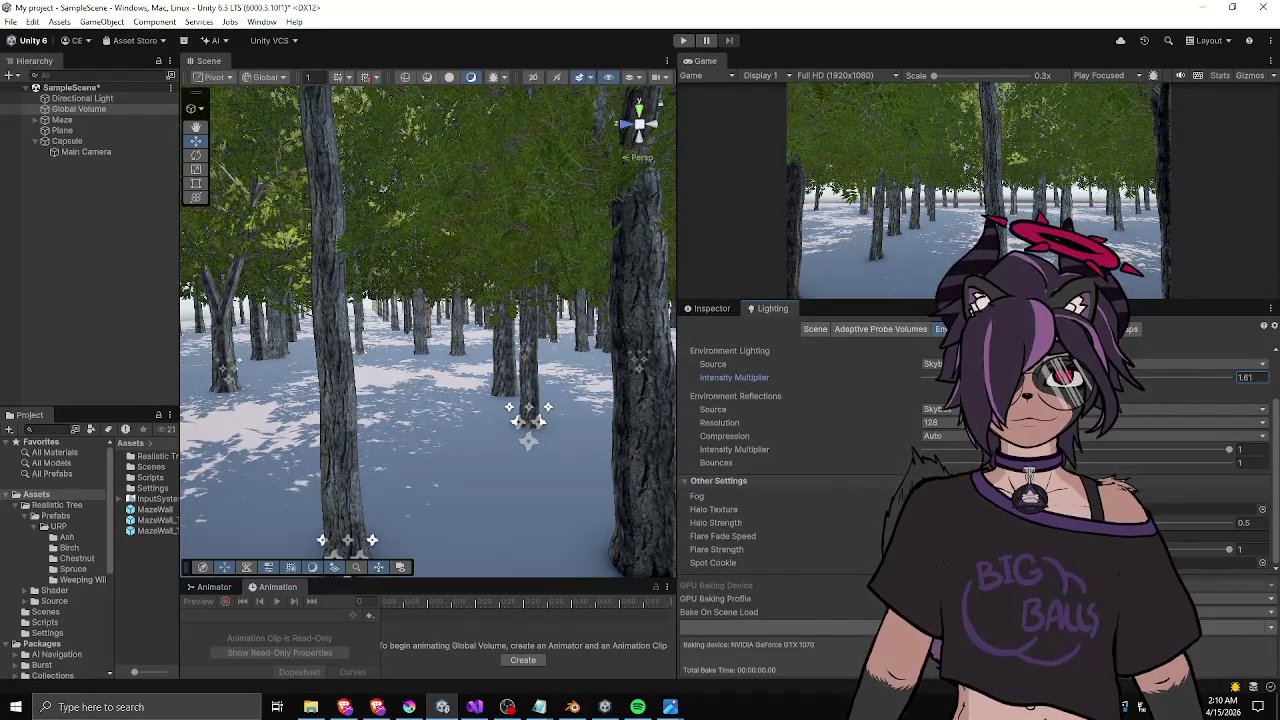
click(926, 496)
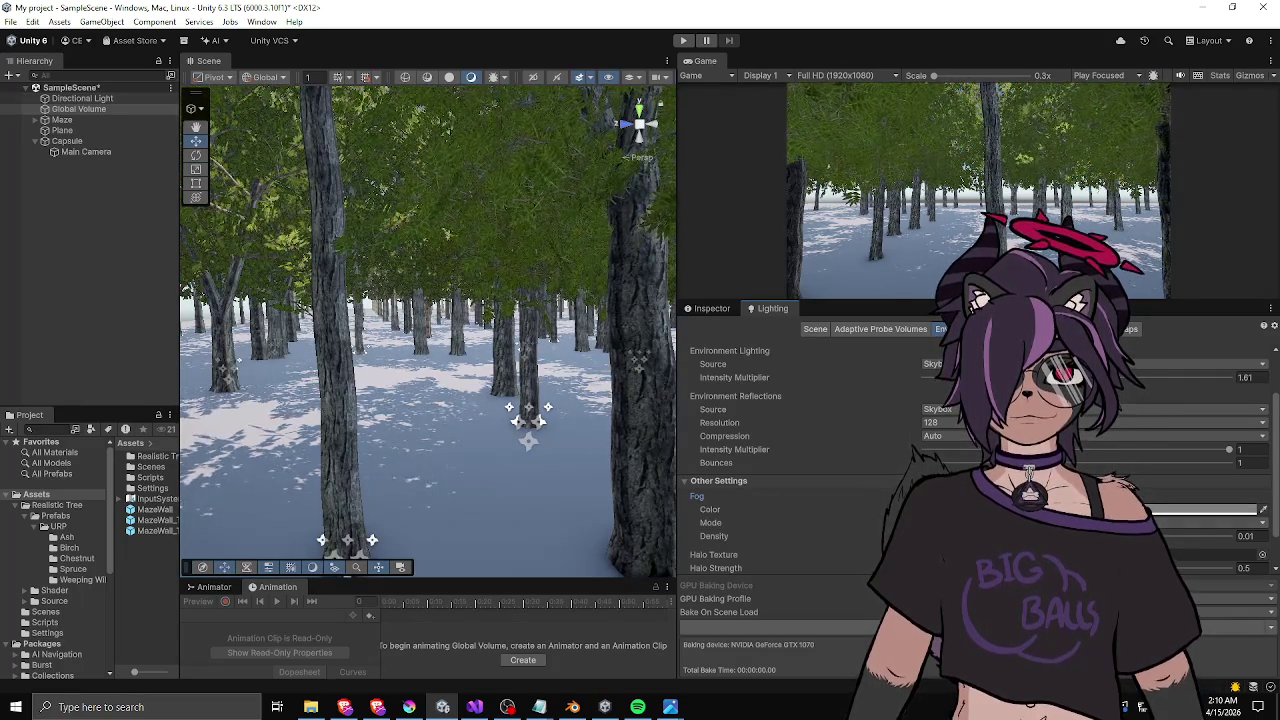
mouse_move(714, 536)
mouse_down()
mouse_move(740, 536)
mouse_move(725, 536)
mouse_up()
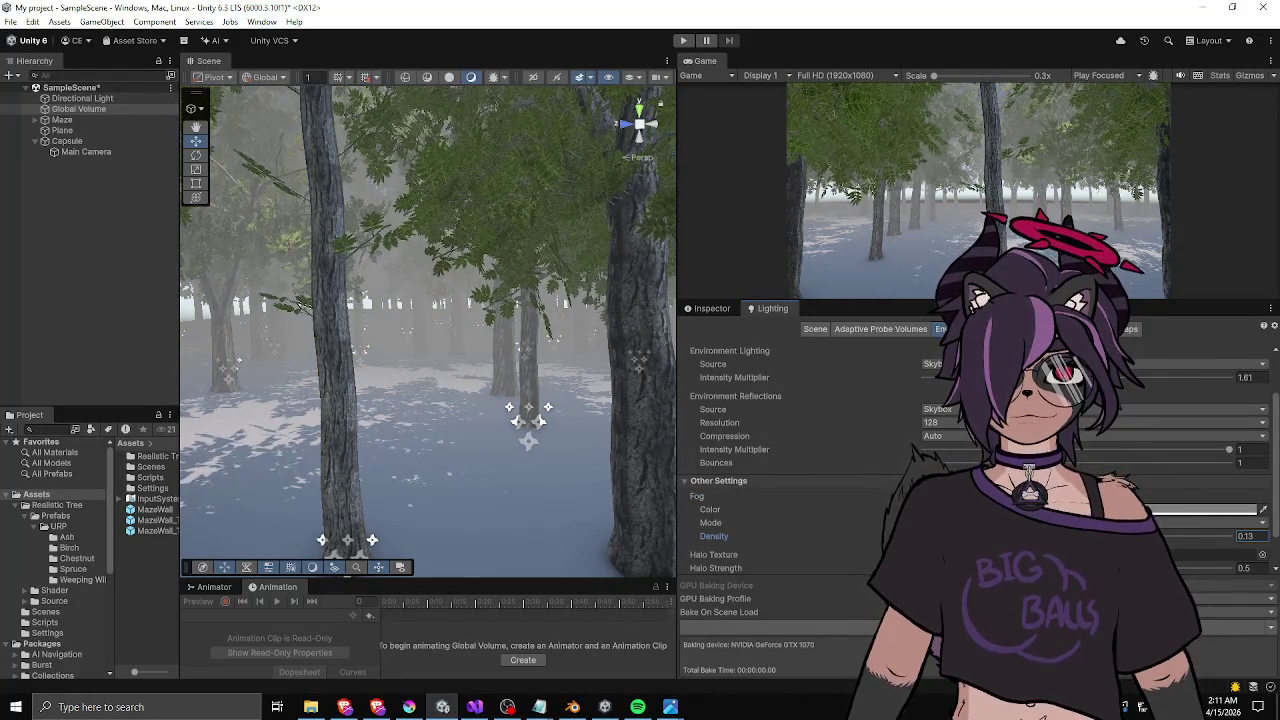
- Set the fog colour to a pale lavender and adjust the Game view height
click(1200, 509)
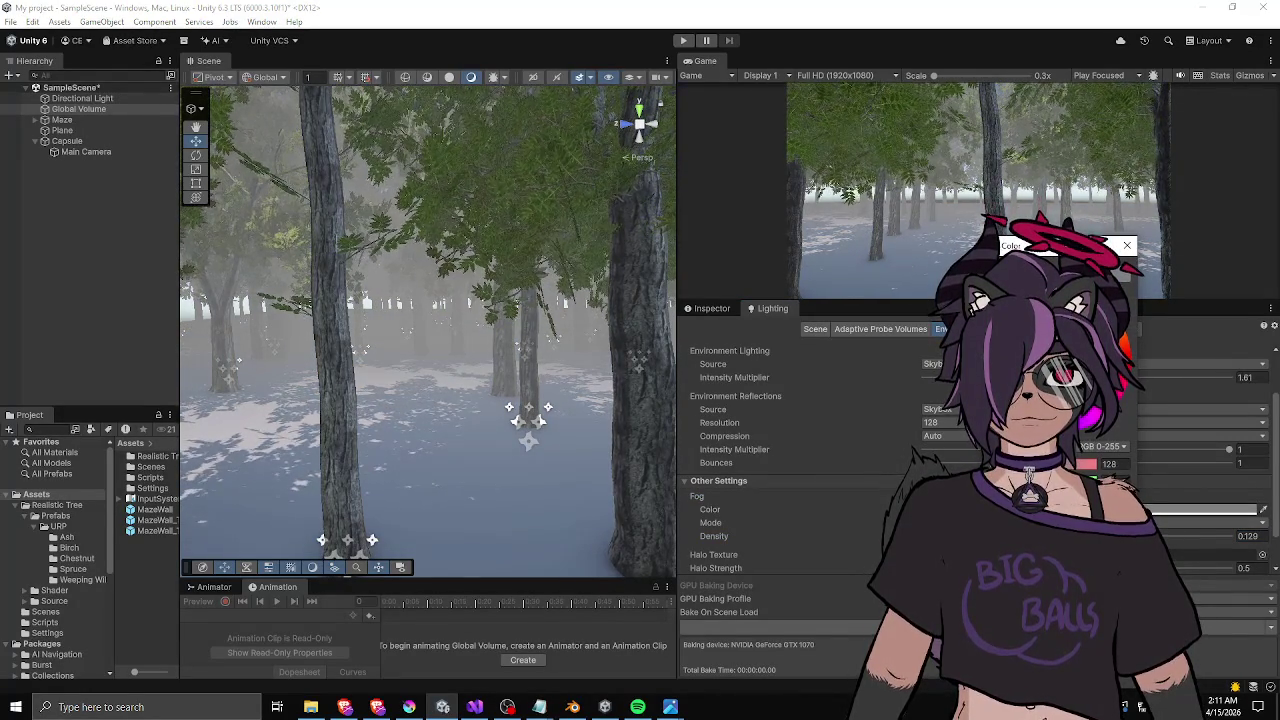
click(1060, 320)
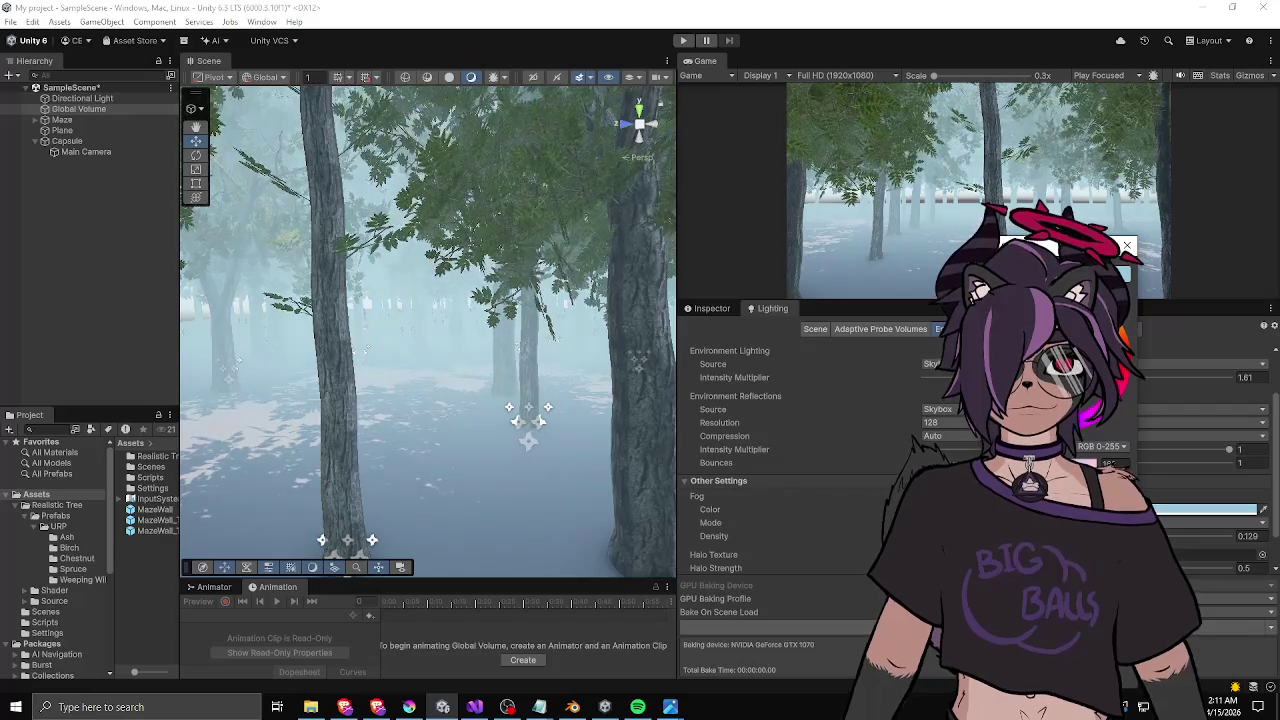
click(1050, 320)
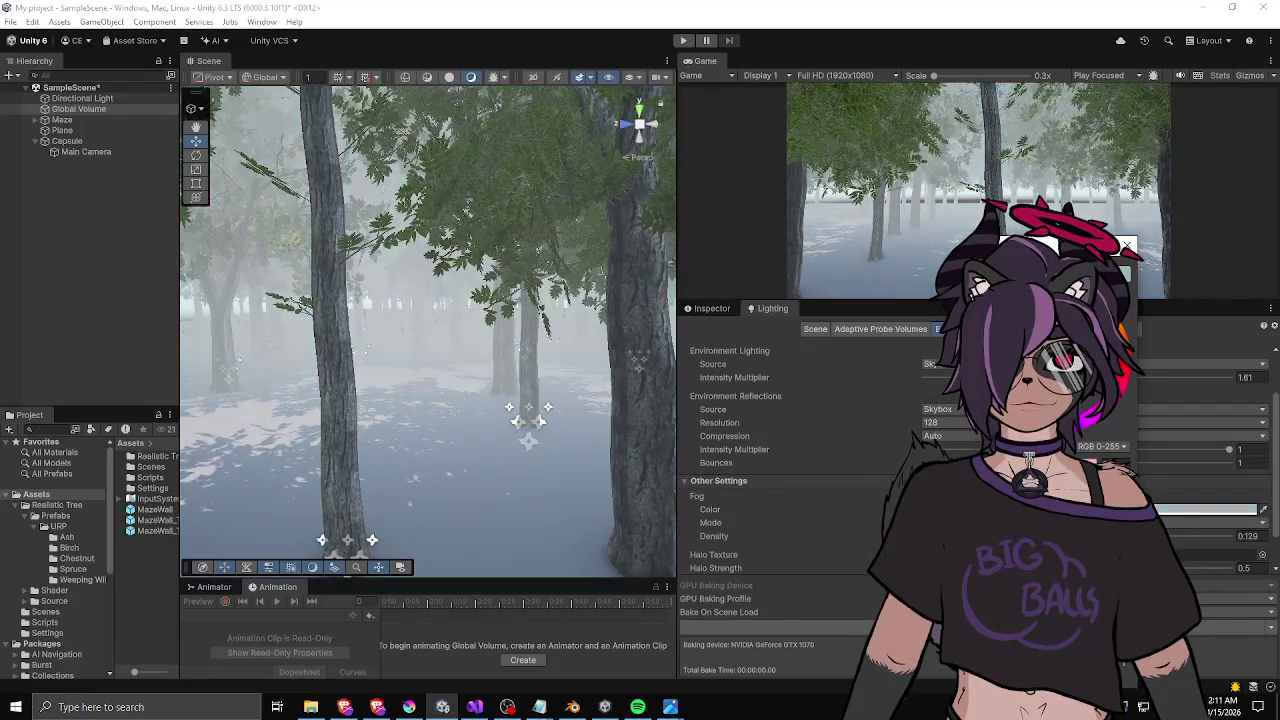
text(187)
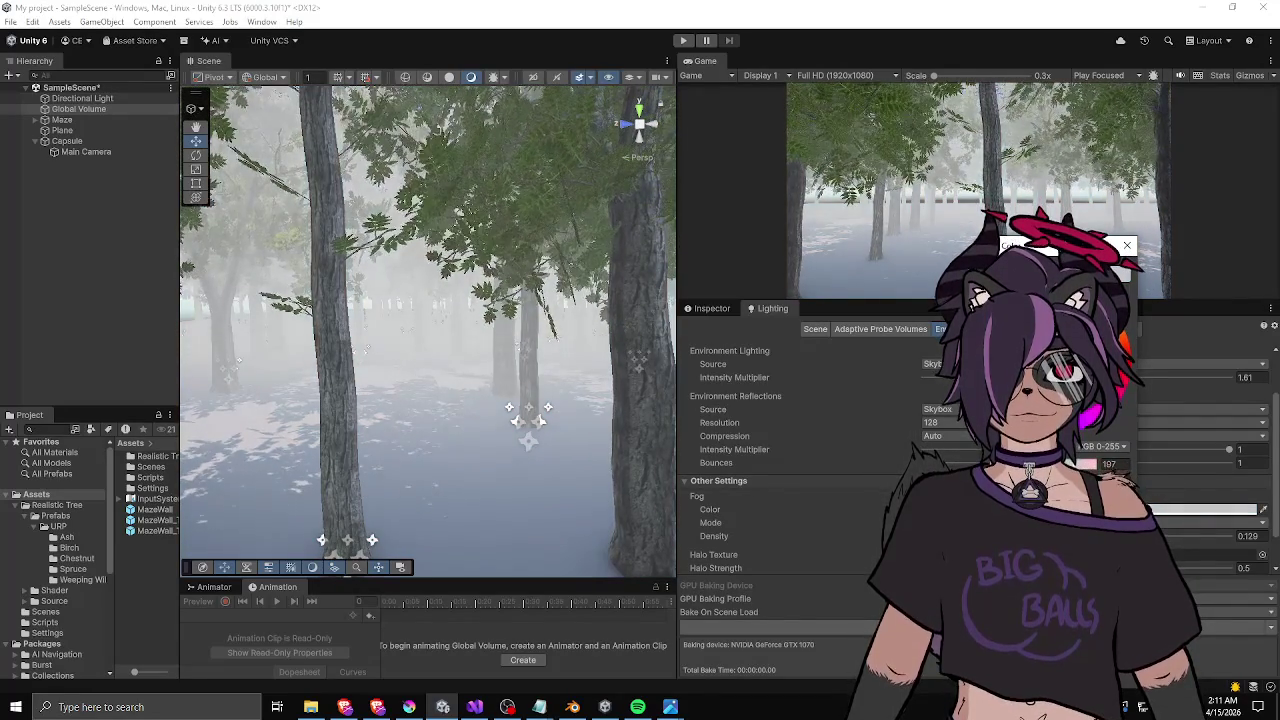
text(188)
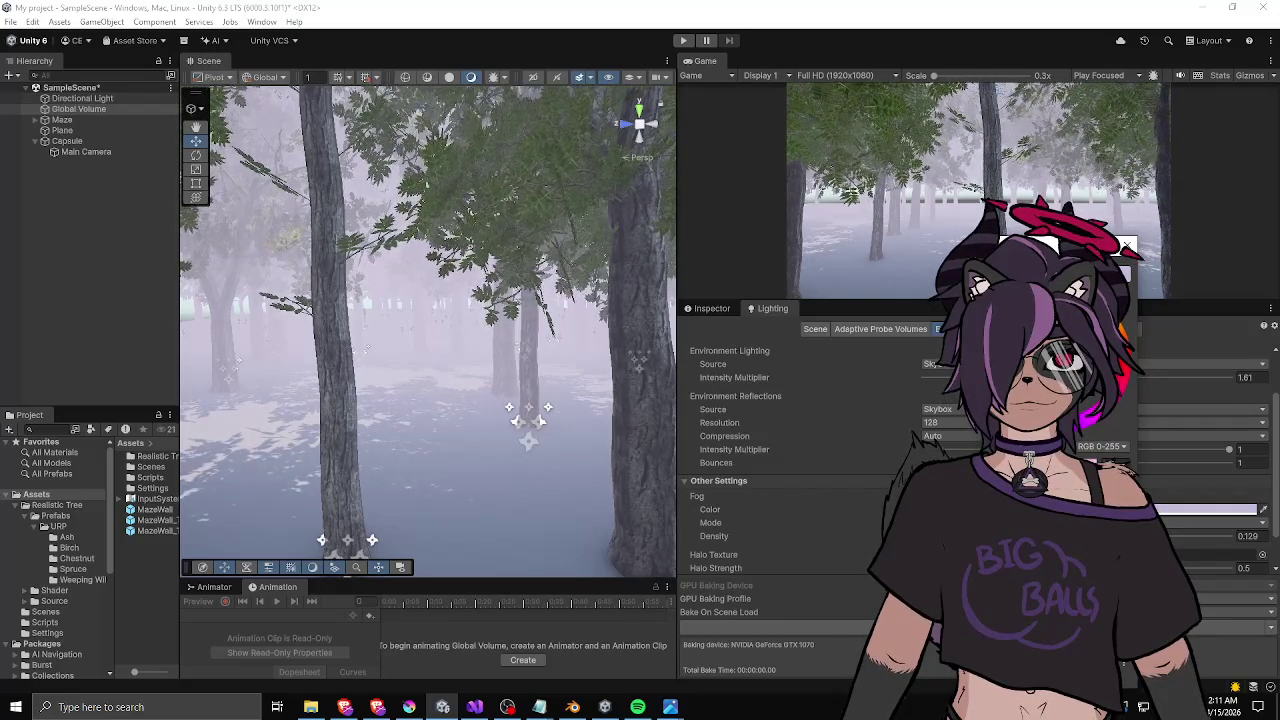
key(Escape)
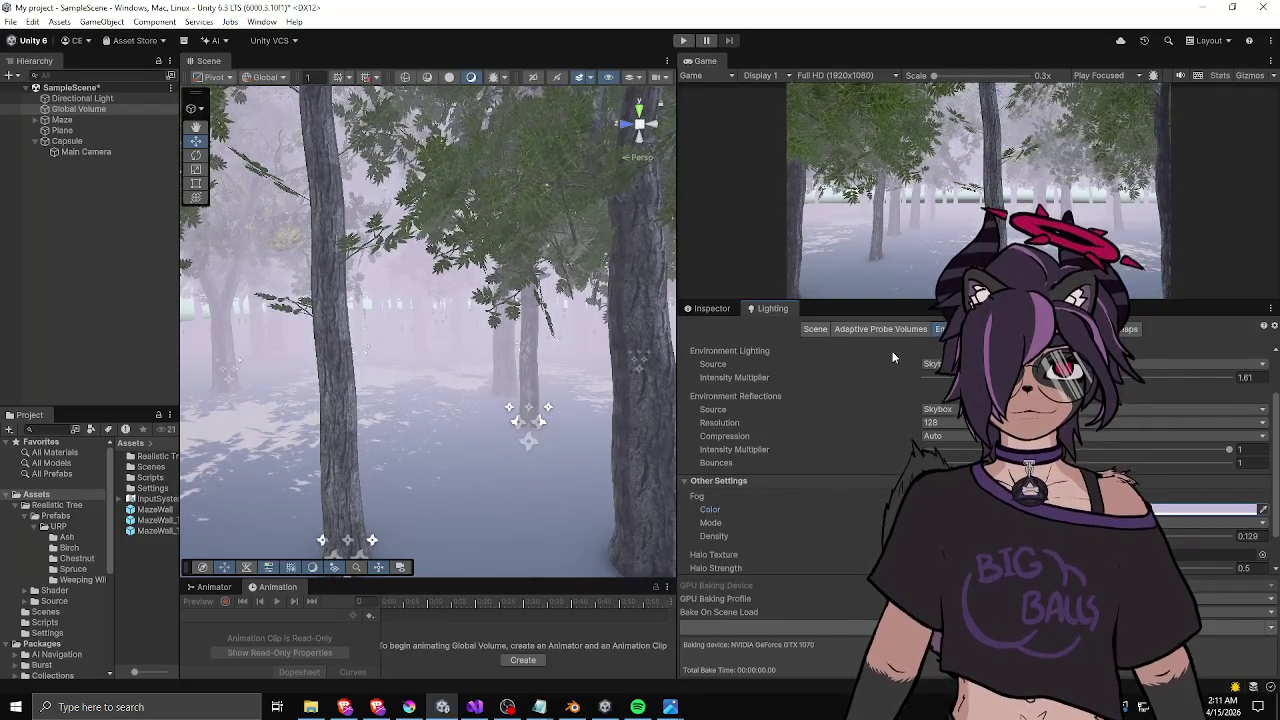
mouse_move(817, 300)
mouse_down()
mouse_move(812, 400)
mouse_move(806, 330)
mouse_up()
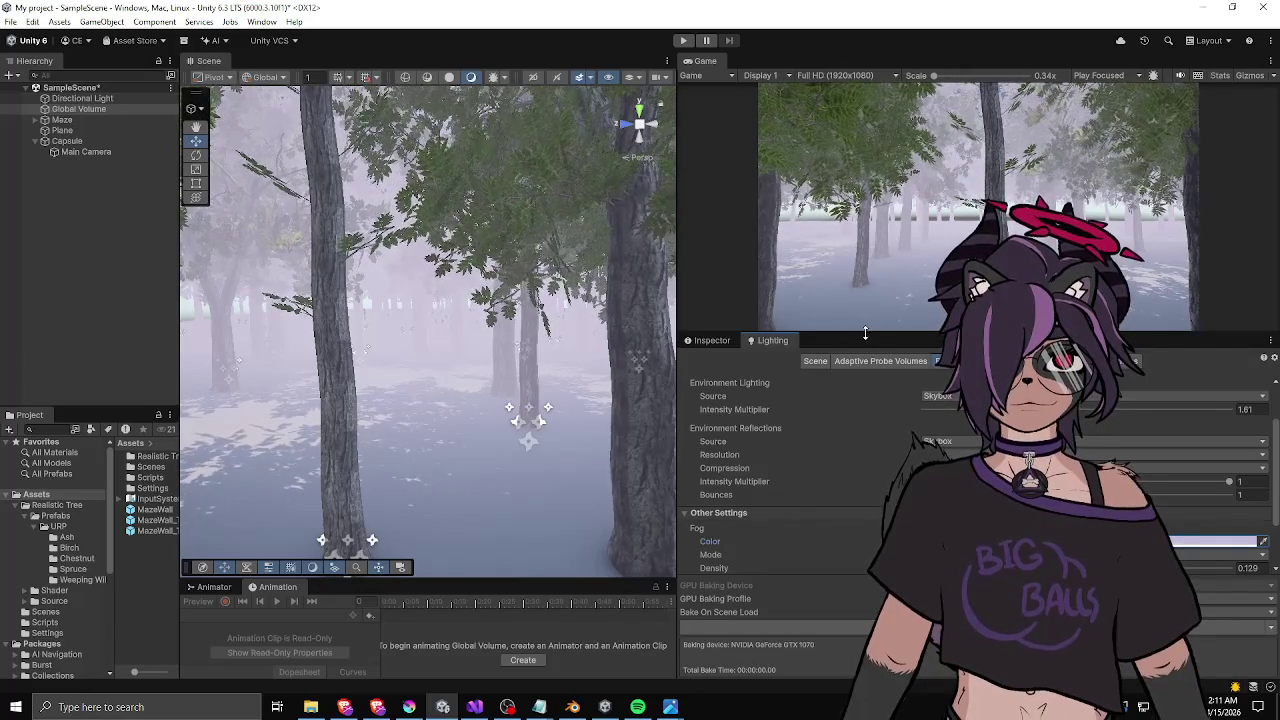
drag(850, 338, 850, 300)
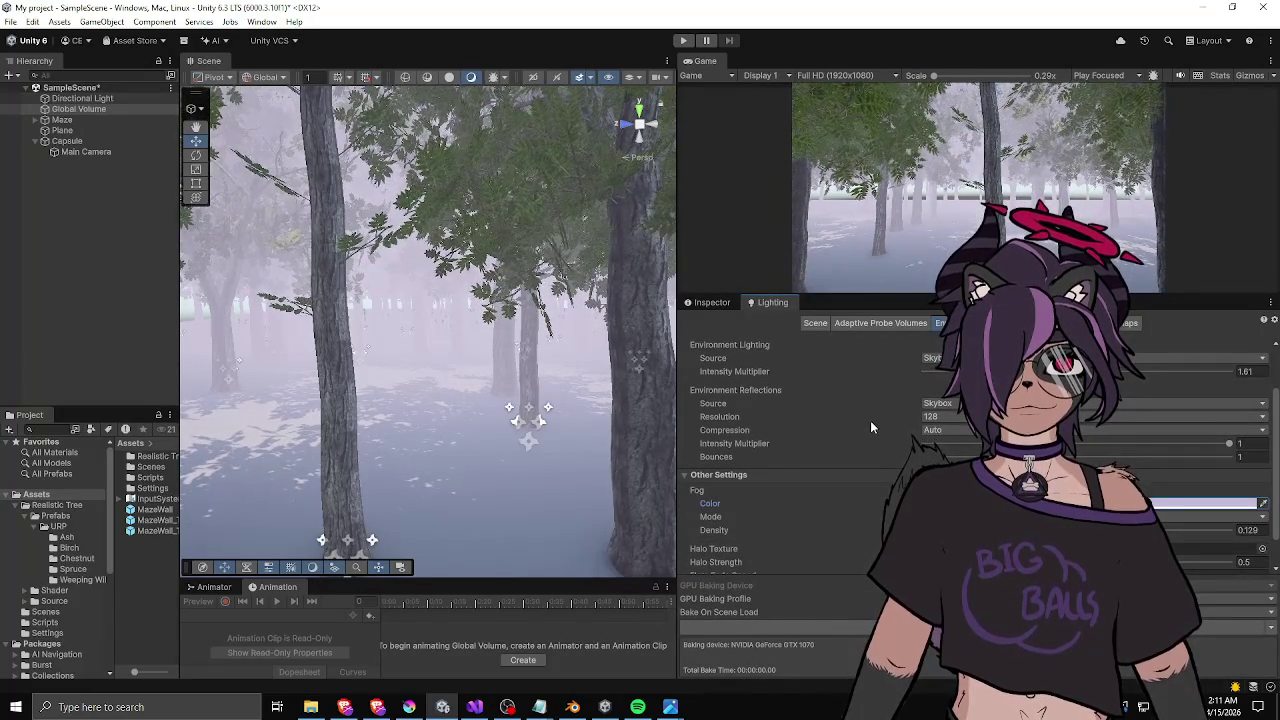
mouse_move(870, 421)
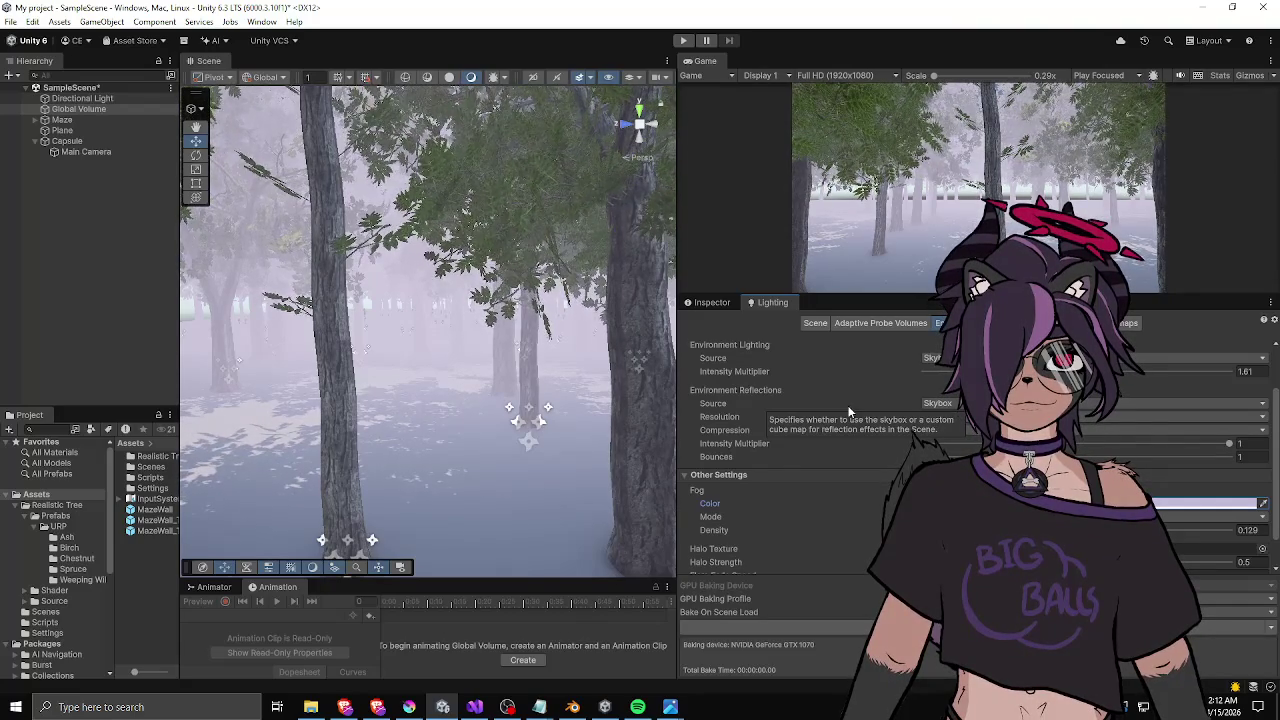
scroll(825, 497, down, 1)
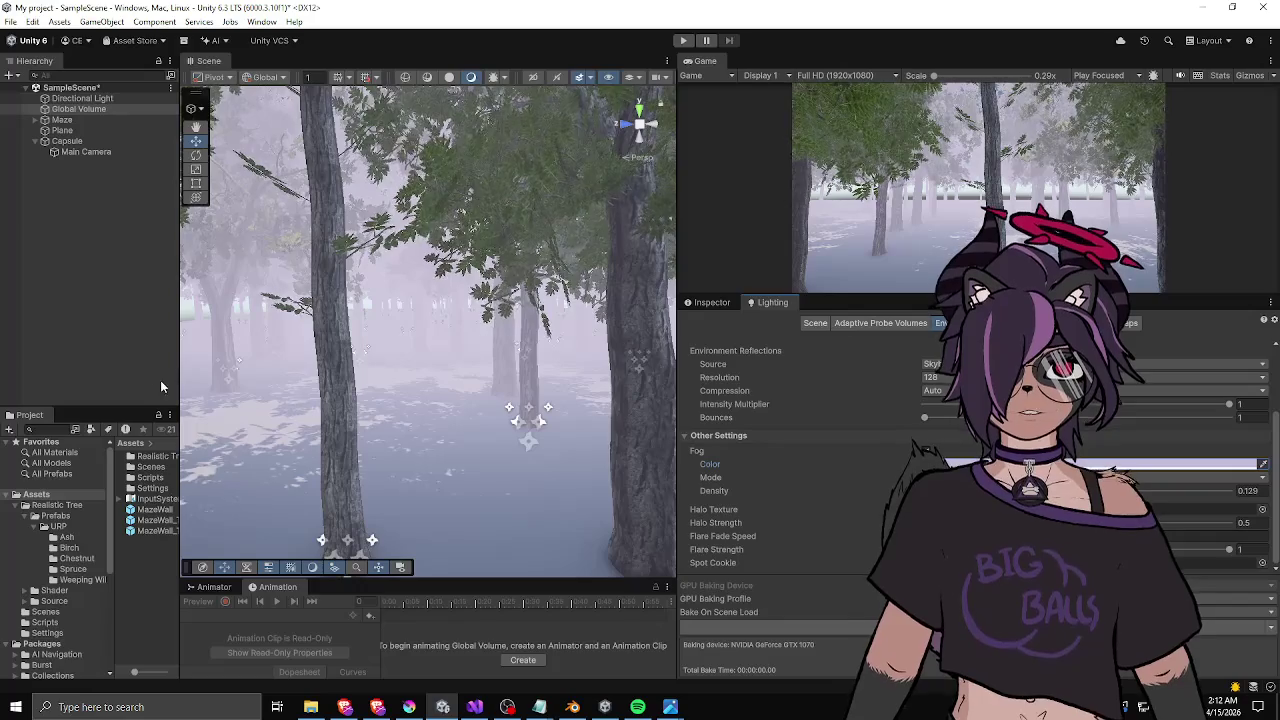
- Browse Realistic Tree > Prefabs > URP > Weeping Willow and place Weeping_Willow 4 in the scene
mouse_move(180, 385)
mouse_down()
mouse_move(363, 385)
mouse_move(279, 386)
mouse_up()
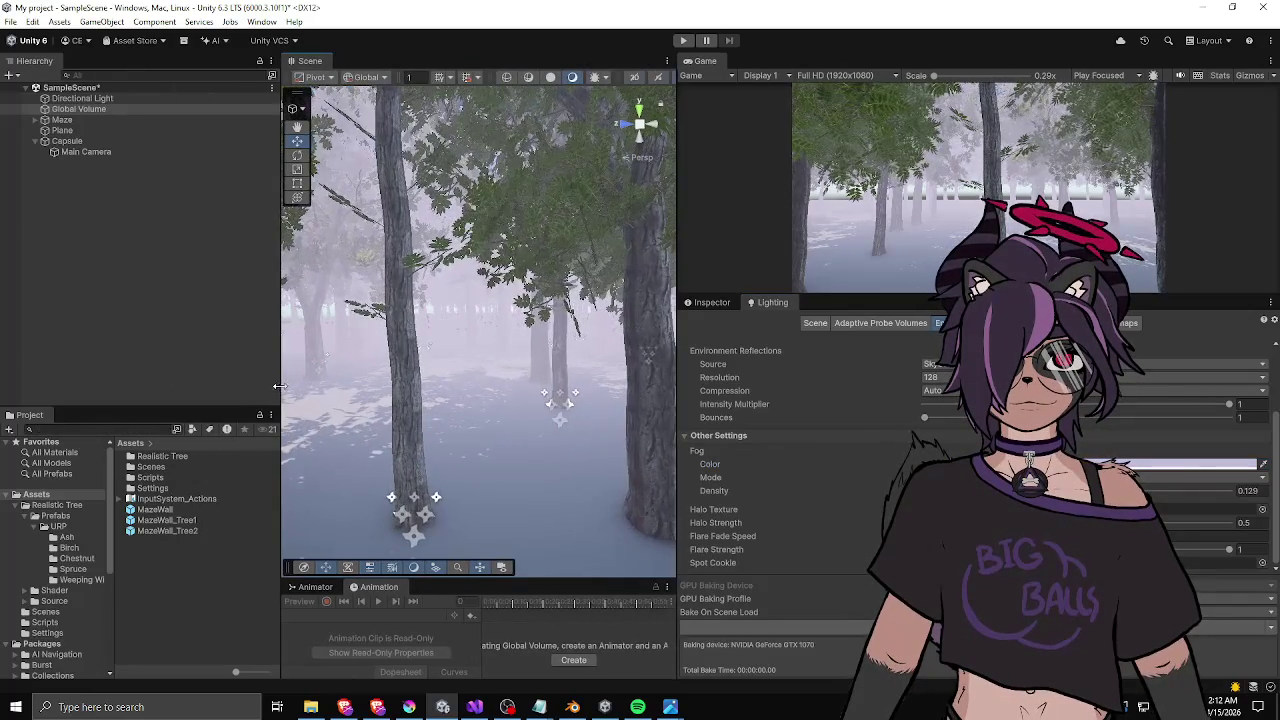
double_click(152, 457)
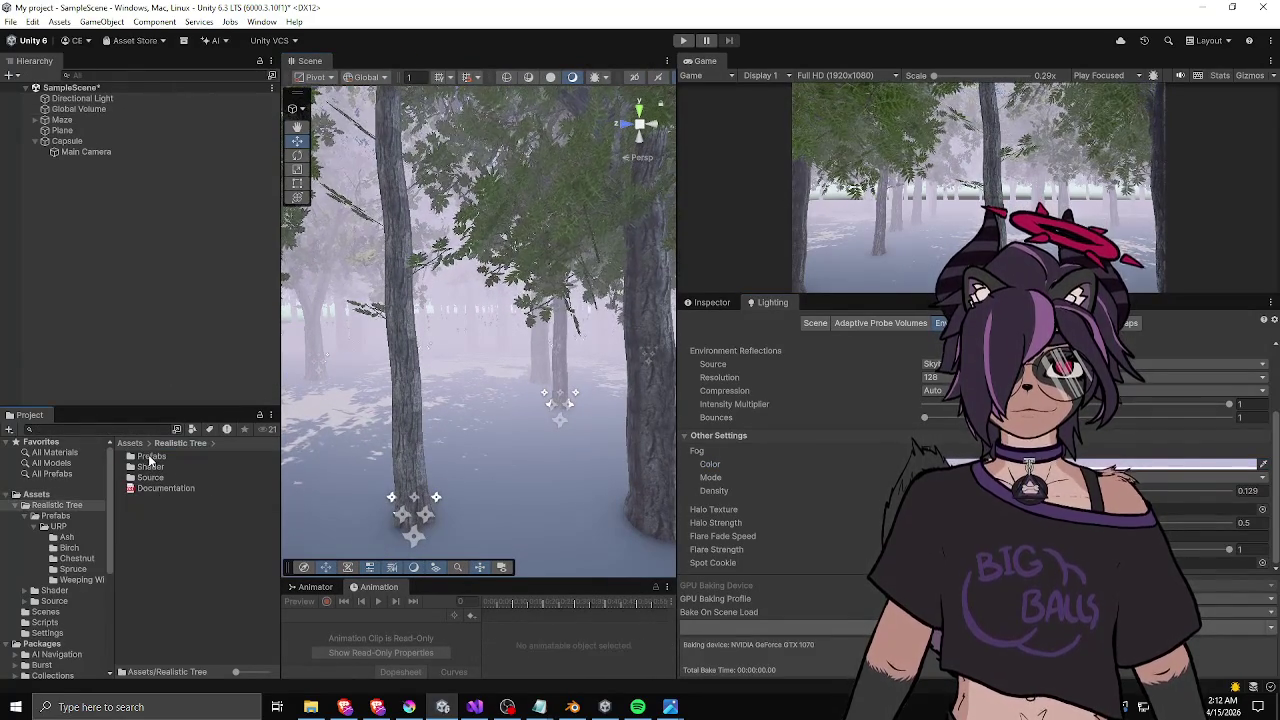
double_click(152, 458)
double_click(154, 458)
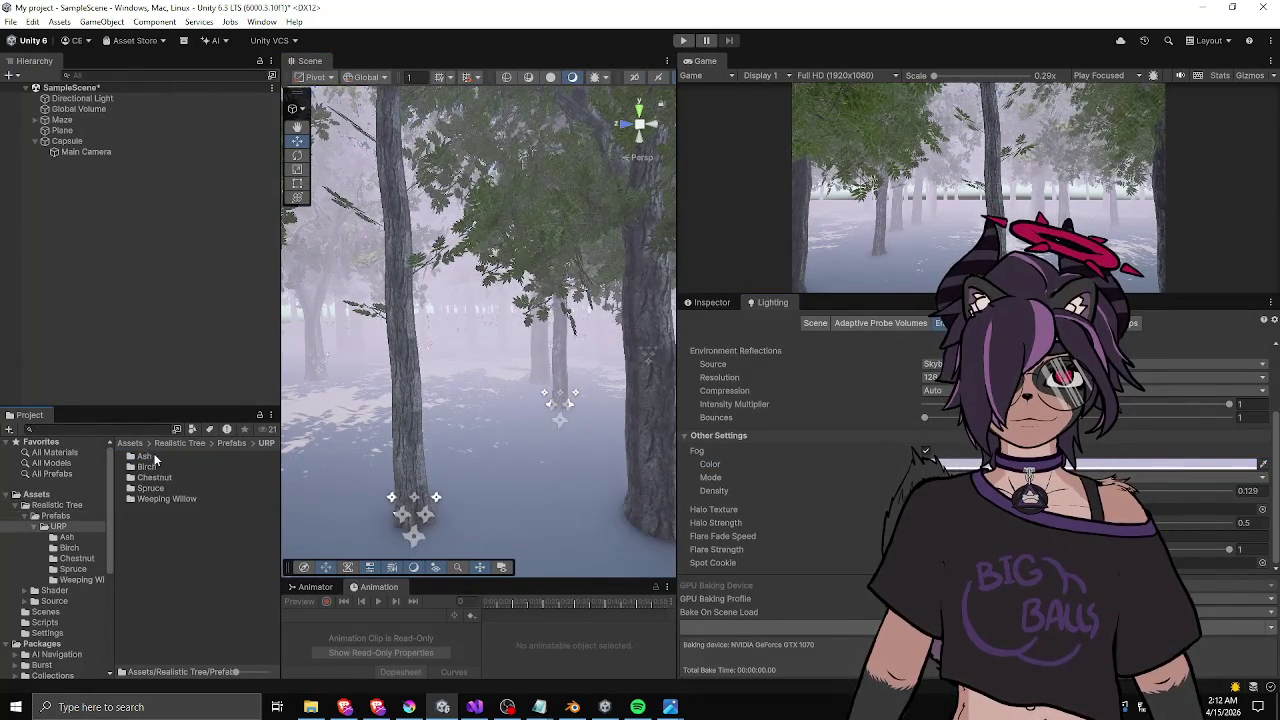
double_click(156, 499)
click(170, 466)
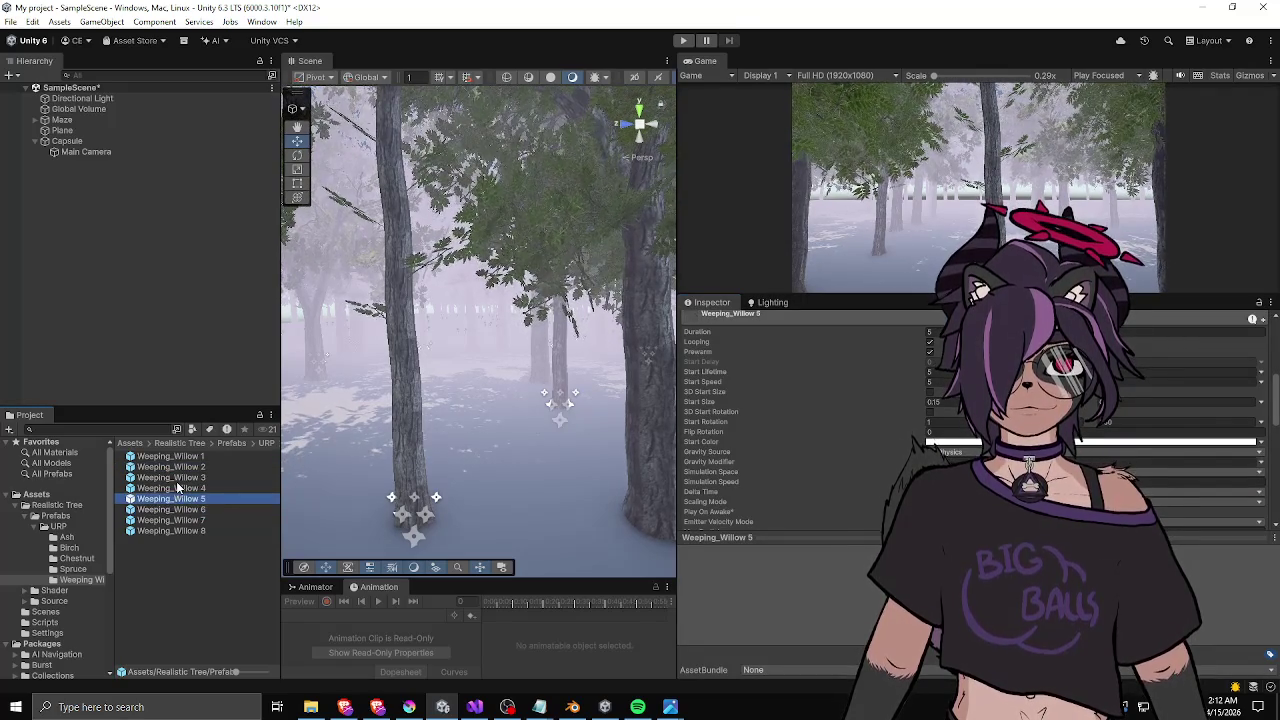
drag(227, 467, 470, 425)
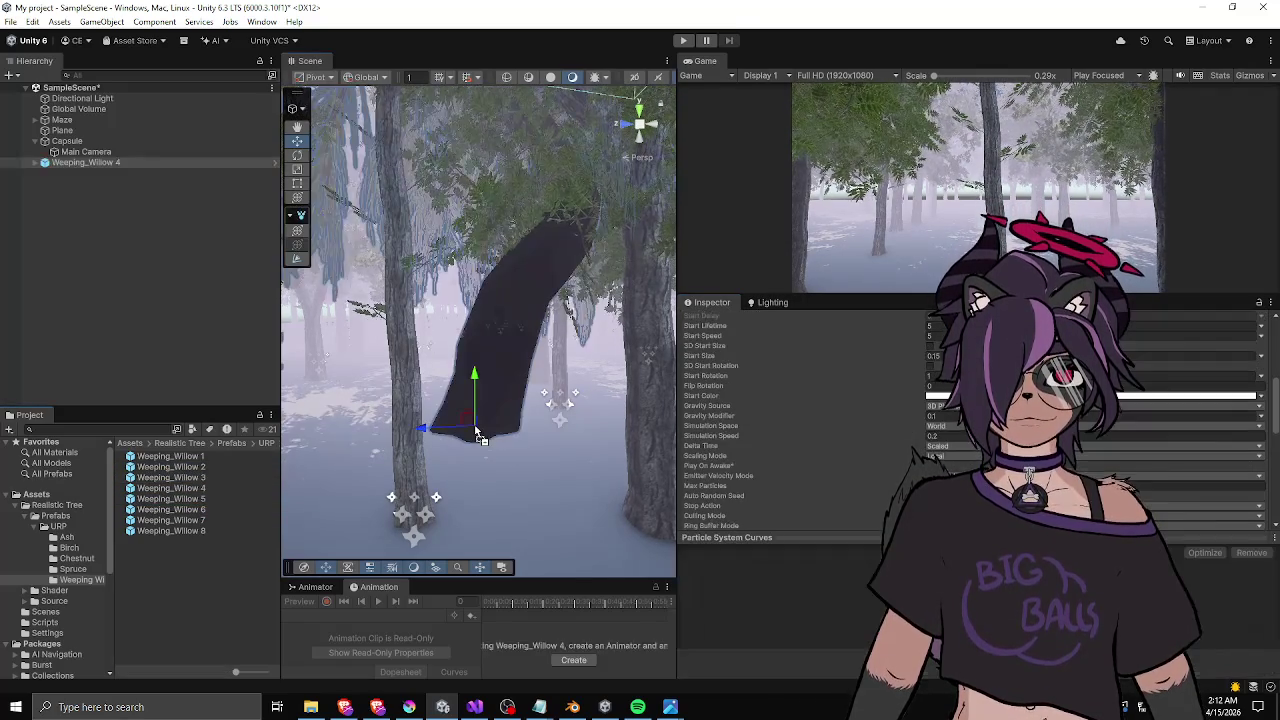
- Inspect the placed willow up close, then delete it from the scene
mouse_move(503, 385)
mouse_down()
mouse_move(586, 277)
mouse_move(580, 290)
mouse_move(595, 283)
mouse_move(537, 357)
mouse_move(536, 344)
mouse_move(428, 350)
mouse_up()
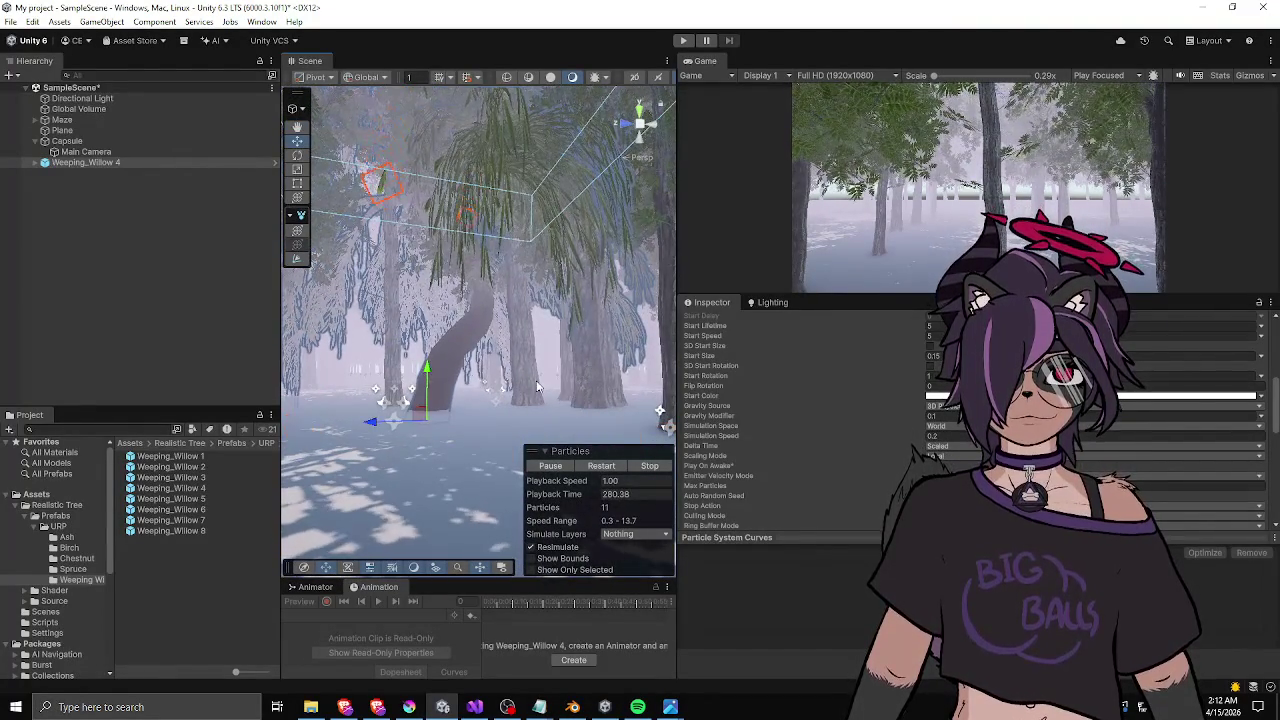
mouse_move(537, 386)
mouse_down()
mouse_move(344, 387)
mouse_move(642, 404)
mouse_move(458, 386)
mouse_up()
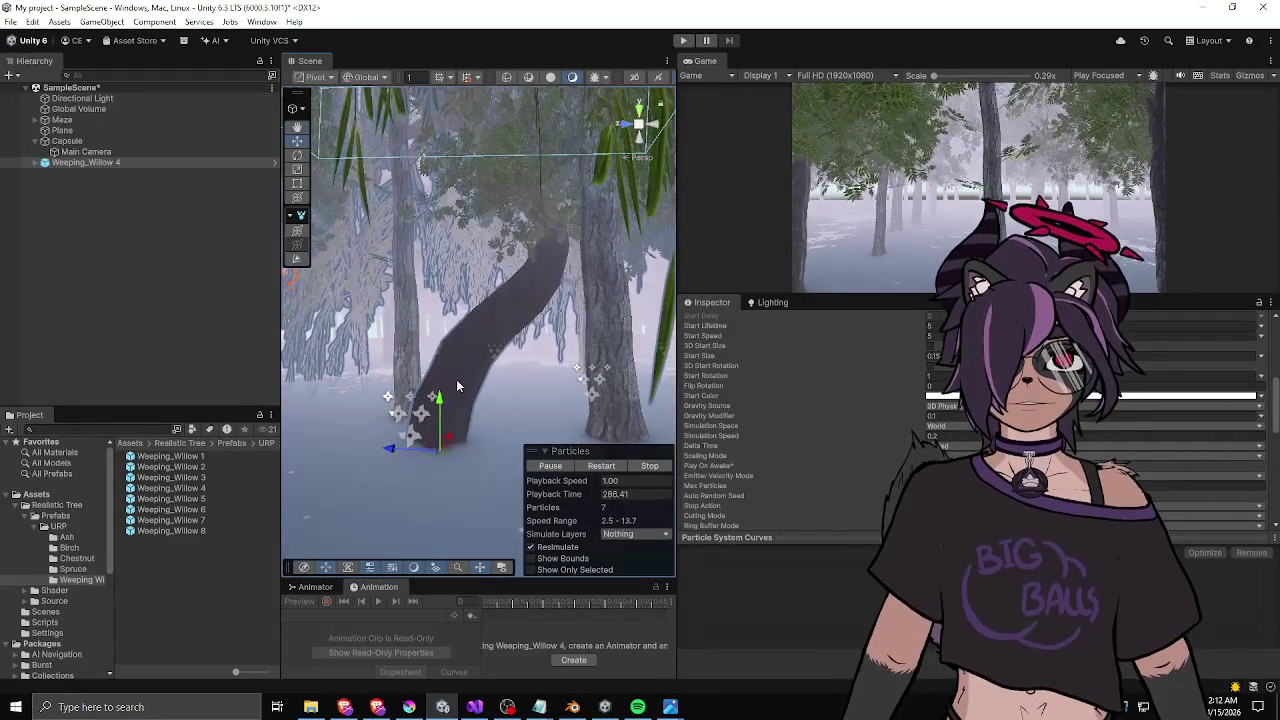
key(Delete)
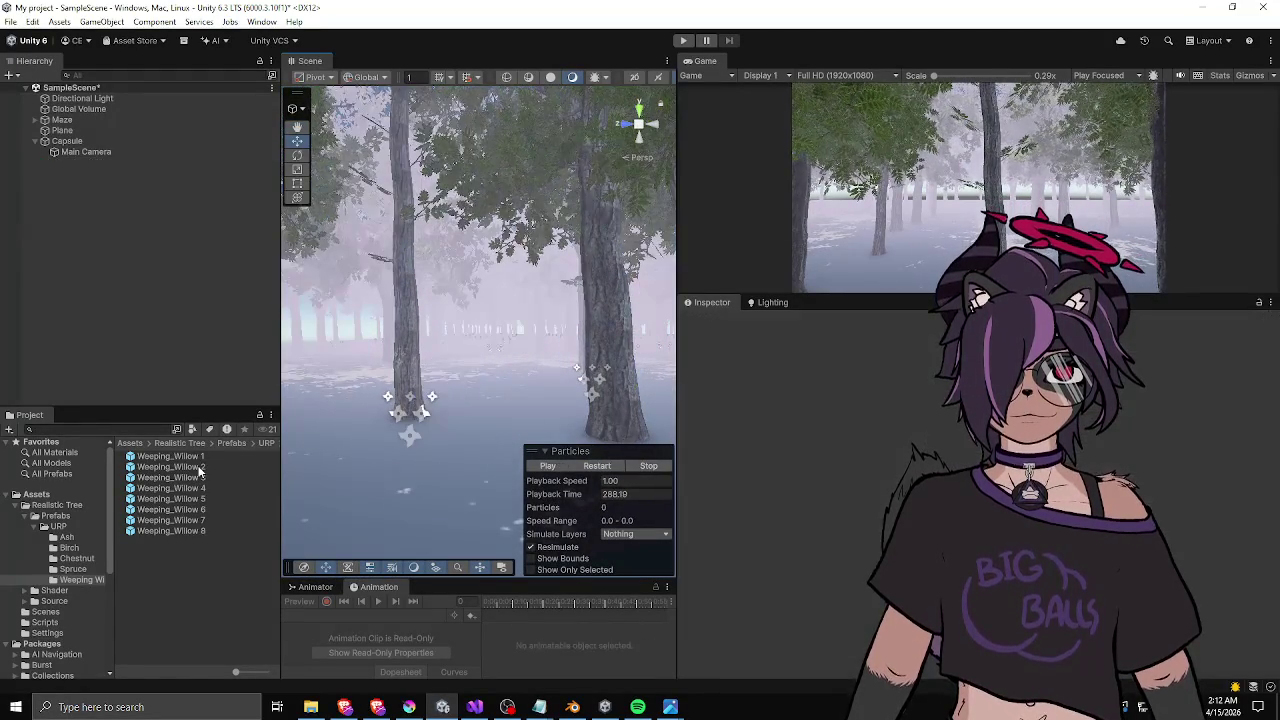
click(200, 467)
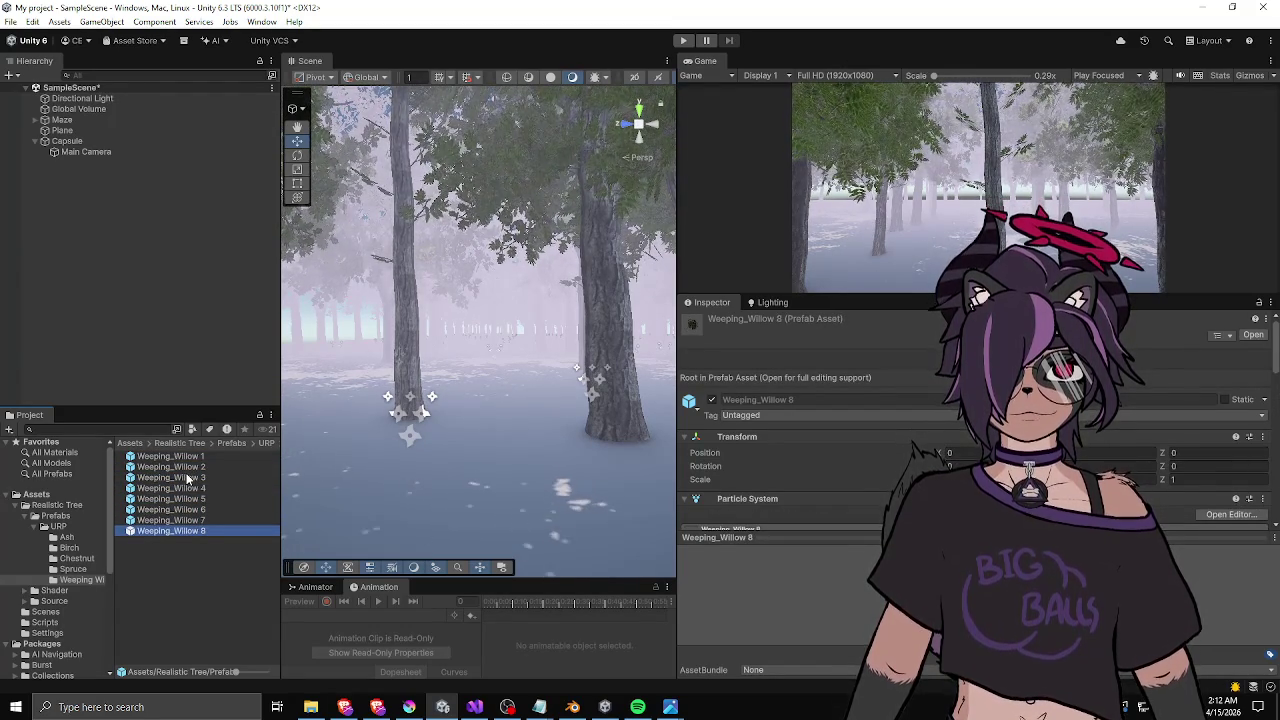
- Browse the Chestnut prefab folder and step through its Chestnut prefabs
drag(282, 457, 336, 457)
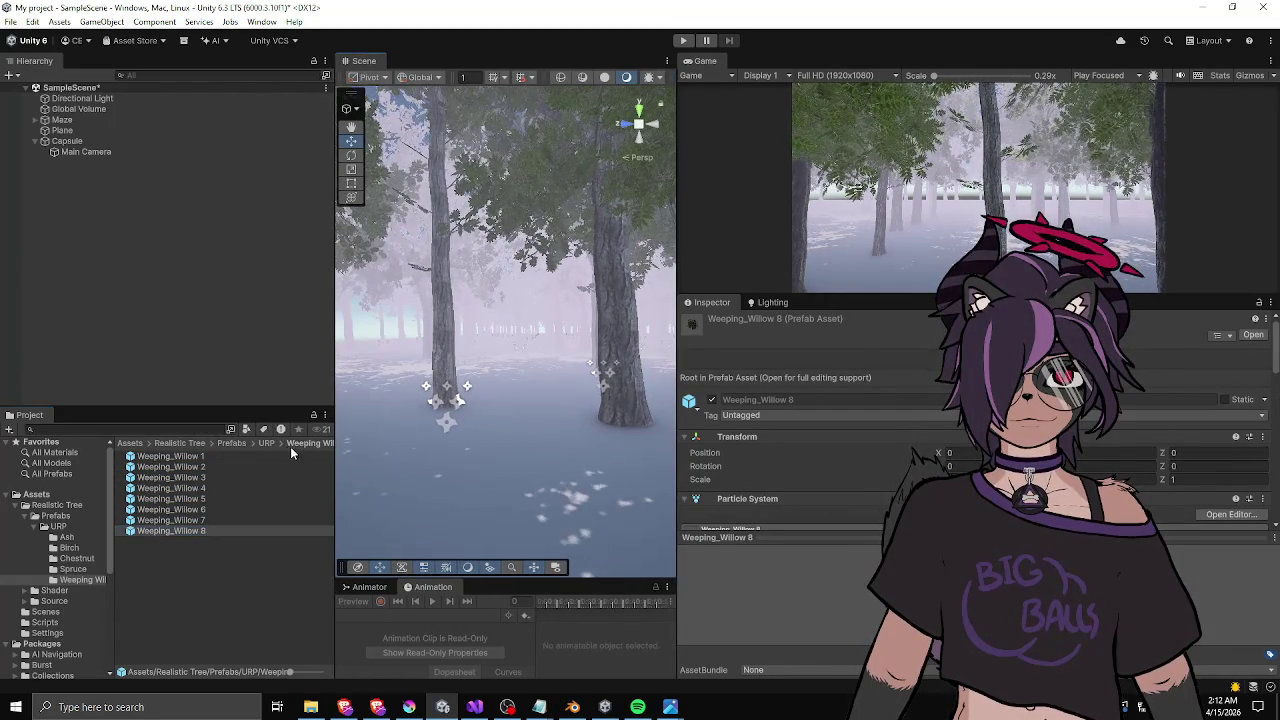
click(265, 443)
click(192, 460)
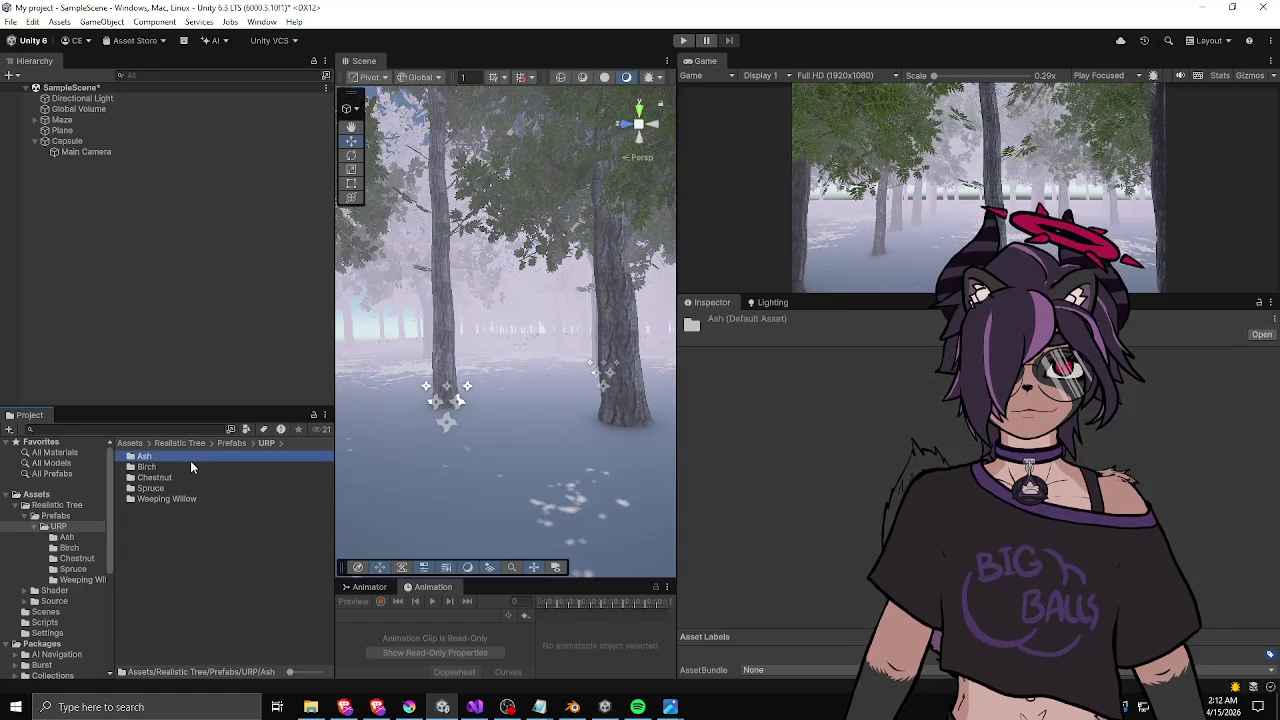
click(172, 477)
double_click(168, 478)
click(166, 459)
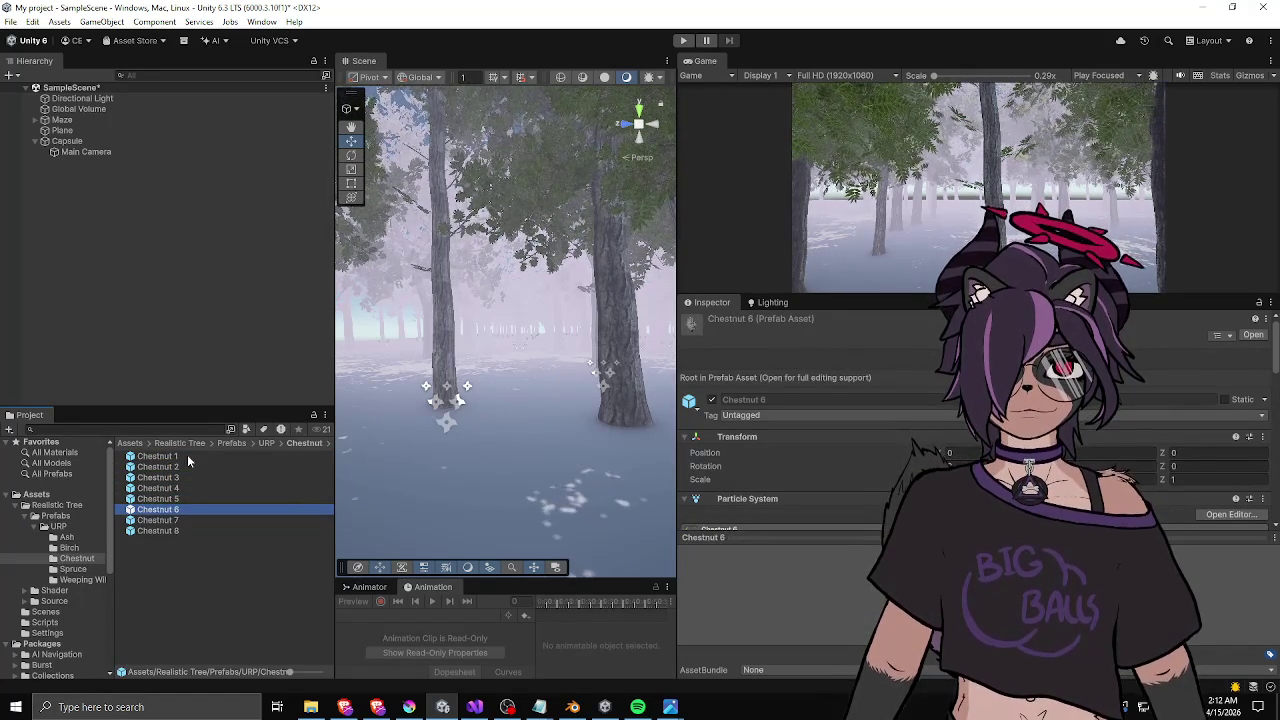
key(Down)
key(Down)
- Look through the Spruce folder, then open the Ash folder and pick Ash 7
click(267, 443)
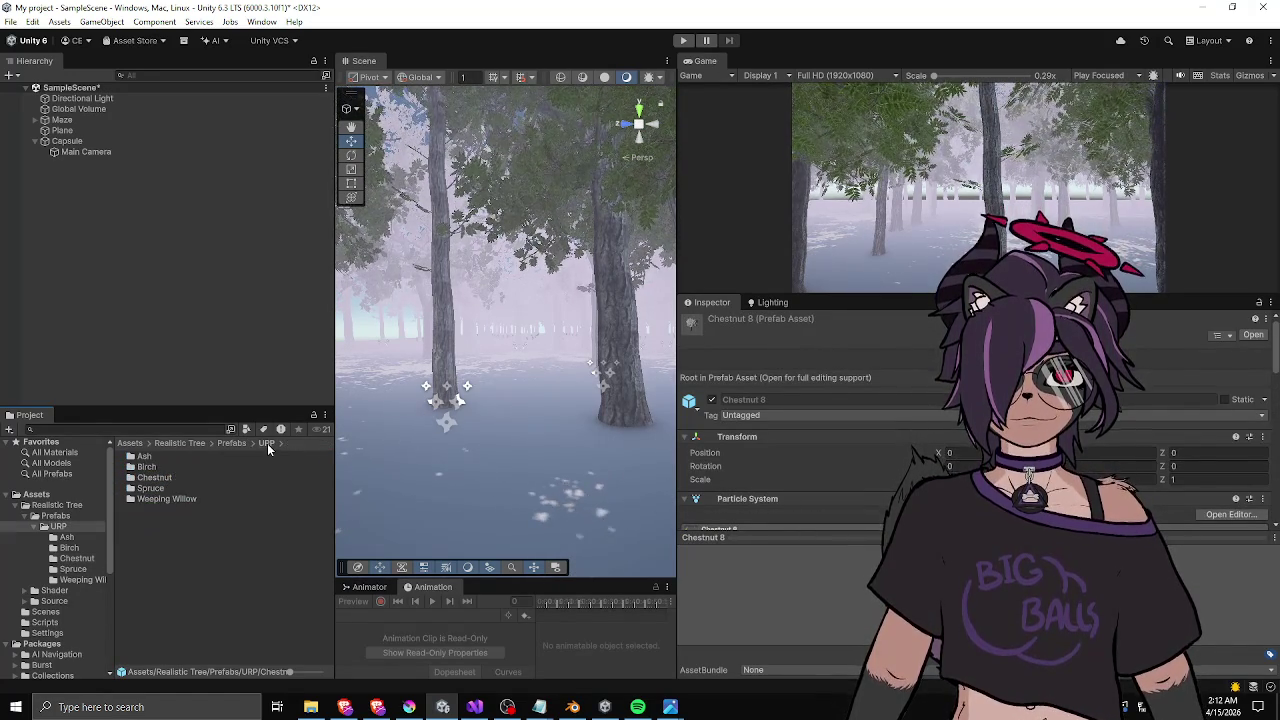
double_click(160, 488)
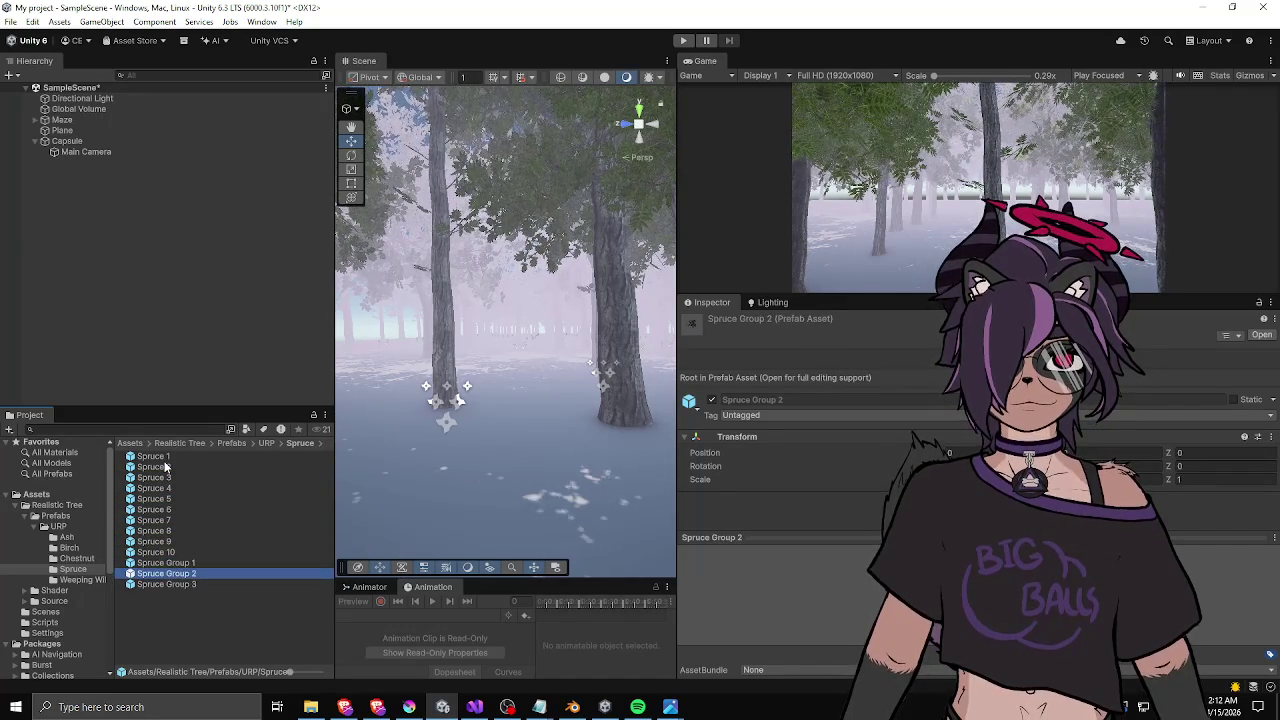
click(267, 443)
double_click(185, 458)
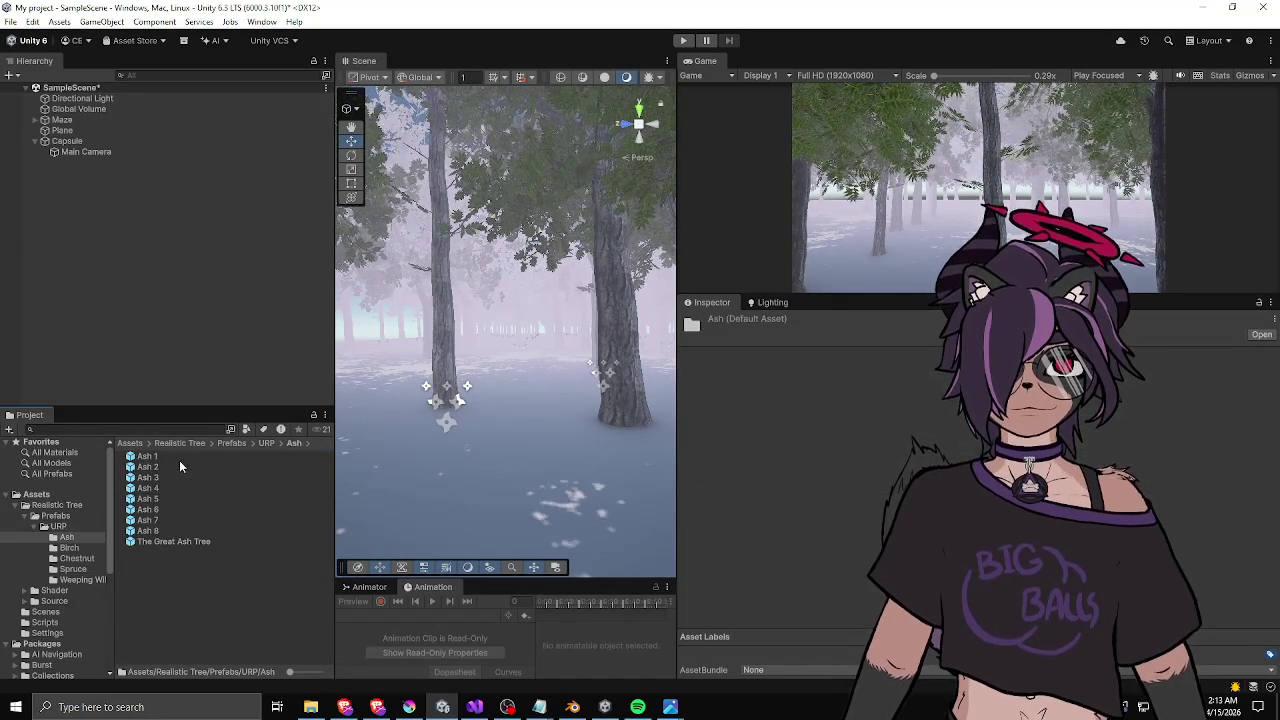
click(174, 467)
key(Down)
key(Down)
key(Down)
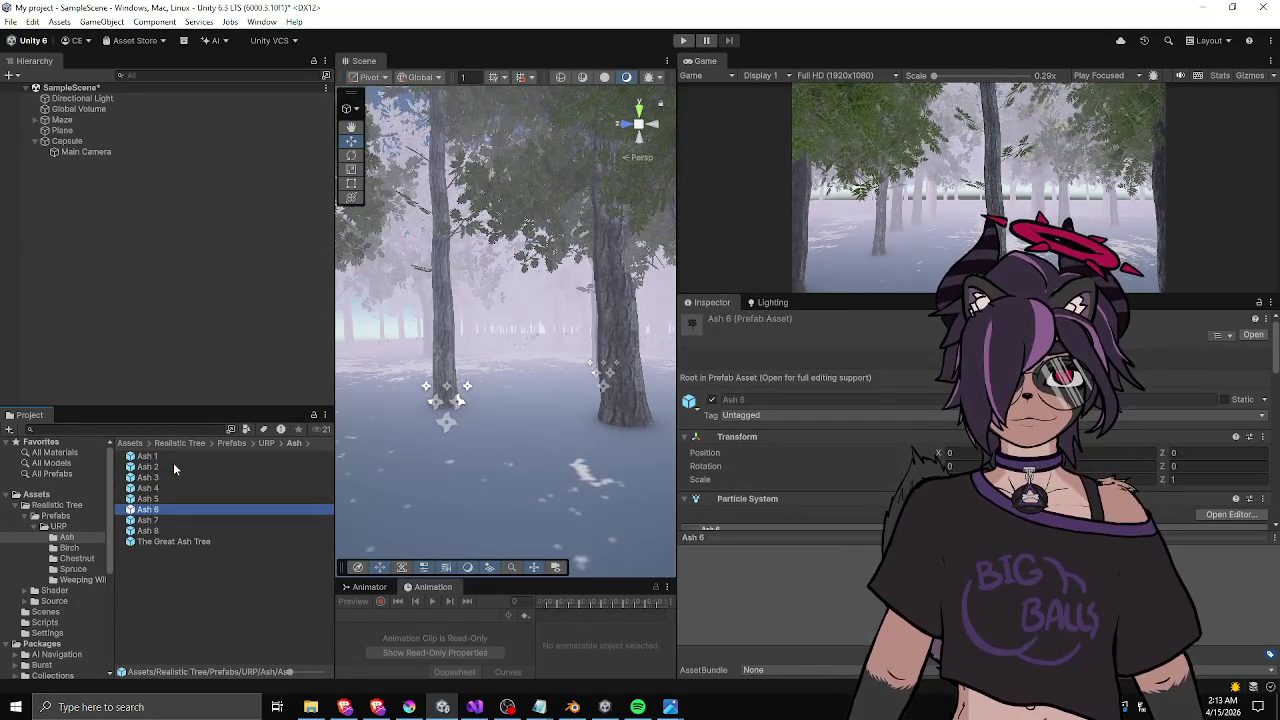
key(Up)
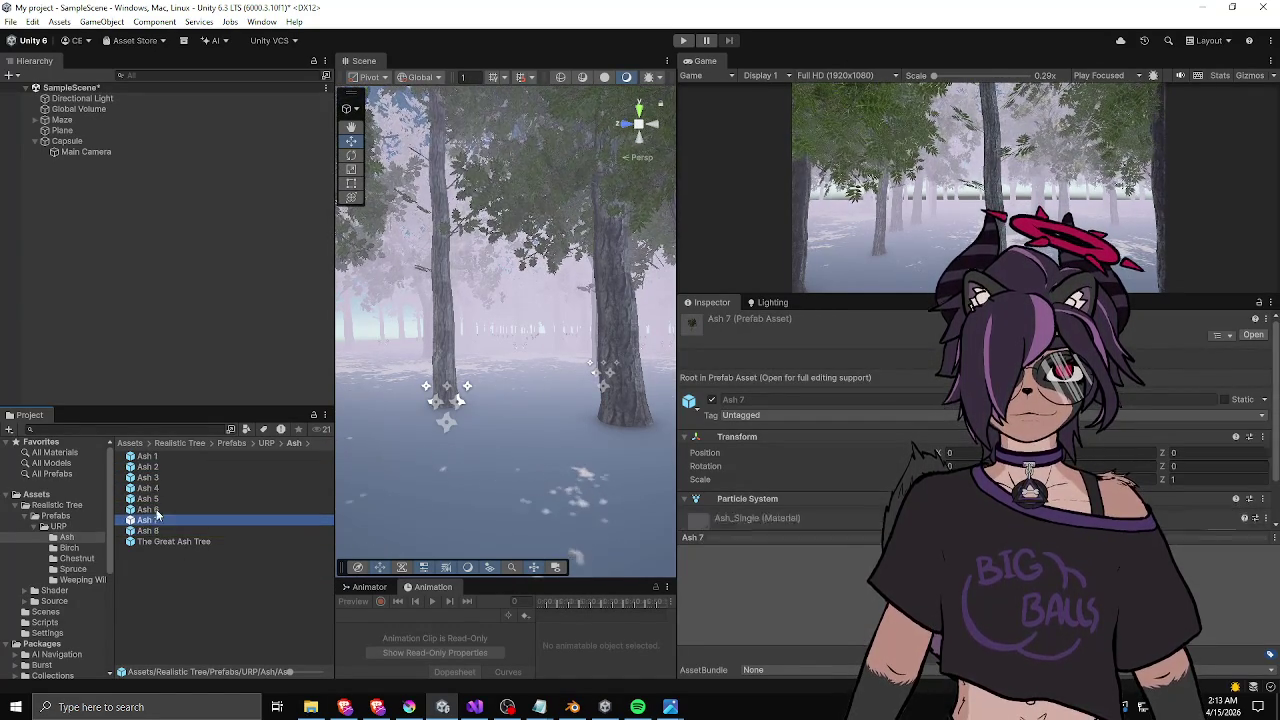
- Place an Ash 7 tree in the scene and shrink it to 0.23 scale
drag(194, 514, 463, 473)
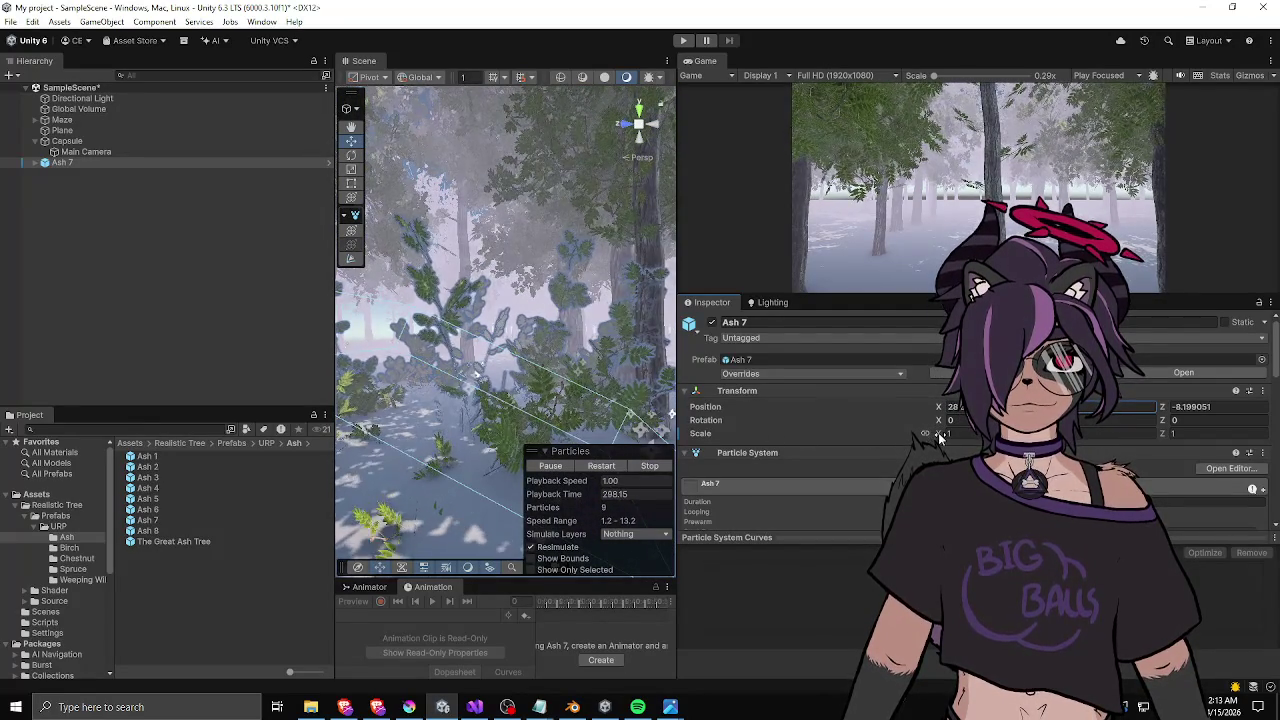
drag(940, 437, 921, 436)
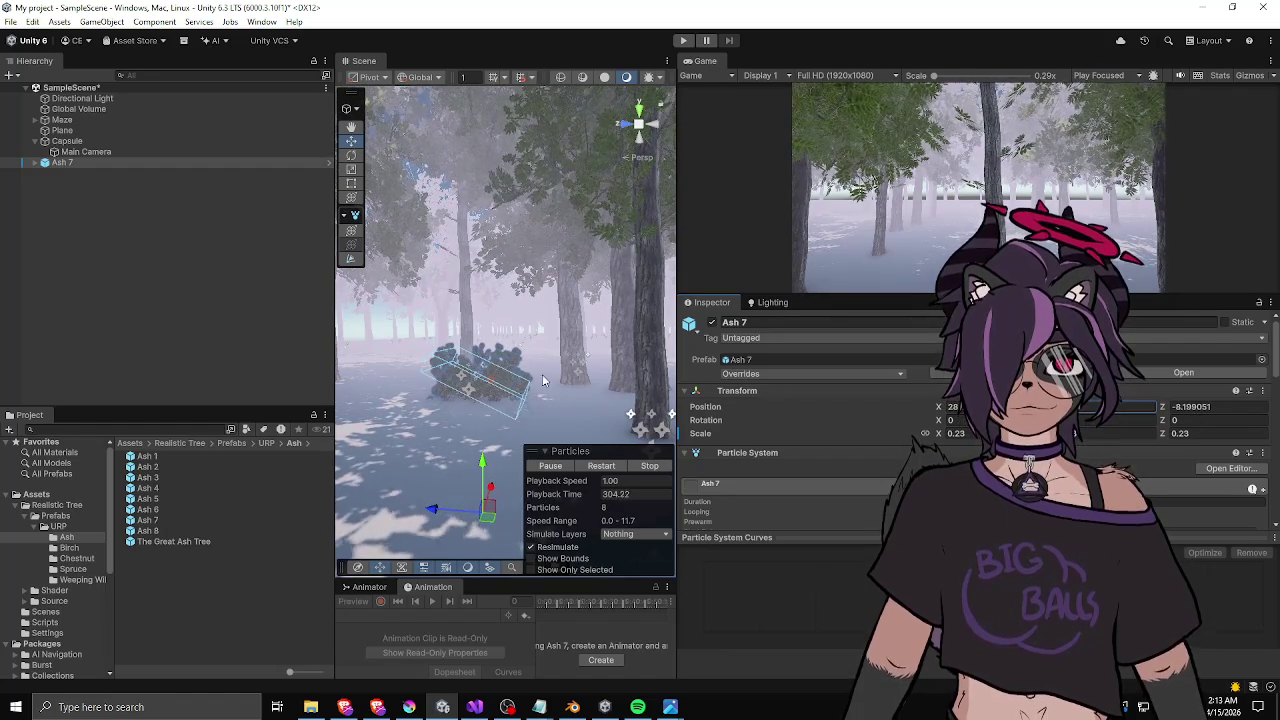
click(323, 348)
mouse_move(470, 400)
mouse_down()
mouse_move(499, 397)
mouse_move(531, 460)
mouse_up()
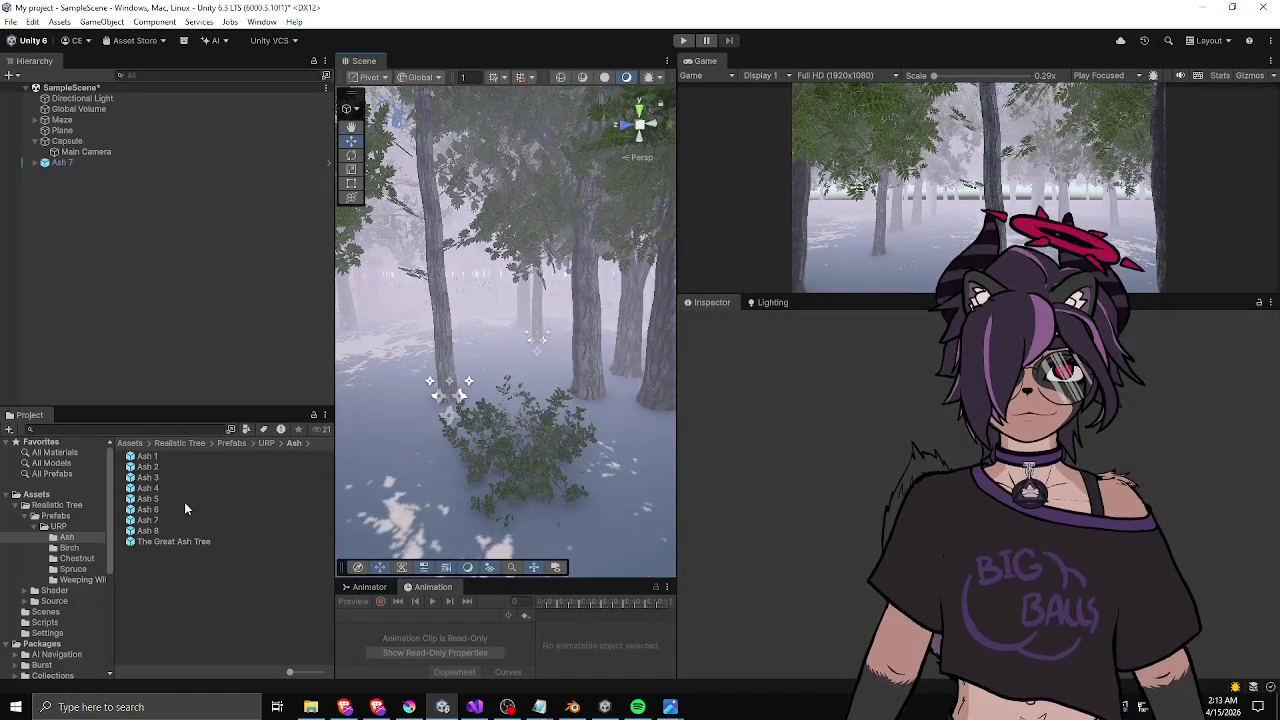
click(66, 165)
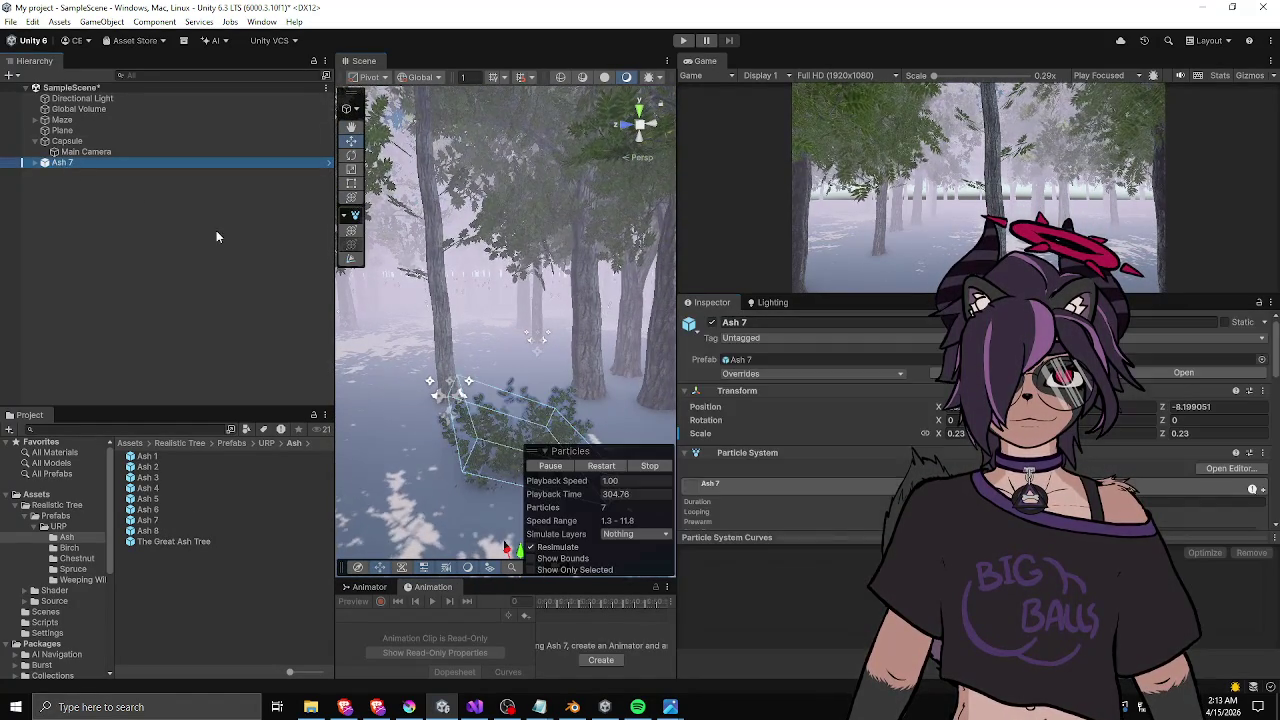
drag(480, 432, 505, 418)
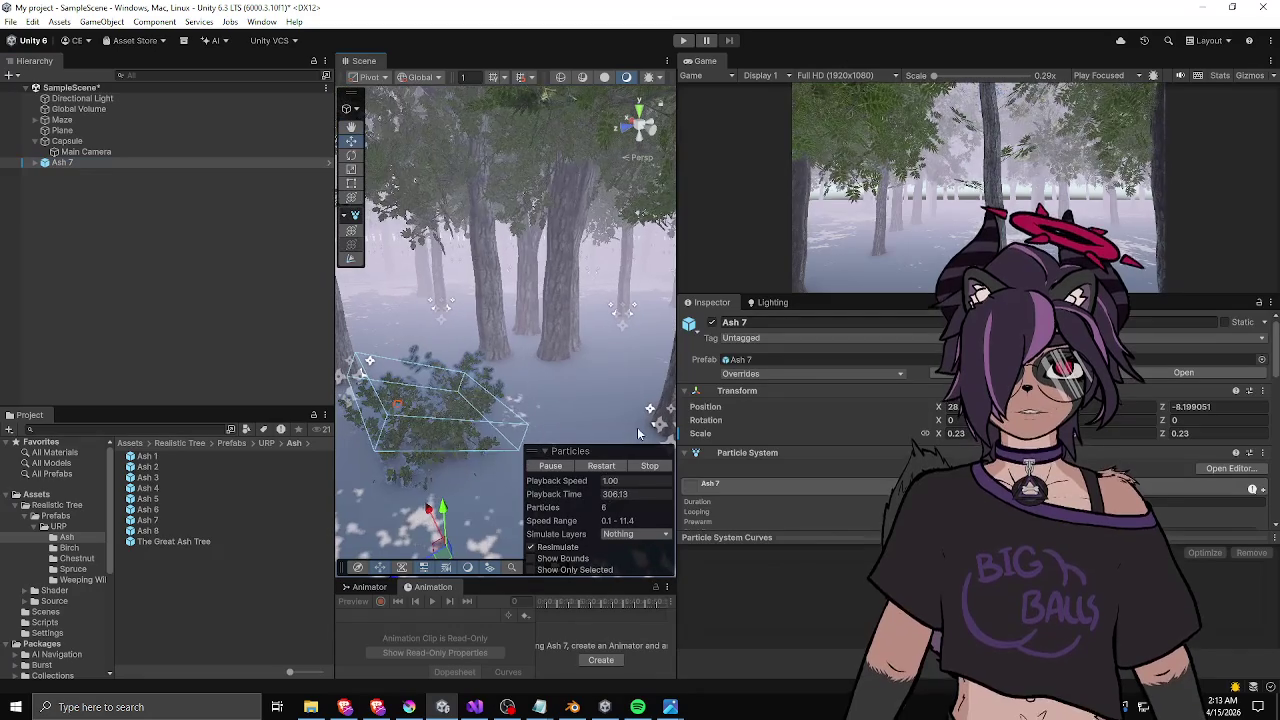
- Remove Ash 7's Particle System component and move it toward the trunks
right_click(737, 458)
click(778, 487)
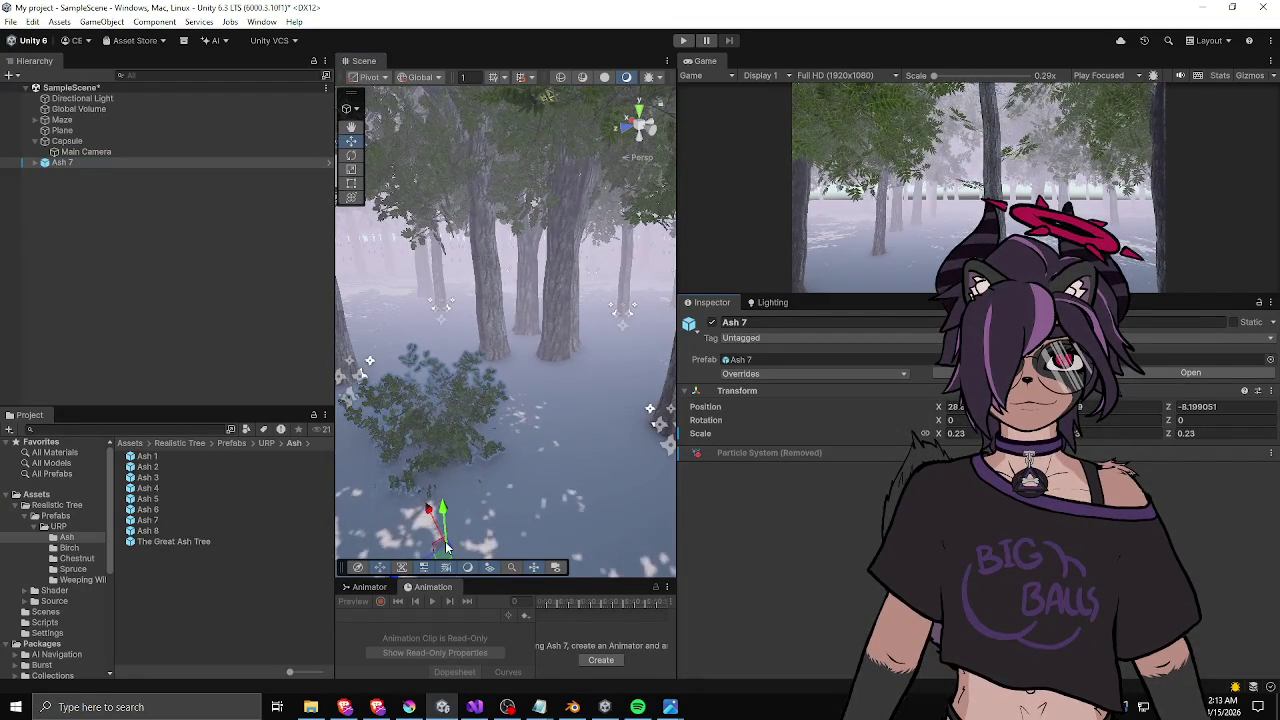
mouse_move(447, 548)
mouse_down()
mouse_move(416, 518)
mouse_move(421, 485)
mouse_up()
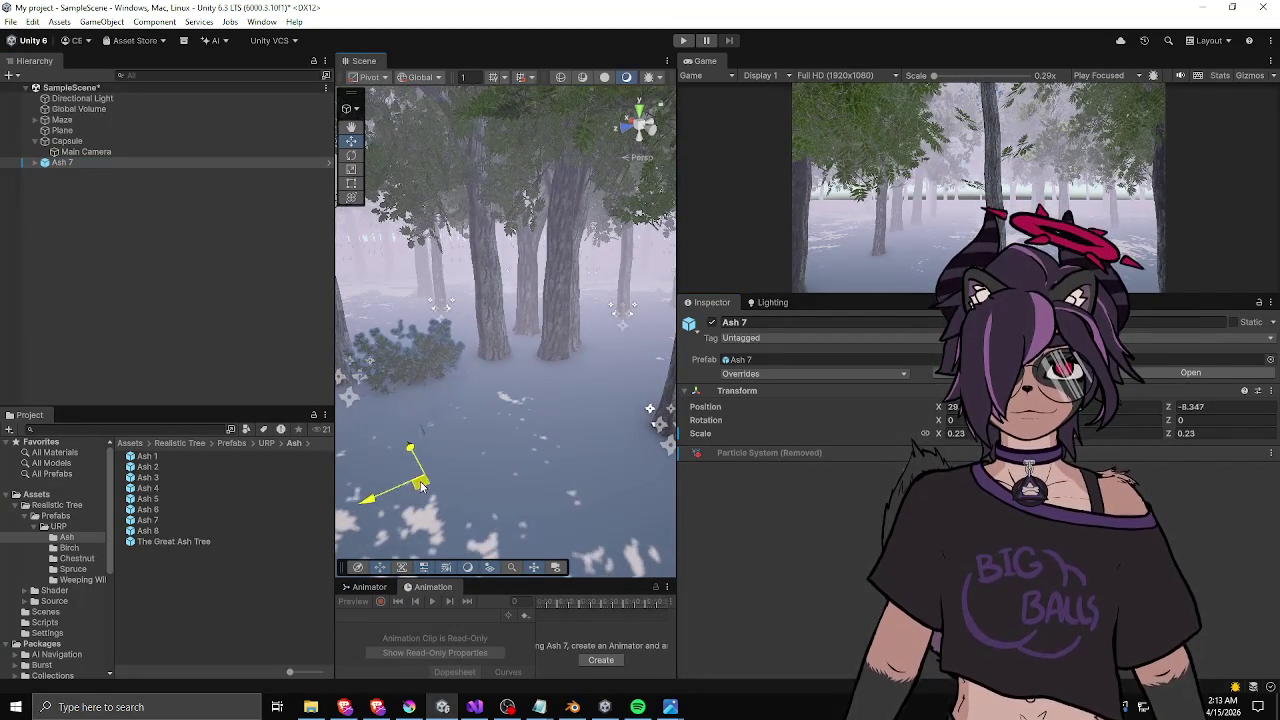
mouse_move(429, 400)
mouse_down()
mouse_move(553, 399)
mouse_move(523, 393)
mouse_move(525, 380)
mouse_up()
click(520, 400)
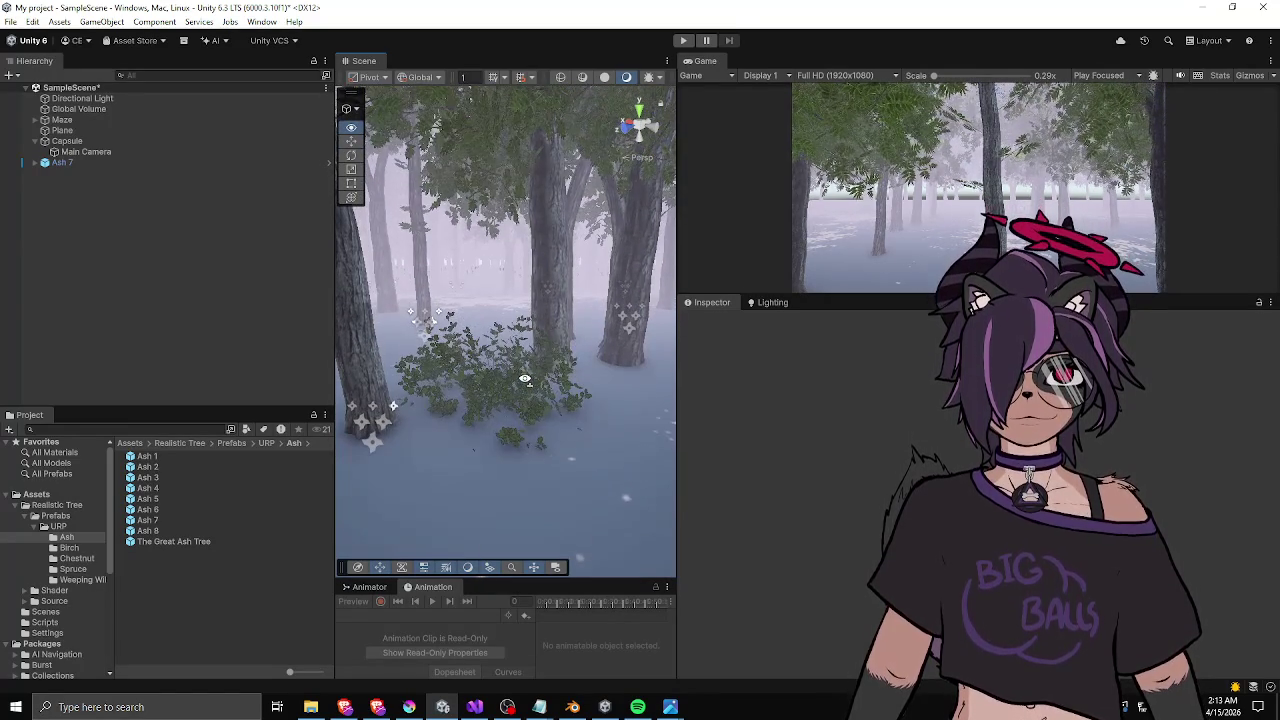
- Rotate the Ash 7 bush into position among the trees
click(98, 162)
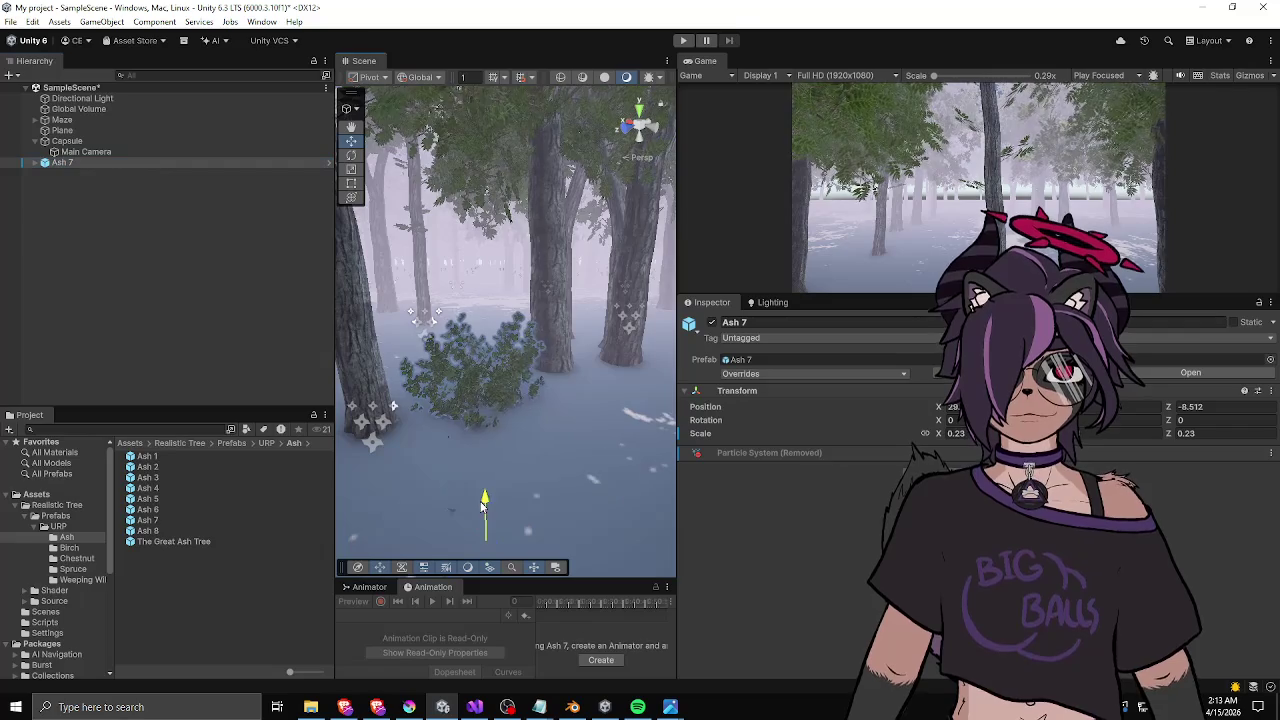
key(e)
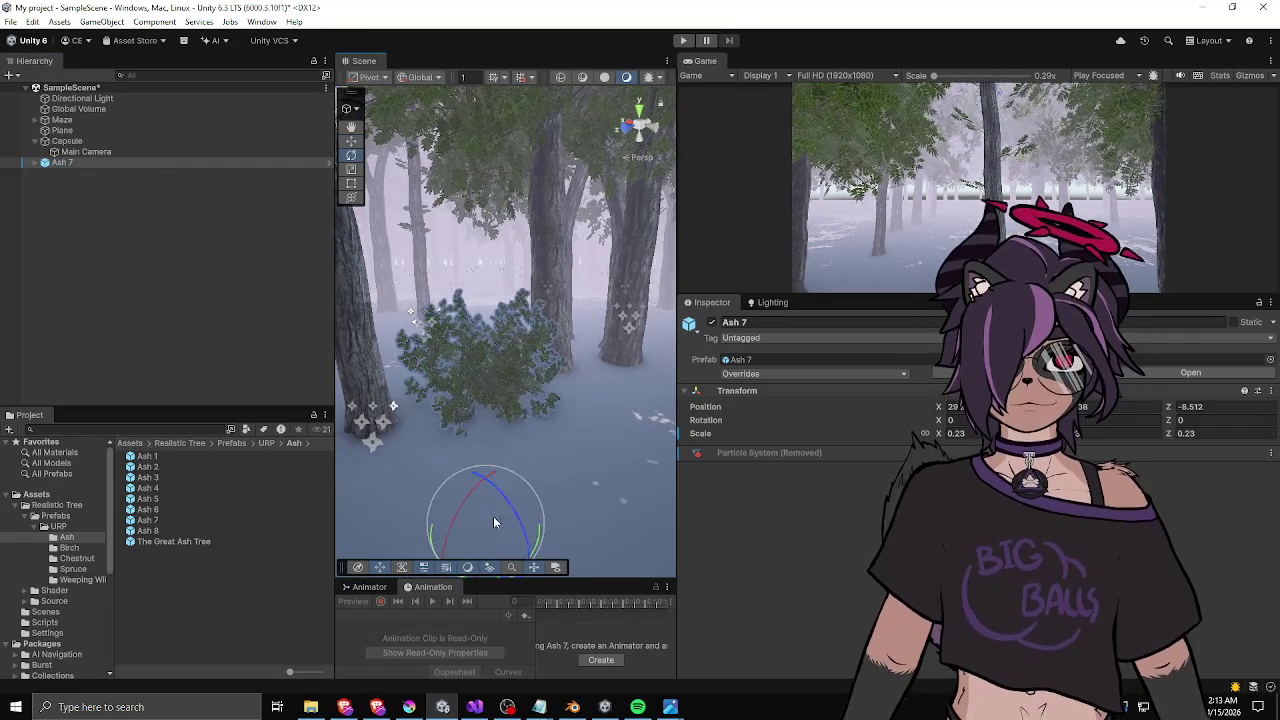
mouse_move(493, 516)
mouse_down()
mouse_move(544, 522)
mouse_move(580, 465)
mouse_move(583, 405)
mouse_move(500, 520)
mouse_move(469, 505)
mouse_up()
key(w)
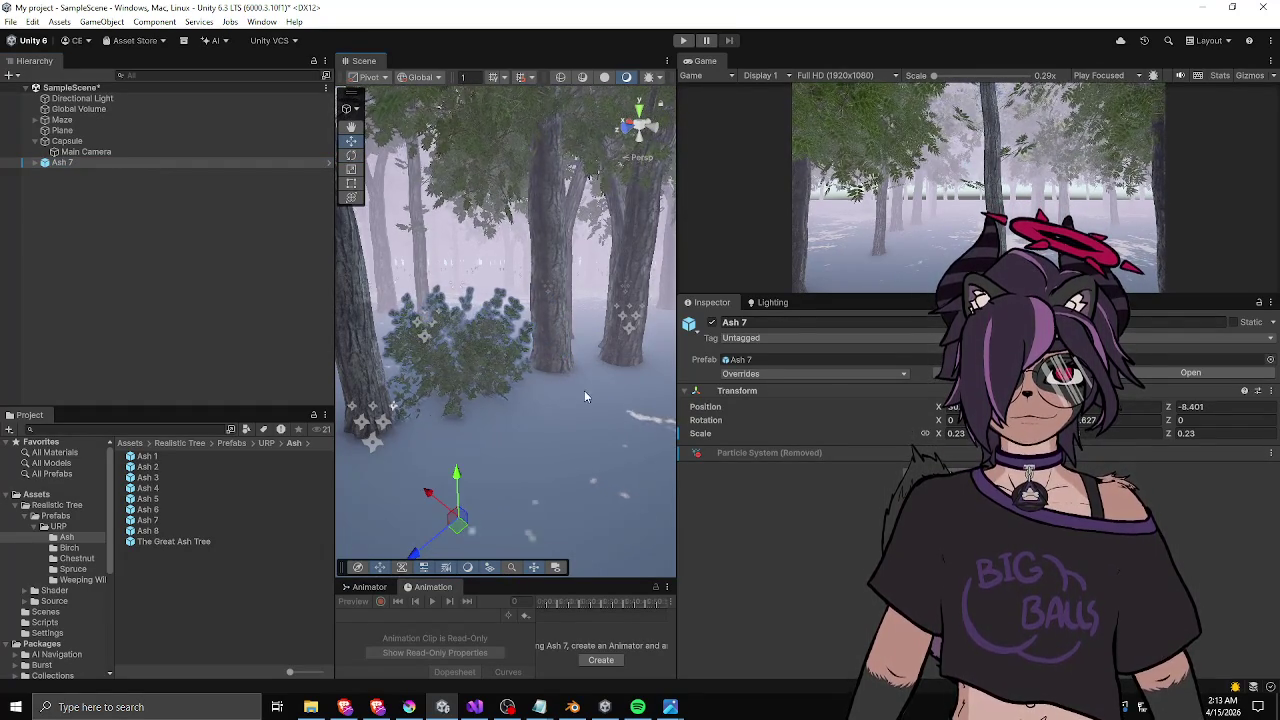
click(241, 327)
- Orbit and zoom the Scene view to inspect the Ash 7 bush from several angles
mouse_move(526, 390)
mouse_down()
mouse_move(471, 368)
mouse_move(470, 380)
mouse_move(414, 206)
mouse_move(617, 377)
mouse_move(722, 389)
mouse_move(490, 386)
mouse_move(483, 370)
mouse_move(533, 414)
mouse_move(430, 397)
mouse_up()
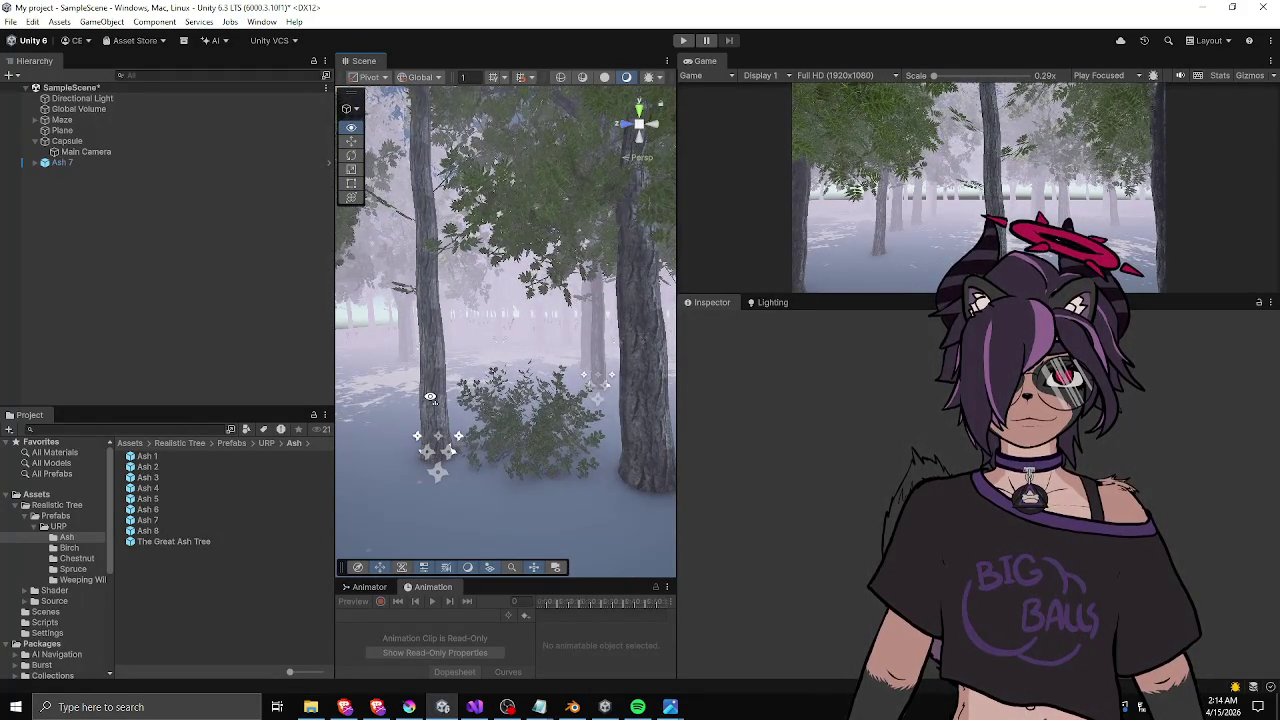
drag(430, 397, 599, 442)
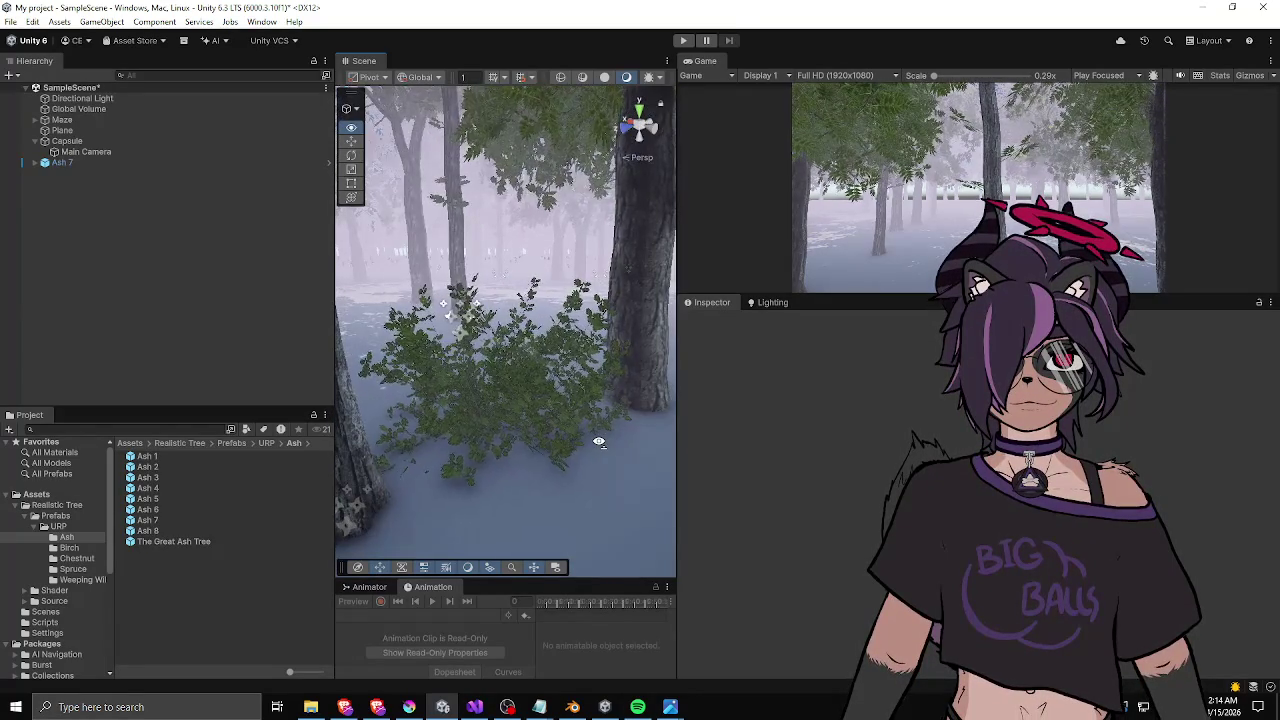
scroll(599, 442, up, 3)
scroll(597, 441, down, 3)
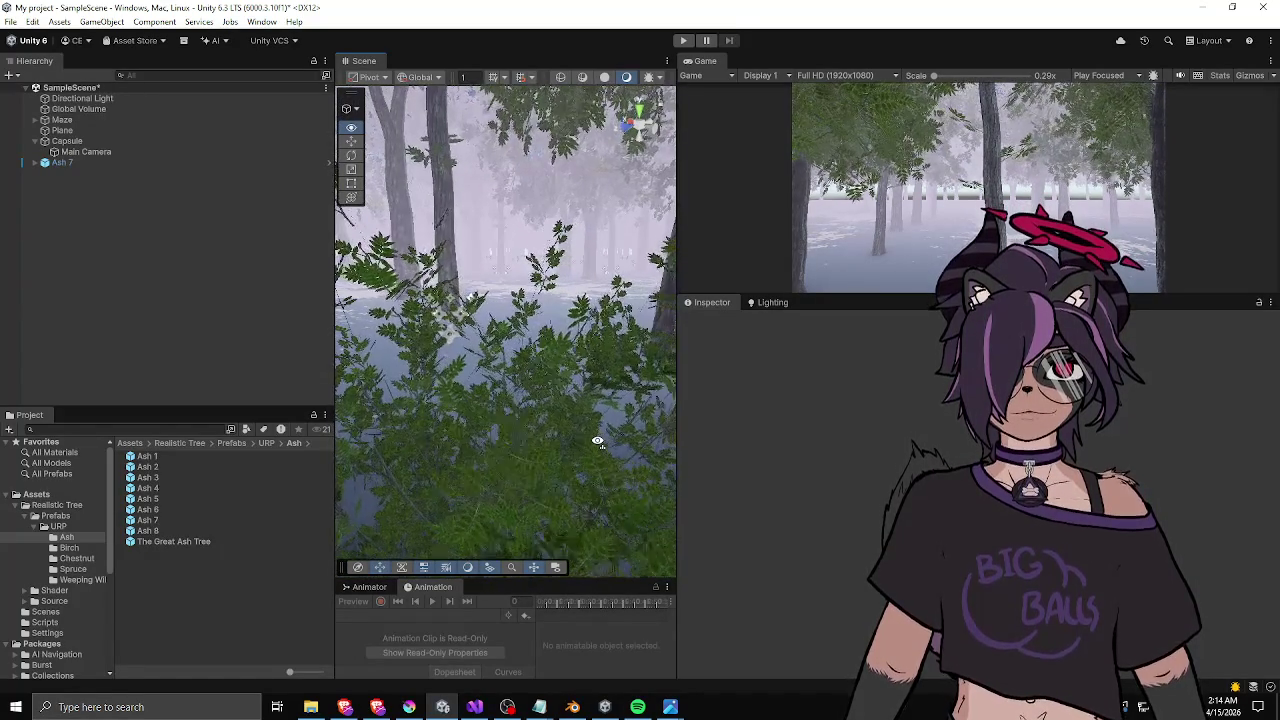
scroll(597, 441, down, 3)
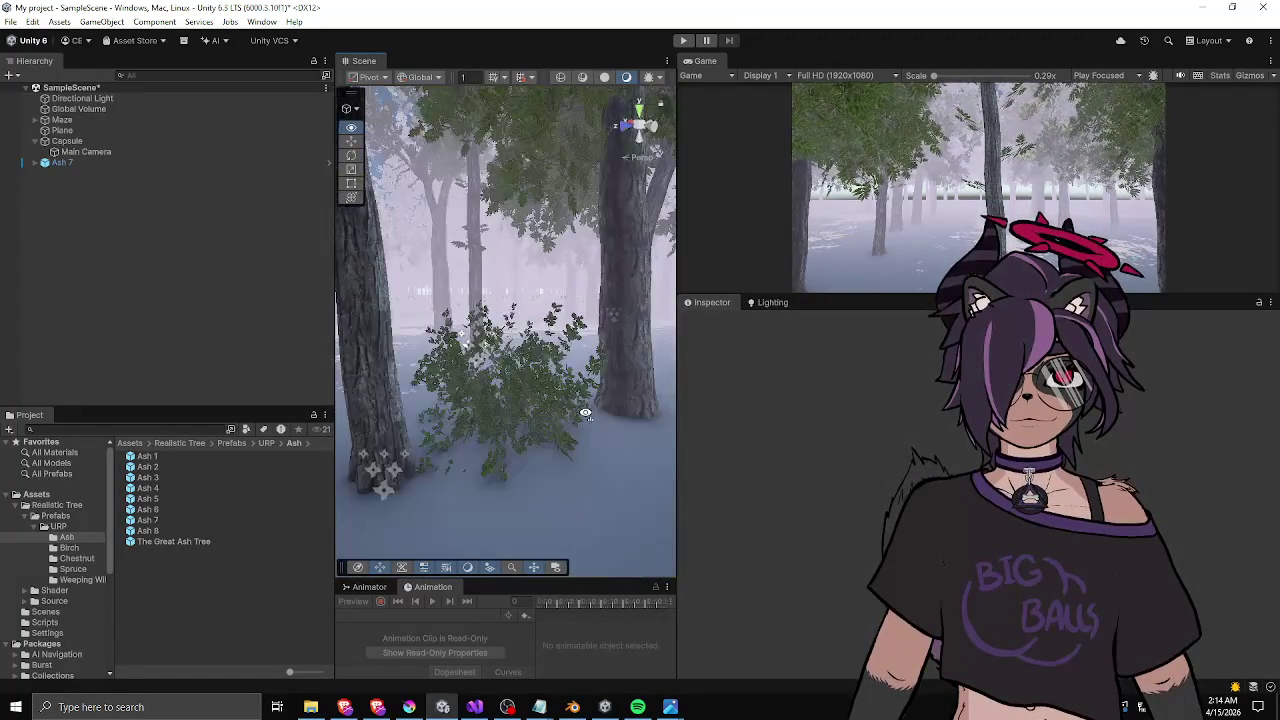
mouse_move(597, 441)
mouse_down()
mouse_move(551, 380)
mouse_move(550, 412)
mouse_move(497, 387)
mouse_up()
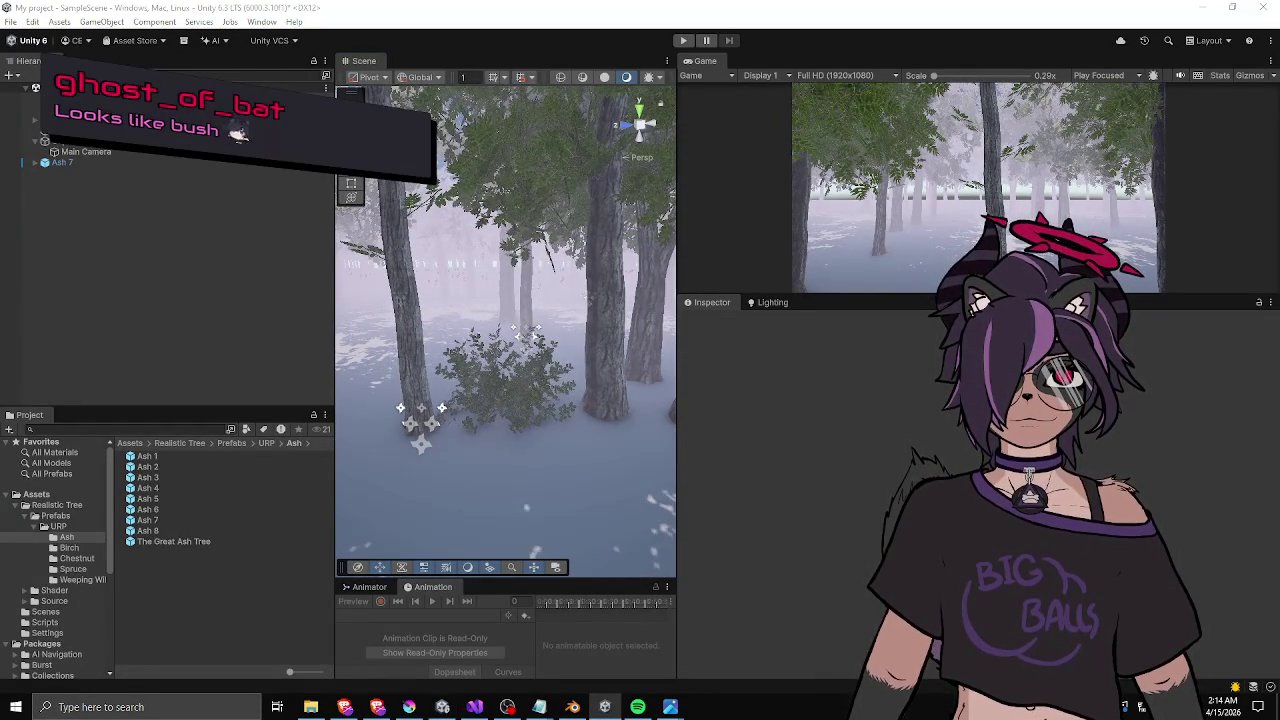
right_click(590, 340)
mouse_move(590, 342)
mouse_down()
mouse_move(493, 348)
mouse_move(552, 325)
mouse_move(557, 374)
mouse_move(532, 376)
mouse_up()
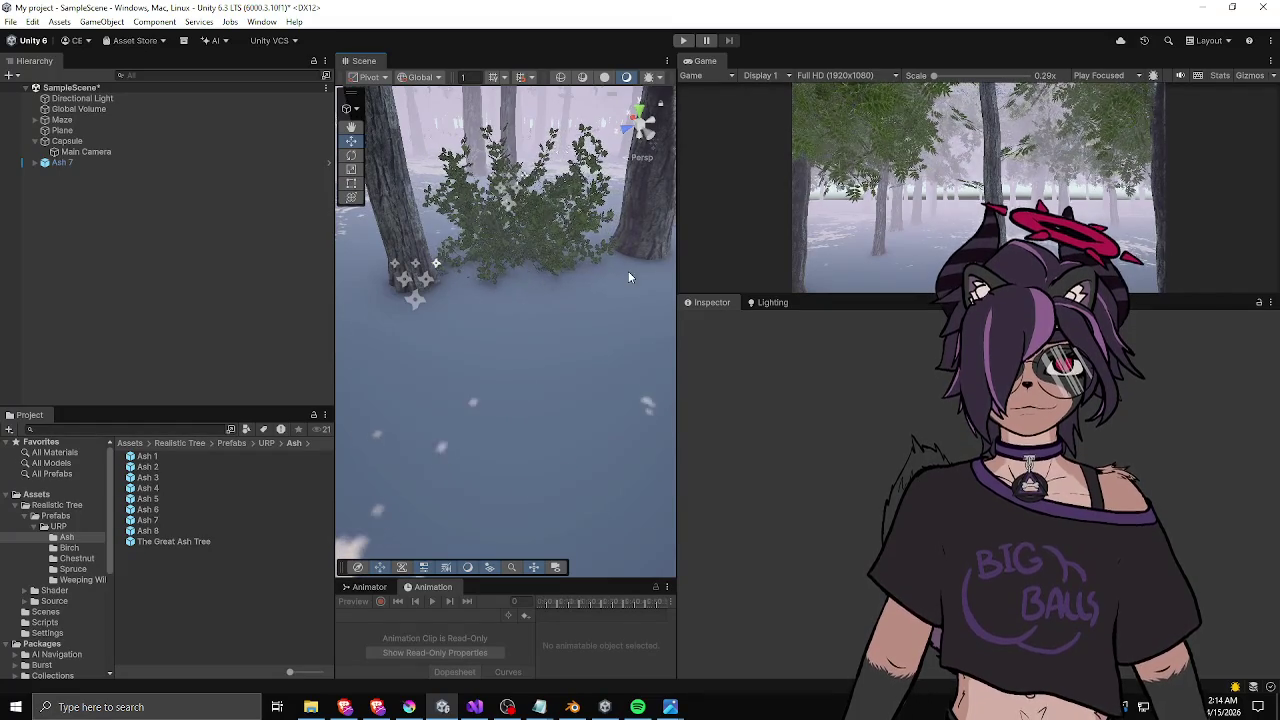
- Delete the stray Ash 7 bush and show the Assets root folder in the Project window
key(f)
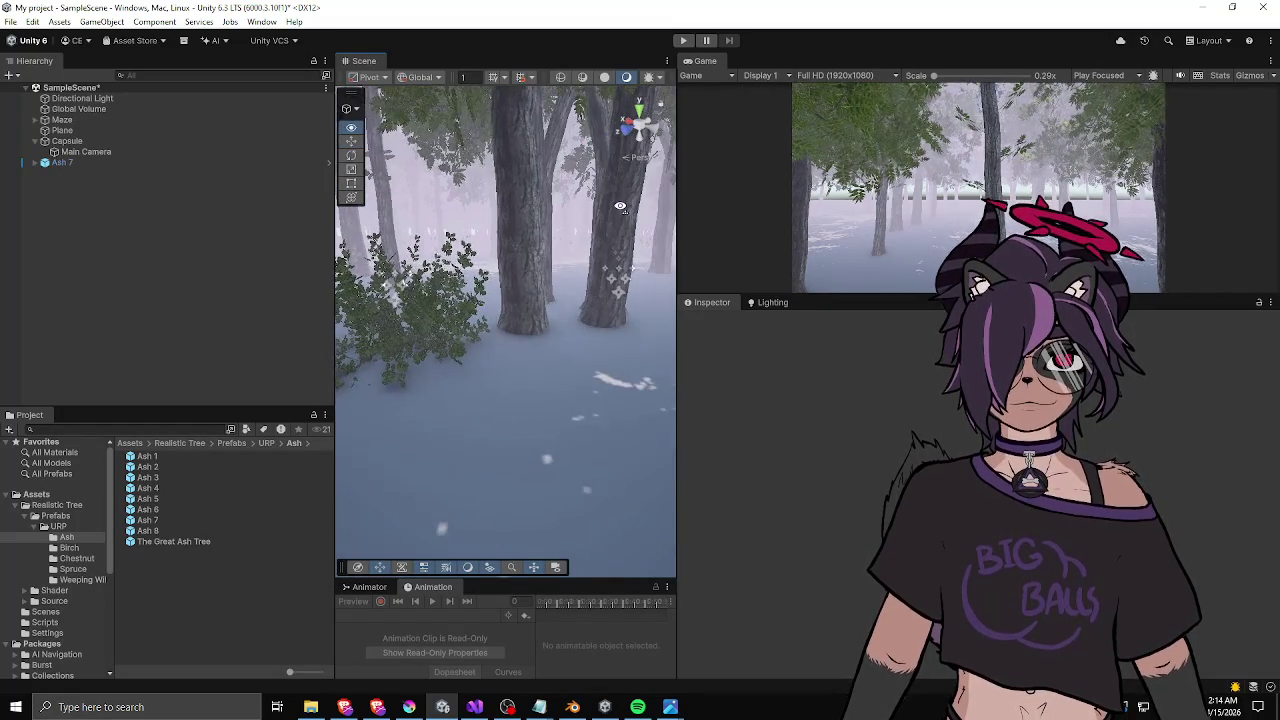
drag(594, 256, 266, 278)
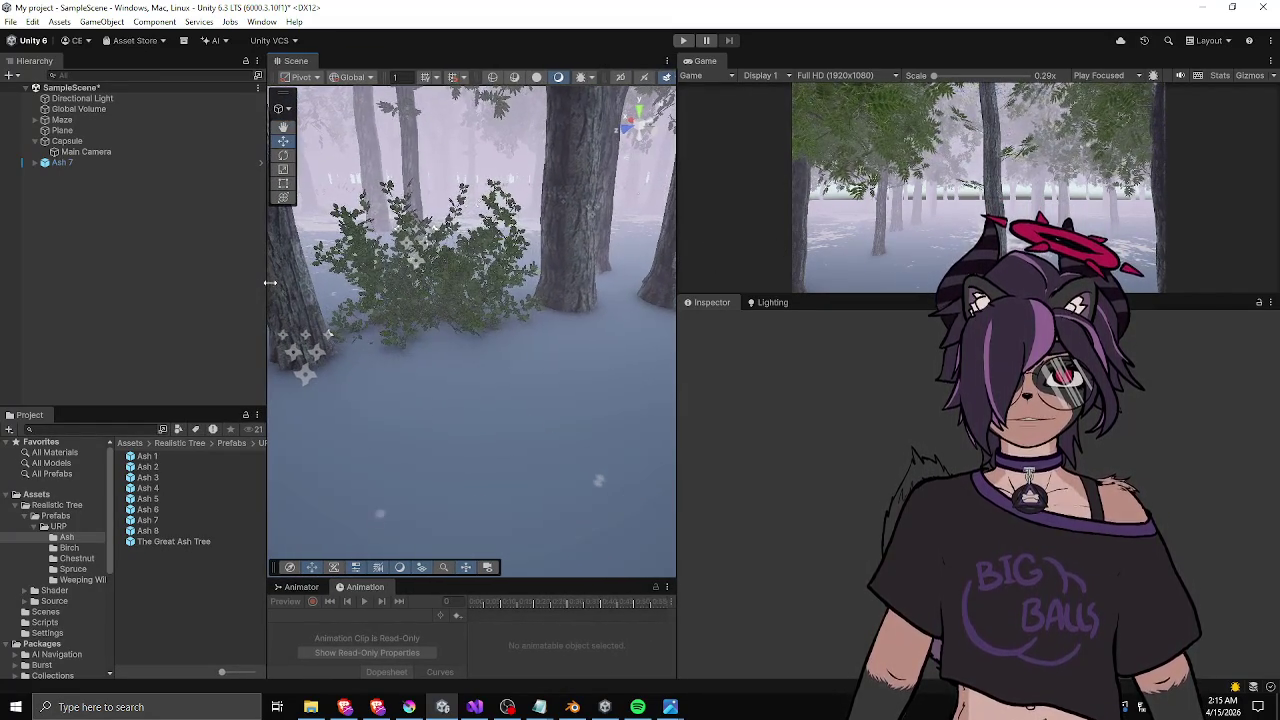
drag(440, 300, 468, 292)
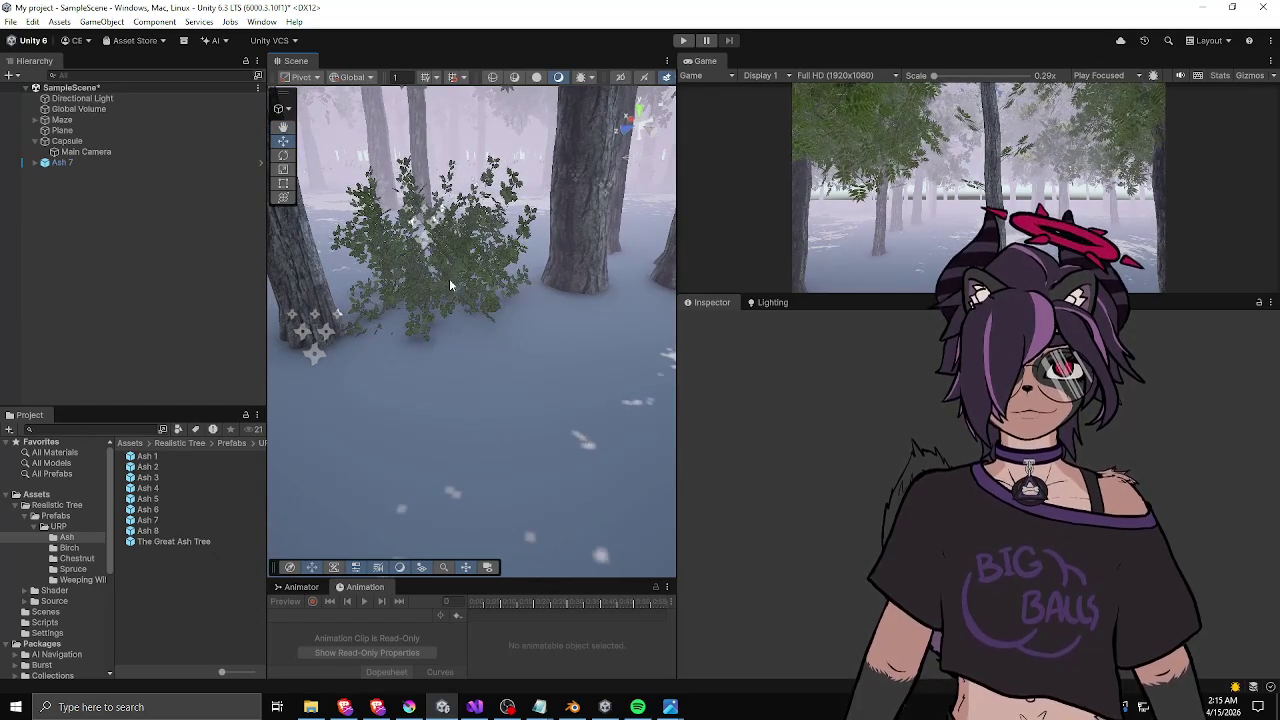
click(74, 161)
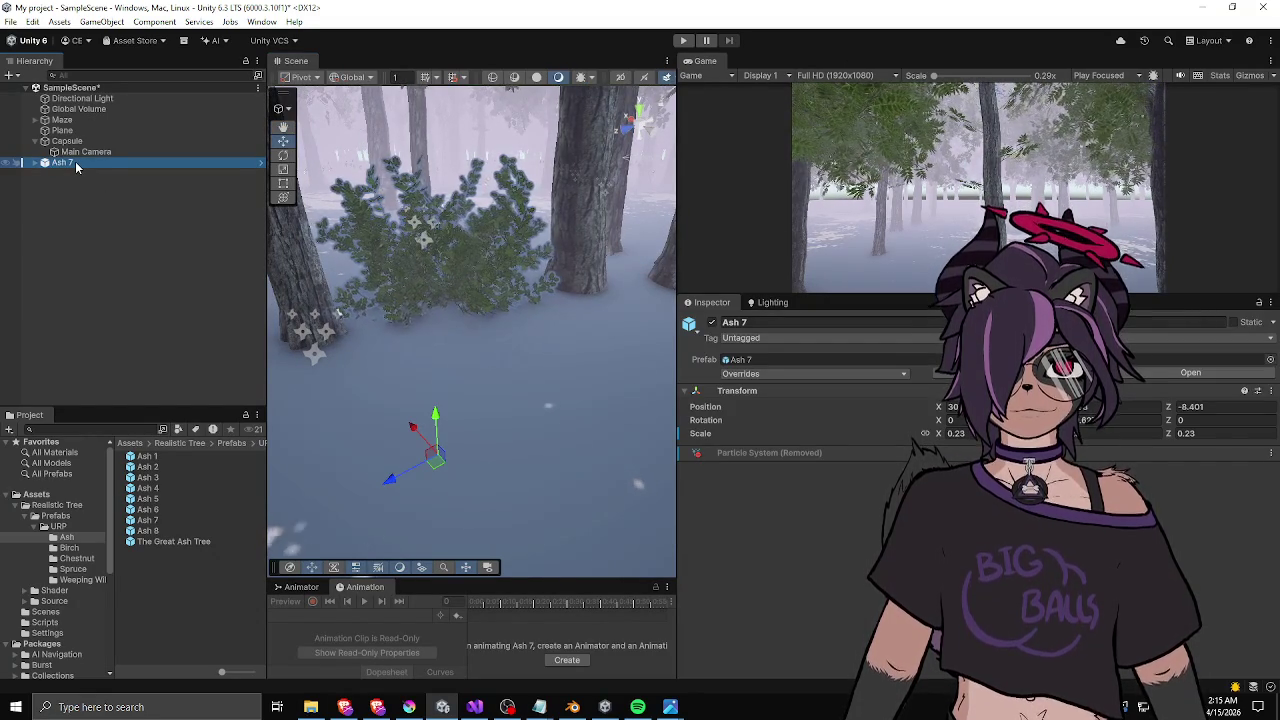
key(Delete)
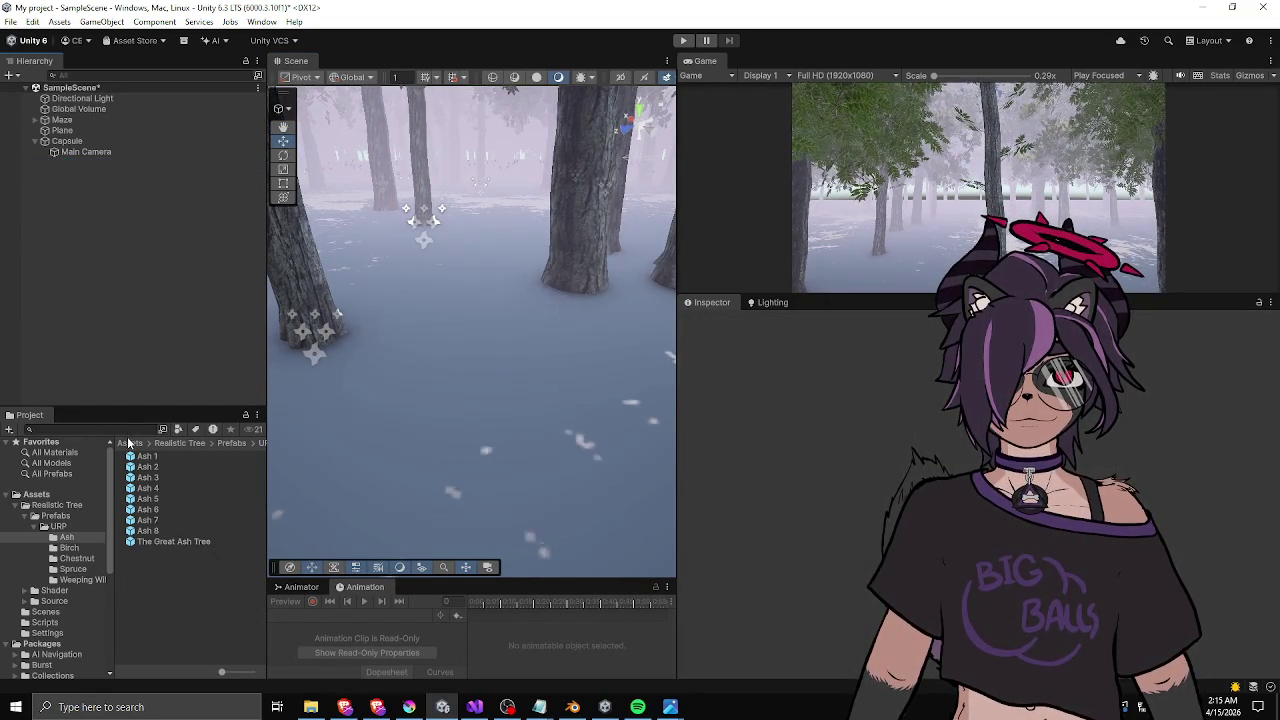
click(128, 443)
- Open the MazeWall_Tree1 prefab for editing and select its Ash 3 tree
double_click(160, 520)
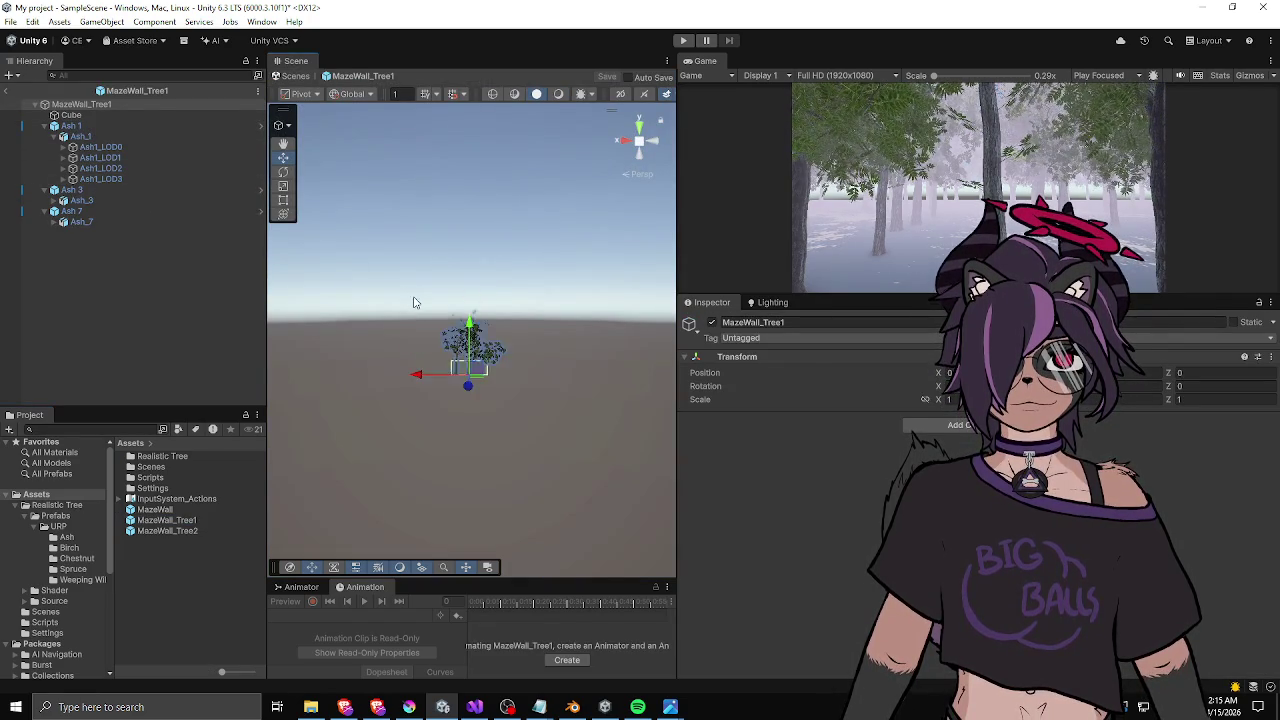
scroll(415, 302, up, 10)
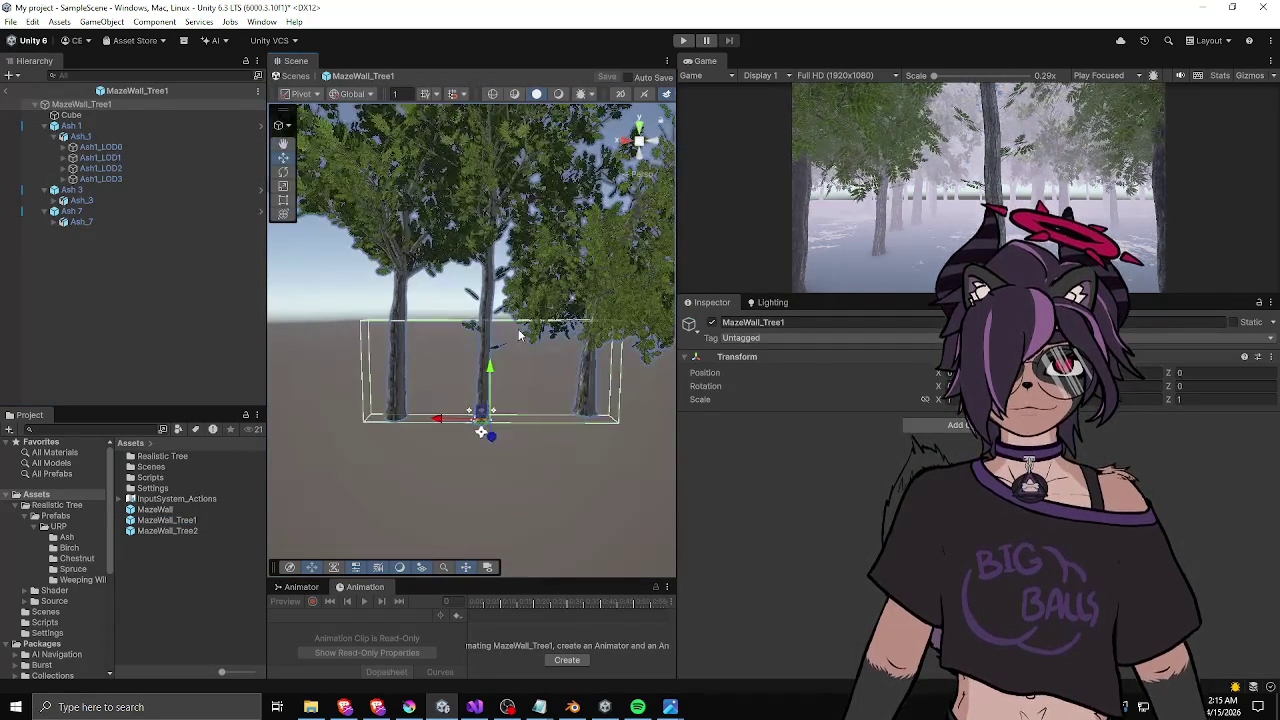
click(481, 363)
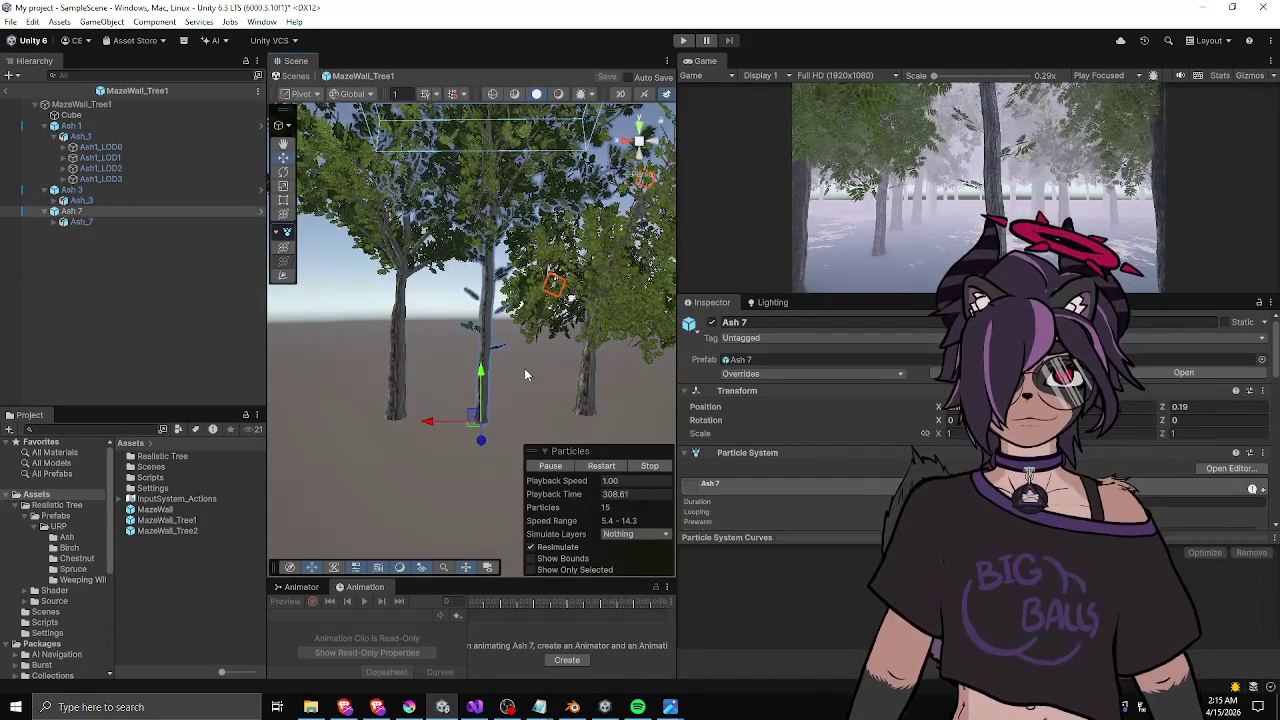
click(640, 366)
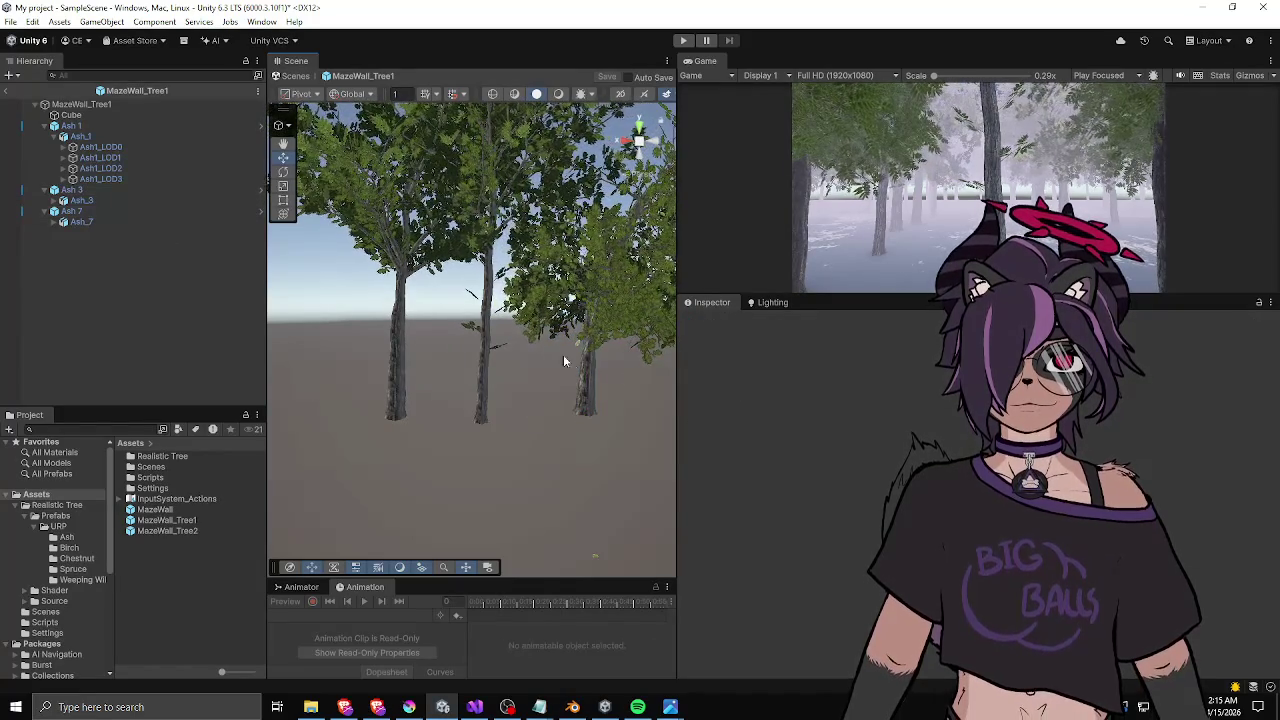
click(585, 377)
- Duplicate Ash 3 as Ash 3 (1), shrink it to 0.383 and place it beside the trunks
key(ctrl+d)
mouse_move(565, 420)
mouse_down()
mouse_move(510, 414)
mouse_move(528, 395)
mouse_move(530, 500)
mouse_move(515, 545)
mouse_move(494, 551)
mouse_up()
key(r)
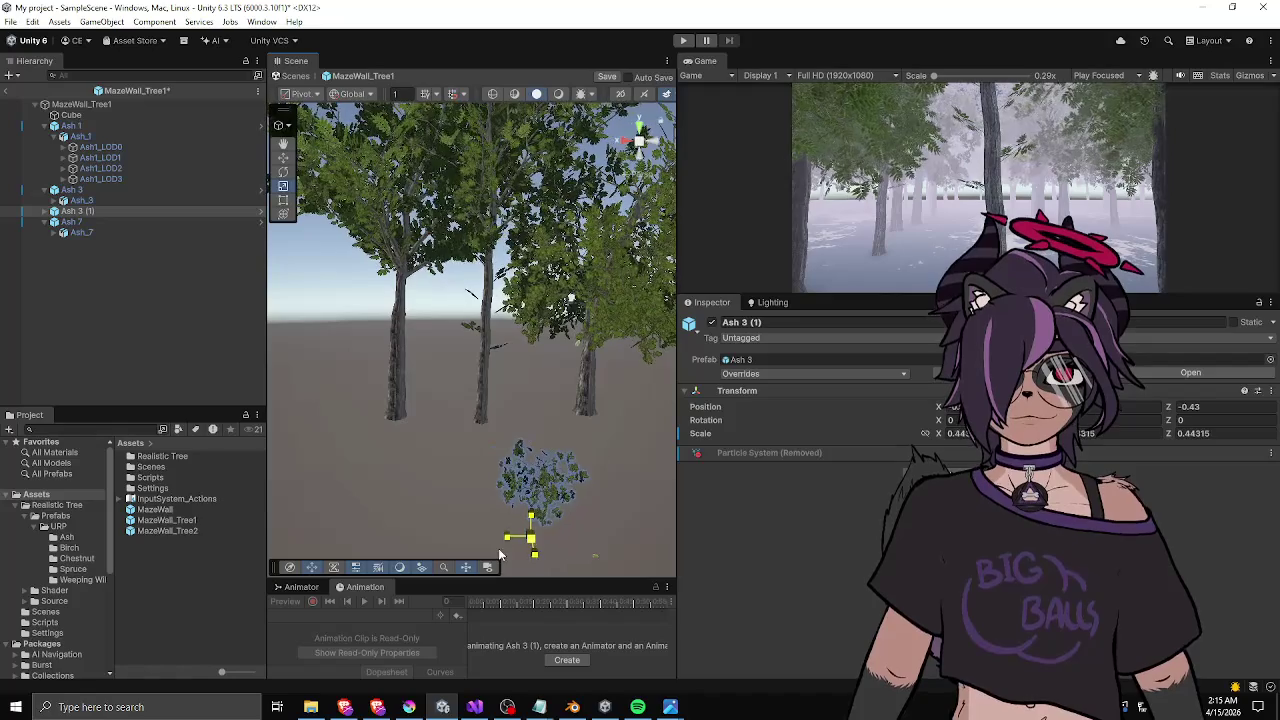
key(w)
mouse_move(531, 490)
mouse_down()
mouse_move(525, 430)
mouse_move(475, 468)
mouse_up()
key(f)
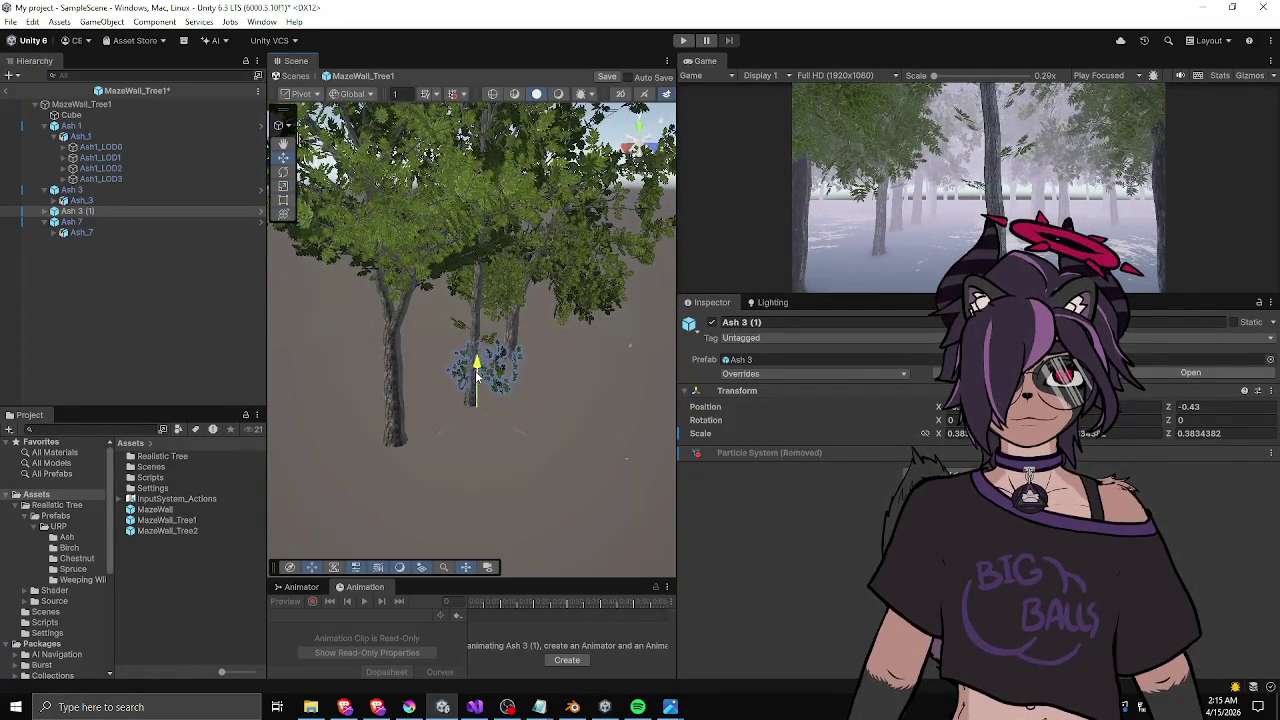
drag(477, 375, 399, 309)
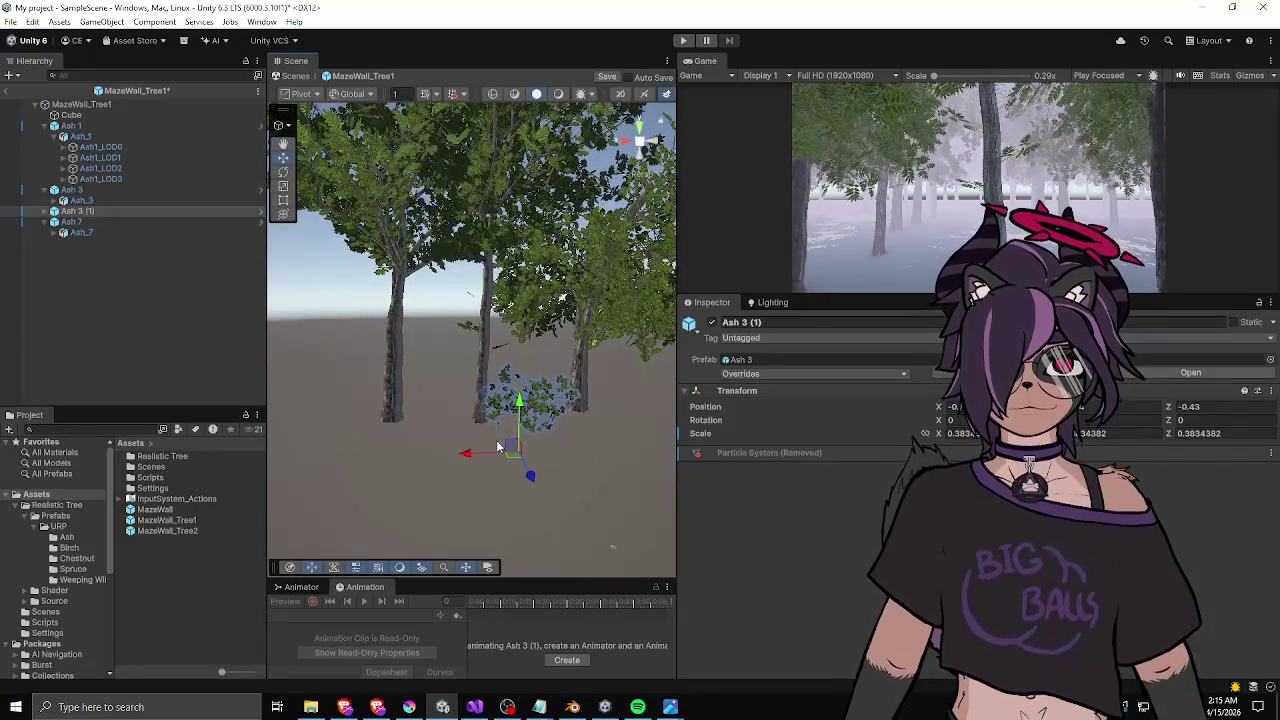
- Duplicate Ash 7 as Ash 7 (1), lower it to the ground and shrink it to about 0.35
click(487, 275)
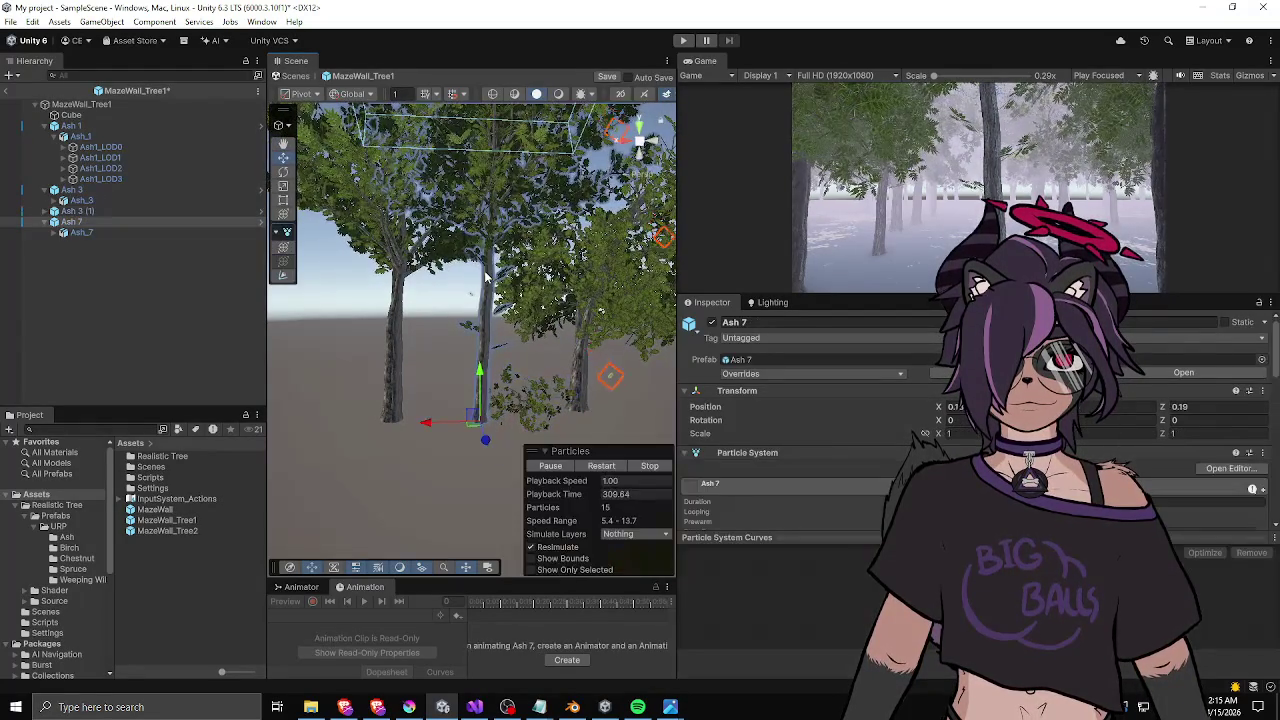
click(500, 340)
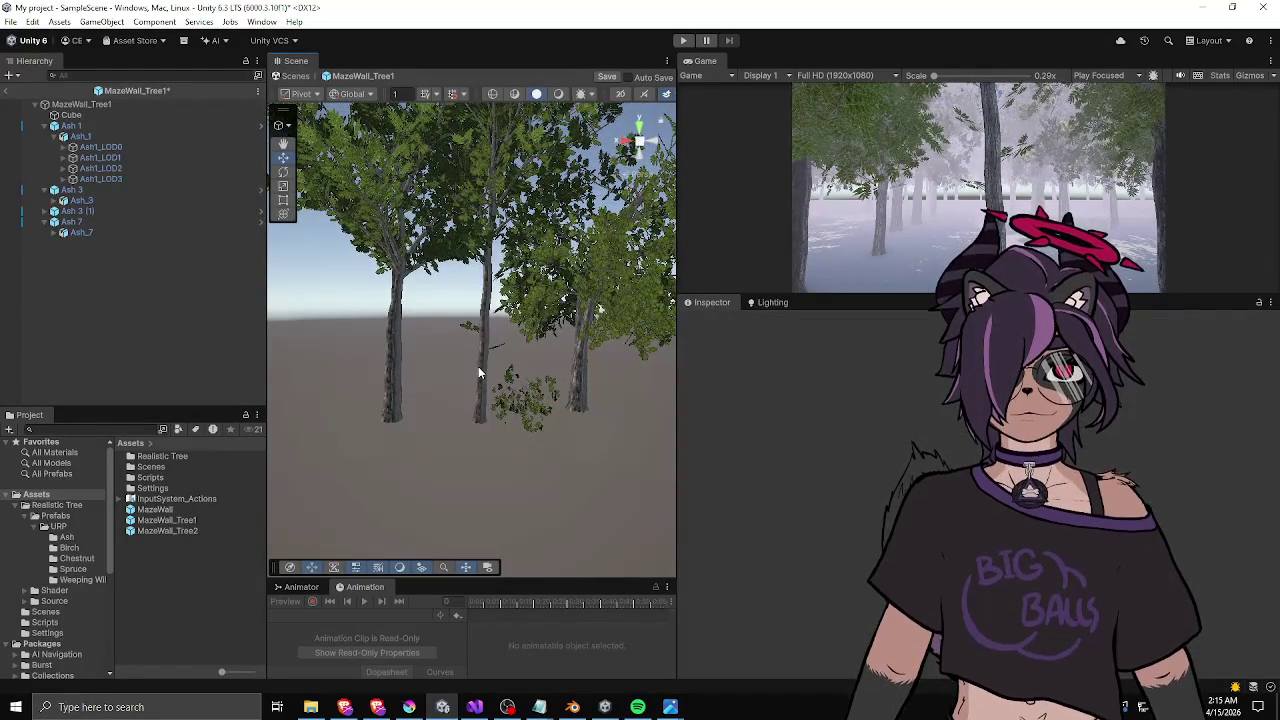
click(478, 366)
key(ctrl+d)
mouse_move(443, 425)
mouse_down()
mouse_move(409, 425)
mouse_move(412, 439)
mouse_up()
key(w)
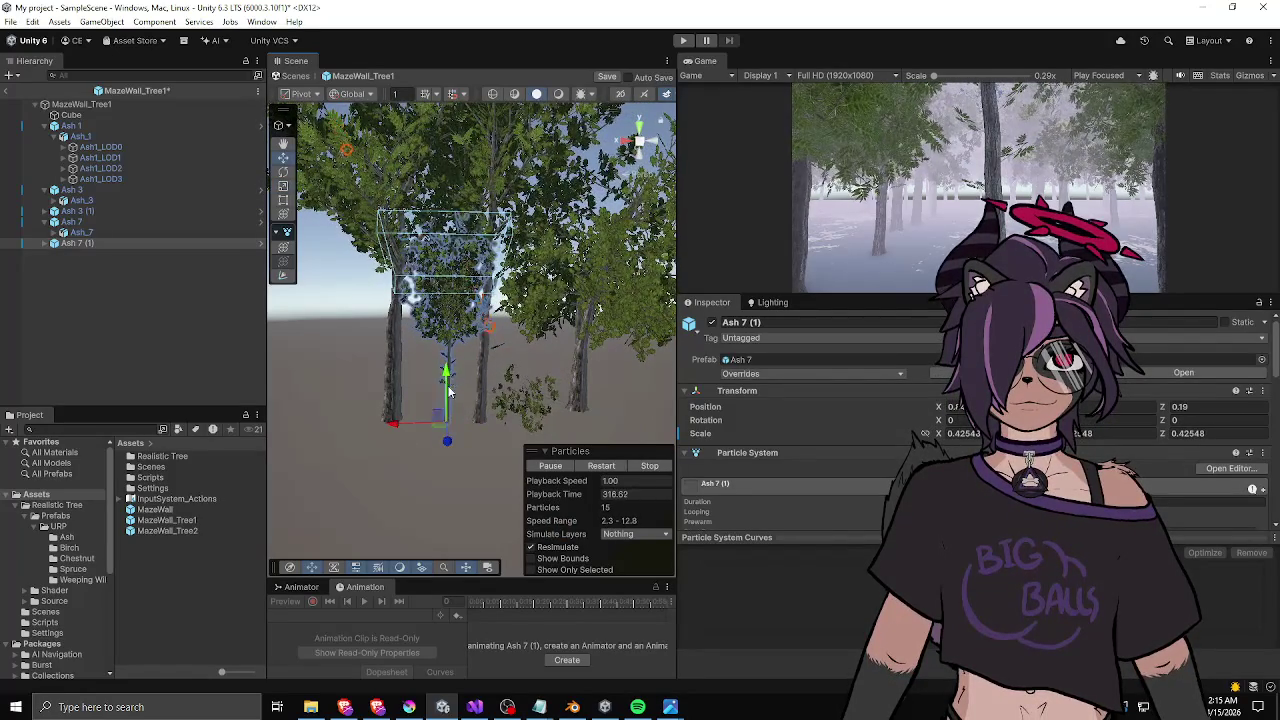
drag(449, 392, 436, 484)
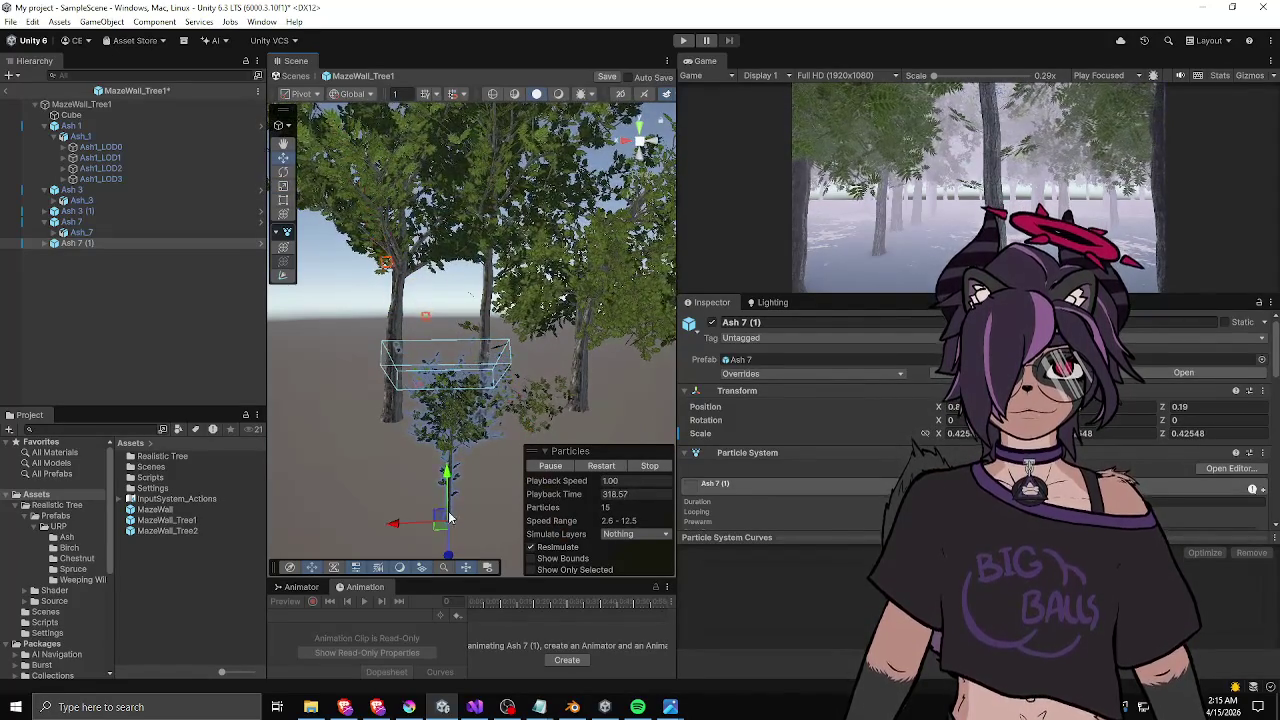
drag(447, 527, 414, 525)
- Zoom and orbit to check the Ash 7 (1) undergrowth among the prefab's trees
click(321, 468)
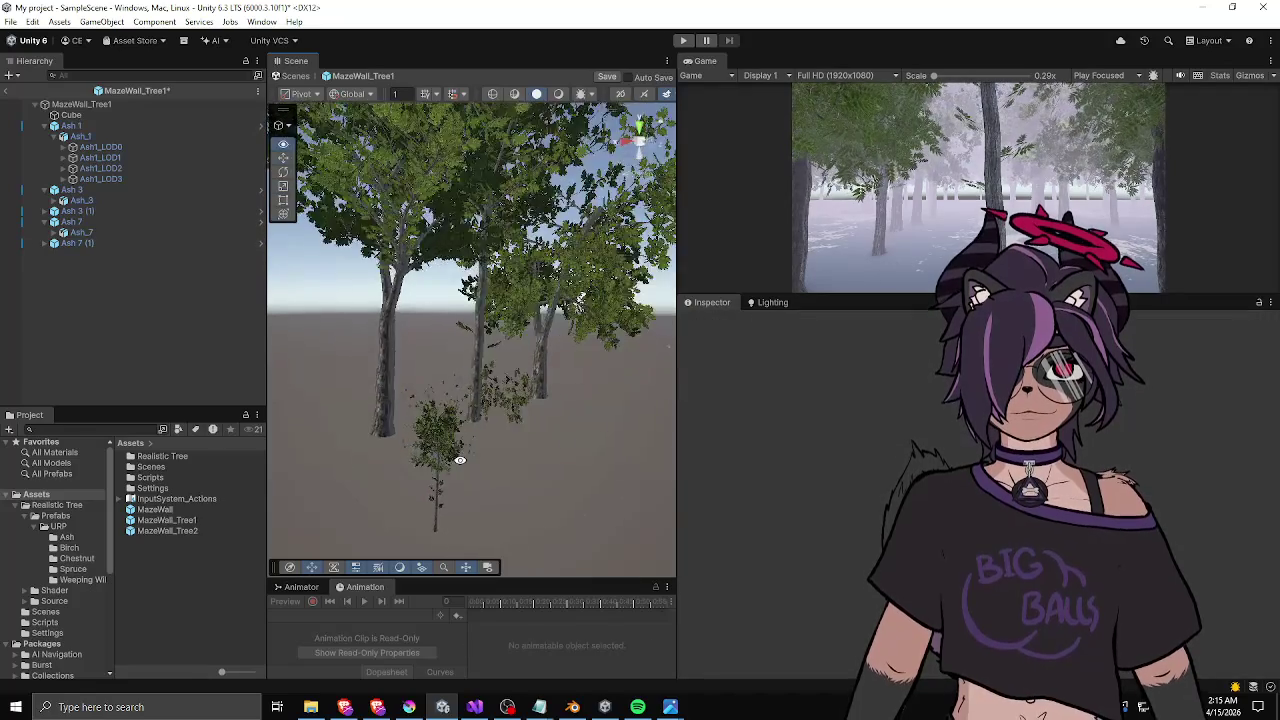
scroll(460, 400, up, 5)
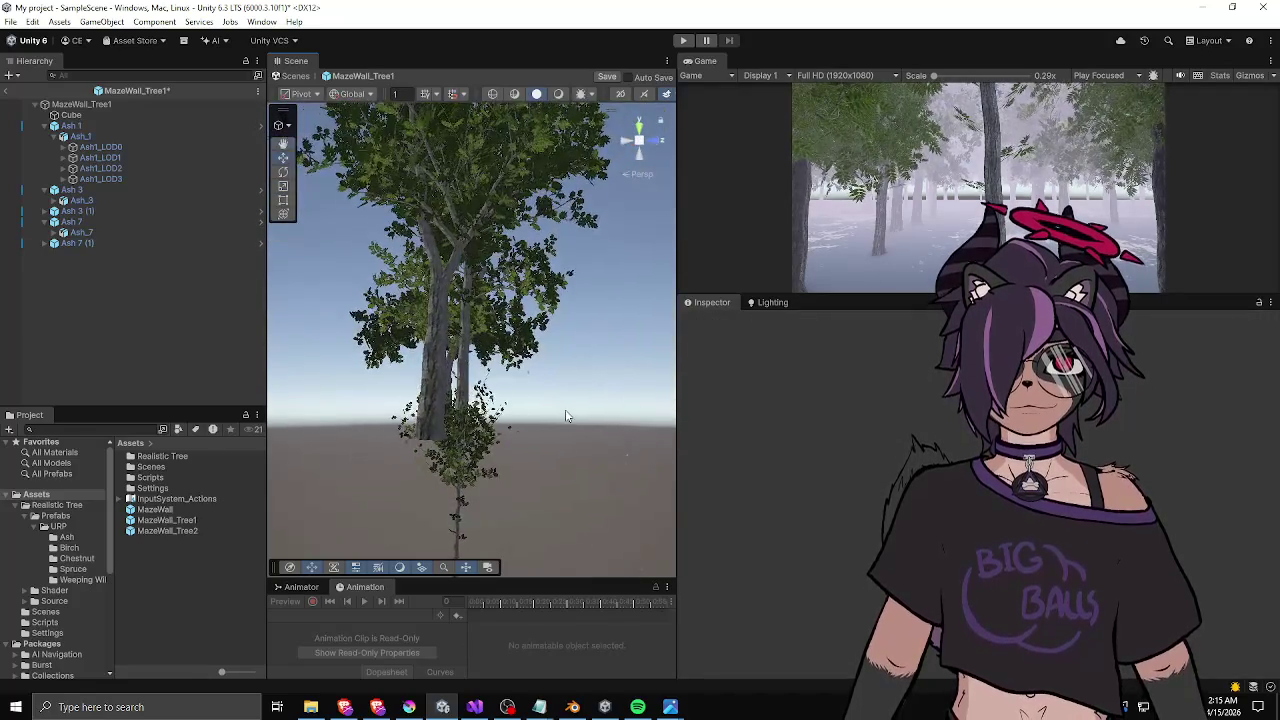
scroll(566, 416, up, 3)
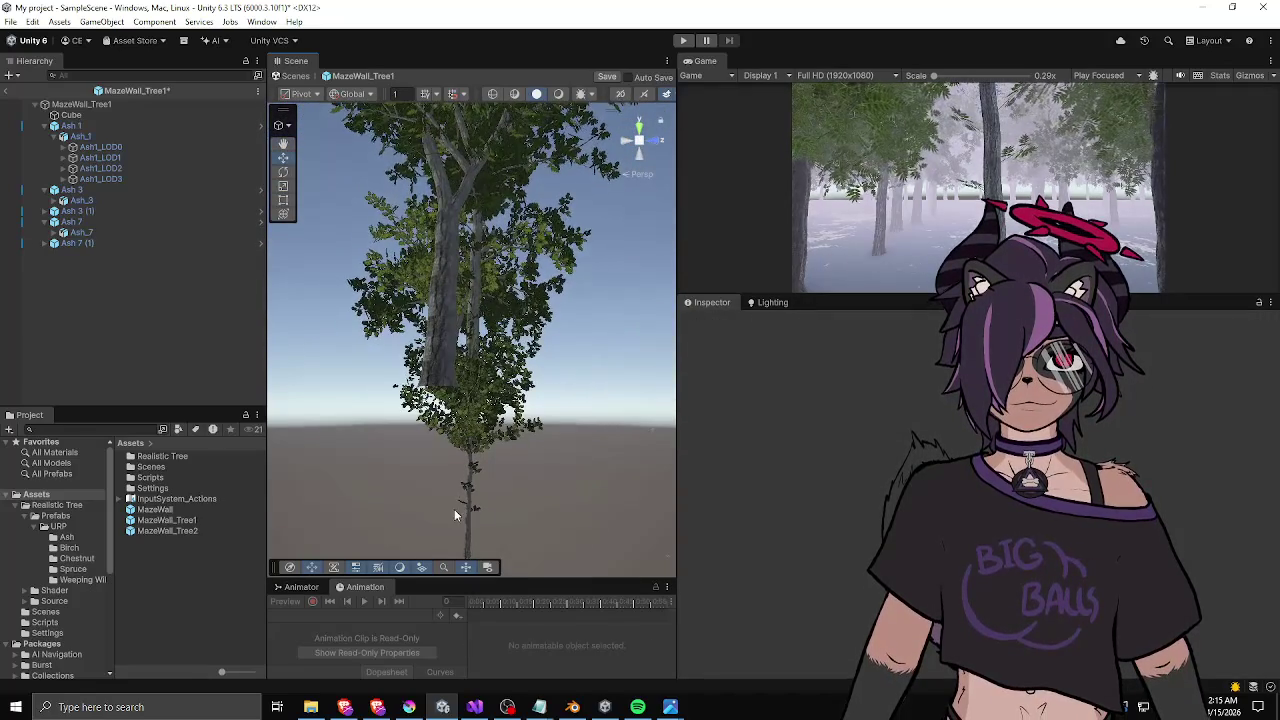
click(490, 448)
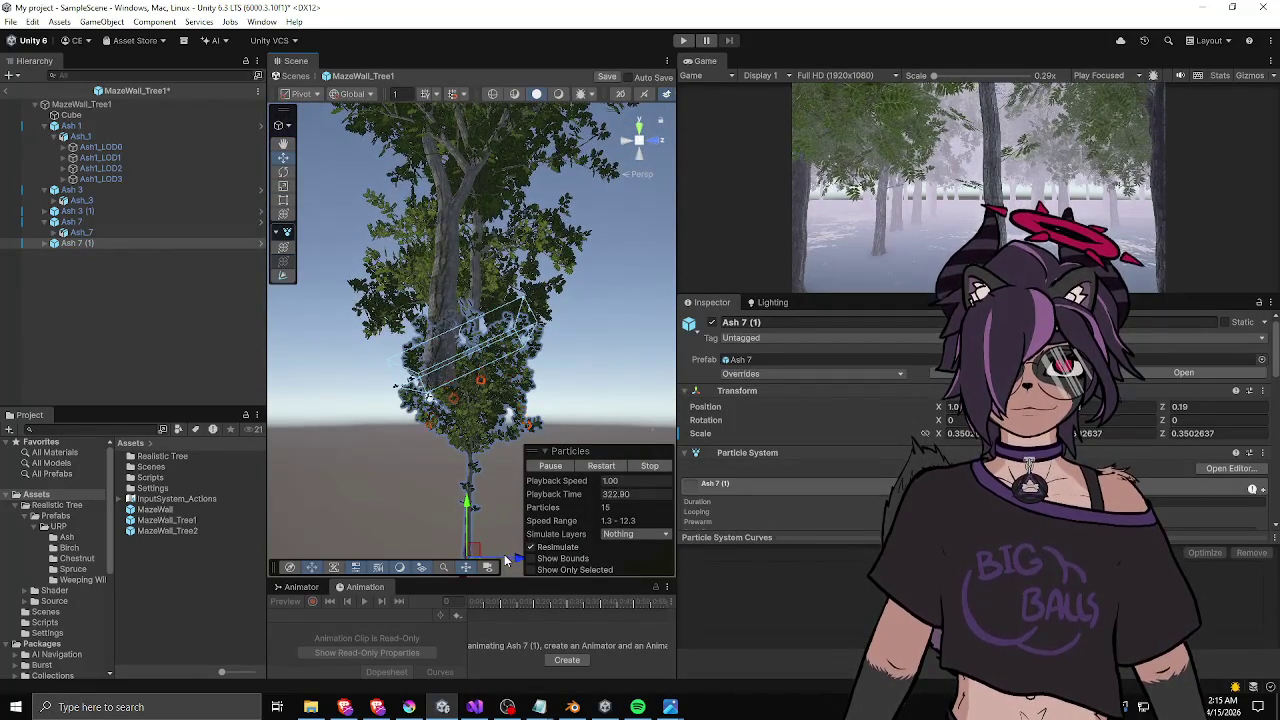
mouse_move(480, 520)
mouse_down()
mouse_move(335, 441)
mouse_move(324, 420)
mouse_up()
click(324, 420)
scroll(465, 416, up, 3)
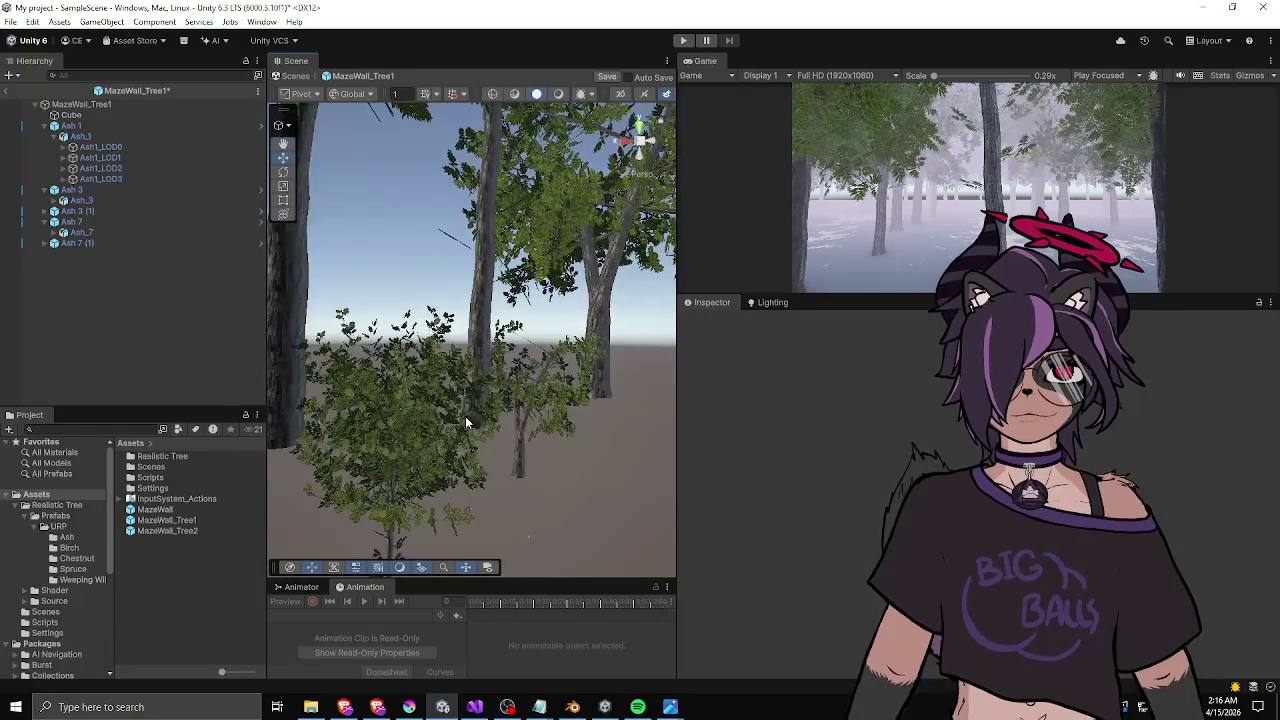
mouse_move(465, 416)
mouse_down()
mouse_move(443, 436)
mouse_move(431, 414)
mouse_move(470, 485)
mouse_up()
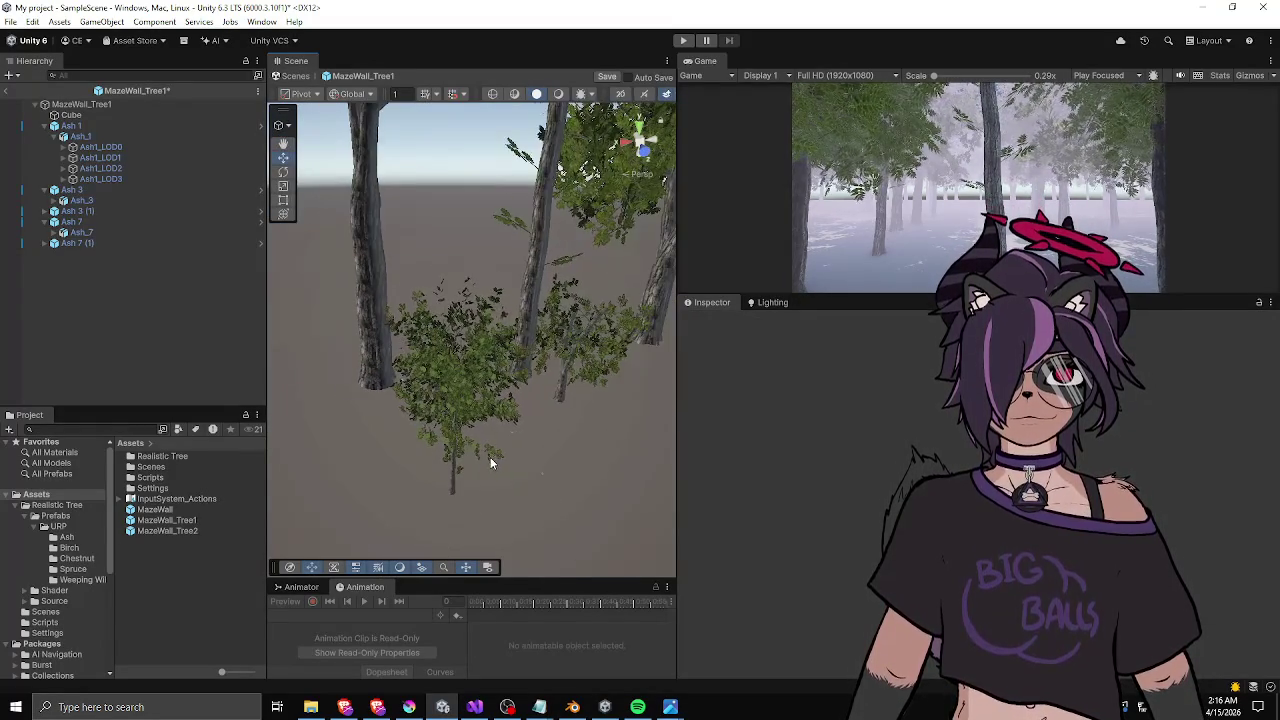
- Return from Prefab mode to SampleScene and select the Maze object
click(6, 90)
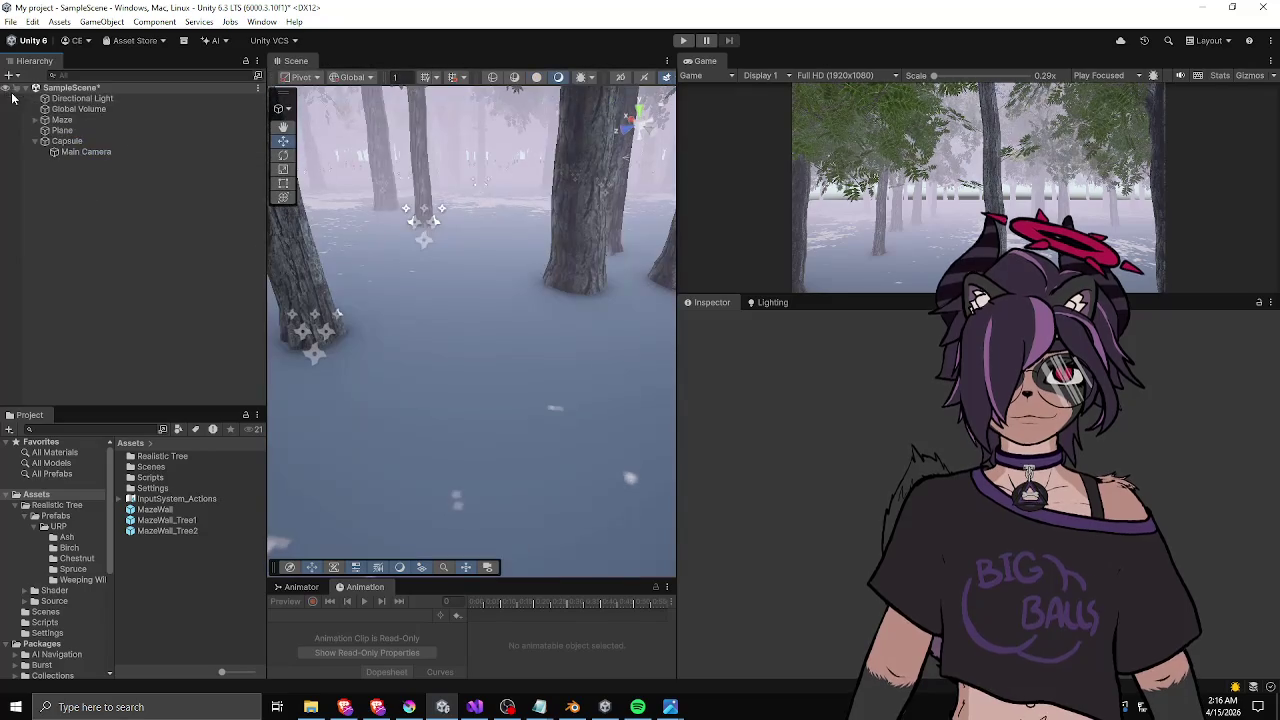
drag(405, 281, 176, 118)
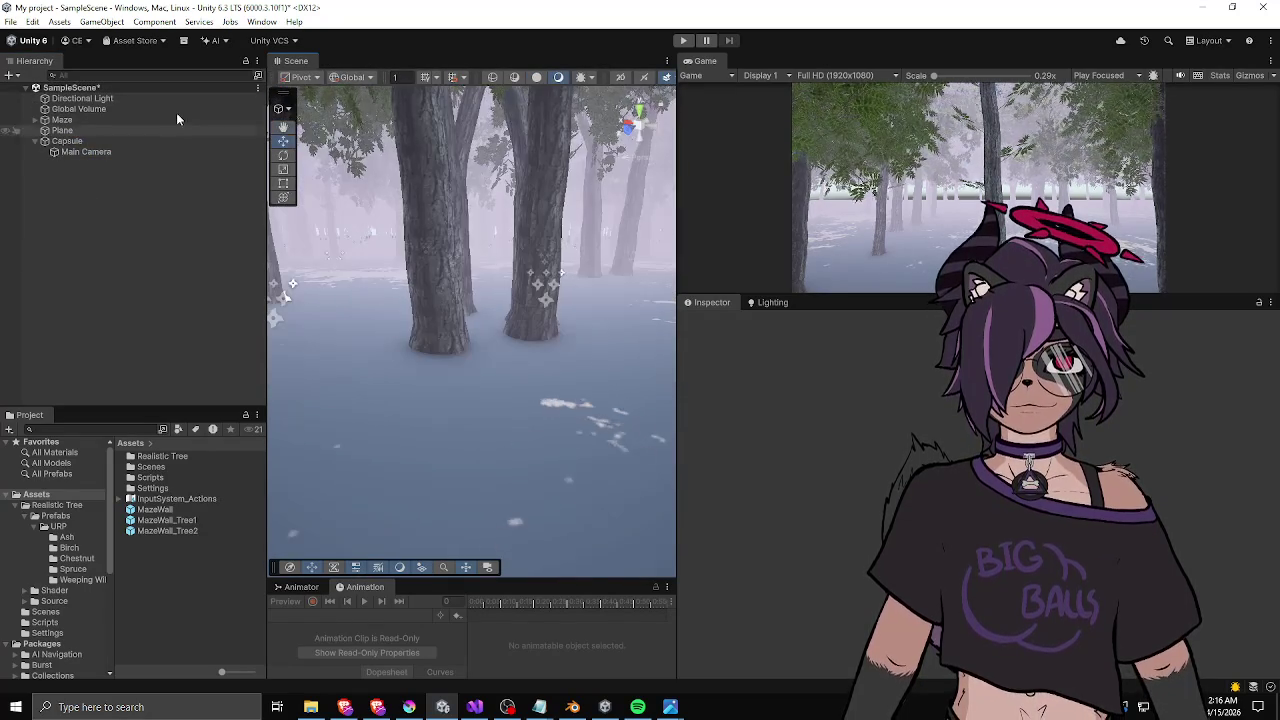
click(36, 120)
click(70, 120)
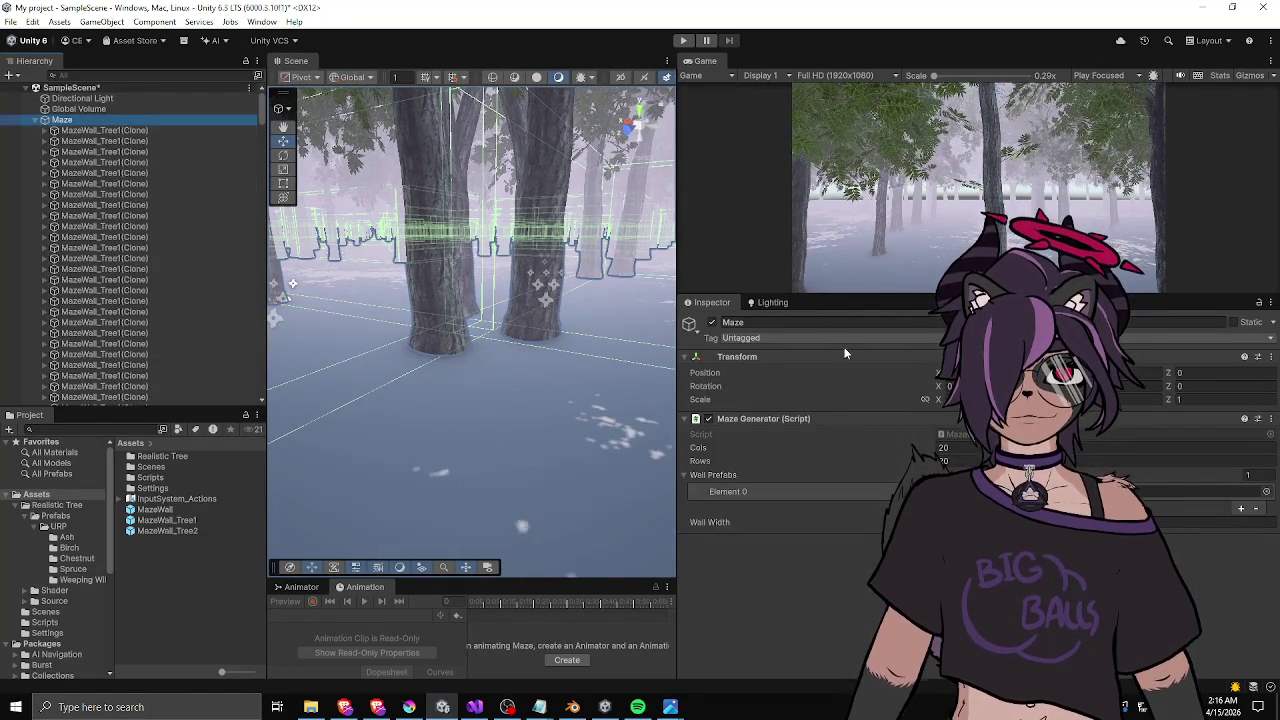
- Run Clear Maze and then Create Maze from the Maze Generator component menu
right_click(750, 420)
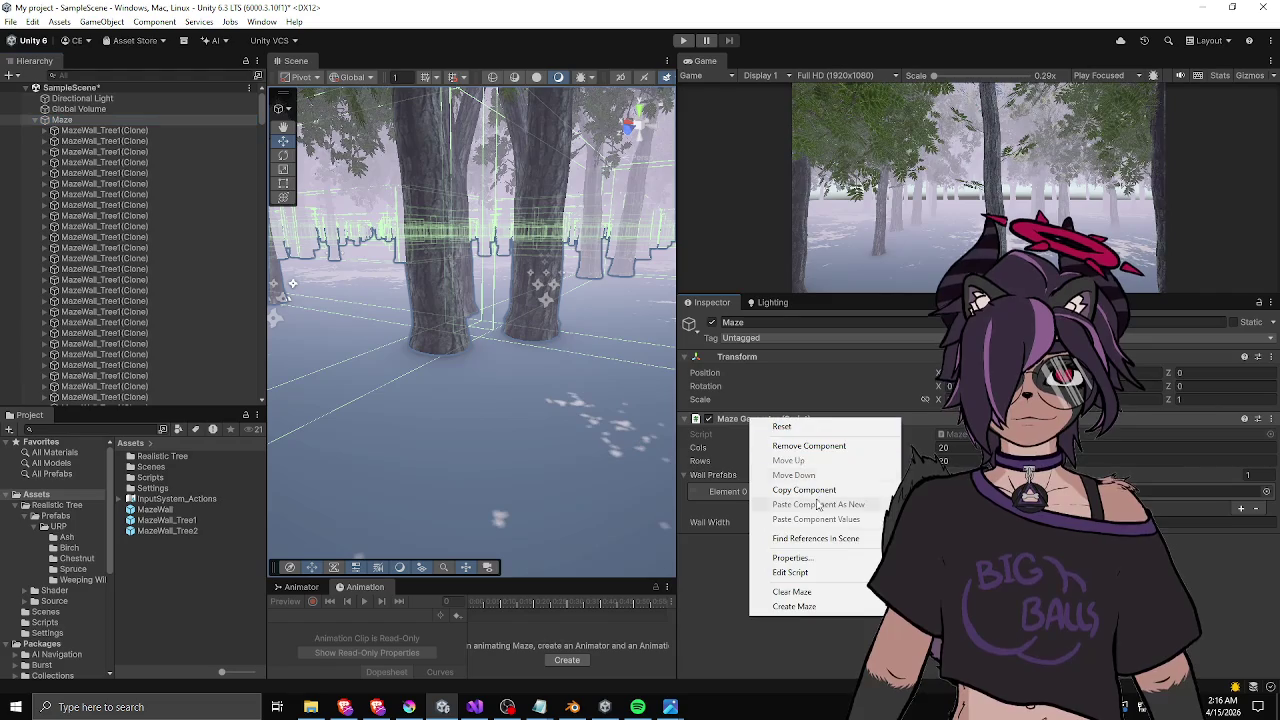
click(795, 592)
right_click(765, 420)
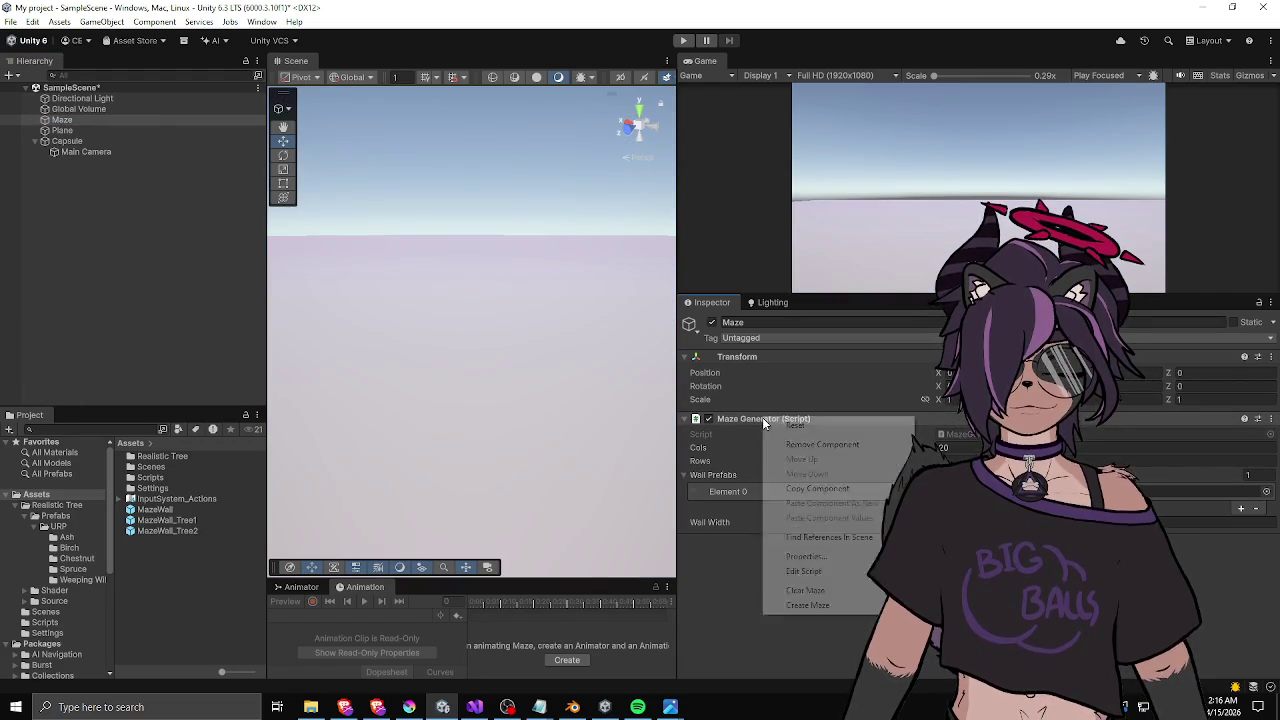
click(800, 606)
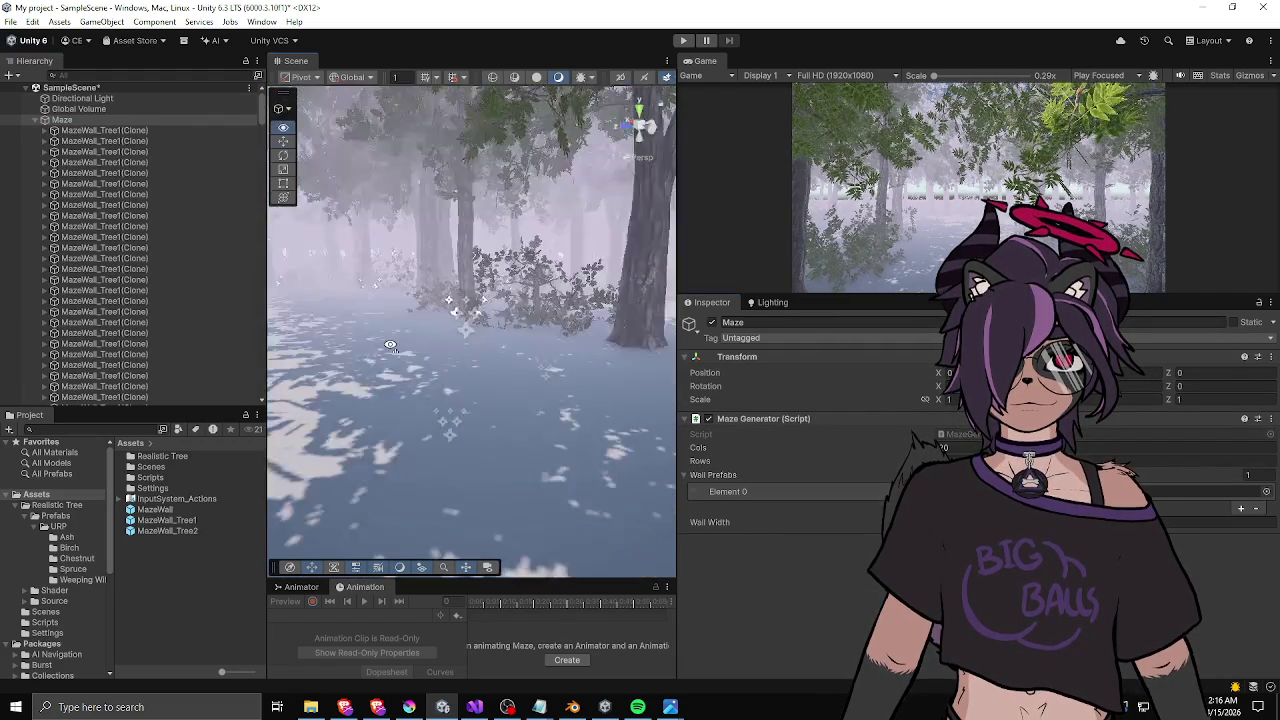
key(w)
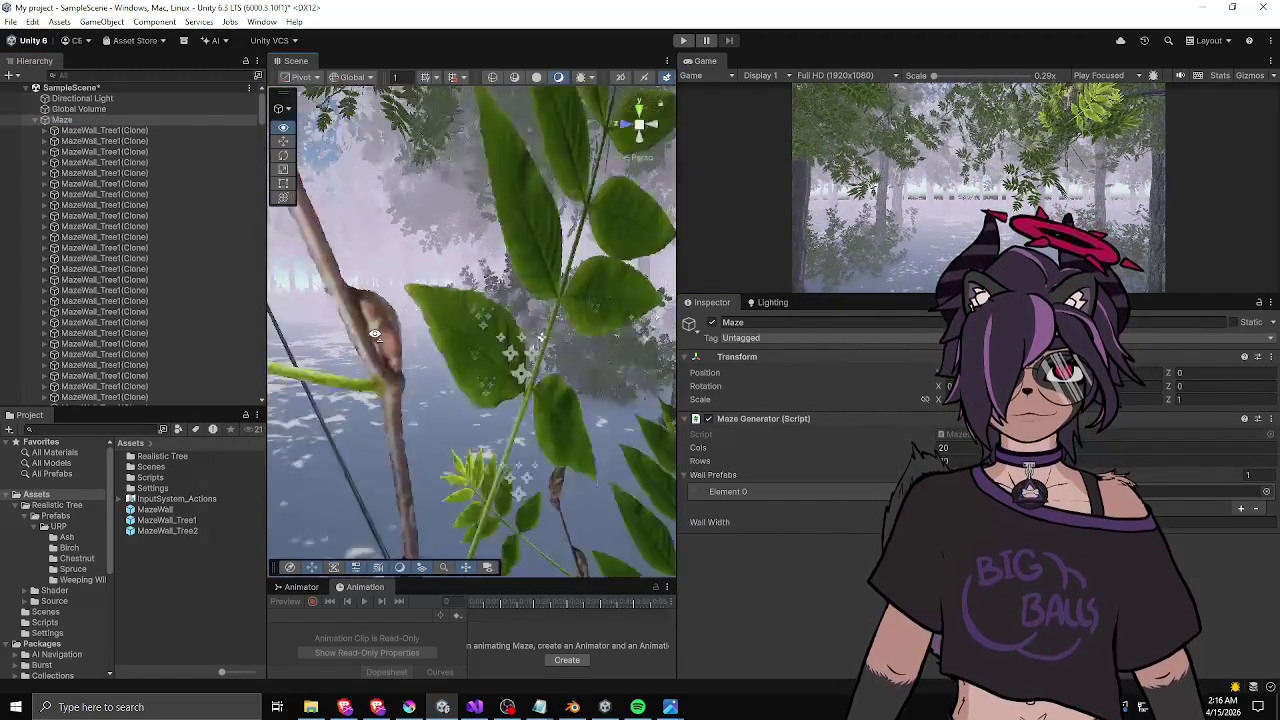
key(w)
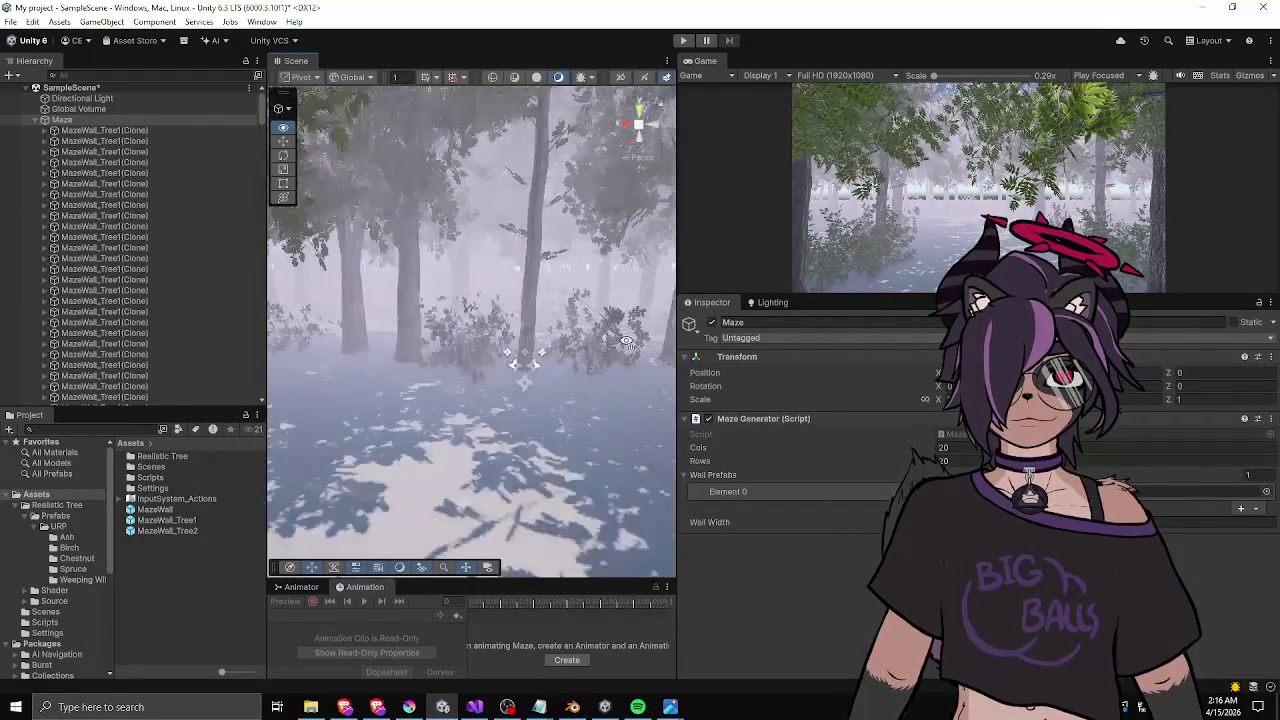
key(w)
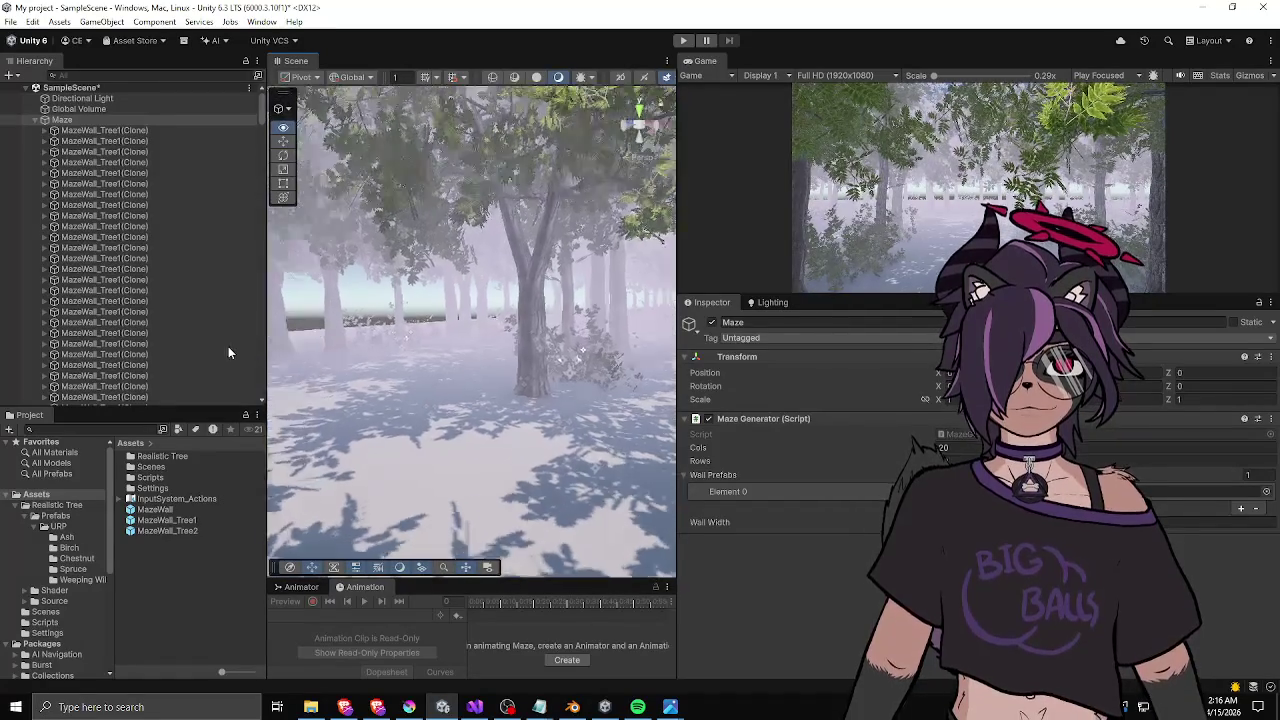
key(w)
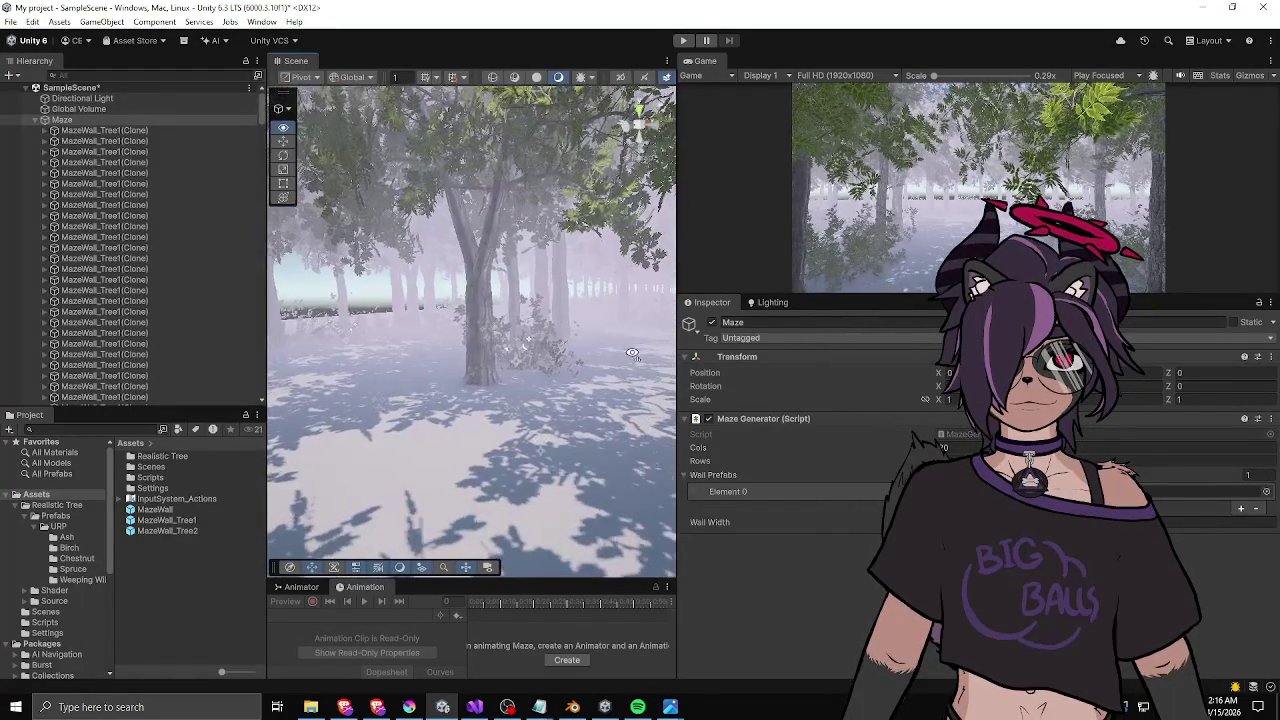
key(w)
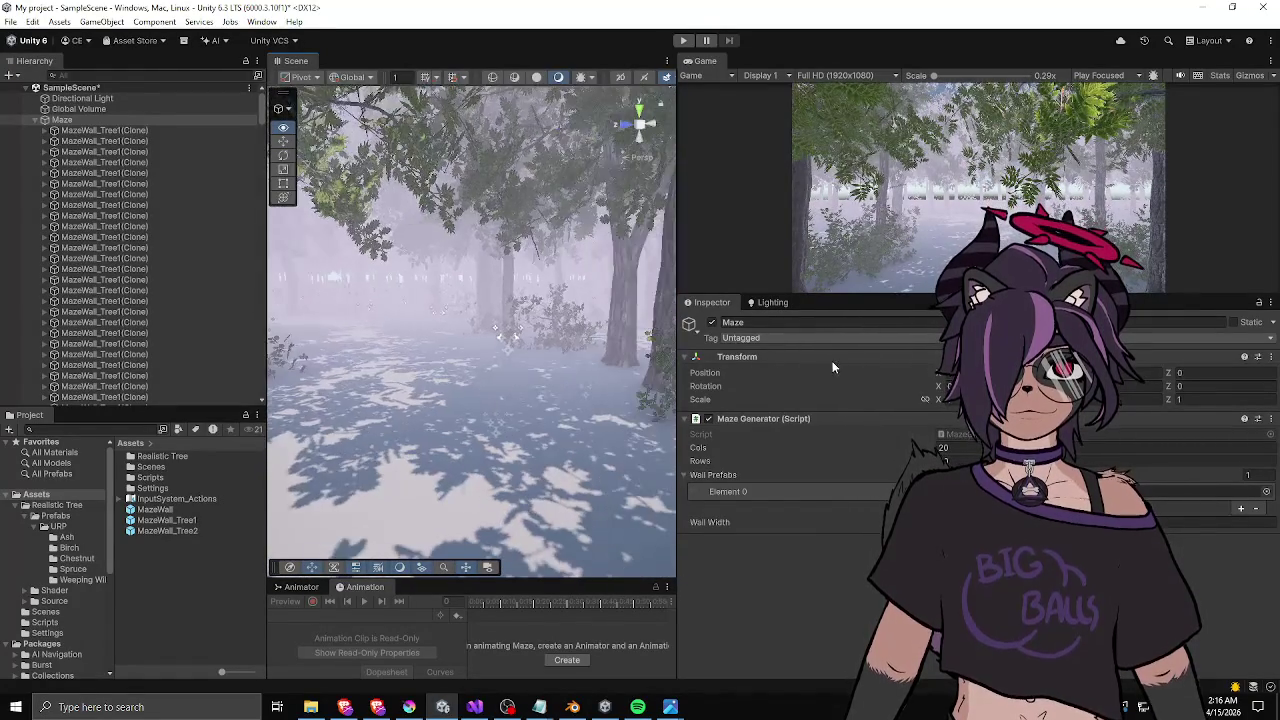
key(w)
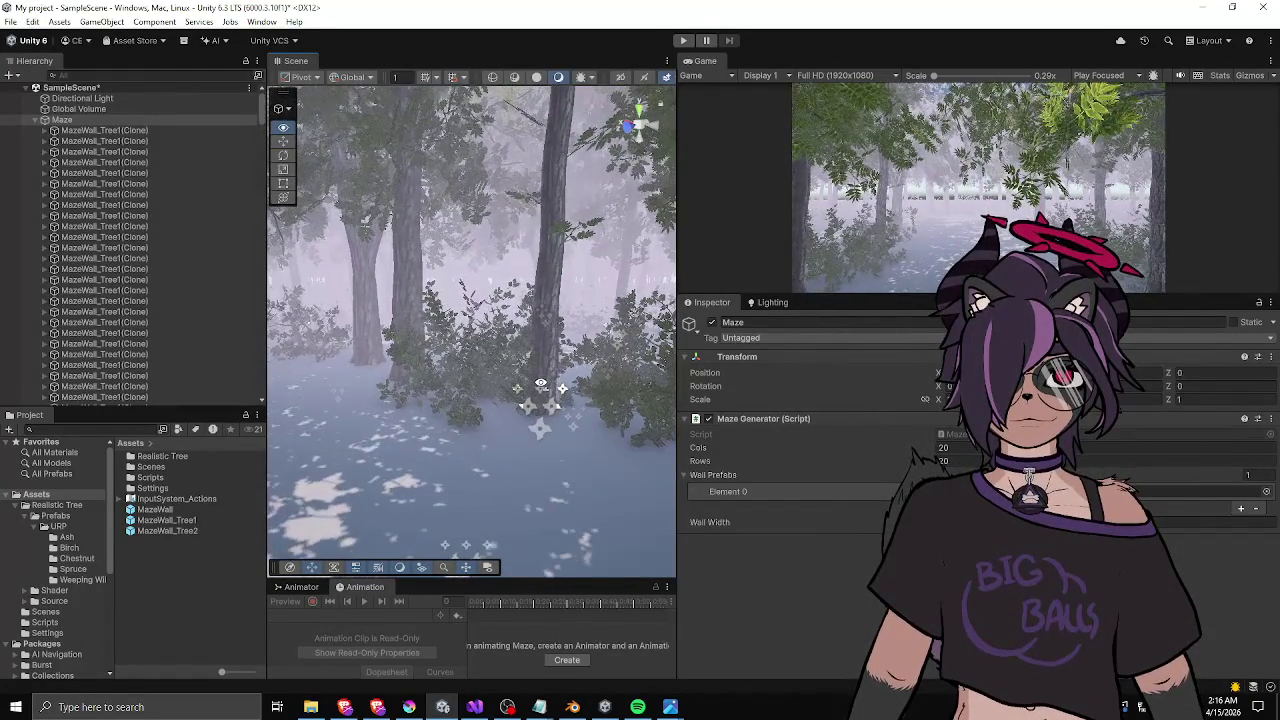
key(w)
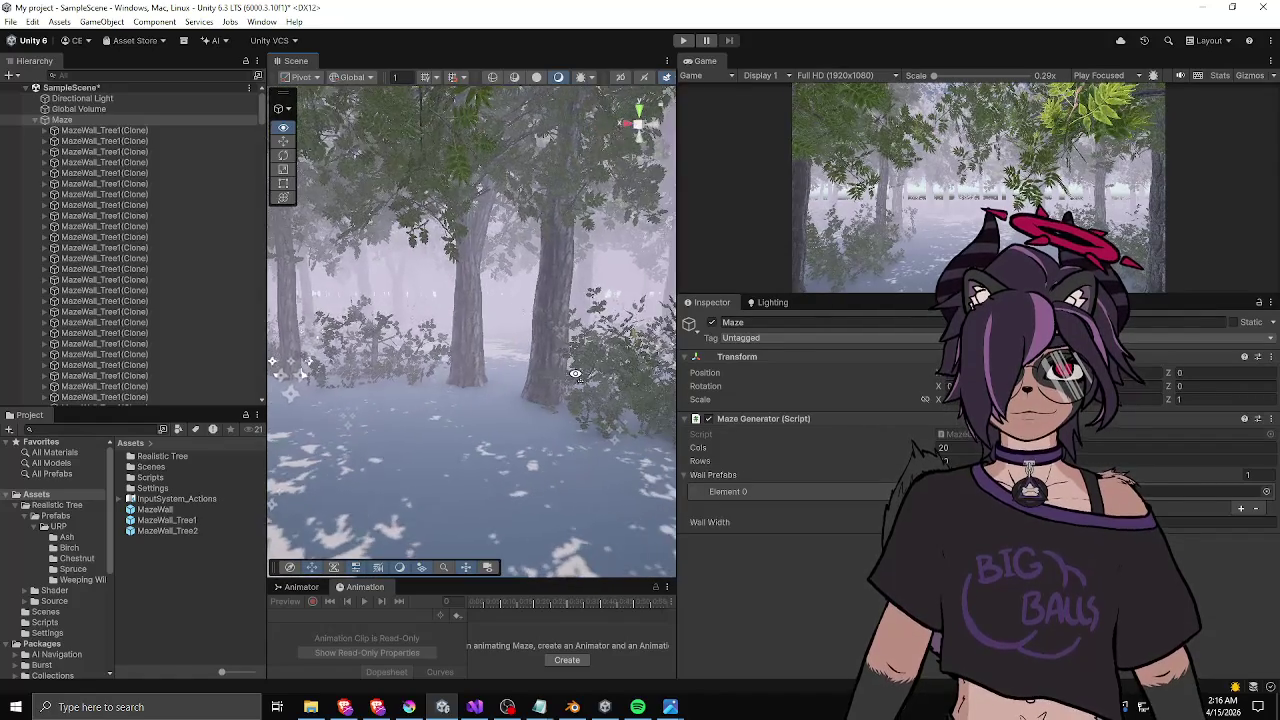
key(w)
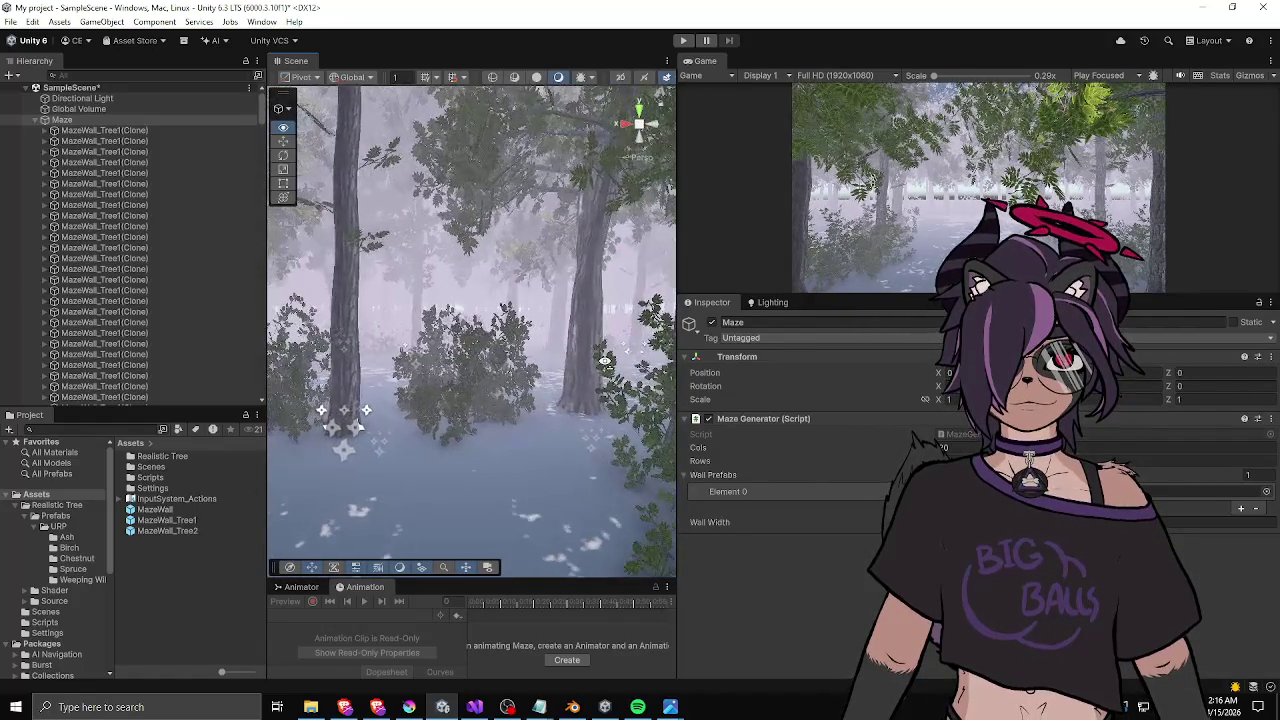
key(w)
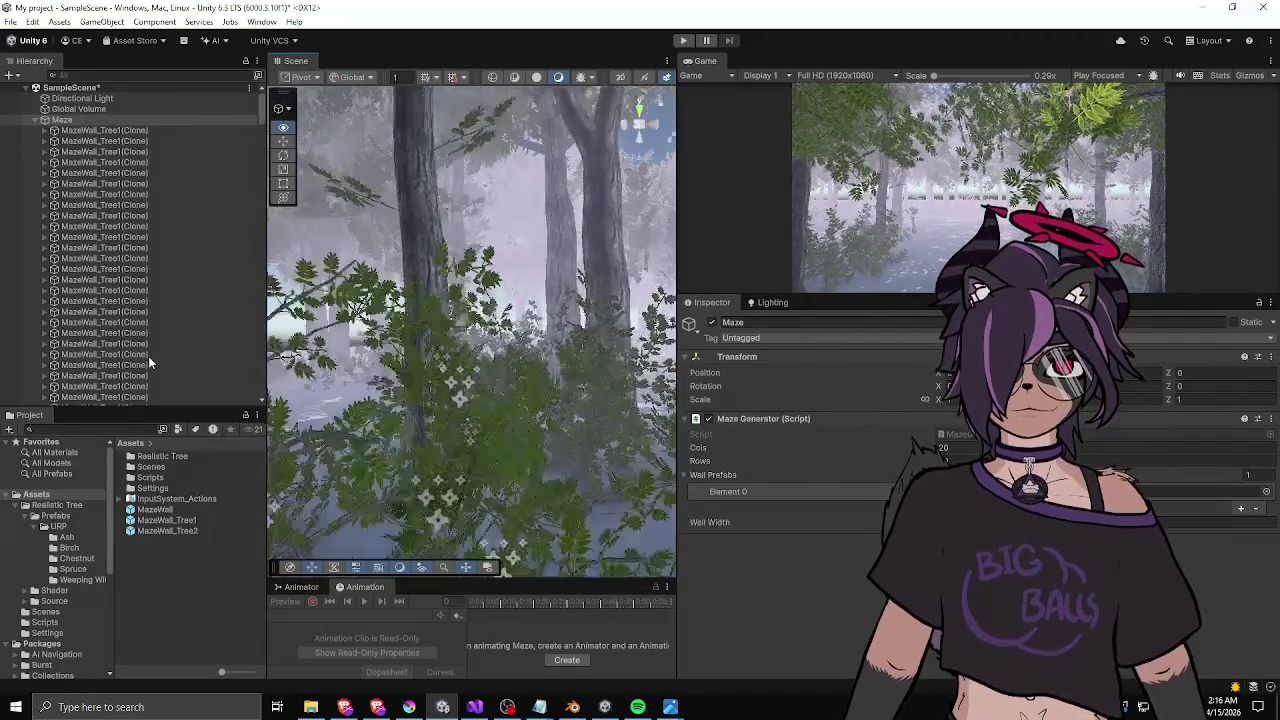
key(w)
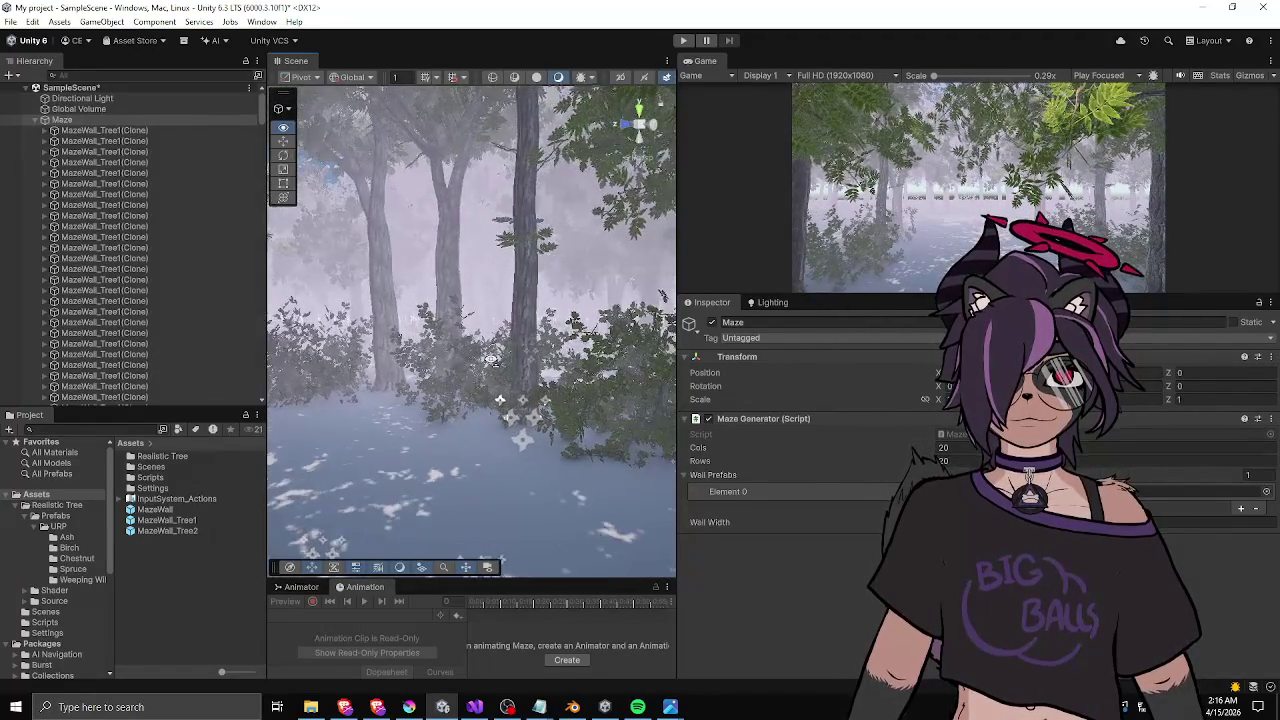
key(w)
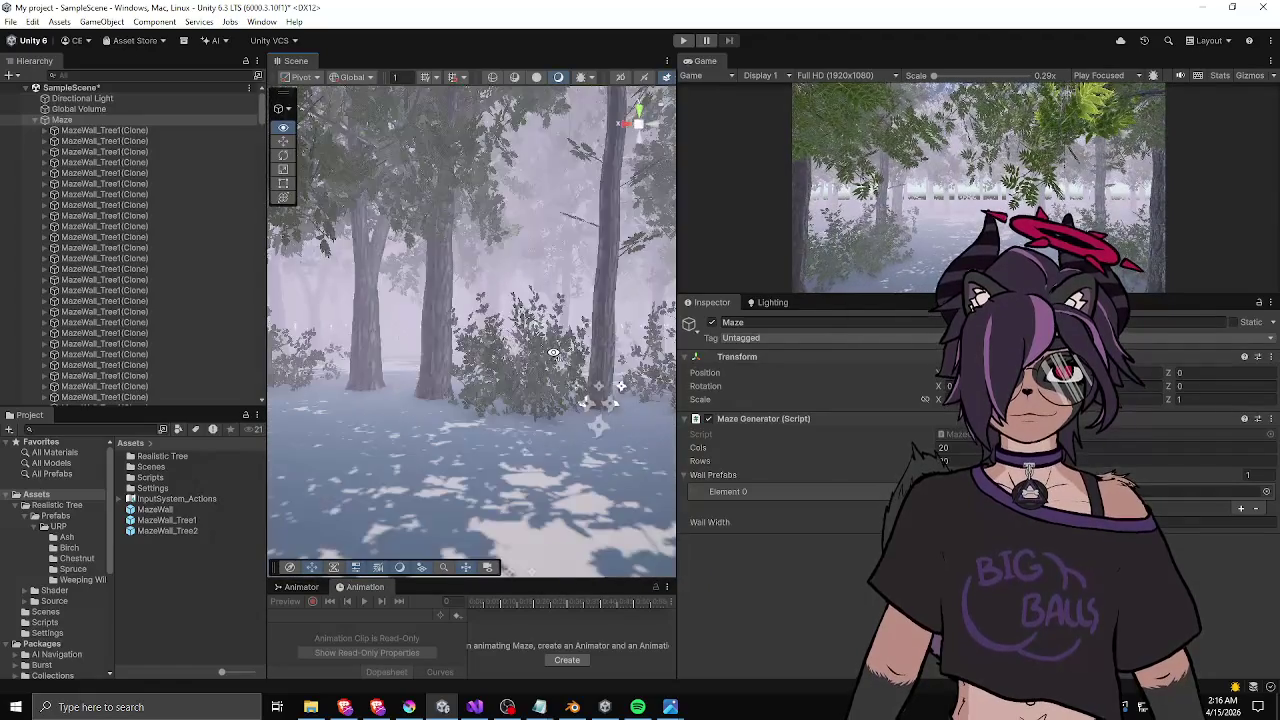
key(w)
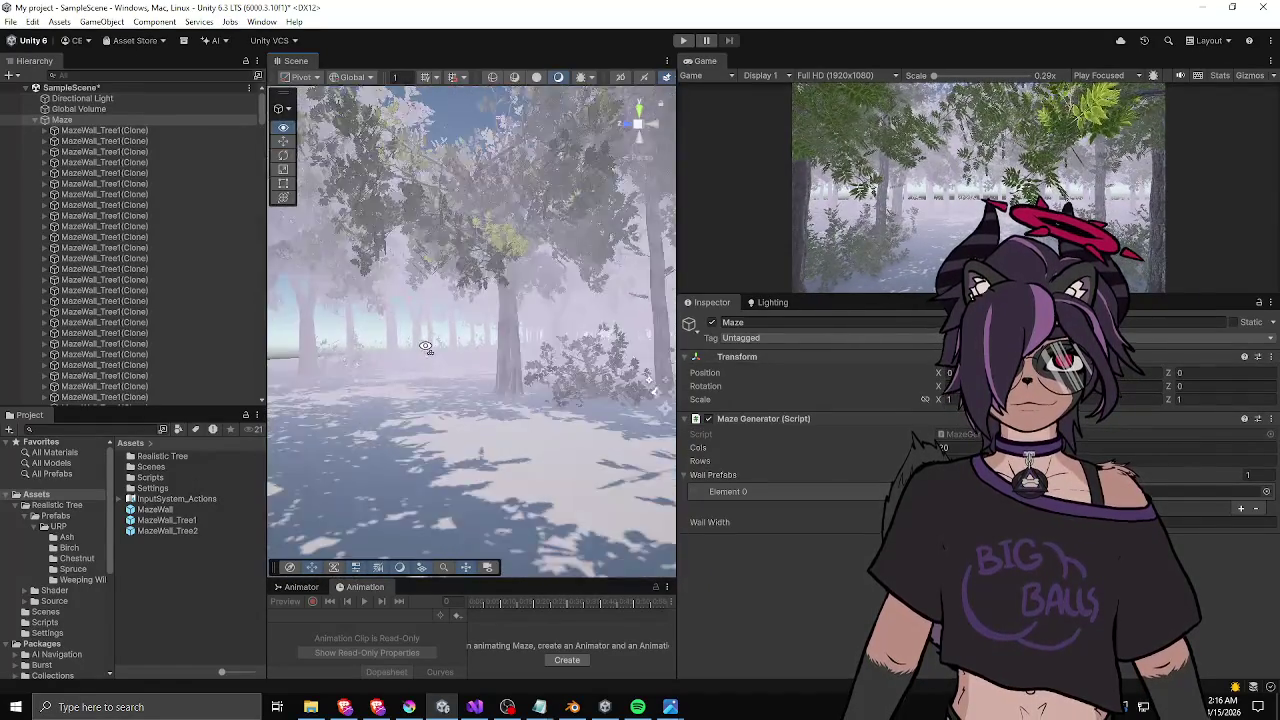
key(w)
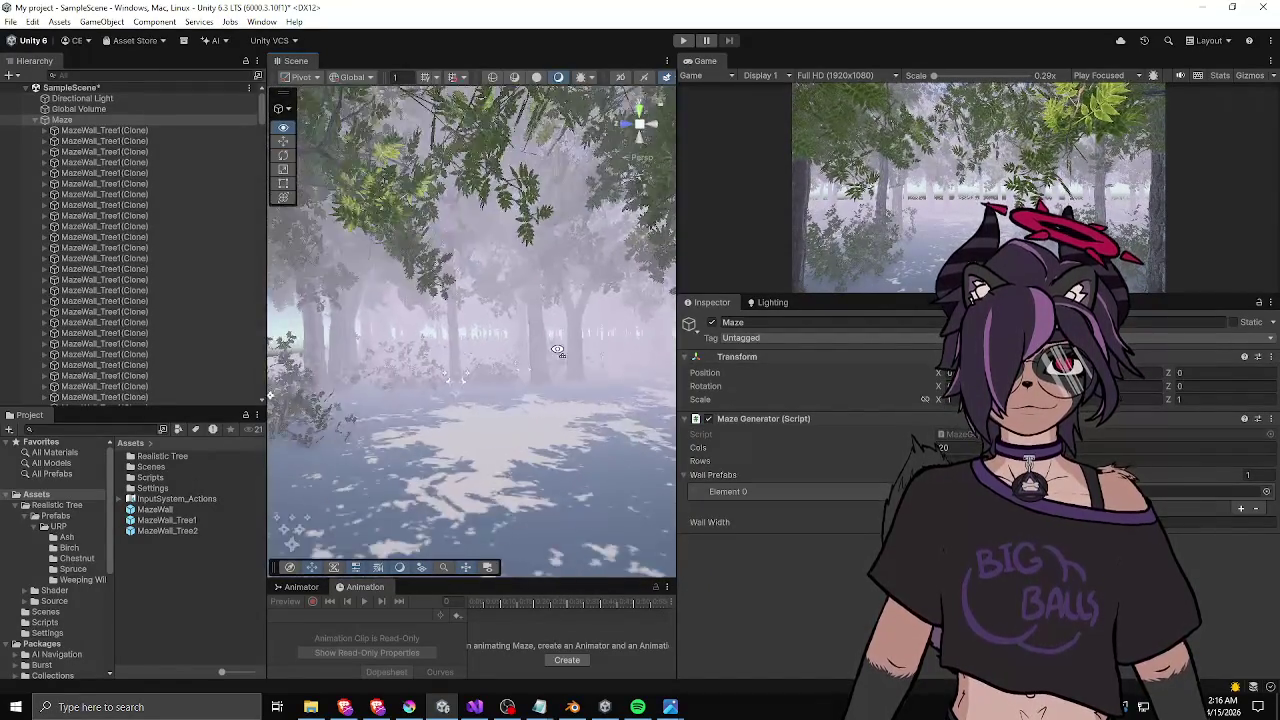
key(w)
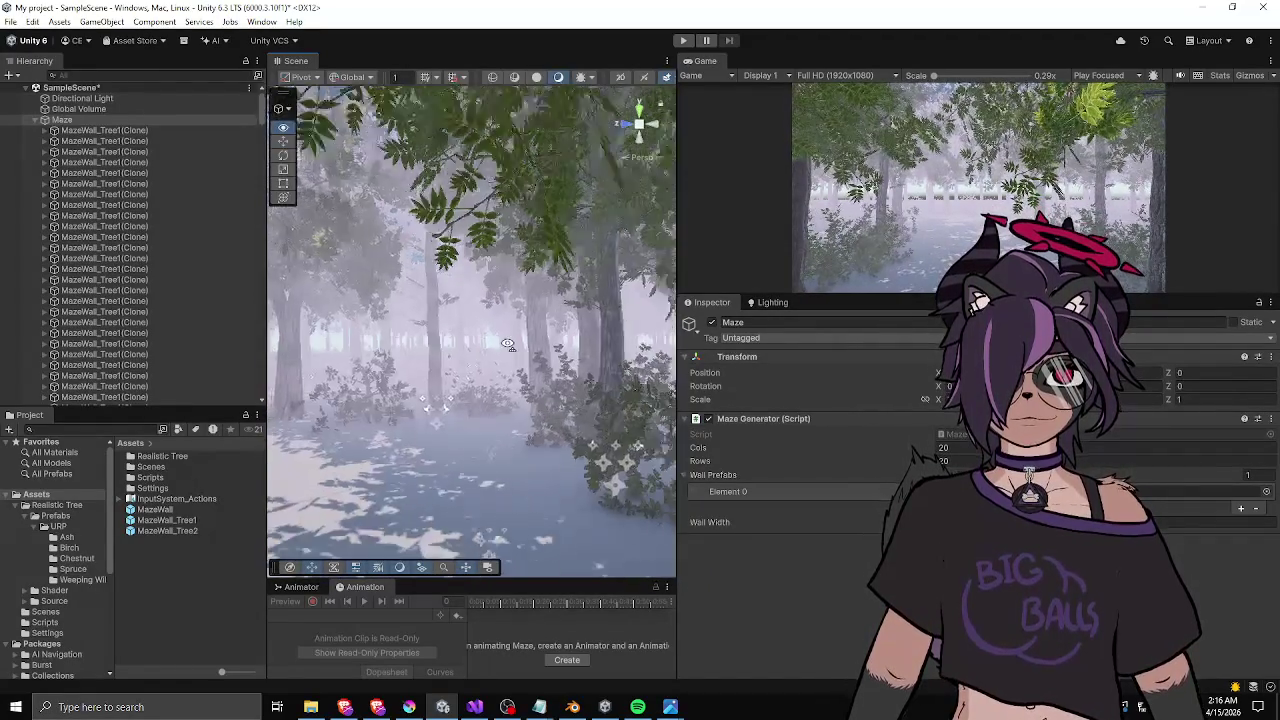
key(w)
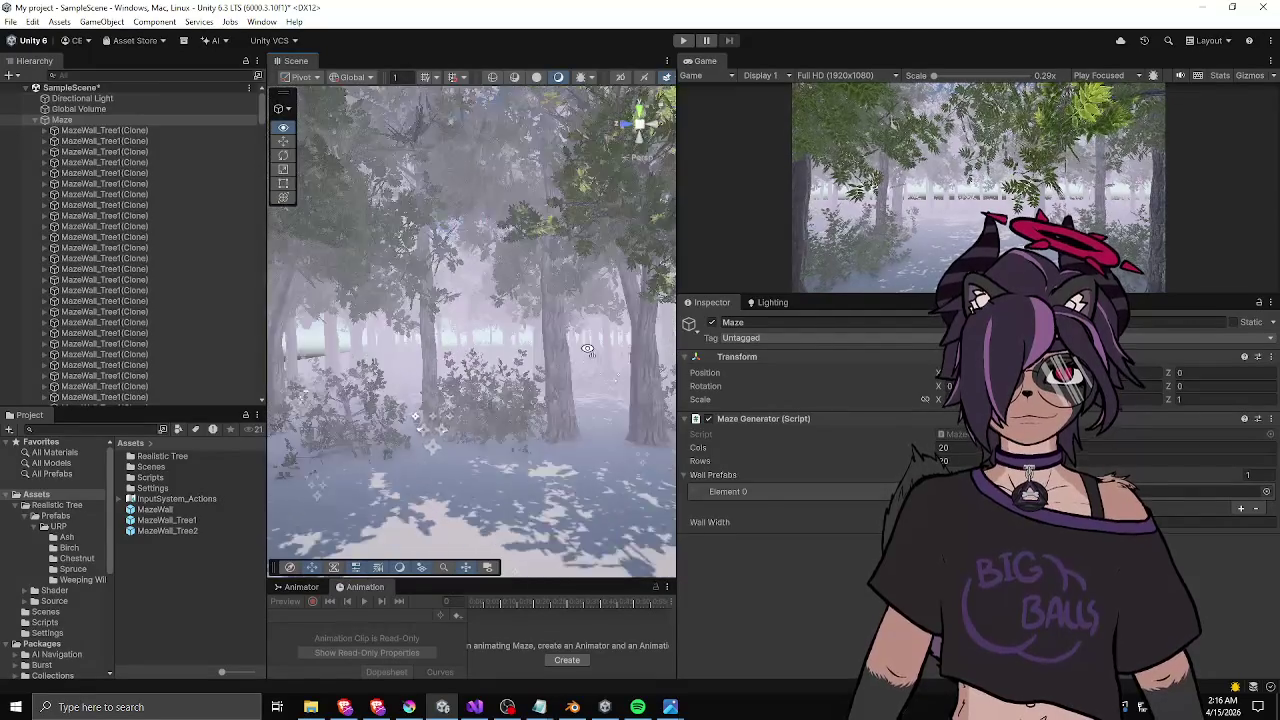
key(w)
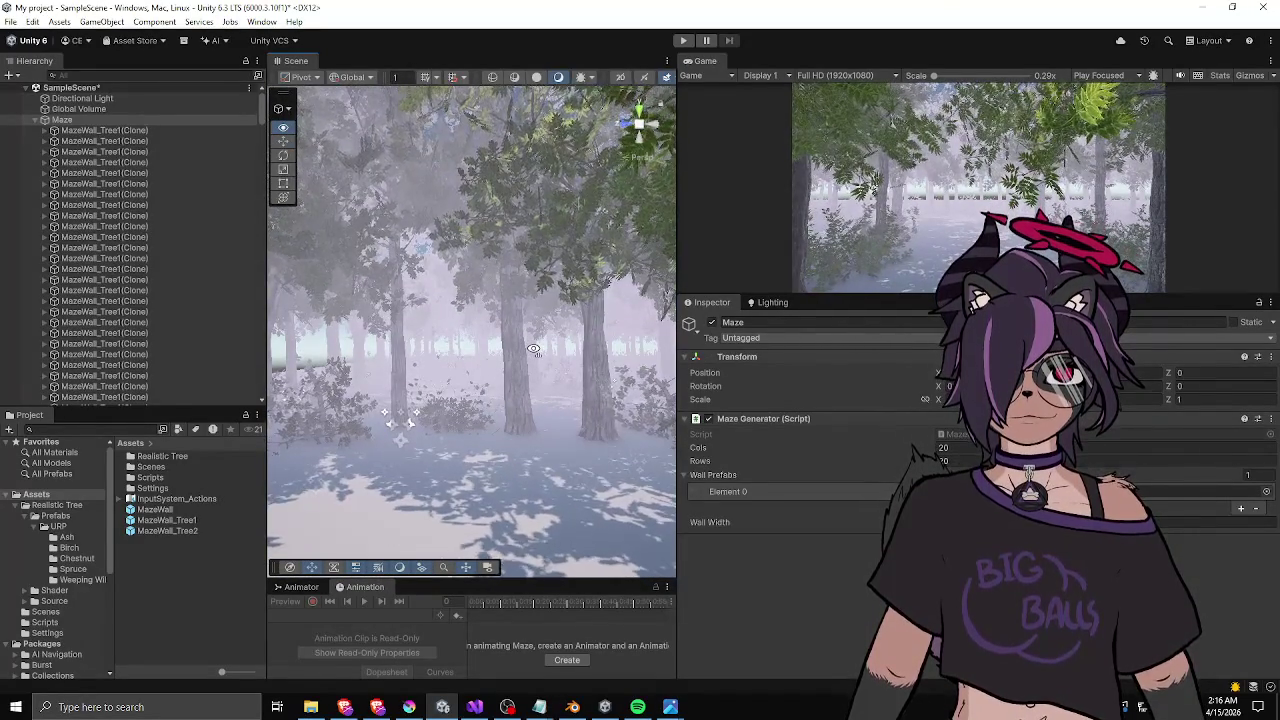
key(w)
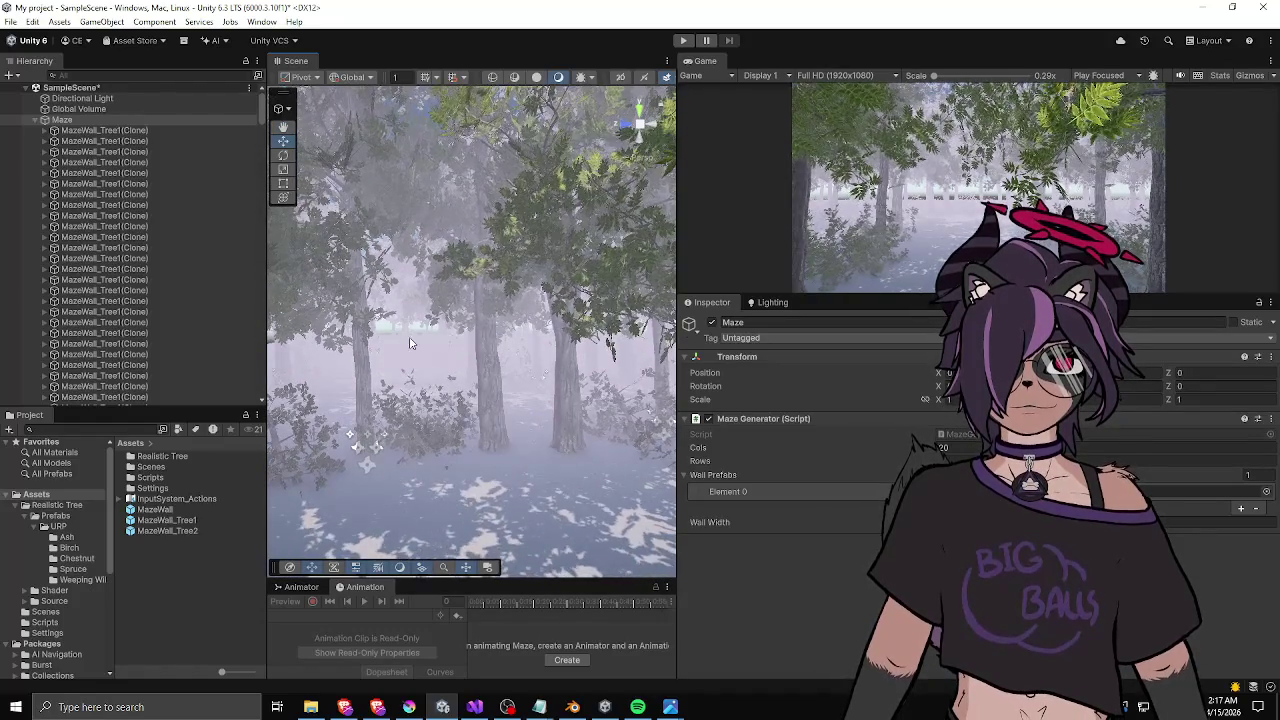
key(w)
key(w)
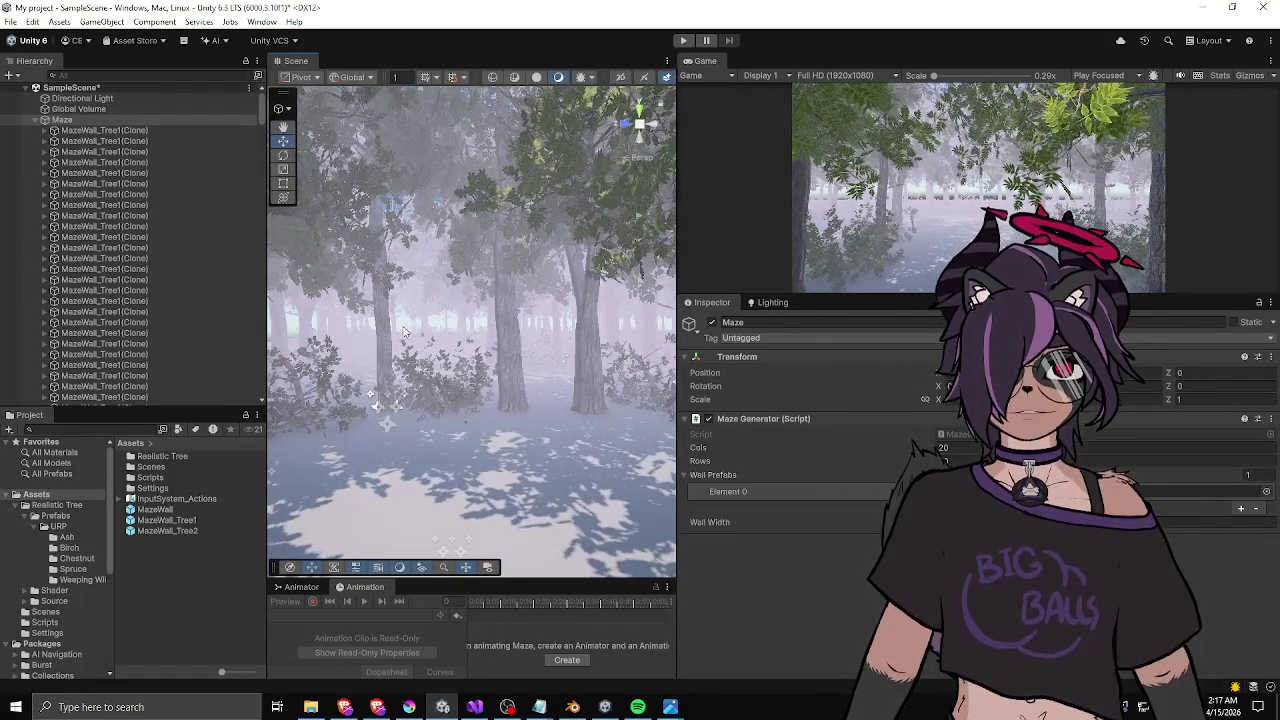
key(w)
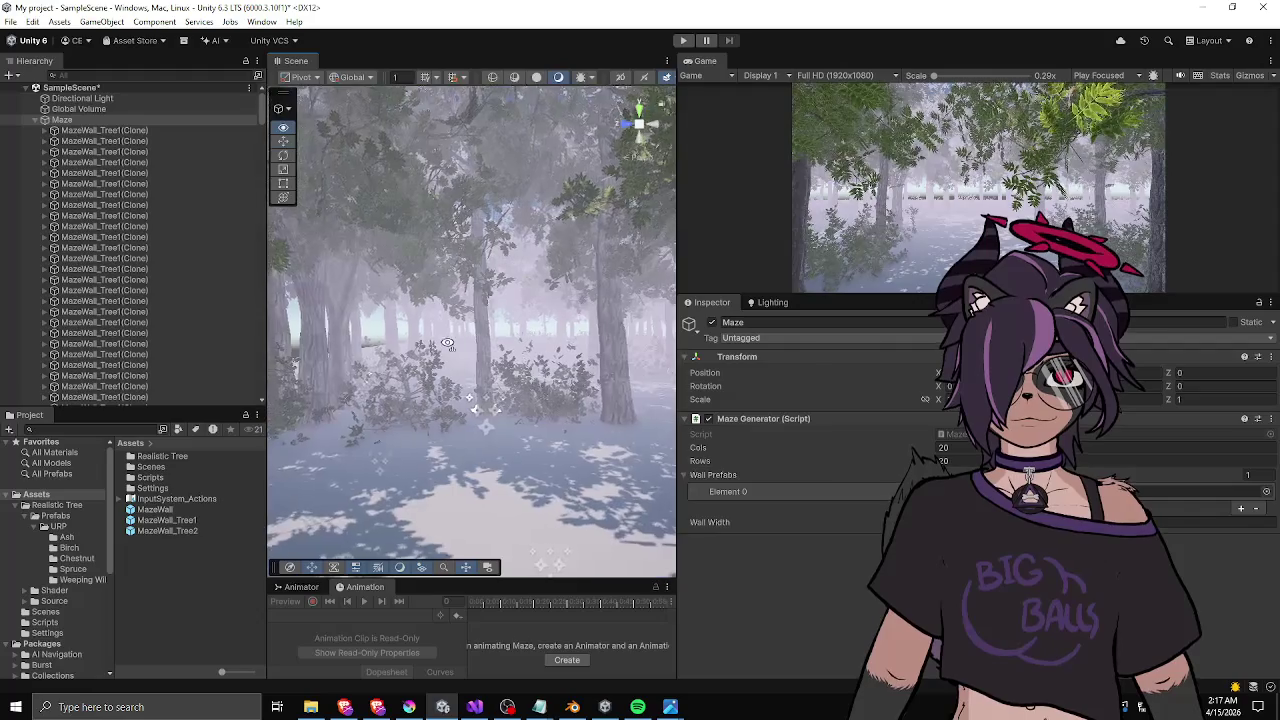
key(w)
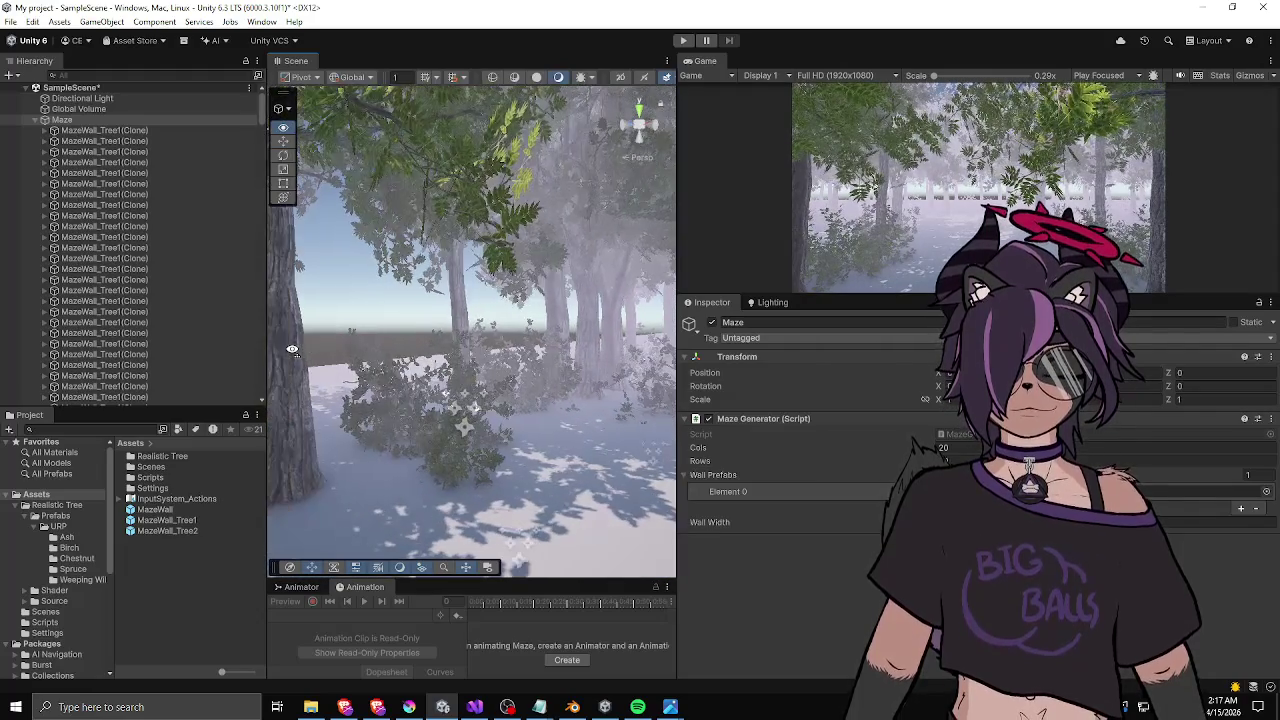
key(w)
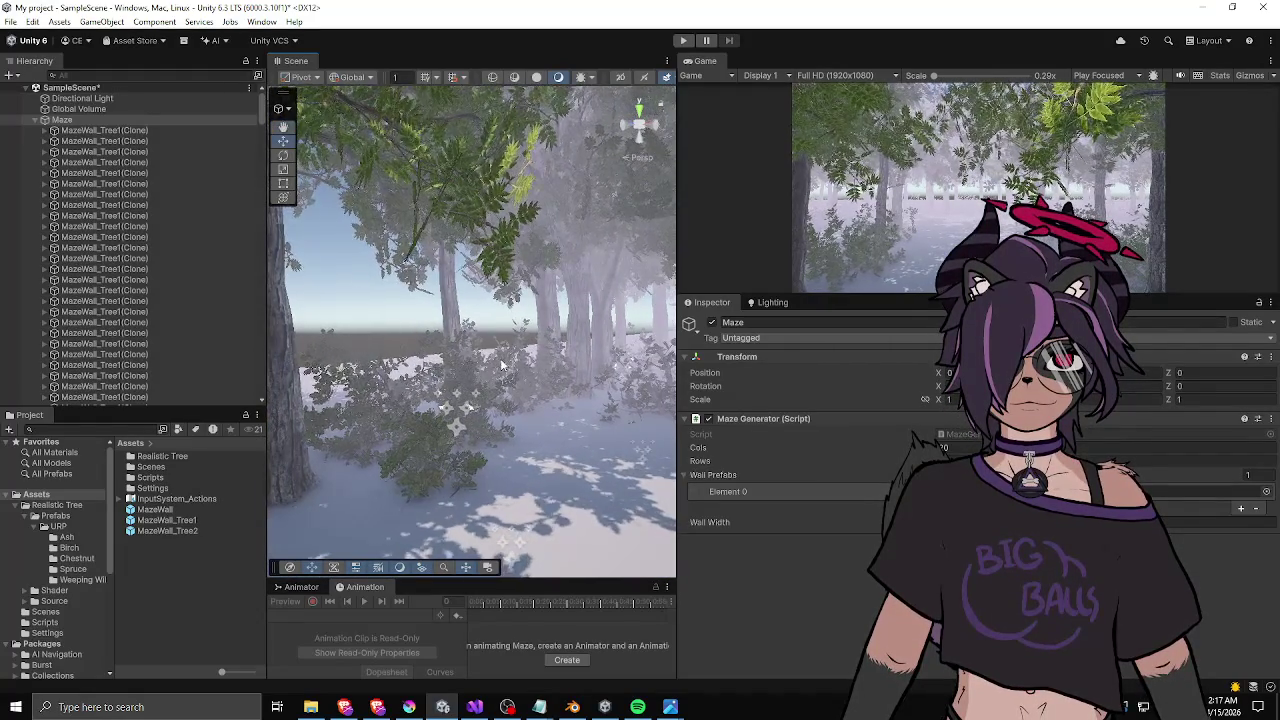
key(w)
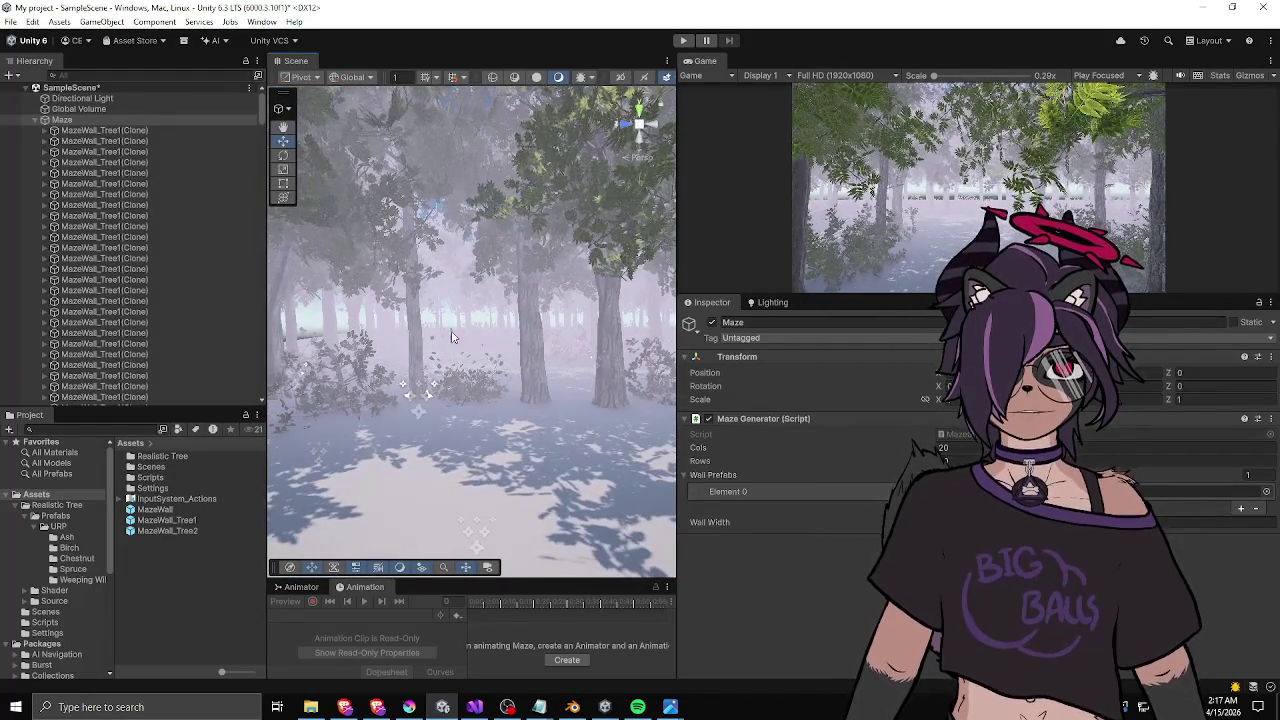
- Set the ground Plane's X and Z scale to 20 and look across the enlarged floor
click(498, 401)
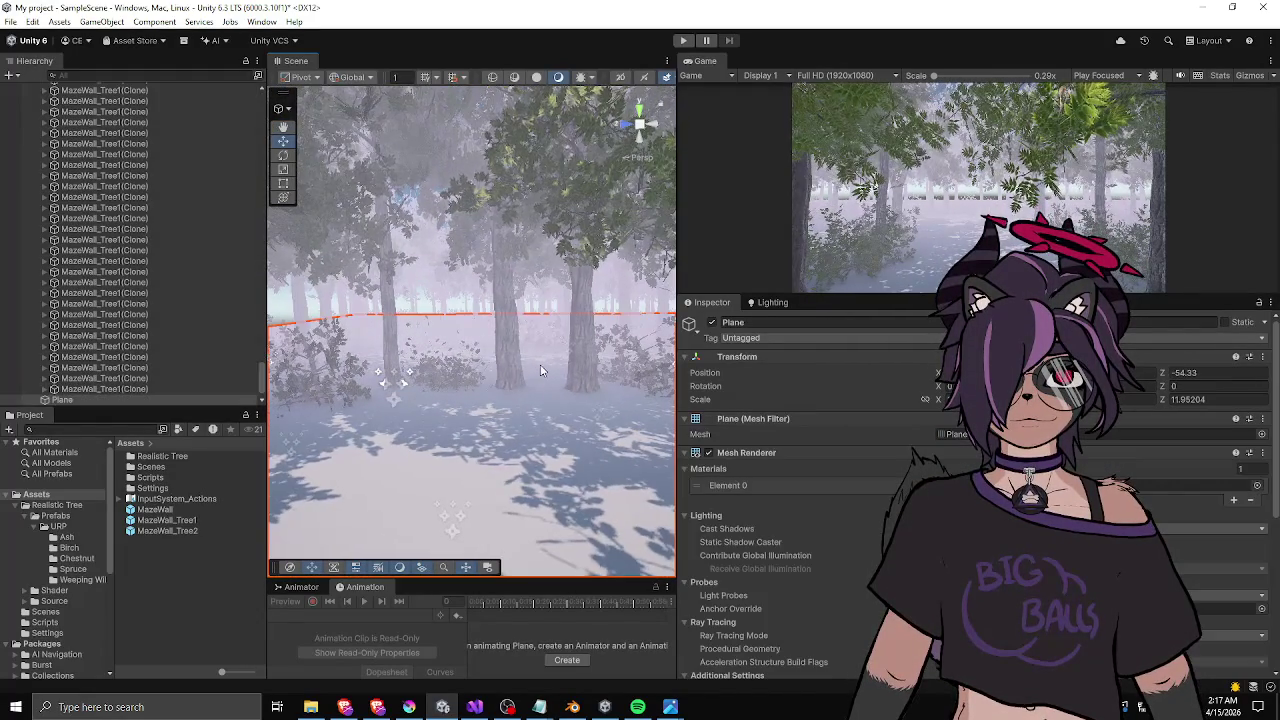
key(w)
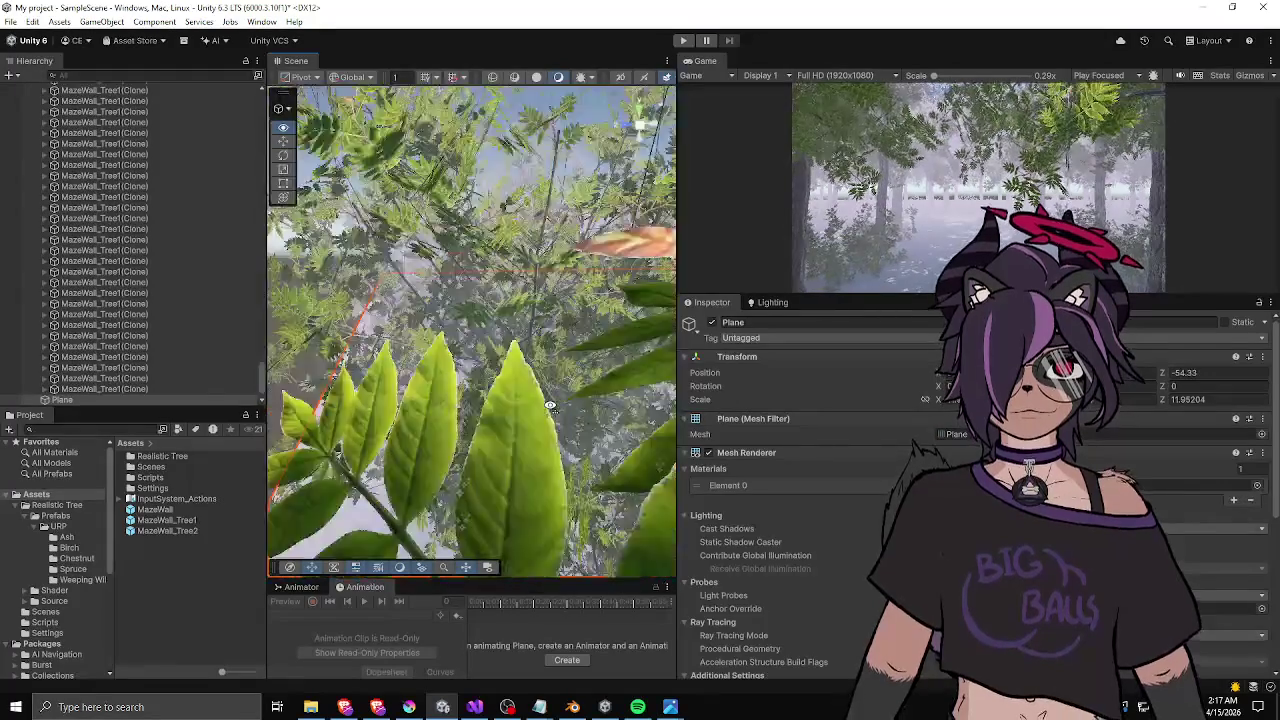
text(20)
key(Tab)
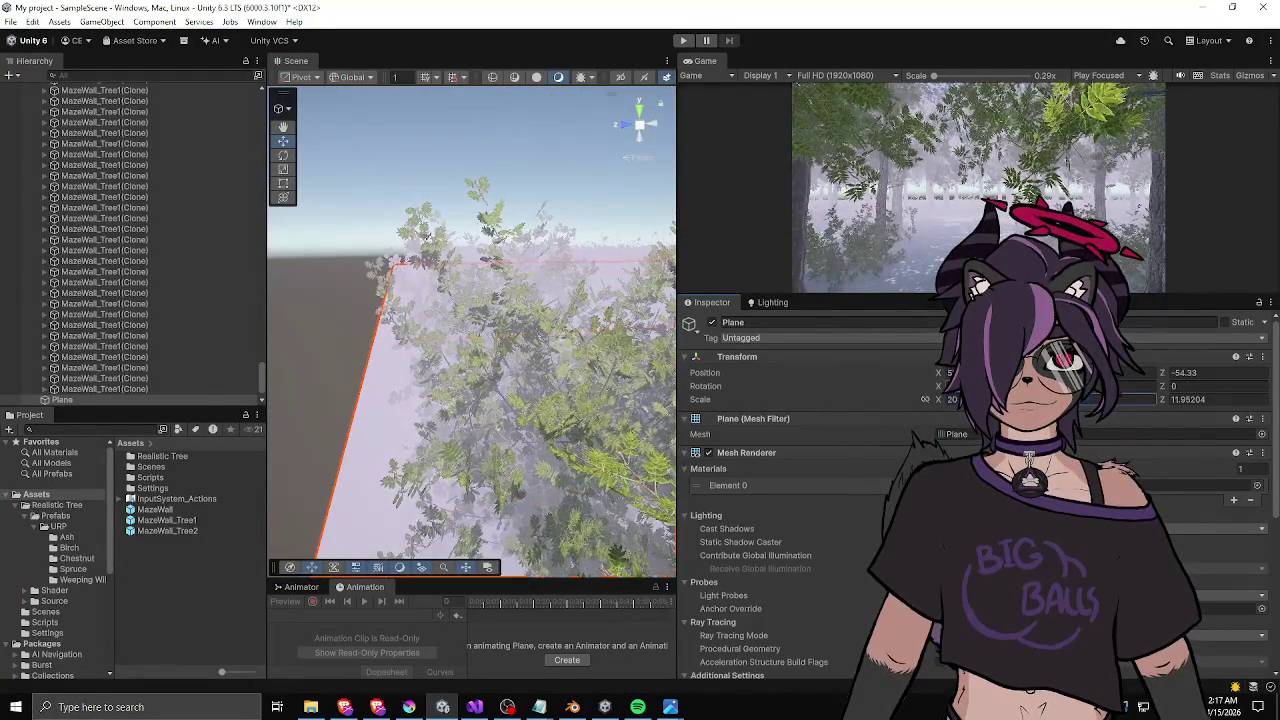
text(20)
key(Tab)
text(20)
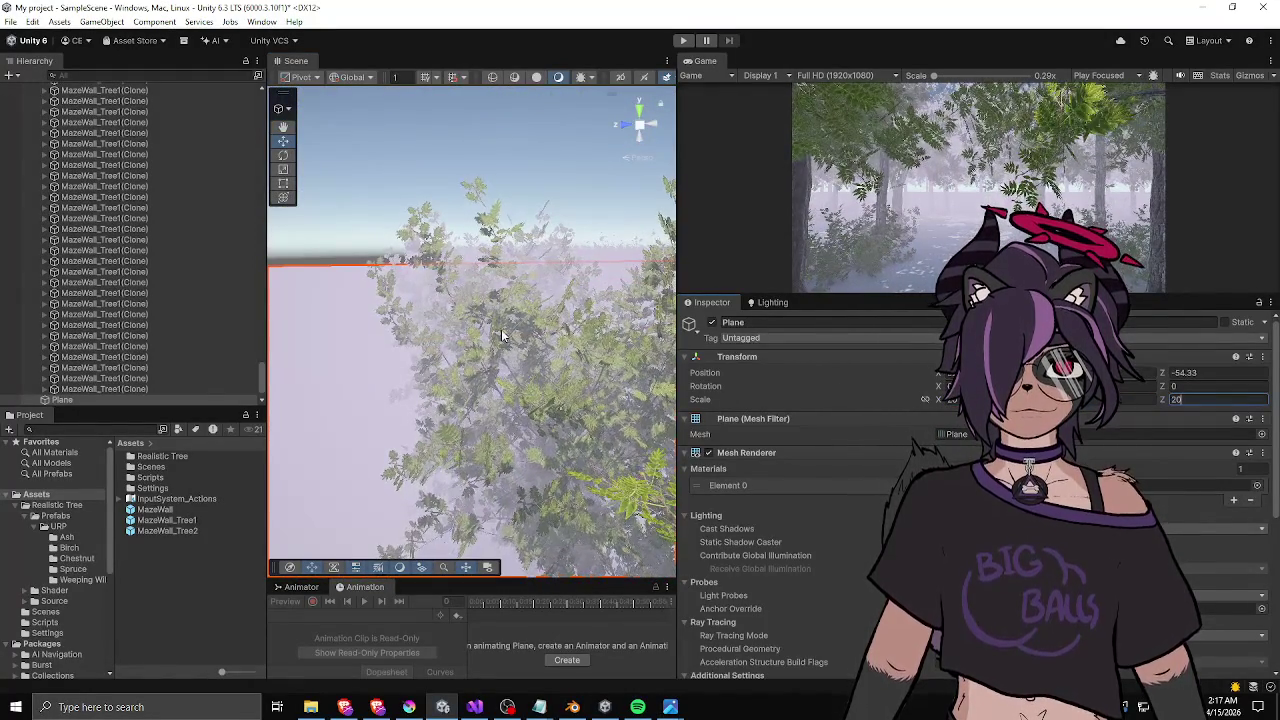
mouse_move(520, 400)
mouse_down()
mouse_move(531, 377)
mouse_move(540, 388)
mouse_up()
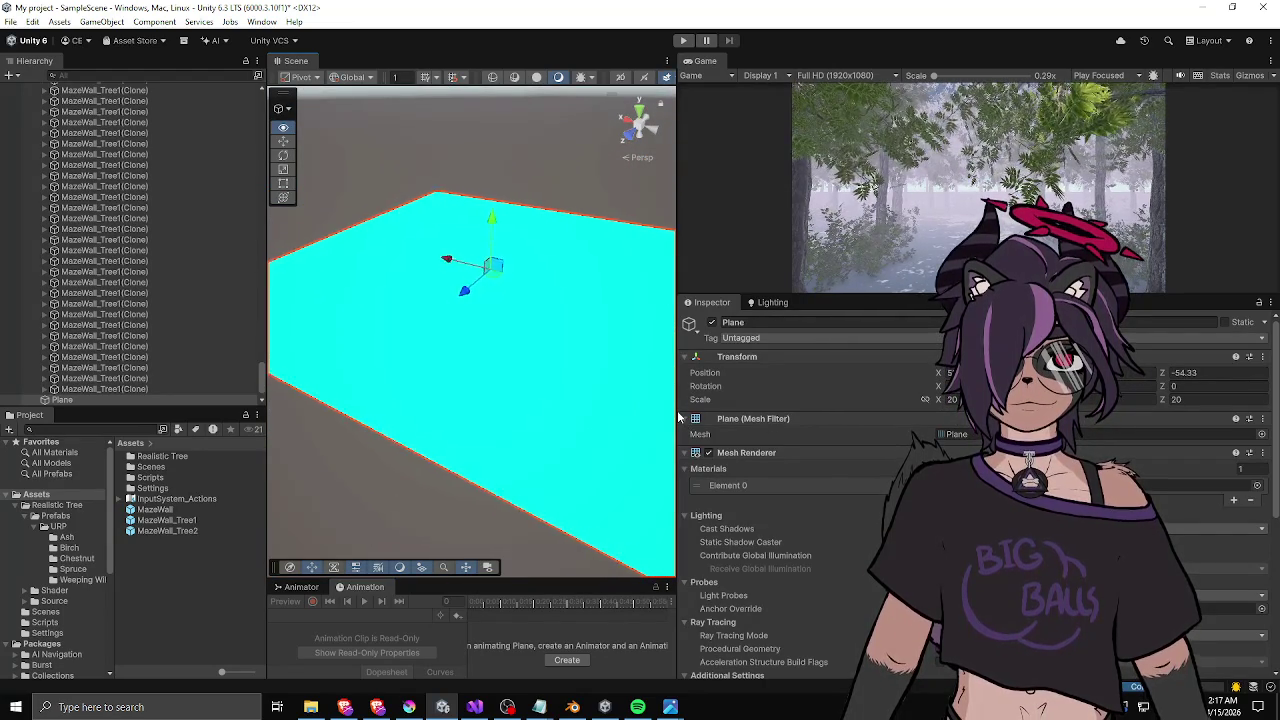
mouse_move(678, 416)
mouse_down()
mouse_move(676, 376)
mouse_move(779, 399)
mouse_move(881, 397)
mouse_up()
- Frame the Plane, open the Lighting settings and switch fog off to view the whole maze
key(f)
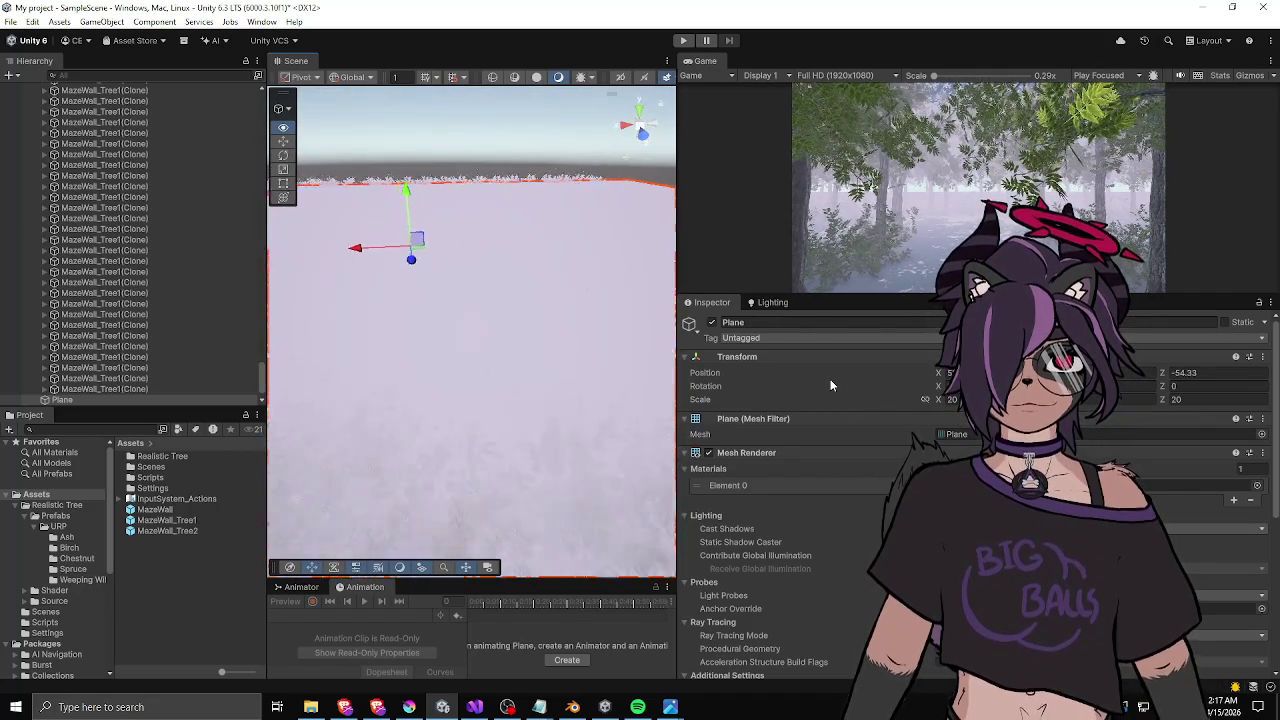
key(w)
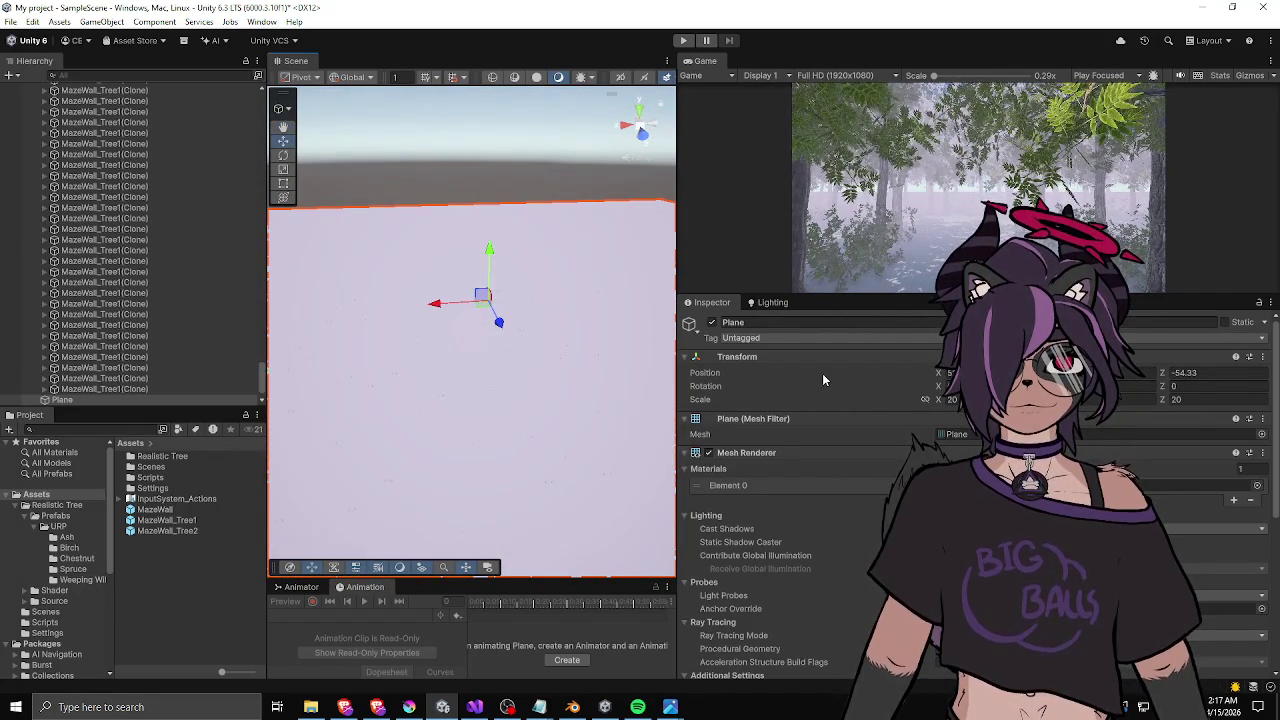
click(752, 303)
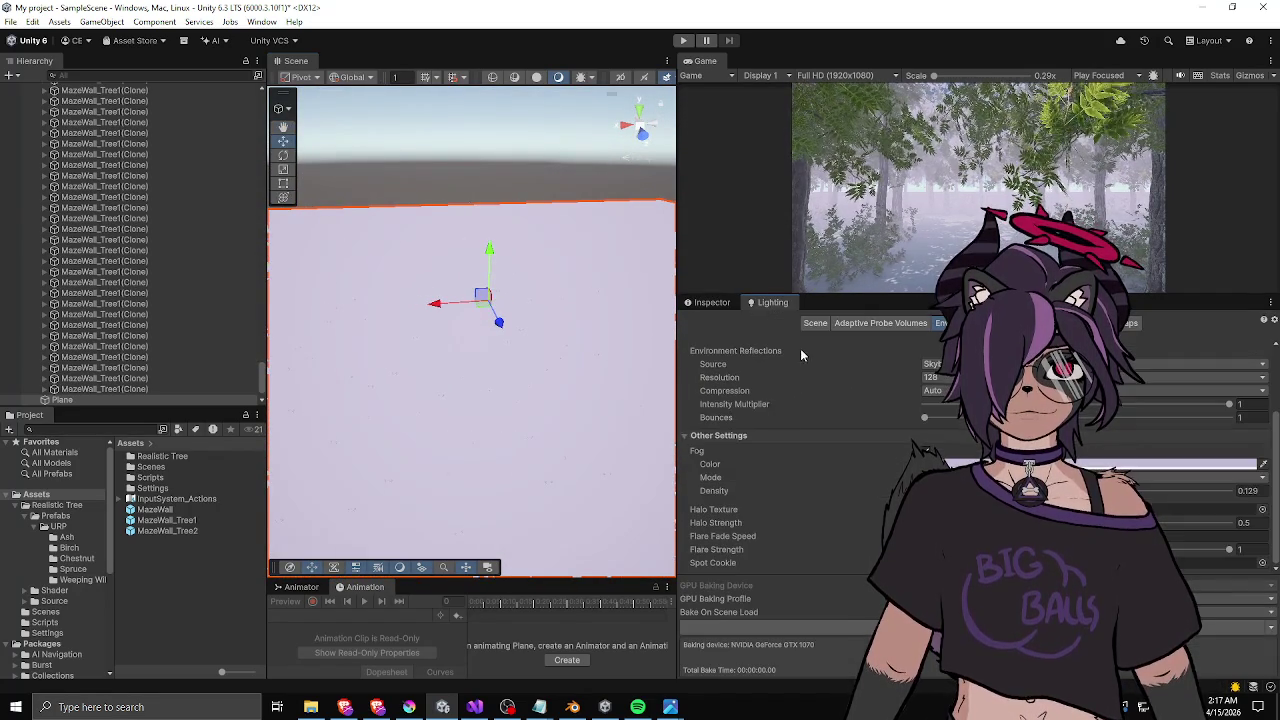
click(922, 451)
mouse_move(560, 380)
mouse_down()
mouse_move(572, 389)
mouse_move(564, 366)
mouse_up()
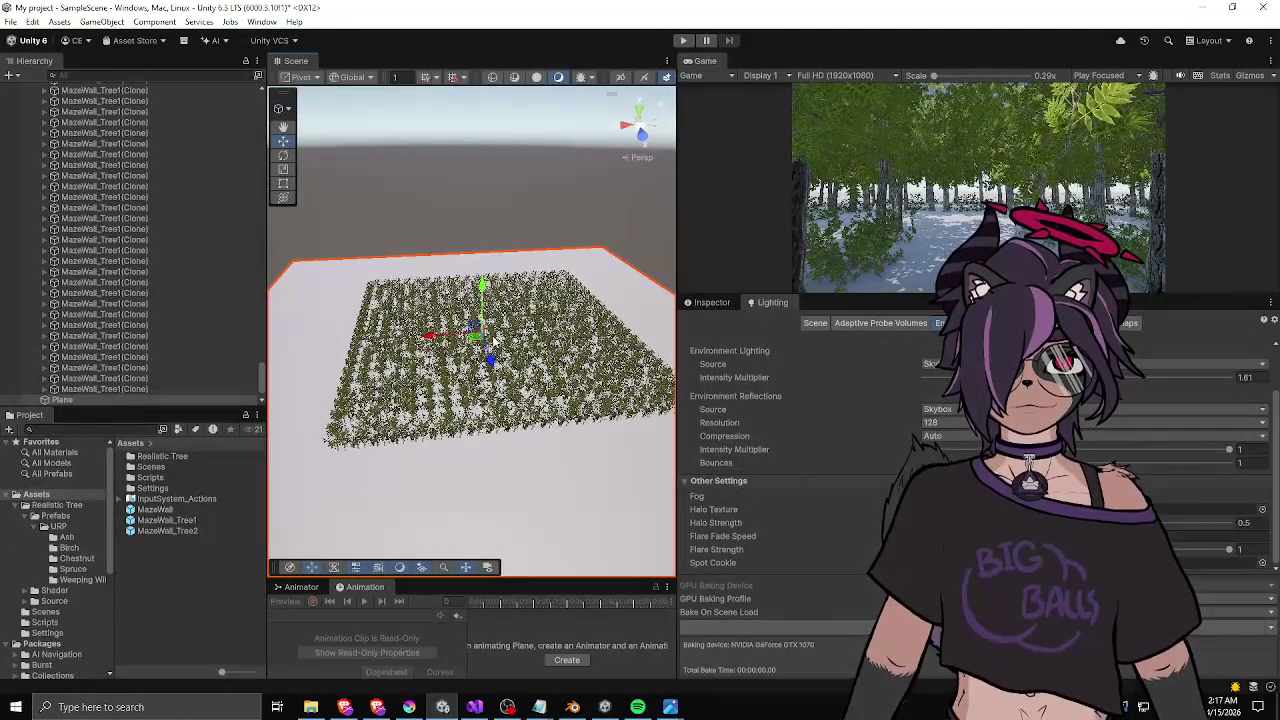
mouse_move(493, 342)
mouse_down()
mouse_move(601, 361)
mouse_move(534, 357)
mouse_move(581, 354)
mouse_up()
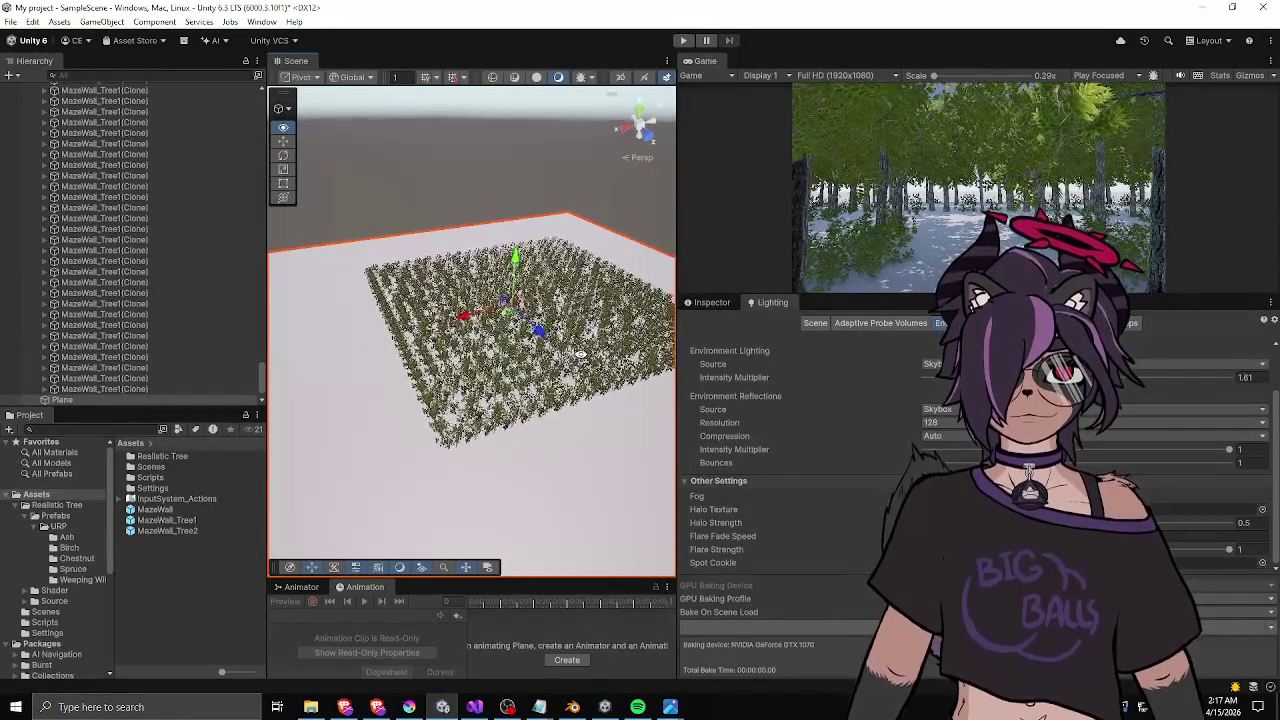
- Look around the snowy forest, then re-enable fog at density 0.129
right_click(583, 360)
scroll(560, 360, up, 5)
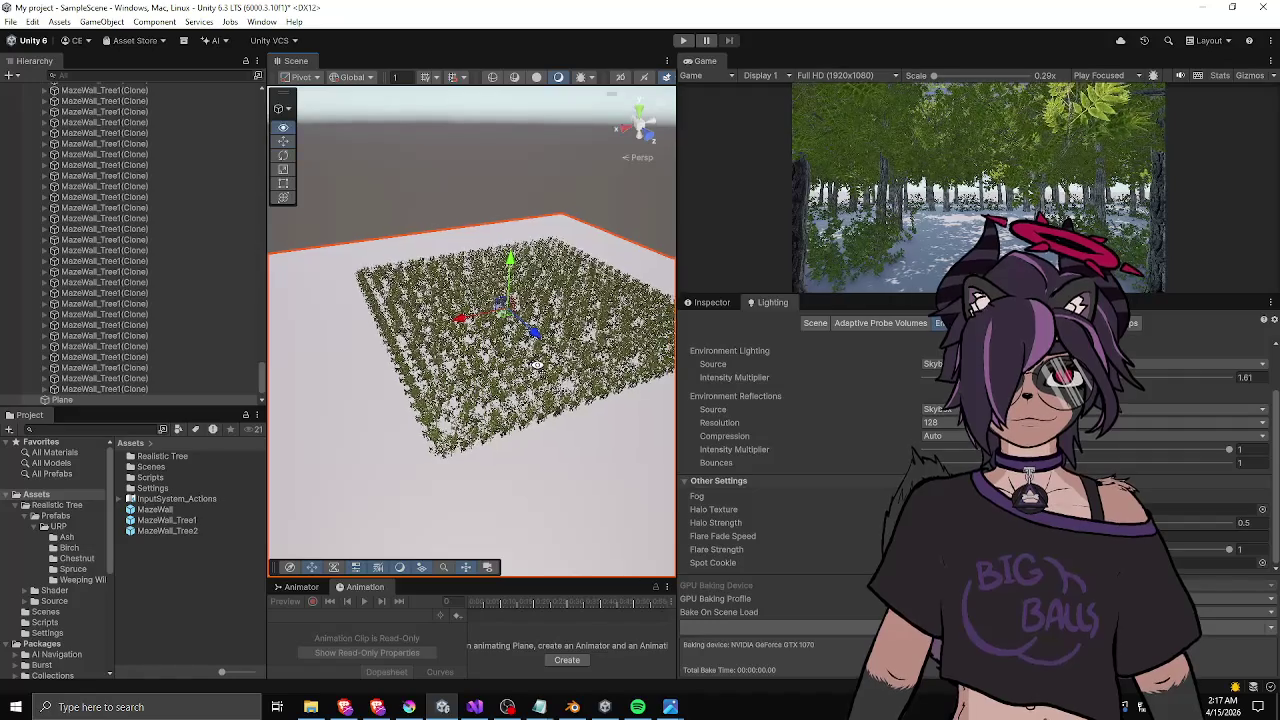
scroll(547, 359, up, 10)
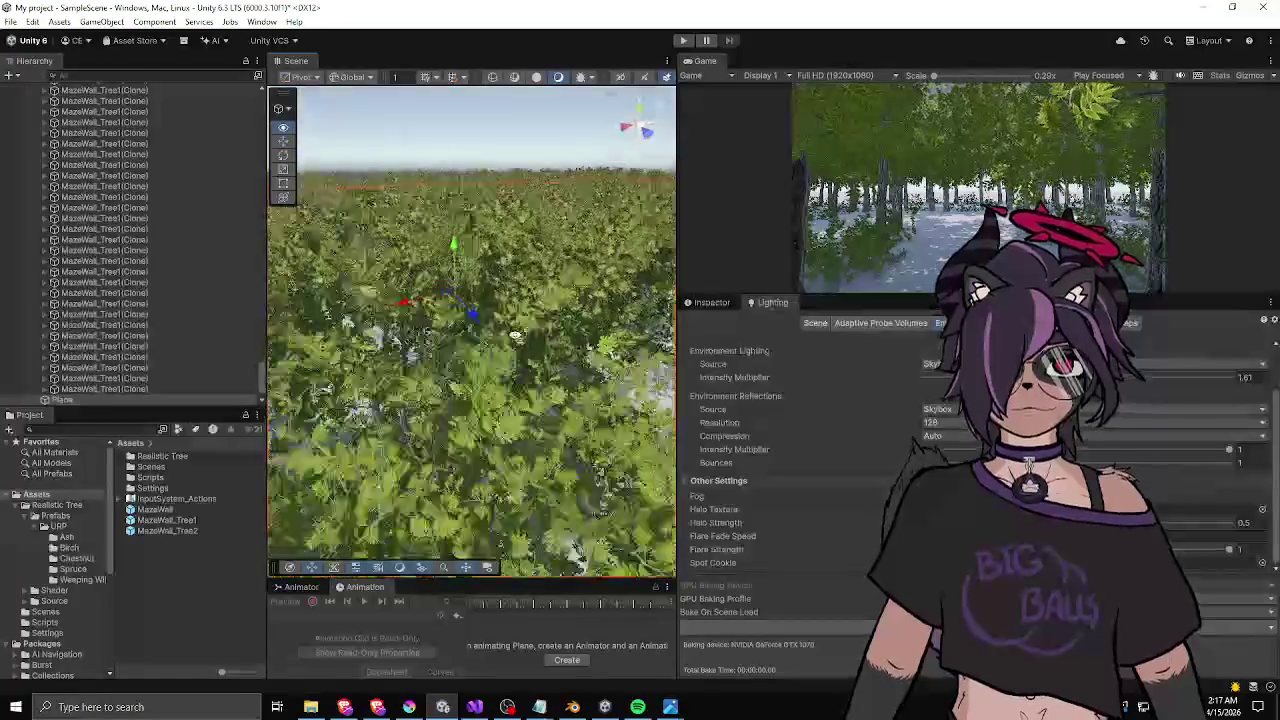
scroll(467, 315, down, 10)
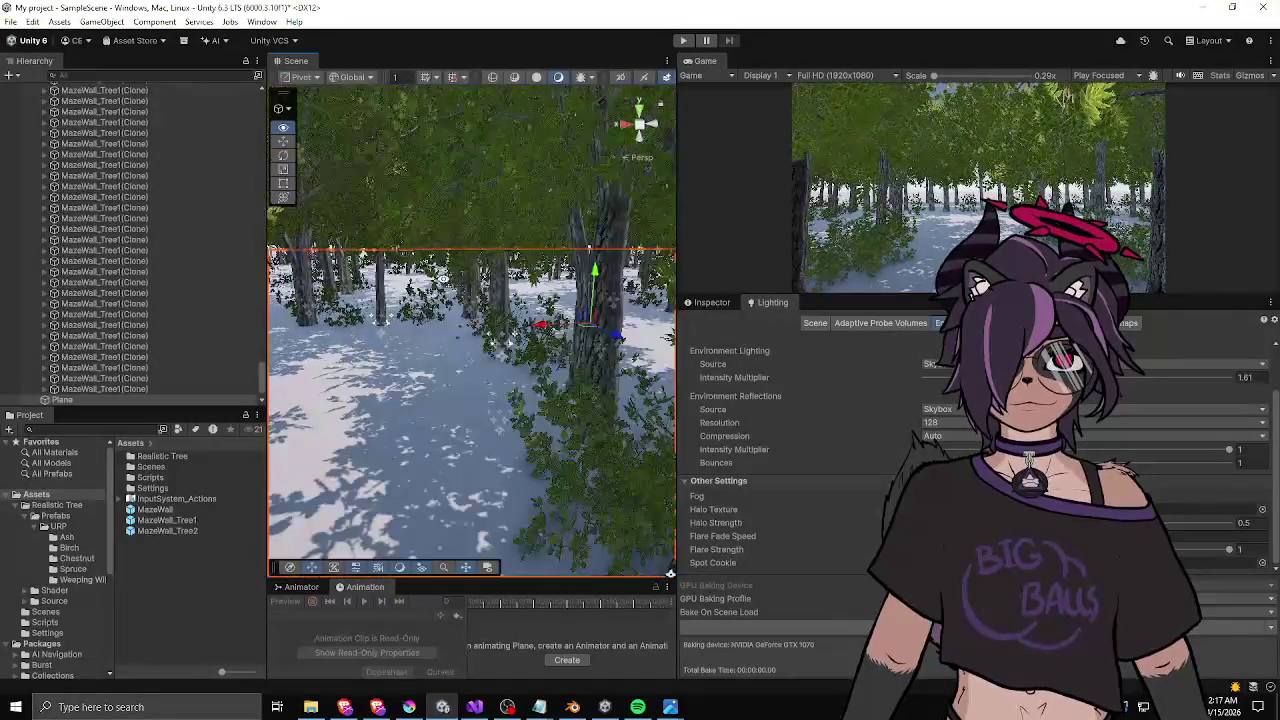
drag(318, 263, 300, 275)
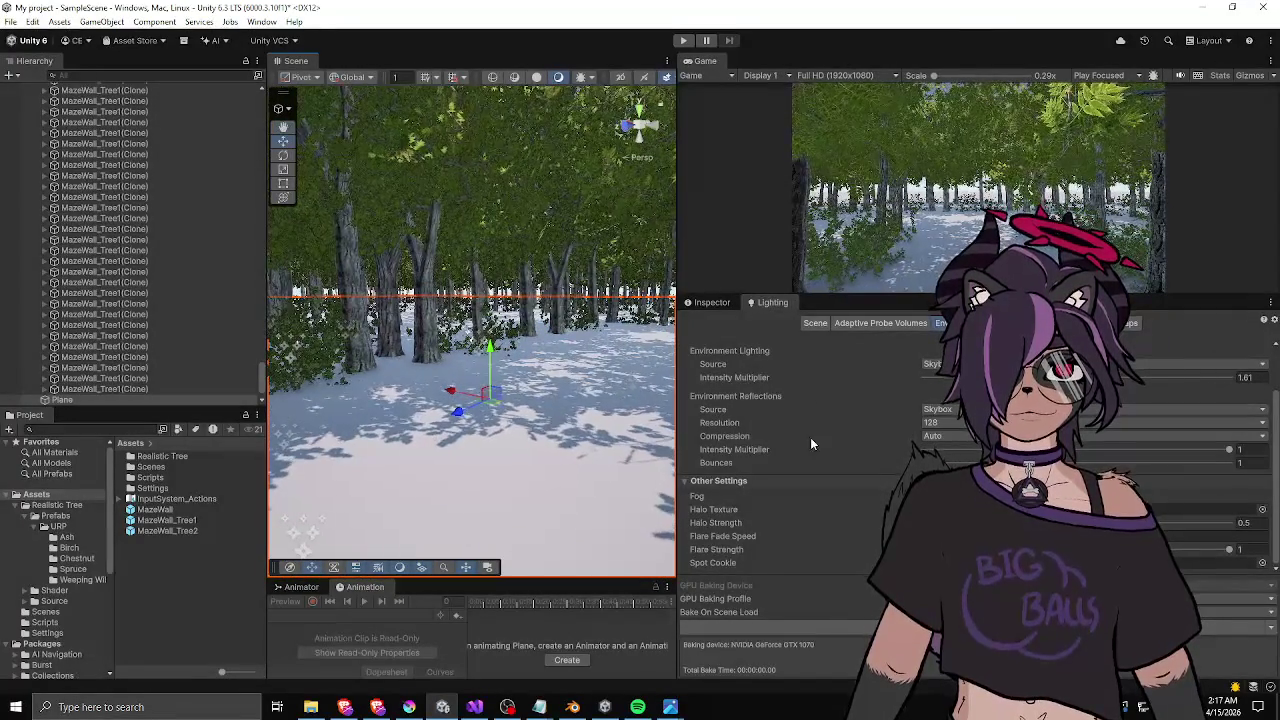
click(927, 496)
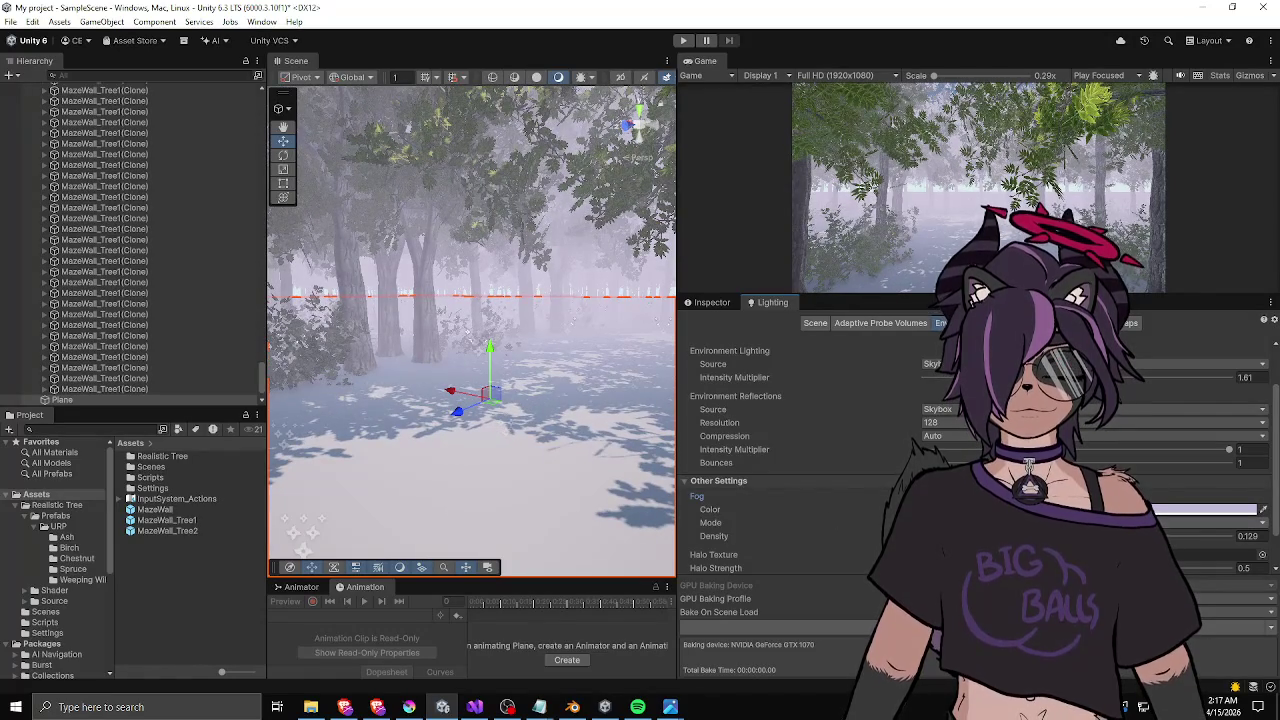
- Widen the Scene view, adjust Fog Mode, and raise Fog Density from 0.129 to 0.191
click(1200, 522)
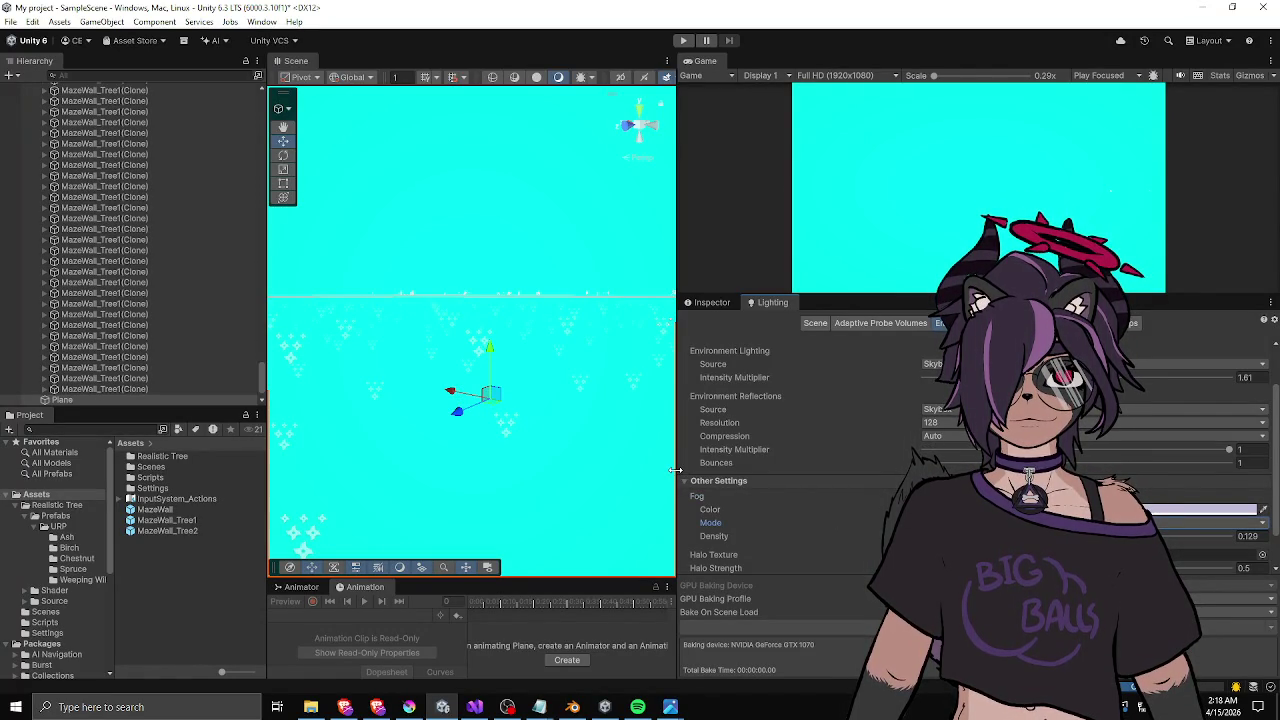
drag(676, 470, 781, 463)
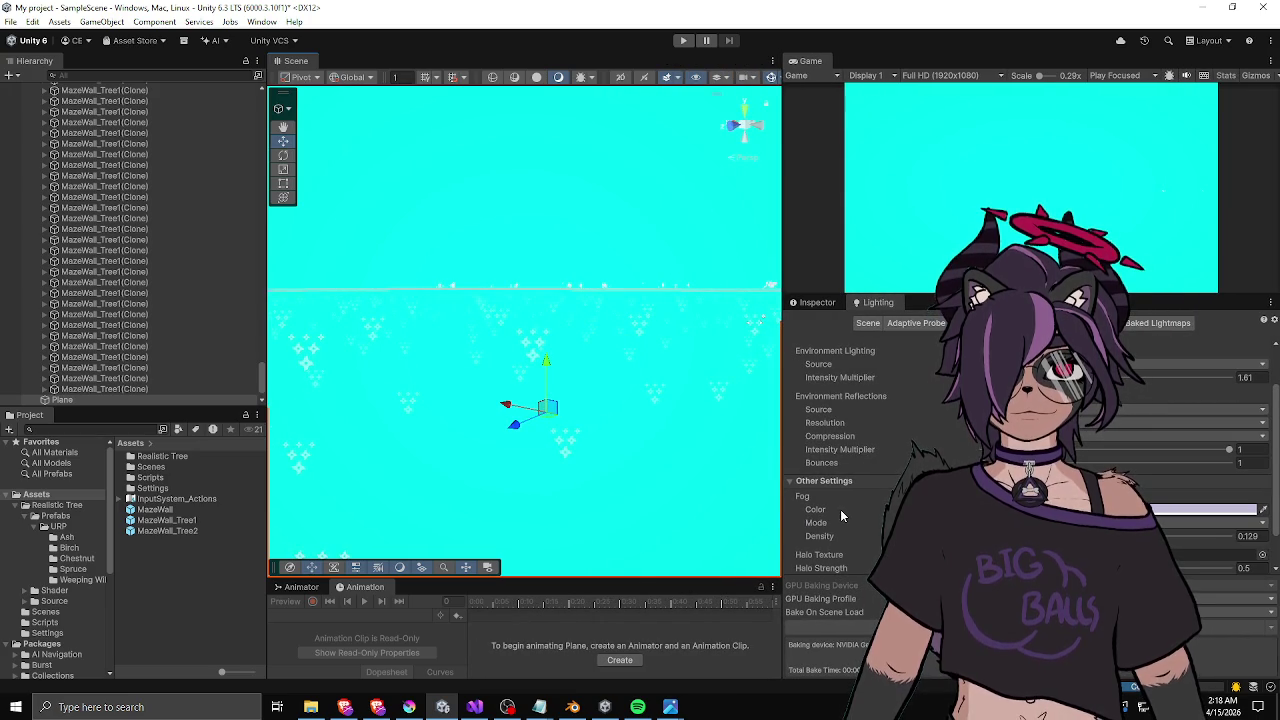
mouse_move(665, 400)
mouse_down()
mouse_move(622, 395)
mouse_move(763, 368)
mouse_up()
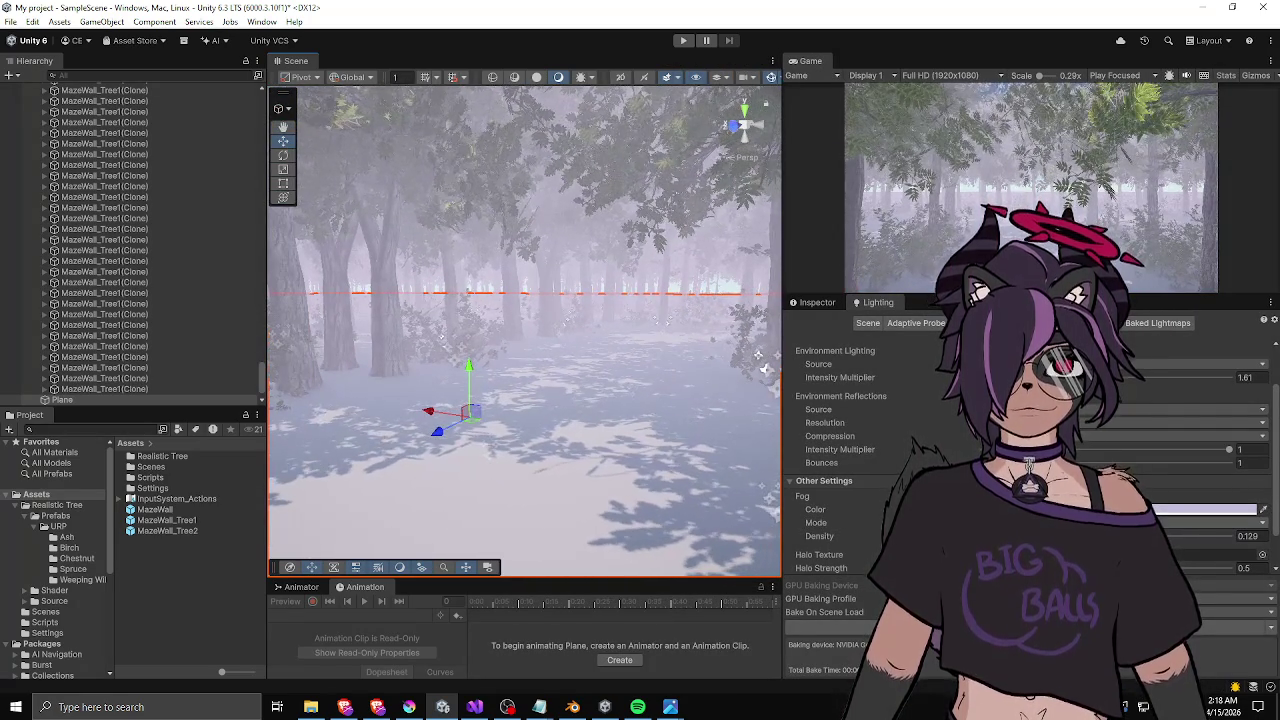
click(1200, 522)
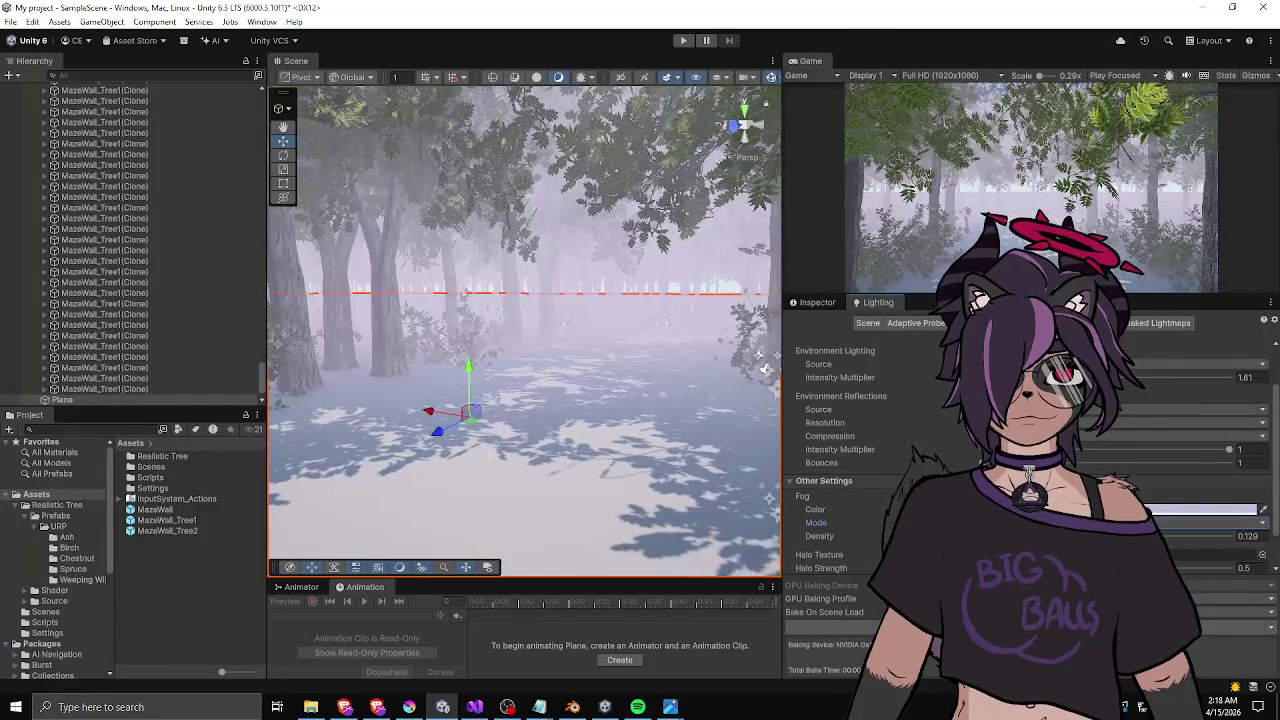
drag(819, 536, 880, 536)
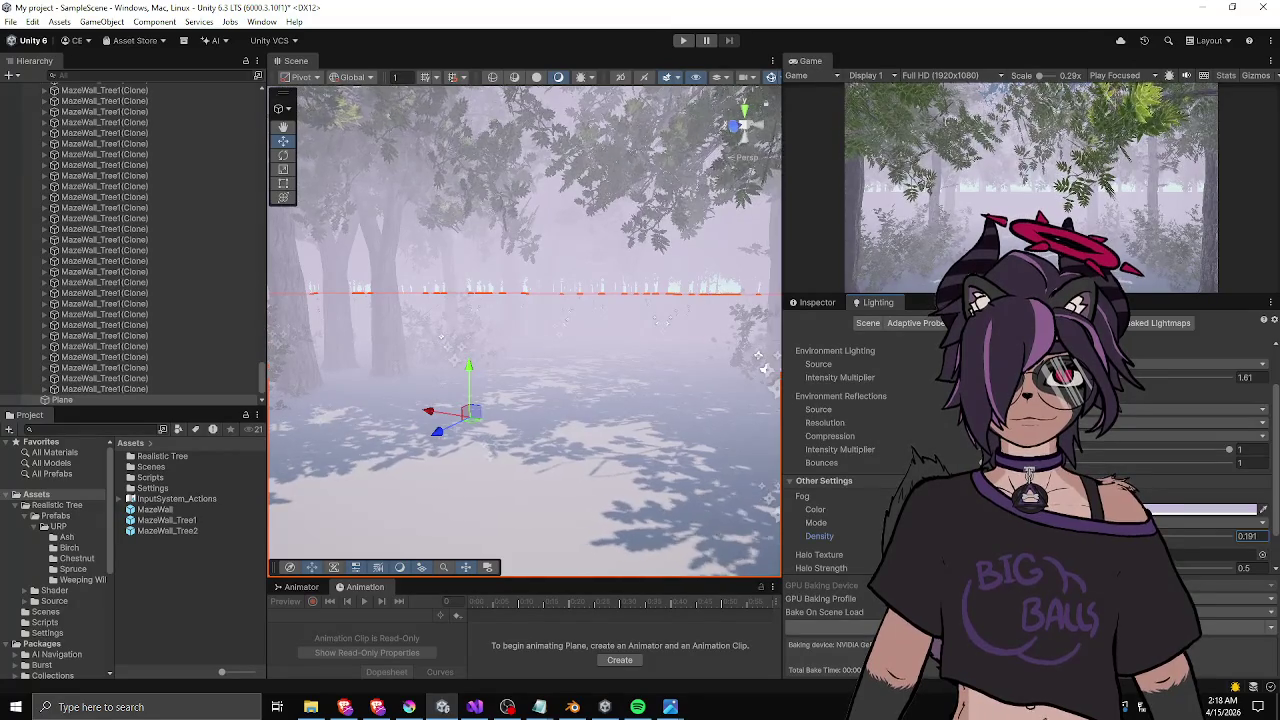
scroll(900, 450, down, 2)
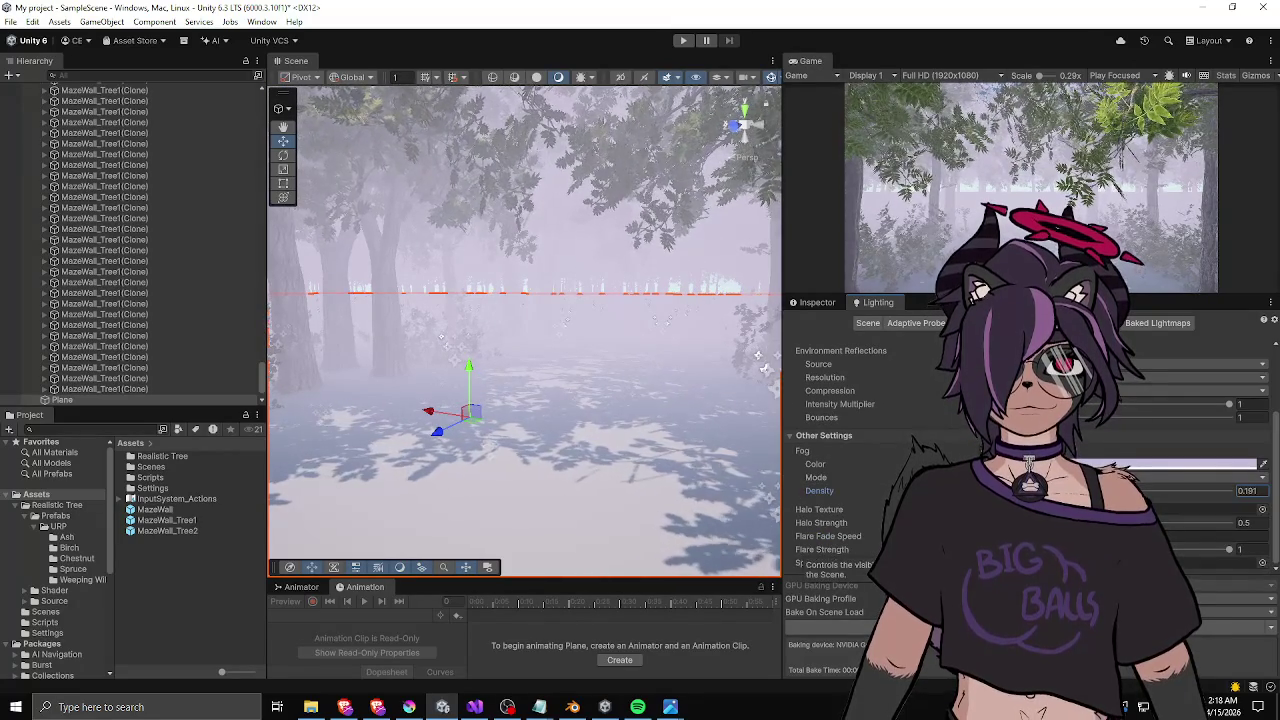
scroll(793, 573, up, 4)
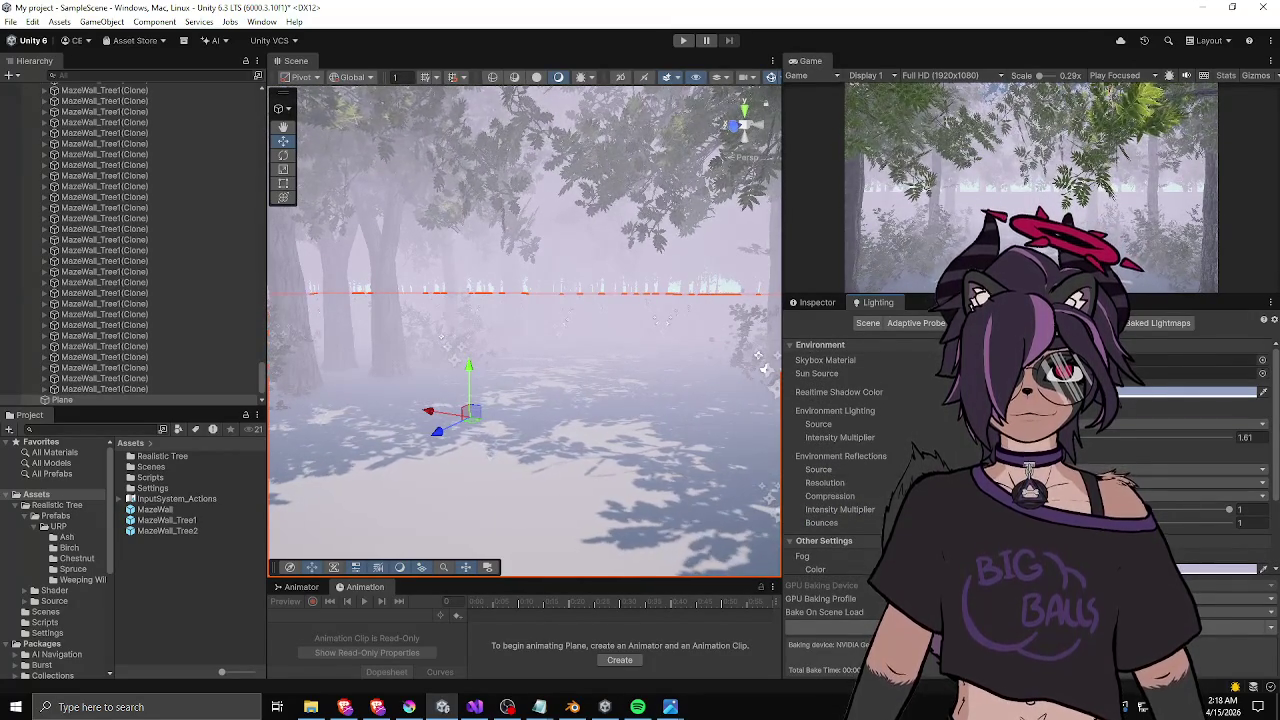
- Set Environment Lighting Intensity Multiplier to 1, then inspect a MazeWall_Tree1(Clone) tree
mouse_move(840, 437)
mouse_down()
mouse_move(880, 437)
mouse_move(820, 437)
mouse_up()
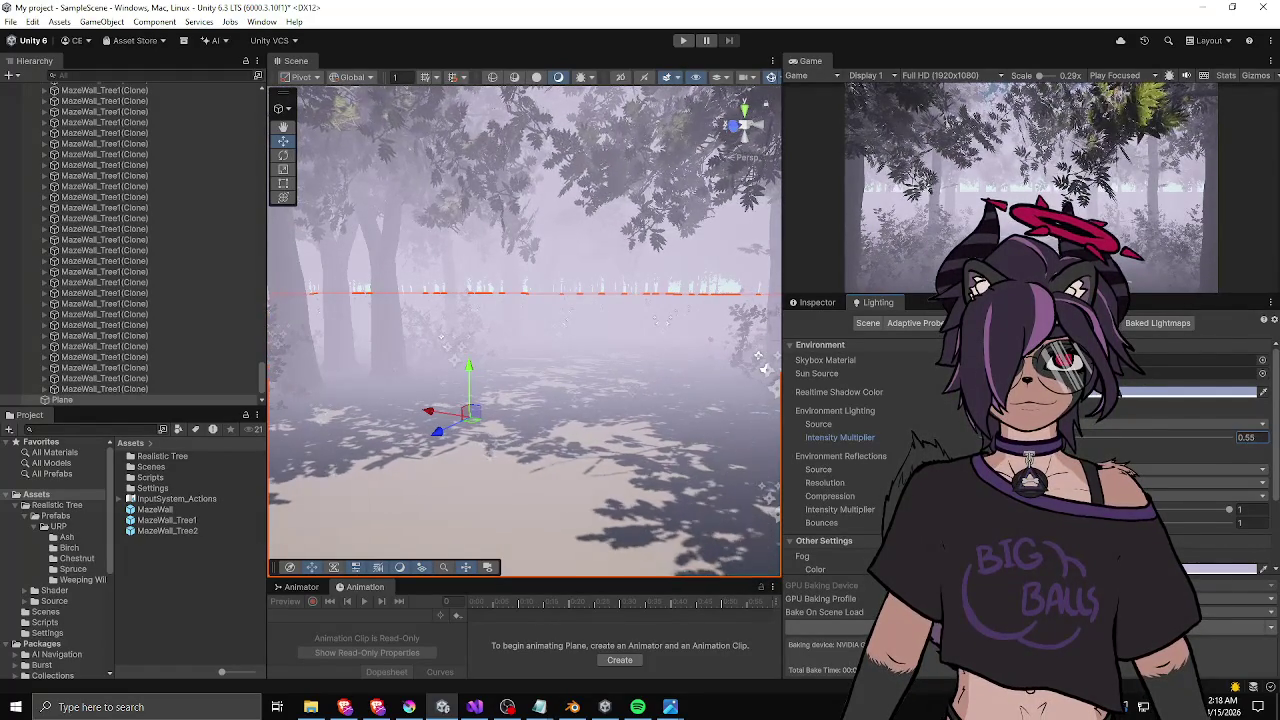
click(1250, 437)
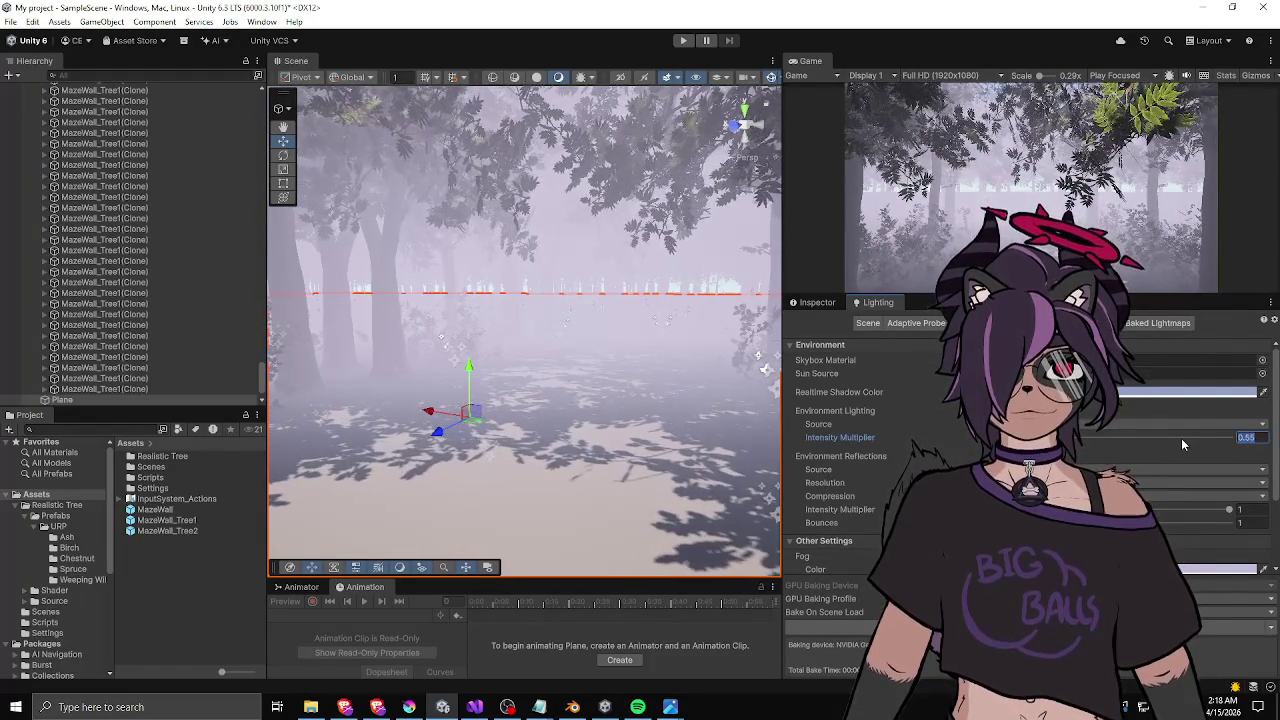
text(1)
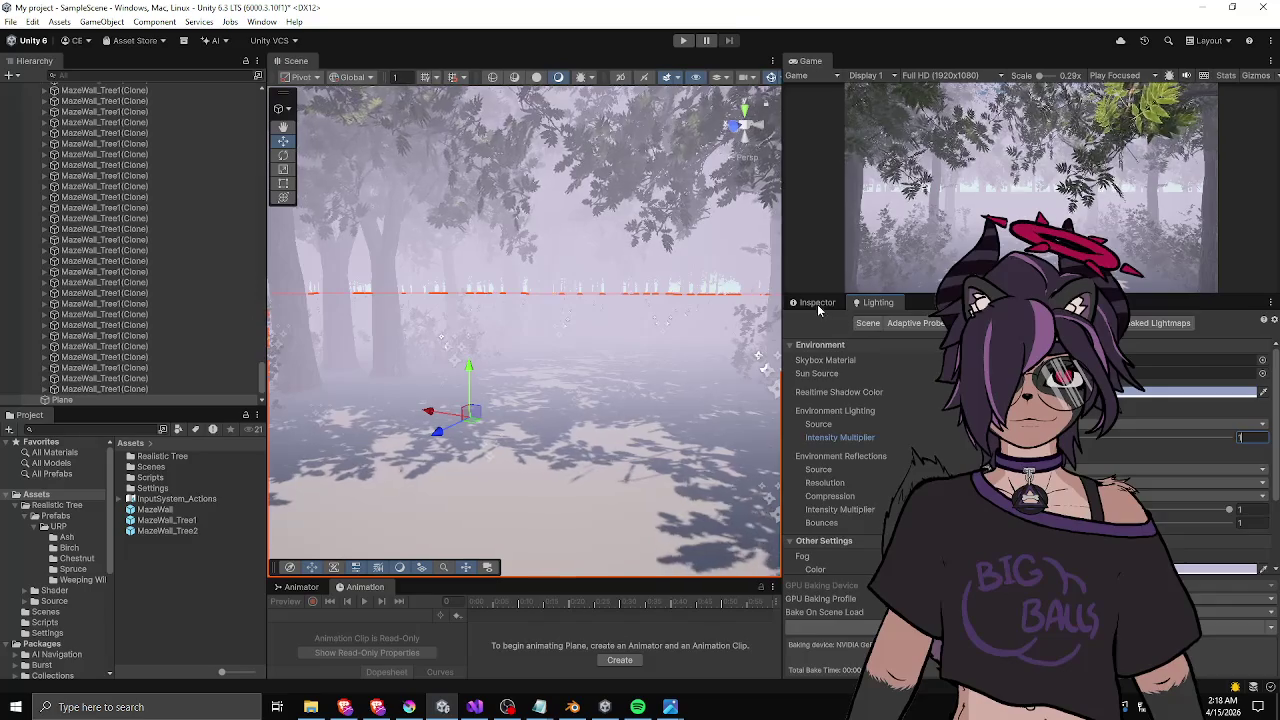
click(817, 302)
drag(520, 330, 410, 323)
click(229, 303)
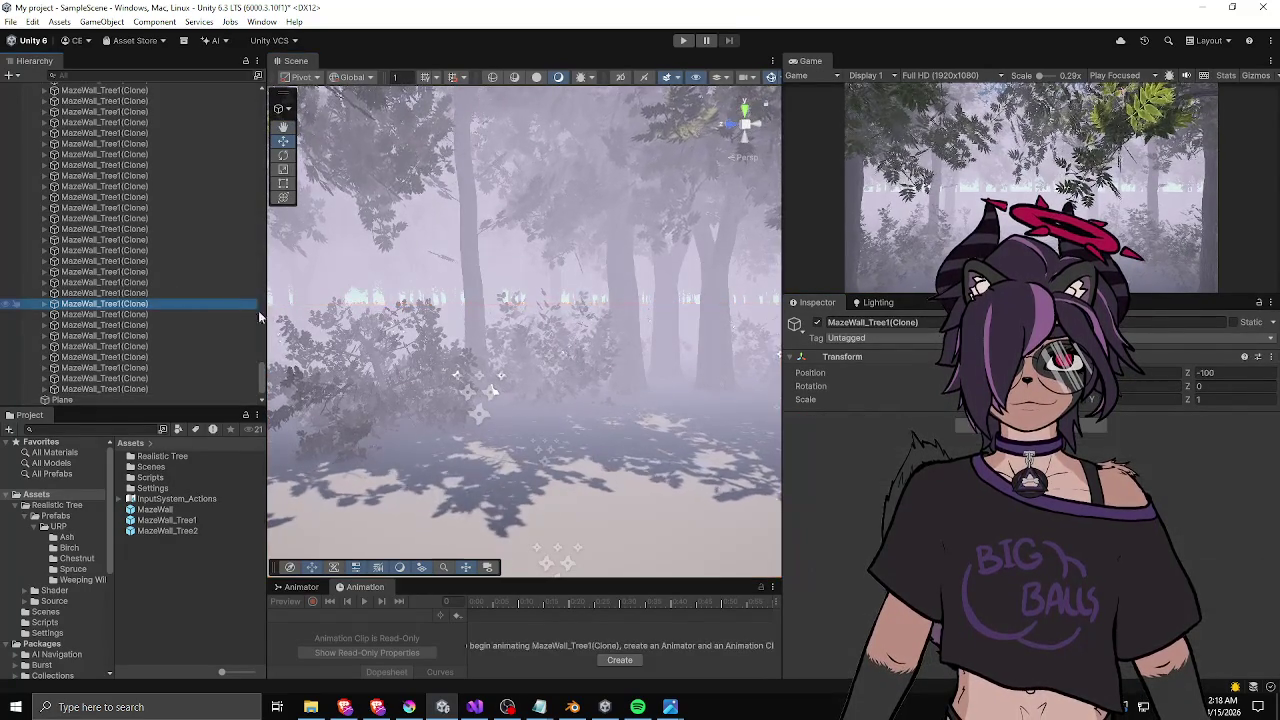
- Orbit among the maze trees, then collapse the Maze group in the Hierarchy
drag(480, 395, 858, 405)
drag(717, 402, 771, 389)
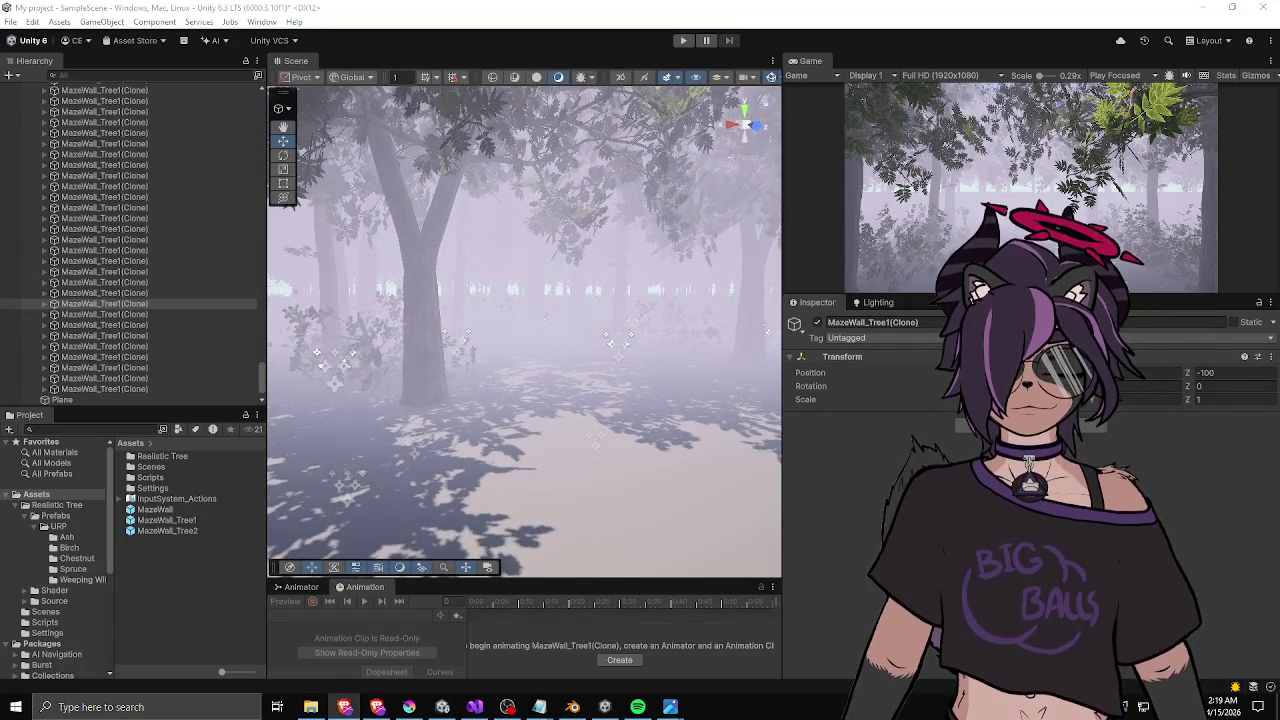
mouse_move(500, 222)
mouse_down()
mouse_move(464, 218)
mouse_move(419, 267)
mouse_up()
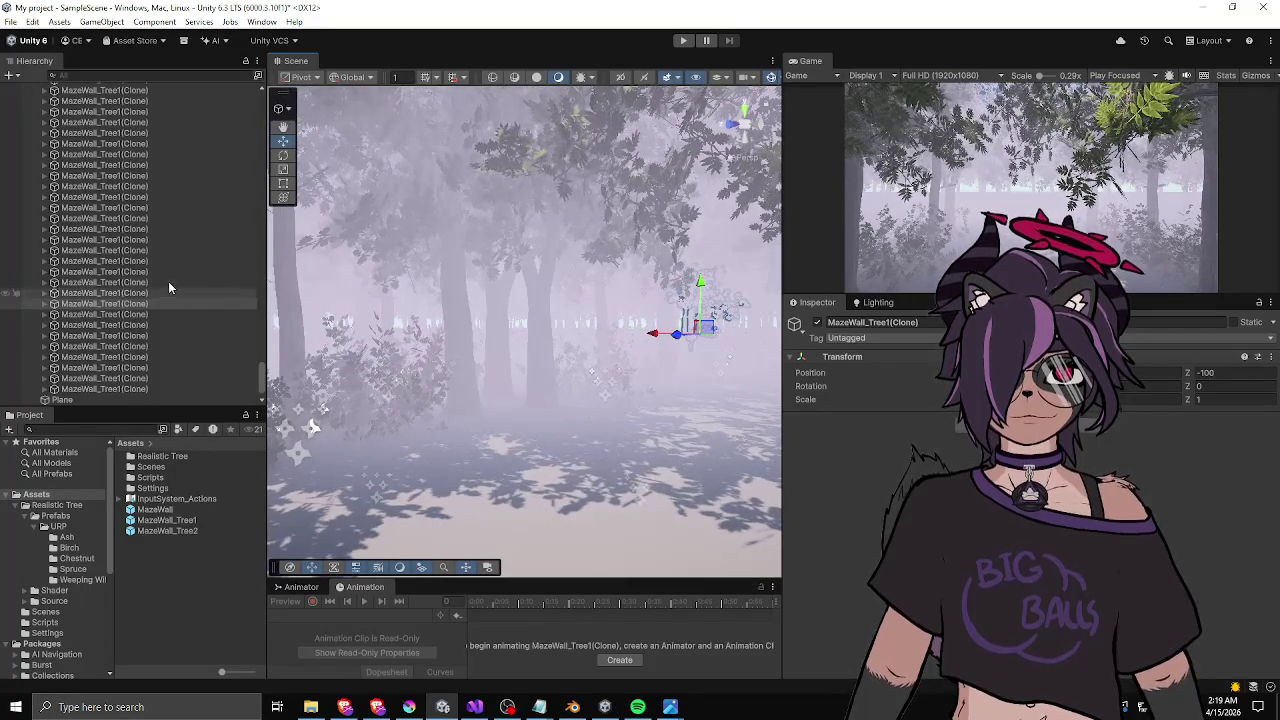
scroll(167, 264, up, 10)
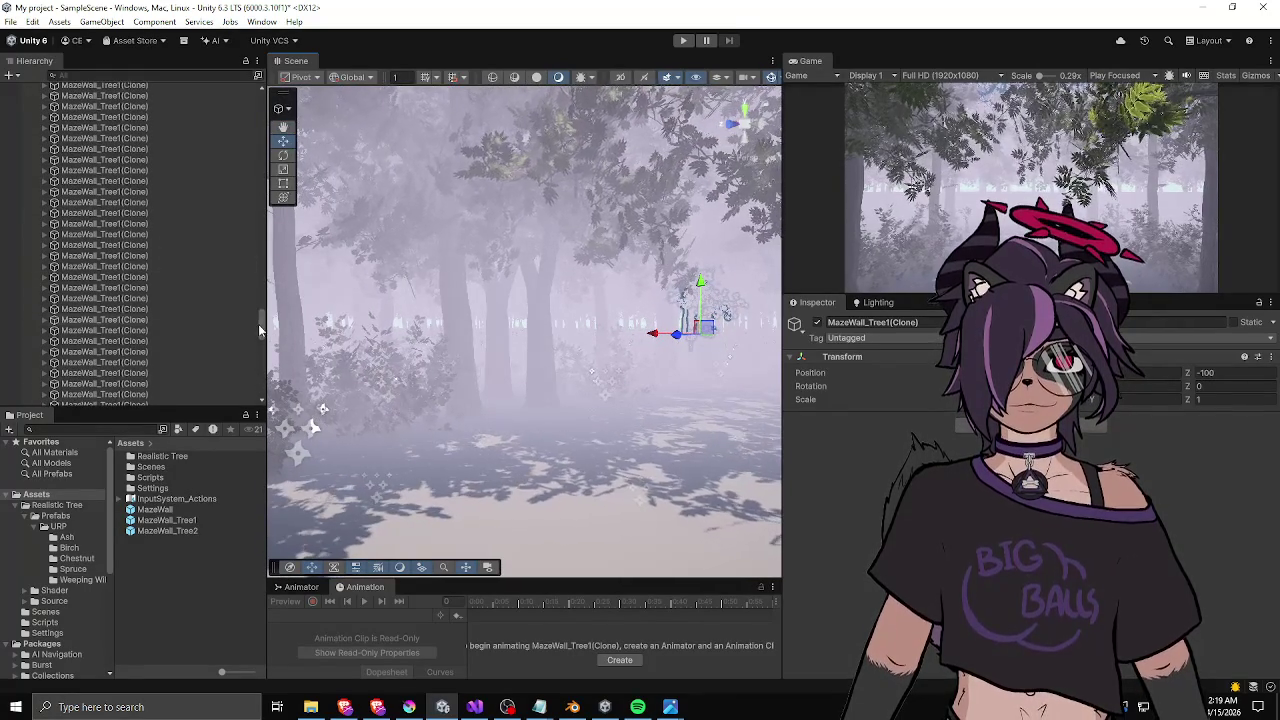
scroll(258, 324, up, 15)
click(35, 120)
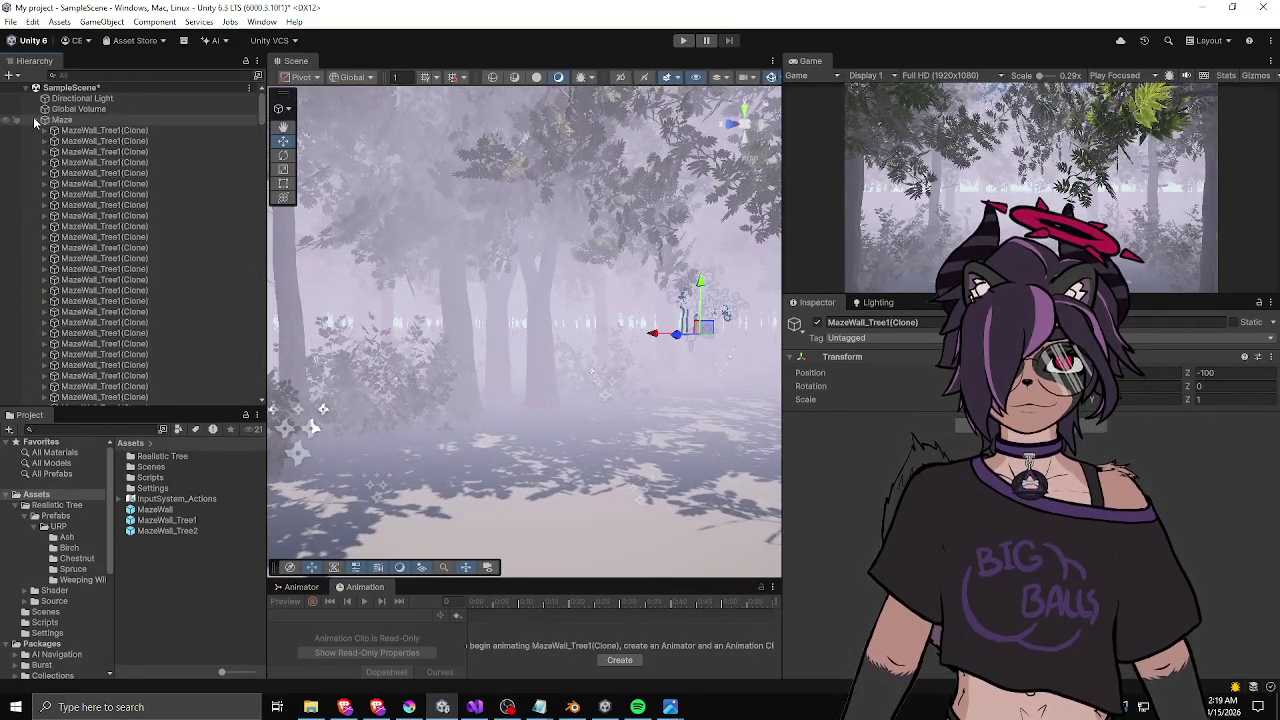
click(88, 212)
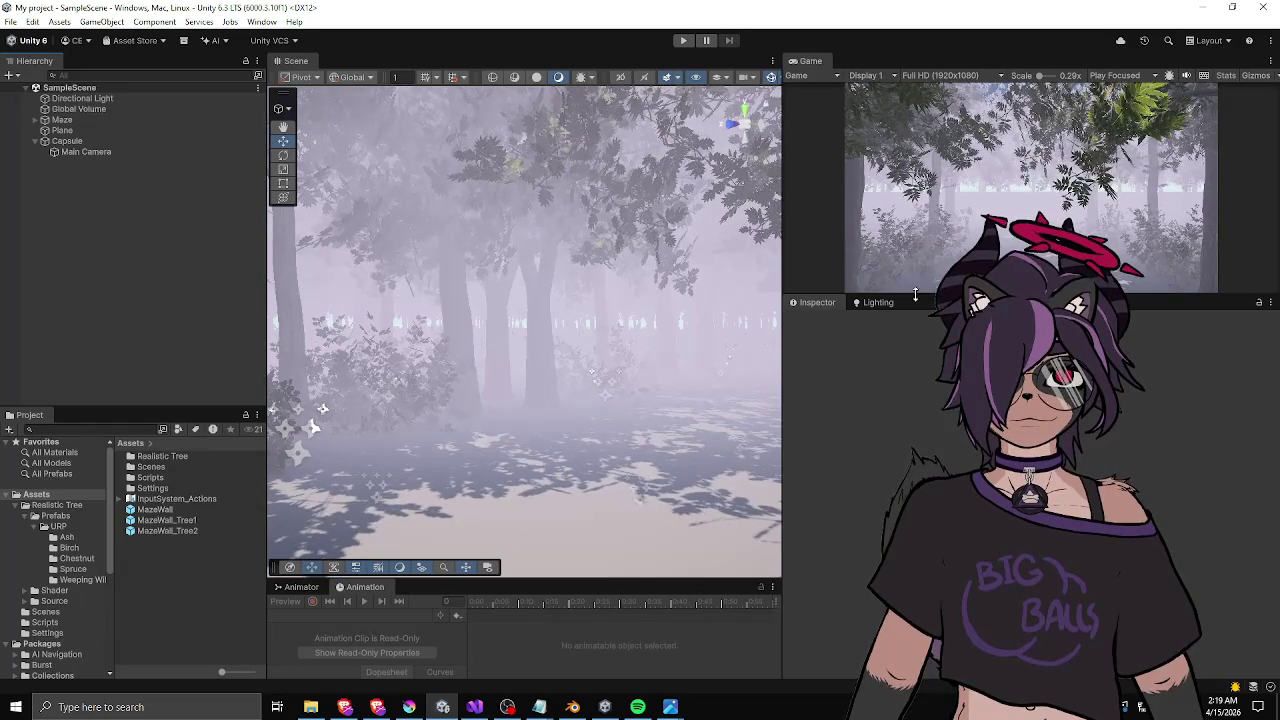
- Make the Game view taller and wider, tilt the scene camera, and switch to Krita
drag(805, 297, 805, 412)
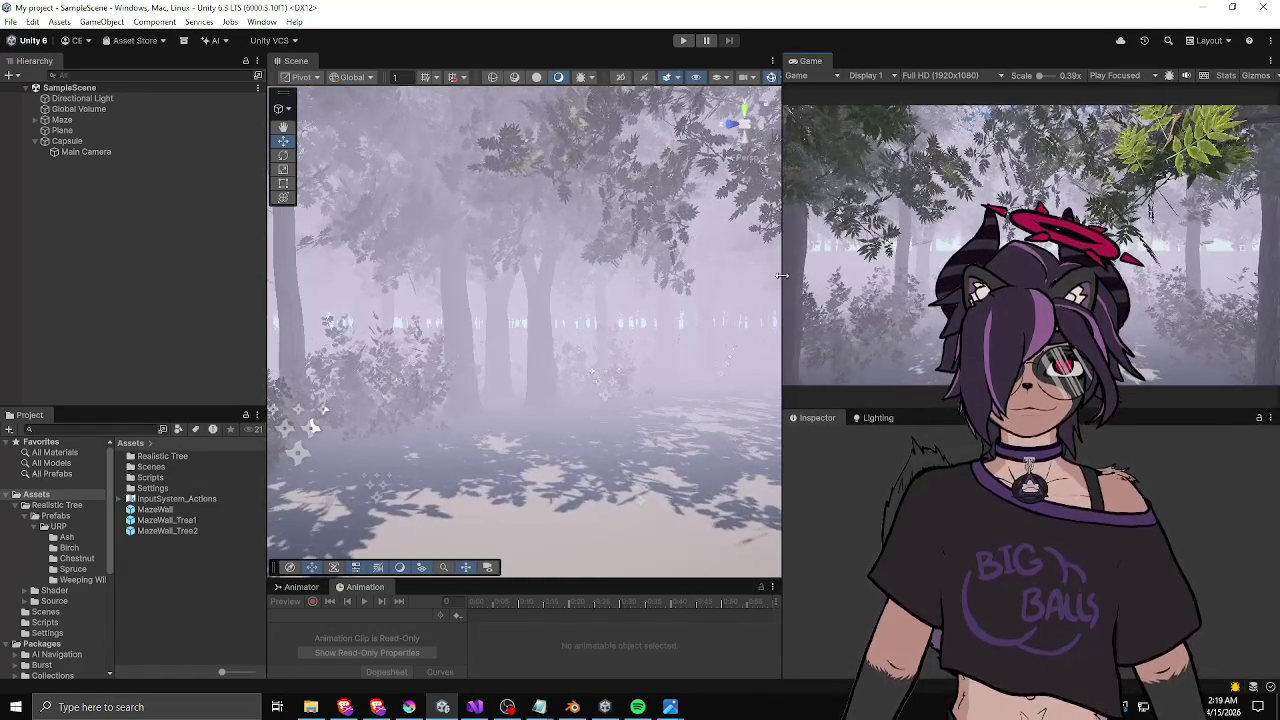
drag(783, 278, 683, 282)
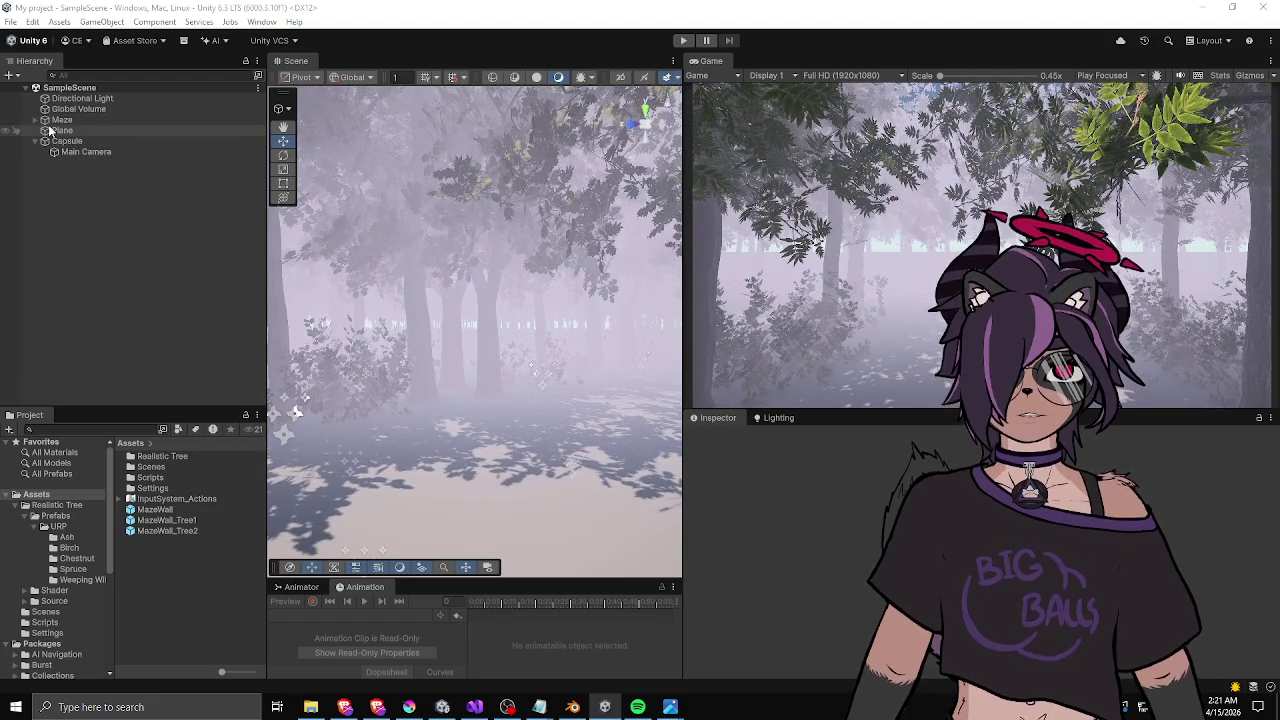
mouse_move(371, 243)
mouse_down()
mouse_move(434, 381)
mouse_move(517, 349)
mouse_move(537, 360)
mouse_move(535, 322)
mouse_up()
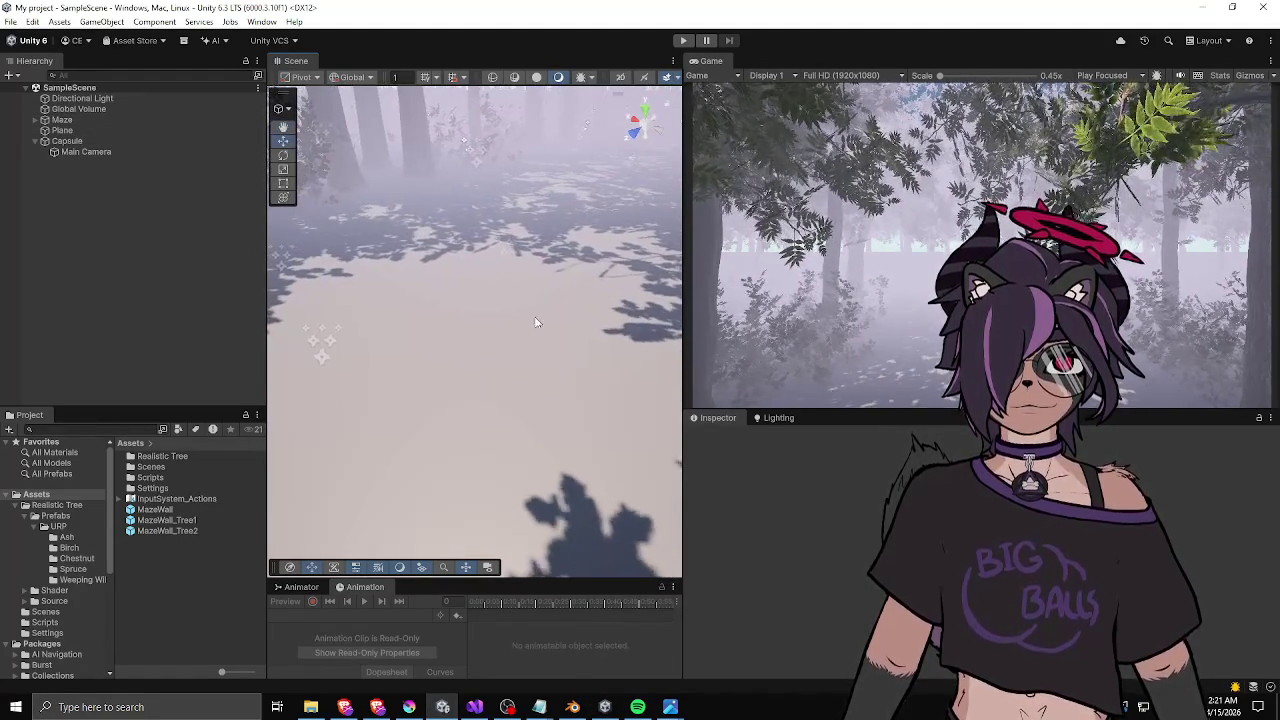
drag(480, 354, 420, 323)
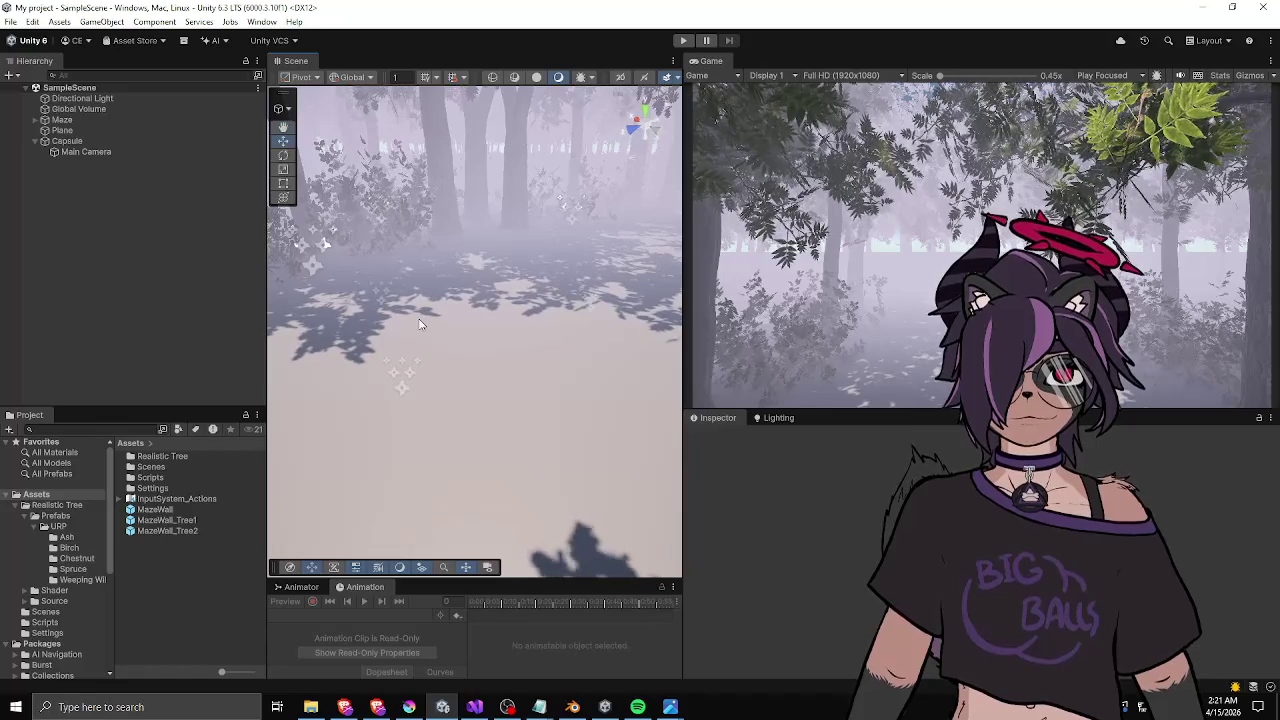
click(410, 708)
- Reopen maze-idea.kra past the missing-file error, view it at 100%, and add Paint Layer 8
click(597, 257)
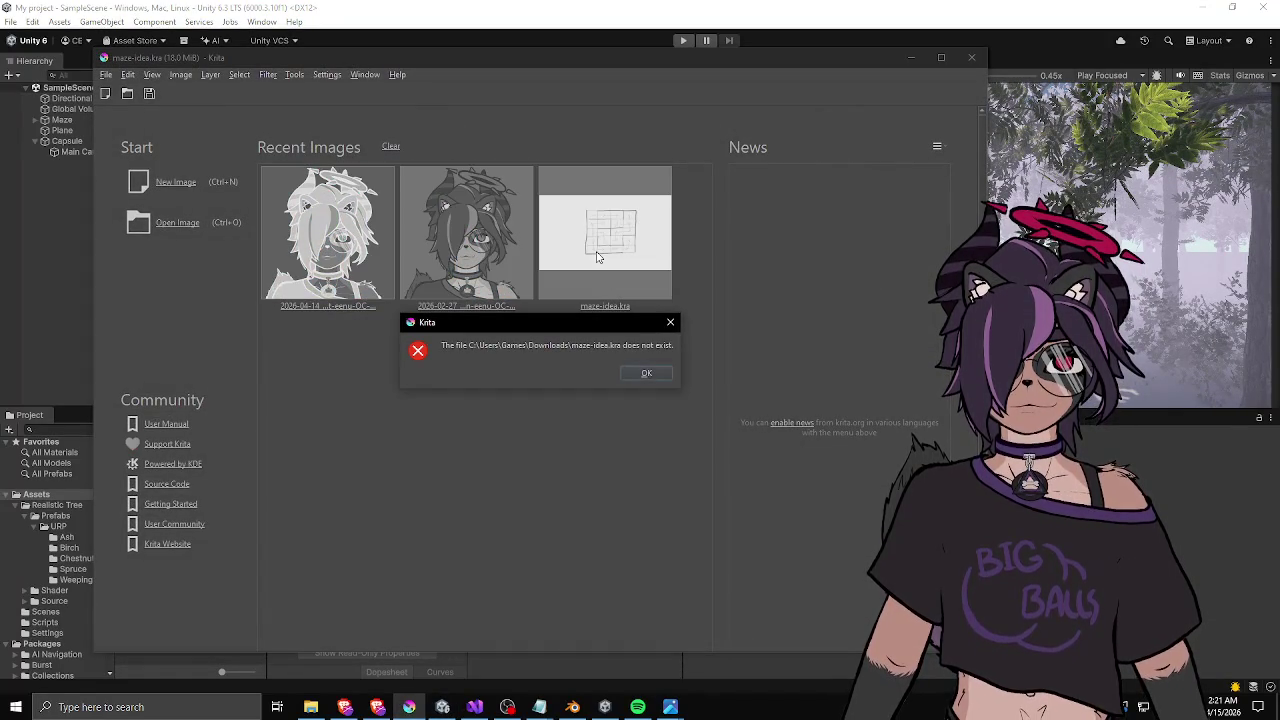
click(648, 373)
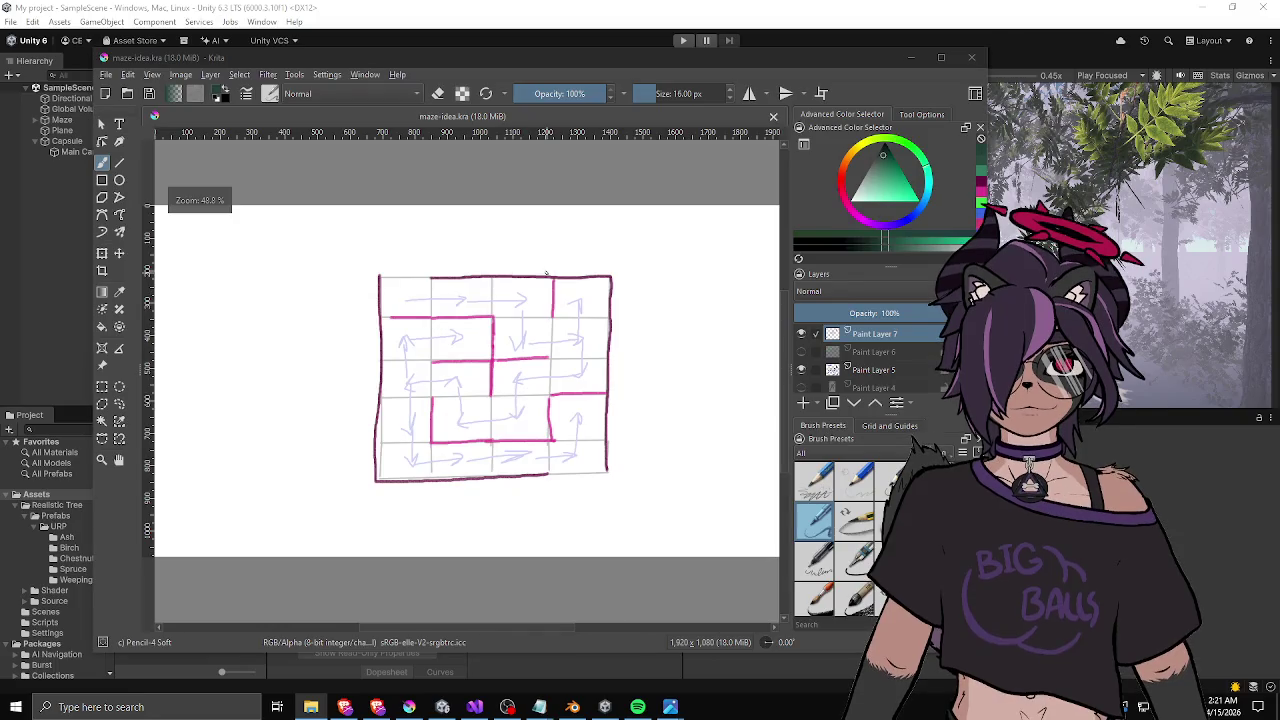
key(1)
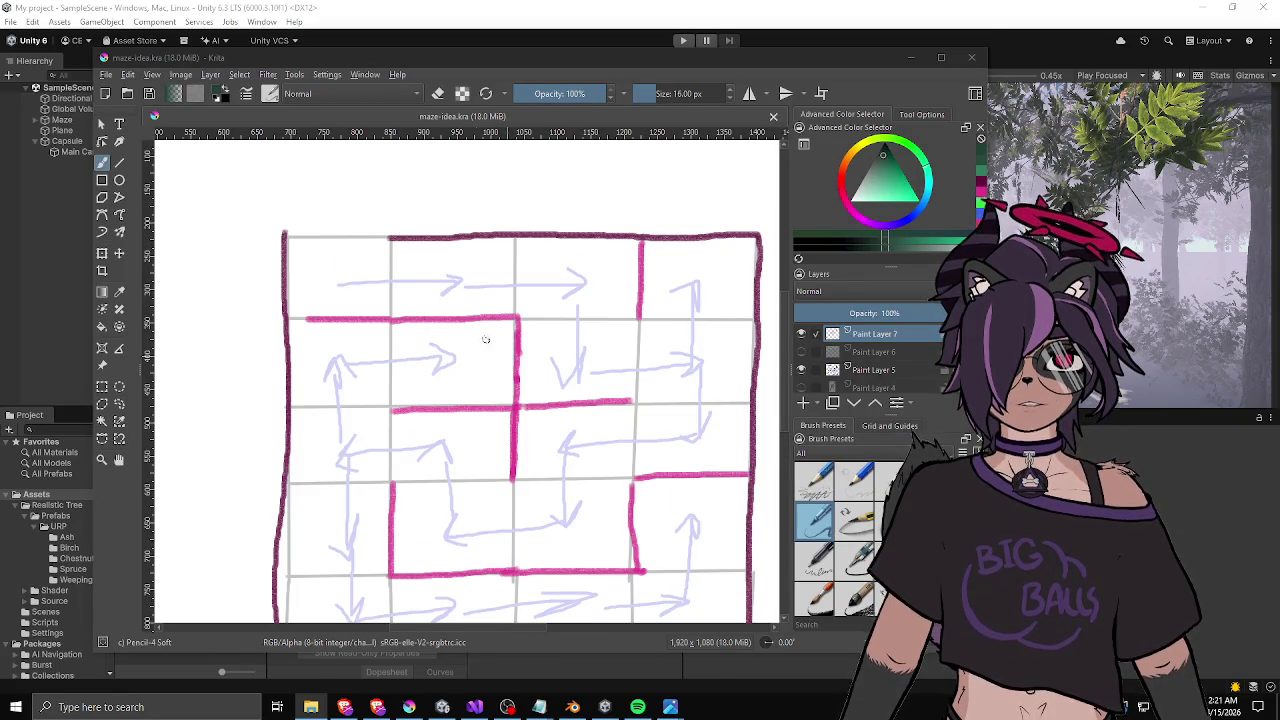
click(803, 402)
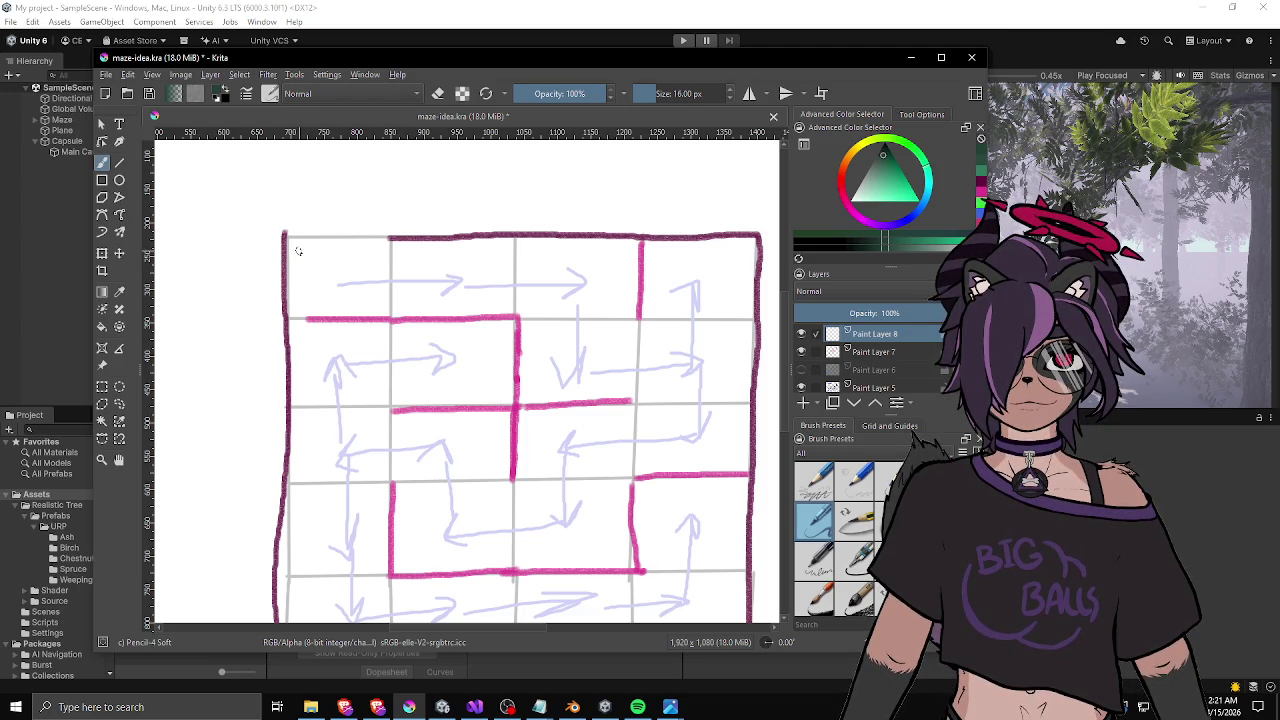
- Sketch a green path through the top maze cells on the new layer
click(891, 168)
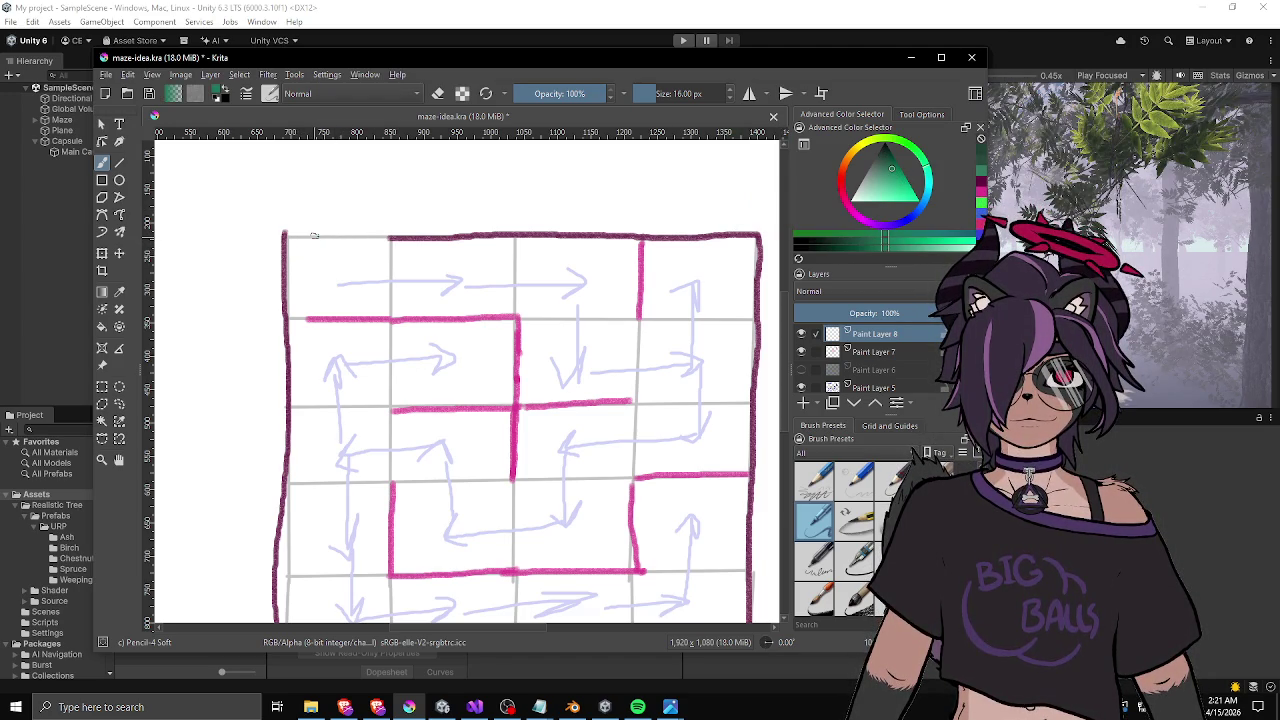
mouse_move(314, 236)
mouse_down()
mouse_move(324, 299)
mouse_move(387, 298)
mouse_move(341, 270)
mouse_up()
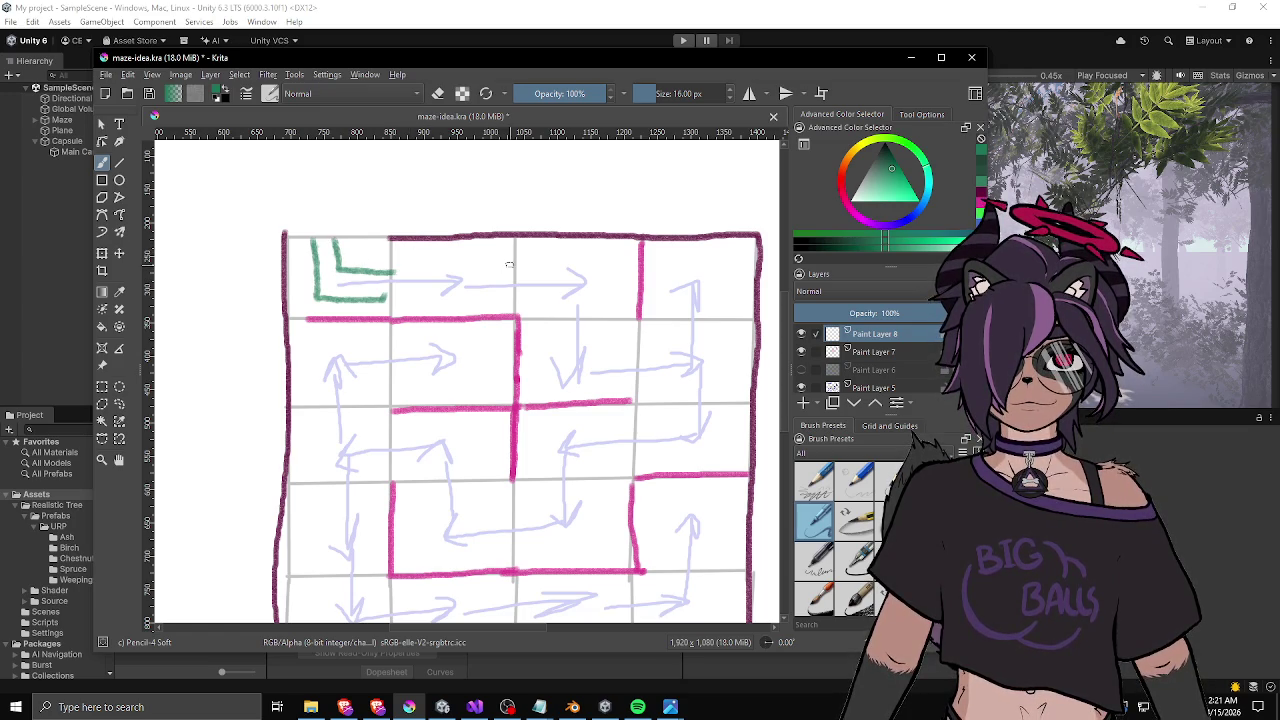
mouse_move(510, 264)
mouse_down()
mouse_move(406, 265)
mouse_move(486, 288)
mouse_move(613, 270)
mouse_move(607, 310)
mouse_up()
mouse_move(530, 287)
mouse_down()
mouse_move(606, 314)
mouse_move(548, 390)
mouse_move(626, 387)
mouse_up()
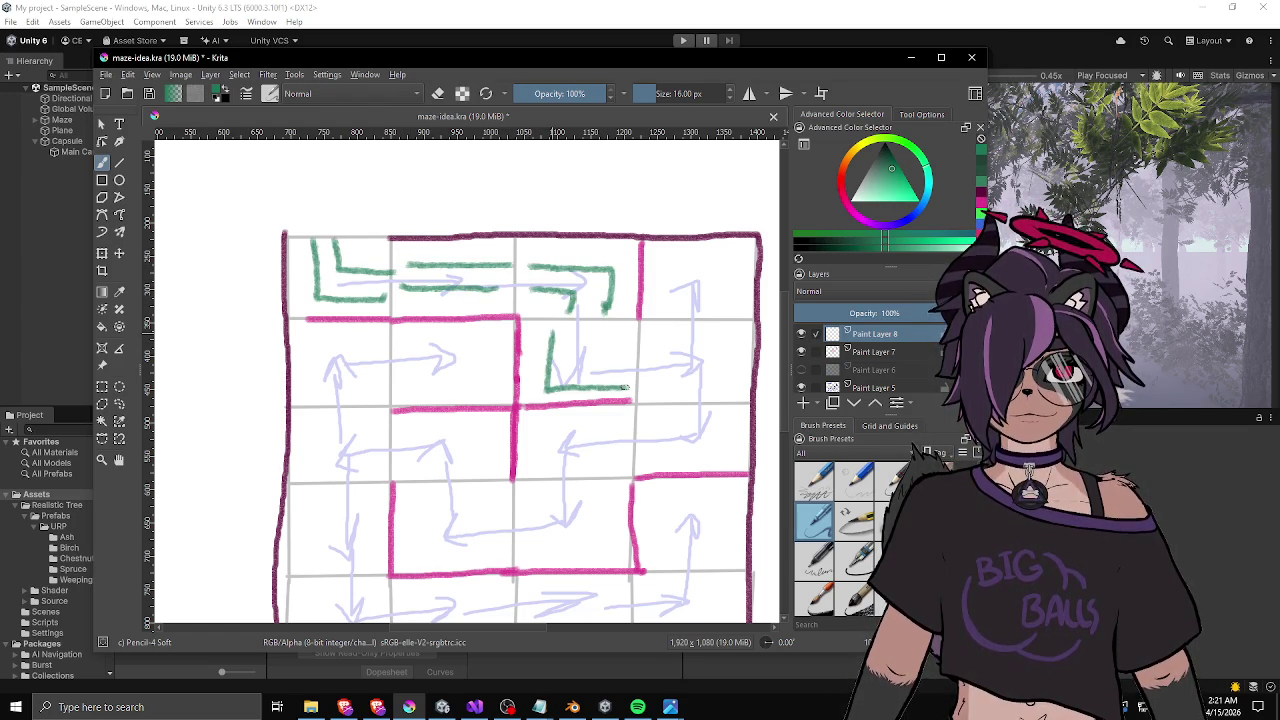
drag(586, 333, 630, 348)
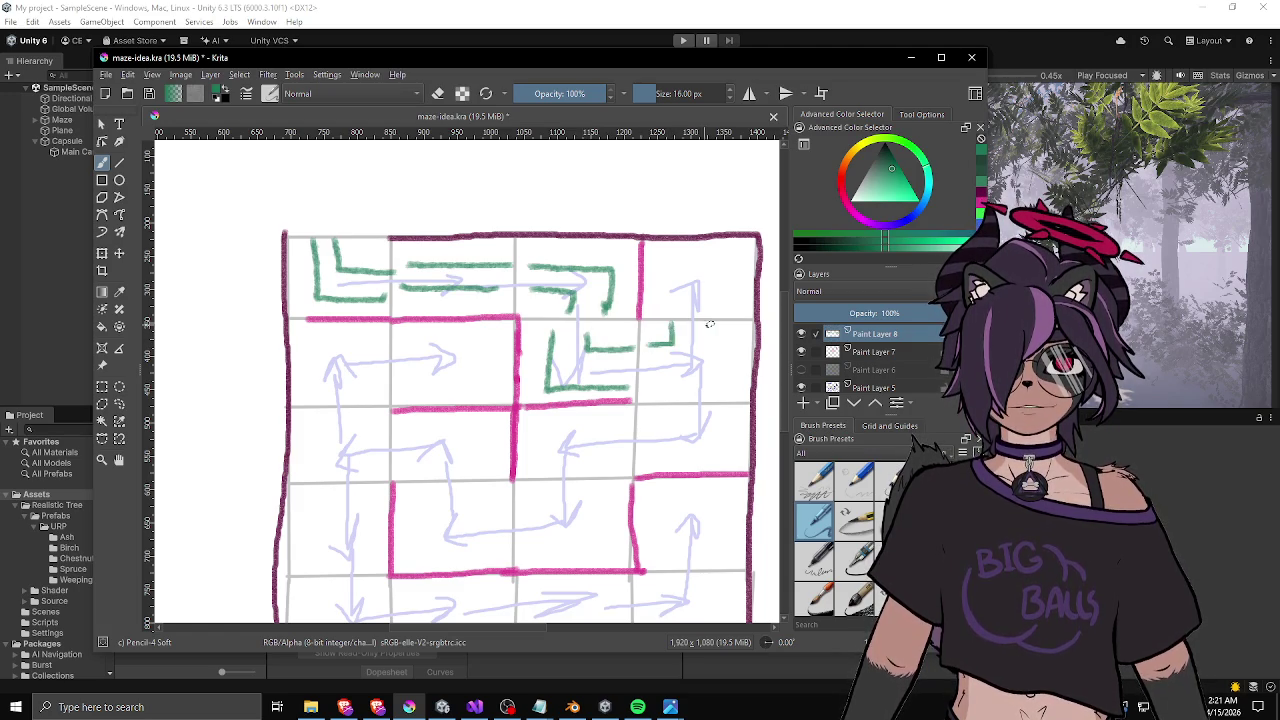
drag(719, 326, 720, 400)
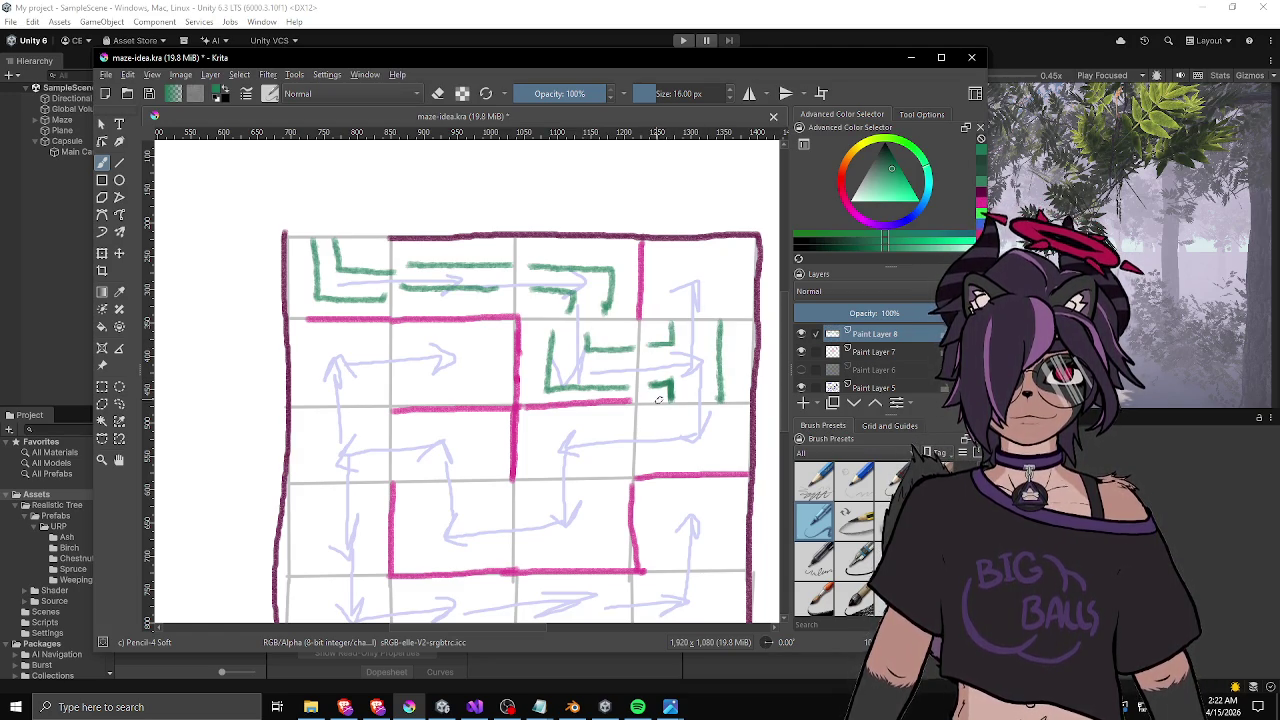
mouse_move(648, 403)
mouse_down()
mouse_move(740, 402)
mouse_move(750, 334)
mouse_move(648, 325)
mouse_up()
- Undo all the green strokes and minimize Krita to return to Unity
key(ctrl+z)
key(ctrl+z)
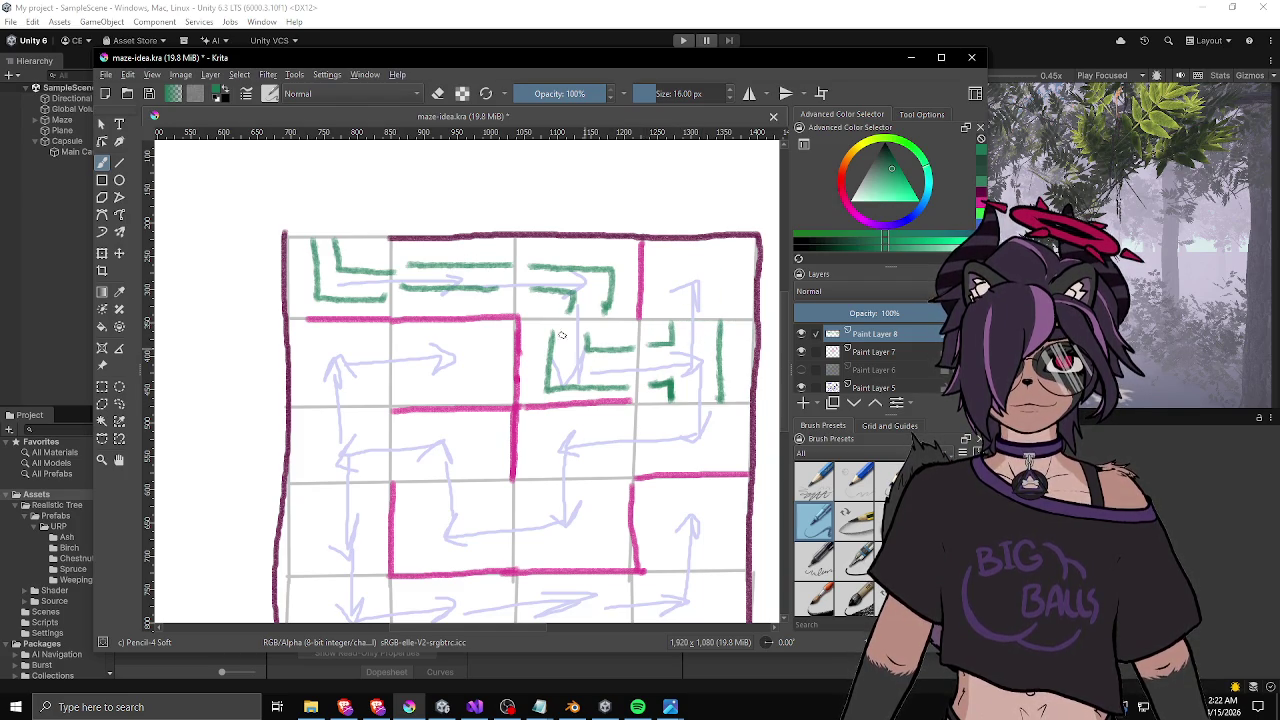
mouse_move(326, 230)
mouse_down()
mouse_move(333, 286)
mouse_move(586, 284)
mouse_move(584, 362)
mouse_move(684, 372)
mouse_move(700, 326)
mouse_up()
key(ctrl+z)
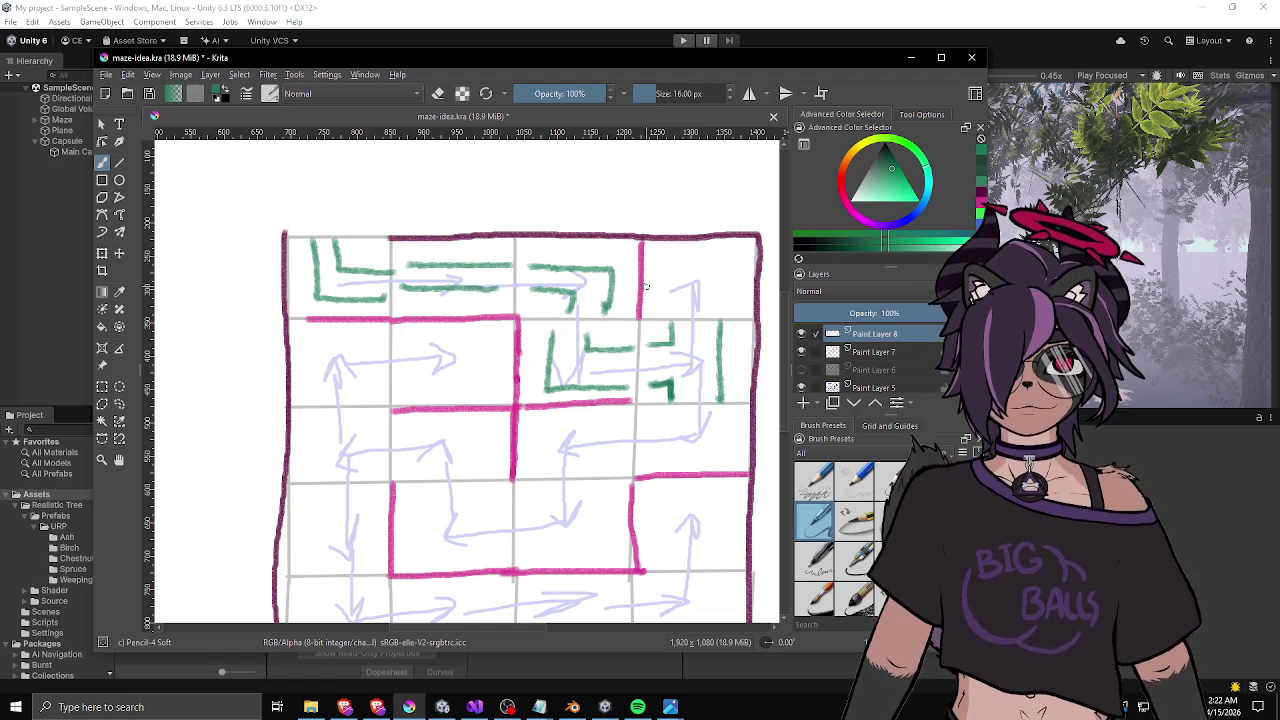
key(ctrl+z)
key(ctrl+z)
key(ctrl+z)
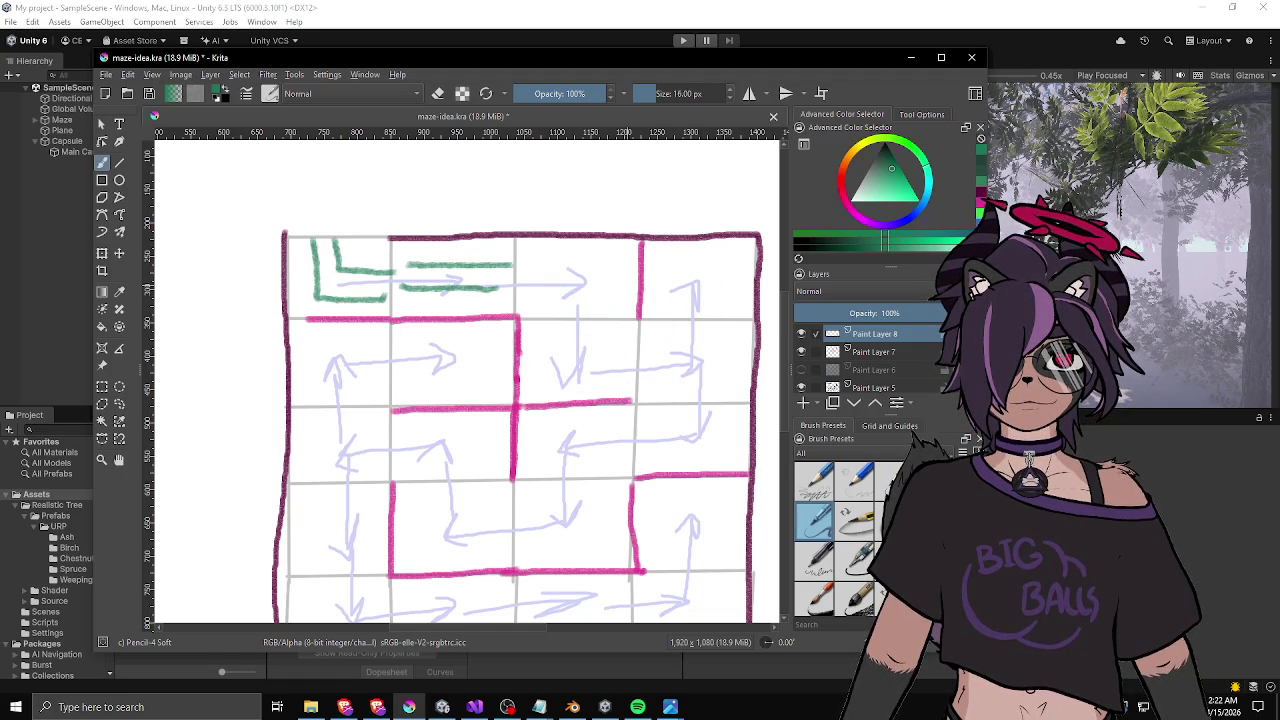
key(ctrl+z)
key(ctrl+z)
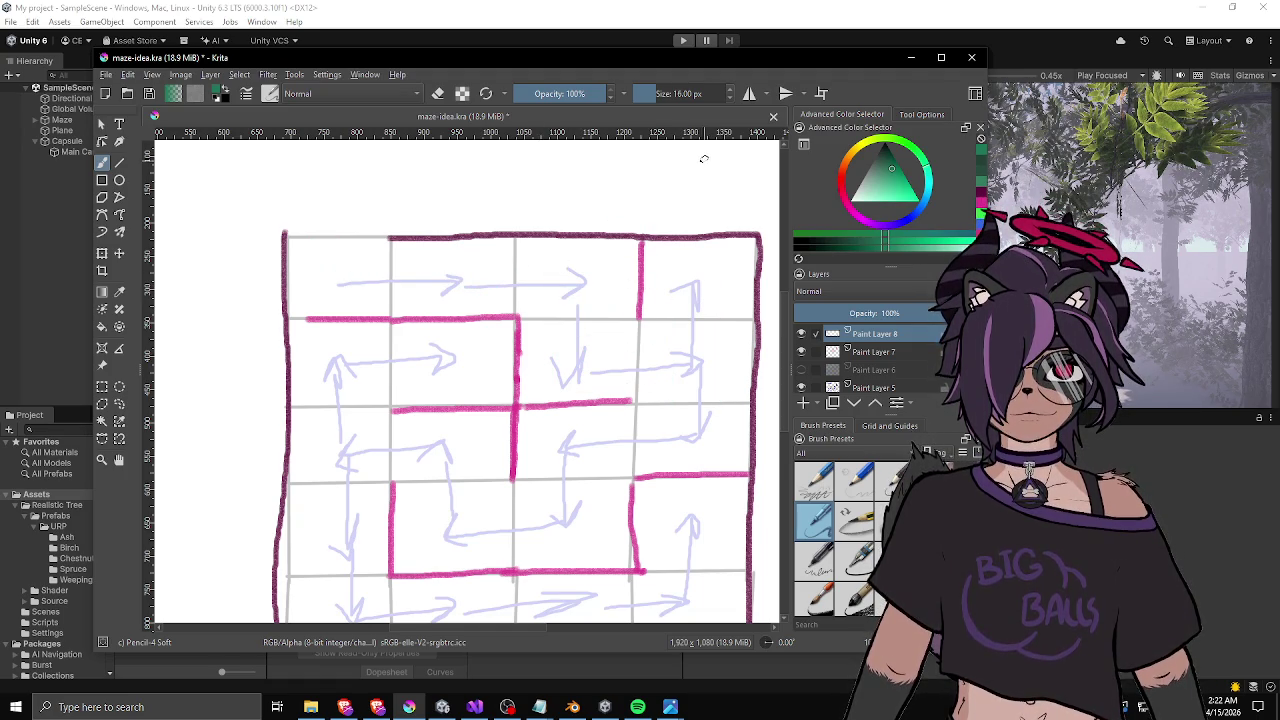
click(911, 57)
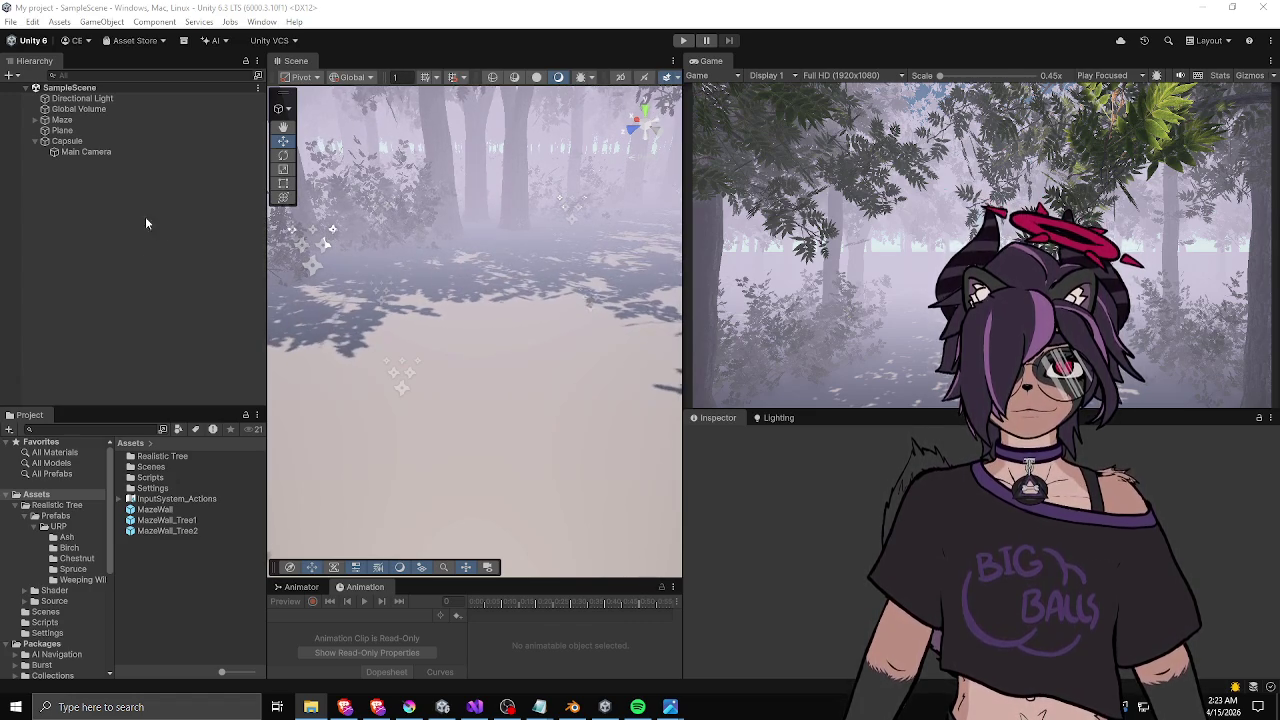
- Widen the Hierarchy slightly and orbit the Scene camera up toward the tree foliage and trunks
drag(265, 291, 274, 291)
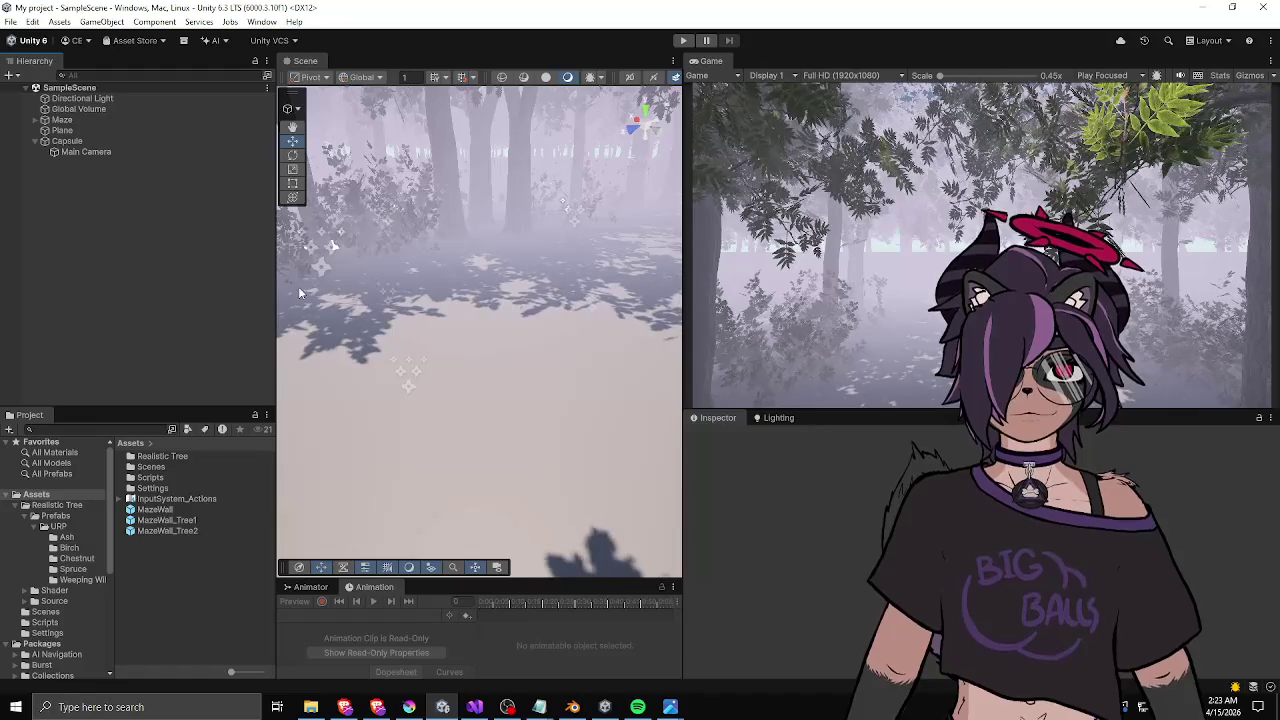
key(alt)
mouse_move(488, 318)
mouse_down()
mouse_move(608, 243)
mouse_move(365, 290)
mouse_move(695, 440)
mouse_move(534, 410)
mouse_move(598, 357)
mouse_move(619, 250)
mouse_move(612, 300)
mouse_move(606, 262)
mouse_move(561, 321)
mouse_up()
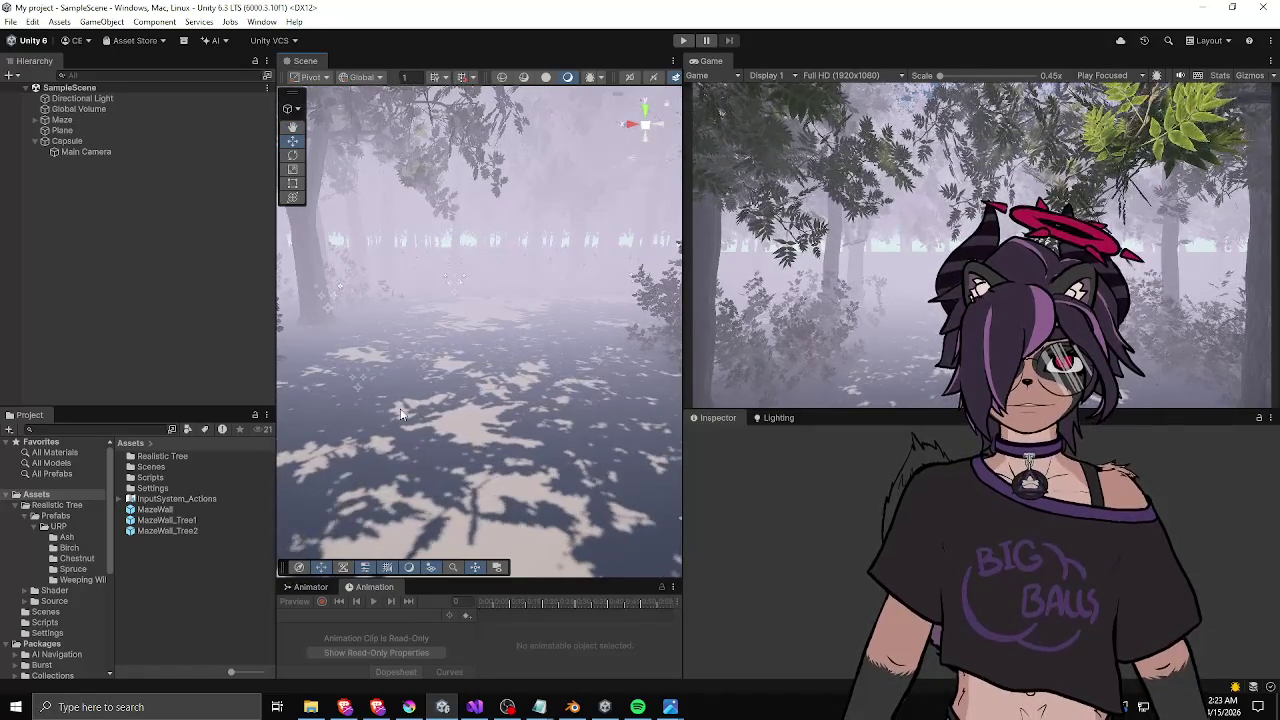
drag(520, 418, 493, 420)
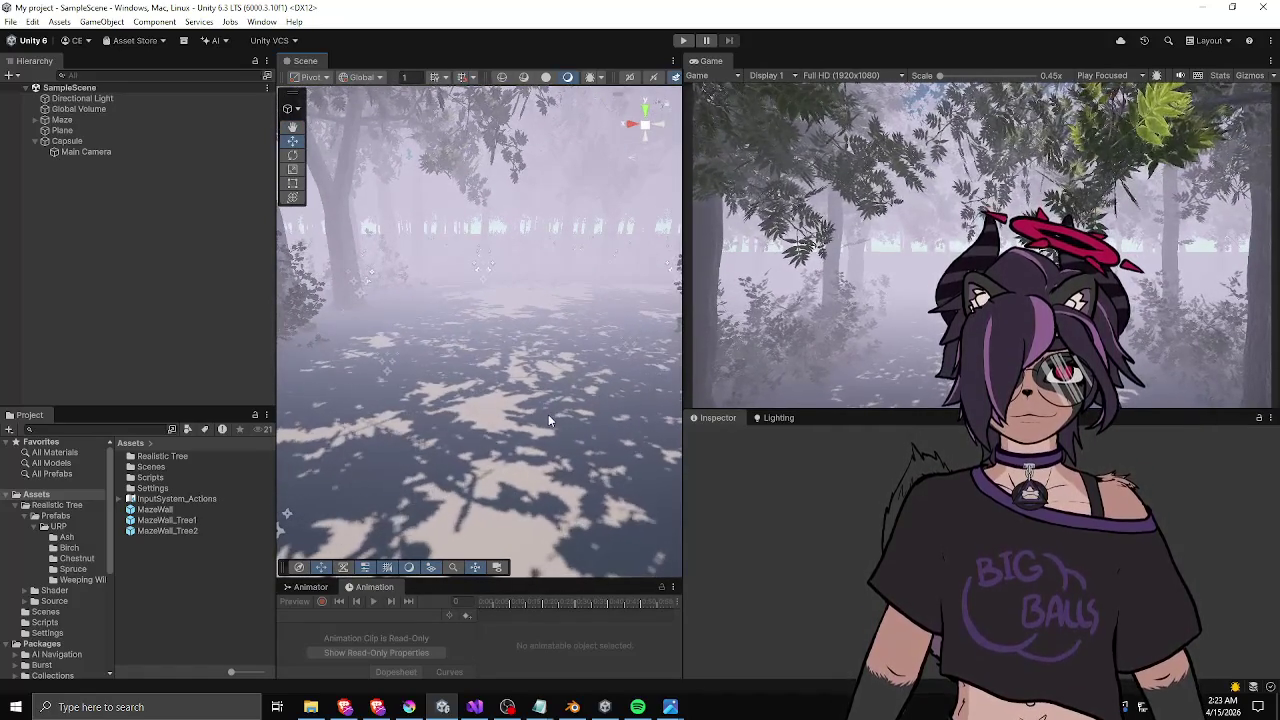
drag(449, 380, 530, 392)
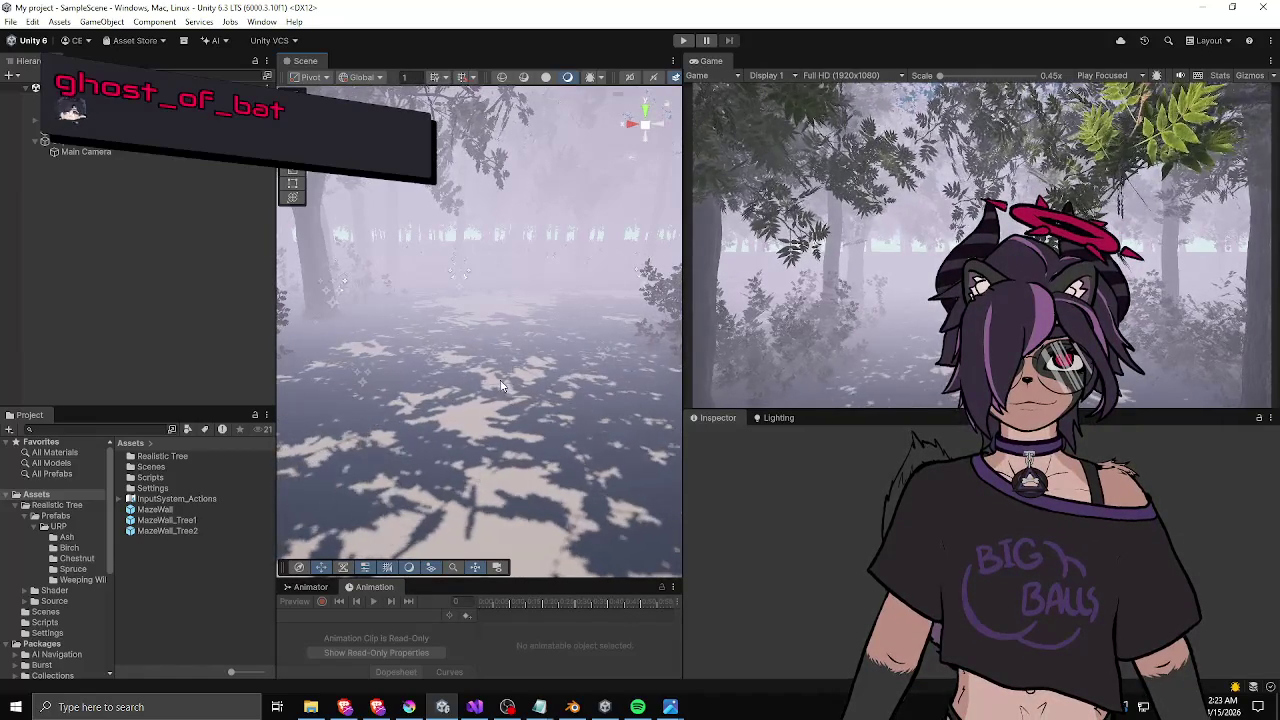
mouse_move(517, 400)
mouse_down()
mouse_move(560, 292)
mouse_move(486, 294)
mouse_move(510, 299)
mouse_up()
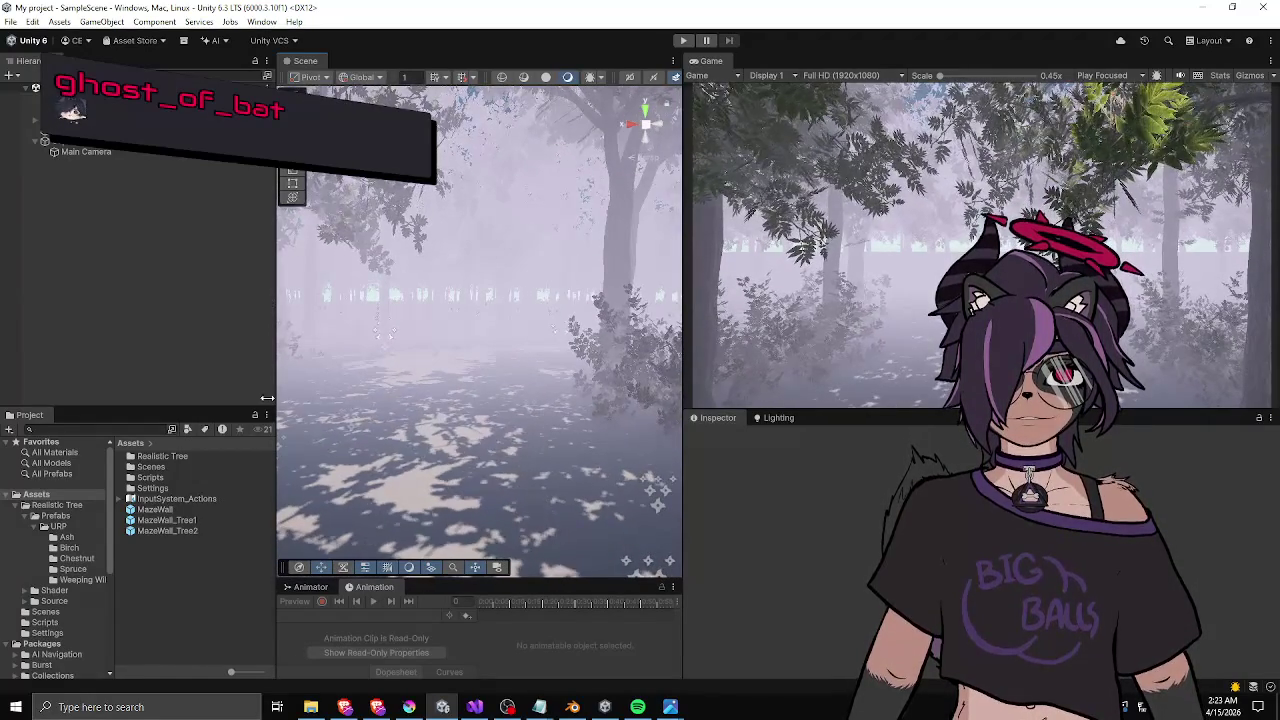
- Enlarge the Lighting settings panel and thin the fog to density 0.125
click(778, 418)
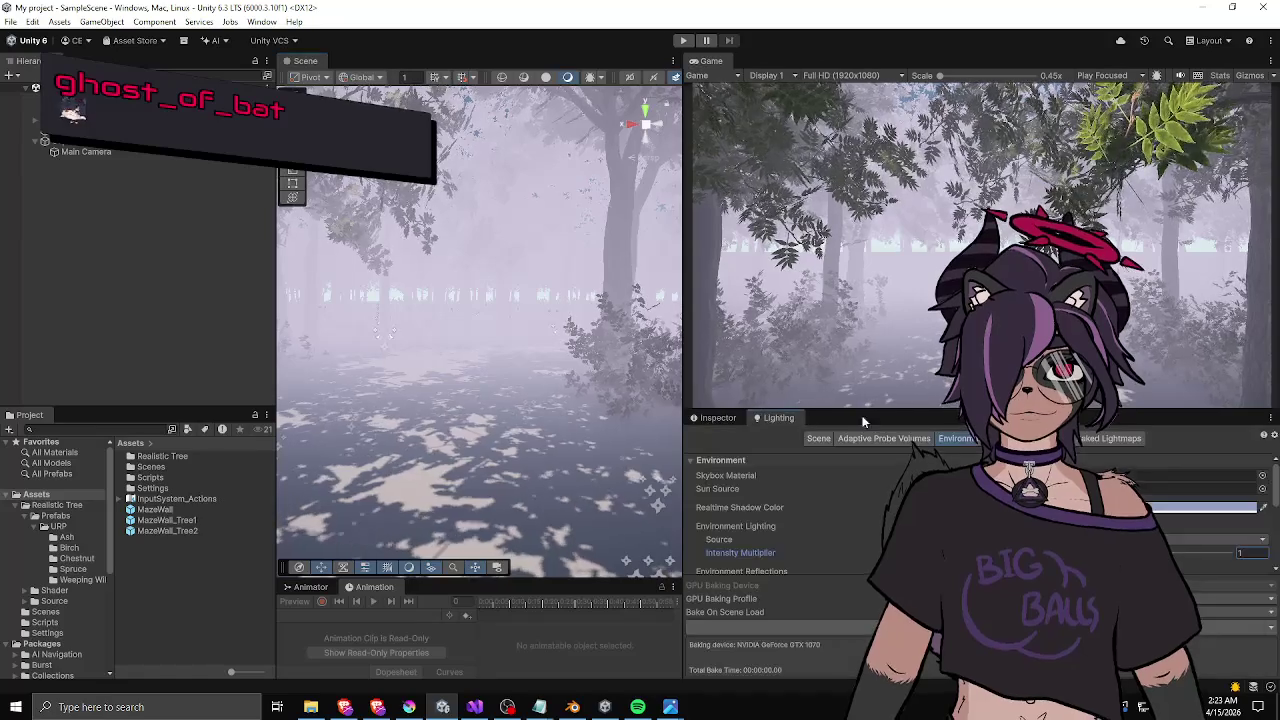
drag(853, 410, 853, 315)
scroll(866, 465, down, 5)
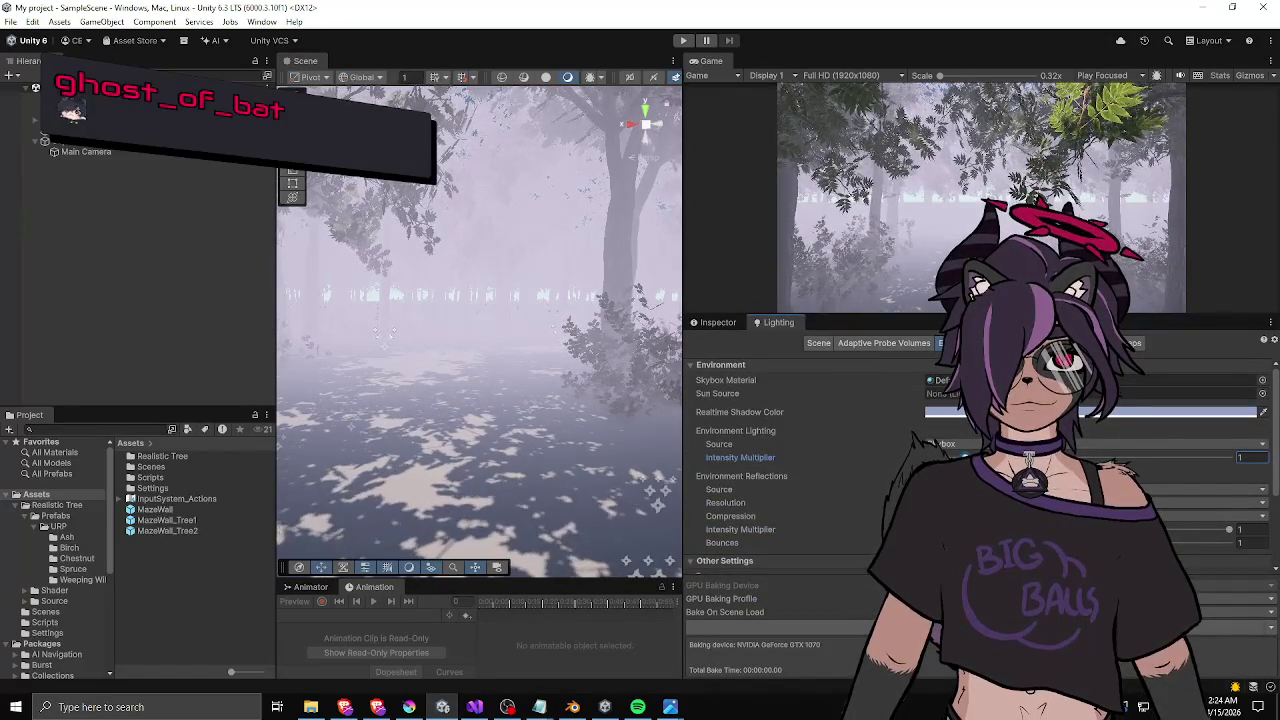
drag(720, 496, 677, 496)
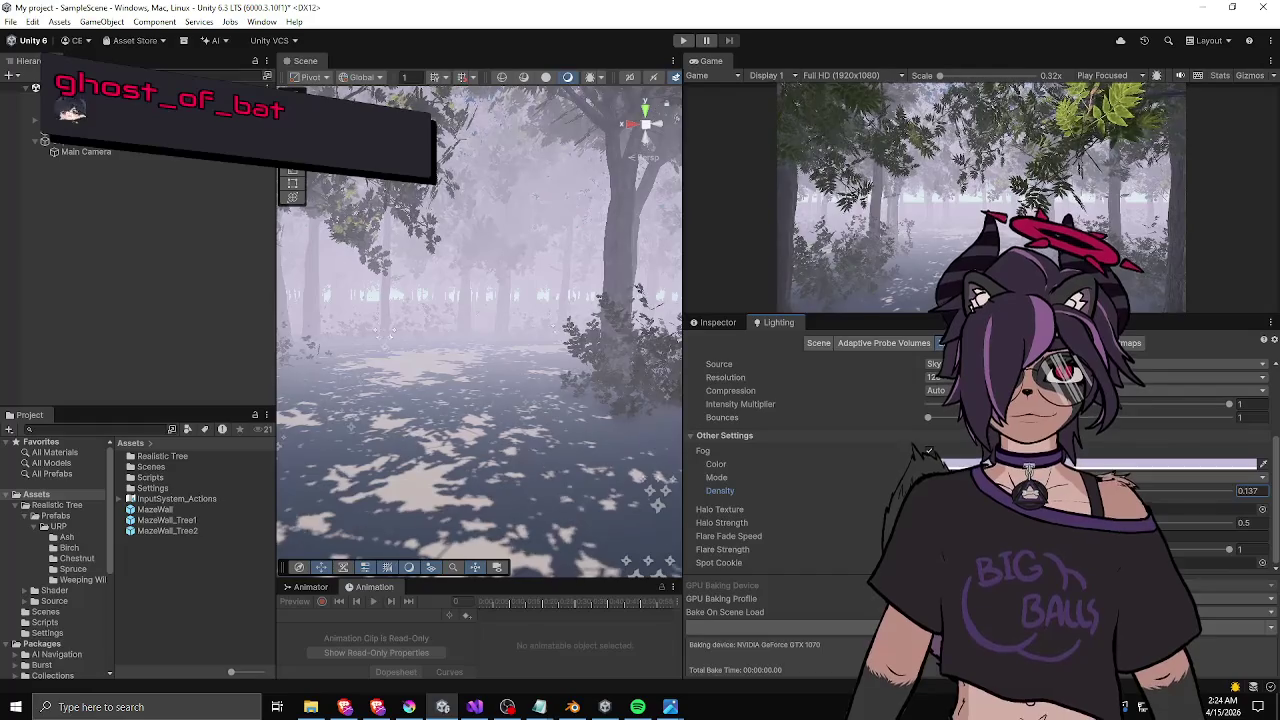
drag(576, 321, 572, 320)
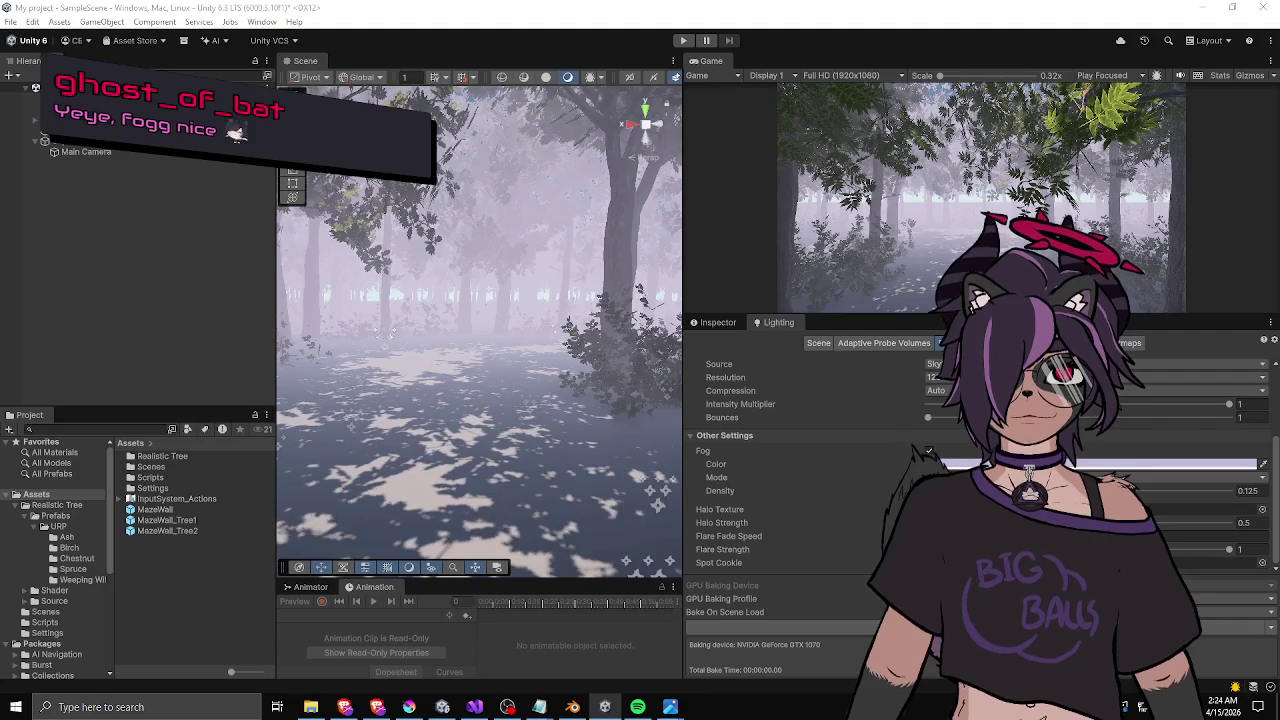
- Widen the Scene view and raise Fog Density back up to about 0.178
mouse_move(720, 490)
mouse_down()
mouse_move(786, 490)
mouse_move(766, 490)
mouse_up()
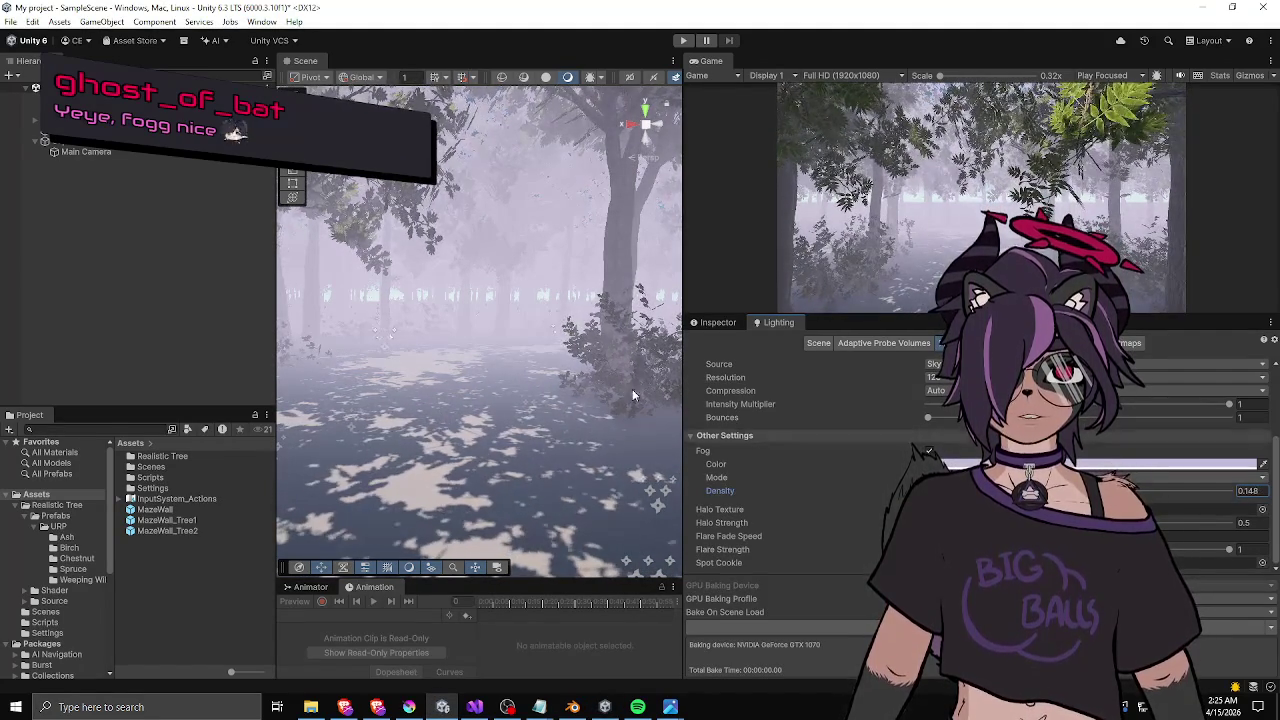
drag(683, 330, 737, 330)
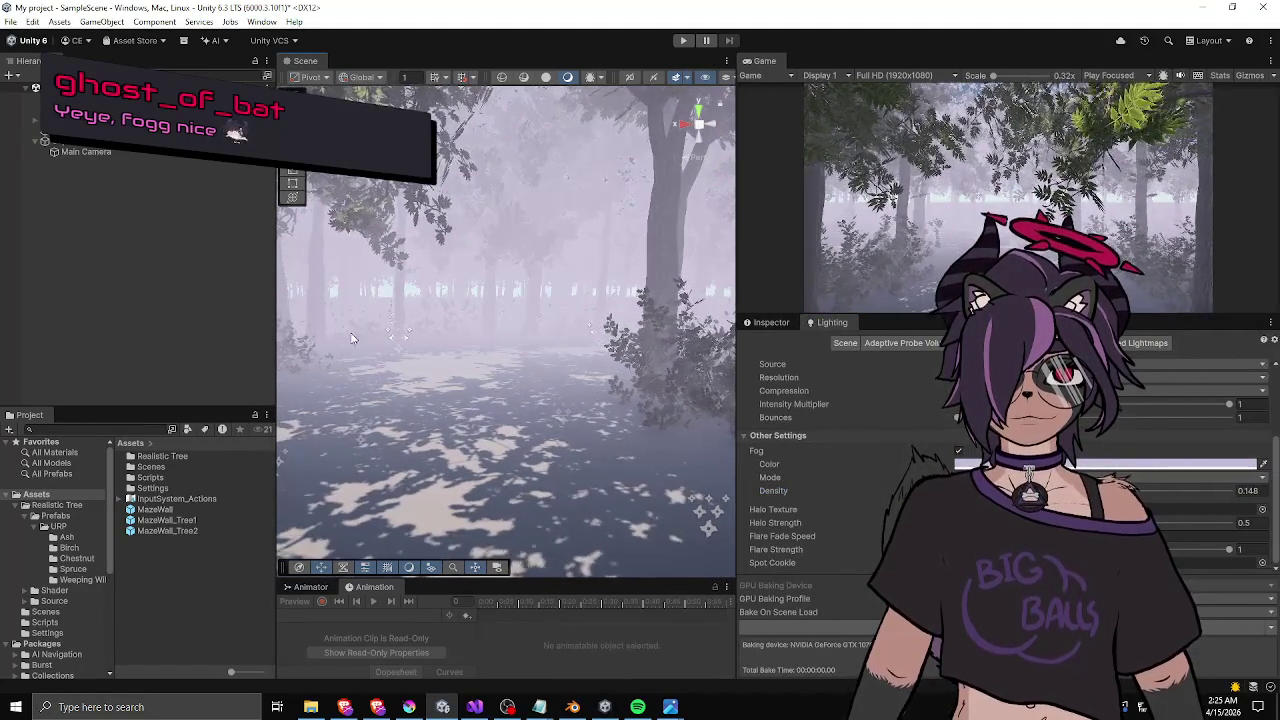
drag(273, 333, 160, 330)
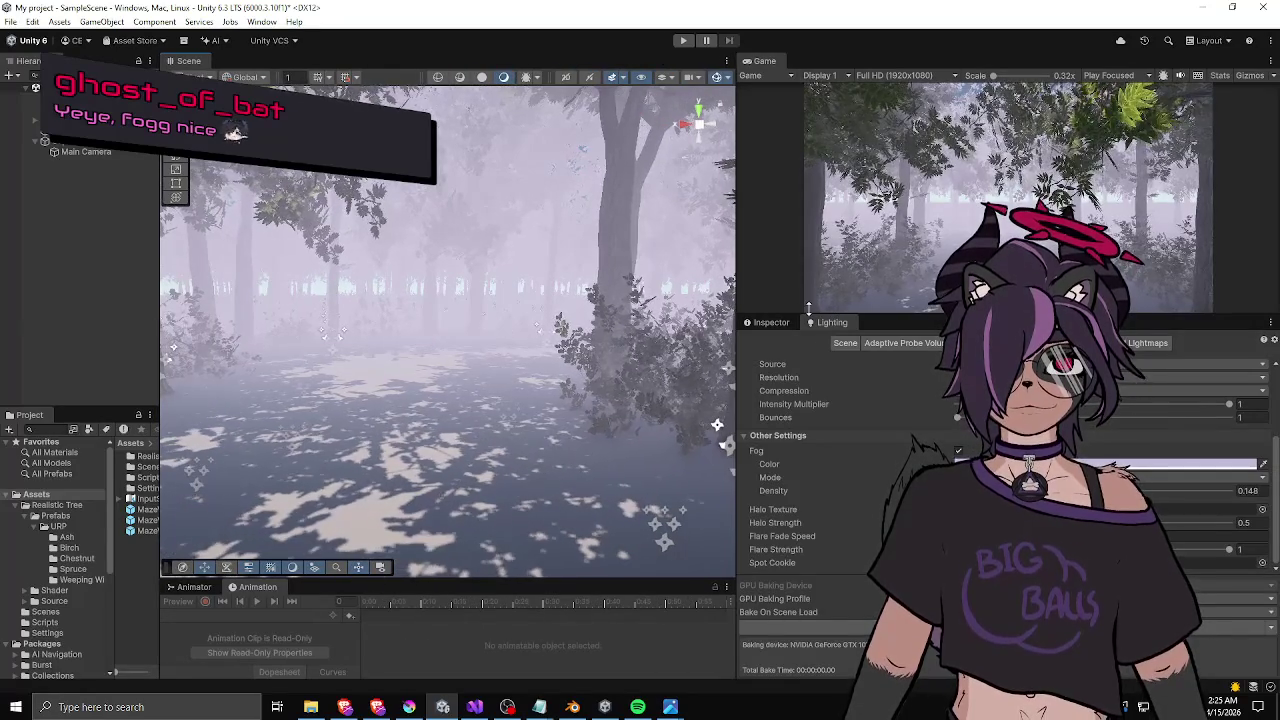
mouse_move(773, 490)
mouse_down()
mouse_move(860, 490)
mouse_move(826, 490)
mouse_up()
drag(542, 394, 639, 381)
- Lower fog density to 0.188 and change the fog colour from dark purple to pale lavender
drag(900, 490, 891, 490)
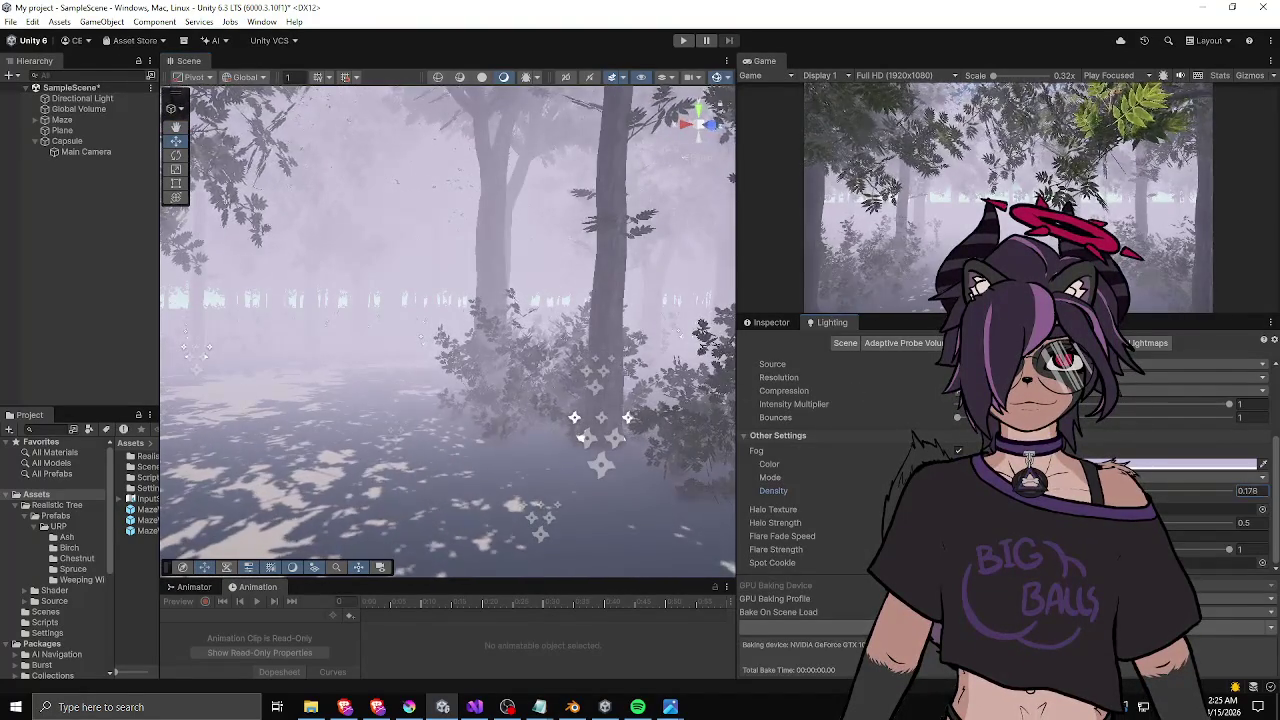
click(1200, 464)
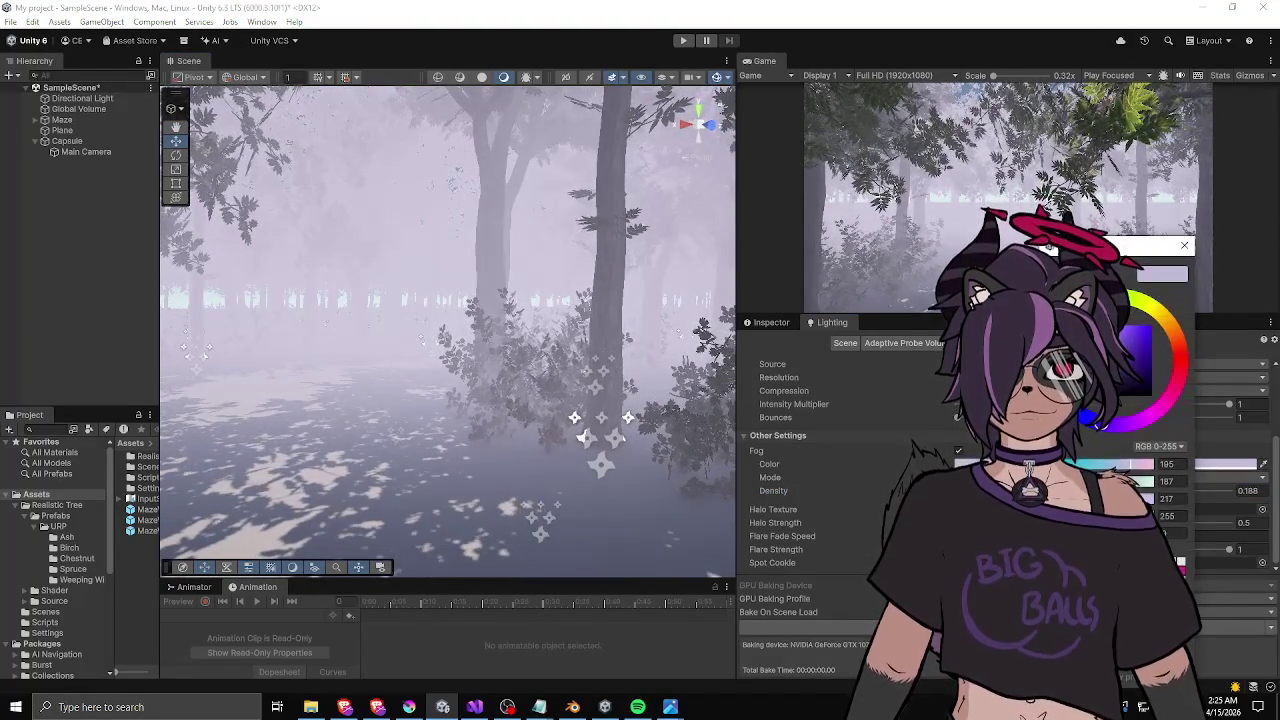
click(1135, 370)
drag(1135, 370, 1135, 372)
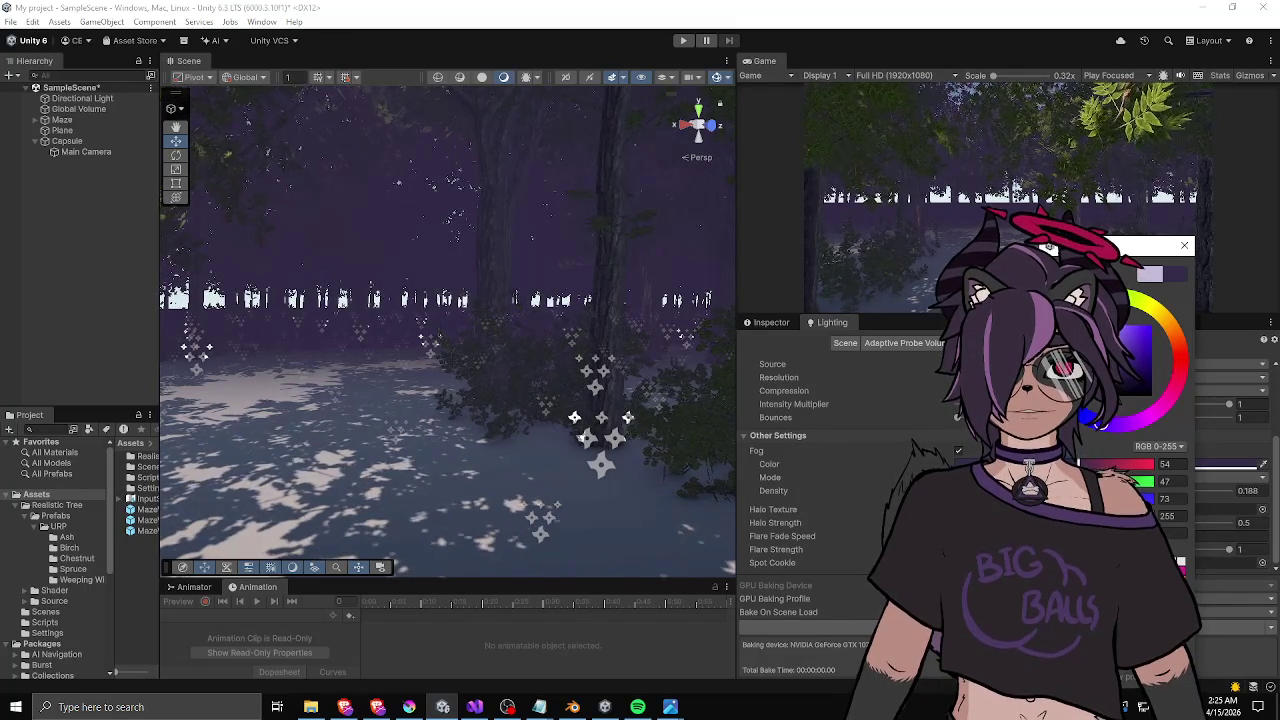
click(777, 349)
click(1215, 464)
mouse_move(1120, 390)
mouse_down()
mouse_move(1110, 330)
mouse_move(1123, 363)
mouse_up()
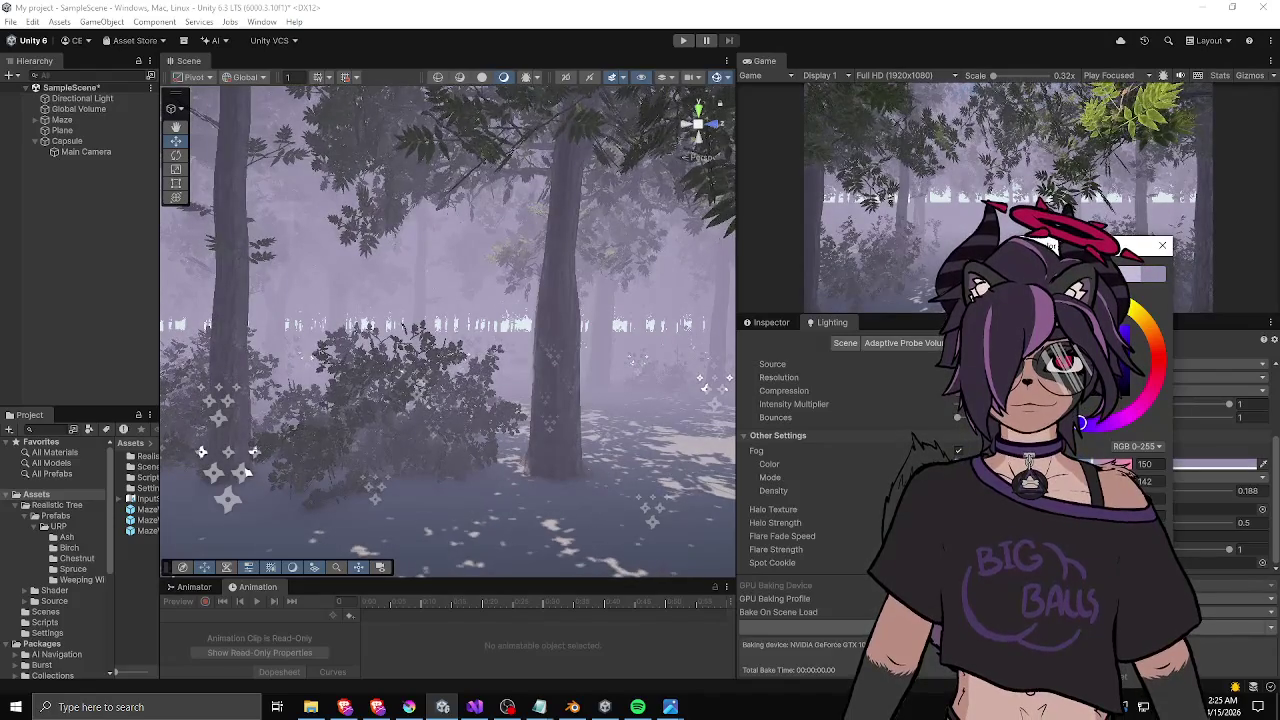
- Fly the scene camera through the forest and settle Fog Density at 0.18
right_click(298, 390)
key(w)
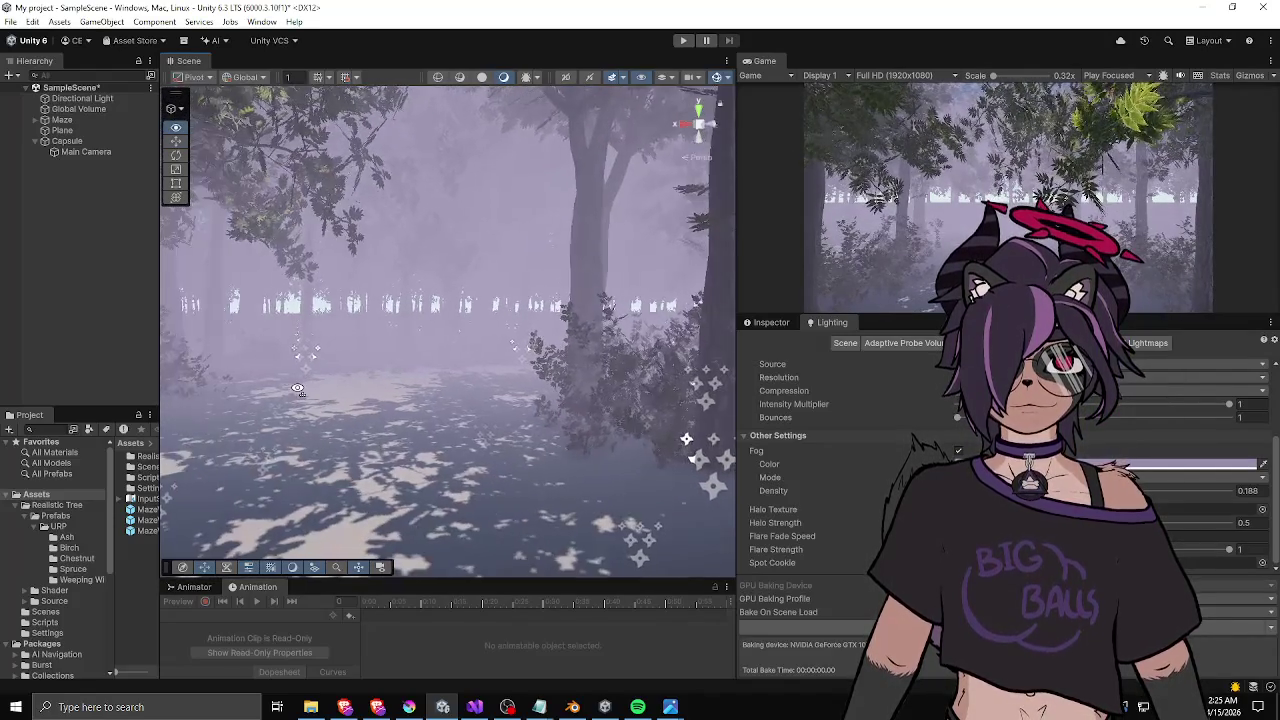
key(w)
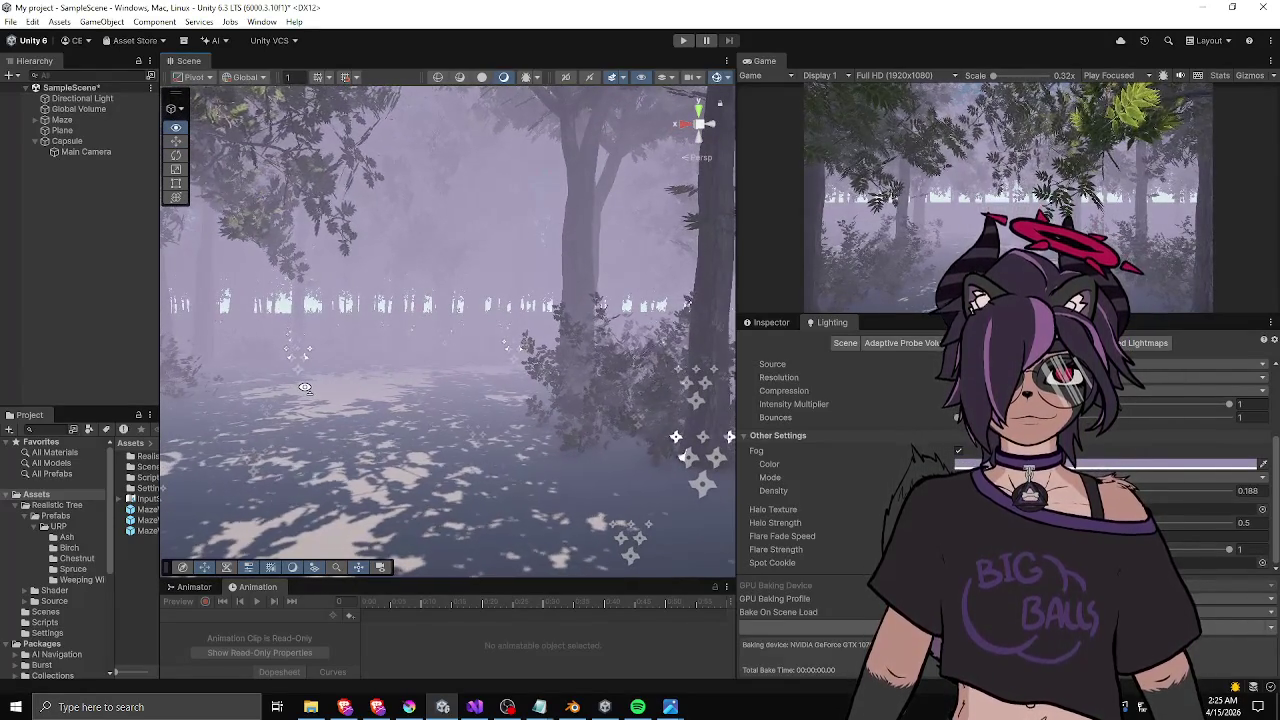
drag(773, 490, 780, 490)
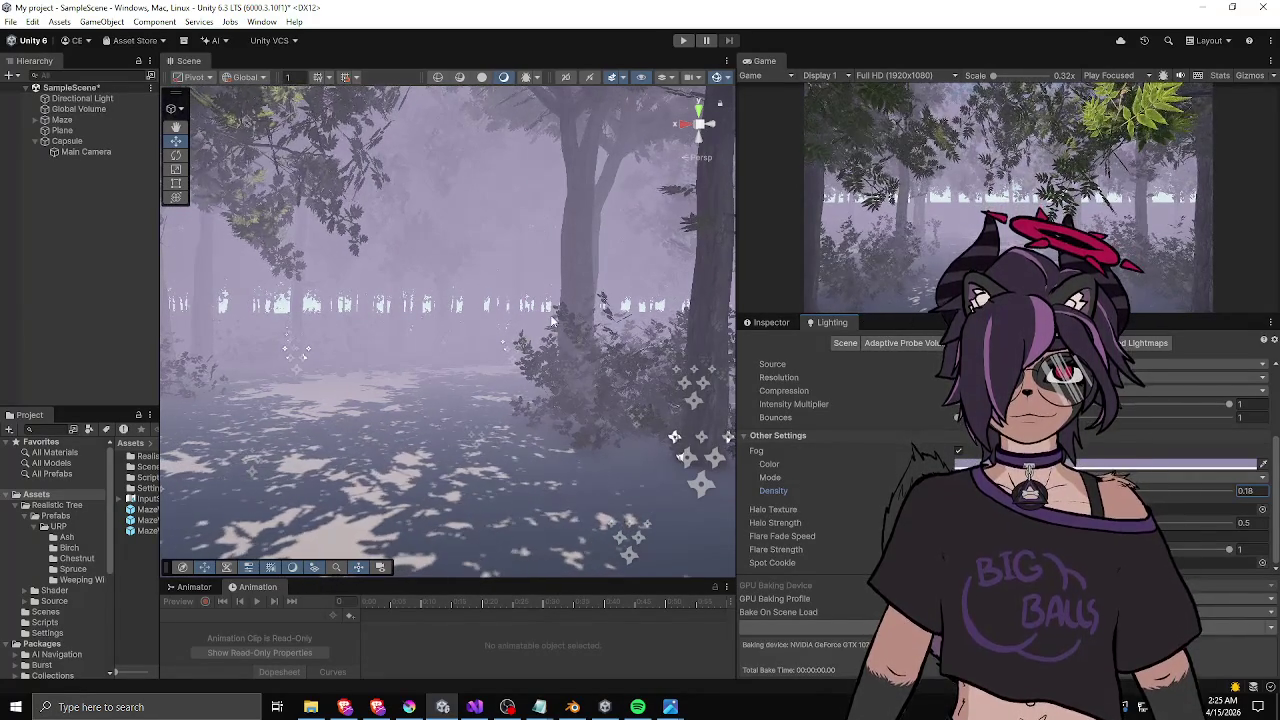
drag(551, 320, 456, 314)
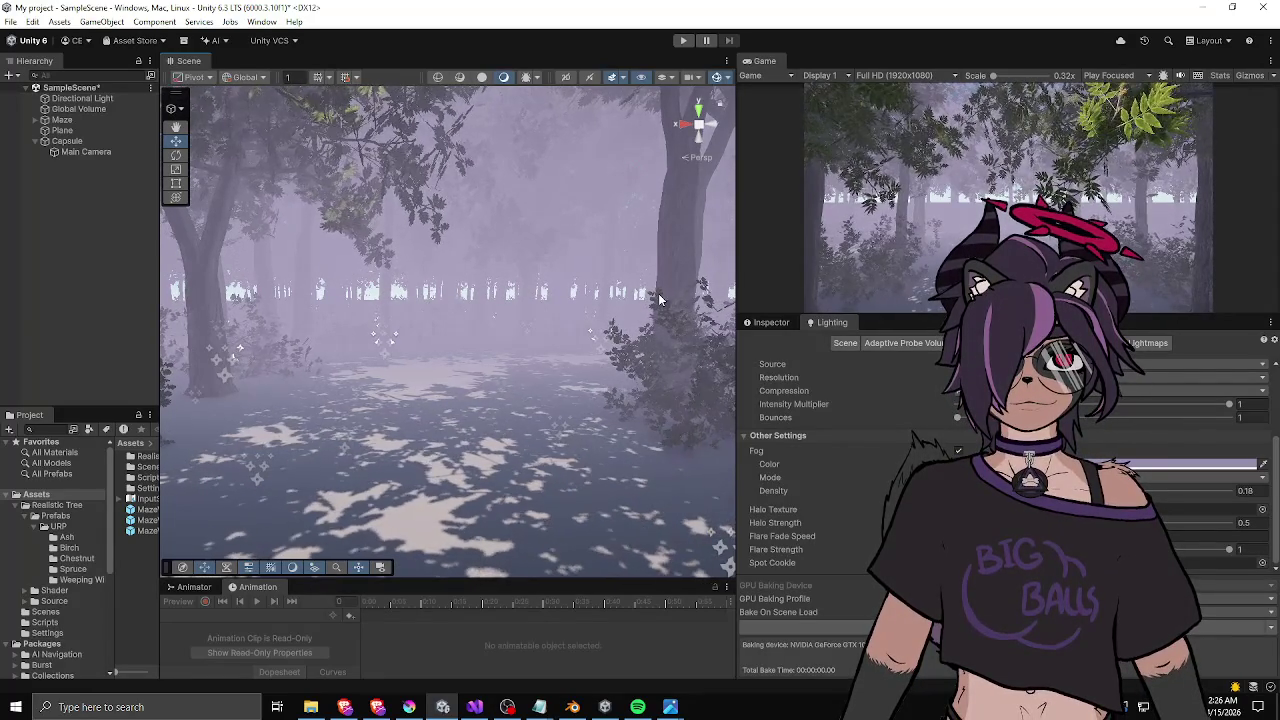
- Fly the Scene camera through the foliage into the misty forest, then reopen the Fog Color picker
key(w)
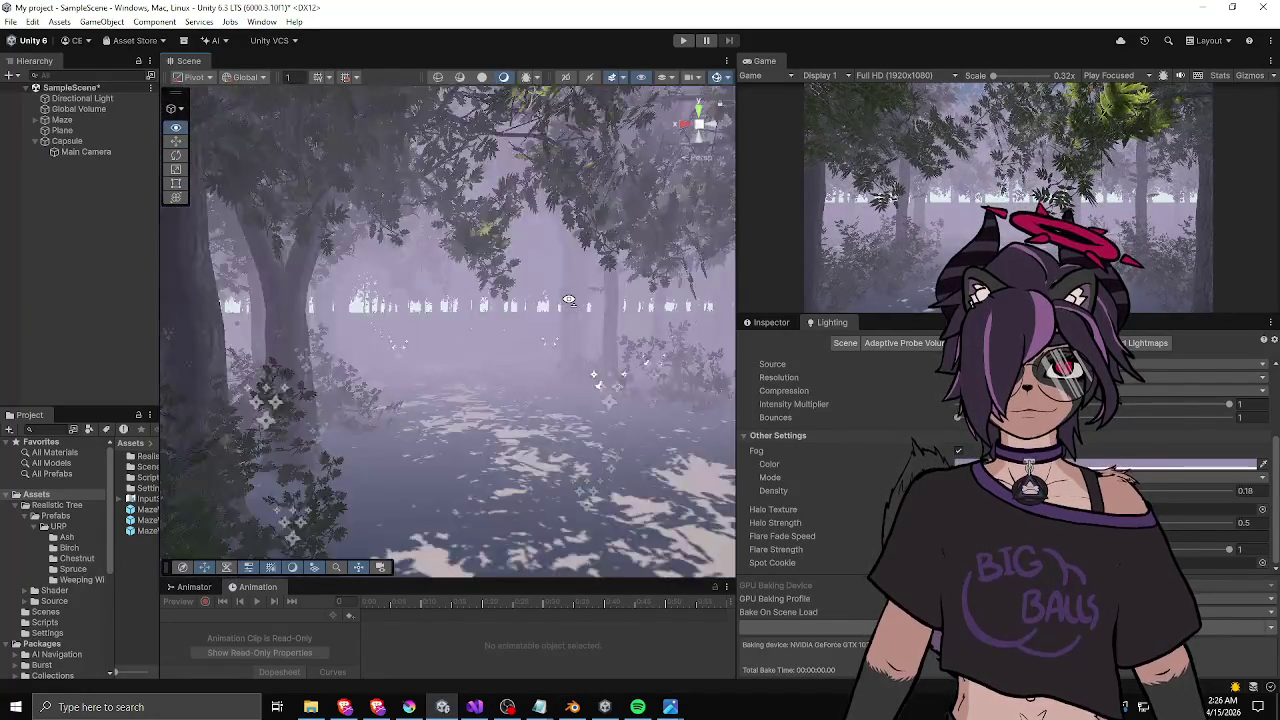
key(w)
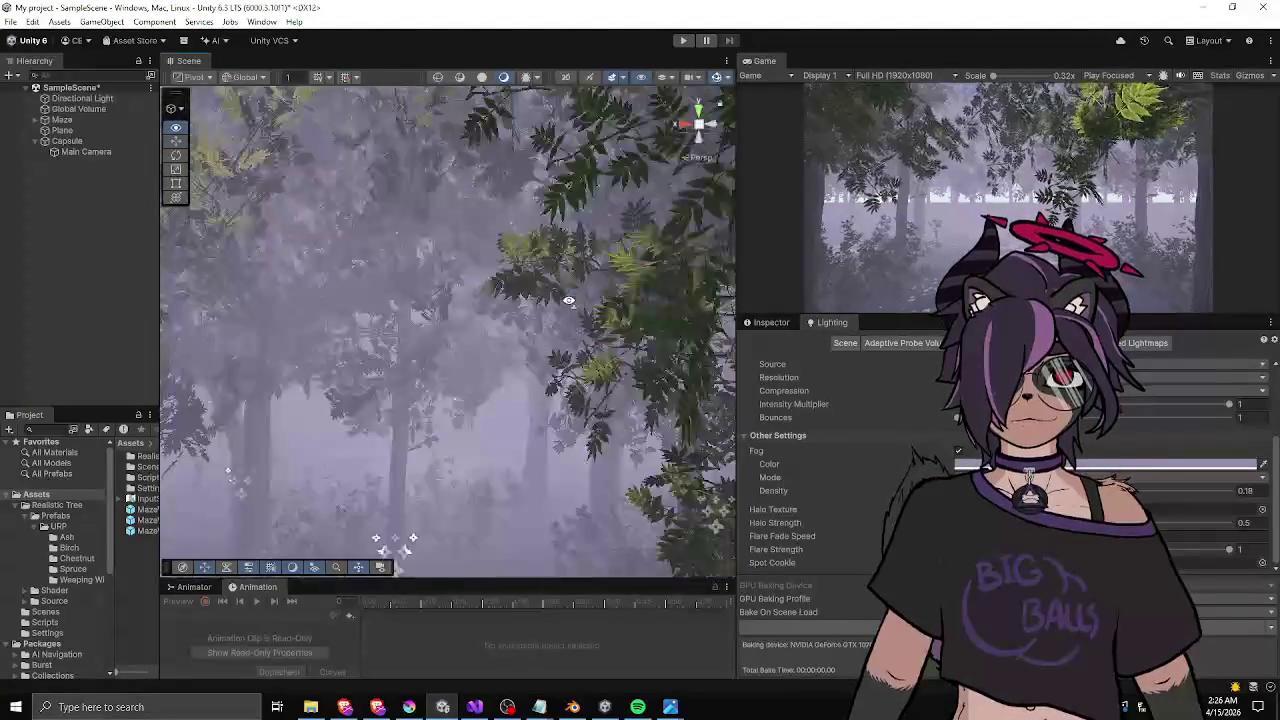
key(w)
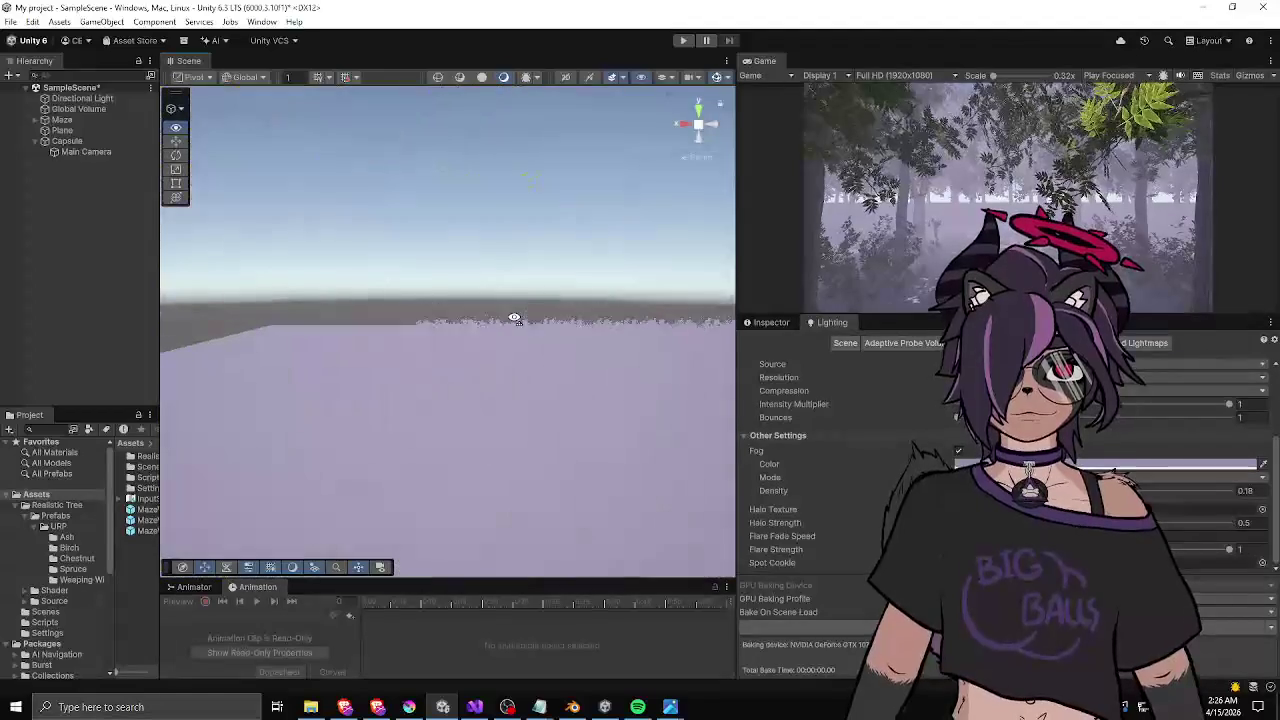
key(w)
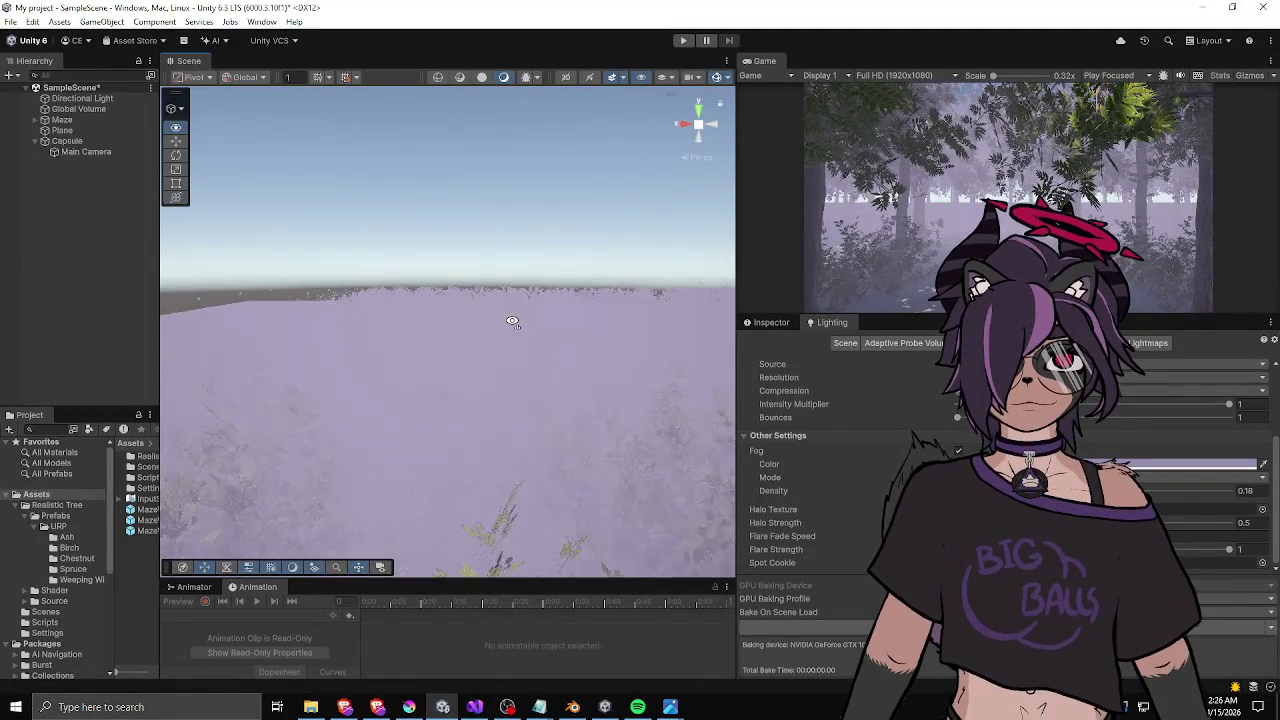
key(w)
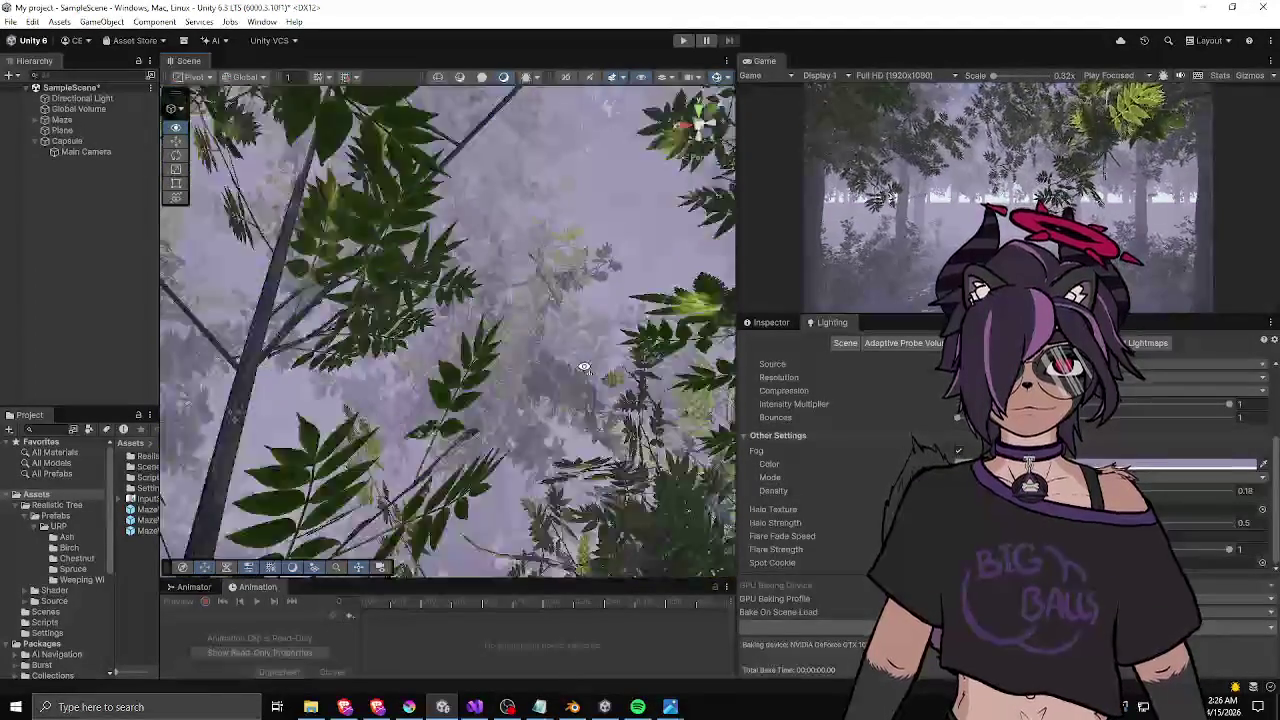
key(w)
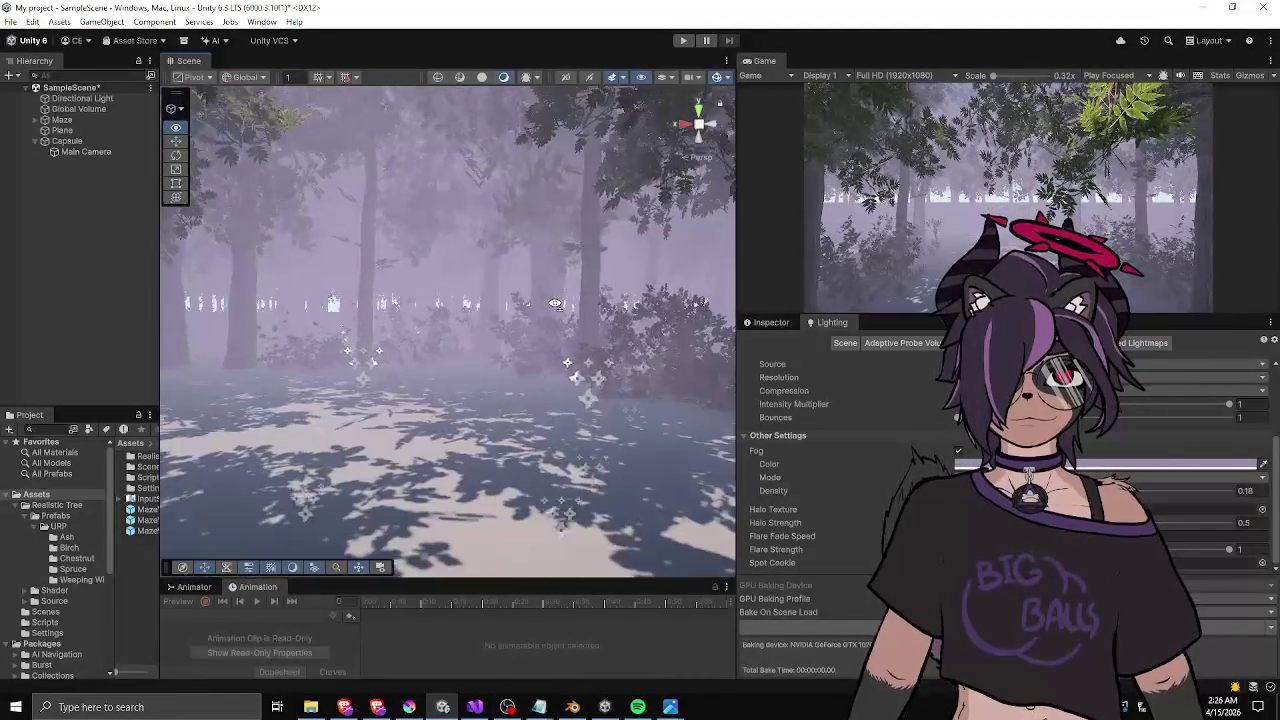
key(w)
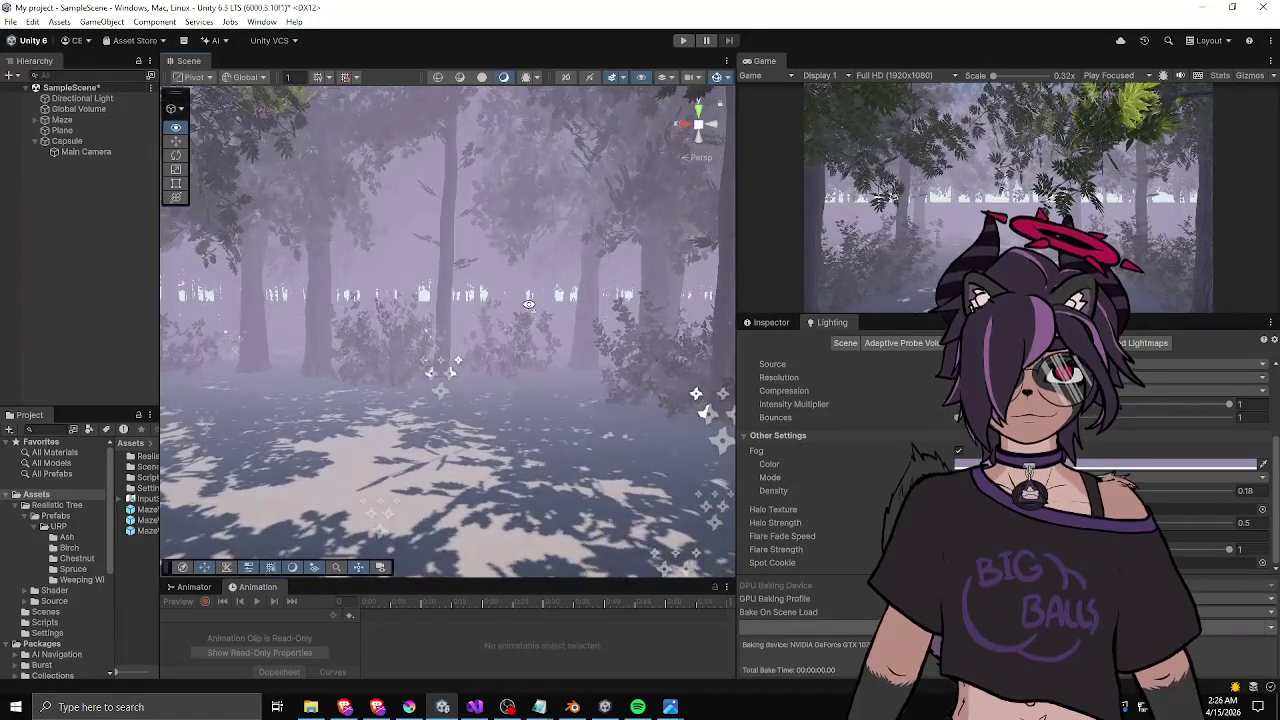
click(1180, 464)
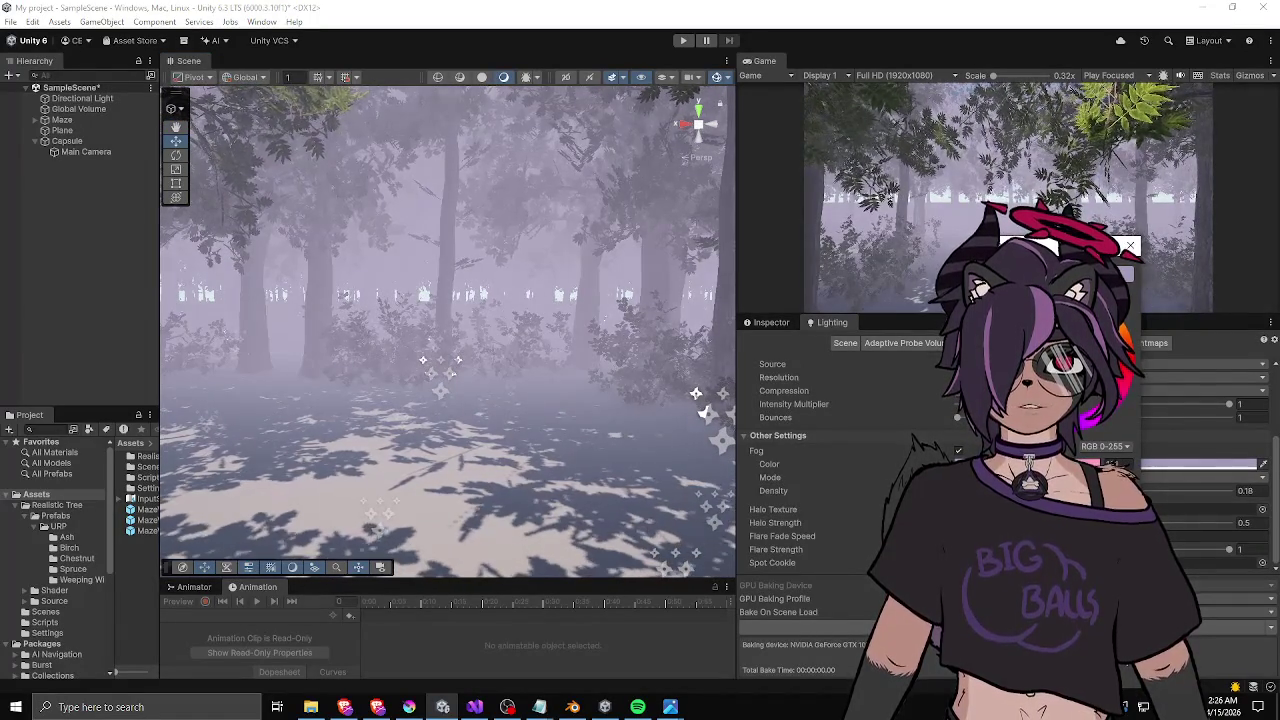
- Close the fog colour picker and thin the fog density to about 0.146
click(907, 466)
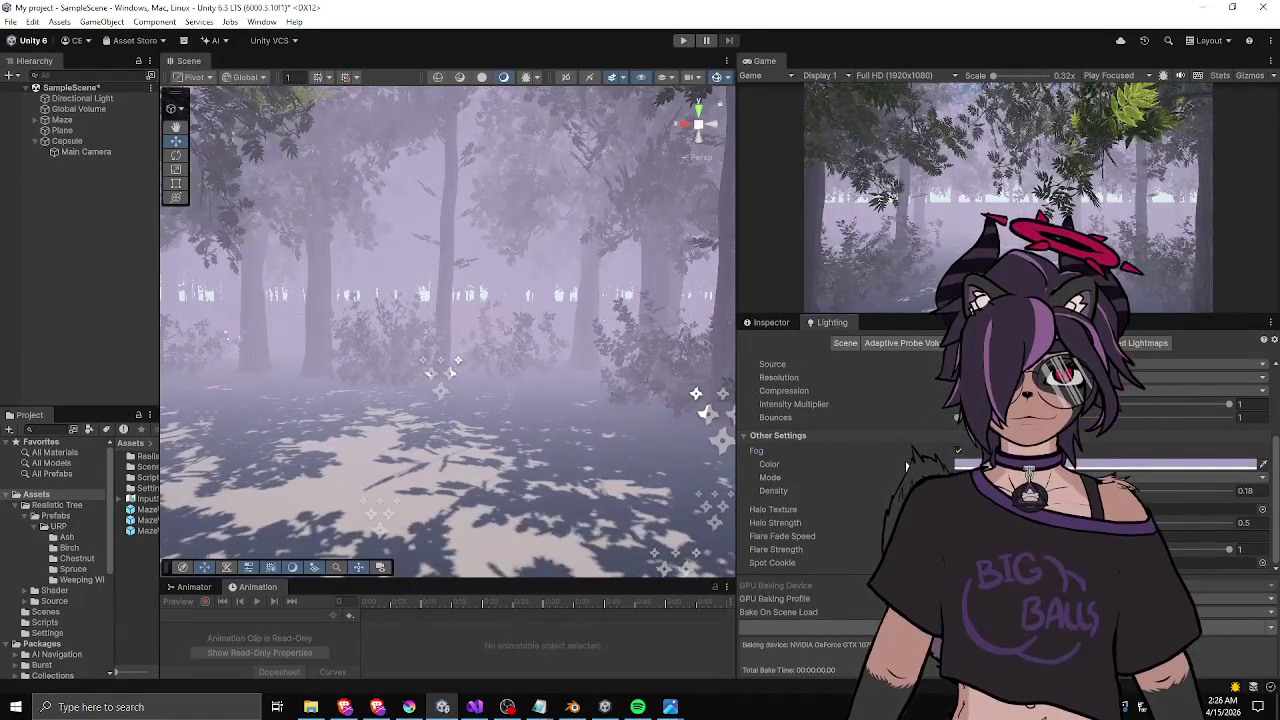
drag(773, 491, 760, 491)
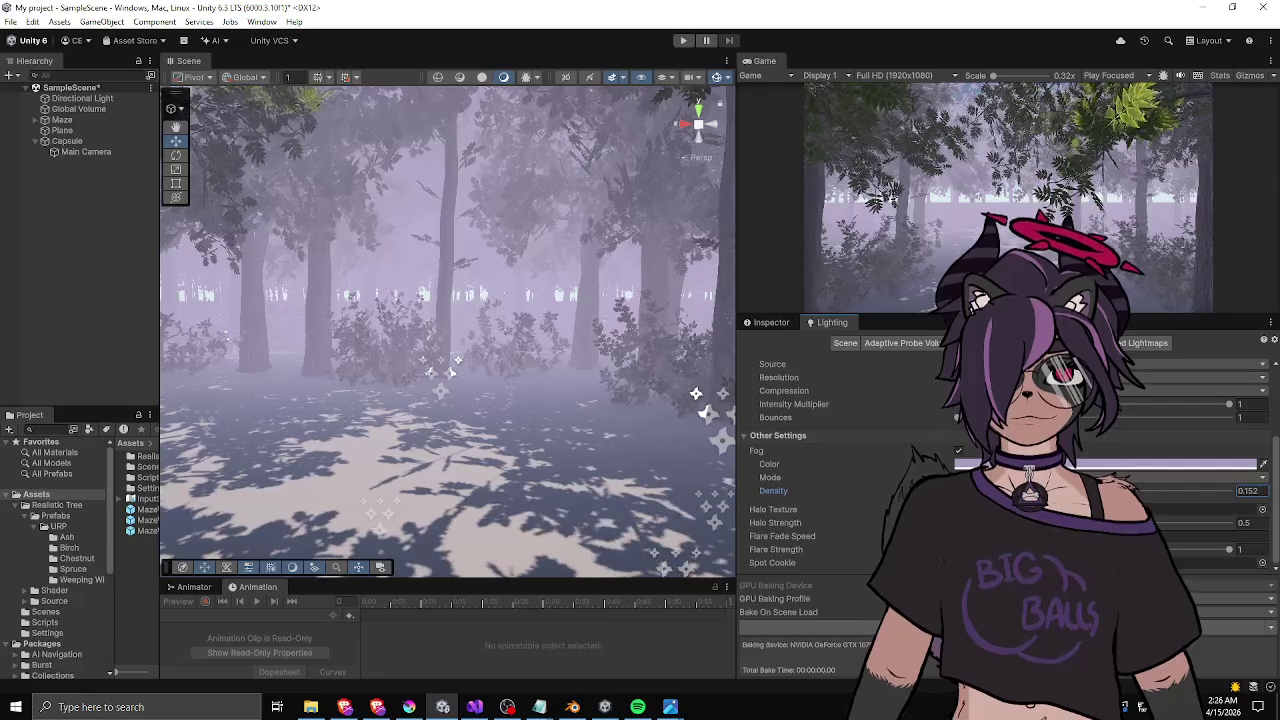
drag(518, 368, 600, 370)
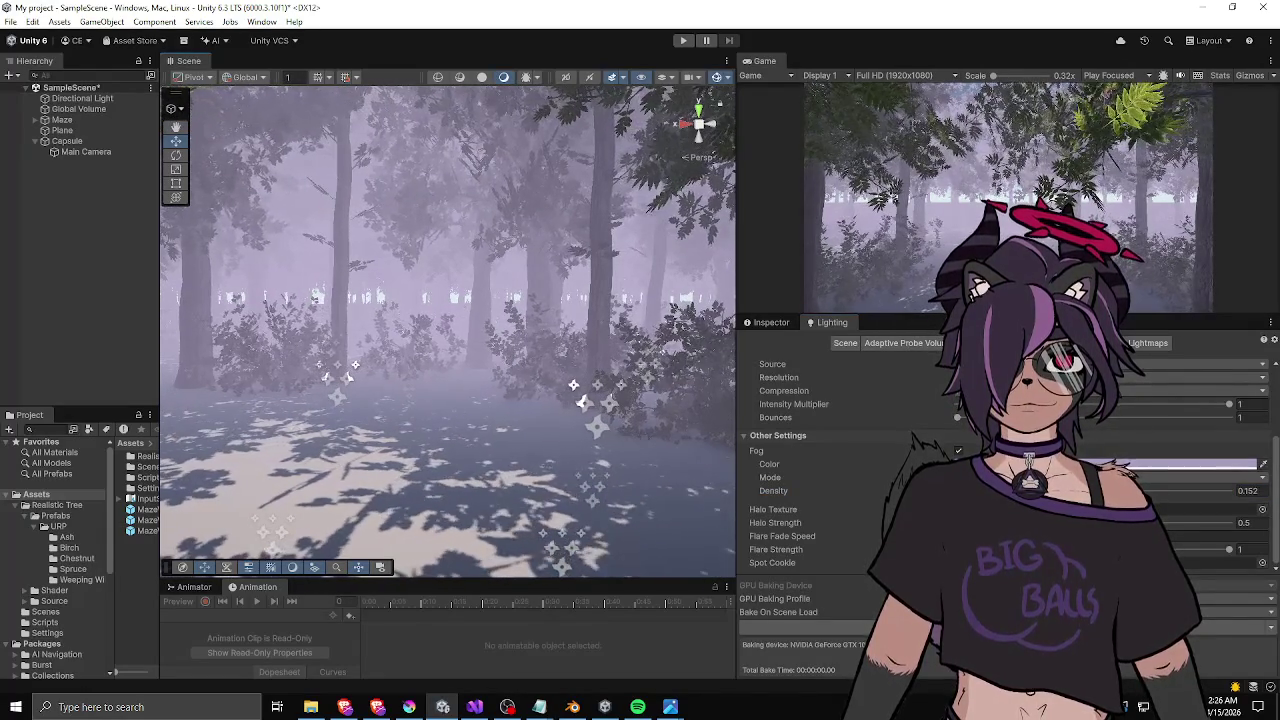
- Enlarge the Game view, then try a deep purple fog colour and cancel it
drag(852, 315, 852, 415)
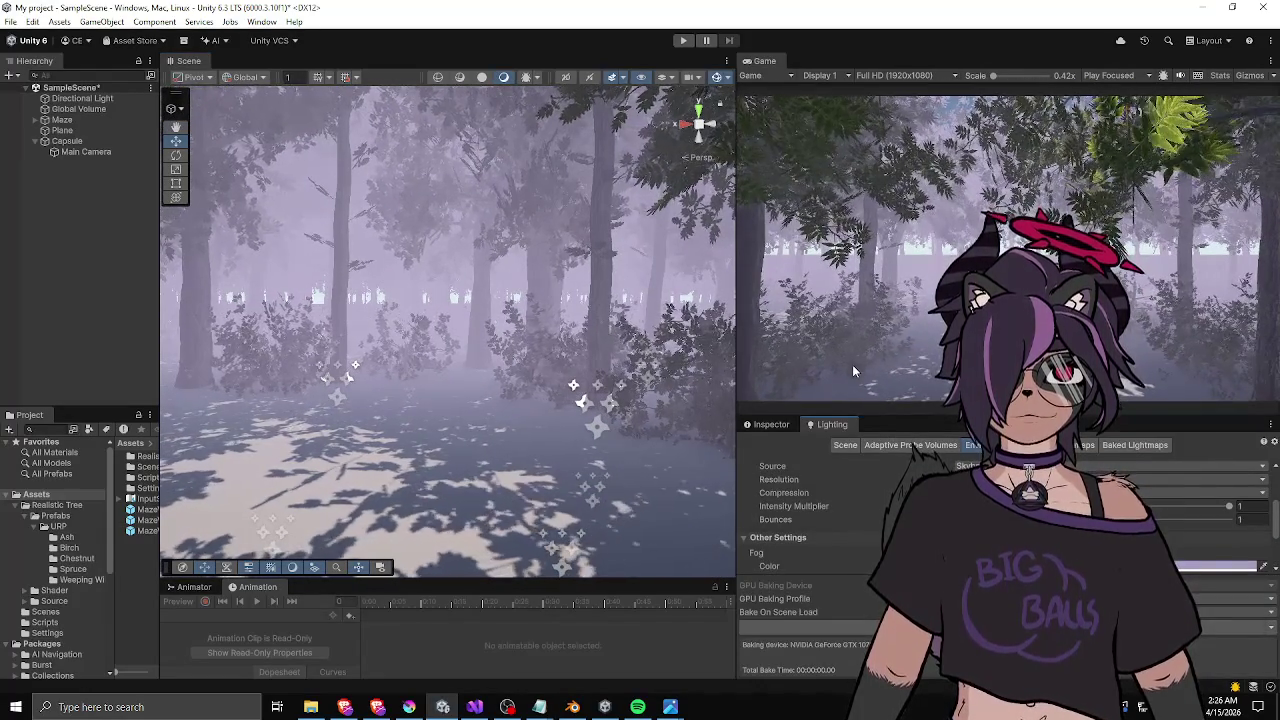
click(1215, 566)
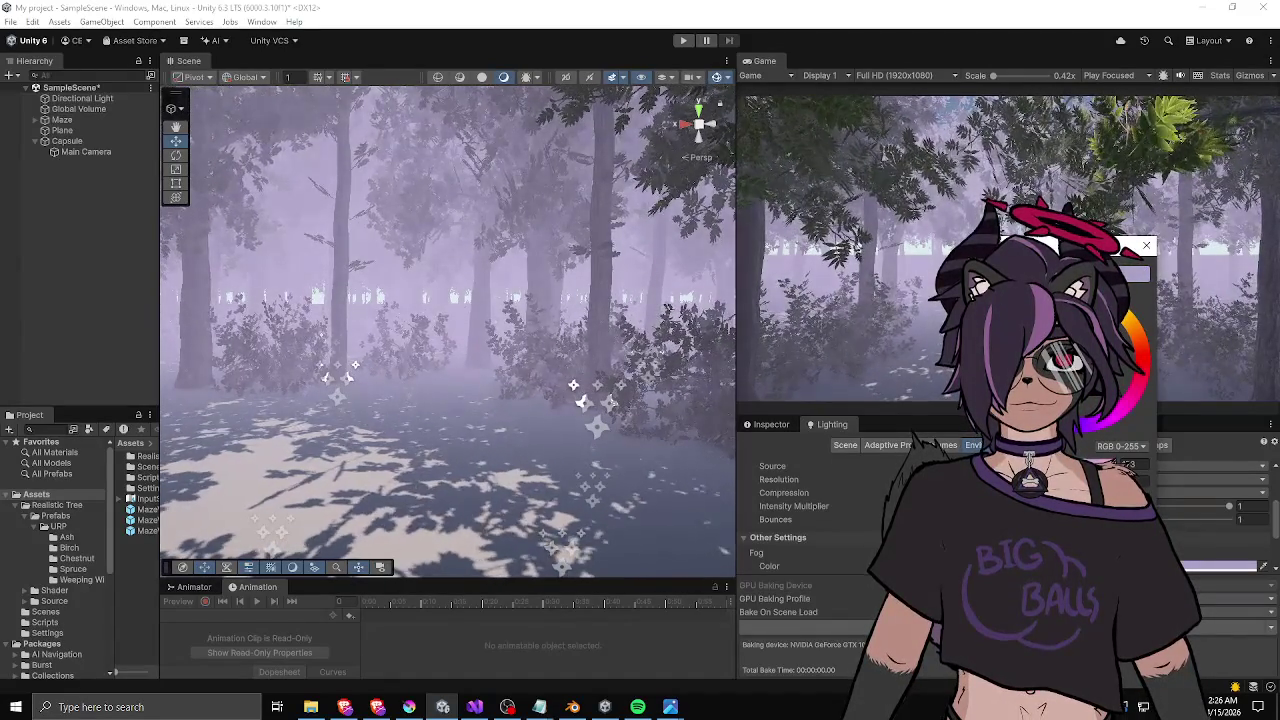
mouse_move(857, 242)
mouse_down()
mouse_move(850, 250)
mouse_move(857, 242)
mouse_up()
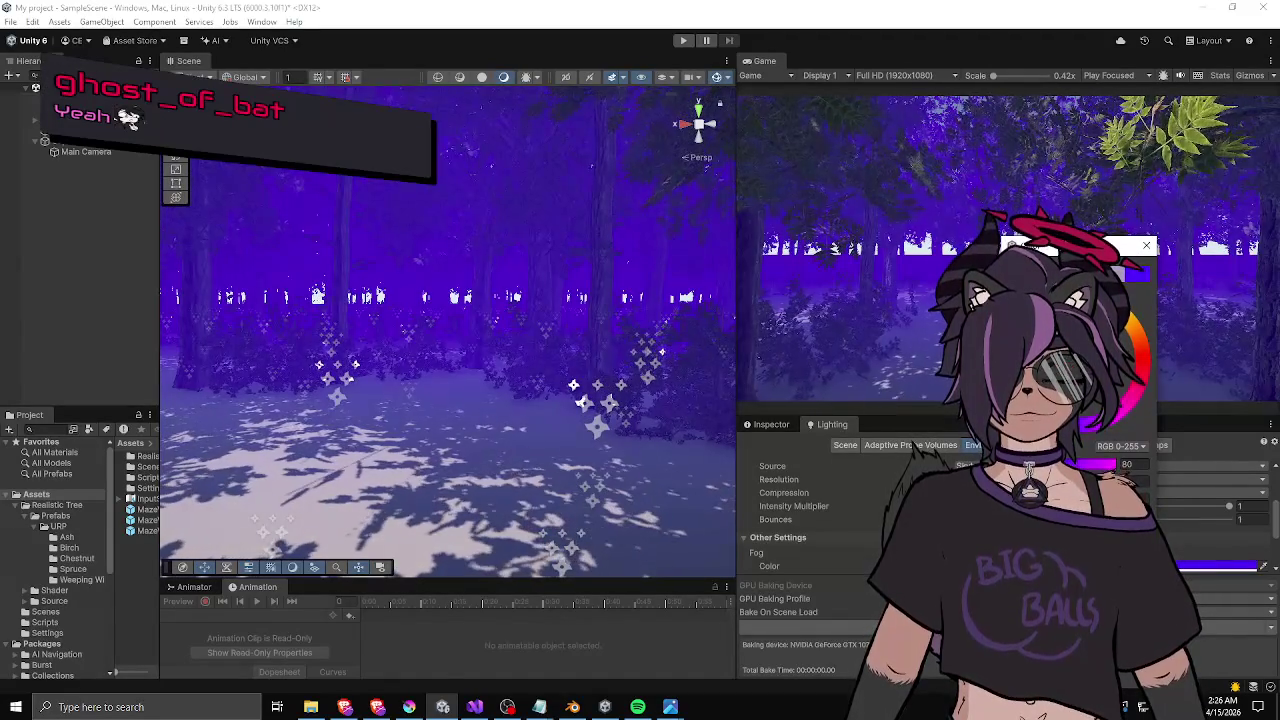
key(Escape)
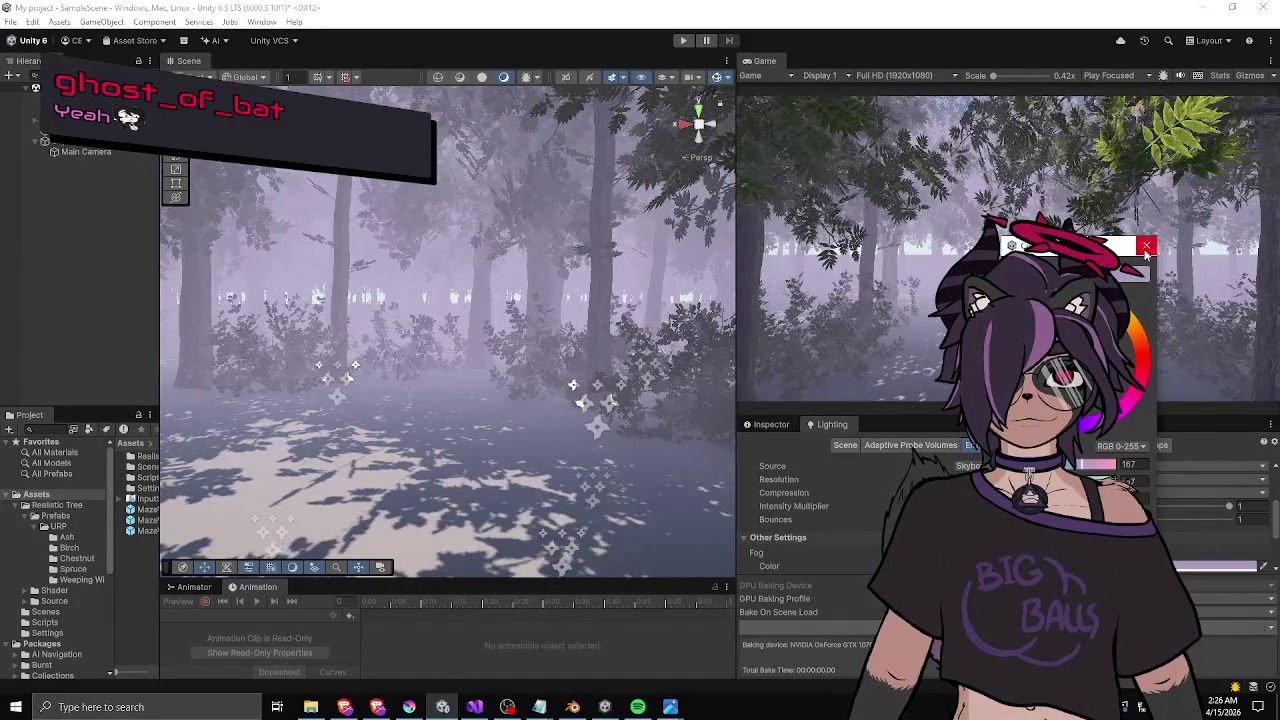
mouse_move(550, 354)
mouse_down()
mouse_move(536, 396)
mouse_move(563, 381)
mouse_up()
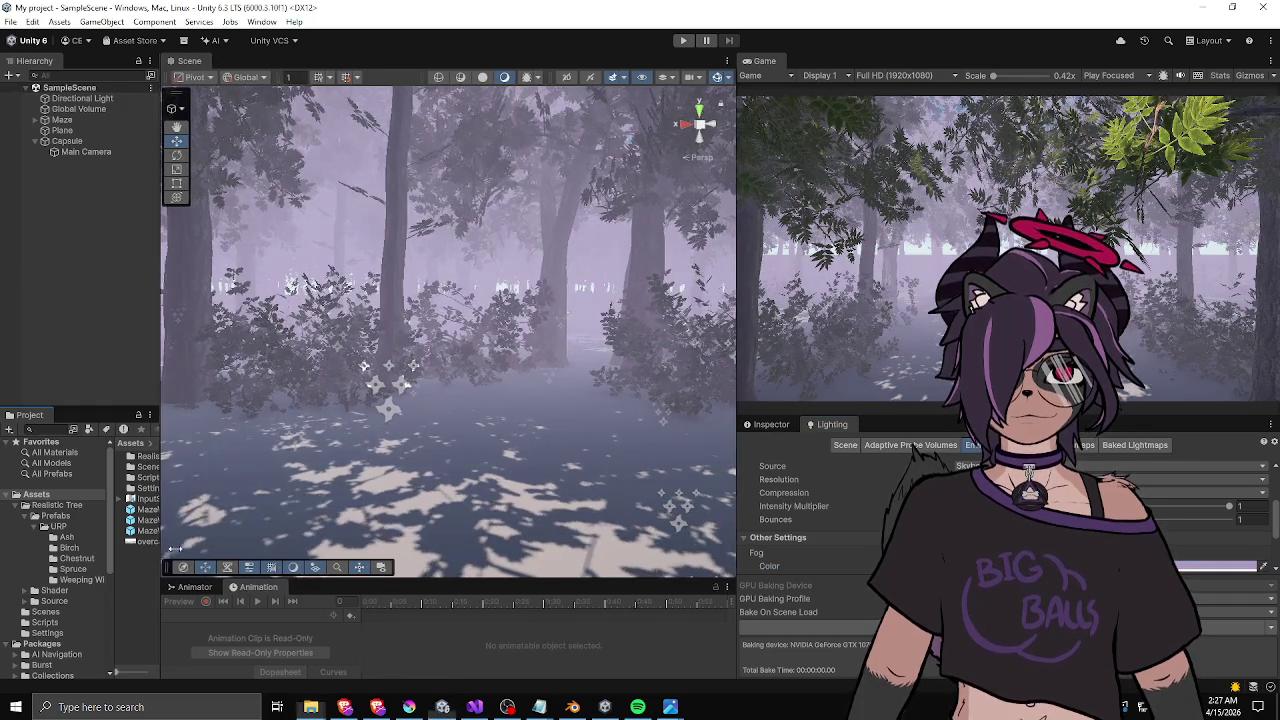
- Import overcast_soil_puresky_4k into Assets and show its texture import settings
drag(160, 554, 260, 550)
click(186, 543)
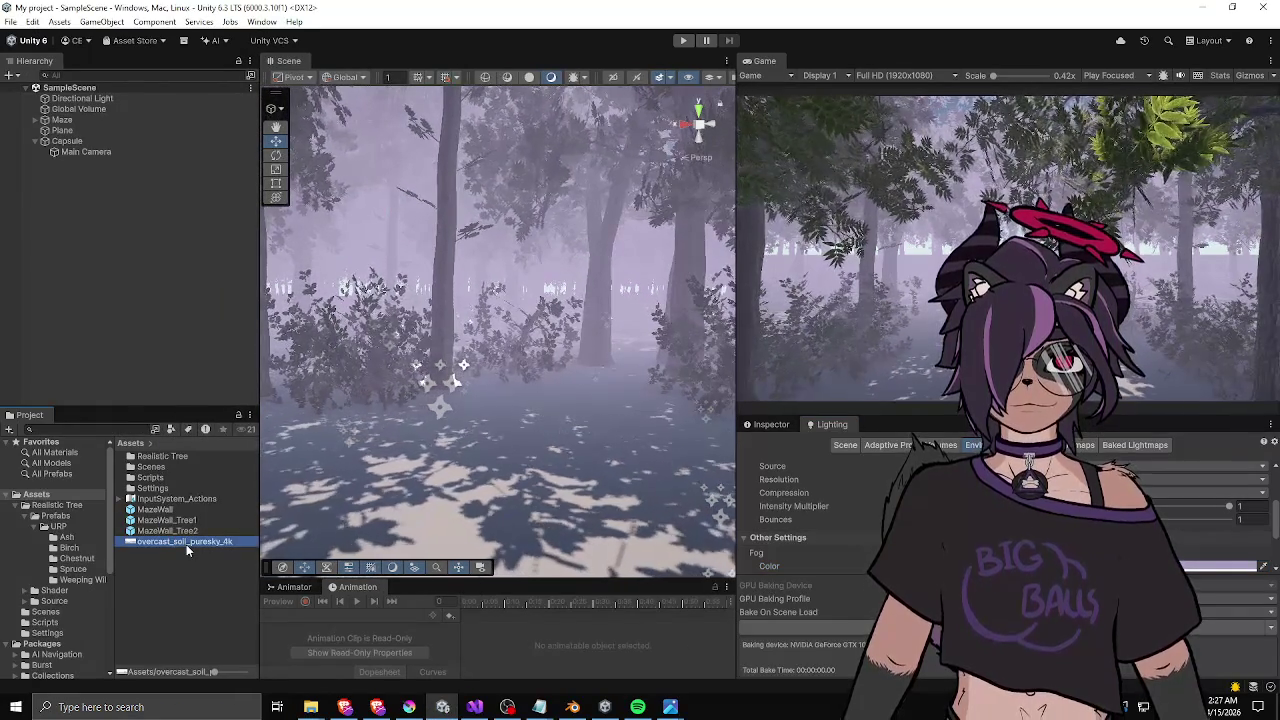
key(alt+Tab)
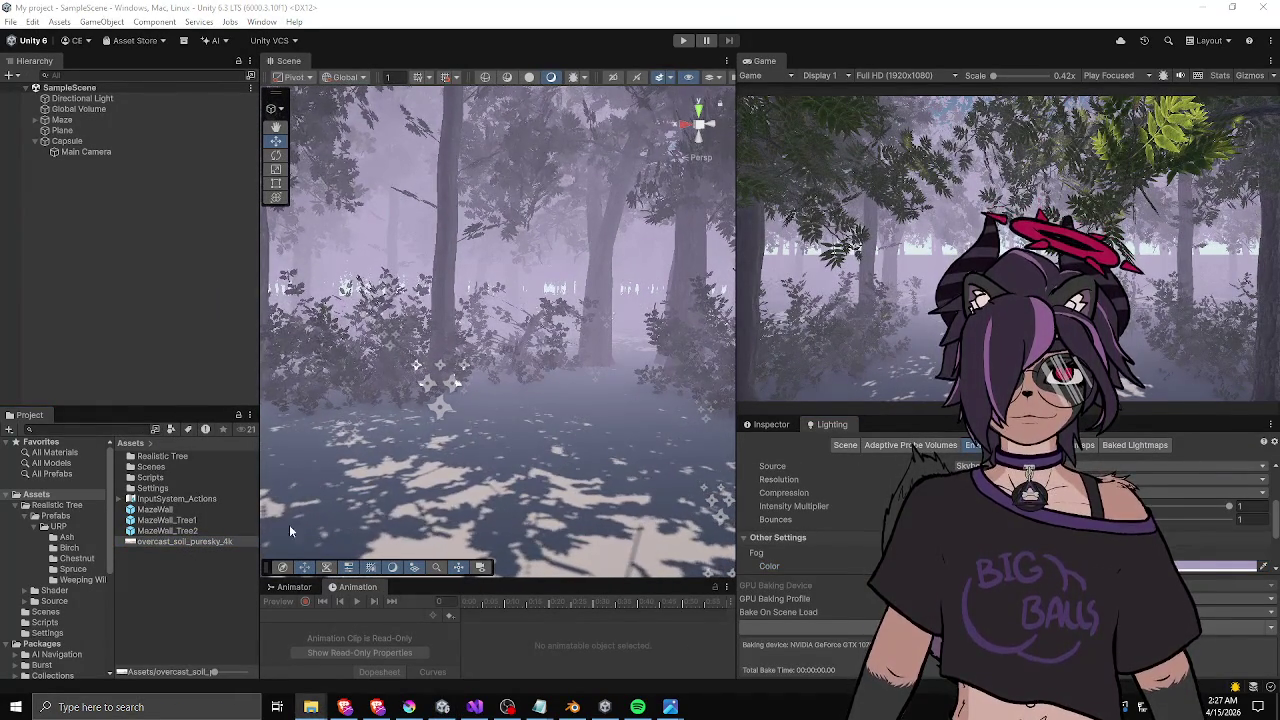
click(212, 549)
mouse_move(222, 543)
mouse_down()
mouse_move(842, 489)
mouse_move(881, 418)
mouse_move(877, 358)
mouse_move(878, 439)
mouse_up()
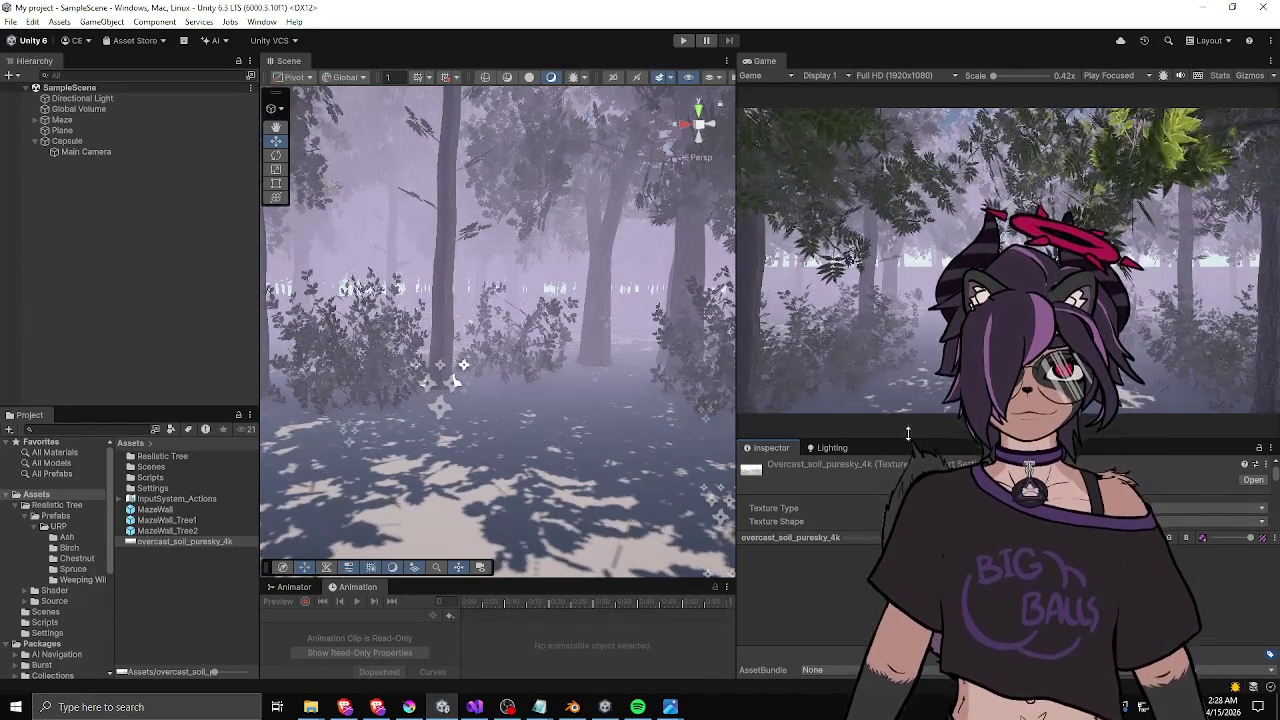
drag(1020, 442, 1020, 332)
- Set the sky texture's Texture Shape to Cube with a new mapping layout, and apply
click(973, 450)
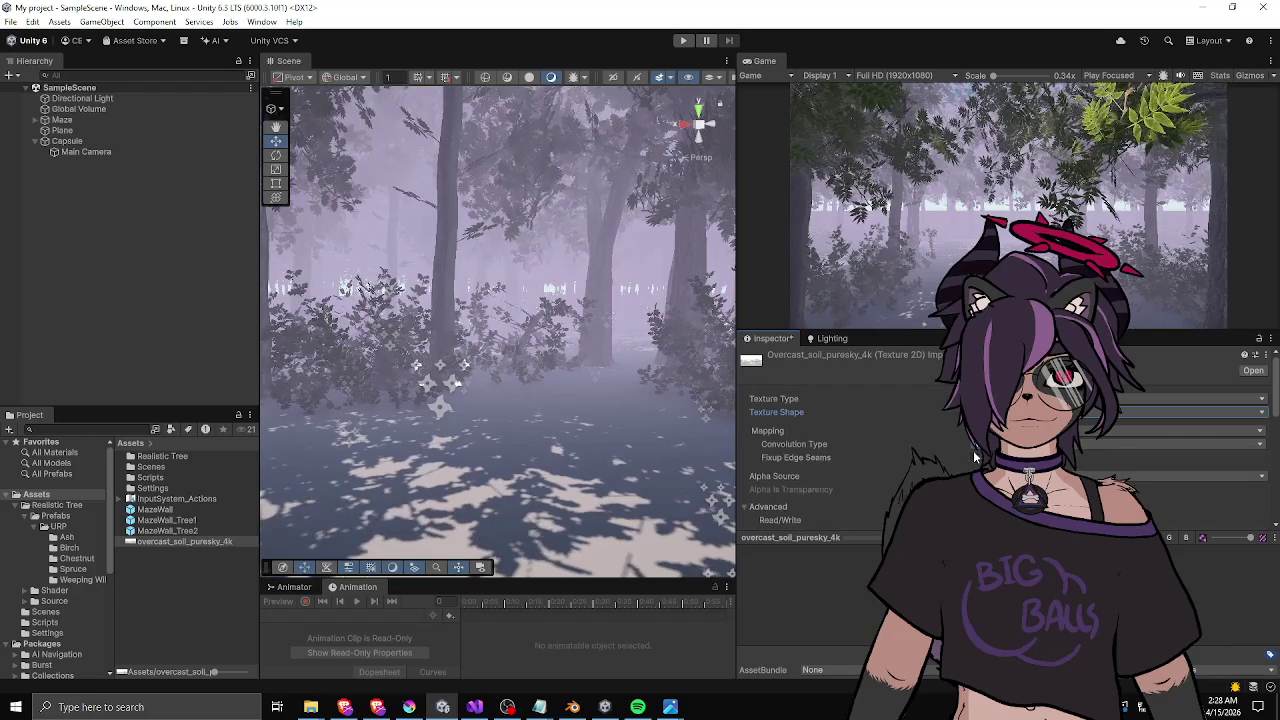
click(944, 430)
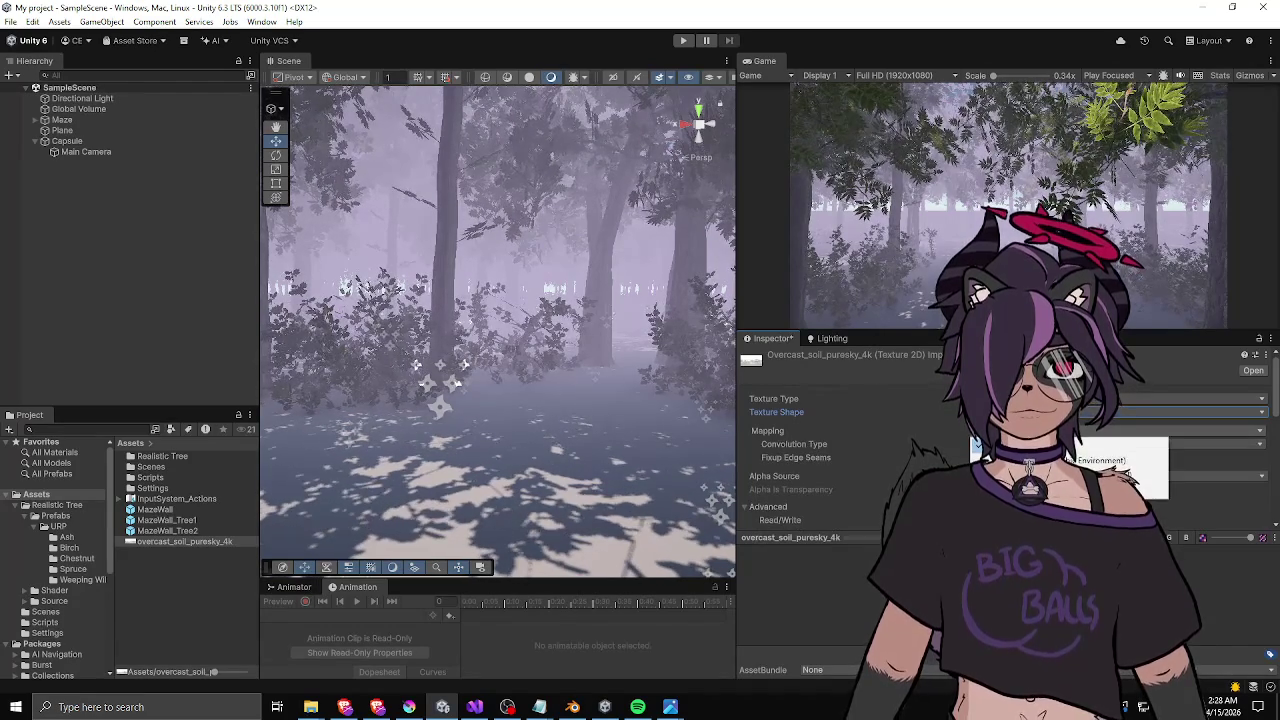
click(964, 440)
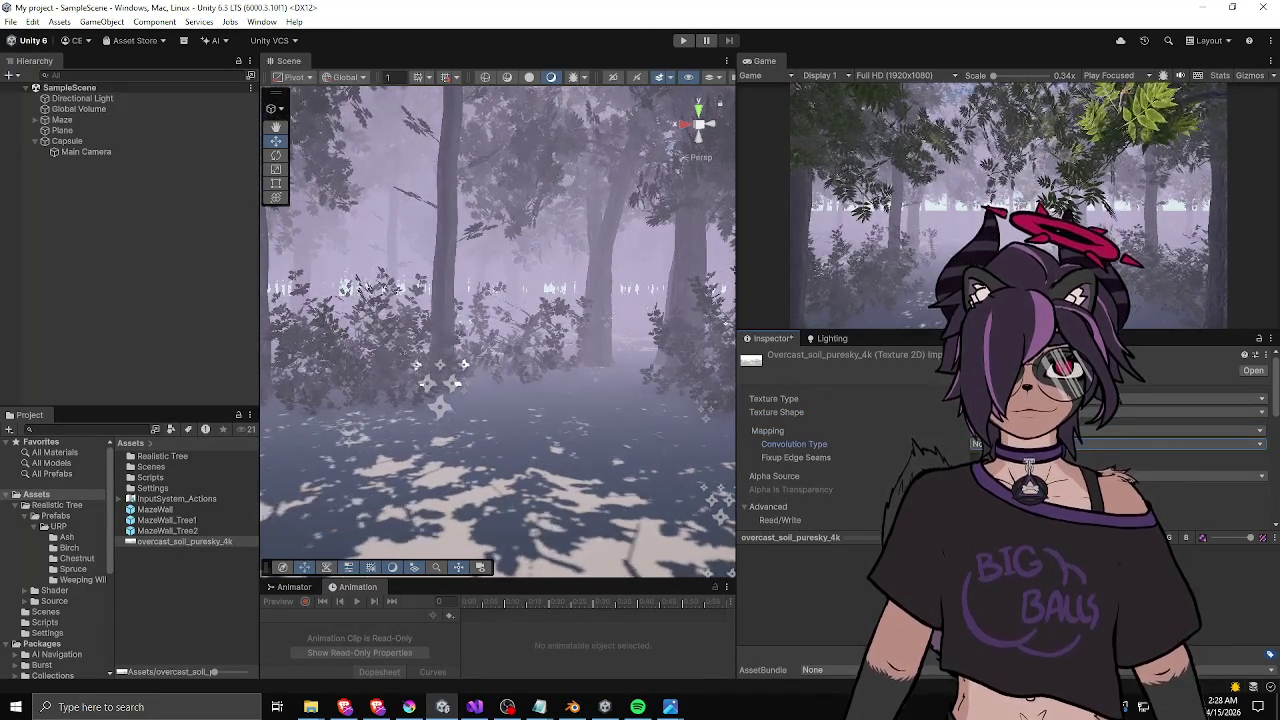
scroll(952, 450, down, 5)
scroll(1268, 513, down, 3)
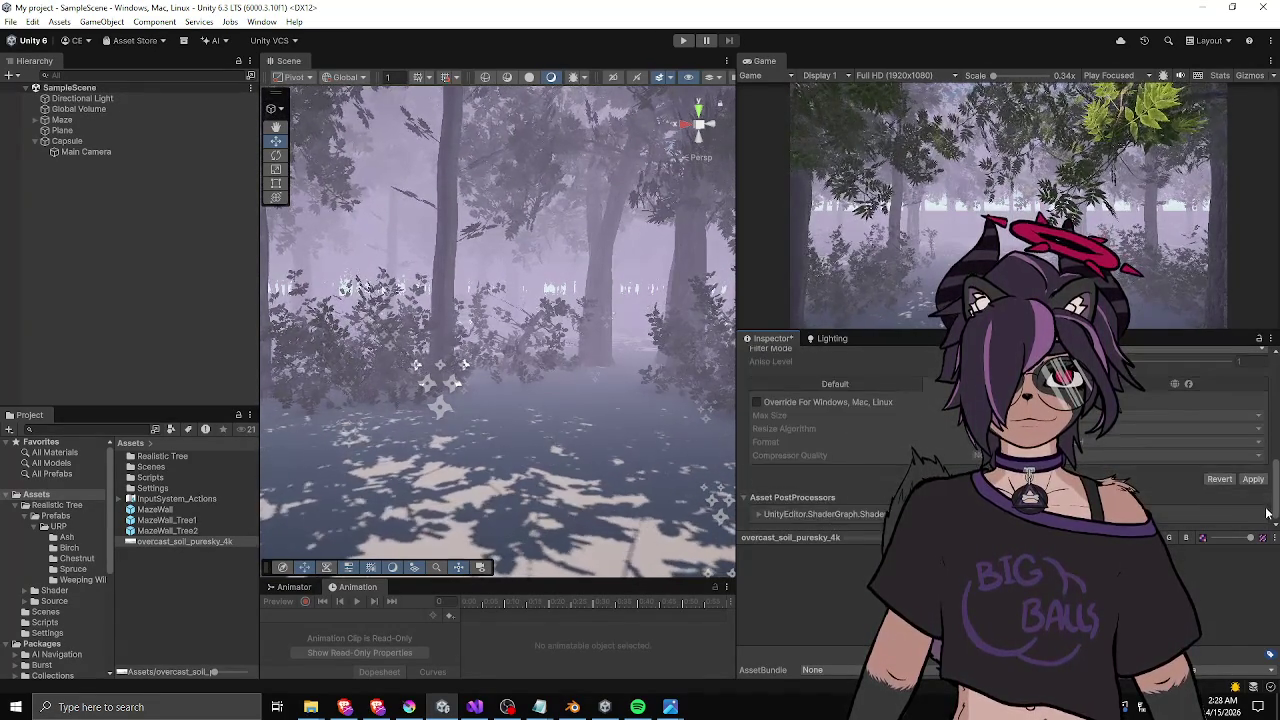
click(1253, 479)
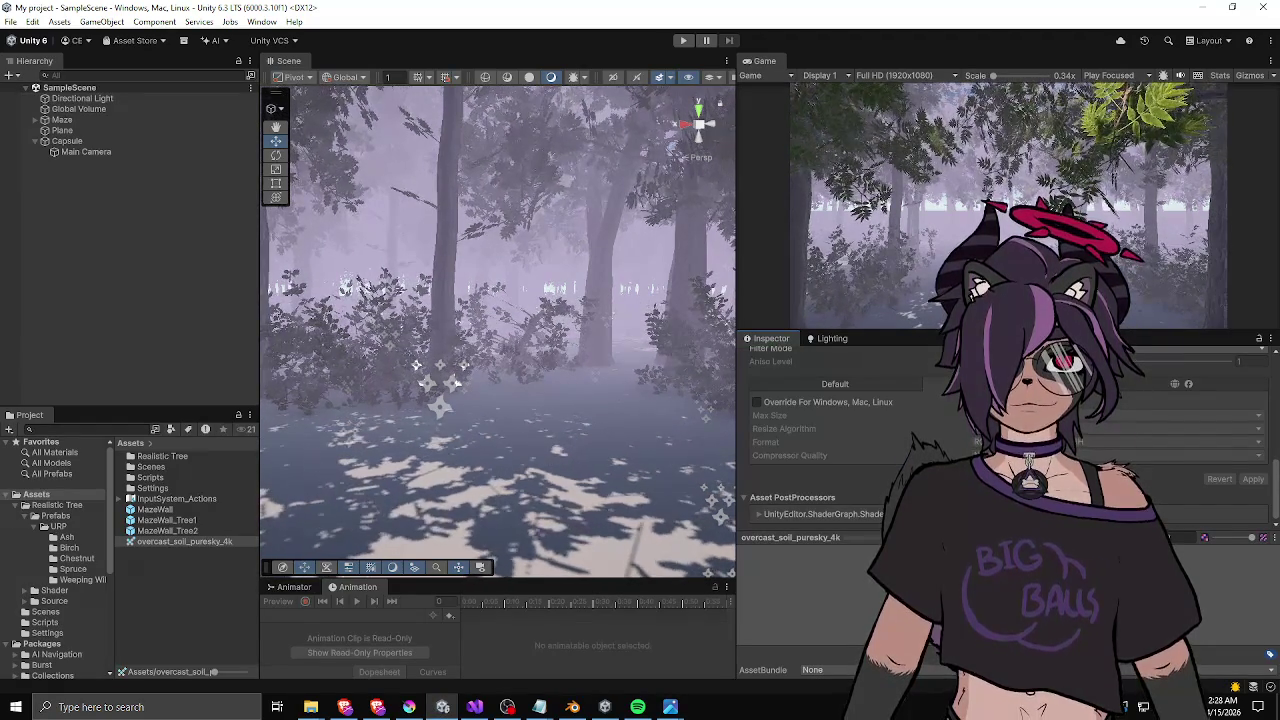
scroll(1000, 450, up, 4)
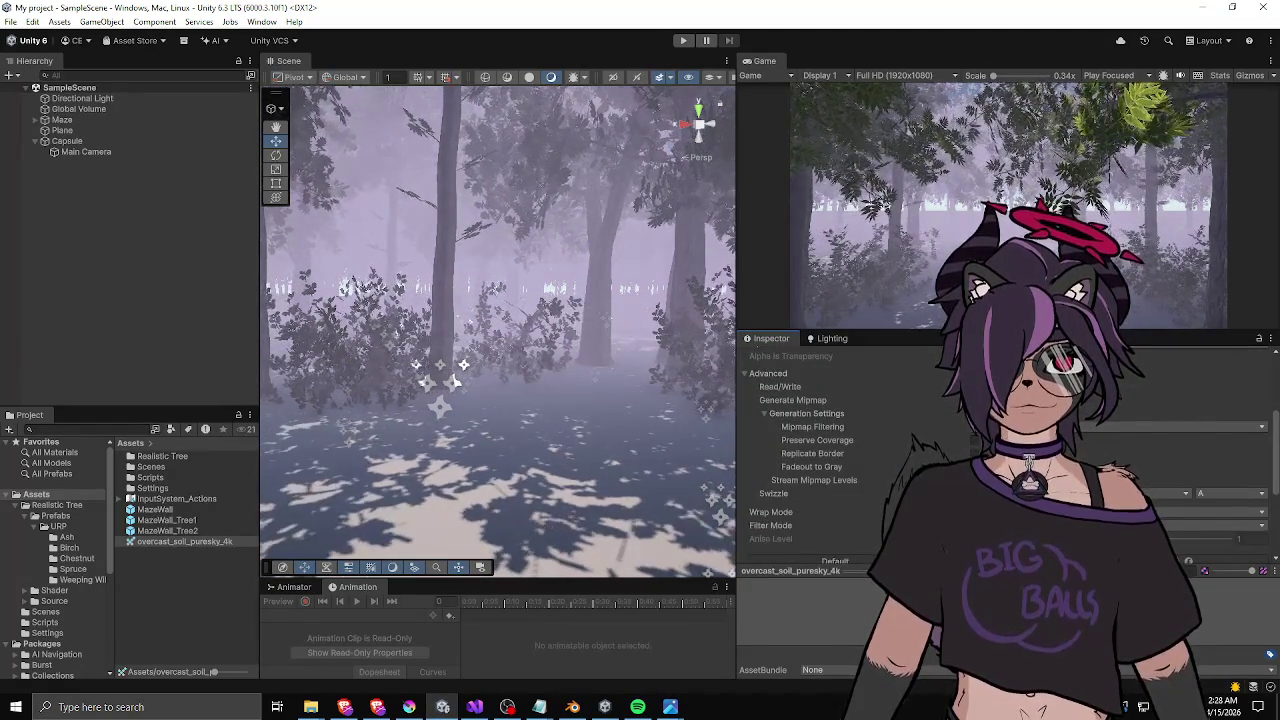
scroll(1000, 450, down, 2)
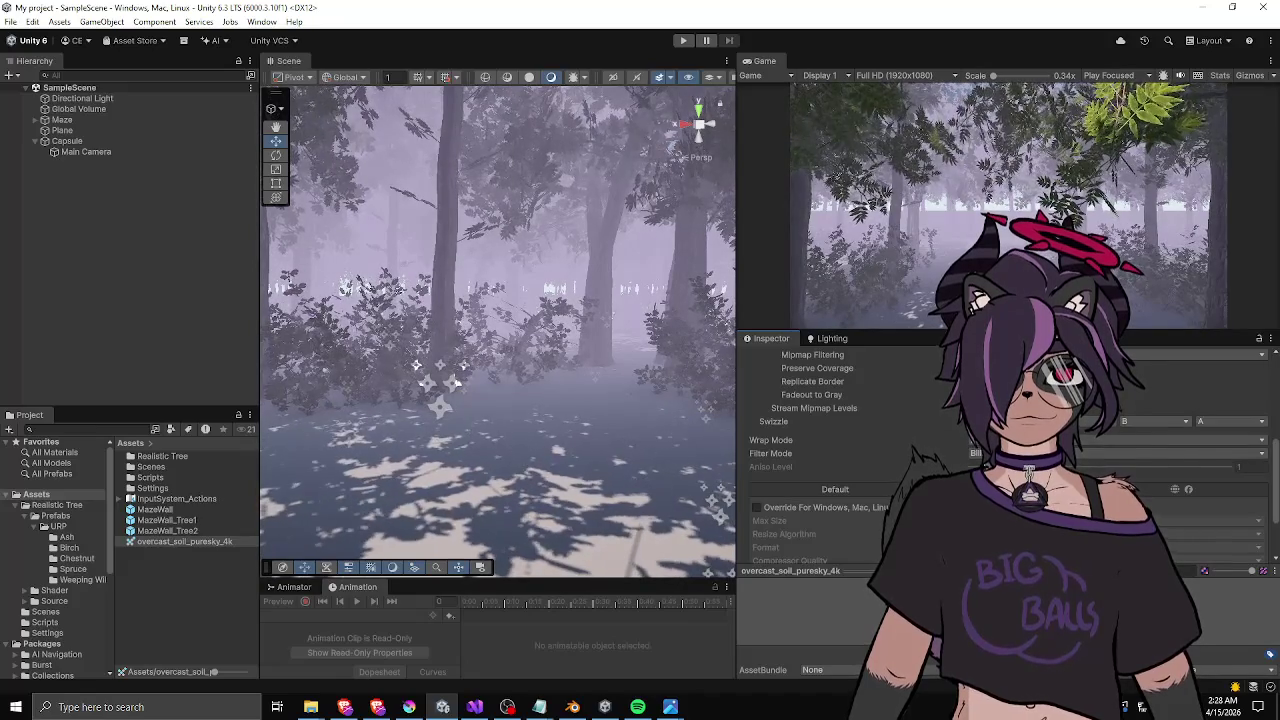
scroll(1000, 450, up, 5)
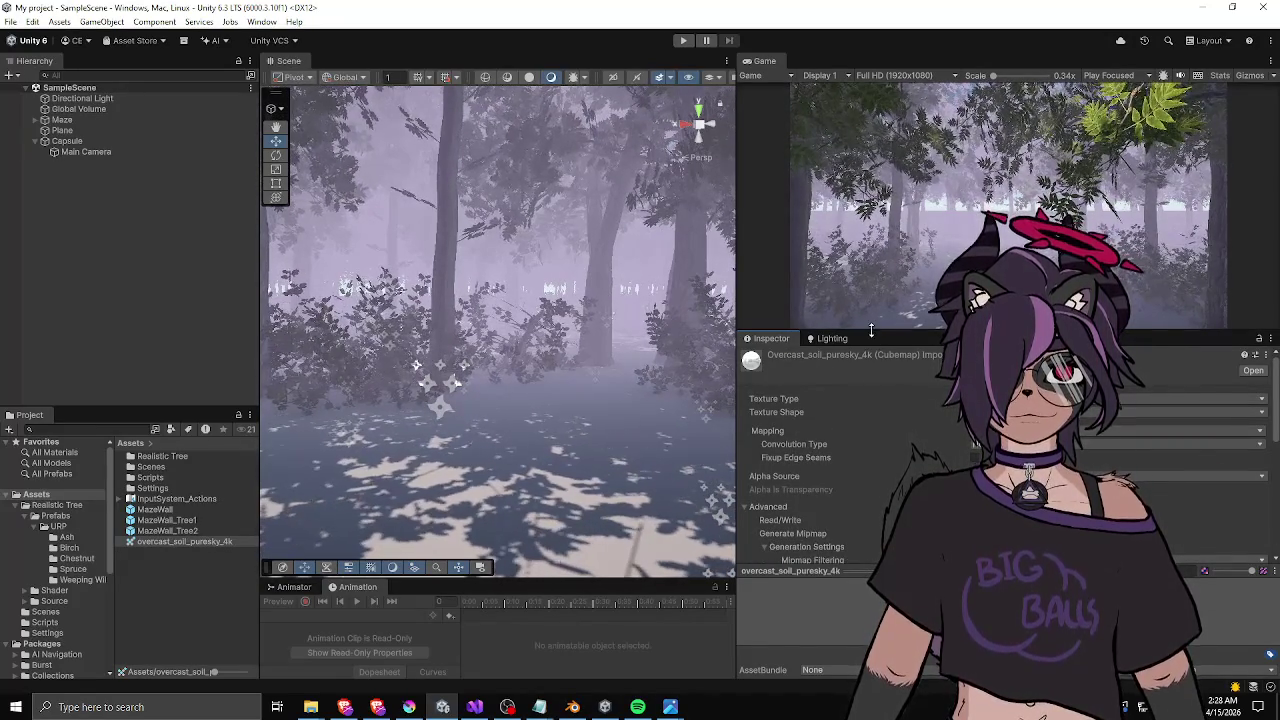
- Enlarge the Game view and set the Lighting Environment Reflections Source to Custom
drag(871, 331, 871, 423)
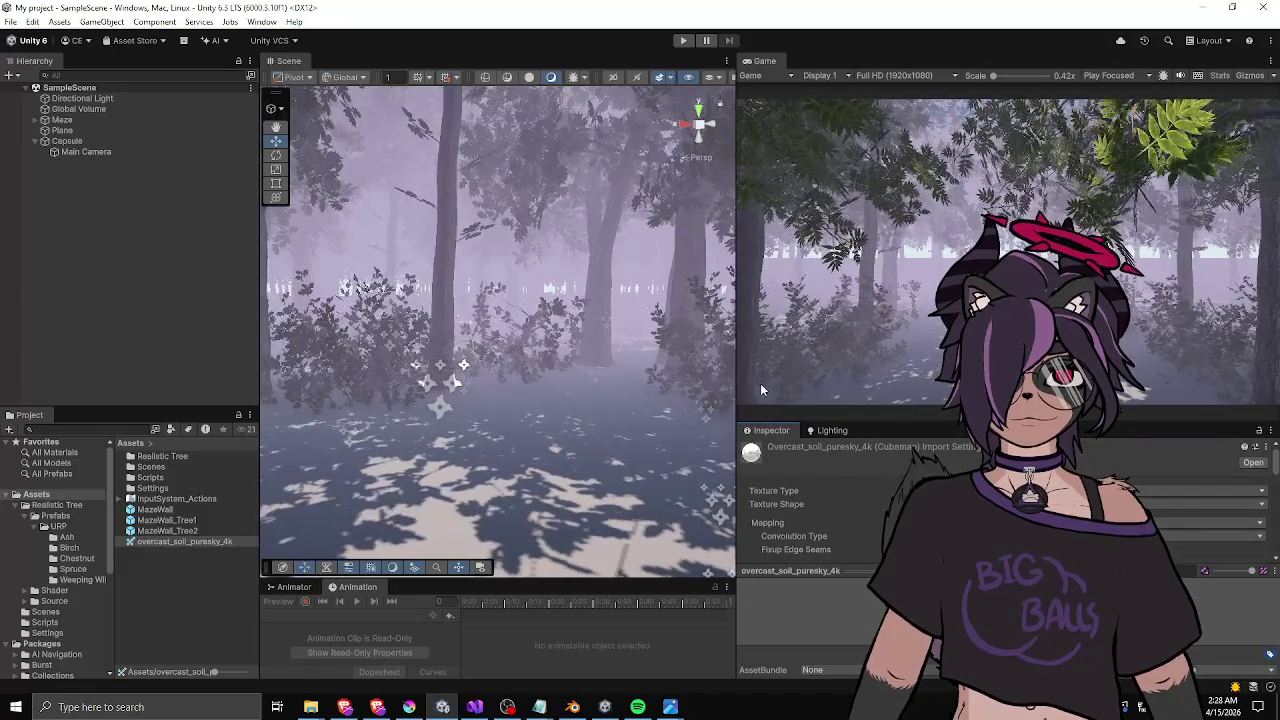
click(850, 432)
drag(895, 423, 895, 256)
click(1190, 364)
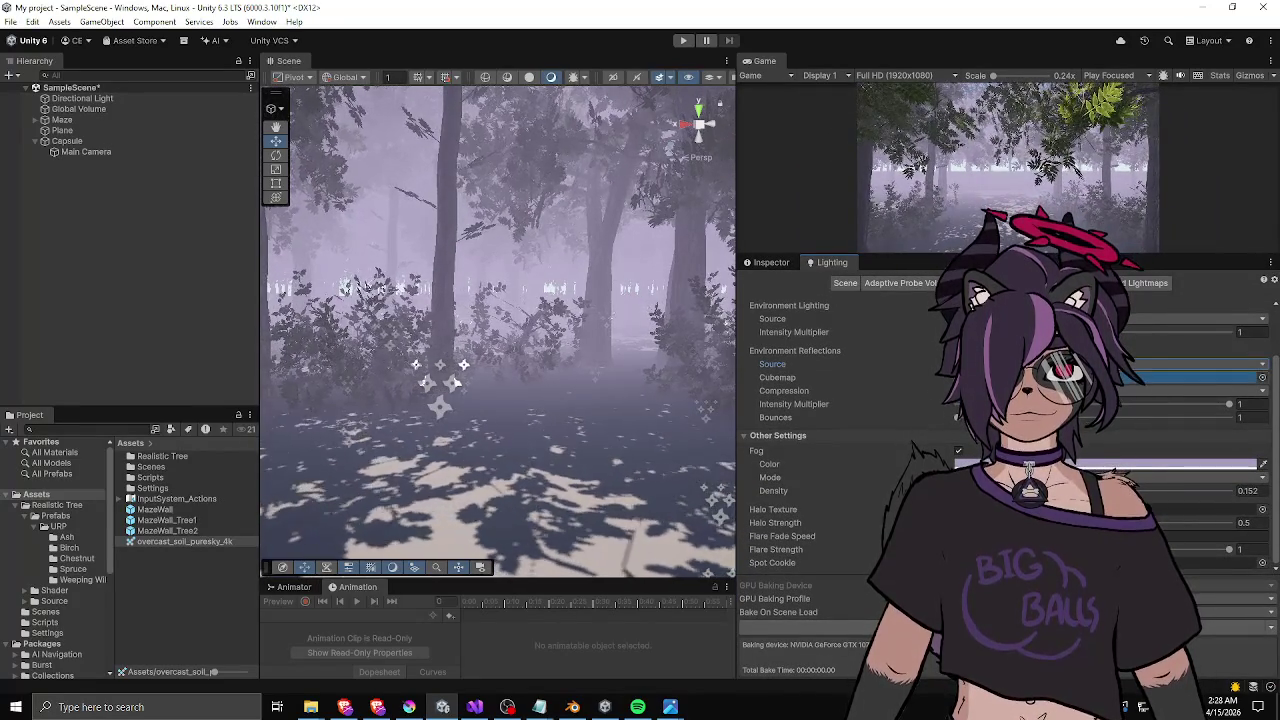
- Assign overcast_soil_puresky_4k as the reflection cubemap and fly through the foggy forest to check it
drag(185, 541, 801, 376)
drag(561, 345, 588, 436)
key(w)
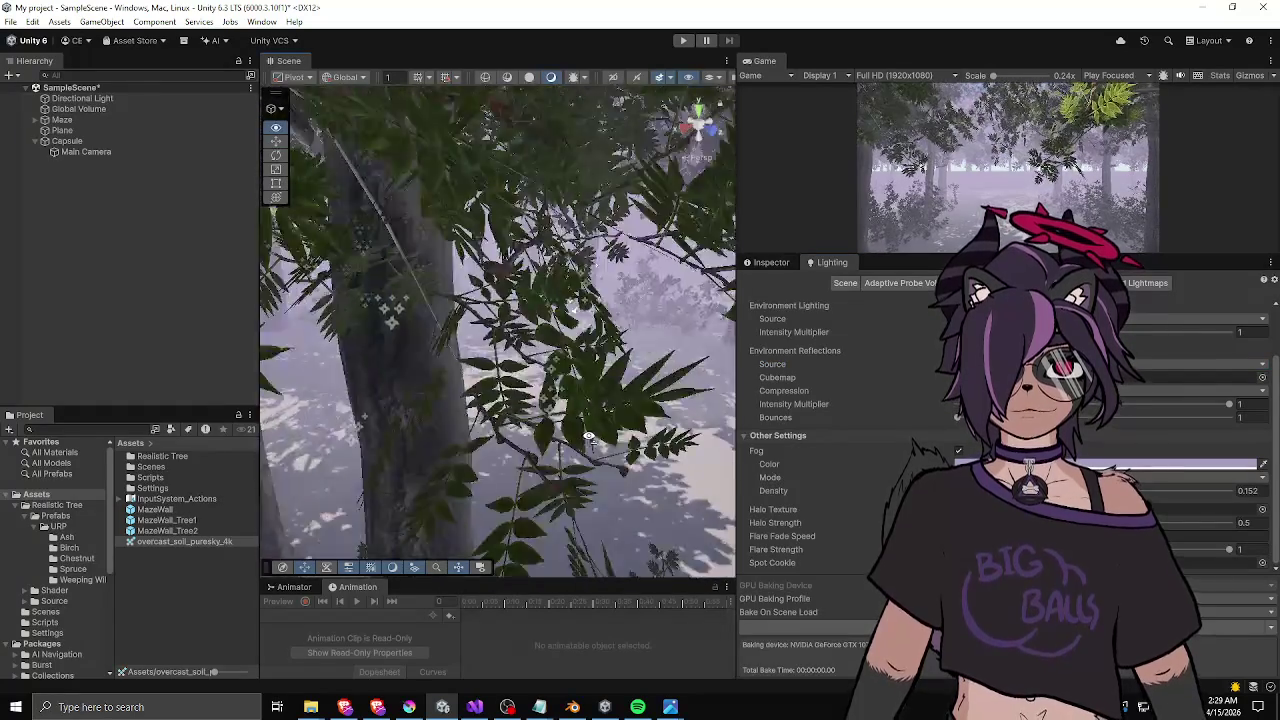
key(s)
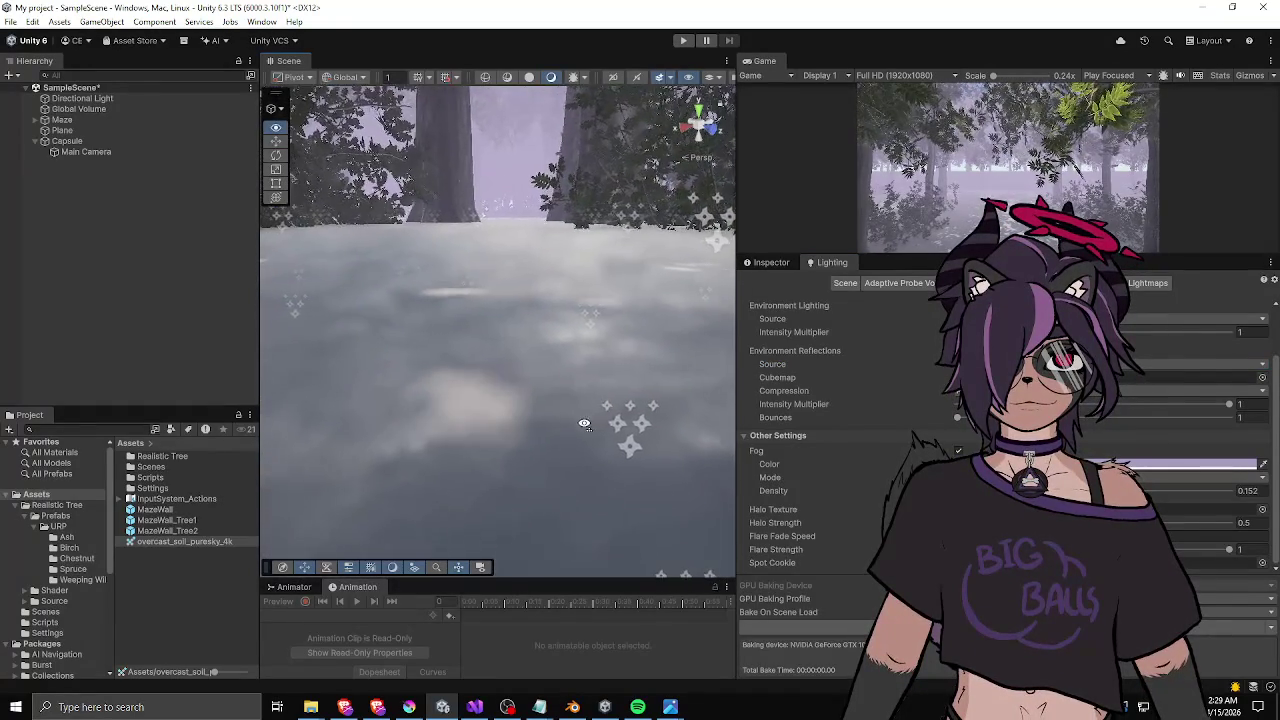
key(w)
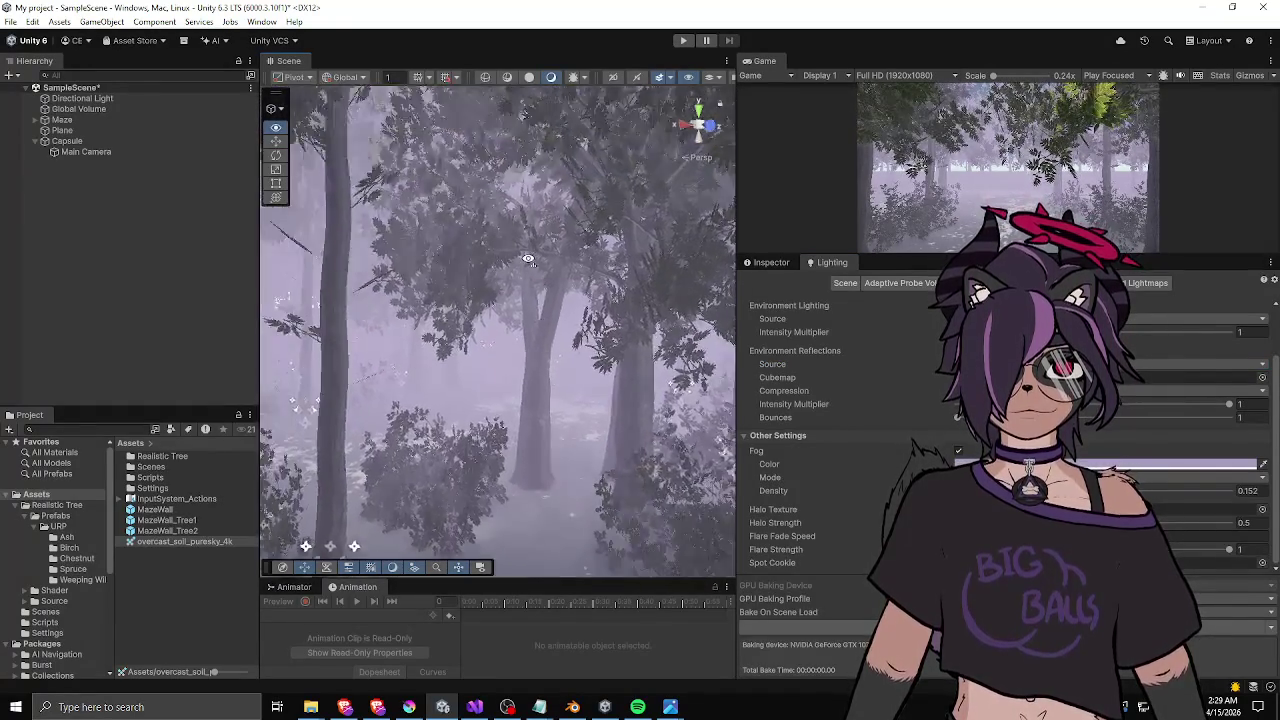
key(w)
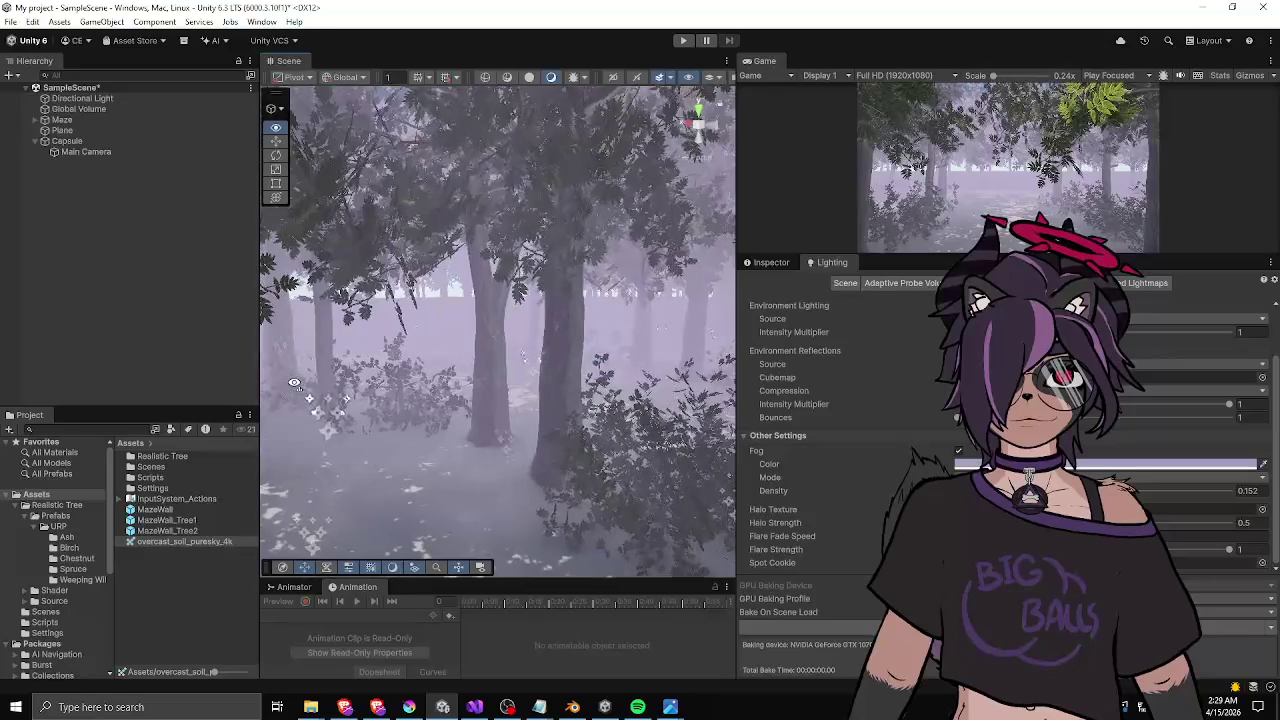
key(w)
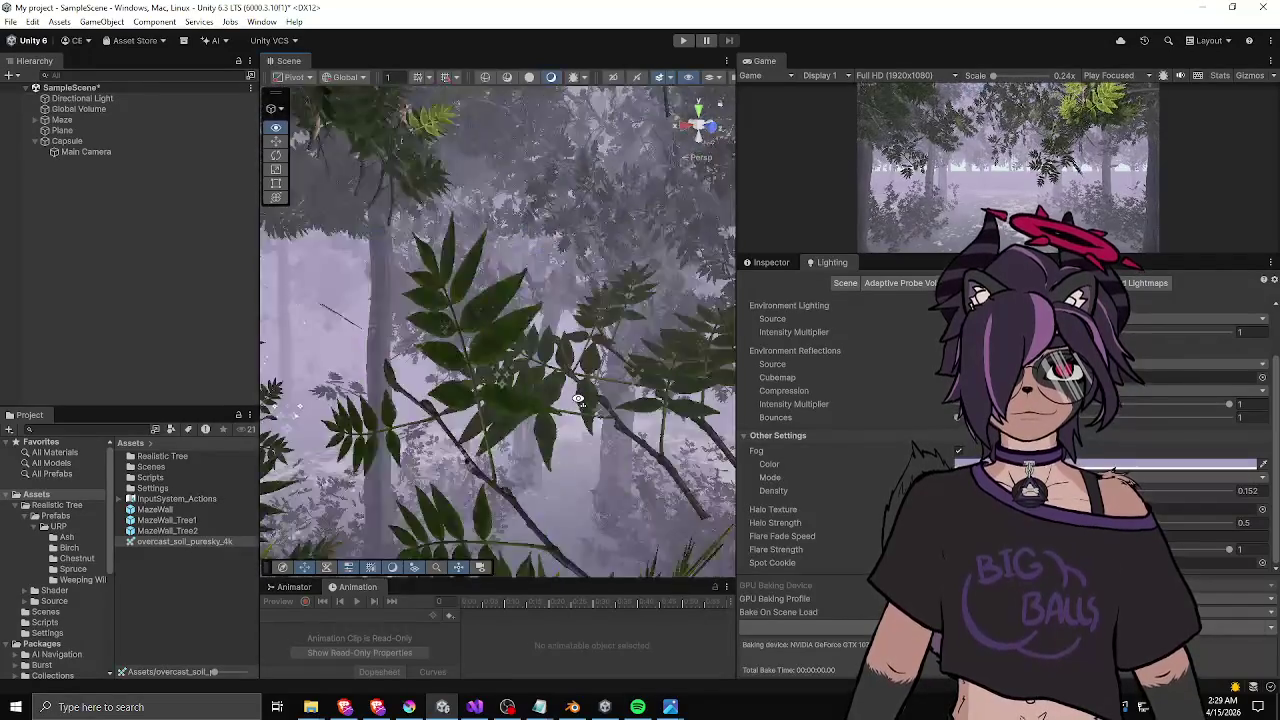
key(w)
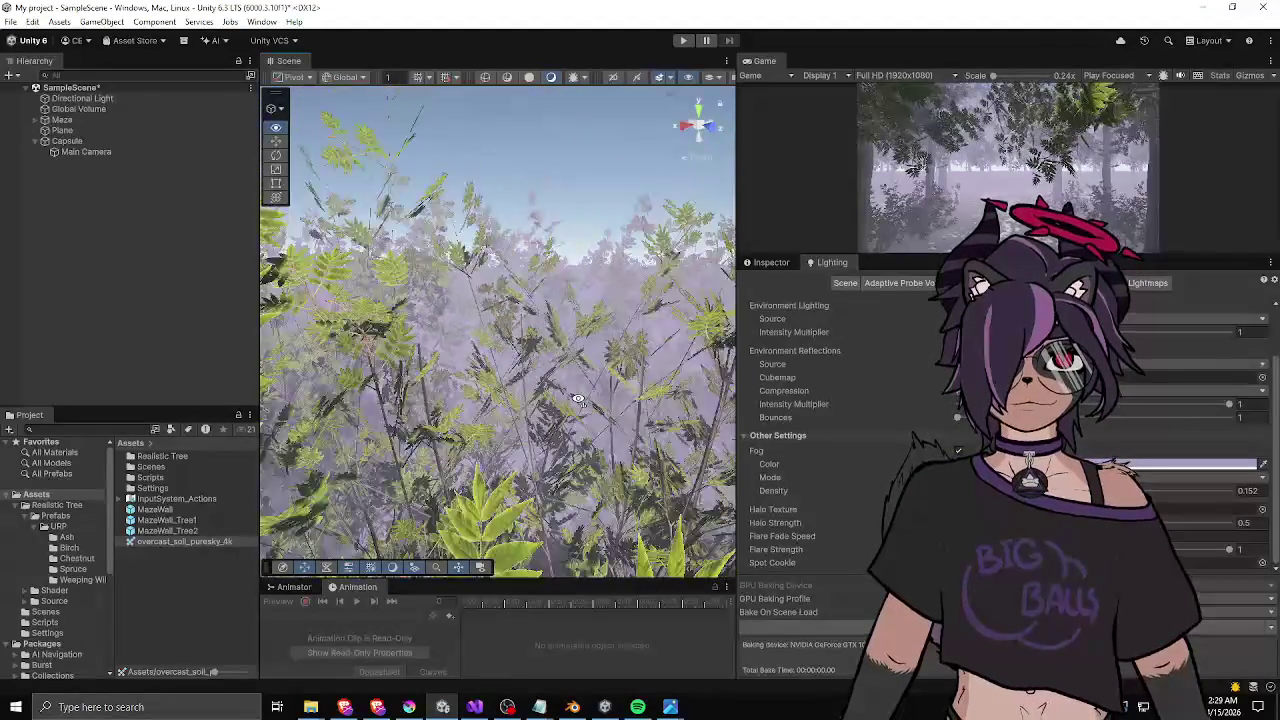
key(w)
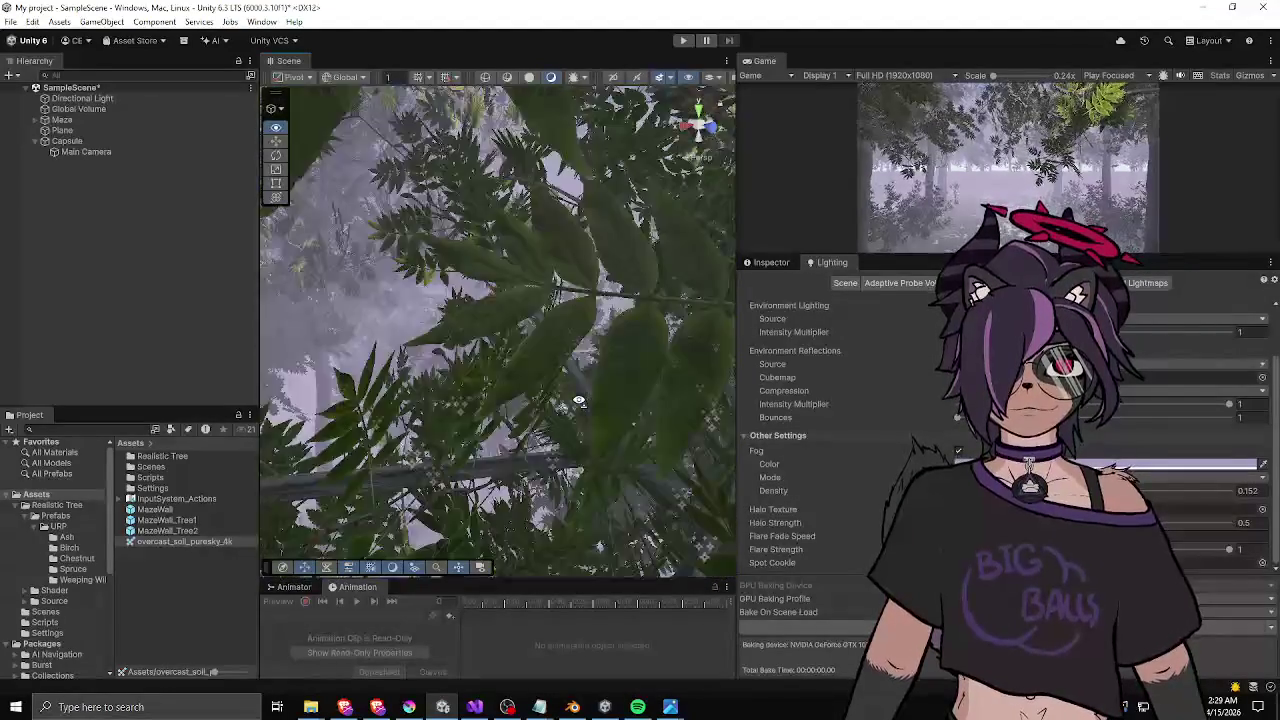
key(w)
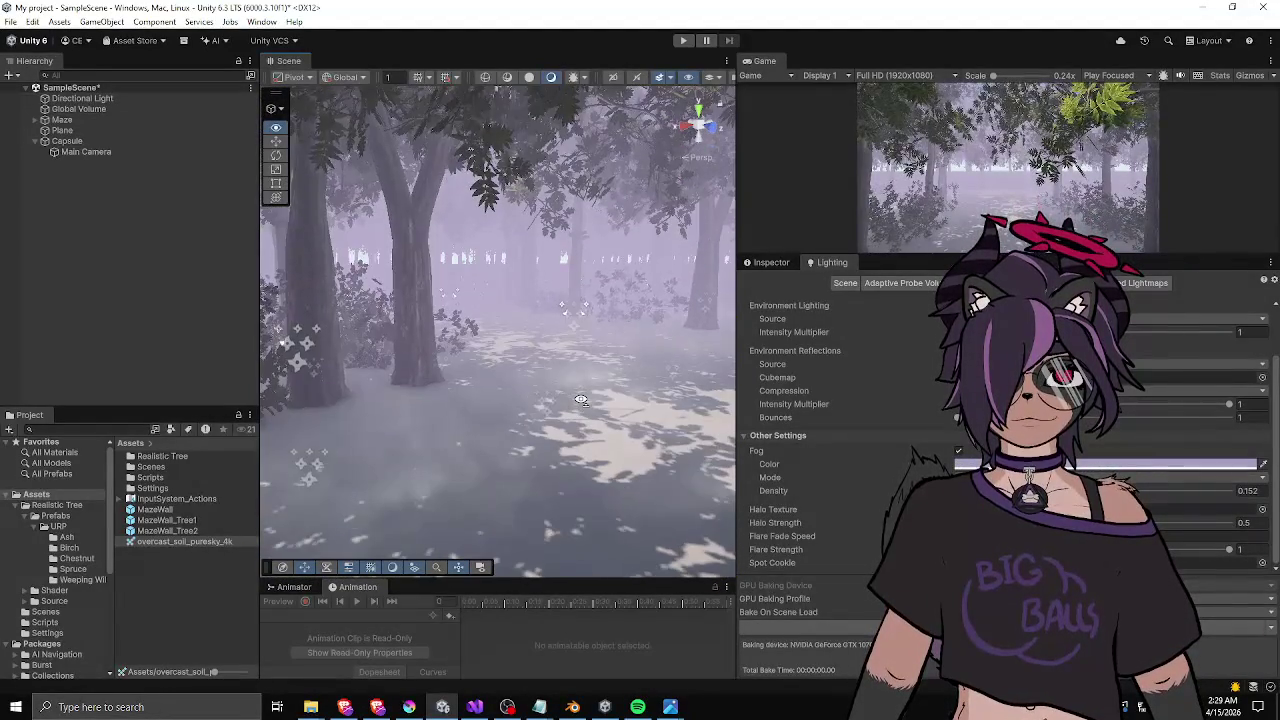
key(w)
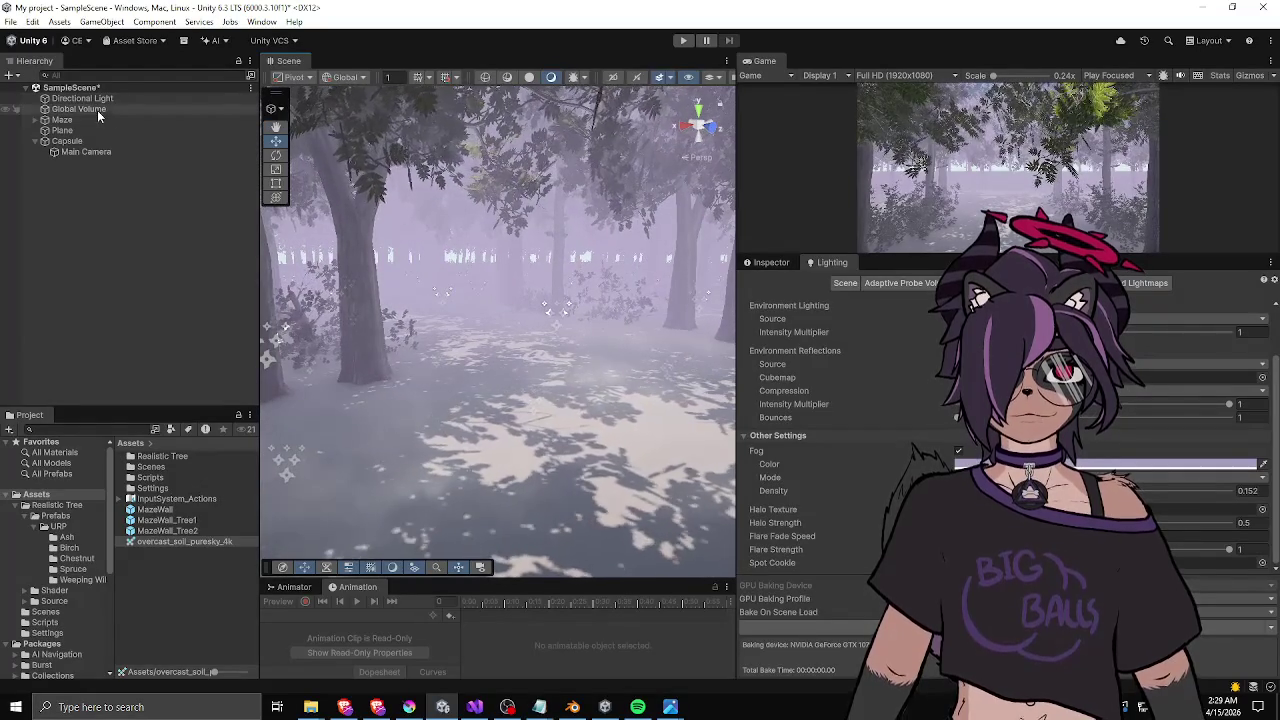
click(76, 151)
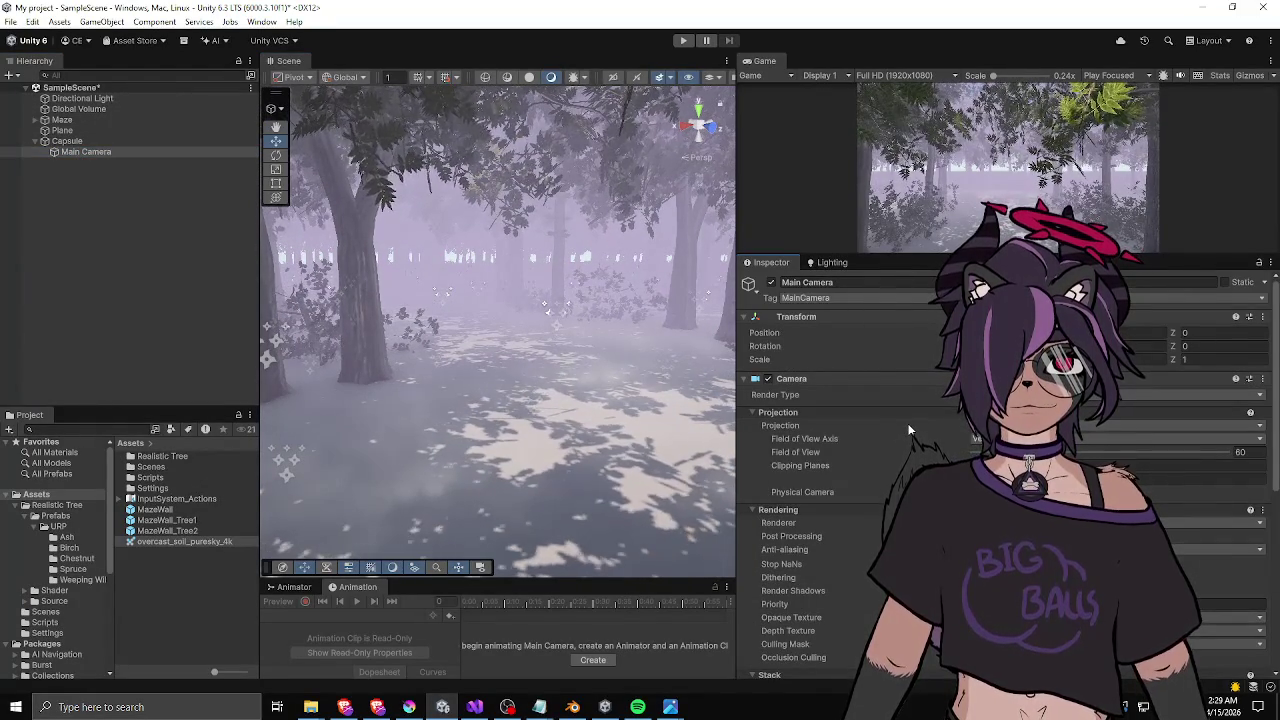
scroll(895, 428, down, 3)
scroll(890, 428, down, 6)
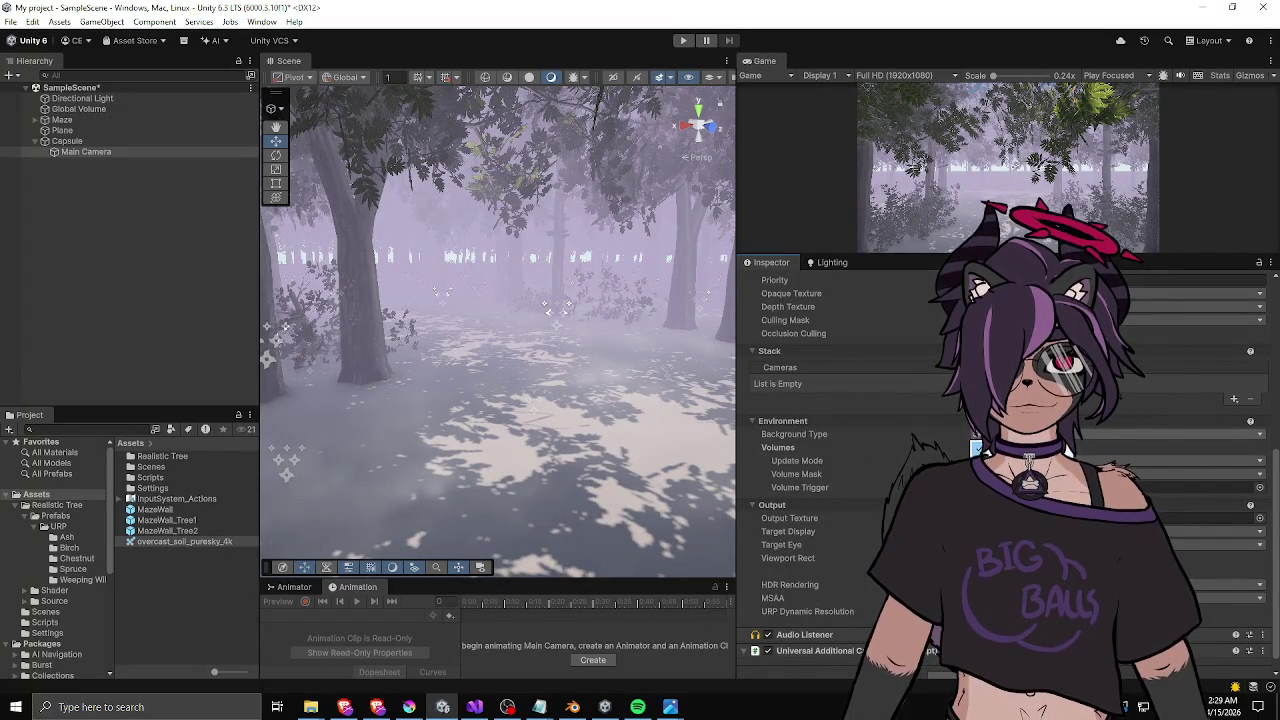
click(977, 448)
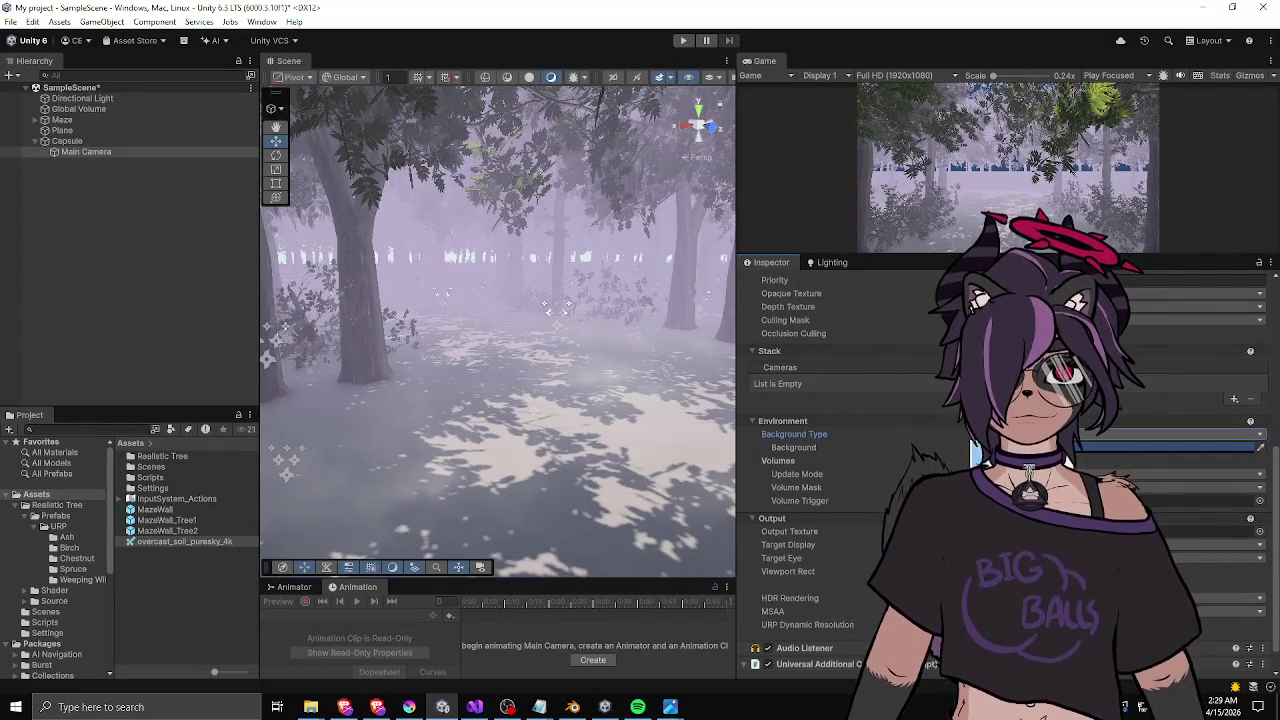
click(1000, 447)
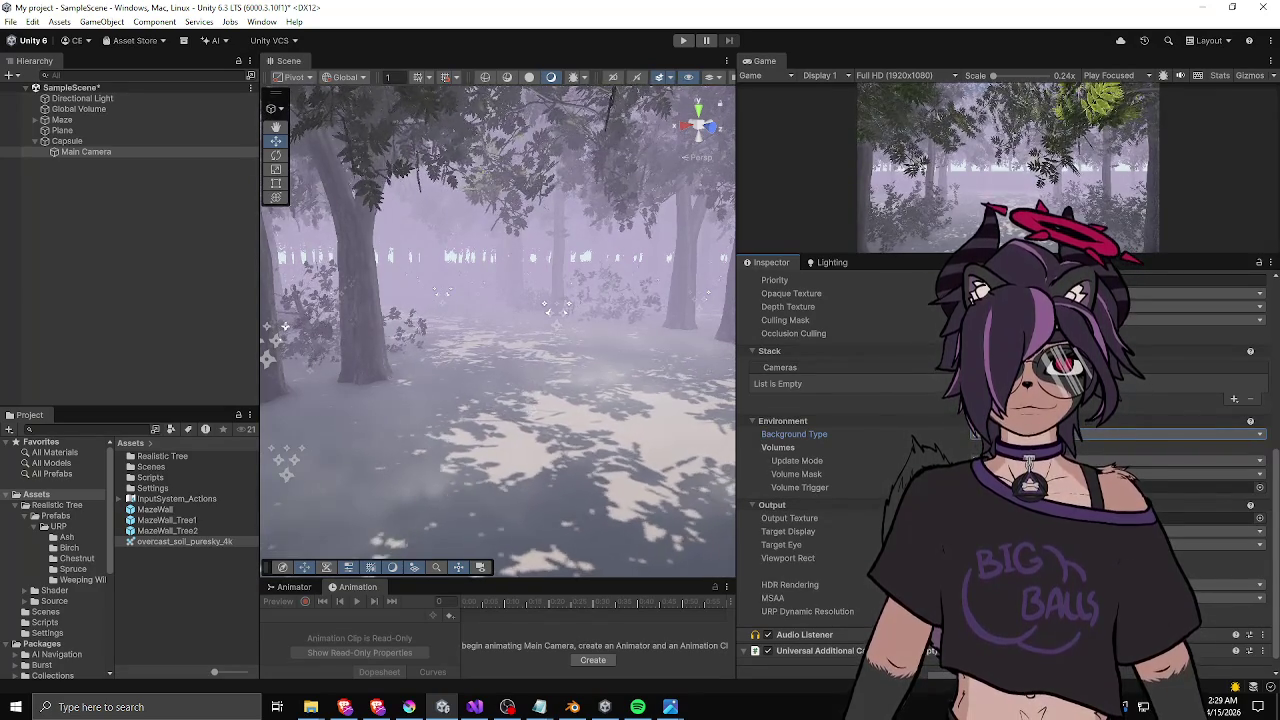
click(830, 262)
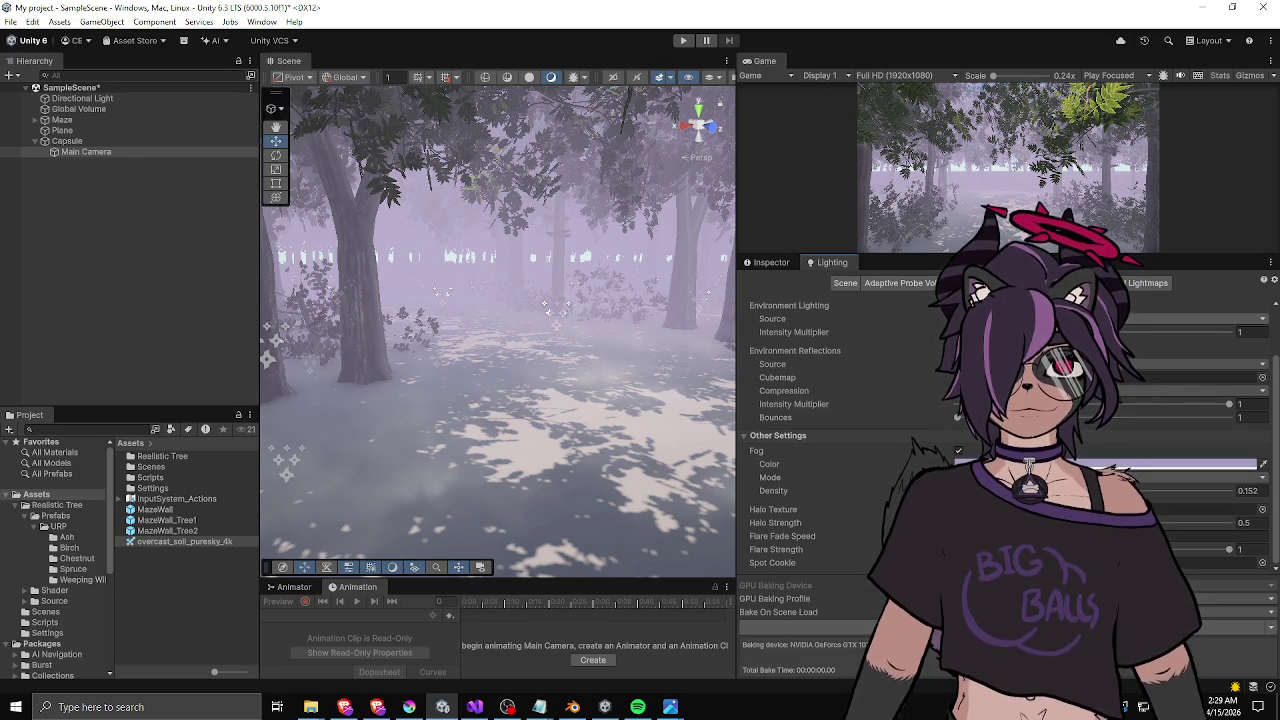
click(1190, 318)
key(ctrl+z)
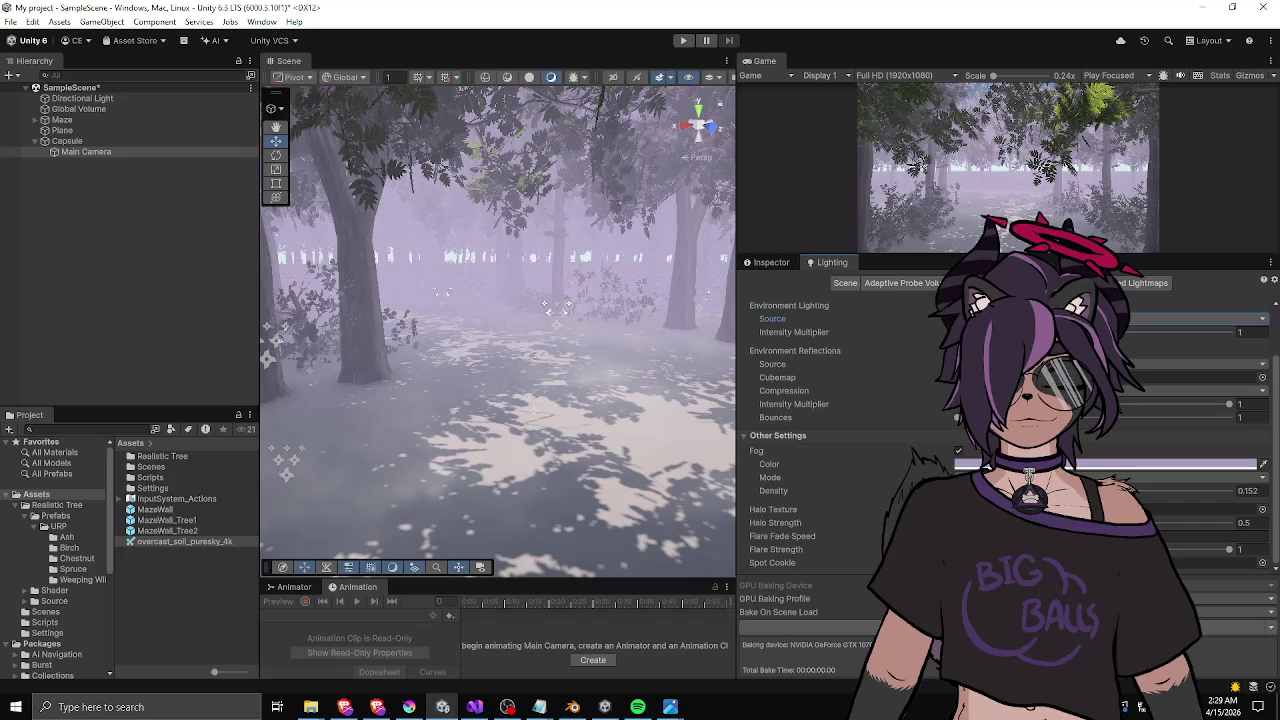
click(927, 364)
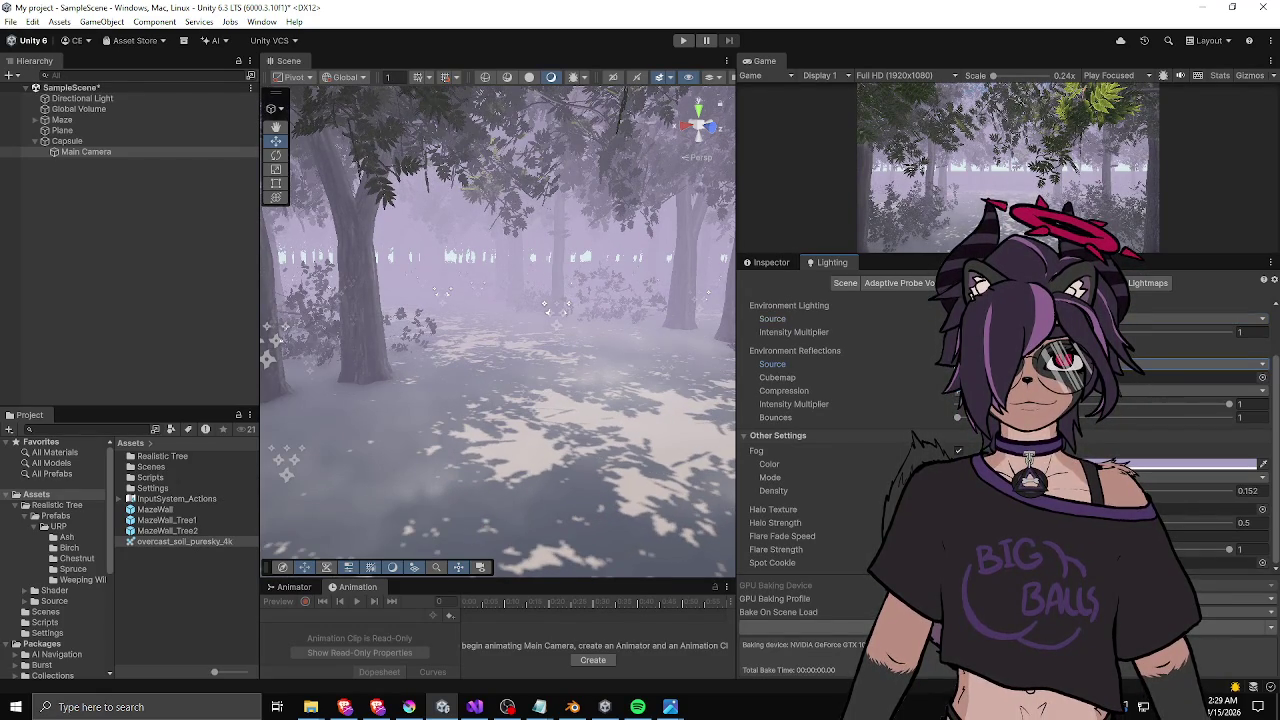
click(1190, 318)
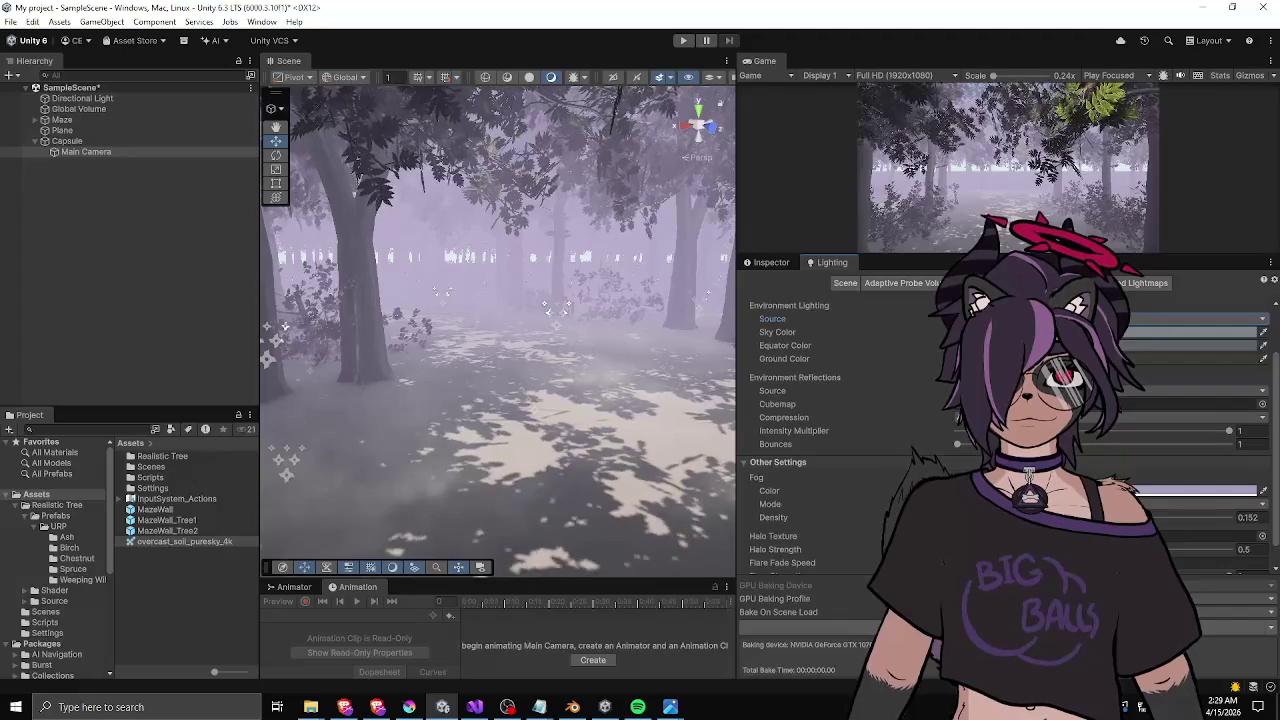
click(1190, 318)
click(1190, 332)
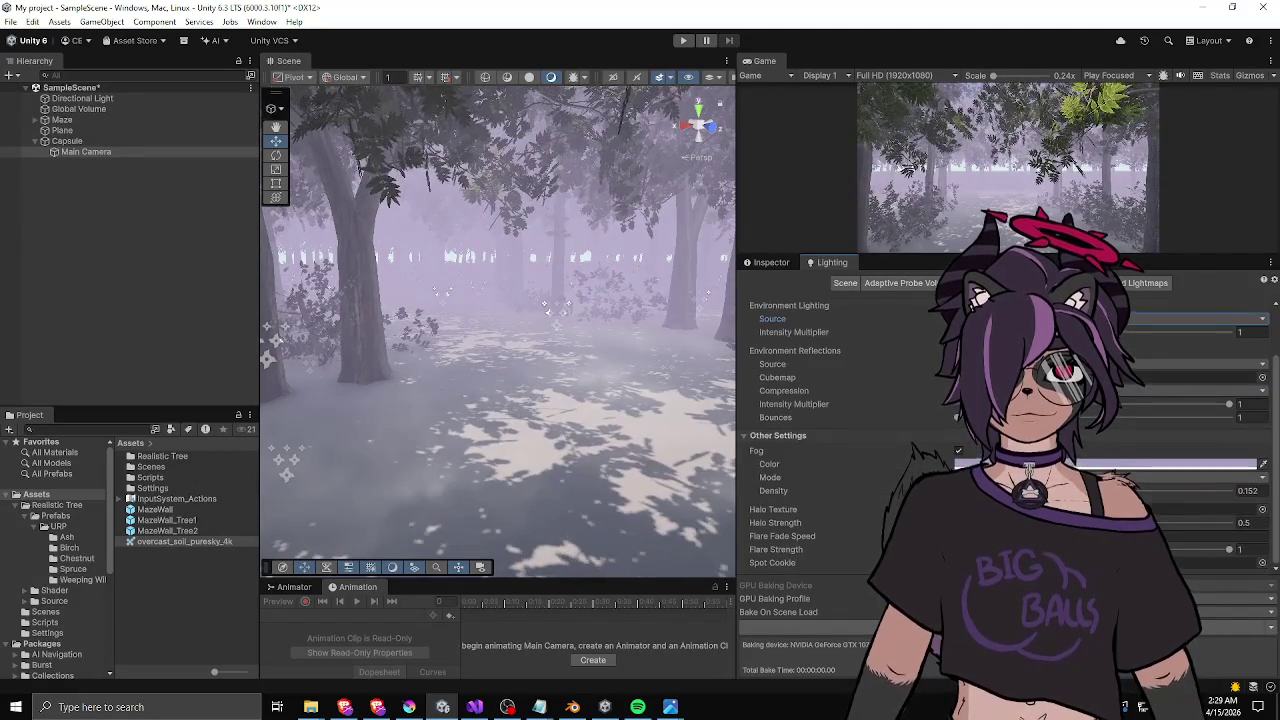
scroll(1000, 420, up, 3)
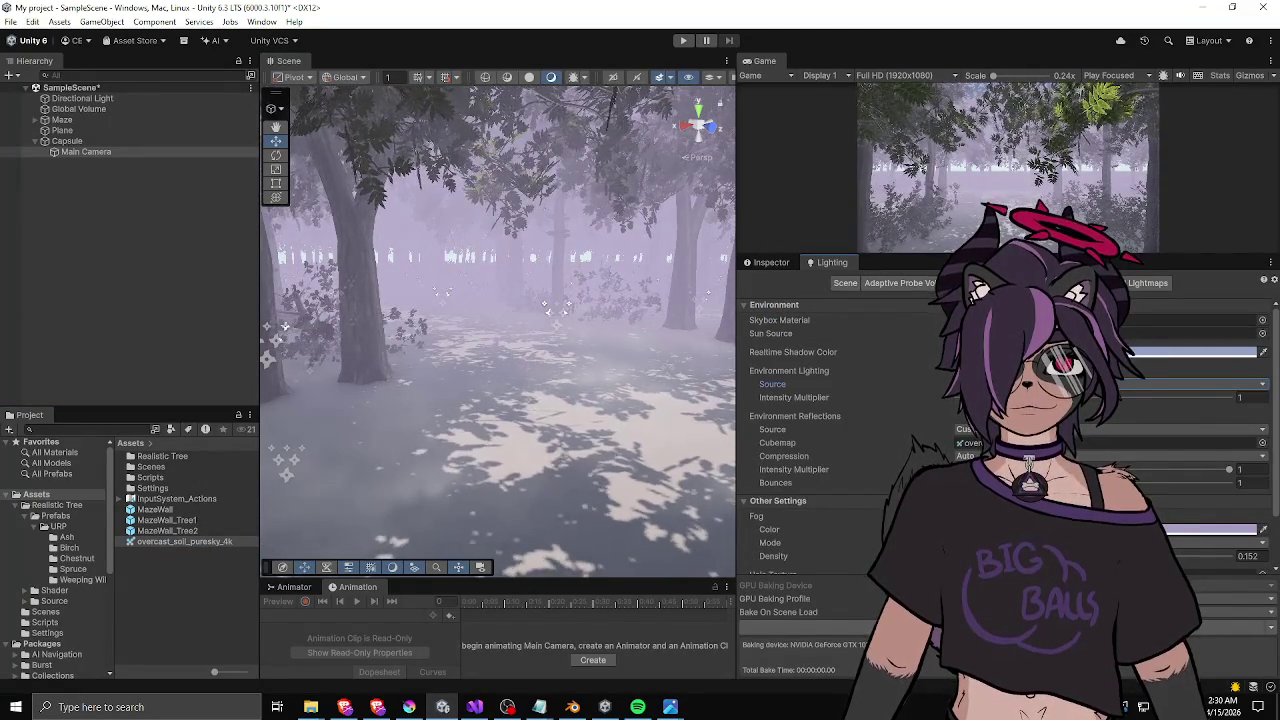
right_click(175, 541)
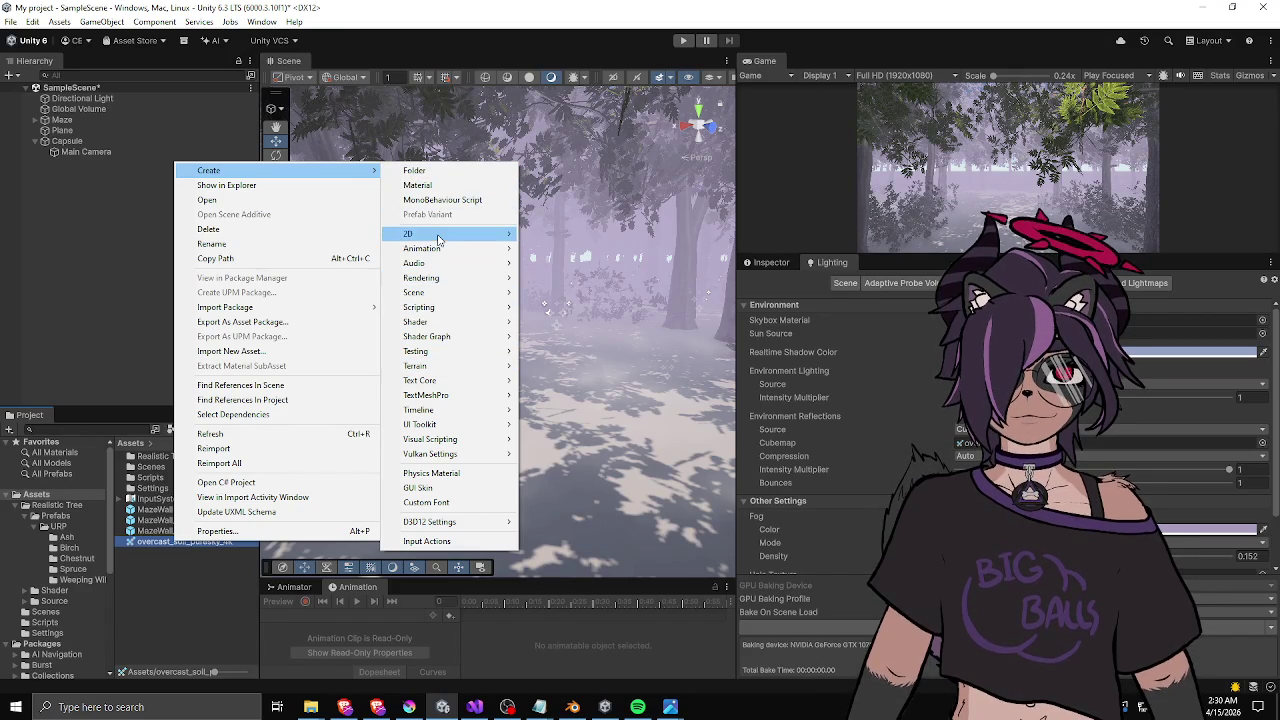
click(686, 252)
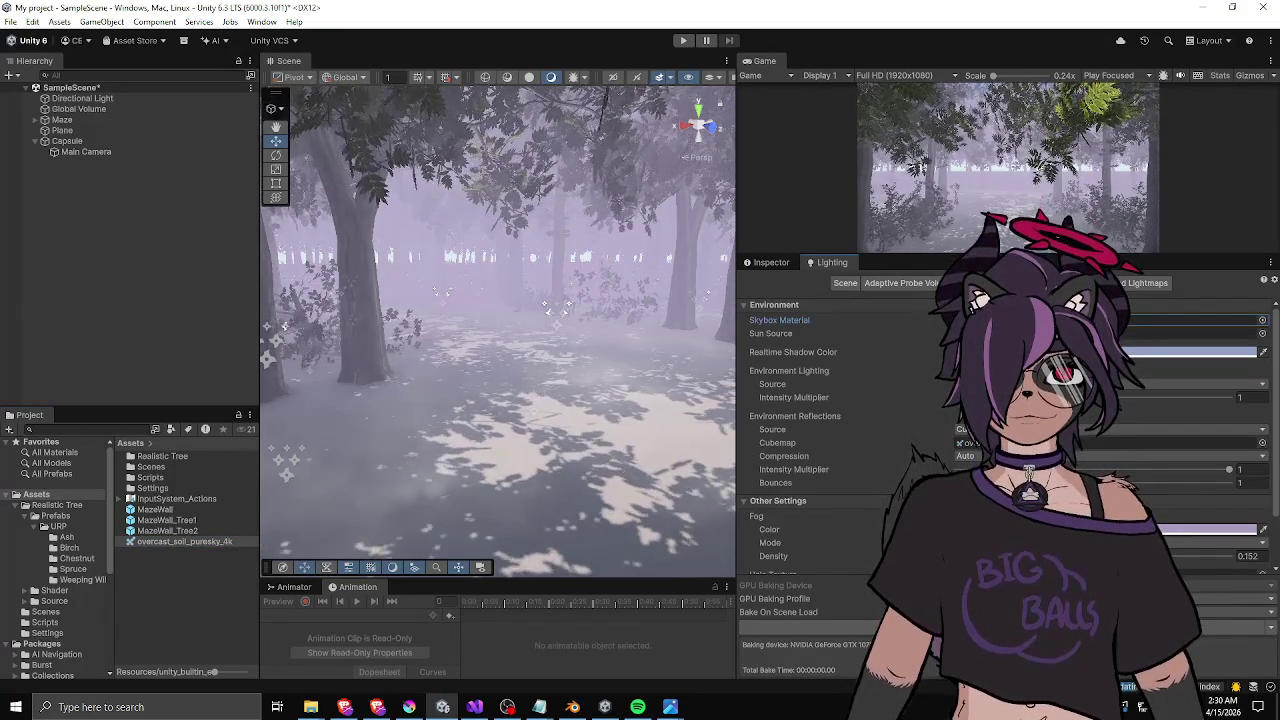
click(1262, 321)
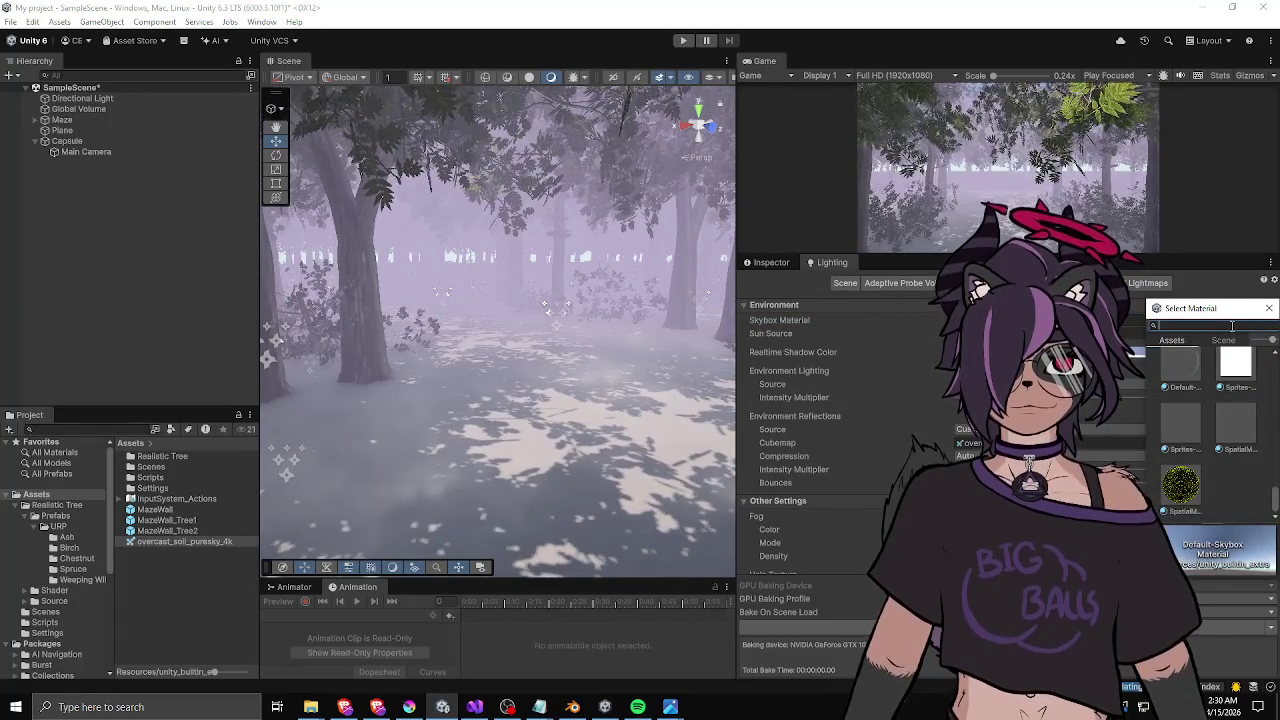
drag(1205, 308, 1074, 292)
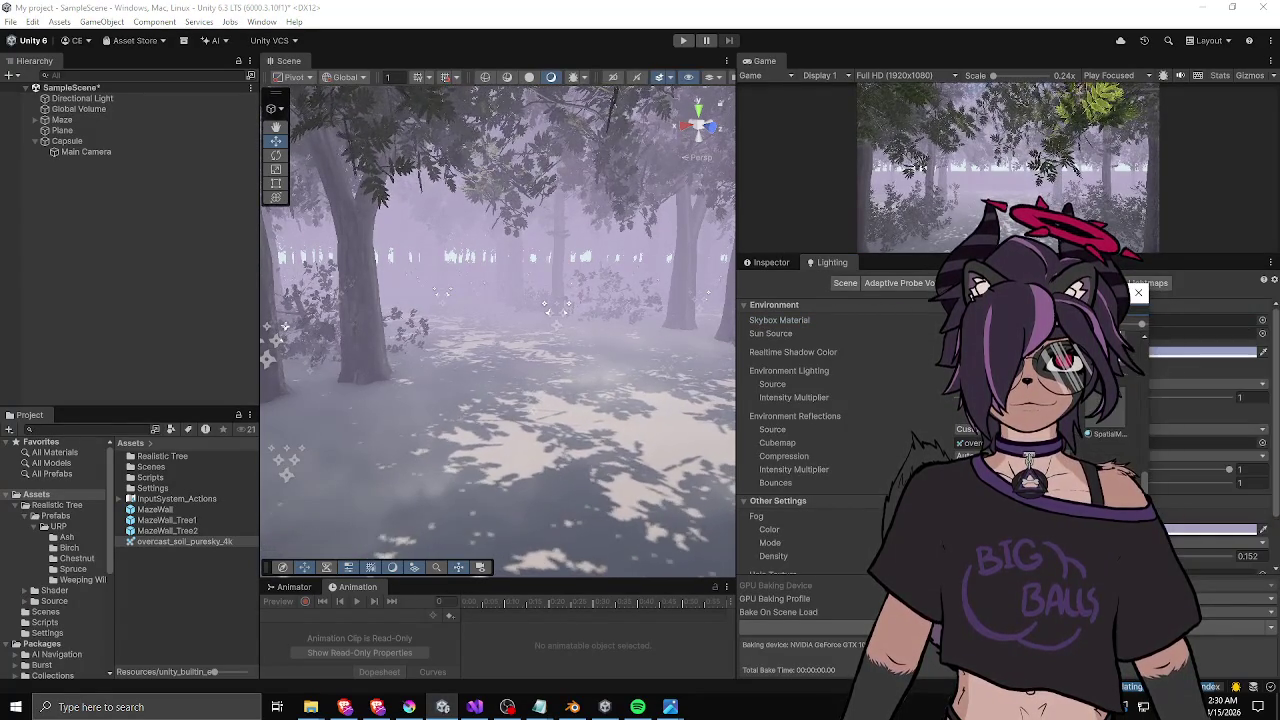
drag(1008, 455, 828, 455)
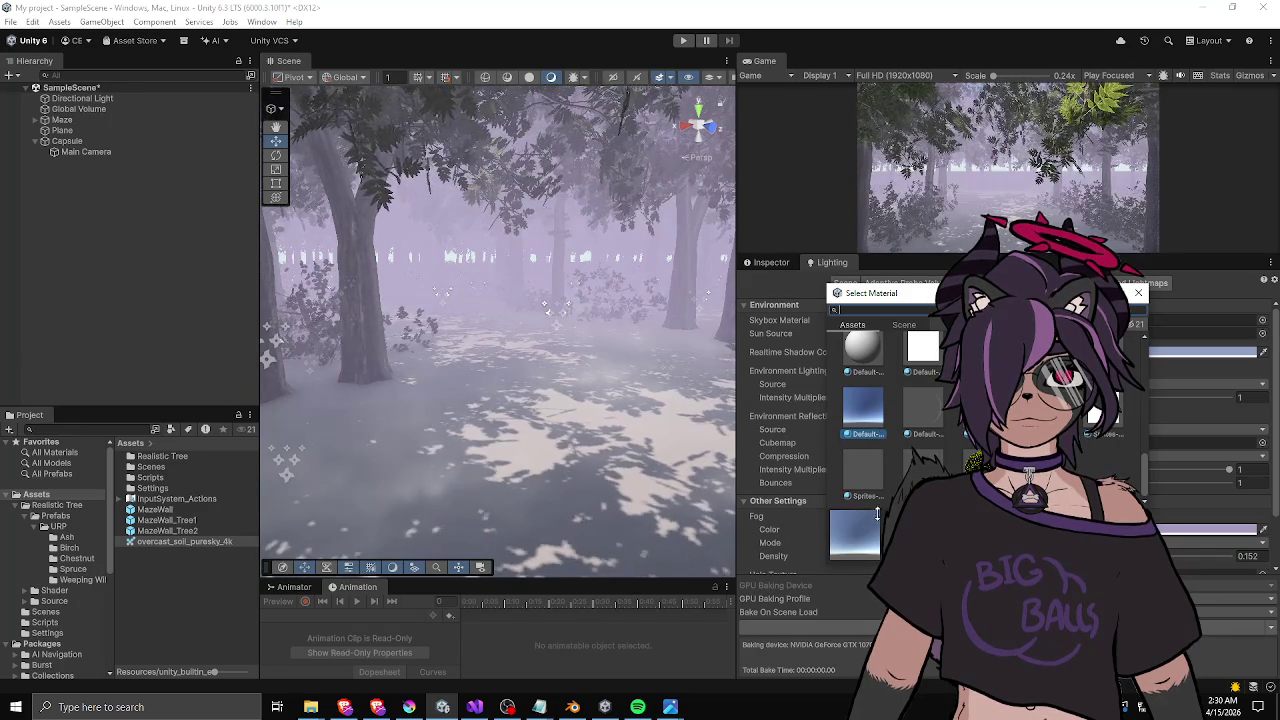
click(1138, 293)
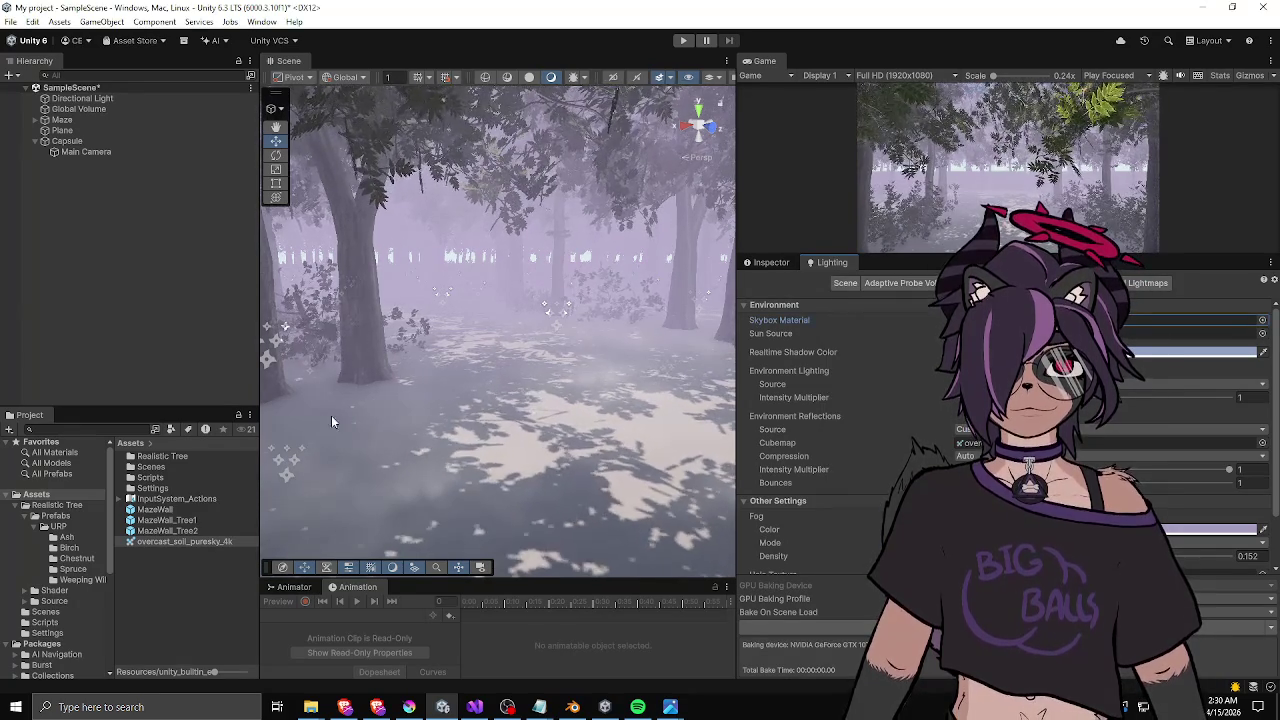
- Create a new material in Assets, keeping the default name New Material
right_click(164, 545)
mouse_move(330, 170)
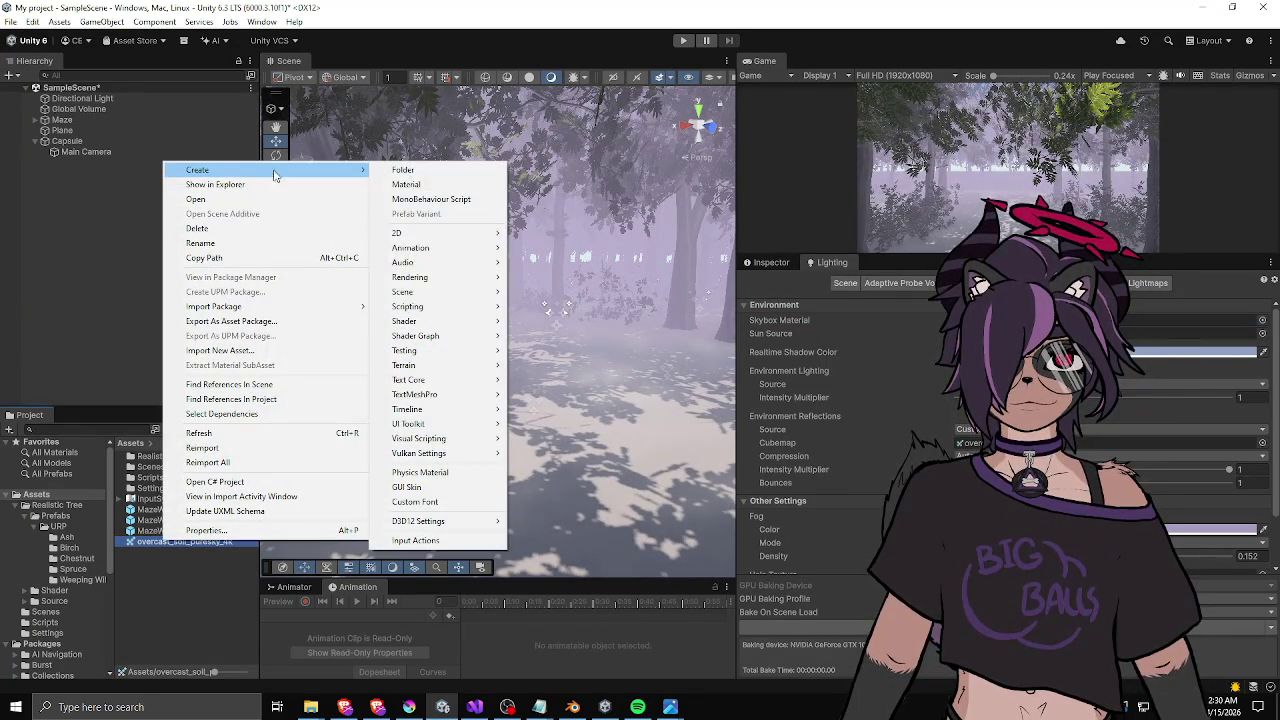
click(406, 184)
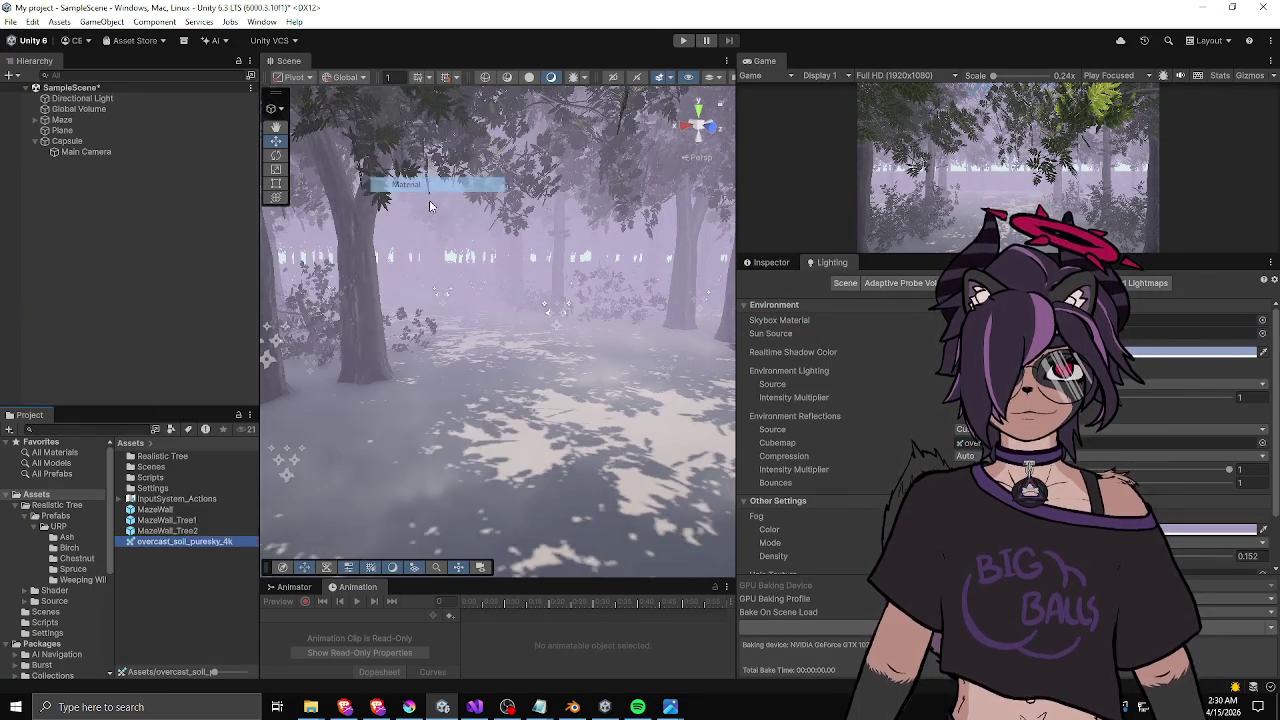
click(158, 543)
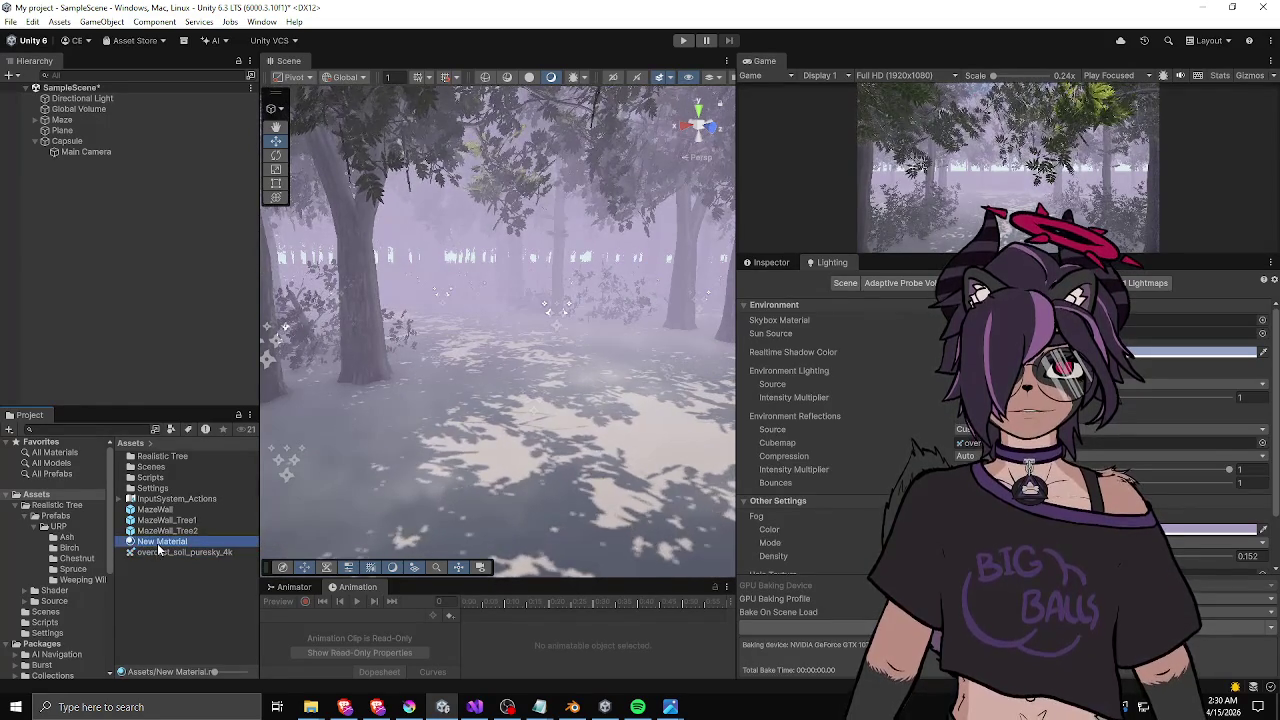
- Set New Material's shader to Skybox > Cubemap
click(768, 262)
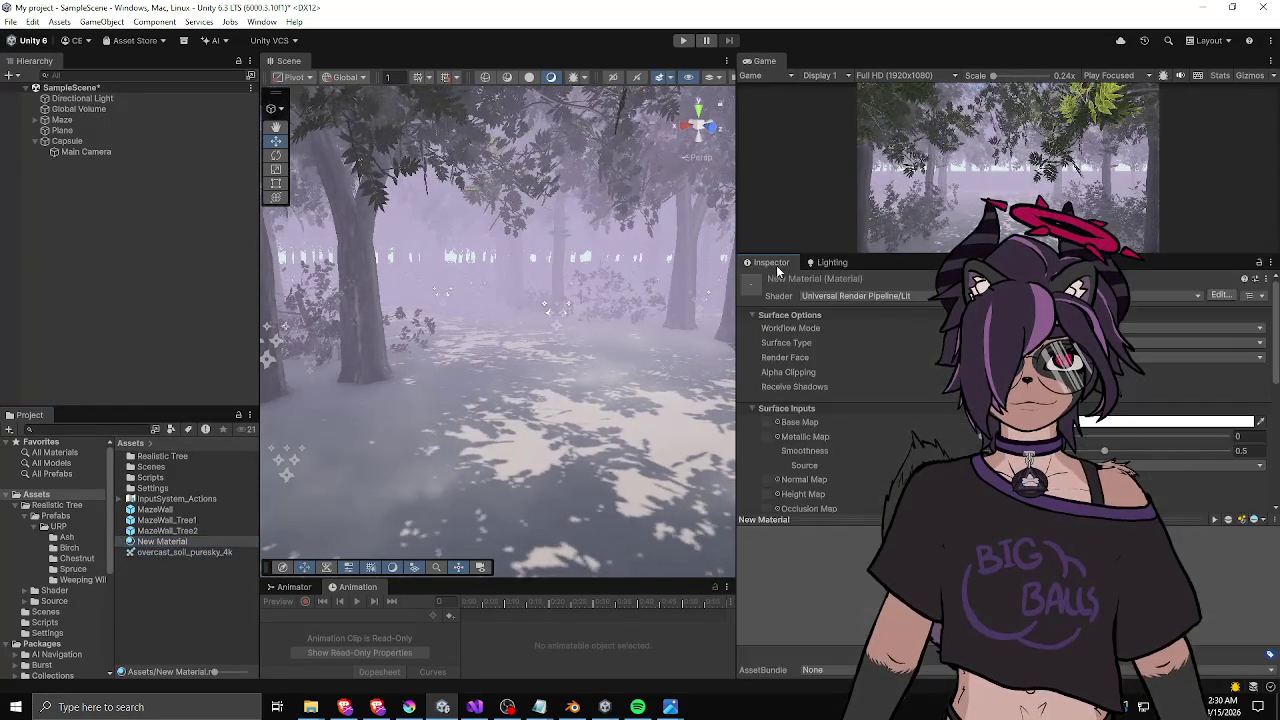
click(890, 297)
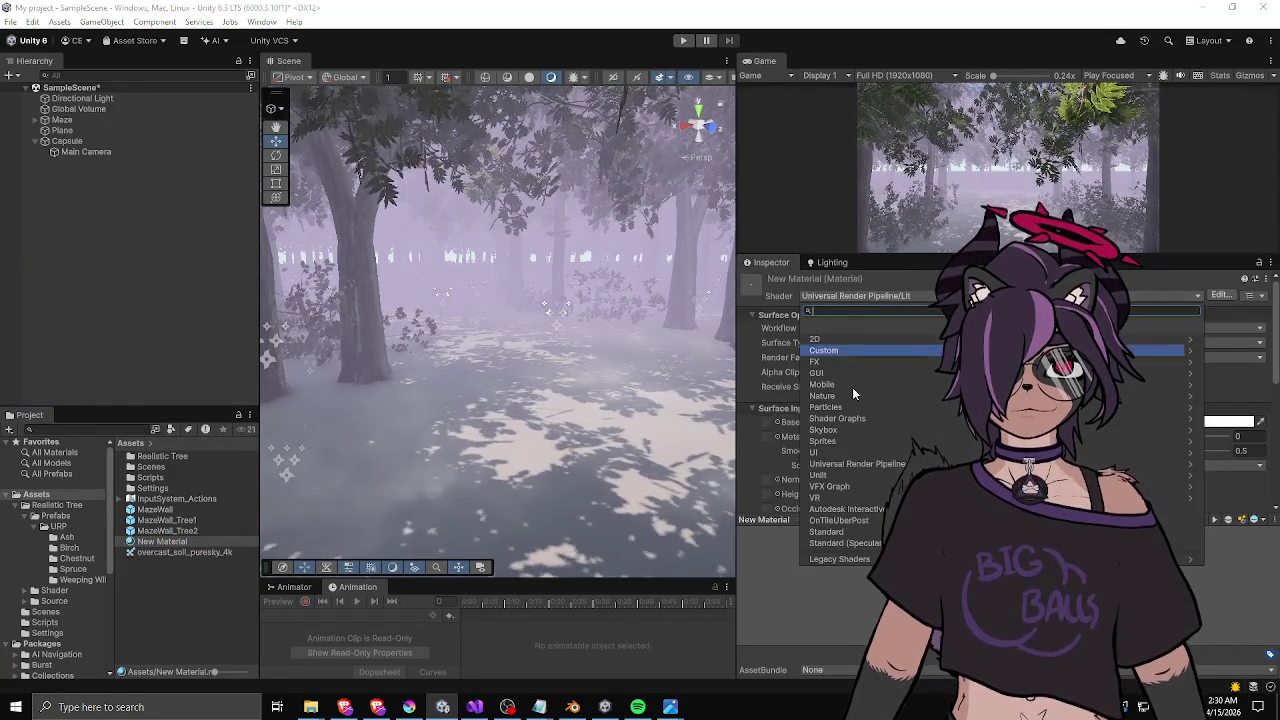
click(830, 430)
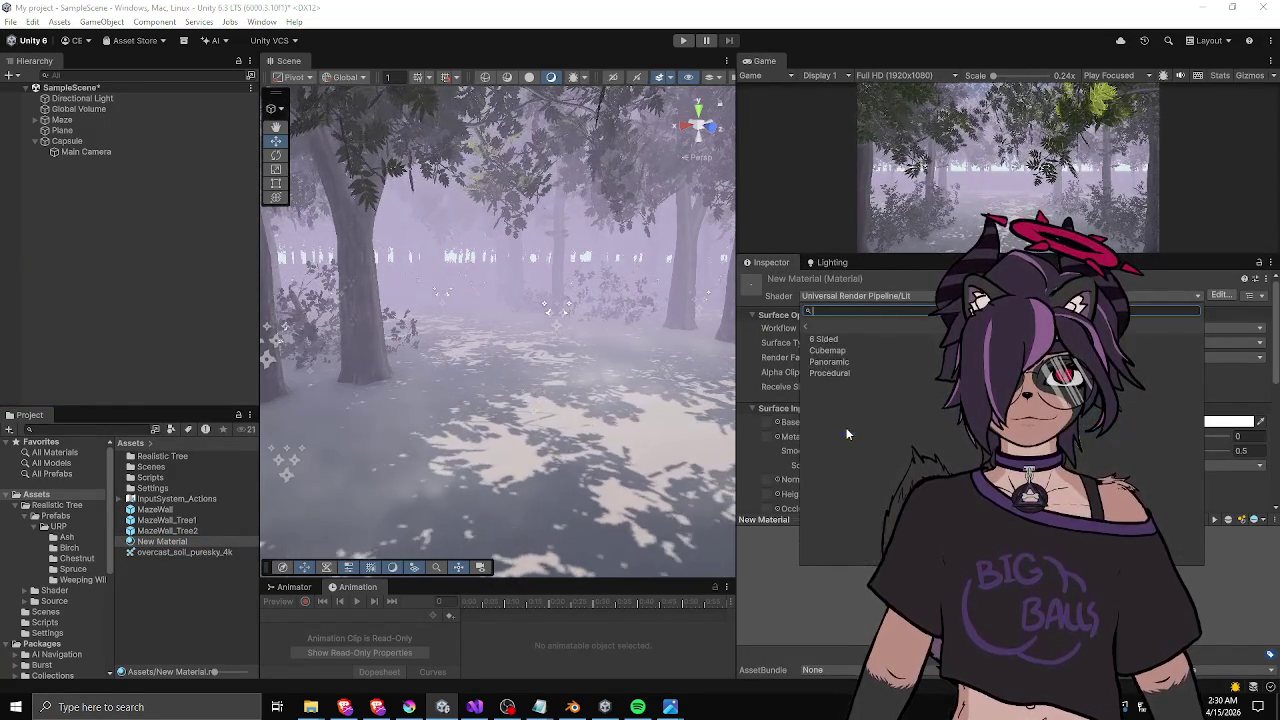
click(849, 350)
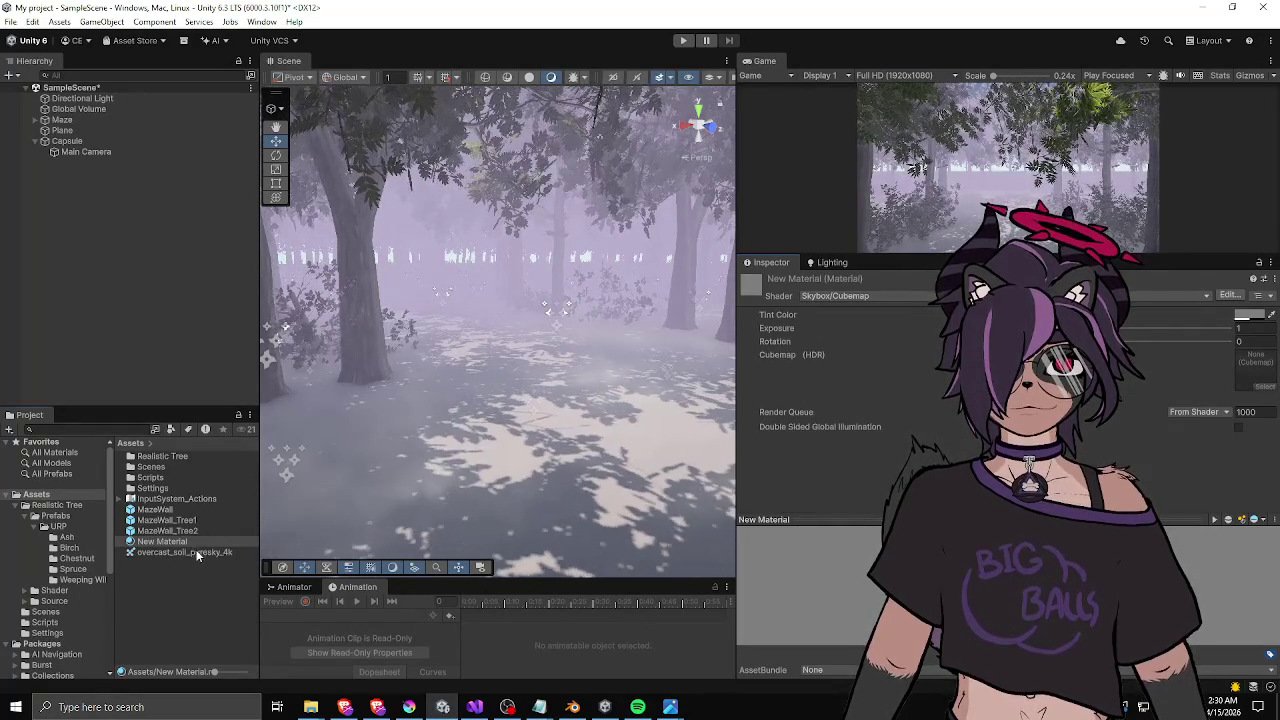
- Put overcast_soil_puresky_4k in New Material's Cubemap slot and lower exposure to about 0.57
drag(1268, 377, 1266, 372)
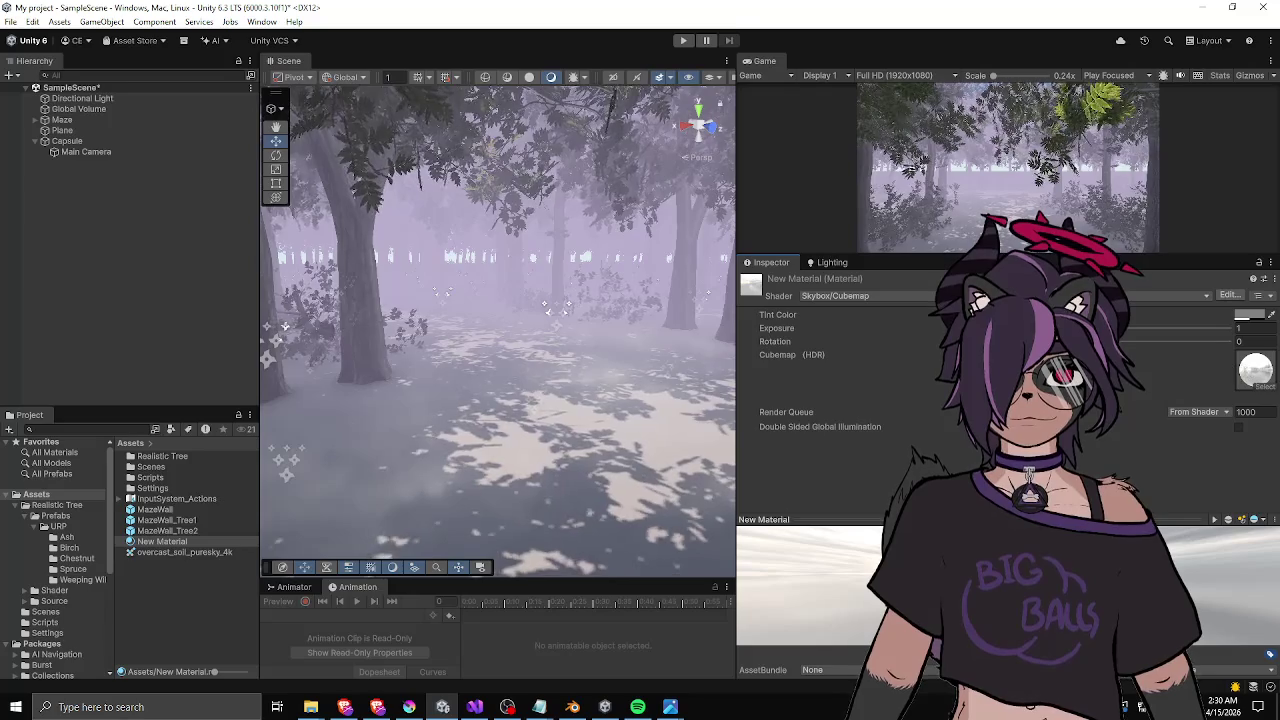
mouse_move(946, 328)
mouse_down()
mouse_move(925, 328)
mouse_move(958, 341)
mouse_up()
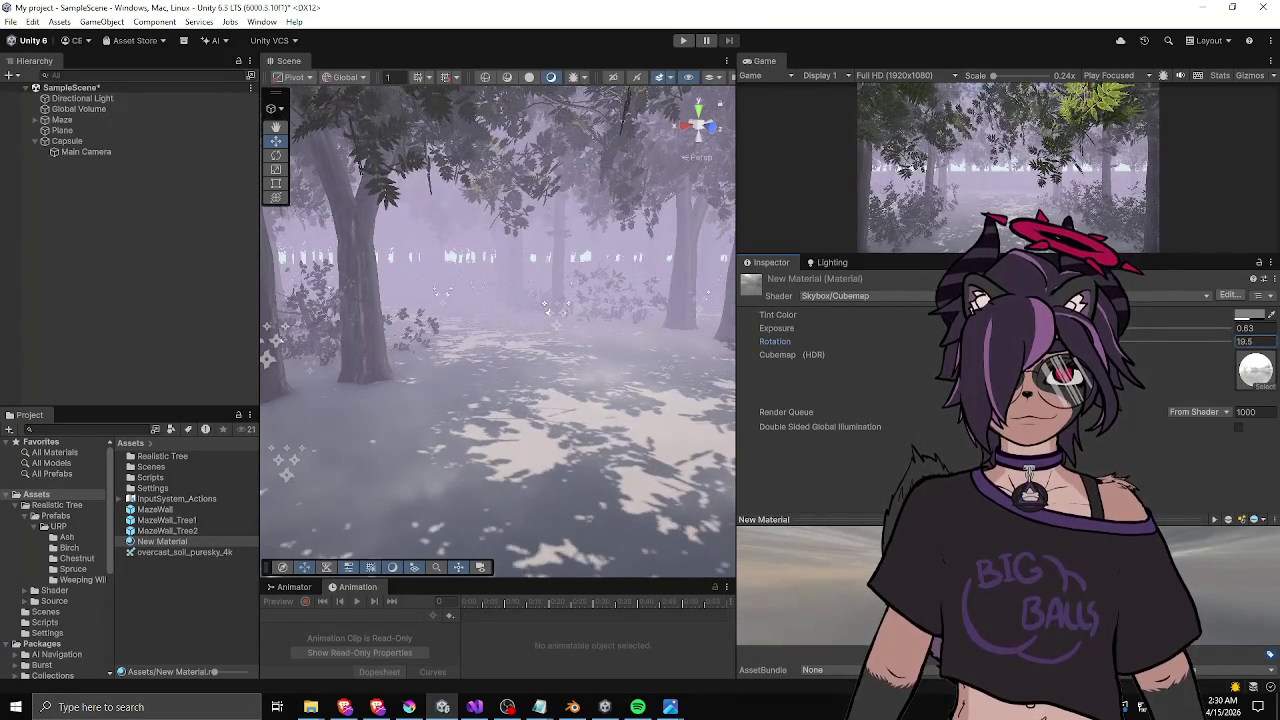
click(831, 263)
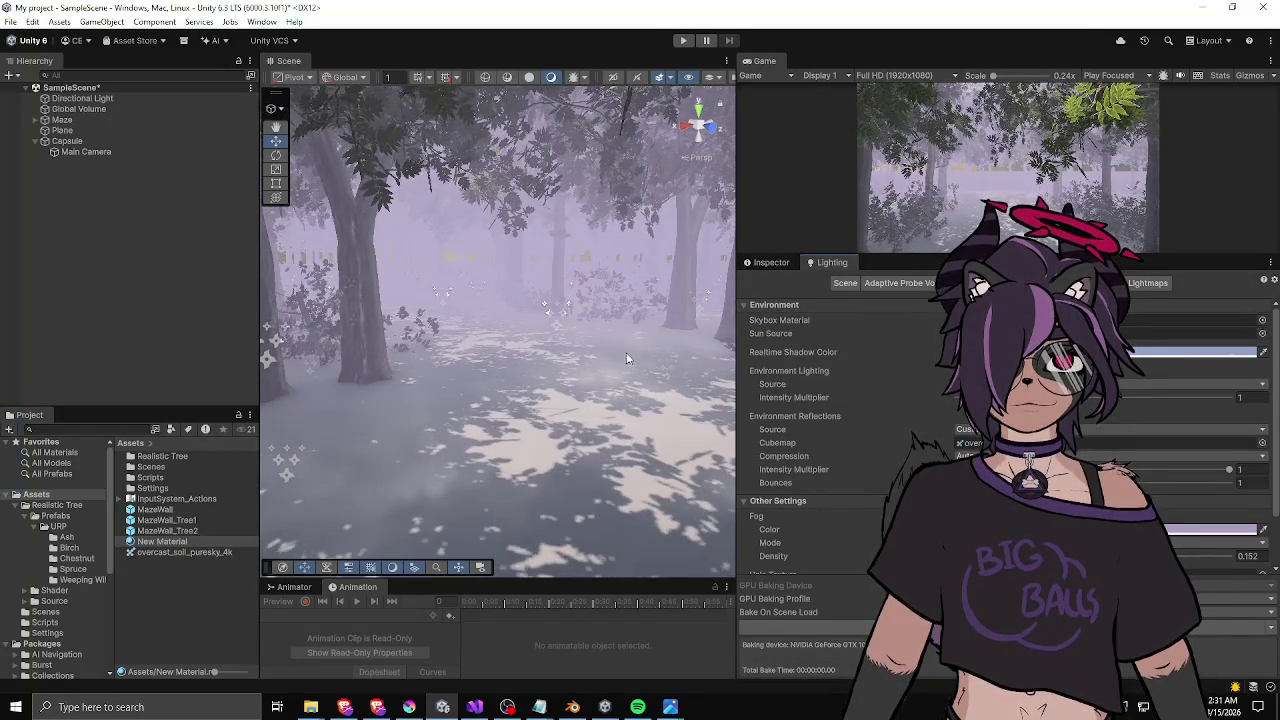
mouse_move(626, 267)
mouse_down()
mouse_move(641, 127)
mouse_move(623, 271)
mouse_move(412, 323)
mouse_move(586, 286)
mouse_move(735, 282)
mouse_up()
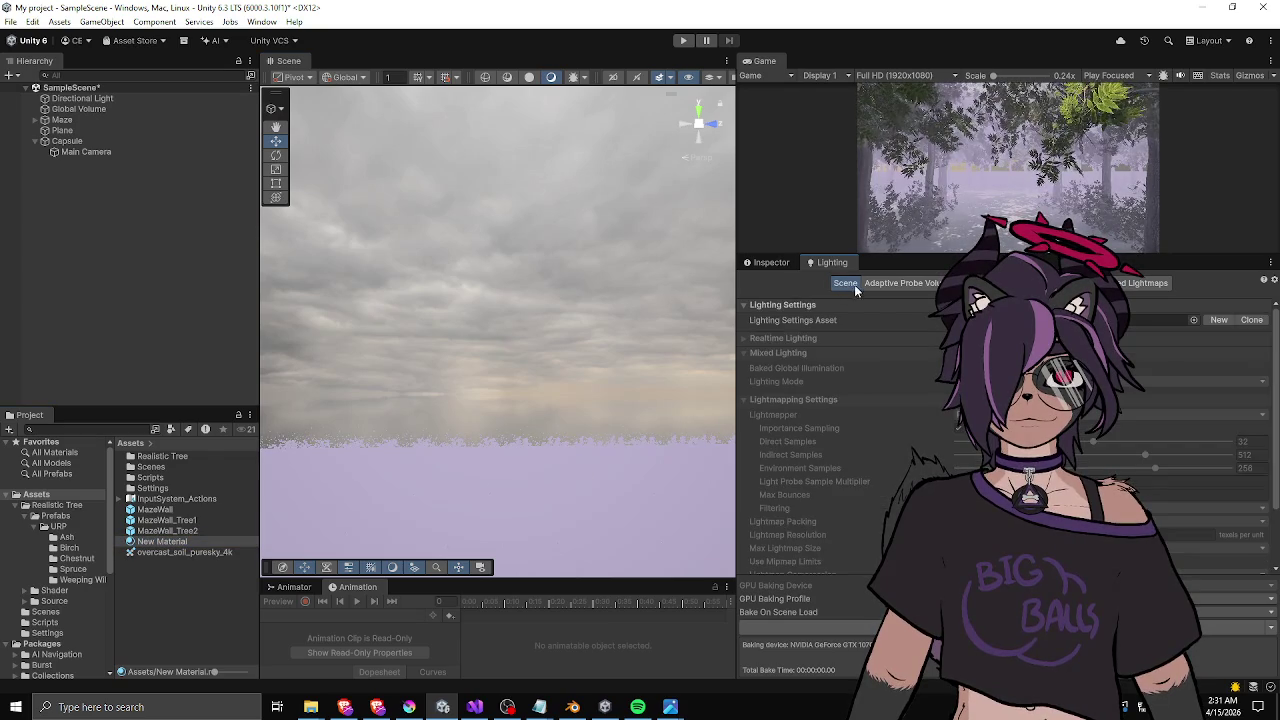
click(785, 263)
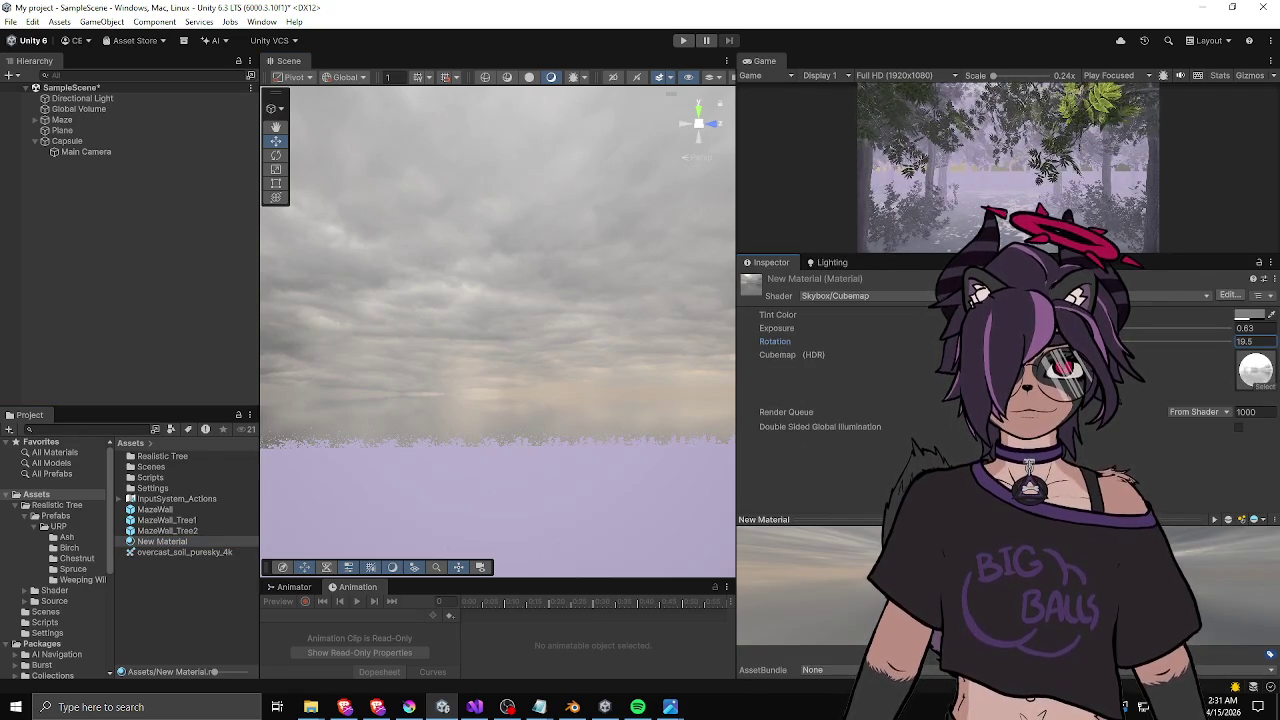
- Tune the skybox exposure through 0.78, 0.57 and 0.43 to about 0.64 while judging the sky
drag(777, 328, 772, 328)
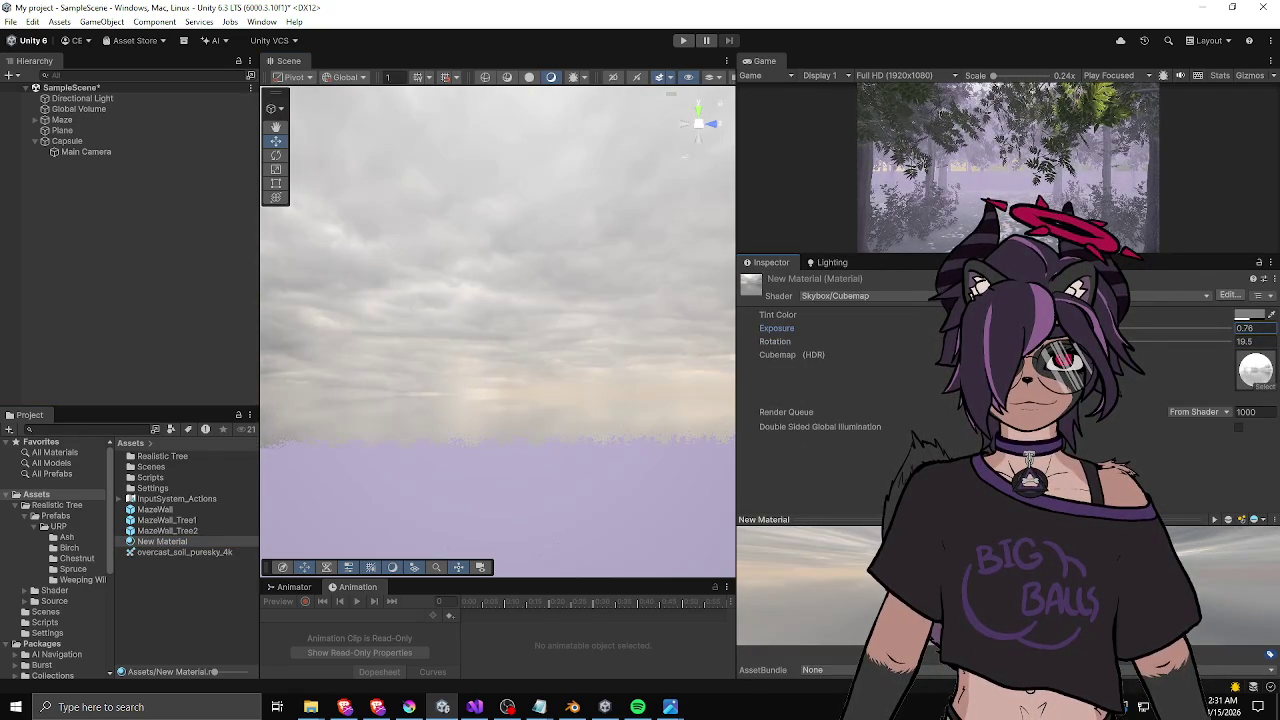
mouse_move(585, 300)
mouse_down()
mouse_move(589, 231)
mouse_move(566, 383)
mouse_move(562, 297)
mouse_move(531, 351)
mouse_move(393, 336)
mouse_move(275, 379)
mouse_move(307, 362)
mouse_up()
mouse_move(524, 349)
mouse_down()
mouse_move(678, 262)
mouse_move(626, 429)
mouse_move(597, 311)
mouse_move(585, 325)
mouse_up()
drag(778, 328, 748, 328)
mouse_move(641, 336)
mouse_down()
mouse_move(550, 347)
mouse_move(564, 298)
mouse_up()
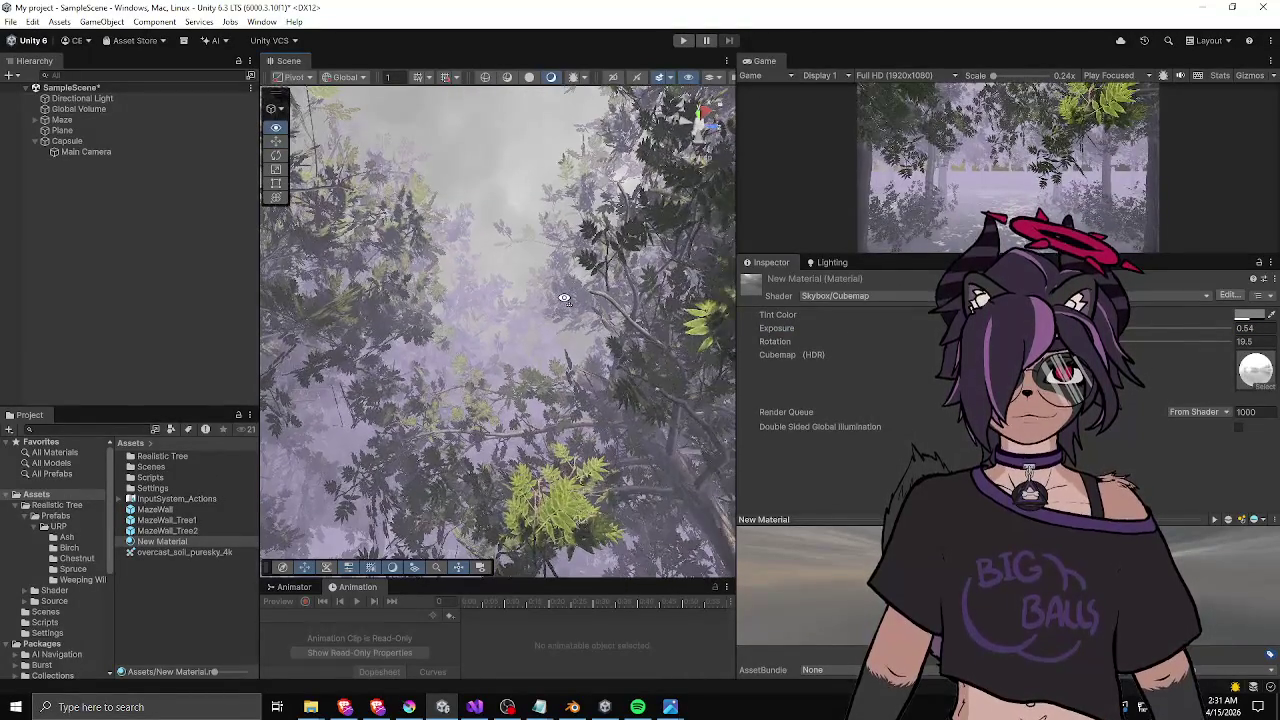
drag(764, 328, 752, 328)
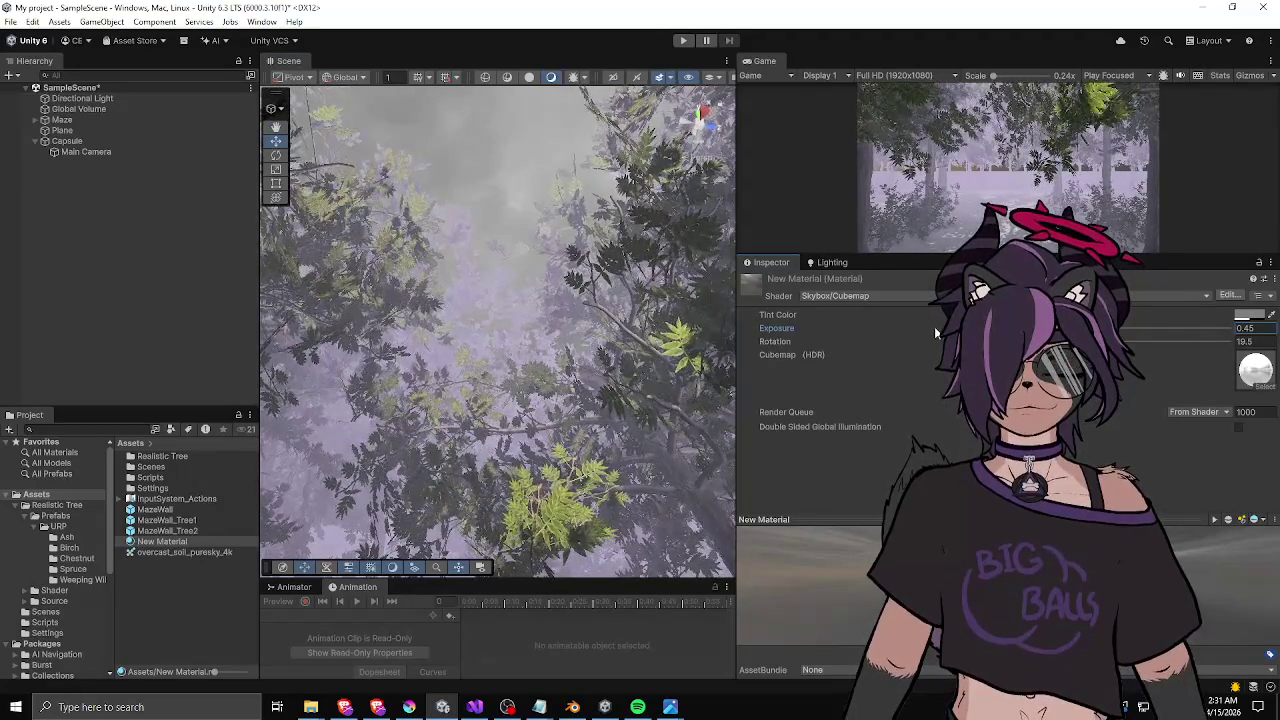
drag(580, 300, 558, 478)
mouse_move(459, 469)
mouse_down()
mouse_move(445, 500)
mouse_move(520, 420)
mouse_up()
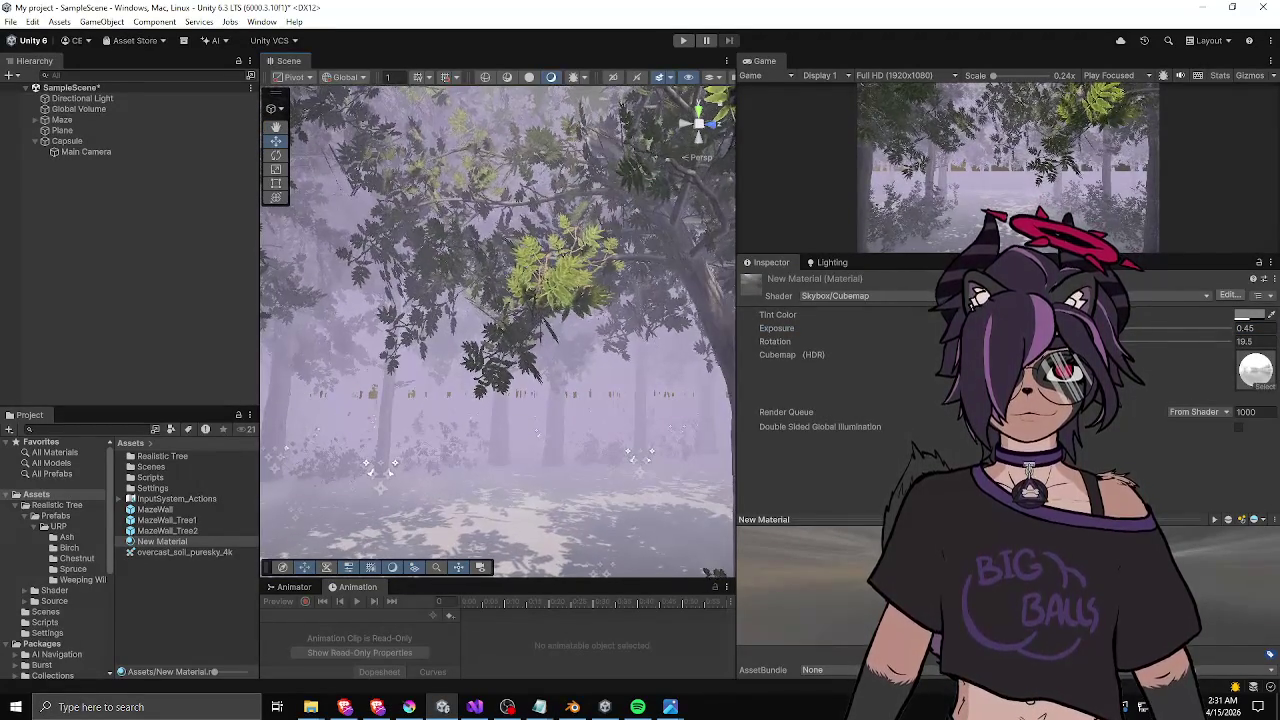
drag(776, 328, 805, 328)
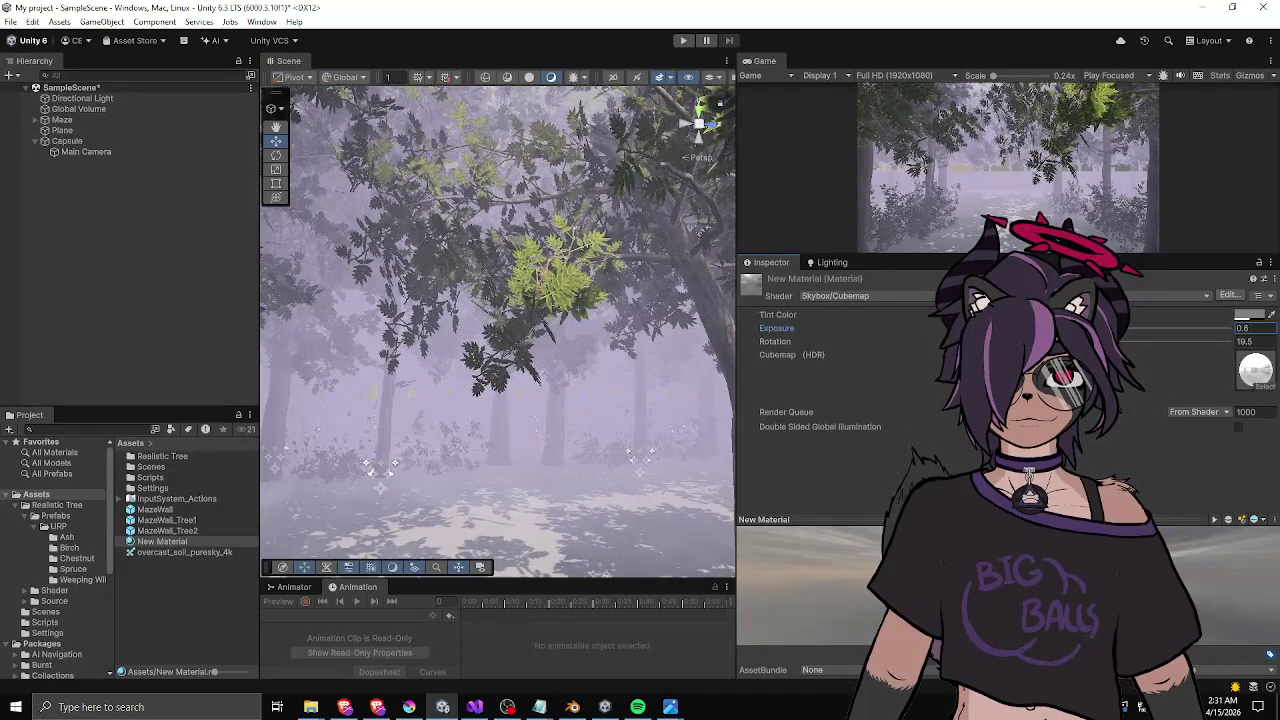
mouse_move(566, 330)
mouse_down()
mouse_move(575, 224)
mouse_move(559, 387)
mouse_up()
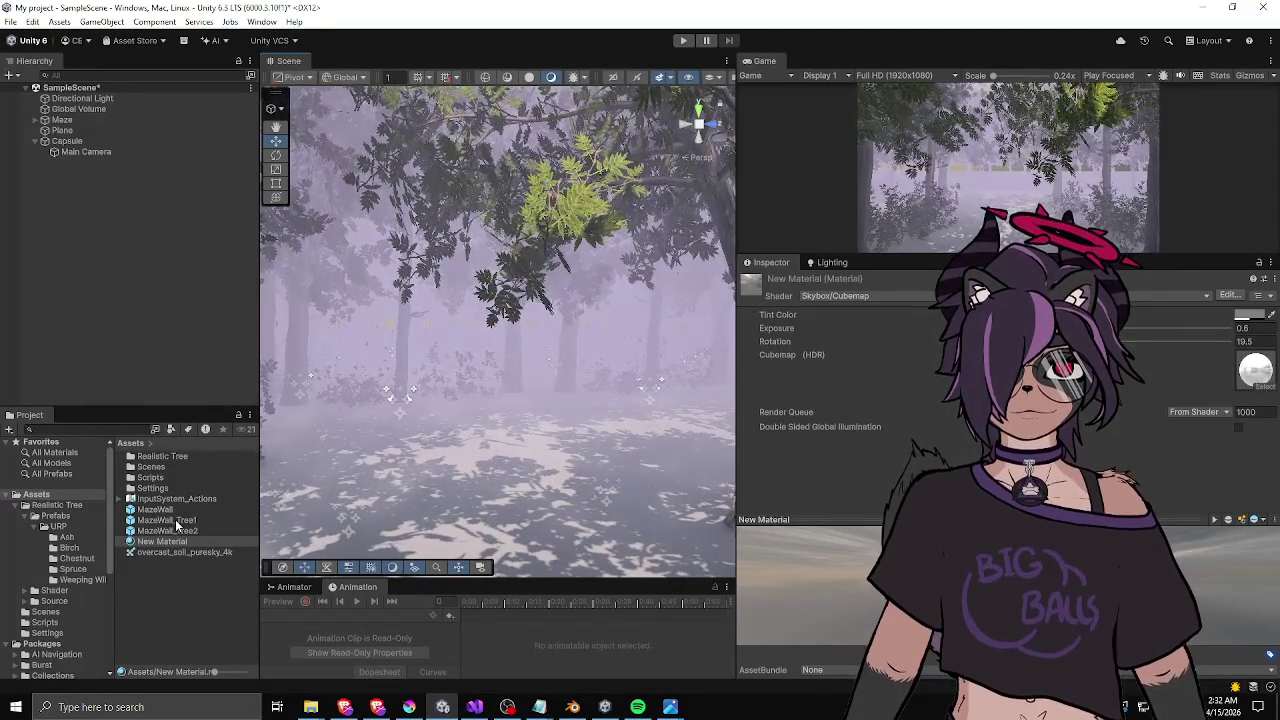
- Lighten the fog colour in the Lighting settings and check it against the trees
click(832, 262)
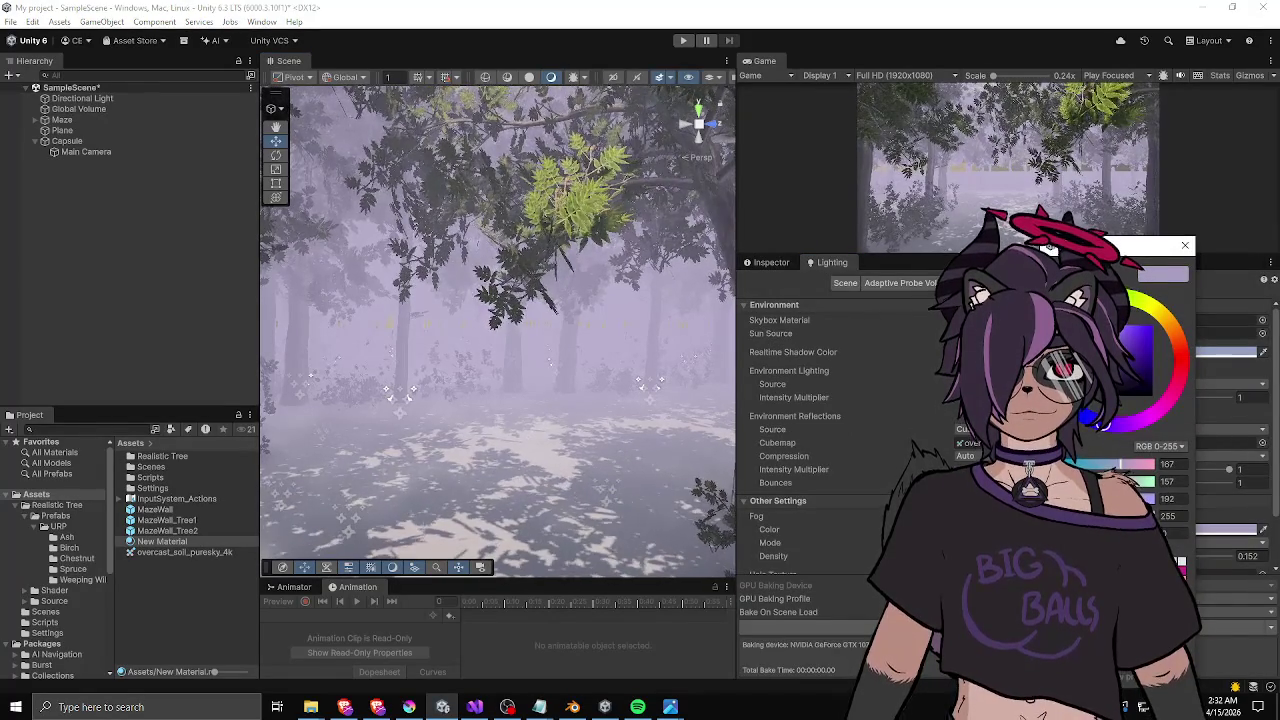
mouse_move(1130, 350)
mouse_down()
mouse_move(1115, 340)
mouse_move(1116, 353)
mouse_up()
mouse_move(594, 380)
mouse_down()
mouse_move(612, 310)
mouse_move(622, 325)
mouse_up()
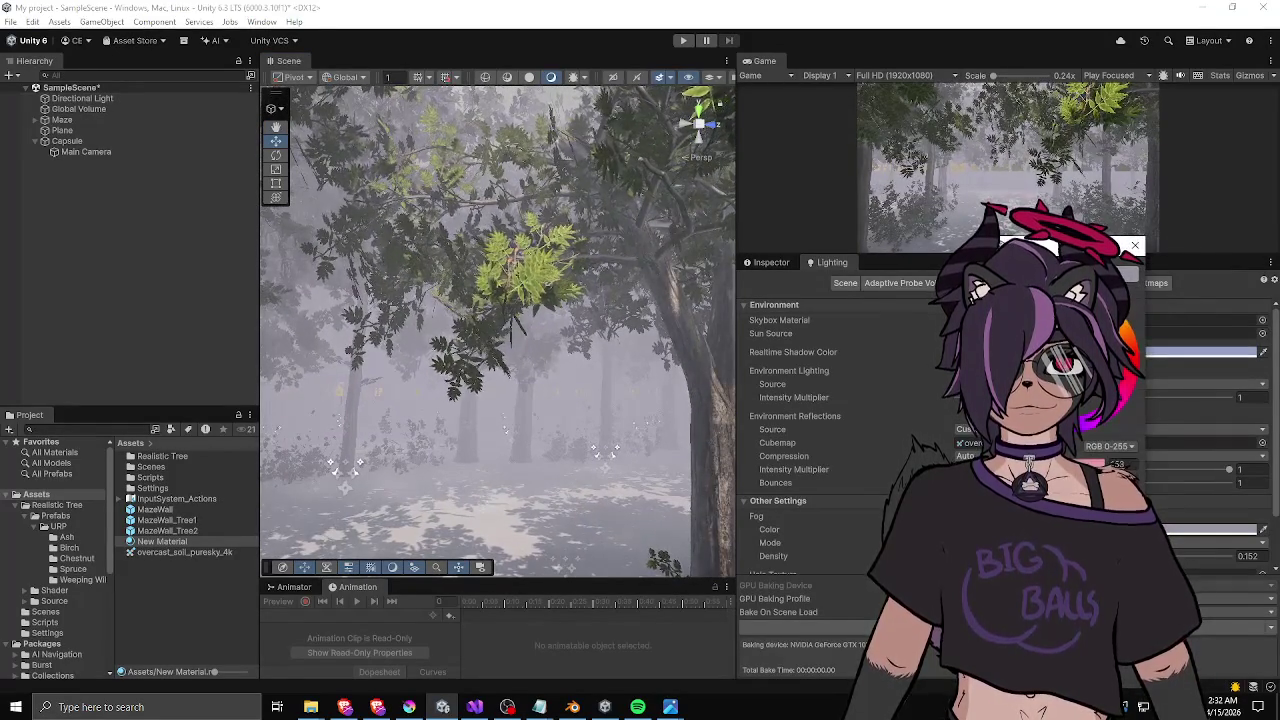
- Fine-tune the fog colour, lowering one RGB channel from about 162 to 150
drag(1116, 353, 1118, 366)
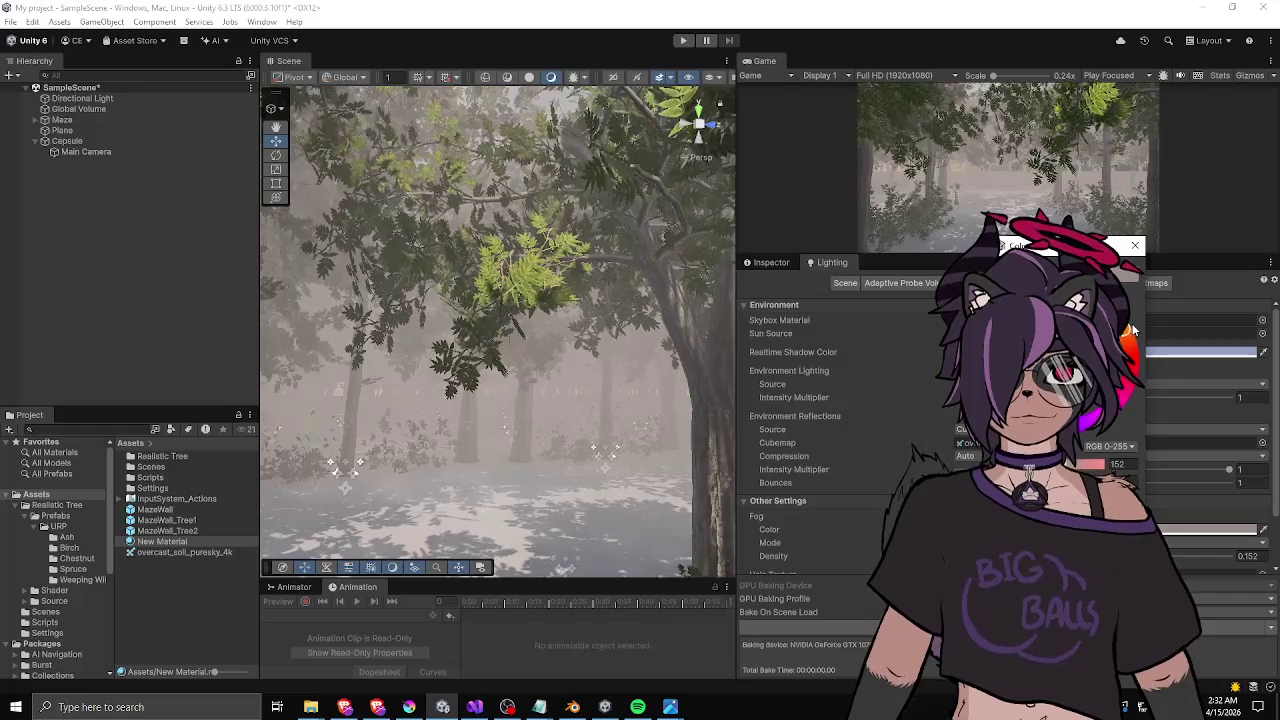
mouse_move(585, 292)
mouse_down()
mouse_move(605, 281)
mouse_move(608, 387)
mouse_move(810, 392)
mouse_move(560, 390)
mouse_move(665, 388)
mouse_move(545, 358)
mouse_up()
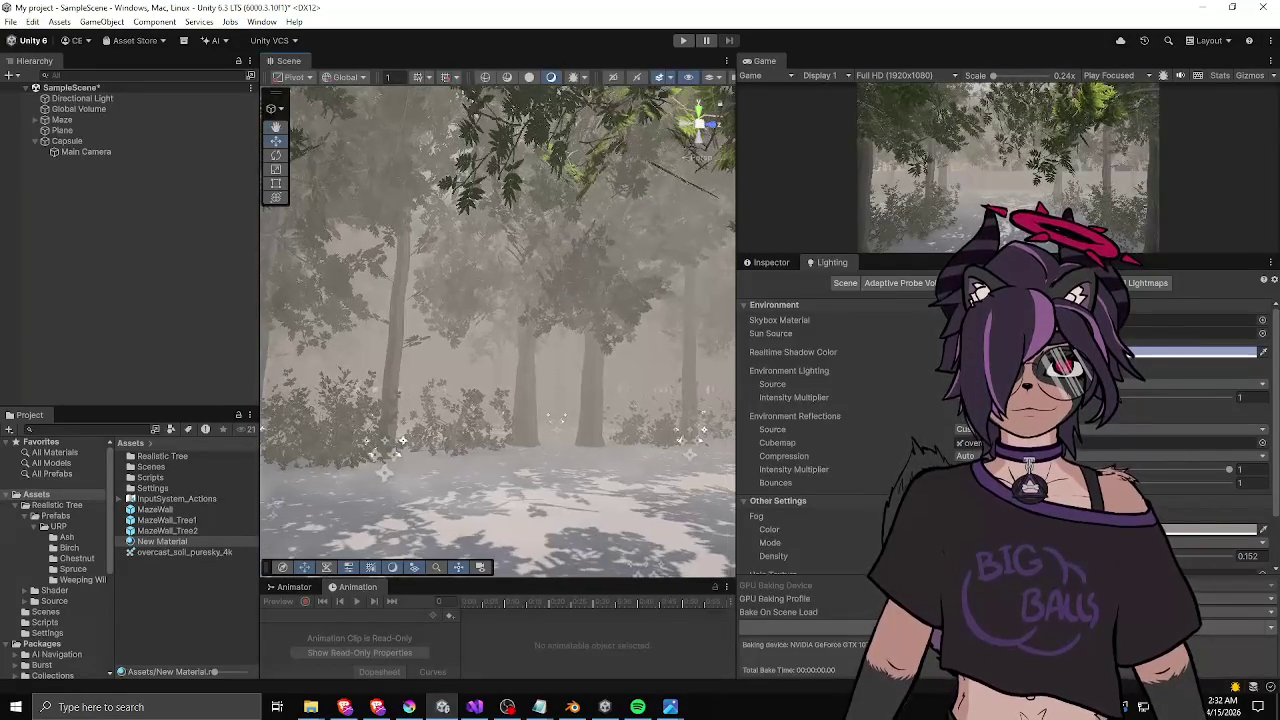
click(1190, 352)
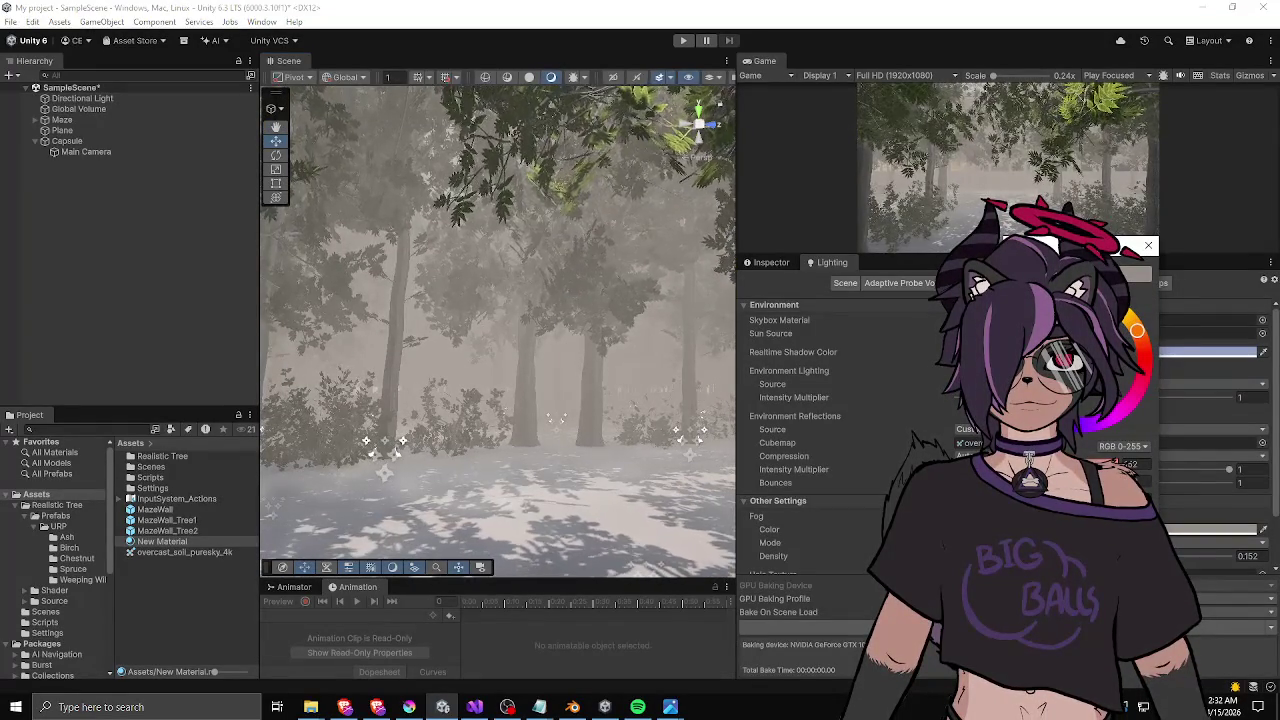
drag(1112, 464, 1120, 464)
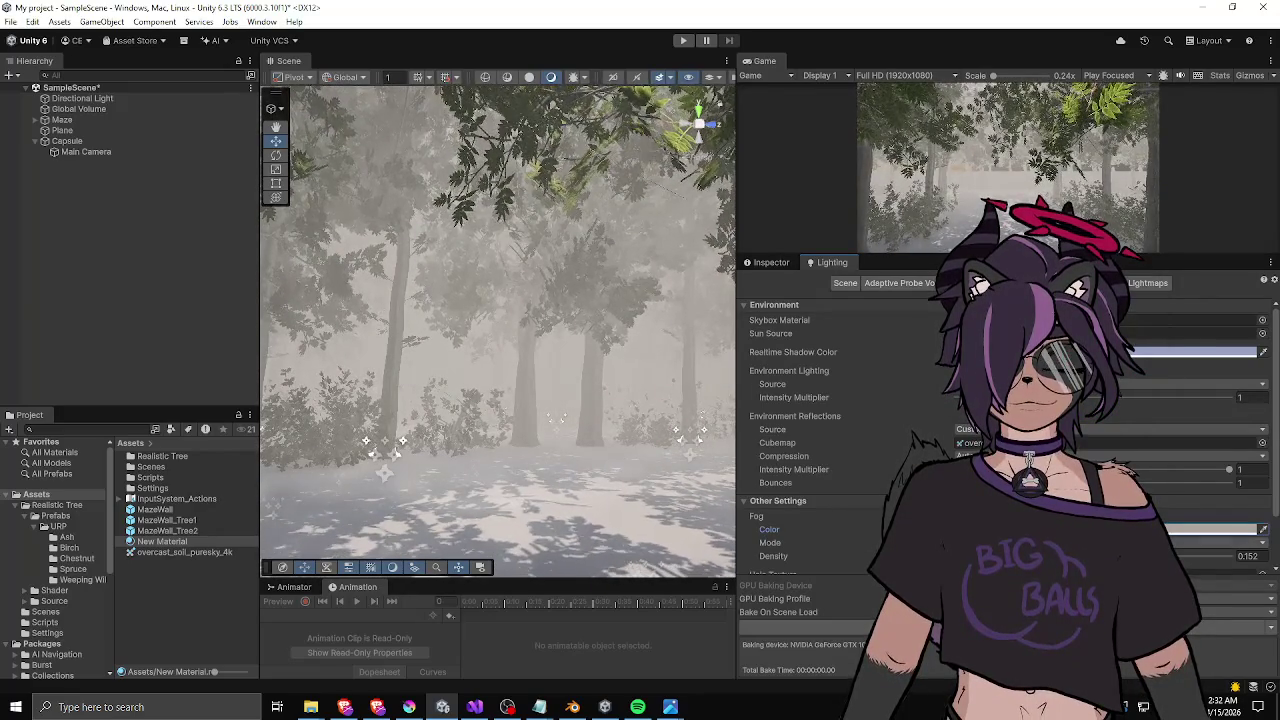
- Adjust the fog density, thickening it to about 0.186 while viewing the forest
mouse_move(773, 556)
mouse_down()
mouse_move(755, 556)
mouse_move(778, 556)
mouse_up()
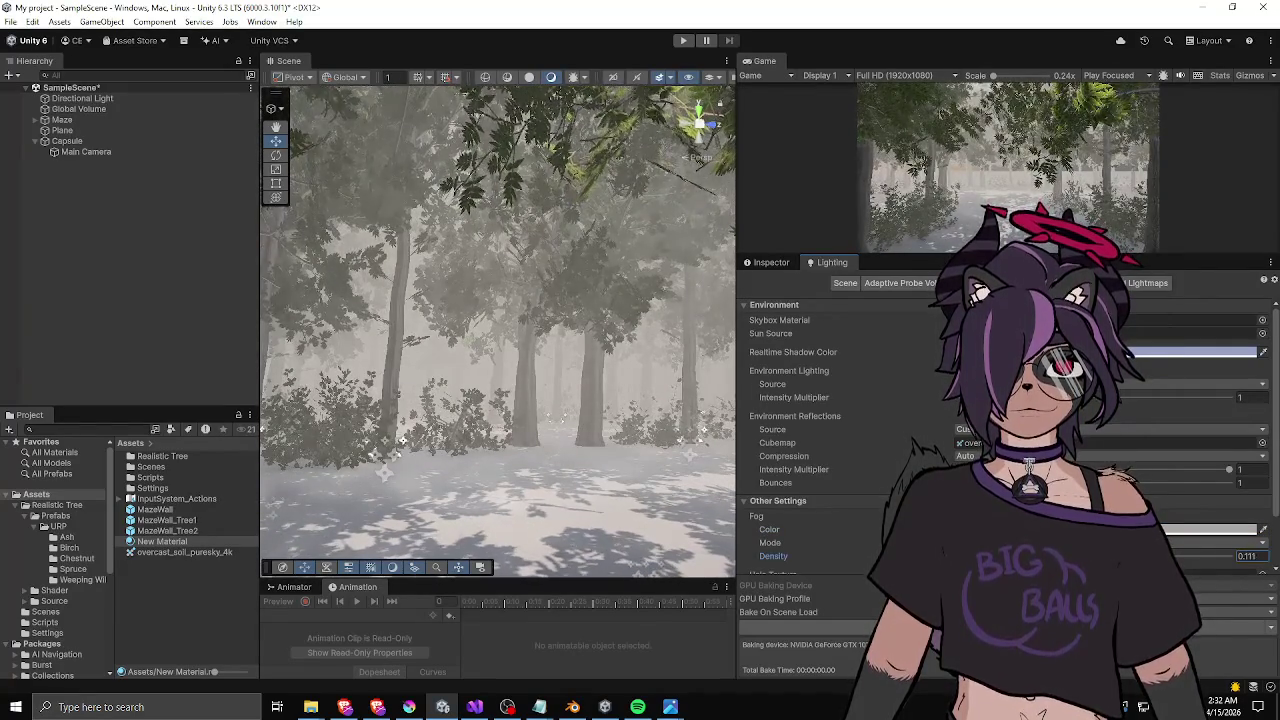
mouse_move(700, 460)
mouse_down()
mouse_move(754, 460)
mouse_move(675, 460)
mouse_up()
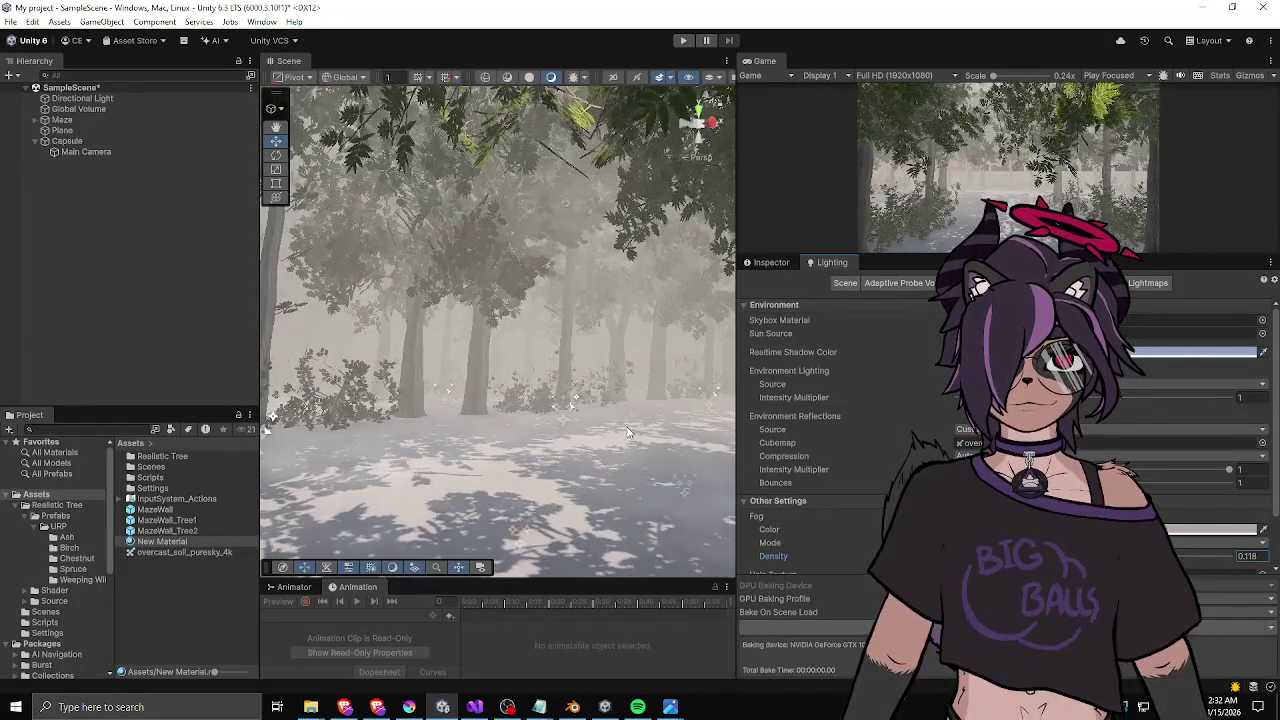
drag(628, 432, 679, 427)
drag(773, 556, 790, 556)
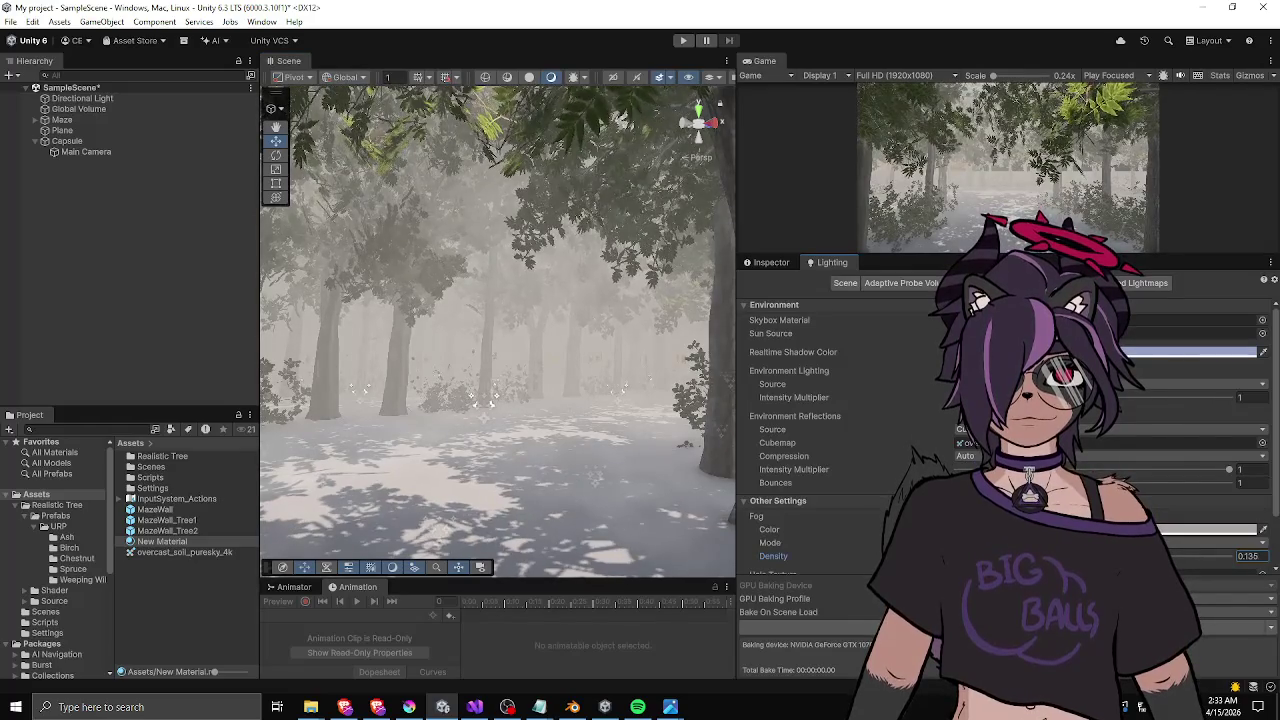
drag(780, 556, 800, 556)
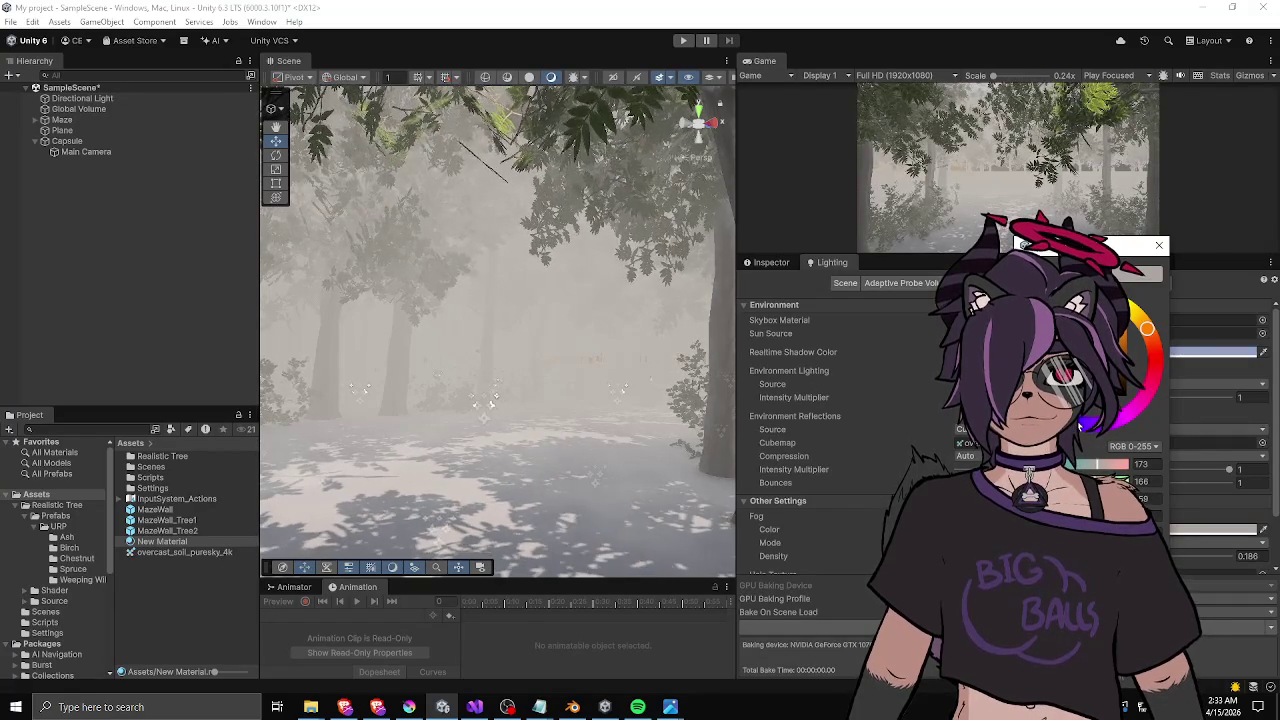
- Check the fog against the tree canopy, then enlarge the Game view preview
right_click(594, 380)
mouse_move(586, 363)
mouse_down()
mouse_move(484, 234)
mouse_move(527, 372)
mouse_move(522, 345)
mouse_up()
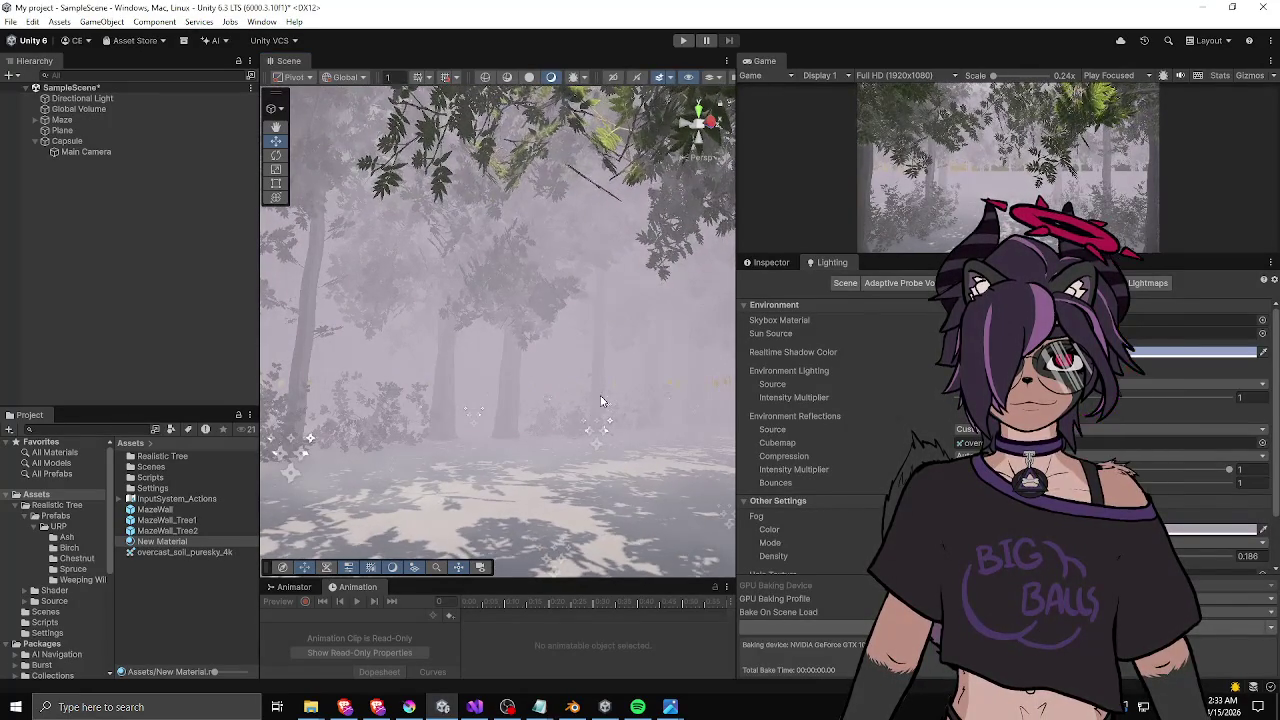
mouse_move(601, 401)
mouse_down()
mouse_move(506, 365)
mouse_move(497, 399)
mouse_move(642, 373)
mouse_move(563, 360)
mouse_move(804, 372)
mouse_up()
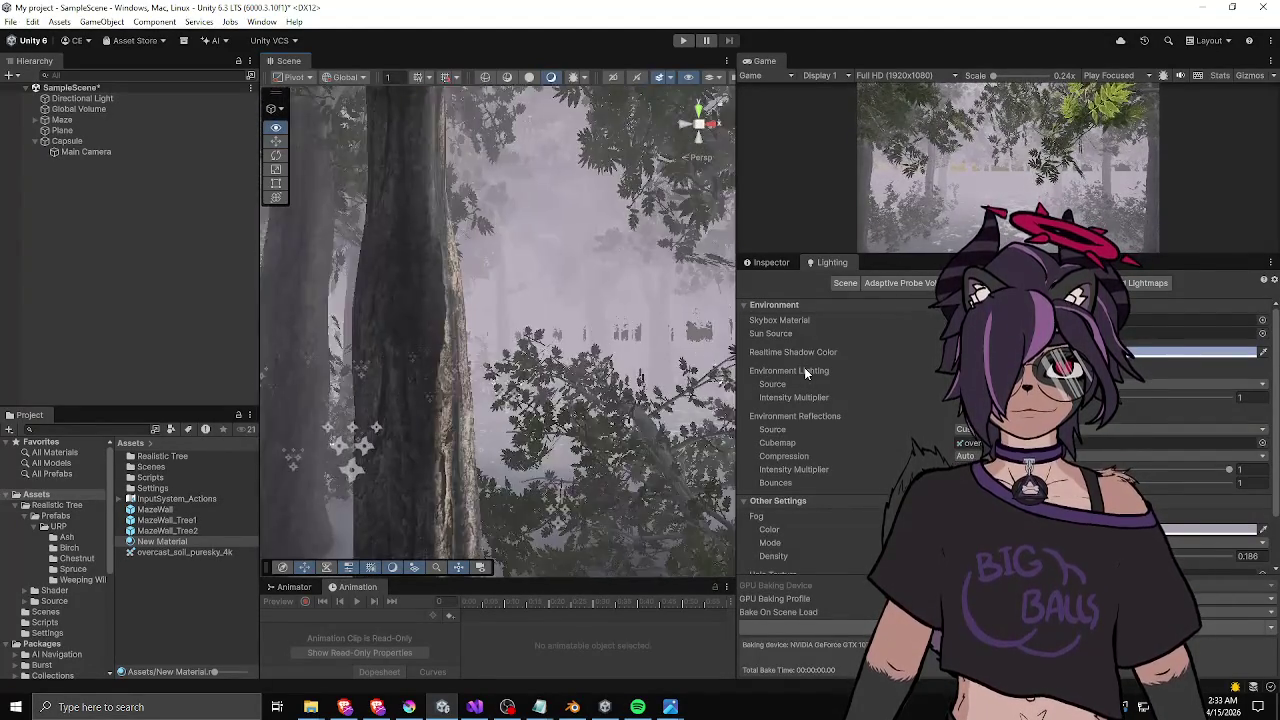
drag(920, 255, 920, 407)
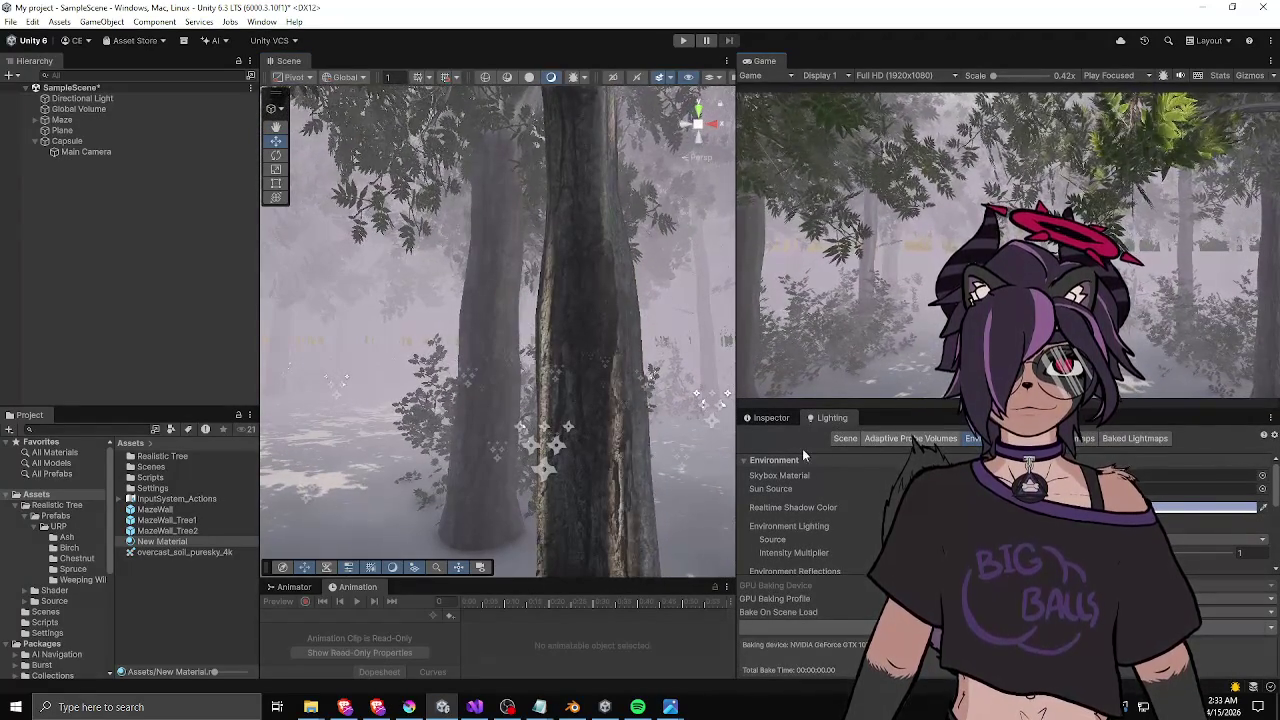
- Rename the New Material asset to 'Skybox' in the Project panel
click(170, 541)
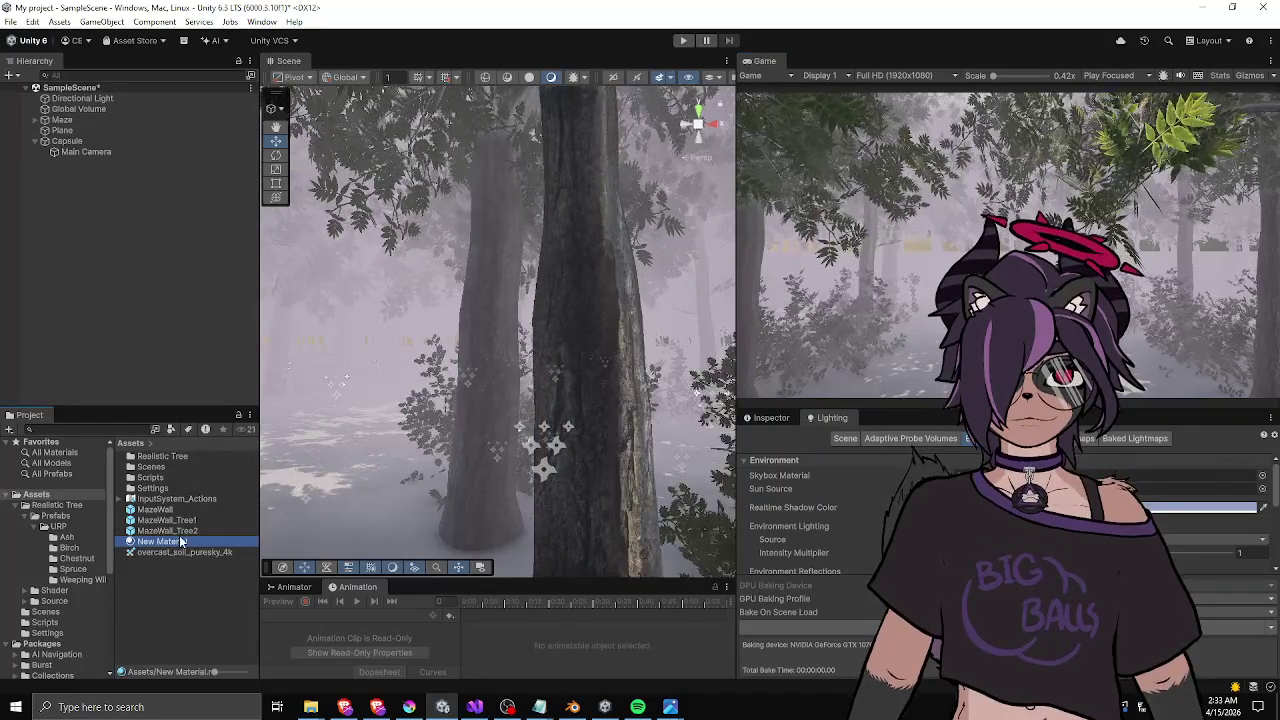
click(181, 541)
text(SKY)
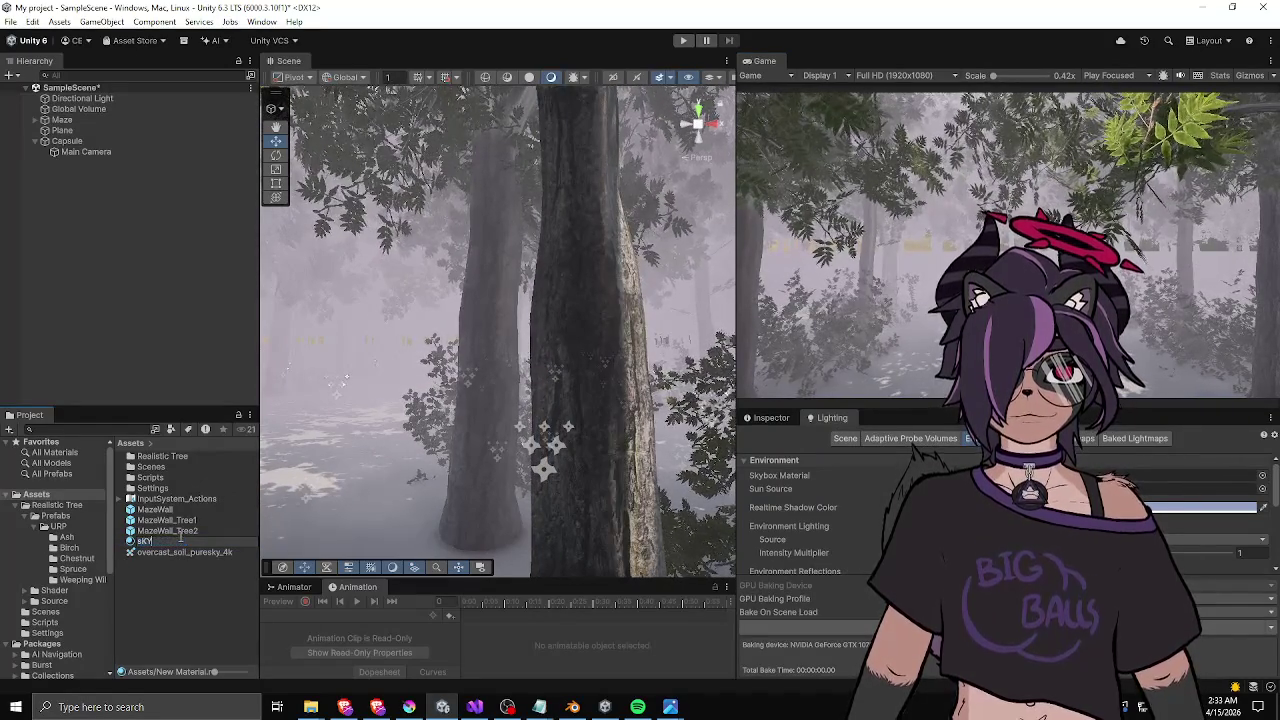
key(BackSpace)
key(BackSpace)
key(BackSpace)
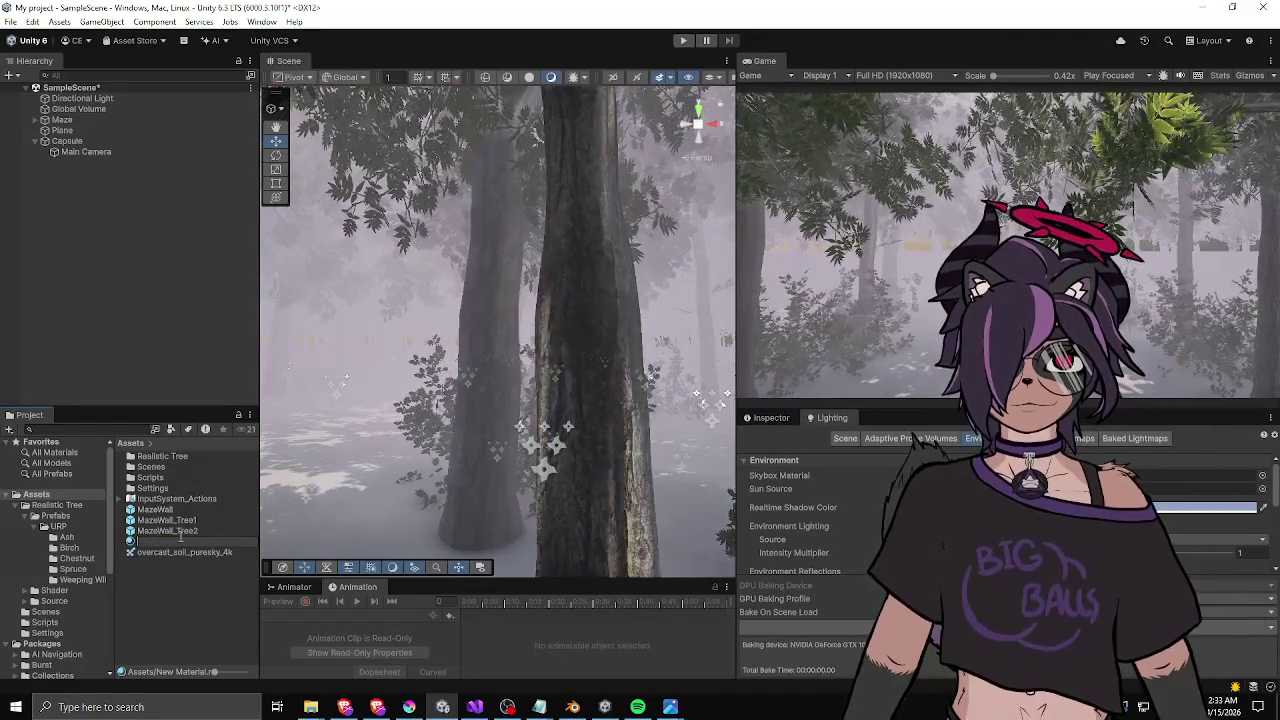
text(Skybox)
key(Return)
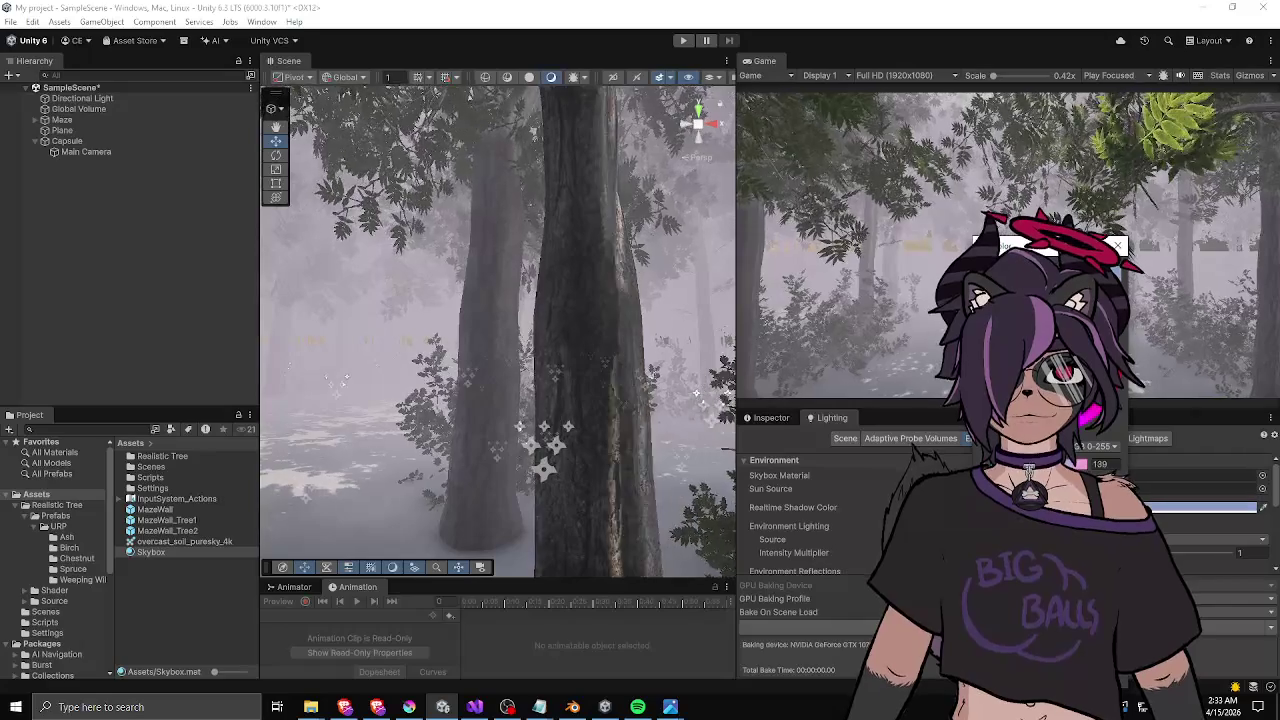
- Set the environment lighting intensity multiplier to 0.86 and the reflections source to Skybox
scroll(800, 520, down, 1)
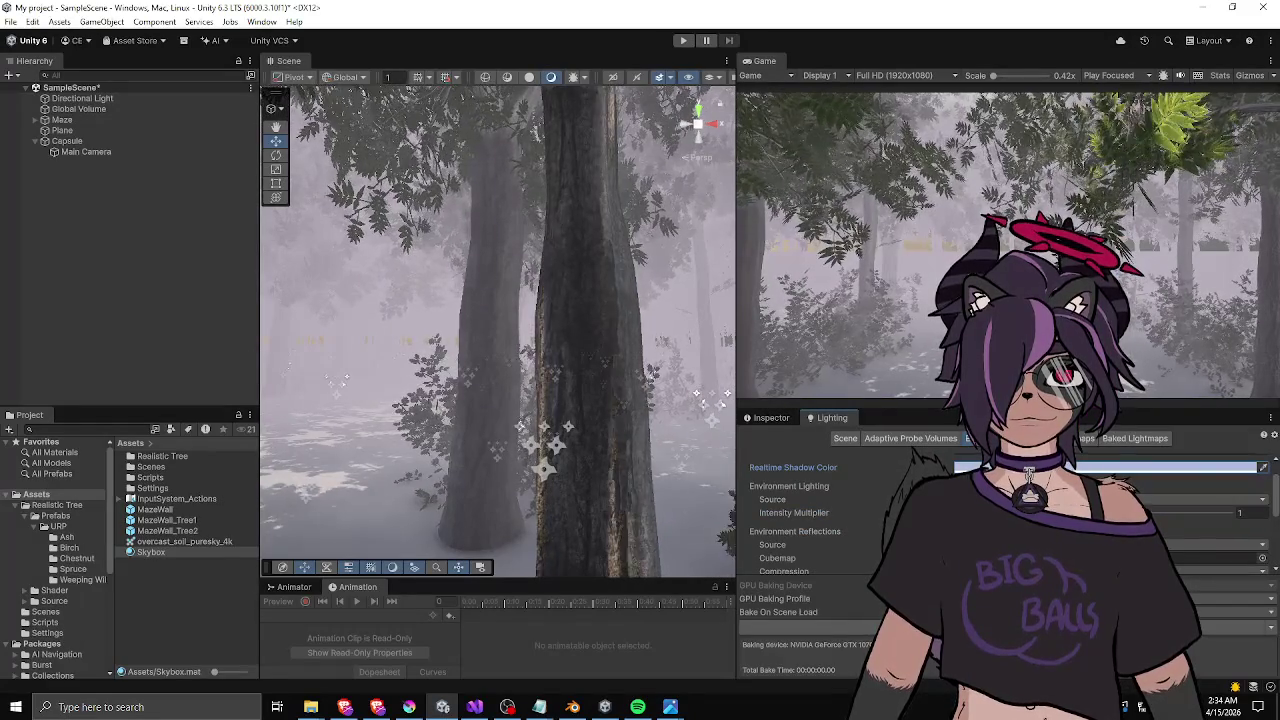
text(1.750.73)
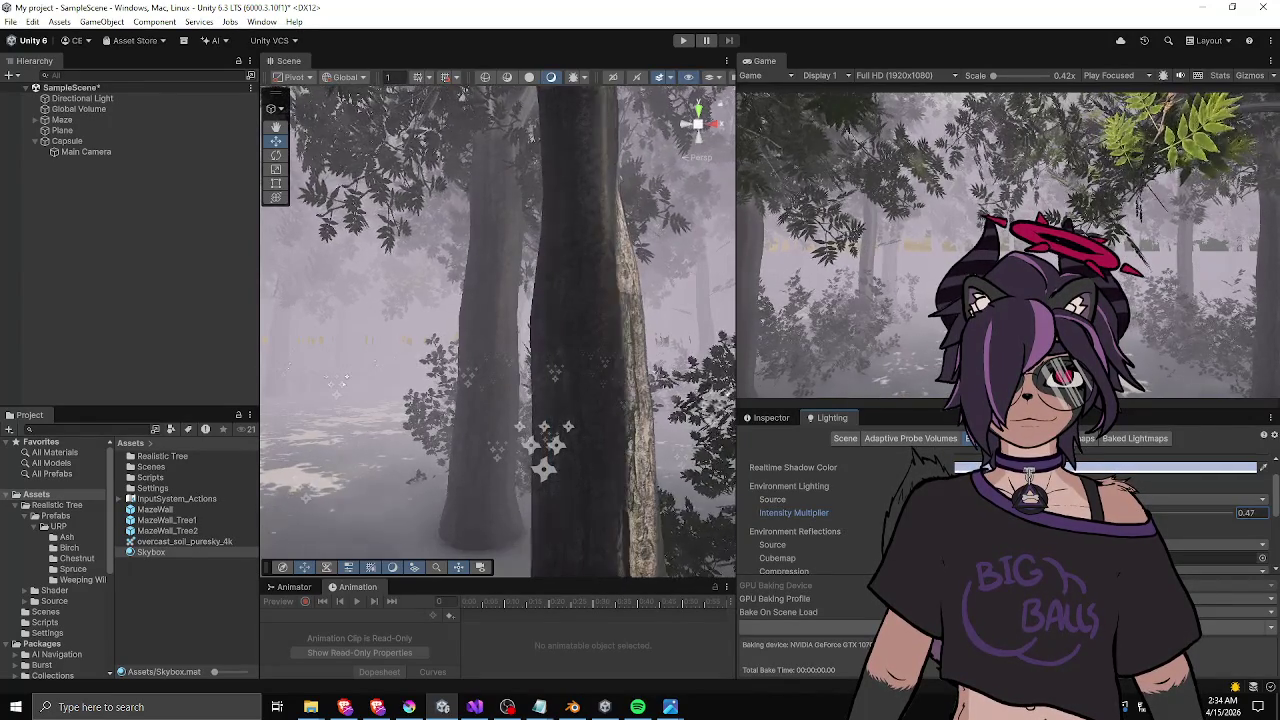
text(2.87)
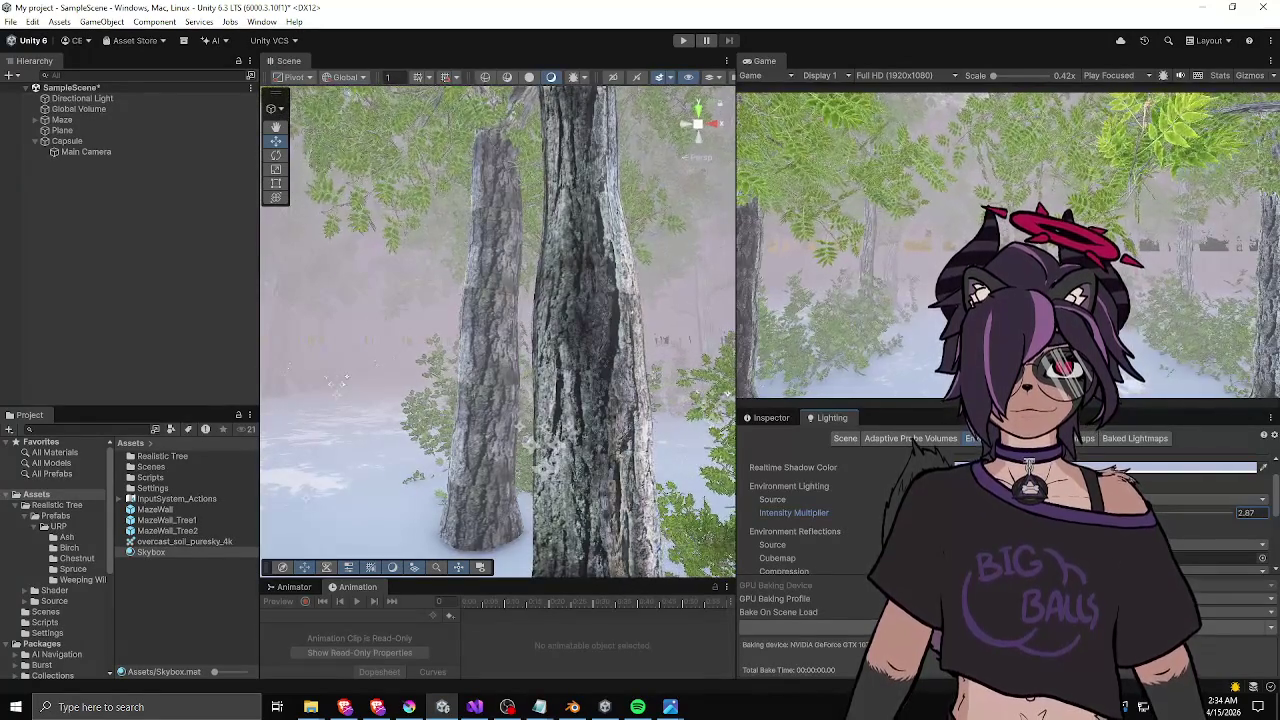
text(1.89)
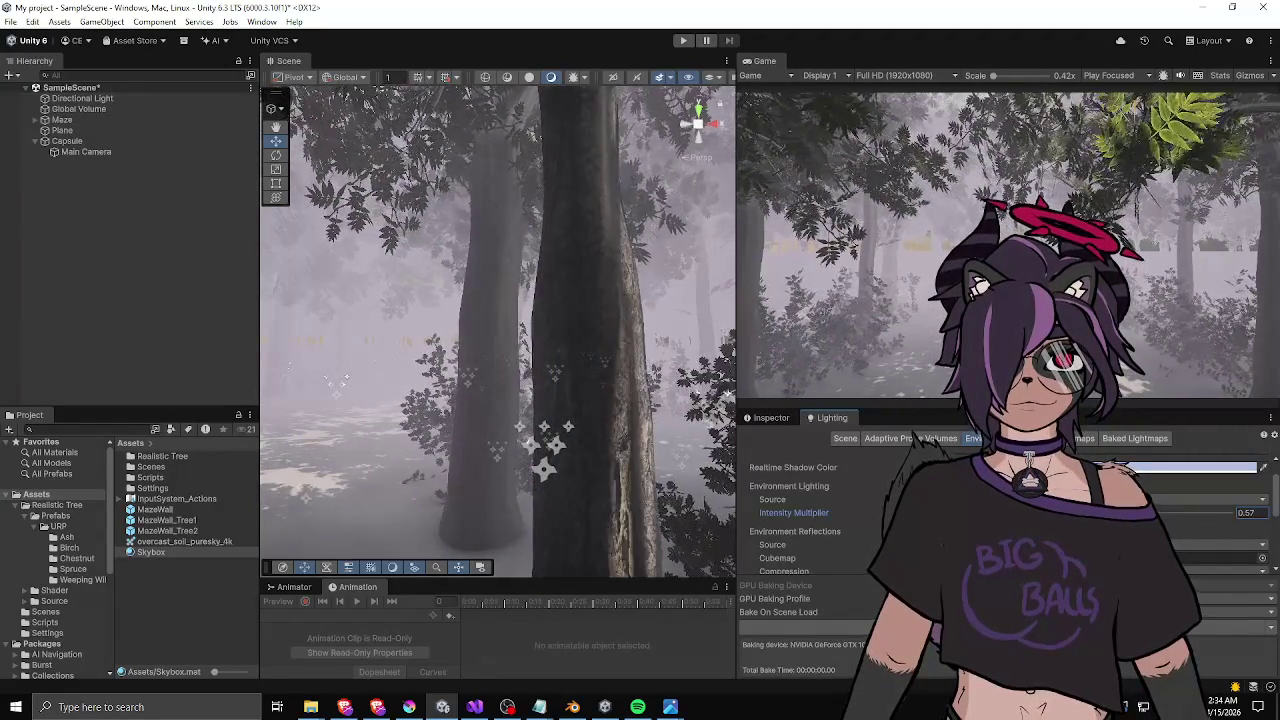
scroll(1005, 540, down, 3)
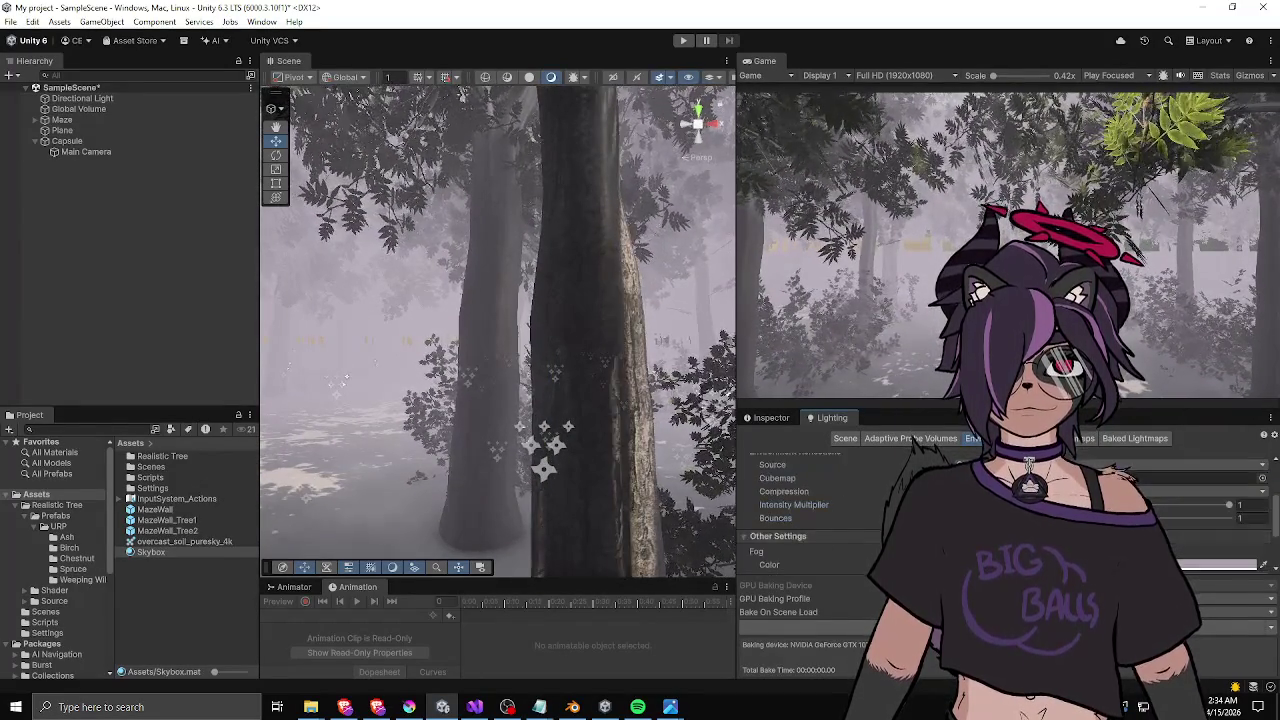
scroll(1005, 510, up, 2)
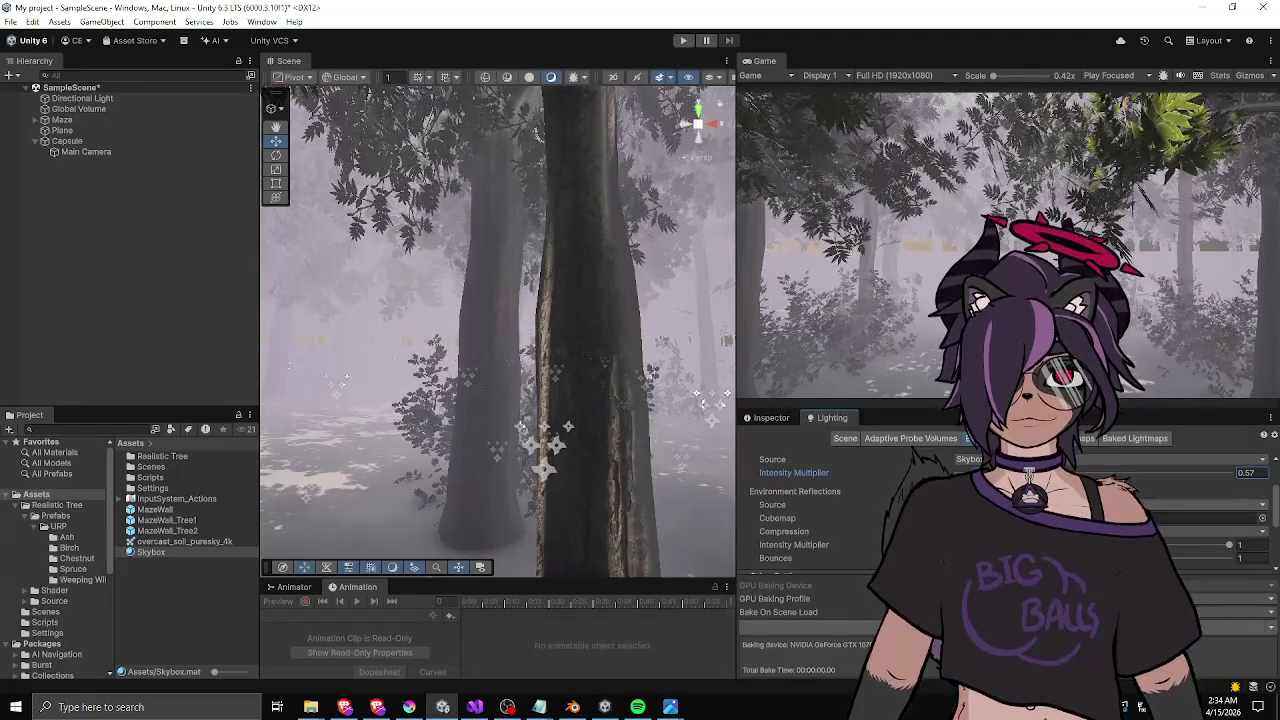
click(1200, 504)
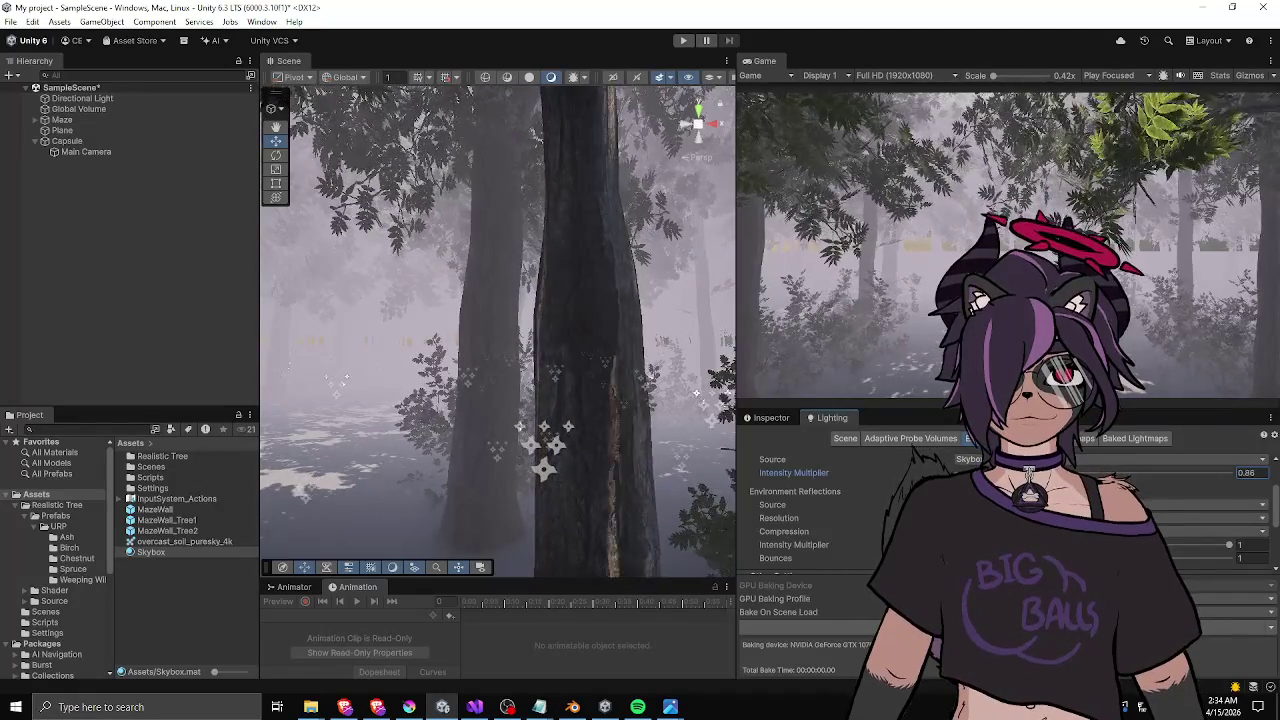
- Lower the Fog Density to 0.144
scroll(1000, 520, down, 3)
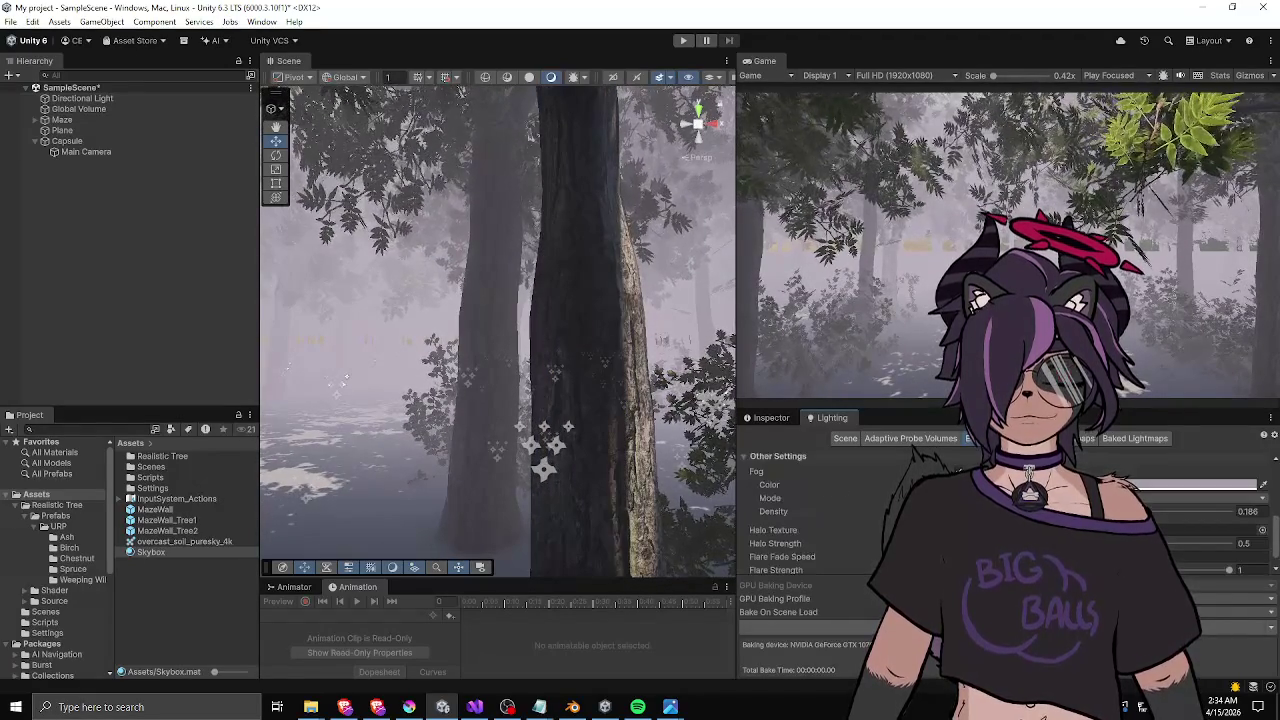
click(1247, 511)
text(0.169)
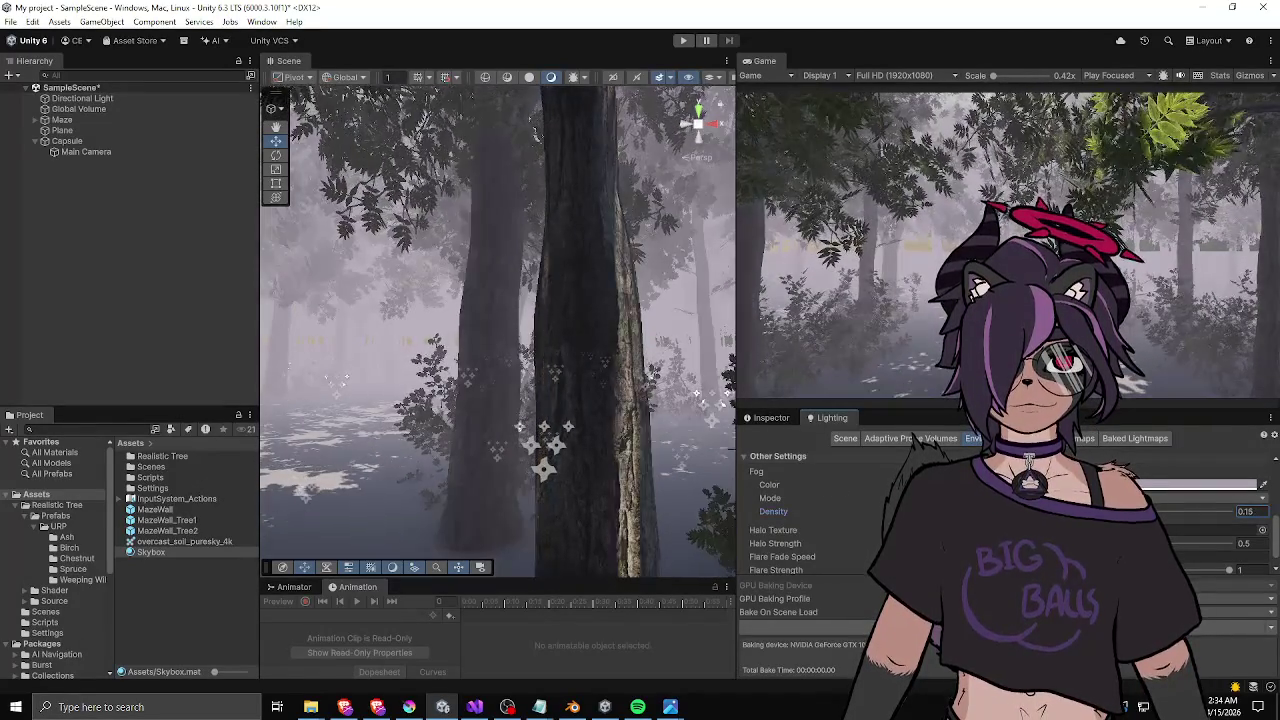
text(0.128)
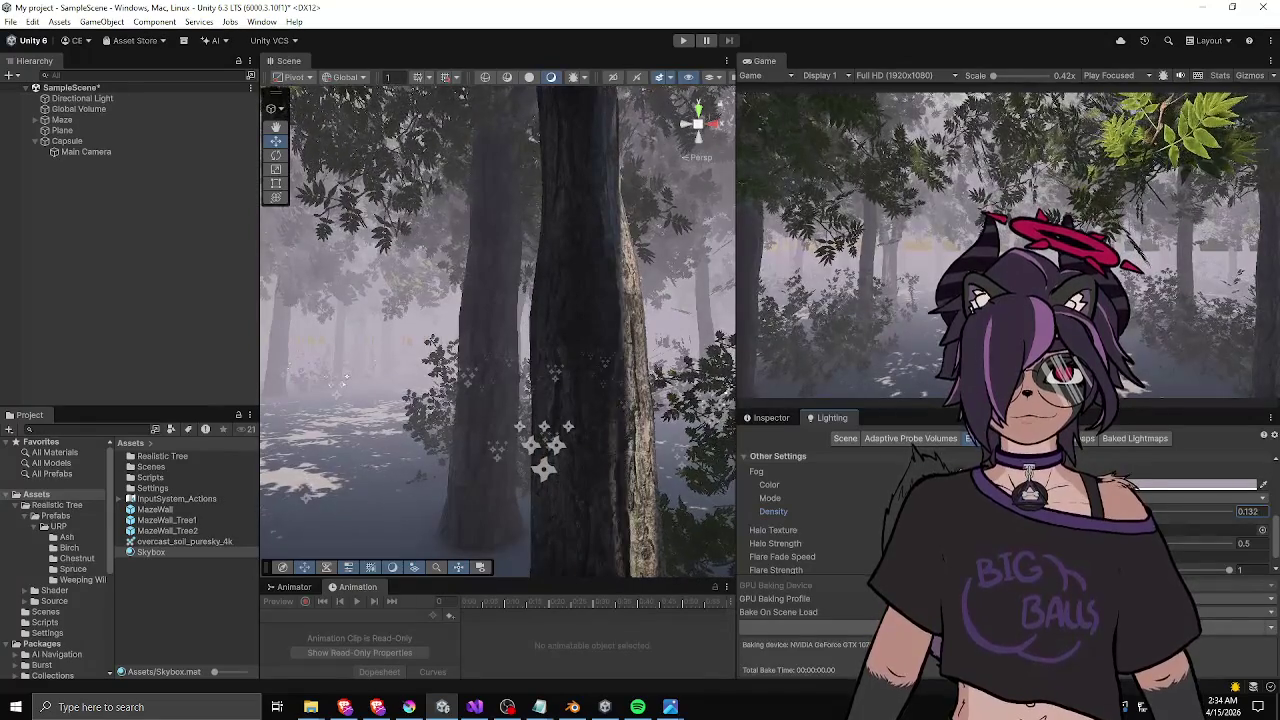
text(0.144)
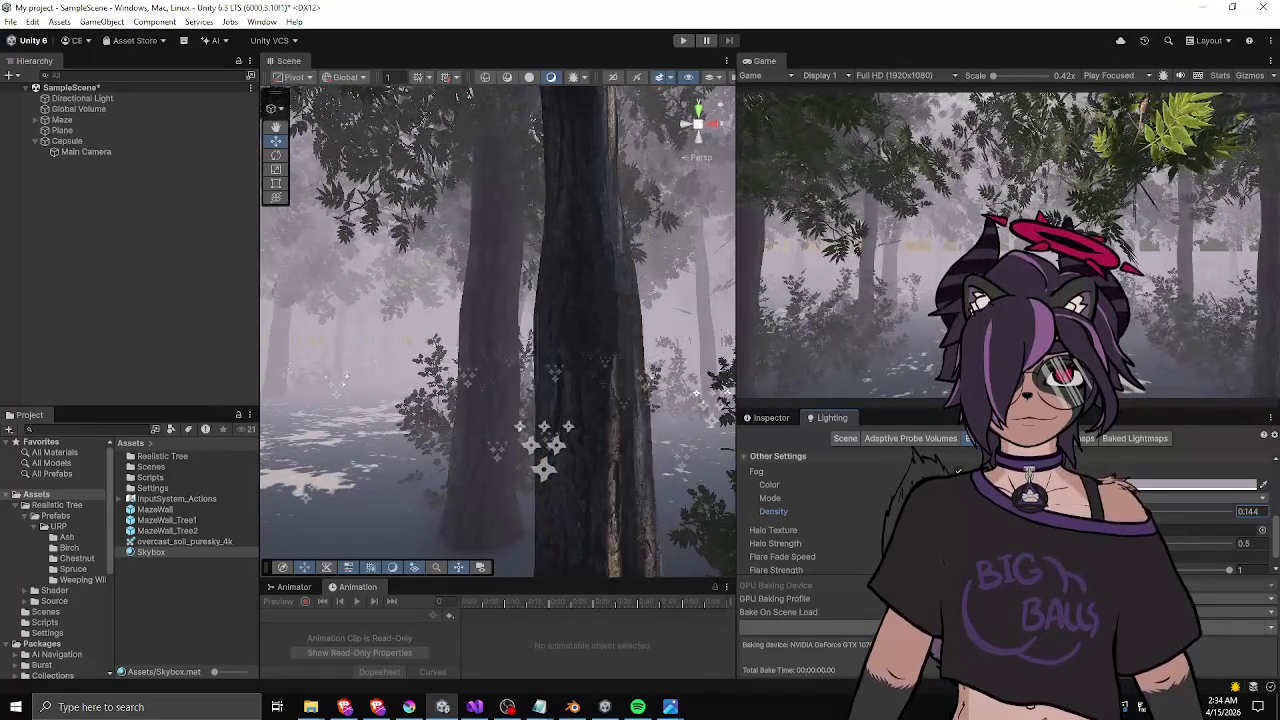
- Set the Fog Color to plain white, then tilt the Scene view up toward the canopy
scroll(1000, 520, down, 1)
click(1200, 464)
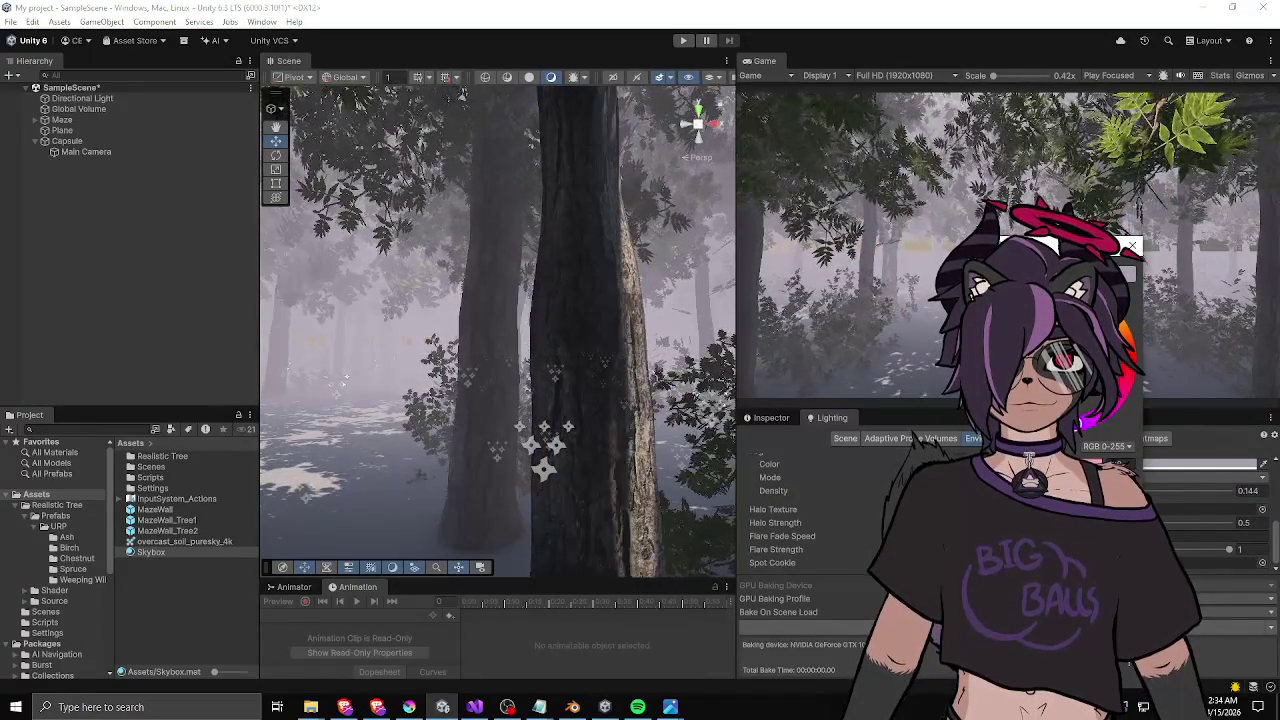
click(518, 290)
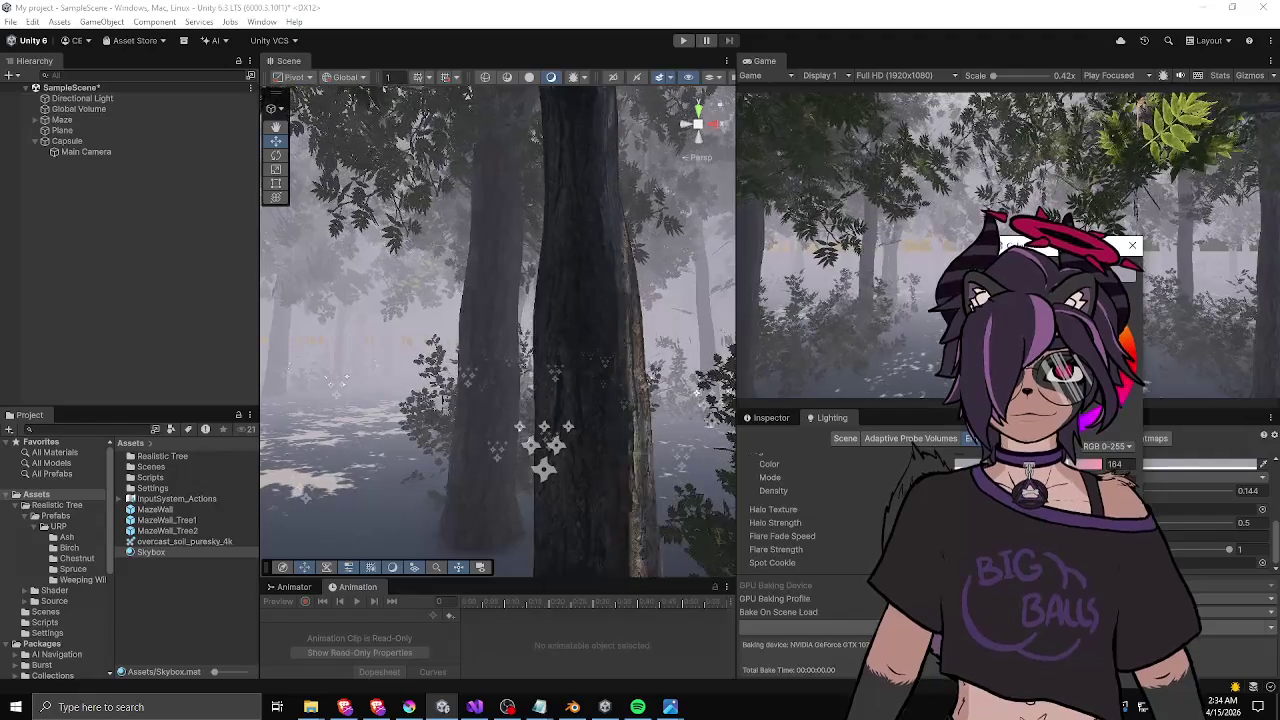
mouse_move(518, 290)
mouse_down()
mouse_move(466, 183)
mouse_move(590, 430)
mouse_move(575, 440)
mouse_move(692, 216)
mouse_move(737, 264)
mouse_move(718, 311)
mouse_move(380, 348)
mouse_move(562, 345)
mouse_move(340, 334)
mouse_up()
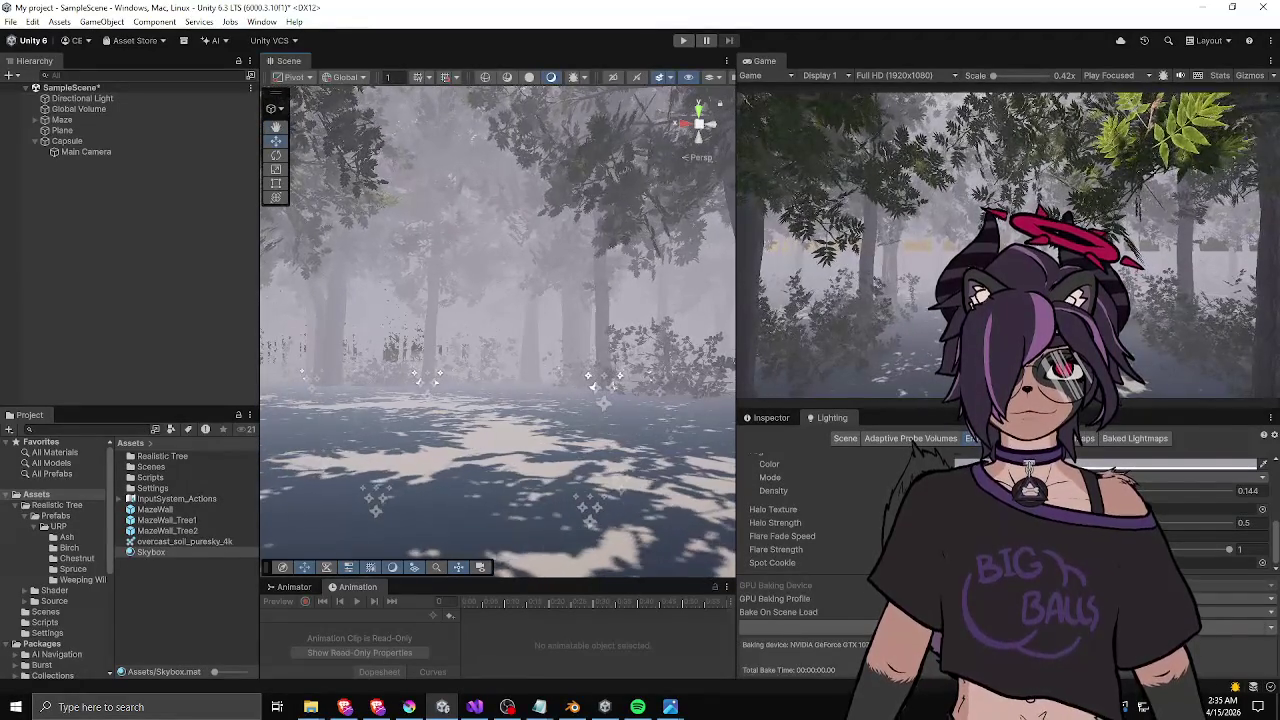
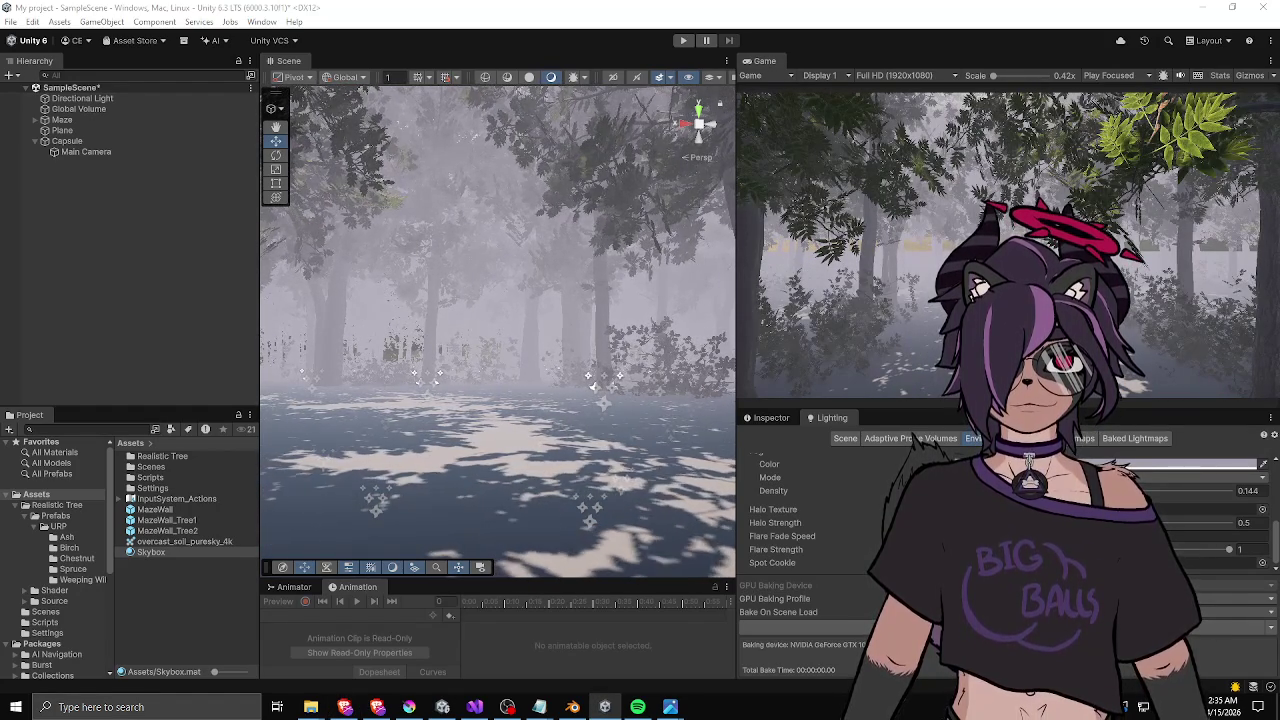
- Fly the Scene view through the foggy forest, then shrink the Hierarchy and Project panels to widen it
mouse_move(527, 352)
mouse_down()
mouse_move(427, 369)
mouse_move(469, 364)
mouse_up()
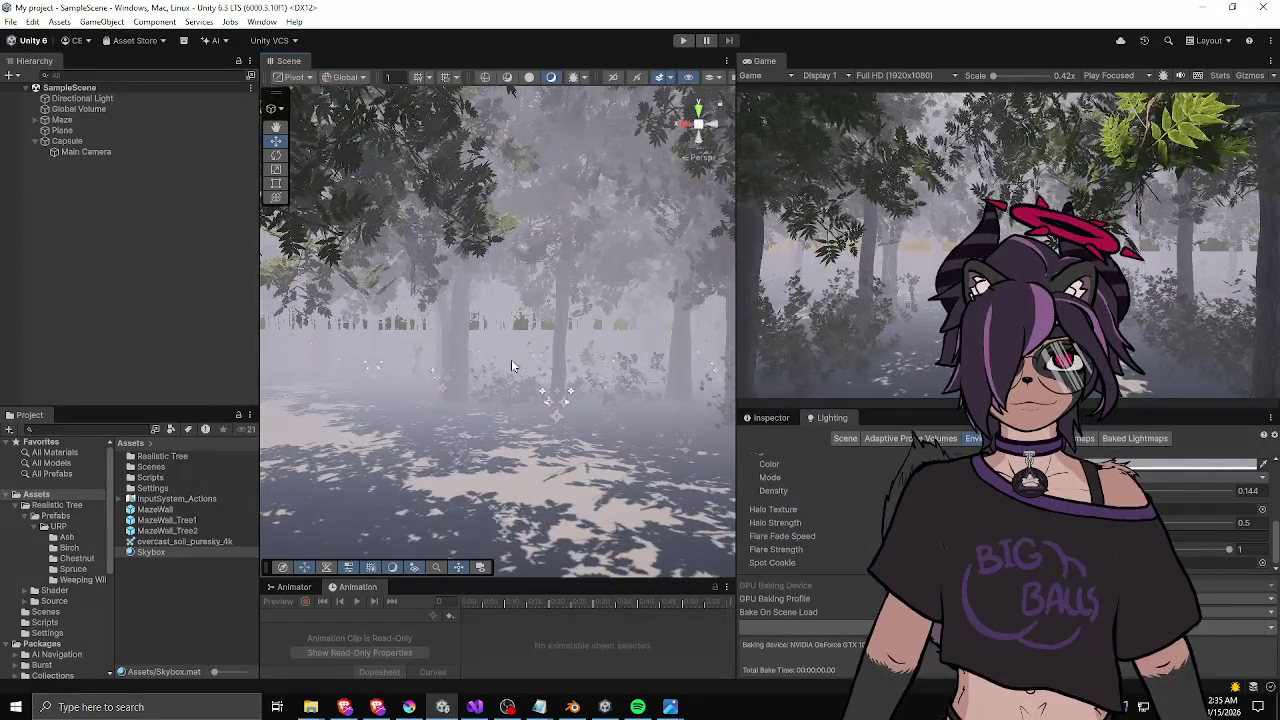
mouse_move(511, 359)
mouse_down()
mouse_move(588, 360)
mouse_move(536, 371)
mouse_up()
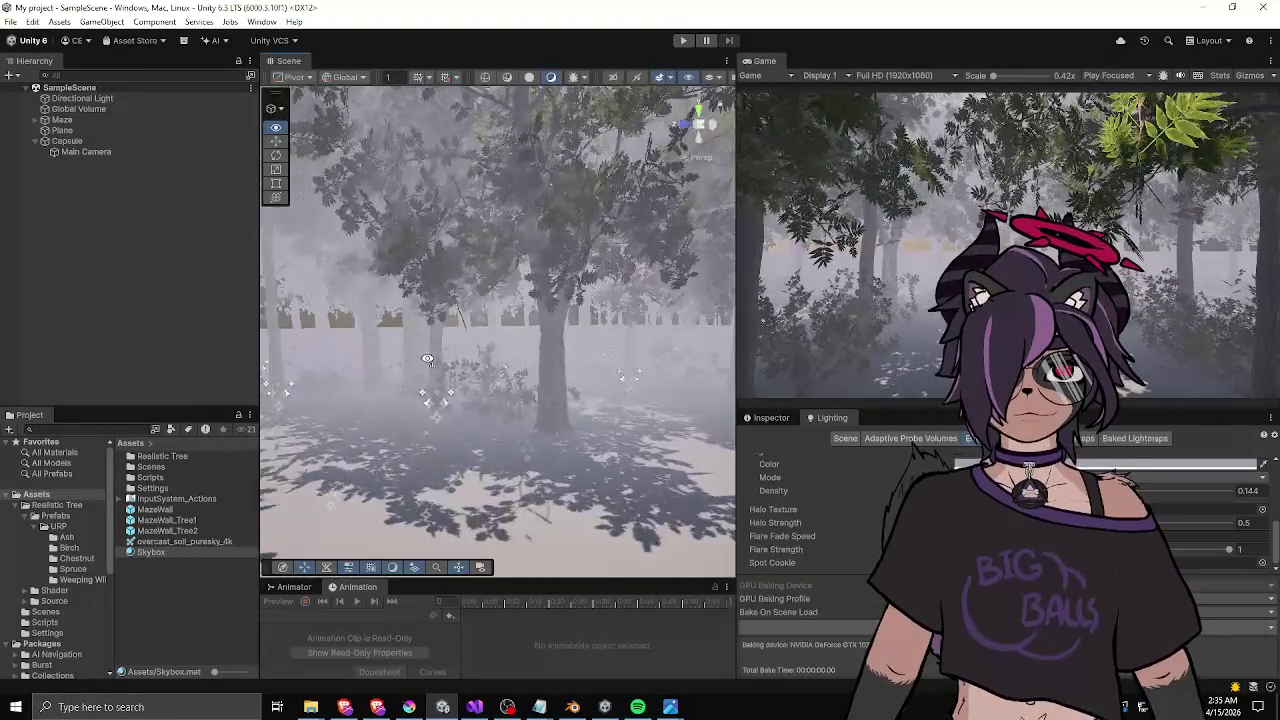
drag(628, 355, 421, 376)
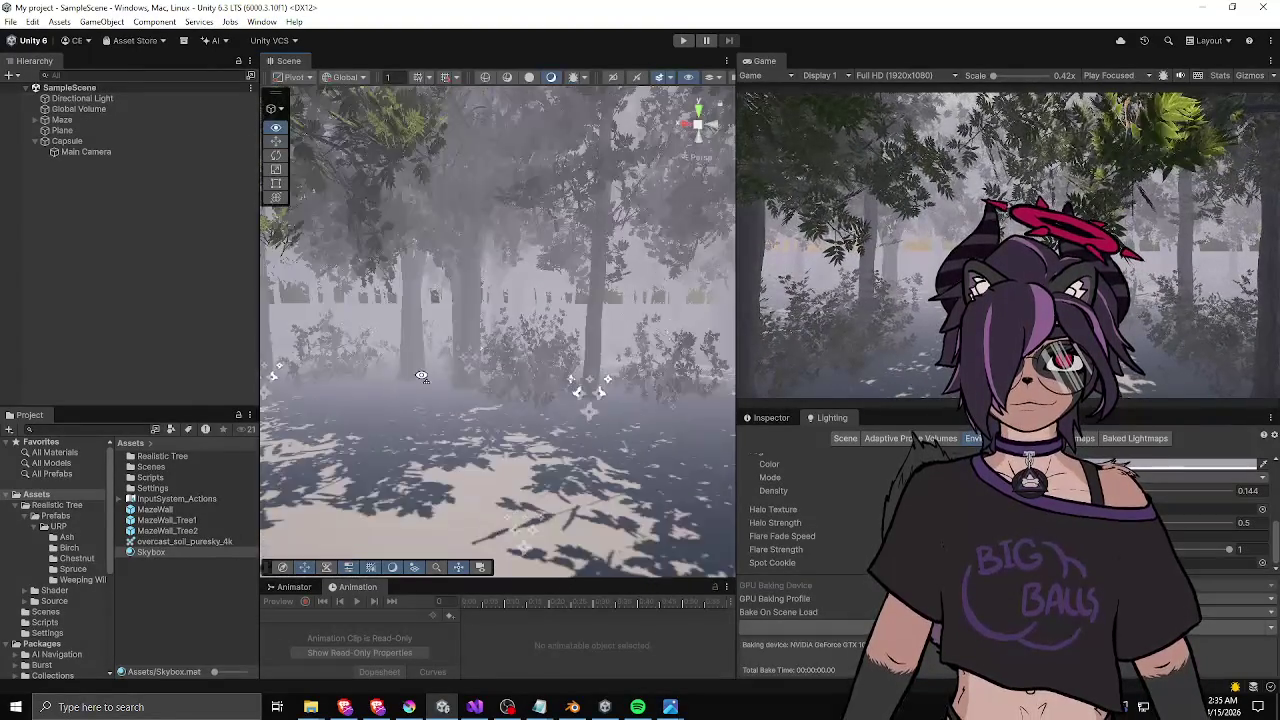
drag(314, 366, 377, 371)
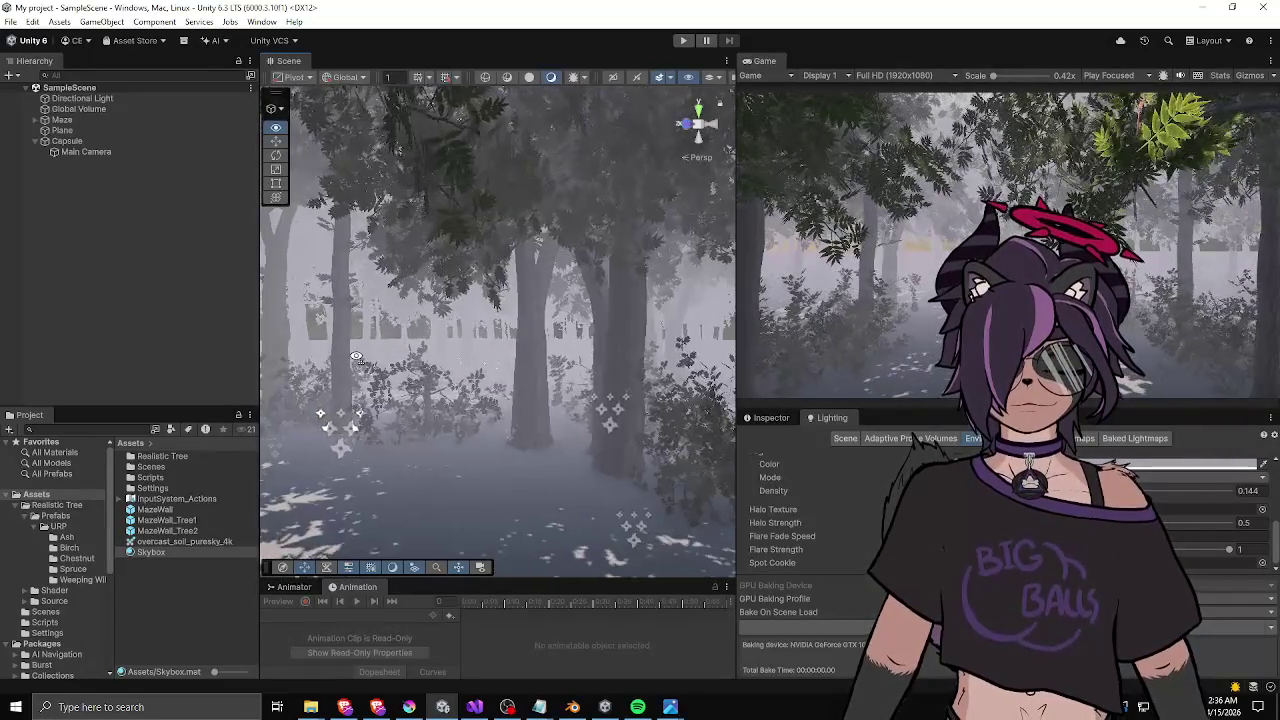
drag(356, 357, 356, 357)
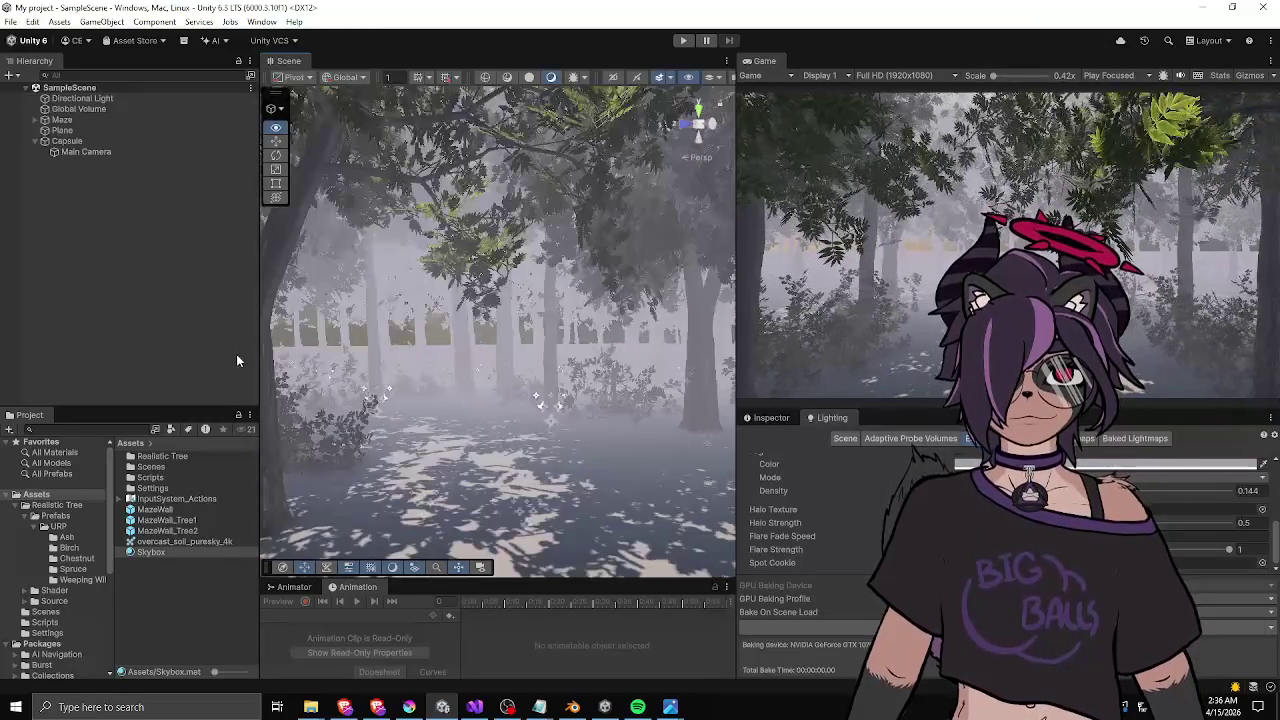
mouse_move(237, 360)
mouse_down()
mouse_move(273, 303)
mouse_move(354, 352)
mouse_move(409, 319)
mouse_move(404, 331)
mouse_up()
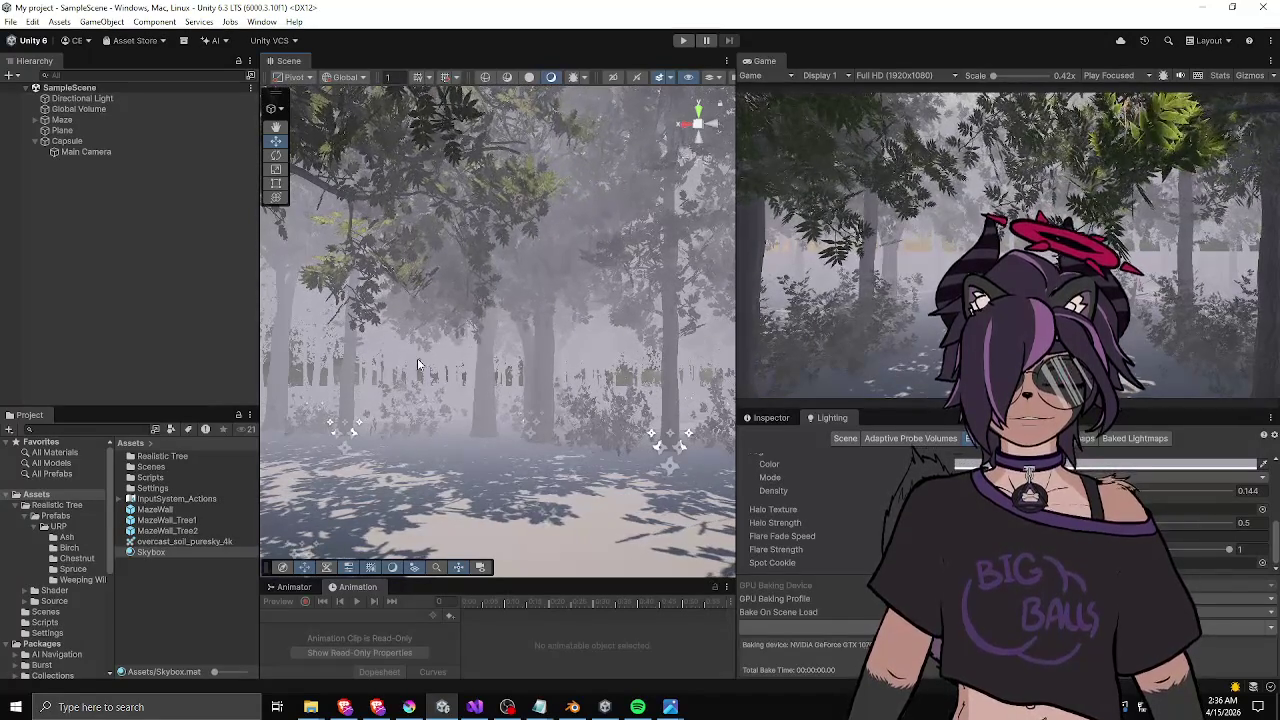
mouse_move(597, 353)
mouse_down()
mouse_move(618, 367)
mouse_move(576, 363)
mouse_up()
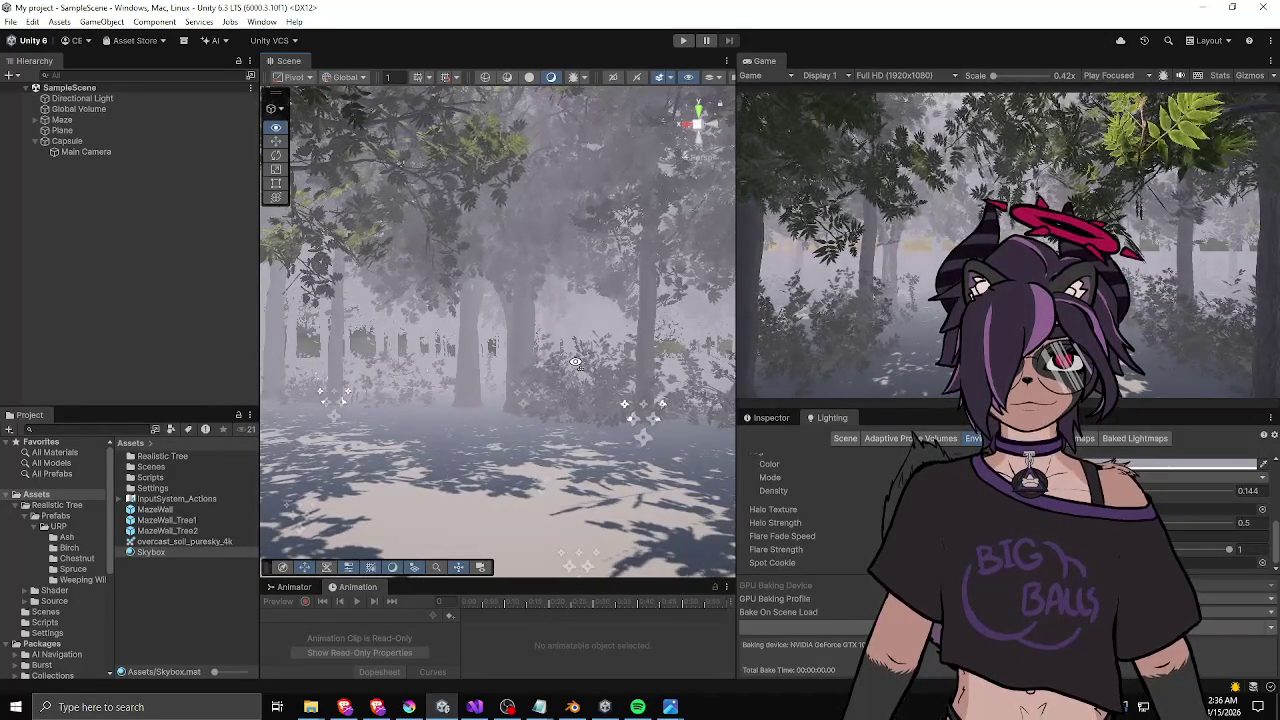
mouse_move(576, 363)
mouse_down()
mouse_move(584, 412)
mouse_move(451, 411)
mouse_up()
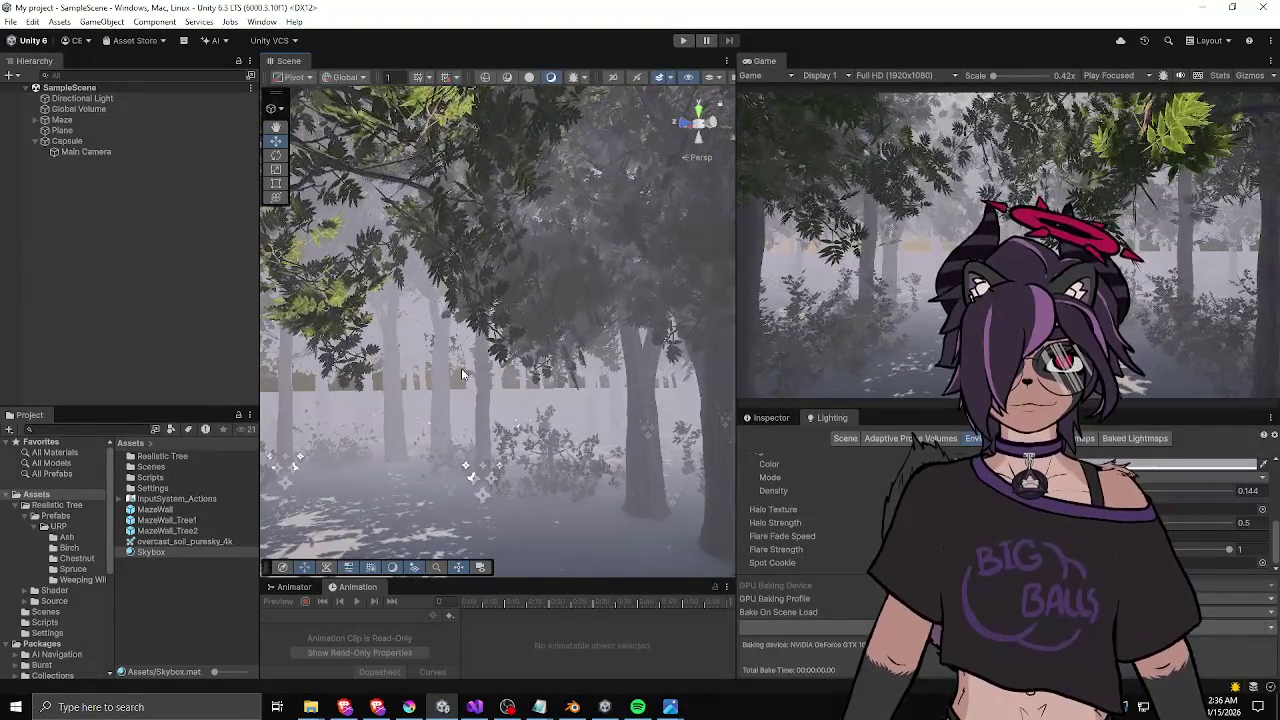
mouse_move(461, 368)
mouse_down()
mouse_move(513, 394)
mouse_move(330, 398)
mouse_move(430, 402)
mouse_move(340, 393)
mouse_move(349, 379)
mouse_up()
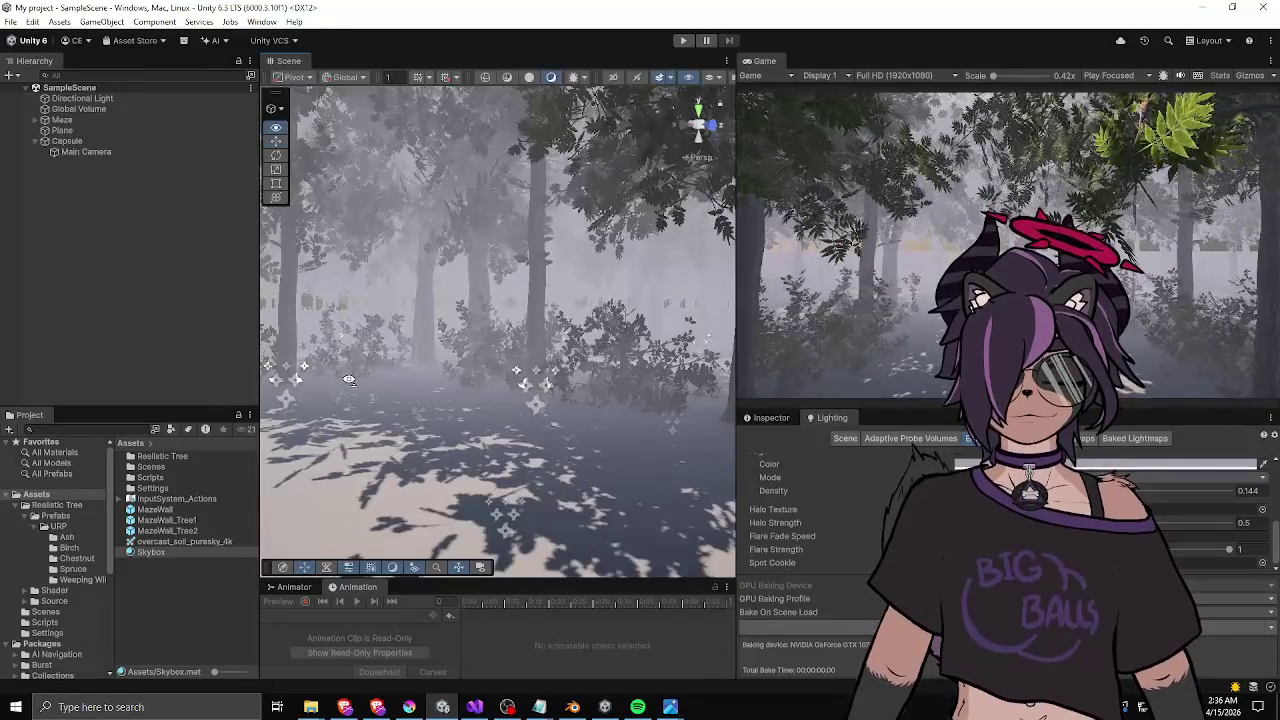
drag(258, 352, 182, 352)
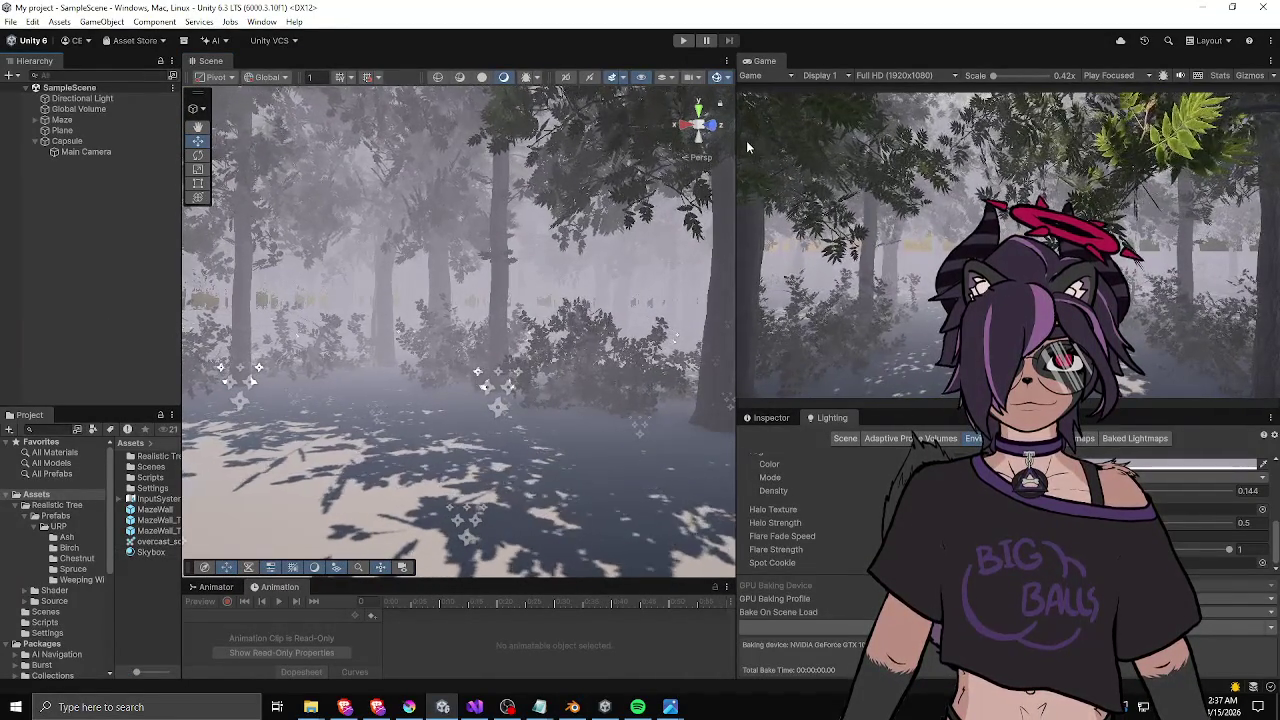
- Dock the Game view beside the Scene view and start Play mode
drag(546, 64, 946, 118)
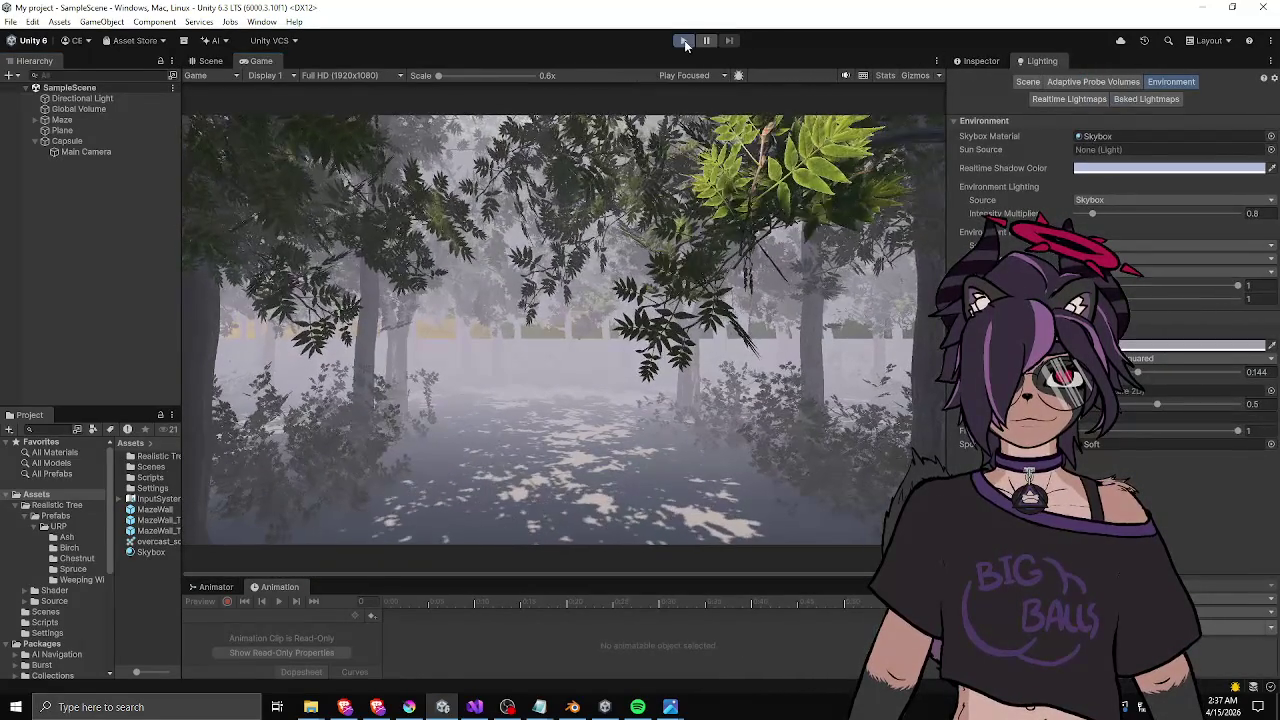
click(684, 41)
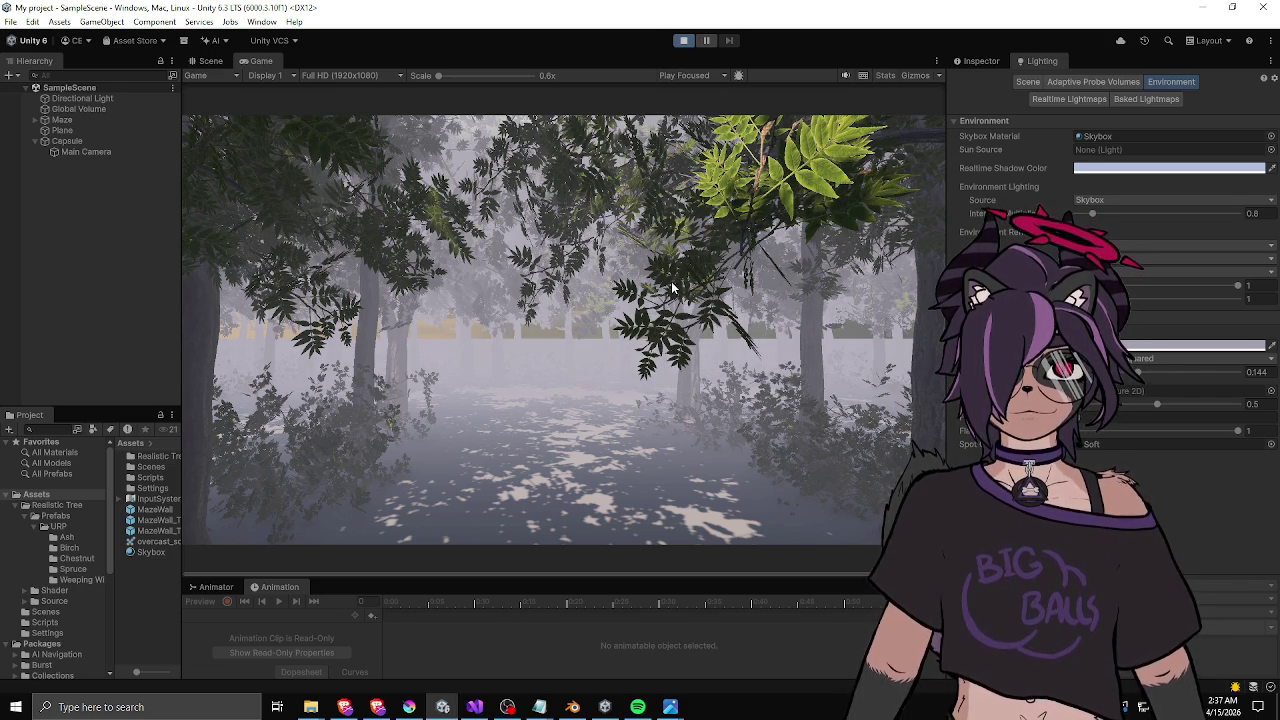
- Walk the player forward past the large tree and through the foliage to the misty path
key(w)
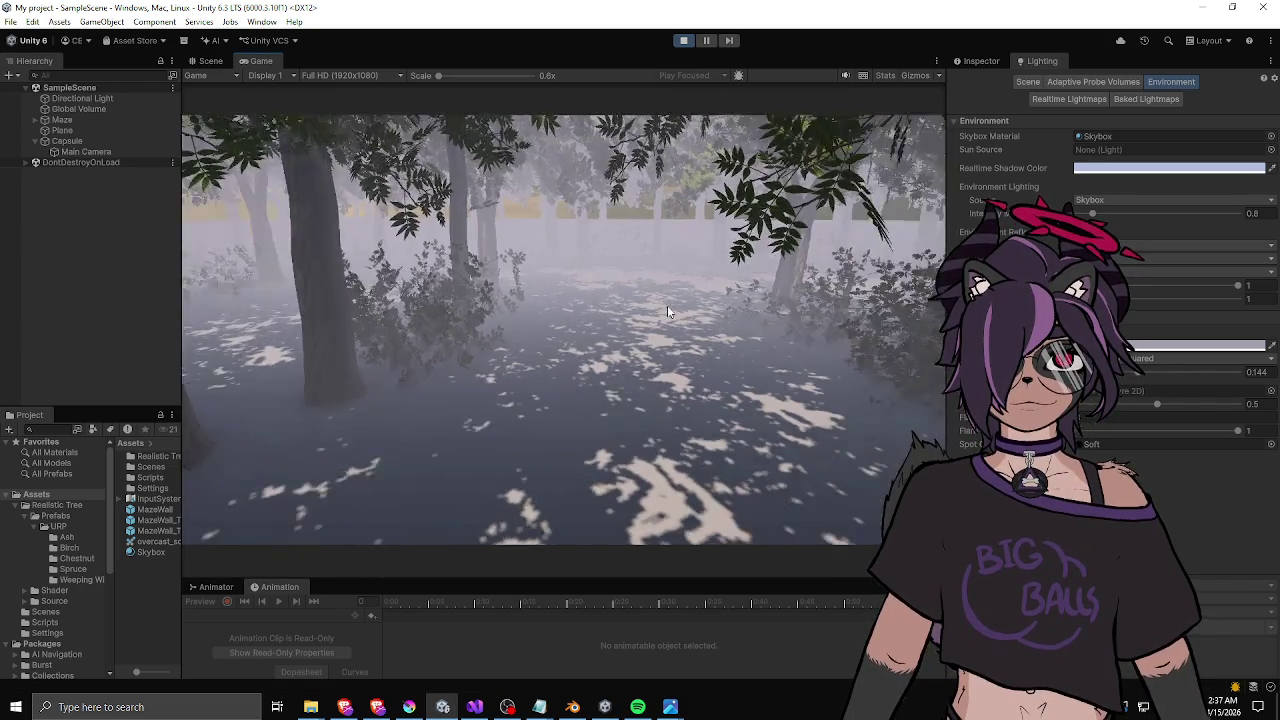
key(w)
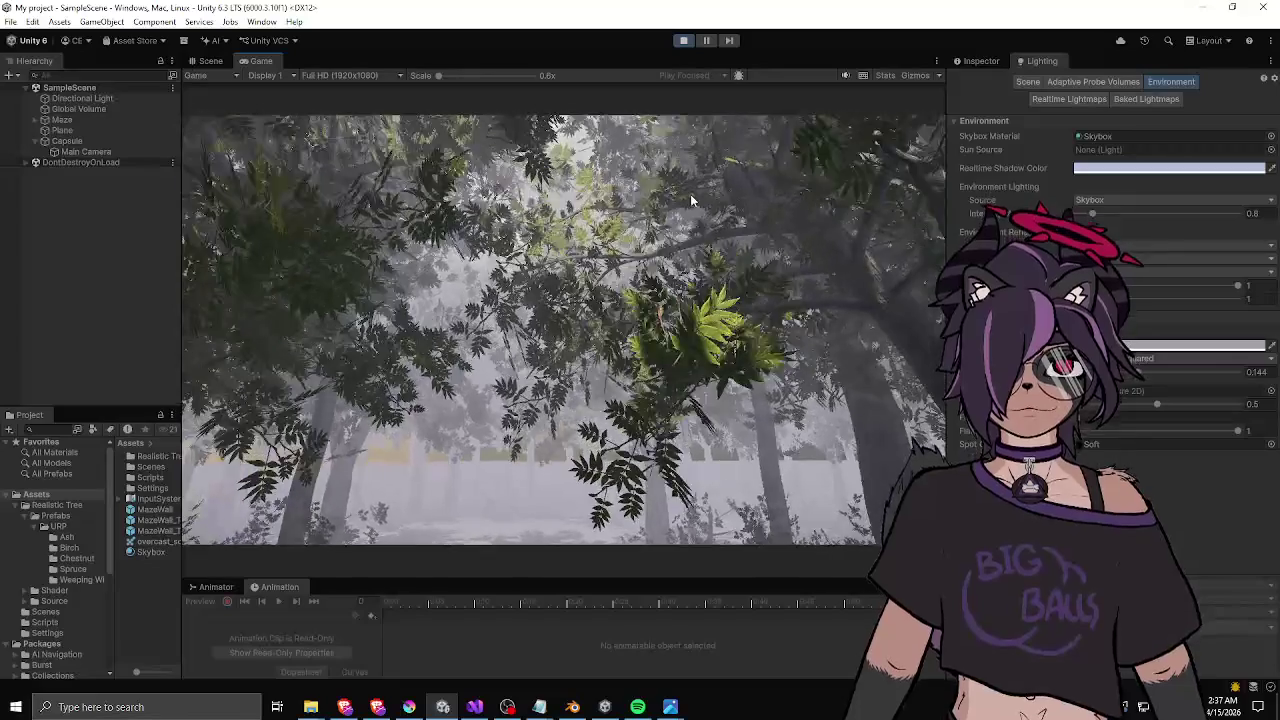
key(w)
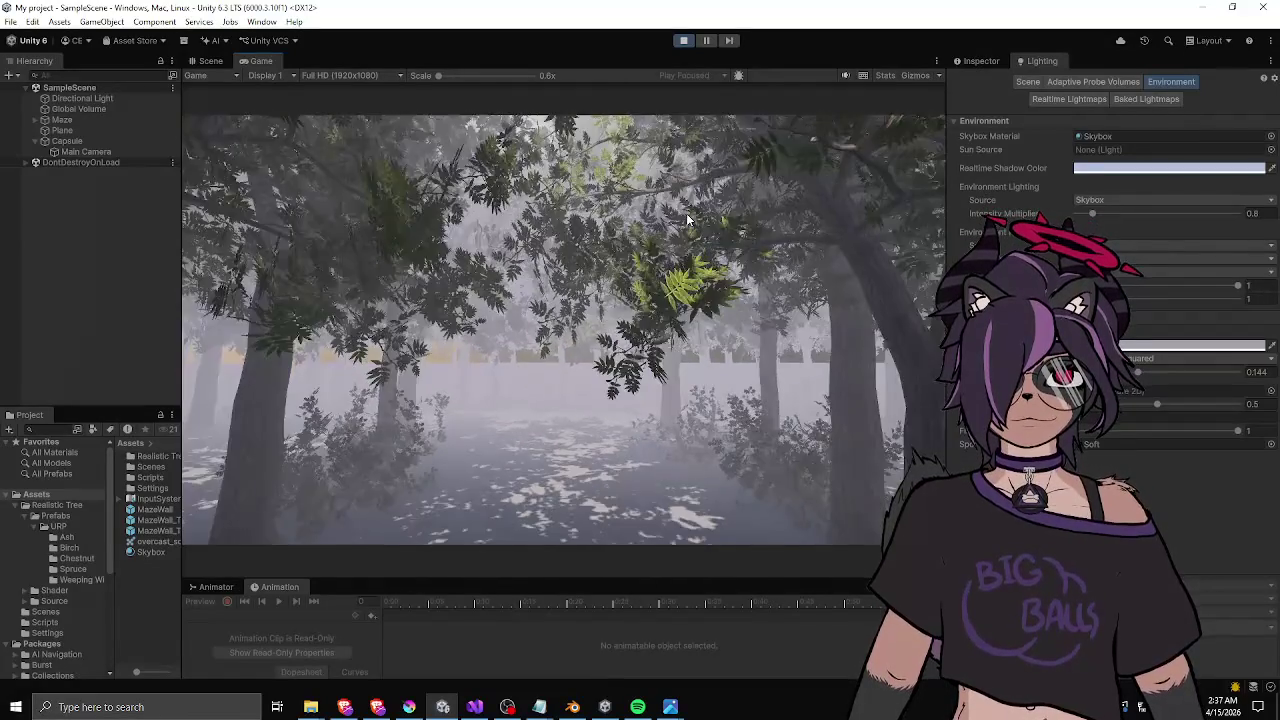
key(w)
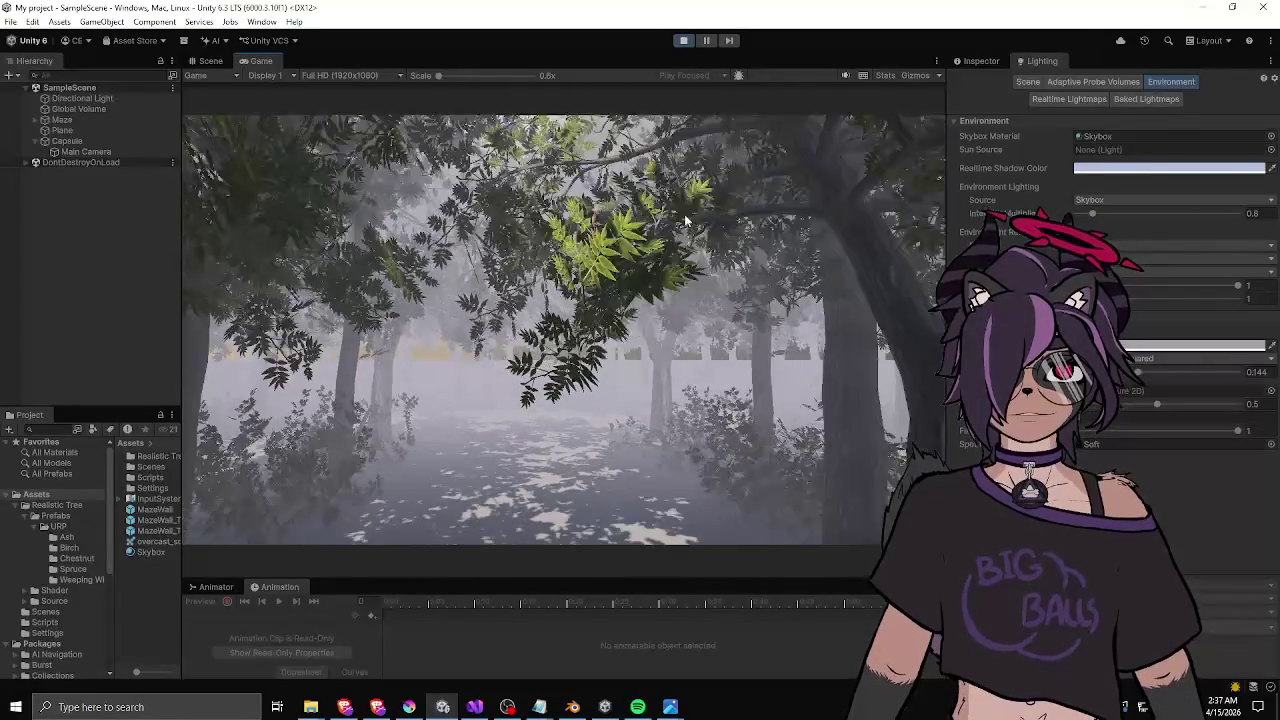
key(w)
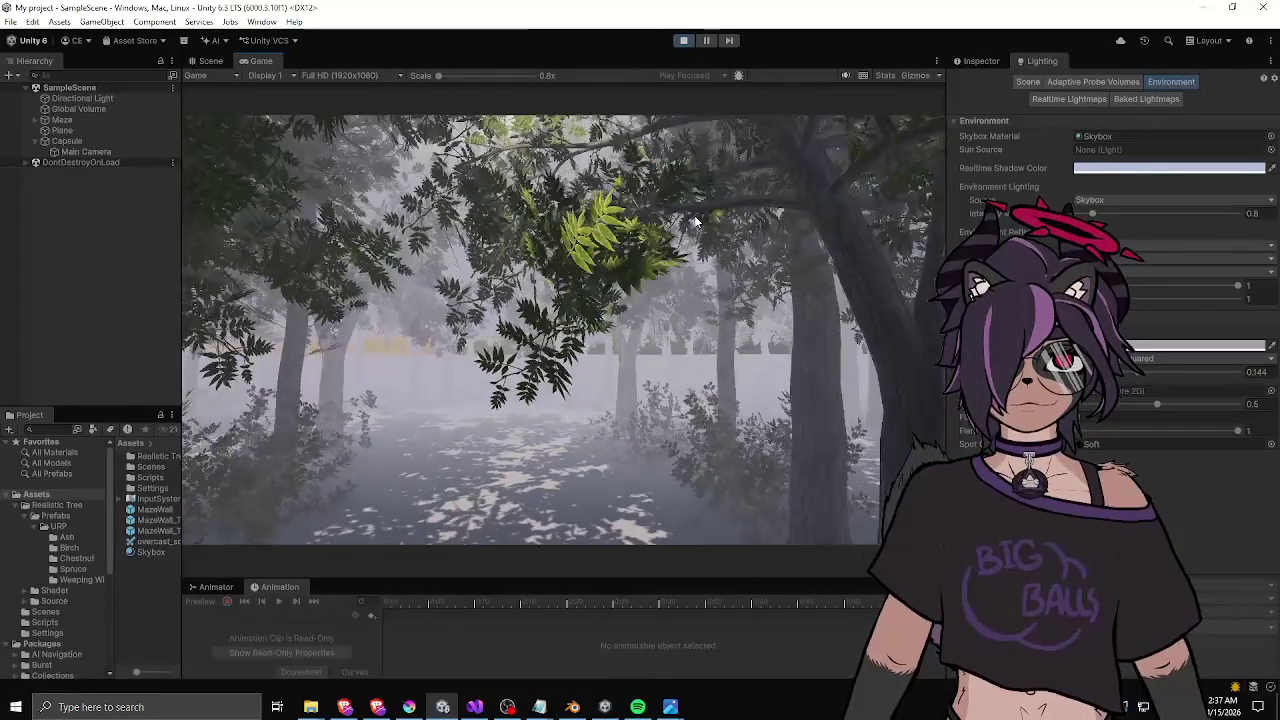
key(w)
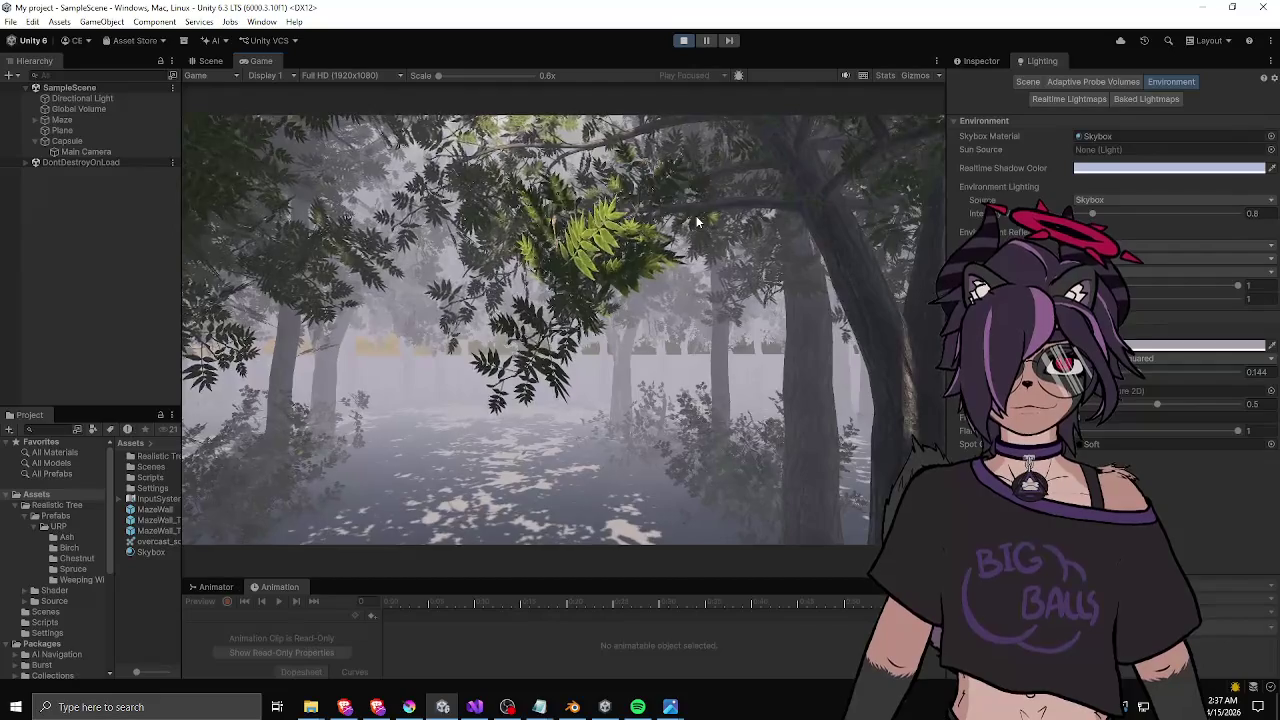
key(w)
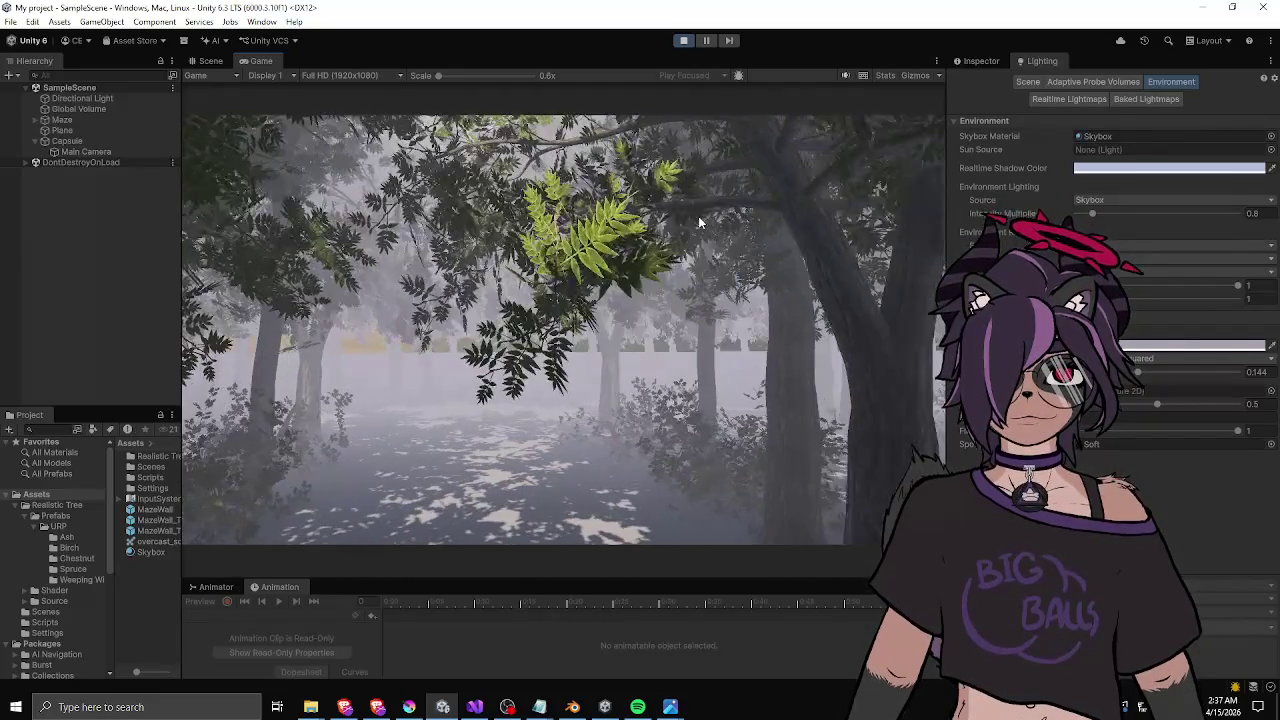
key(w)
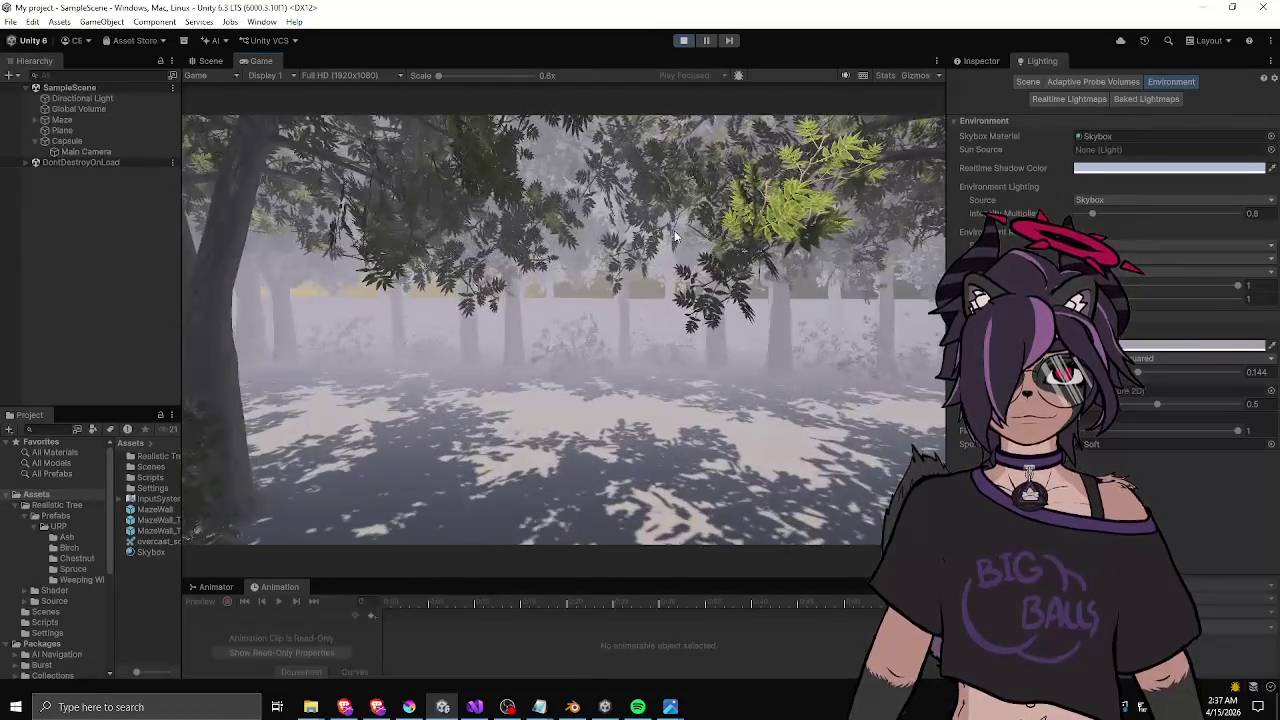
key(w)
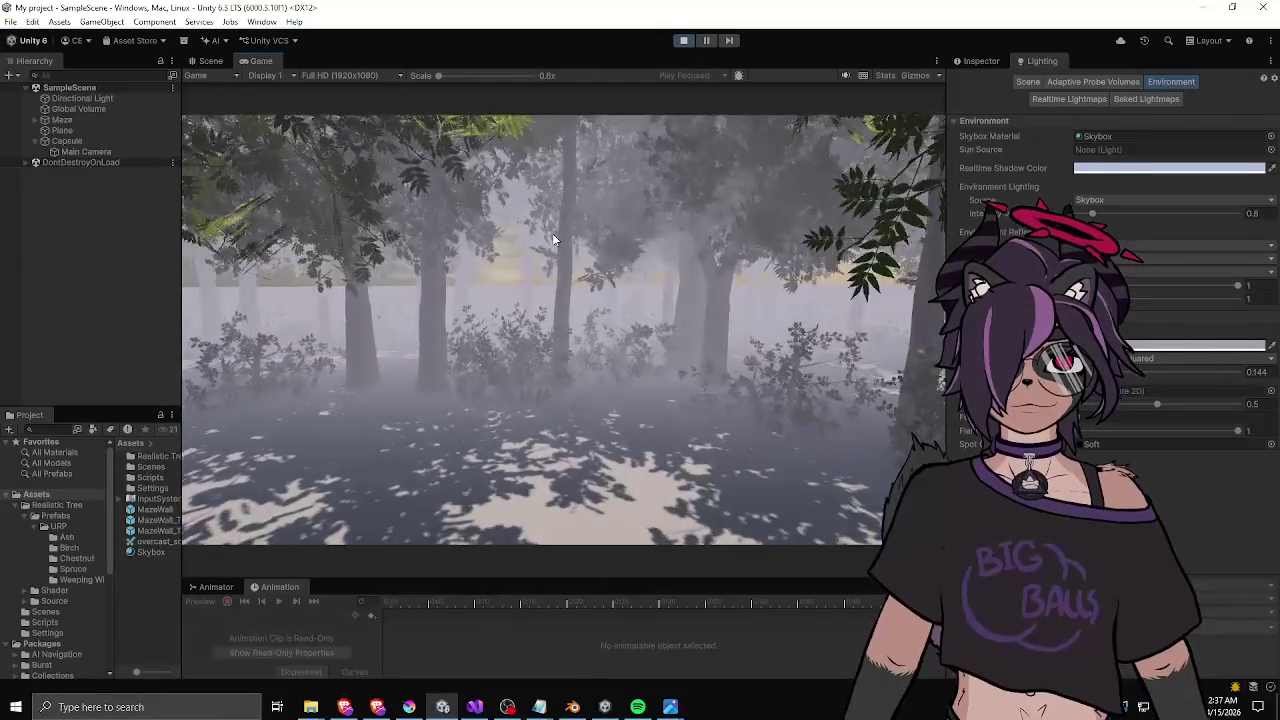
key(w)
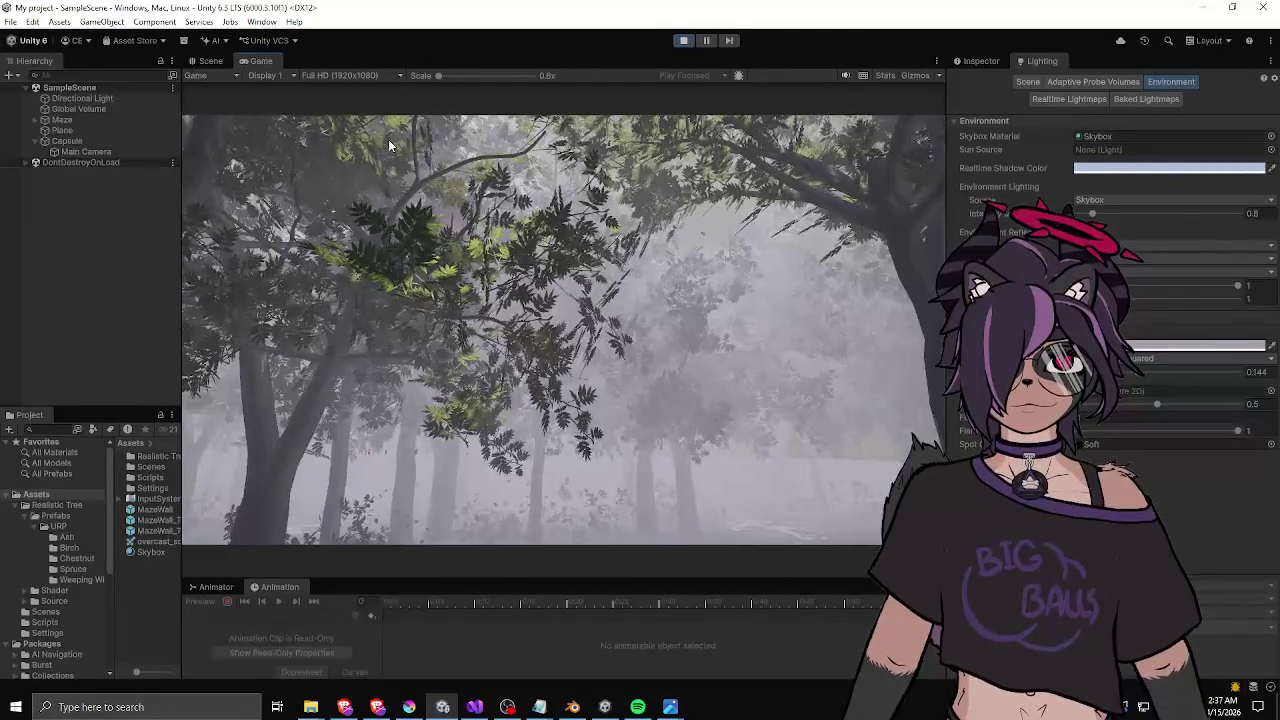
key(w)
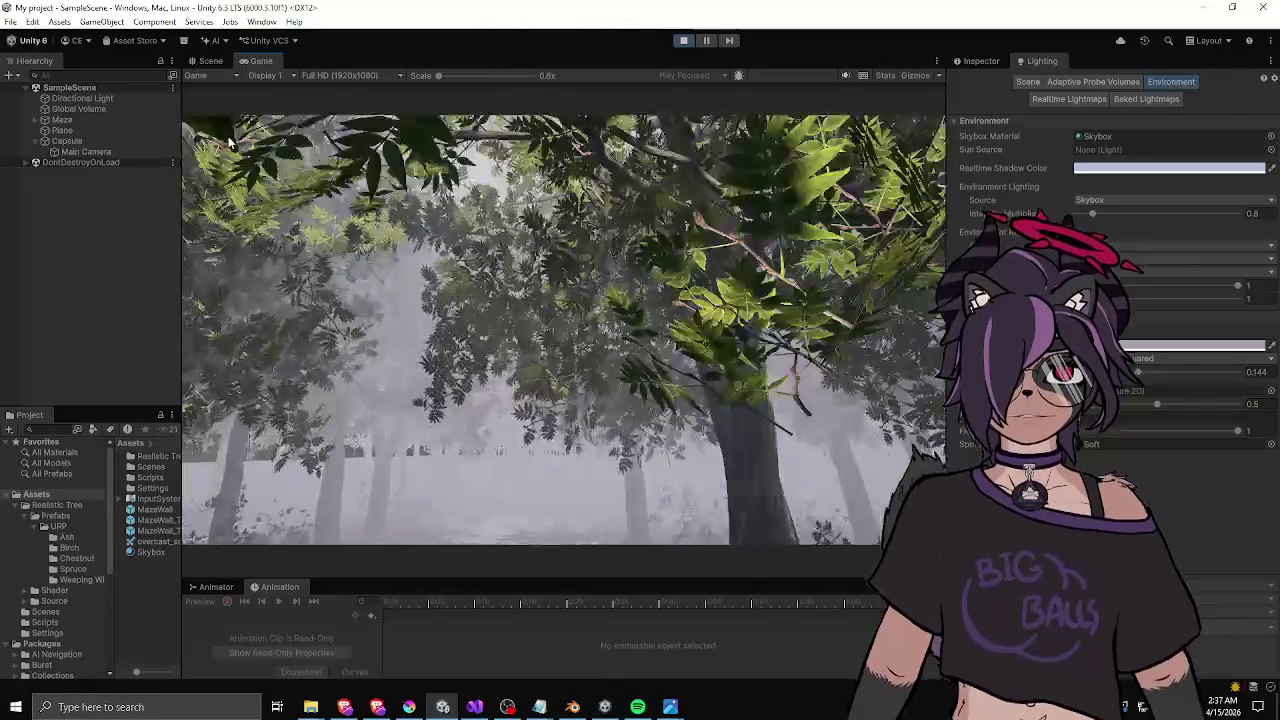
key(w)
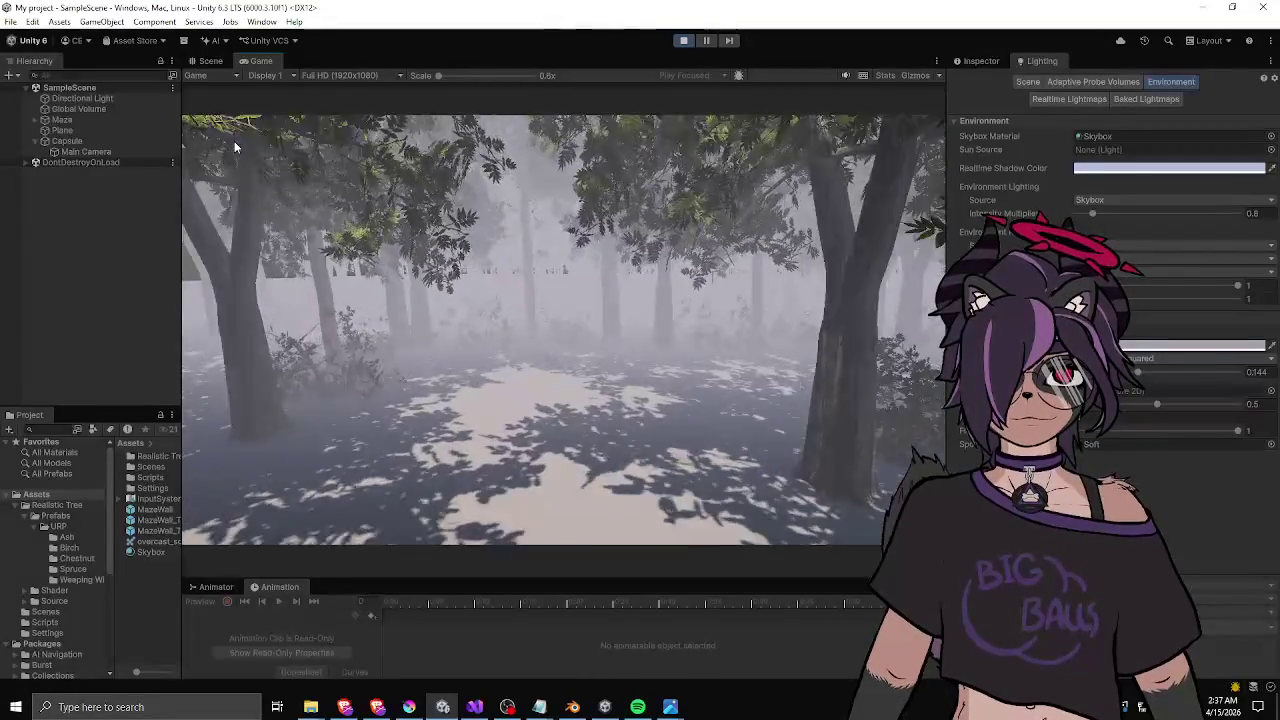
key(w)
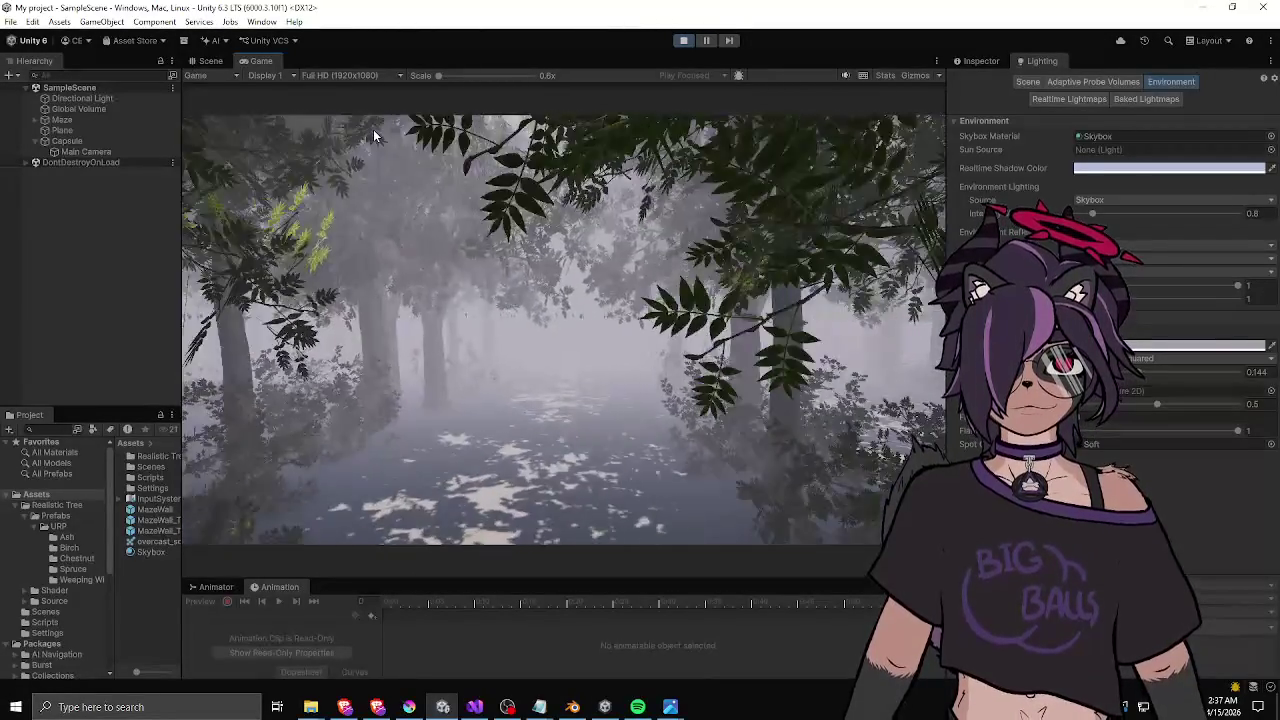
key(w)
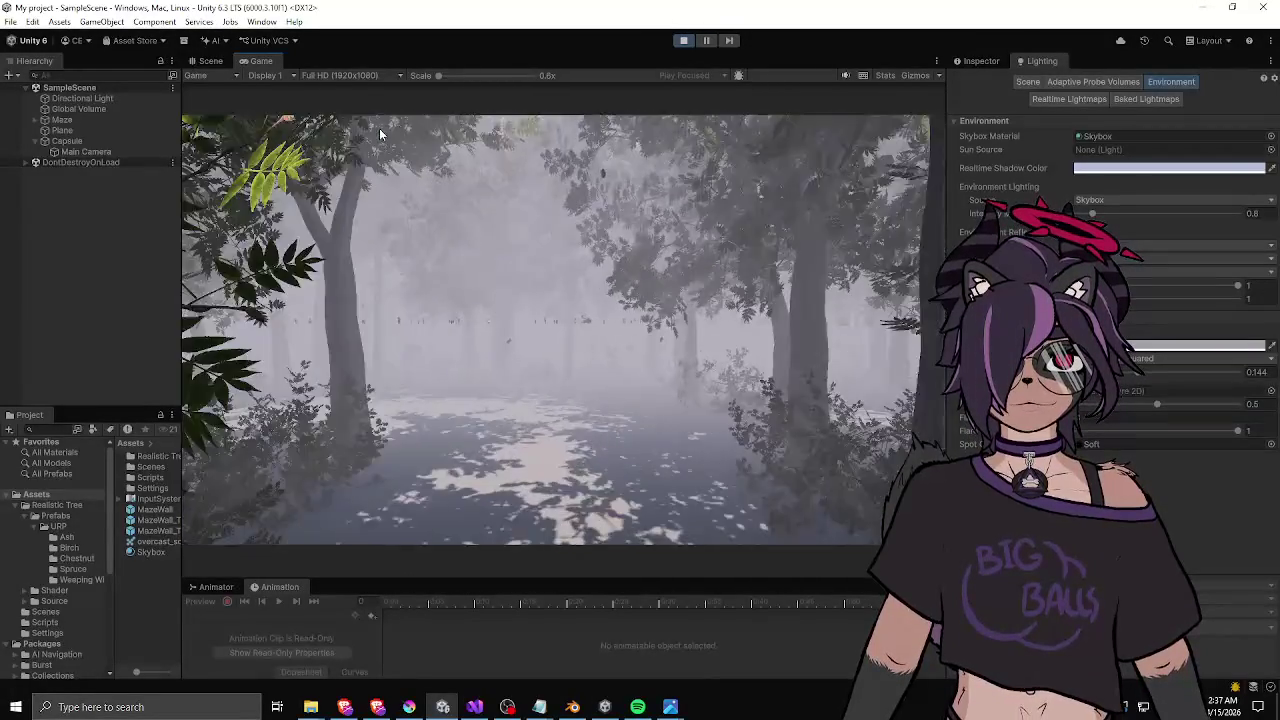
key(w)
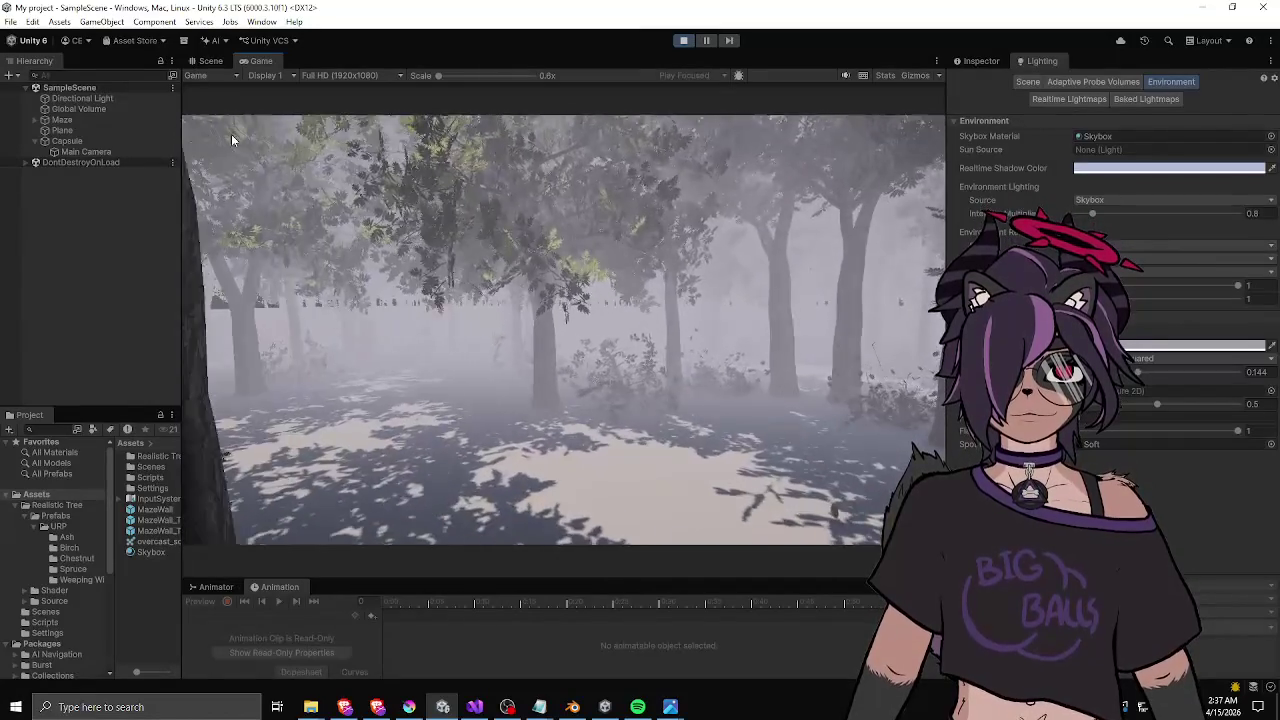
key(w)
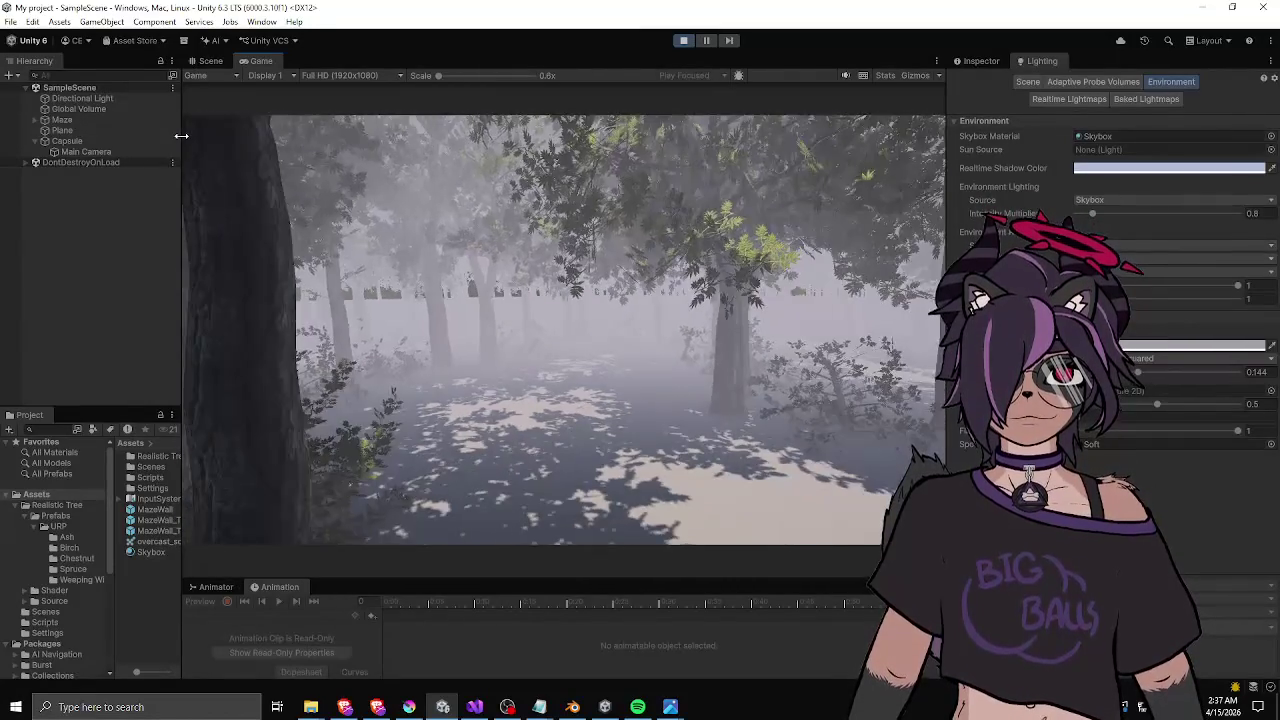
key(w)
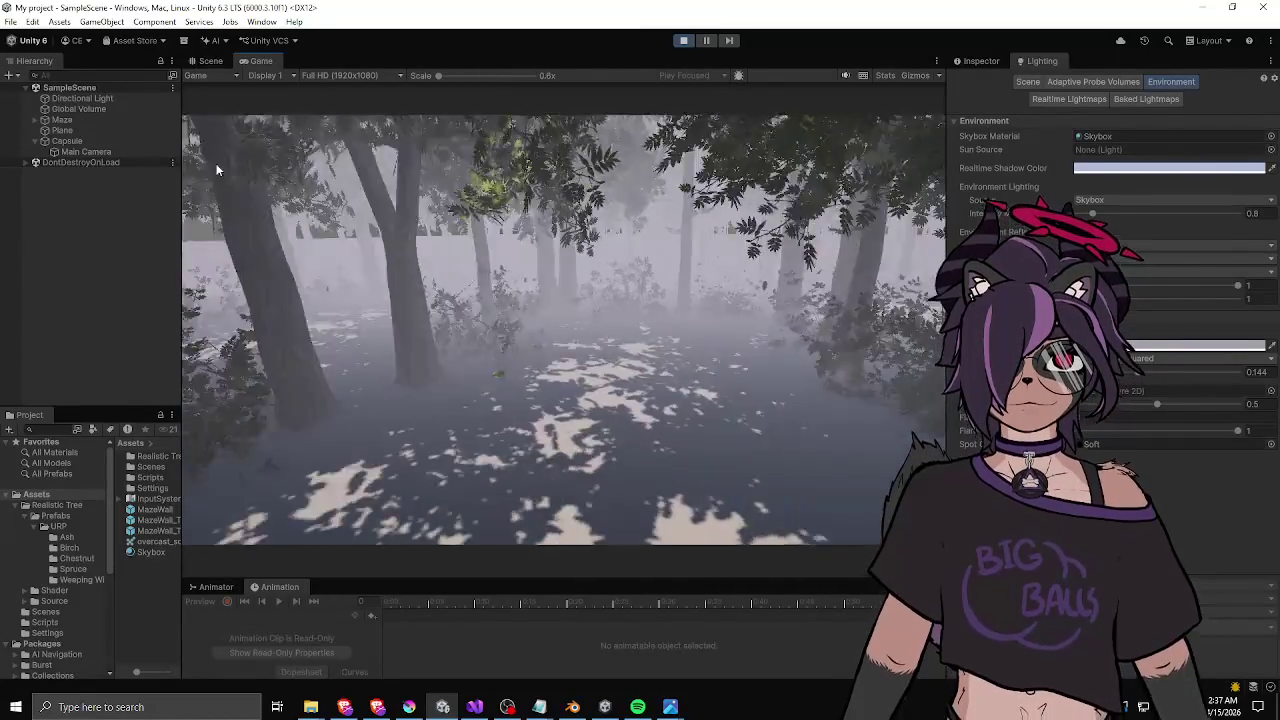
key(w)
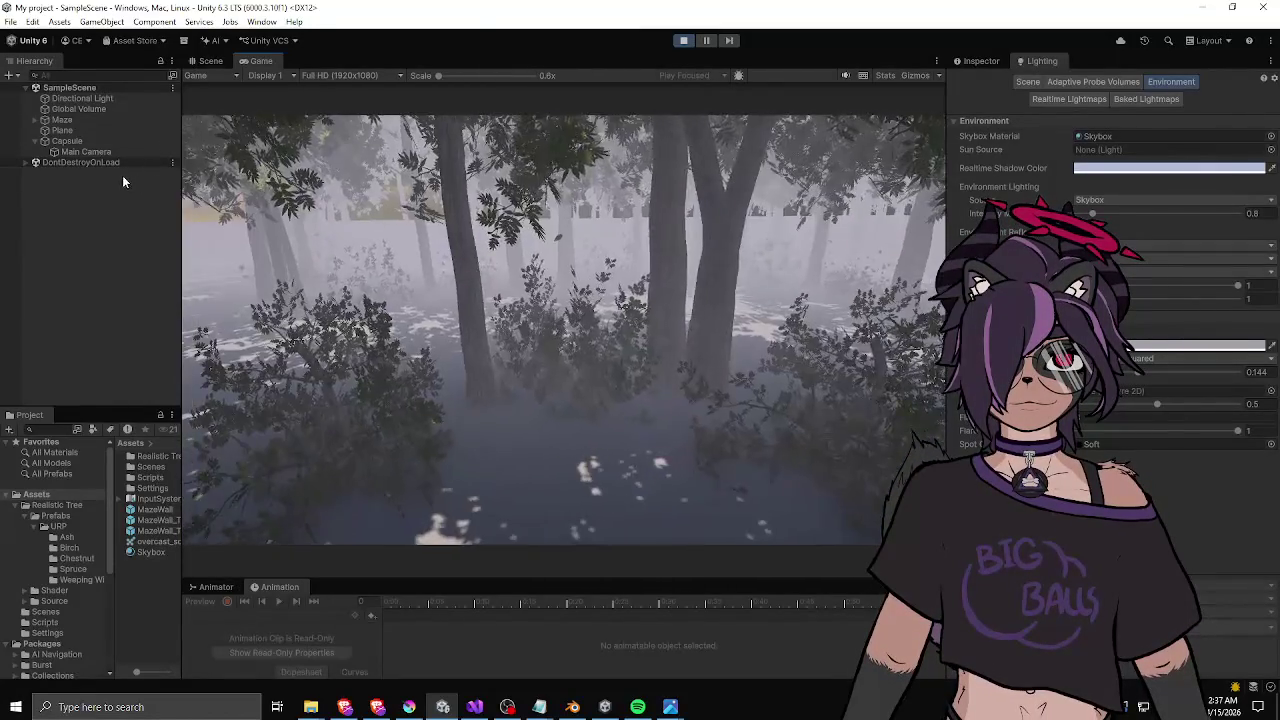
key(w)
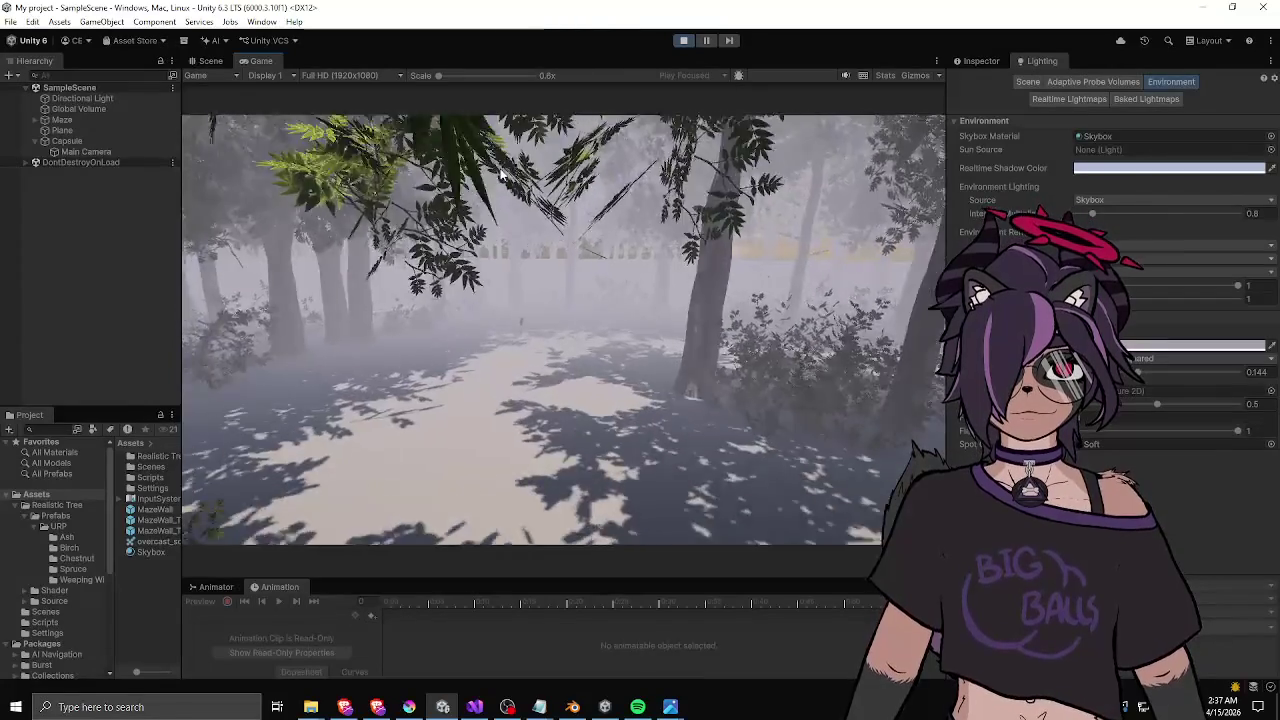
key(w)
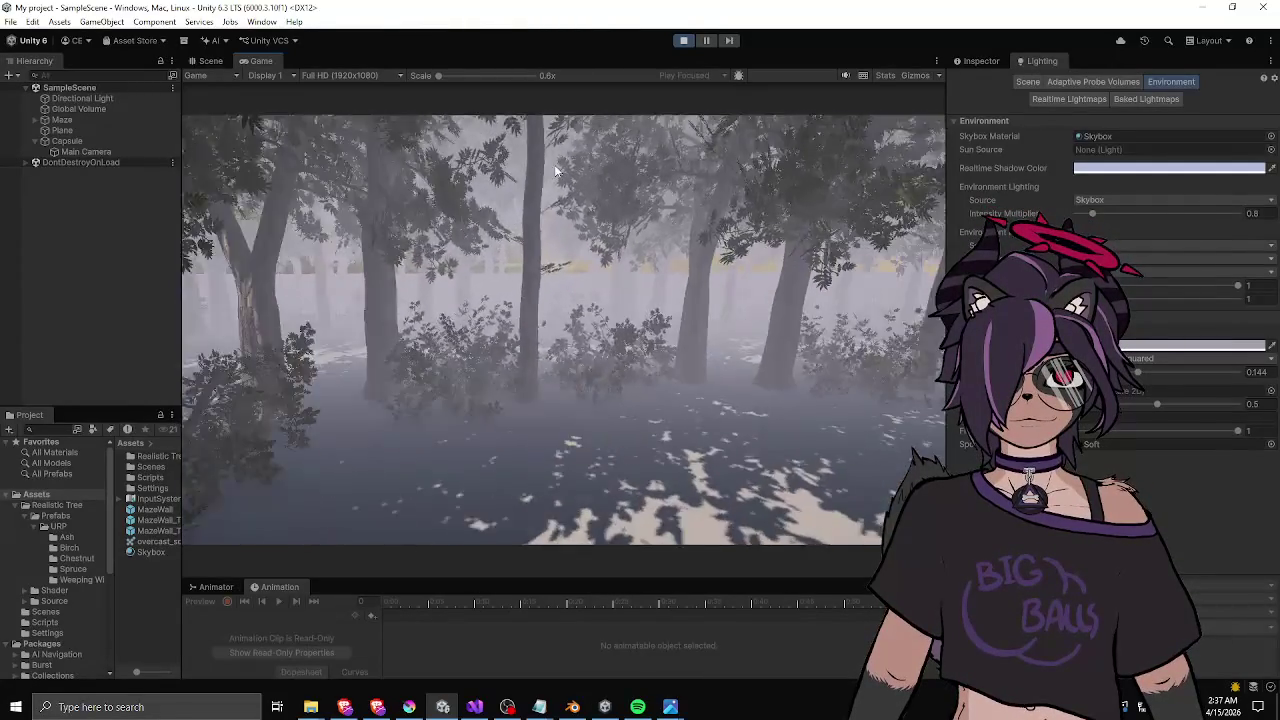
key(w)
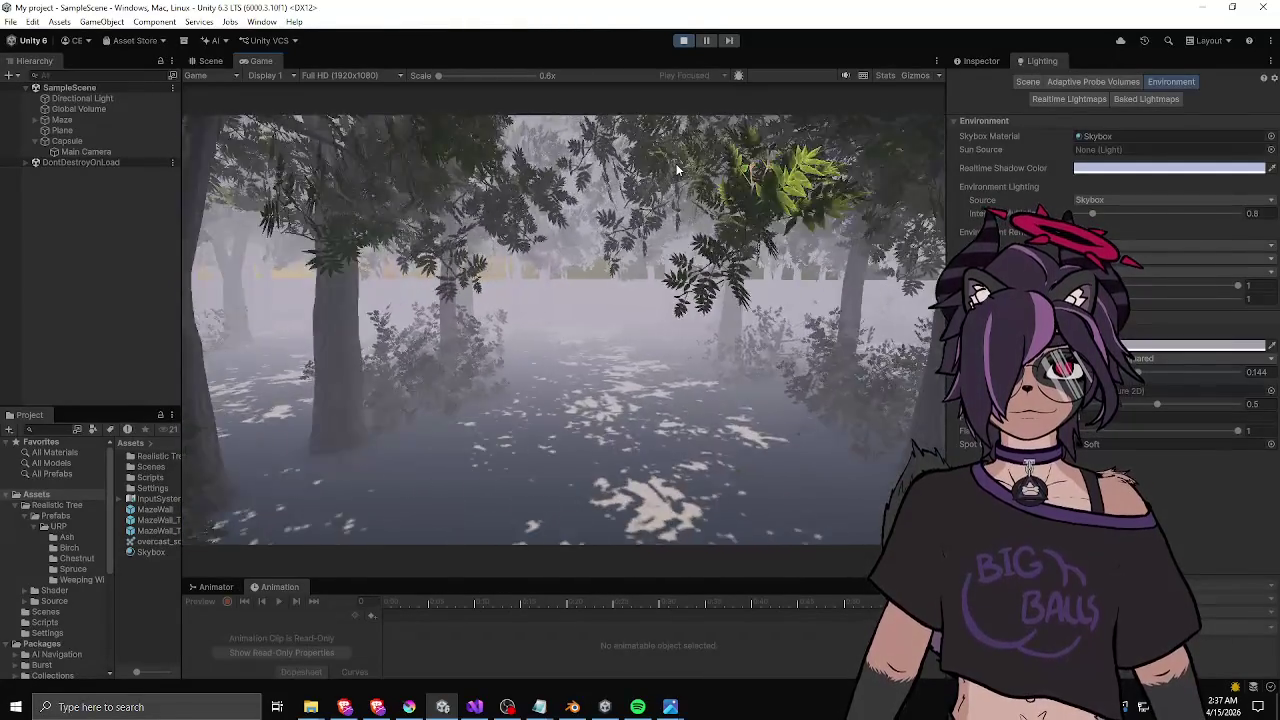
key(w)
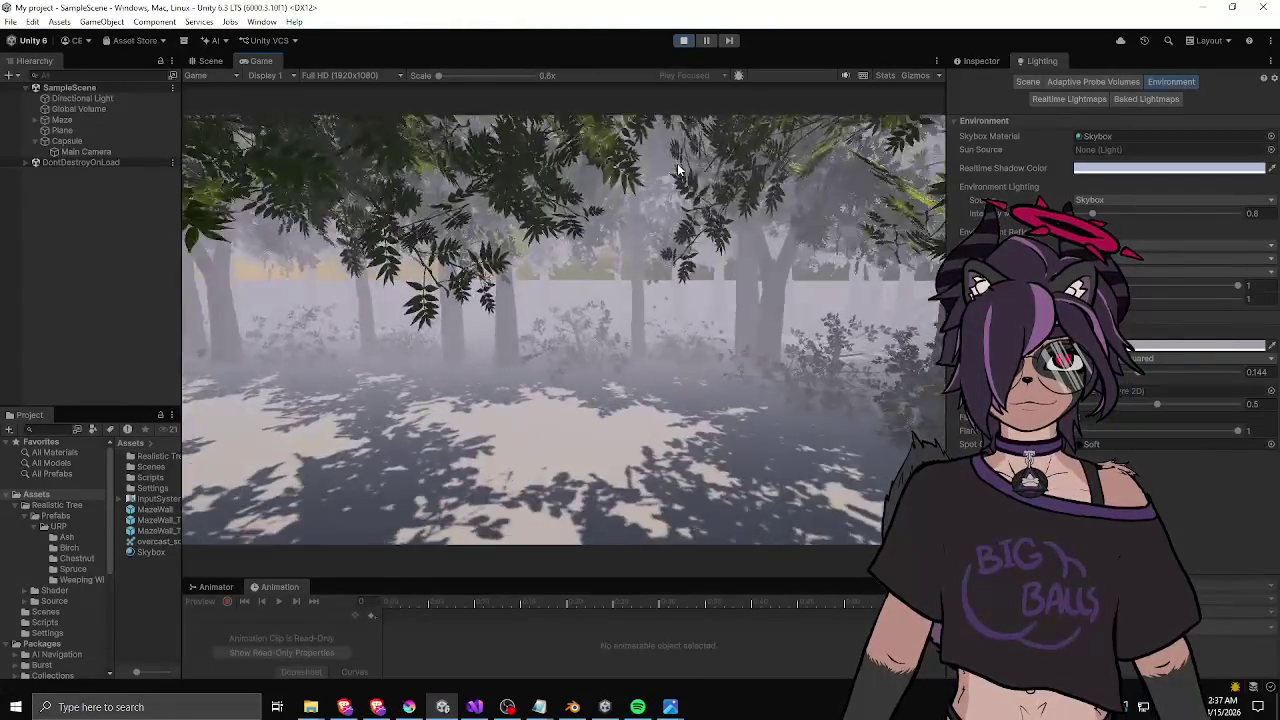
key(w)
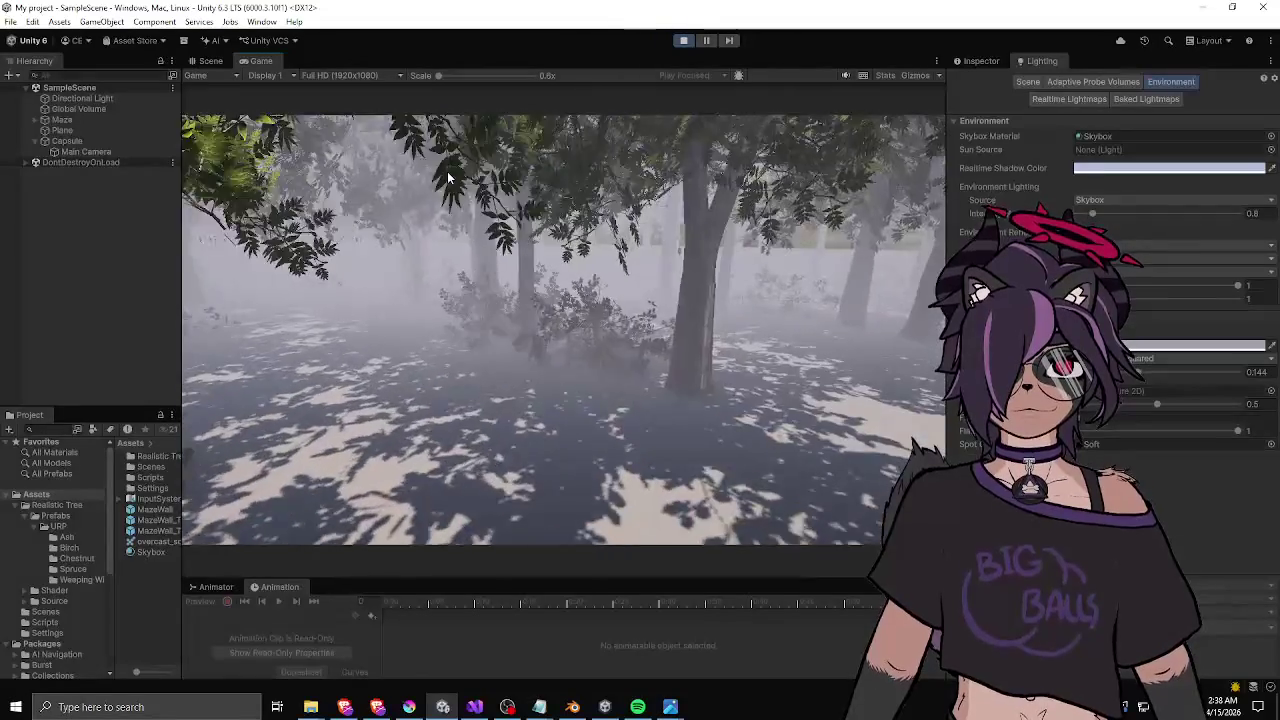
key(w)
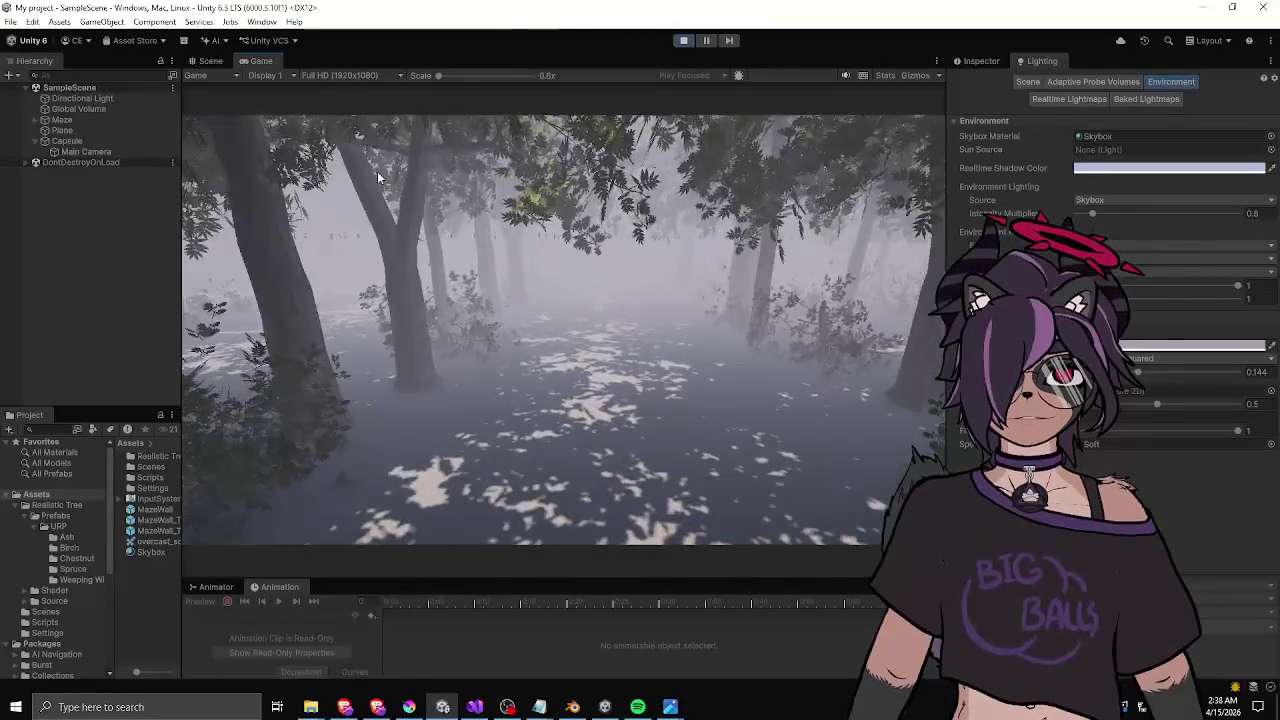
key(w)
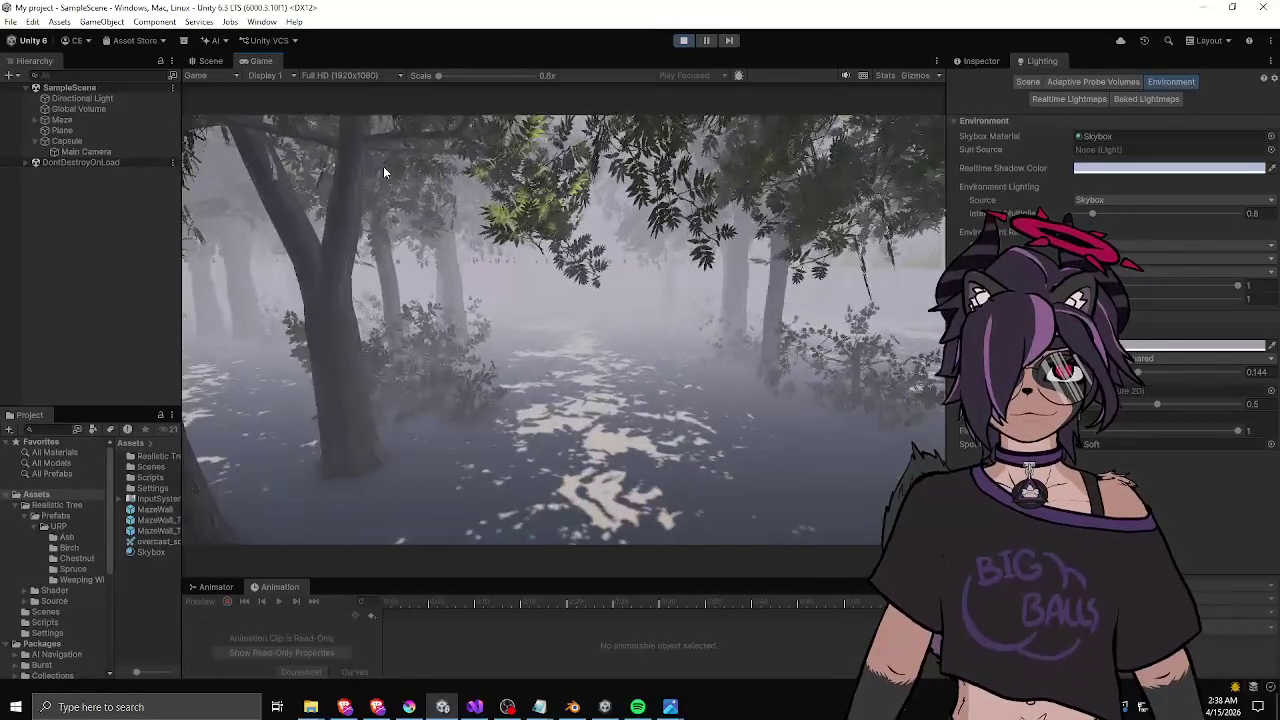
key(w)
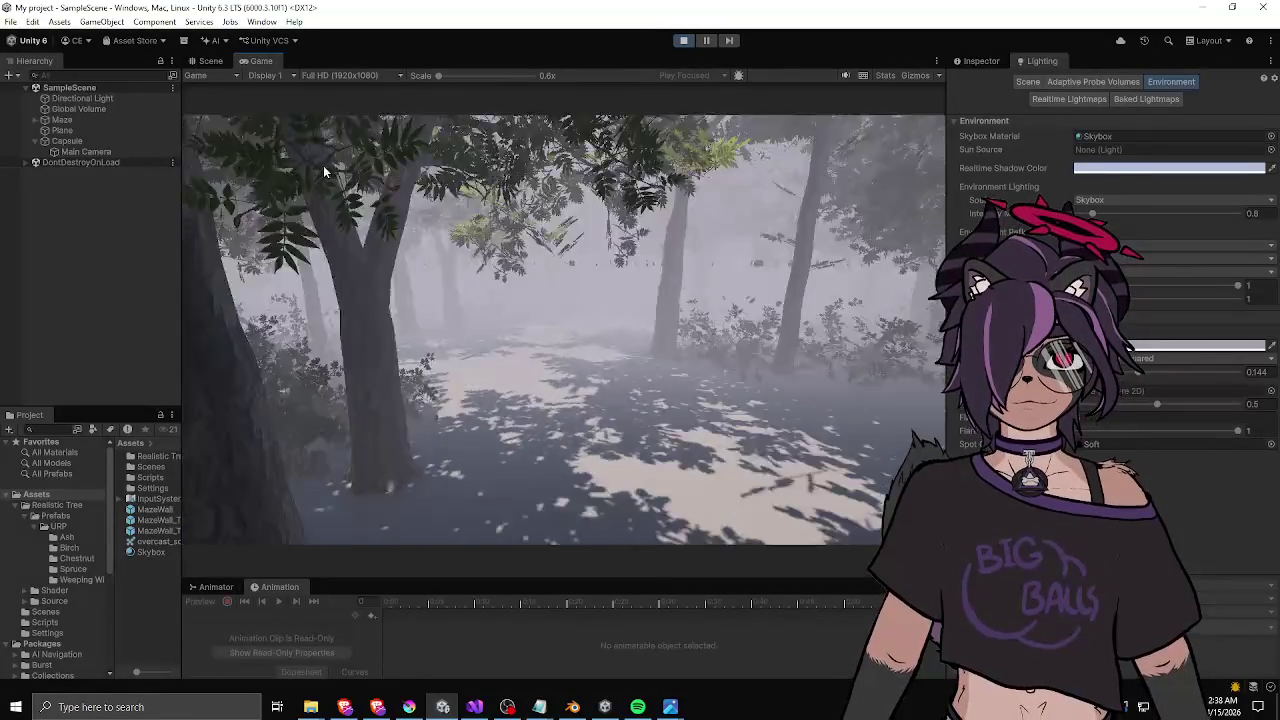
key(w)
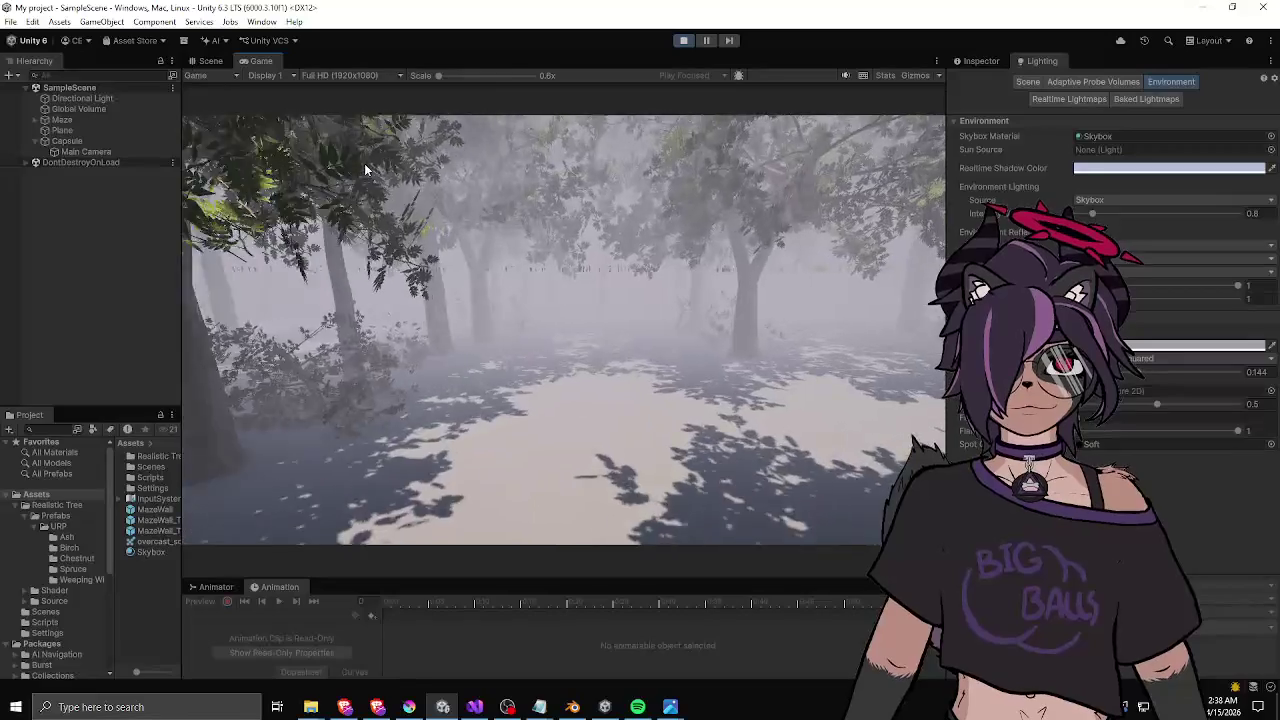
key(w)
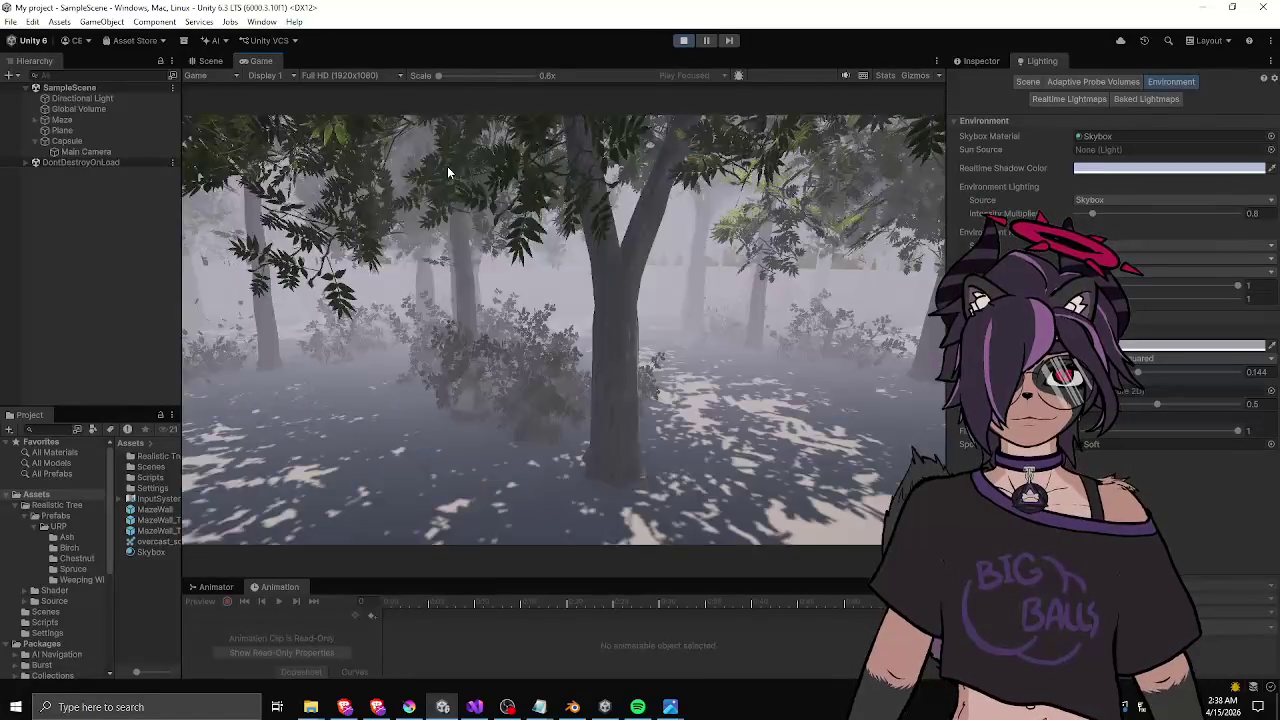
key(w)
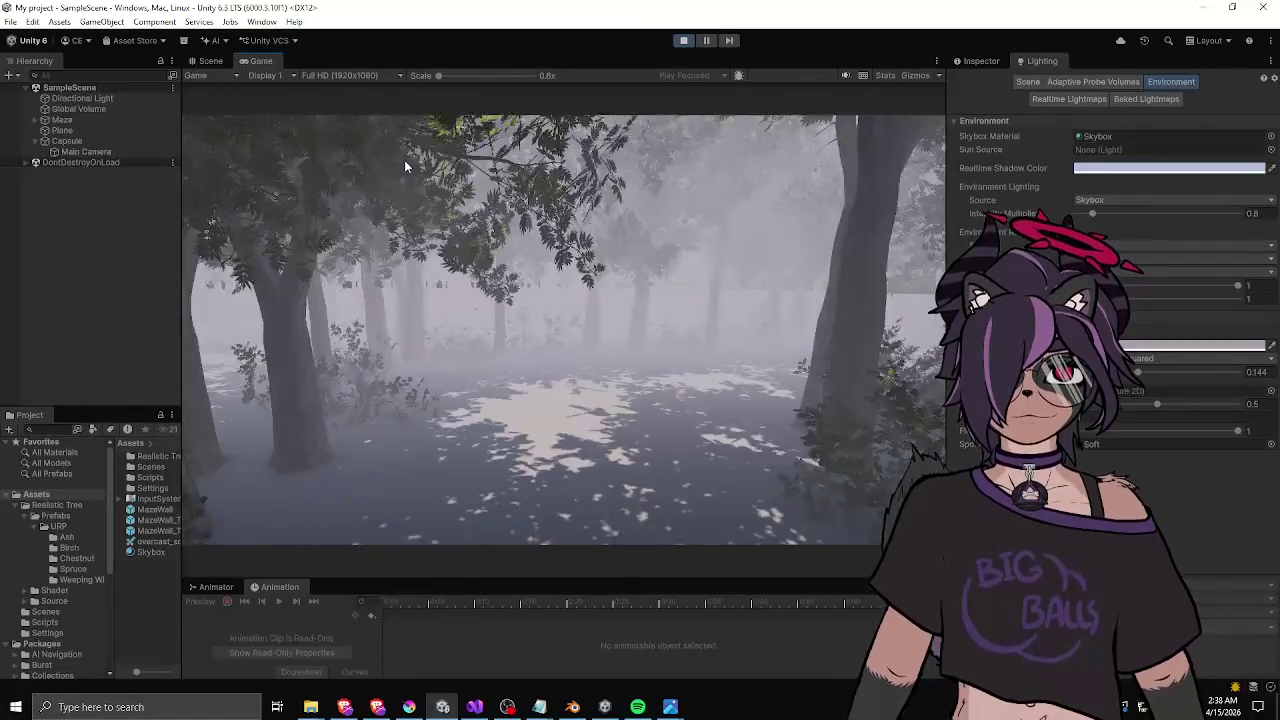
key(w)
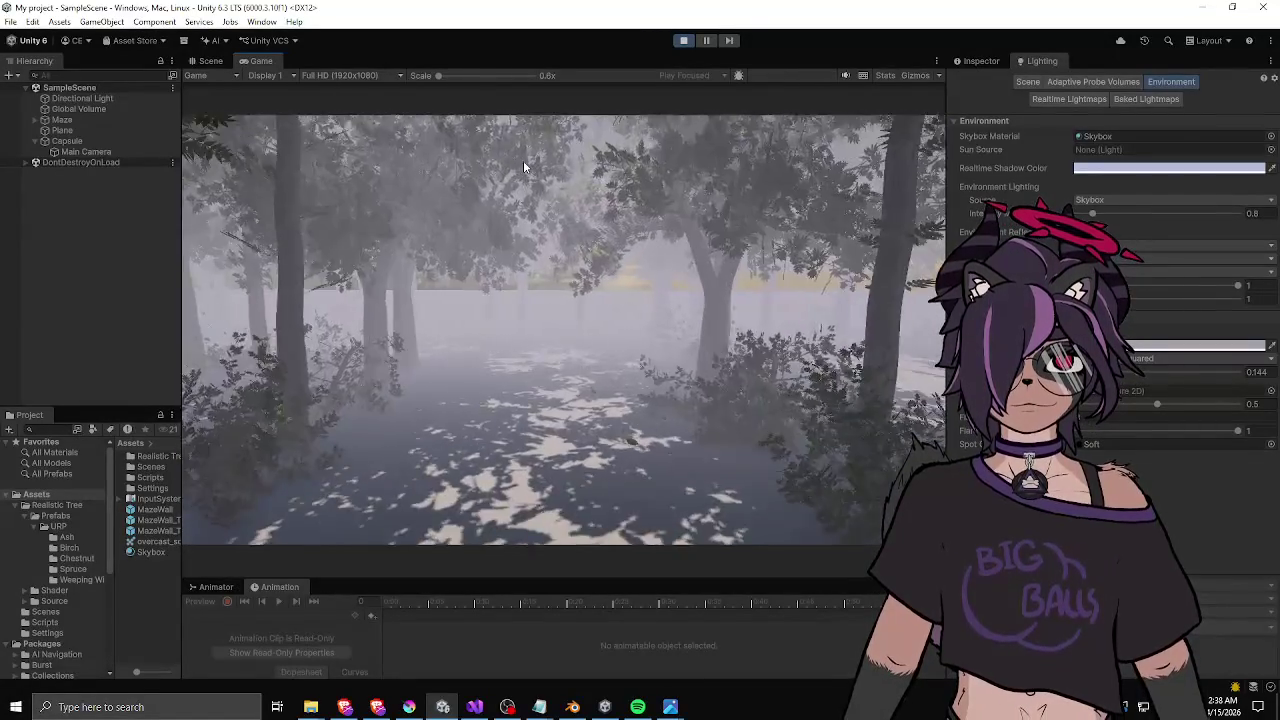
key(w)
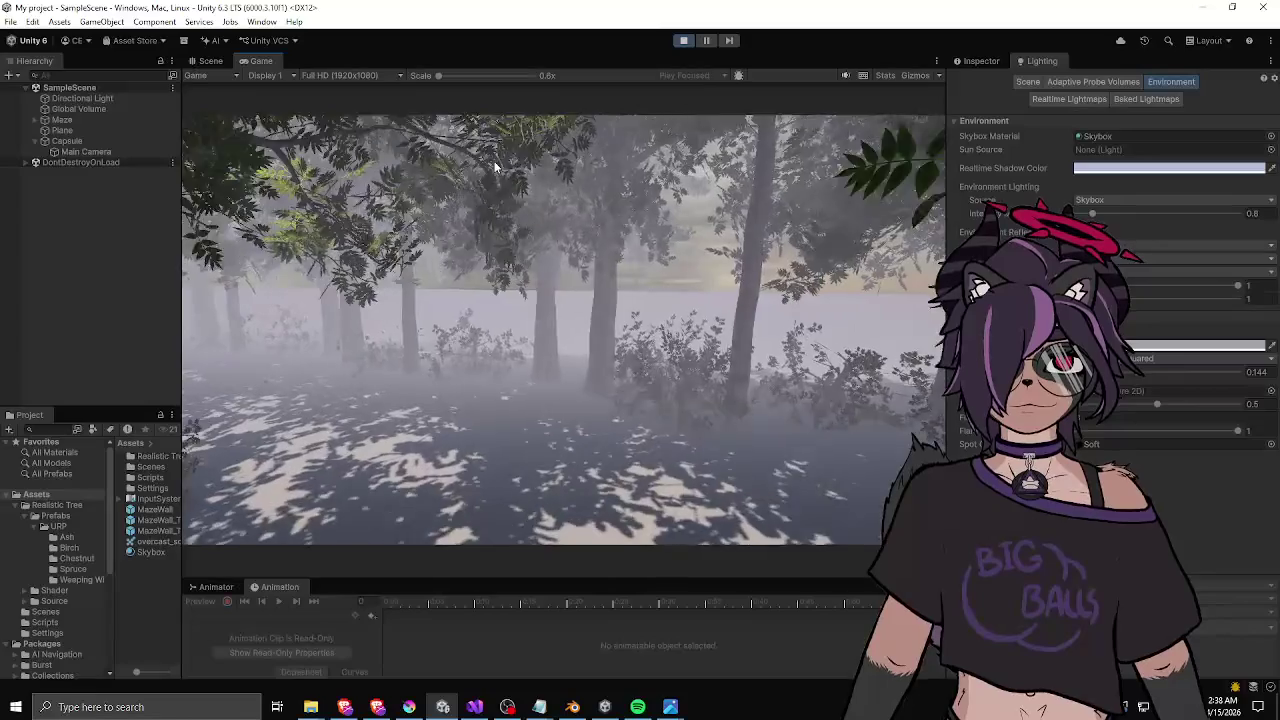
key(w)
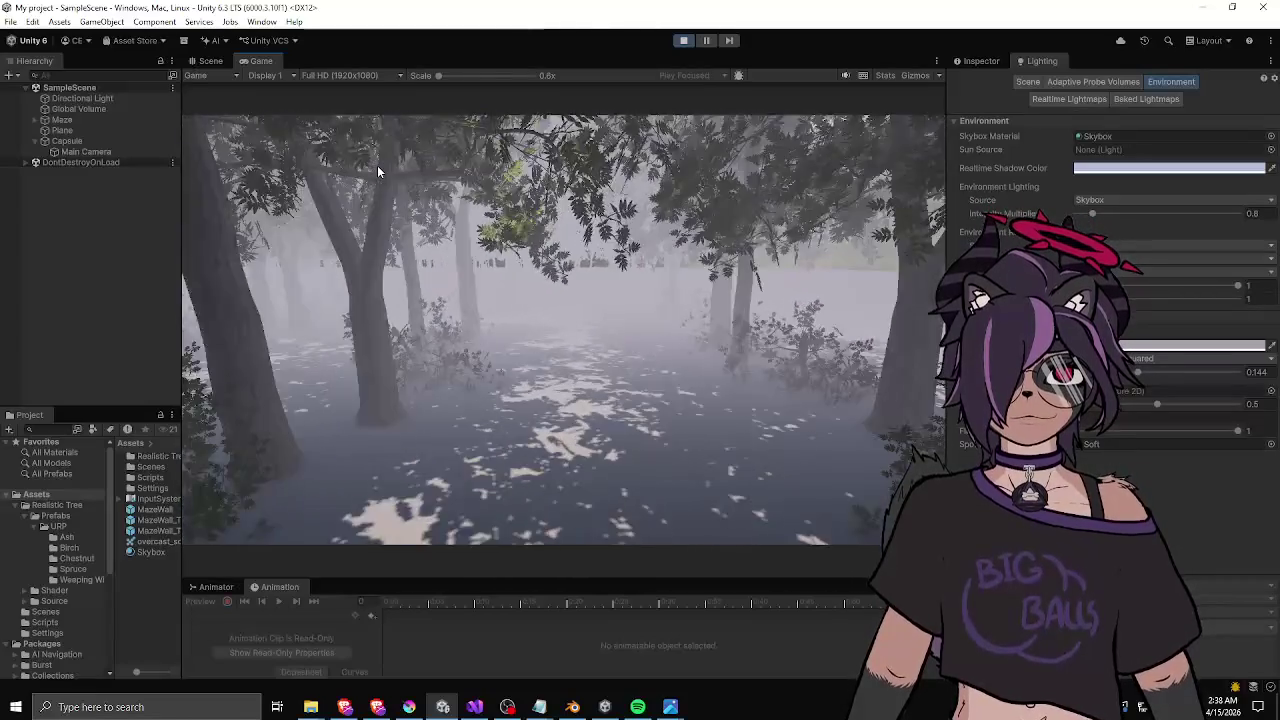
key(w)
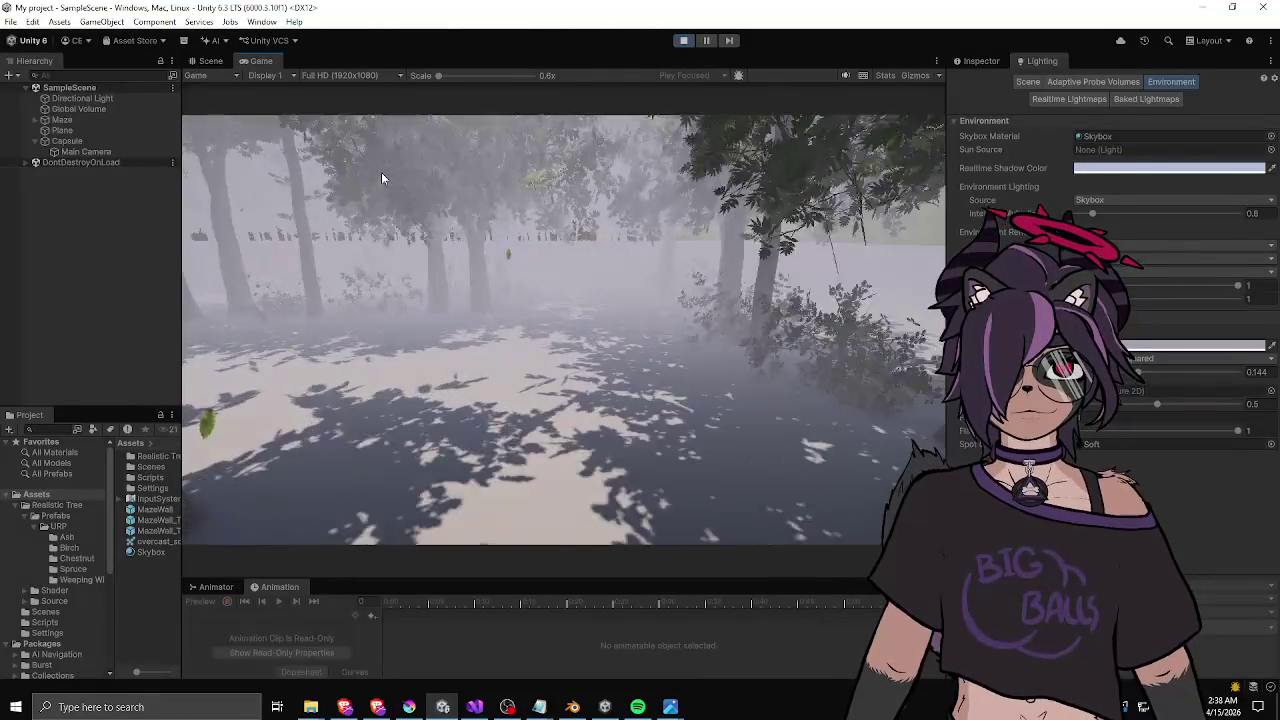
key(w)
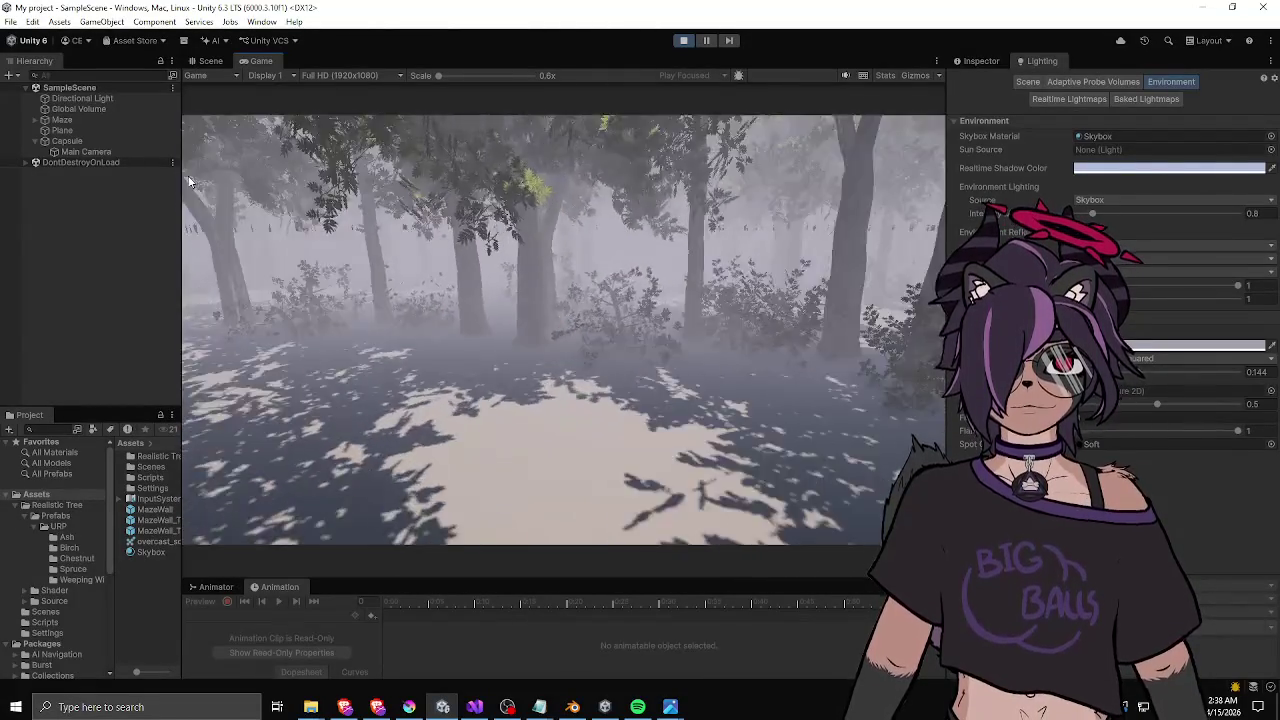
key(w)
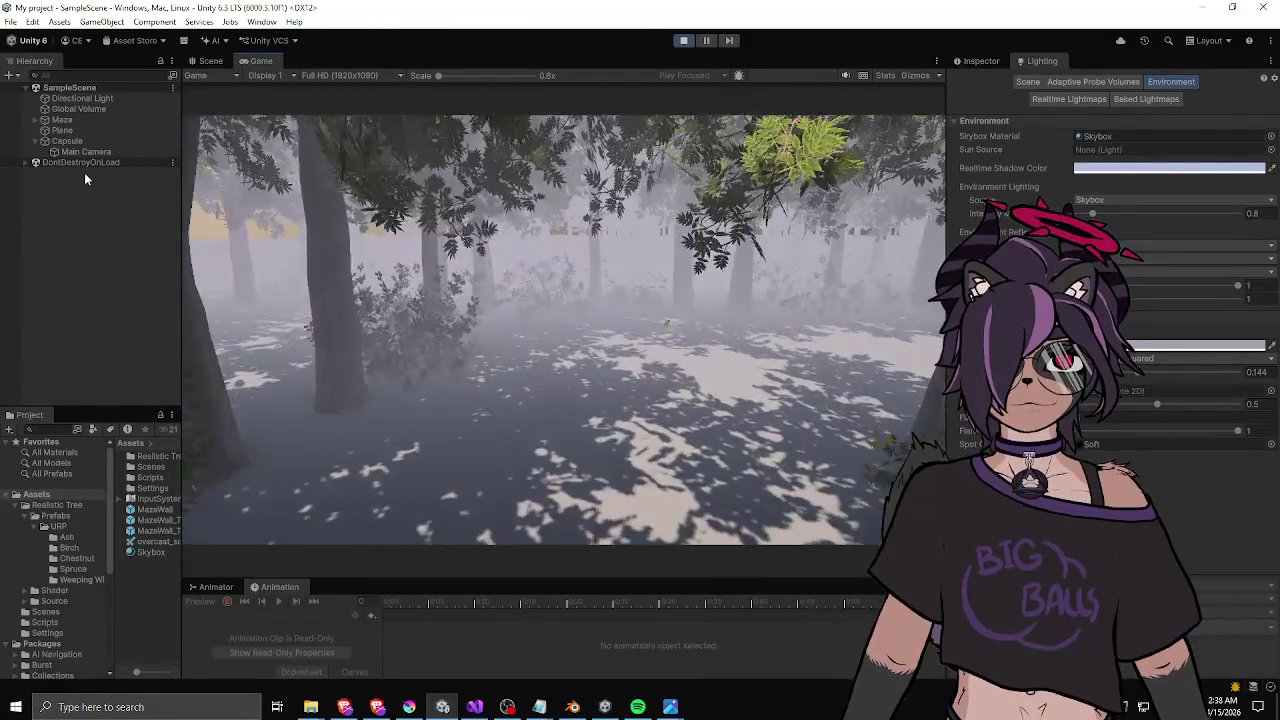
key(w)
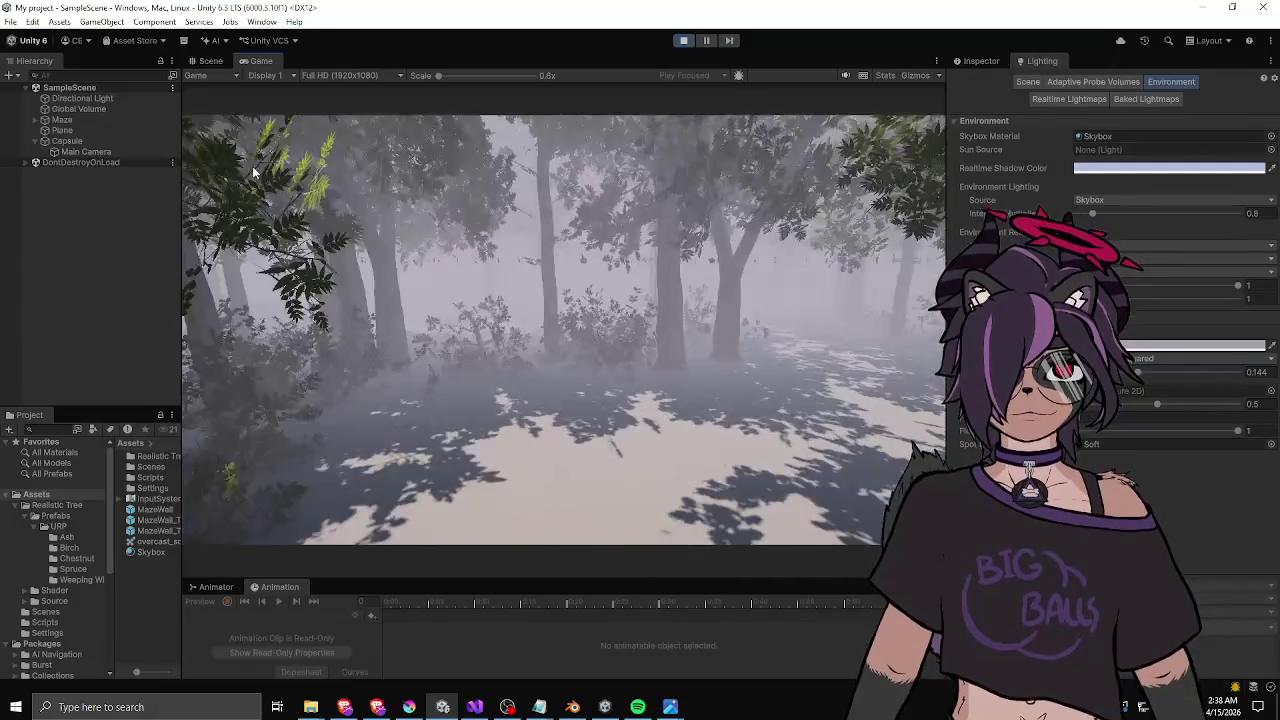
key(w)
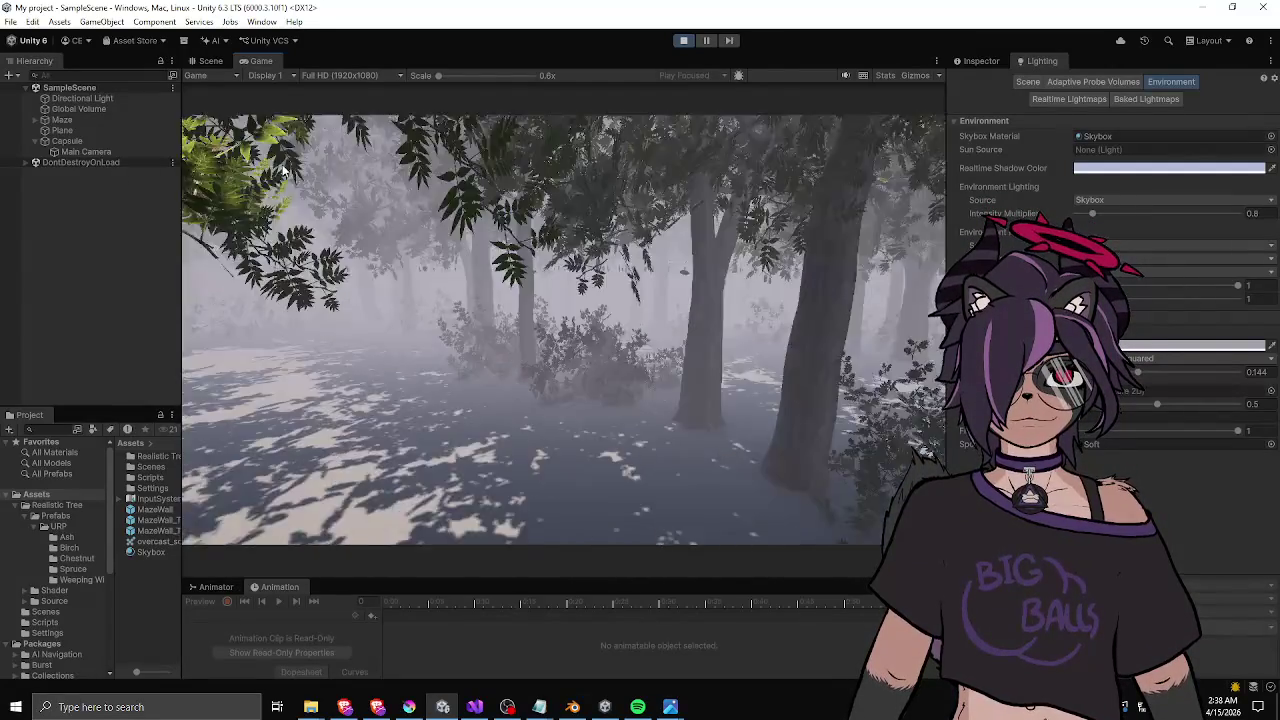
key(w)
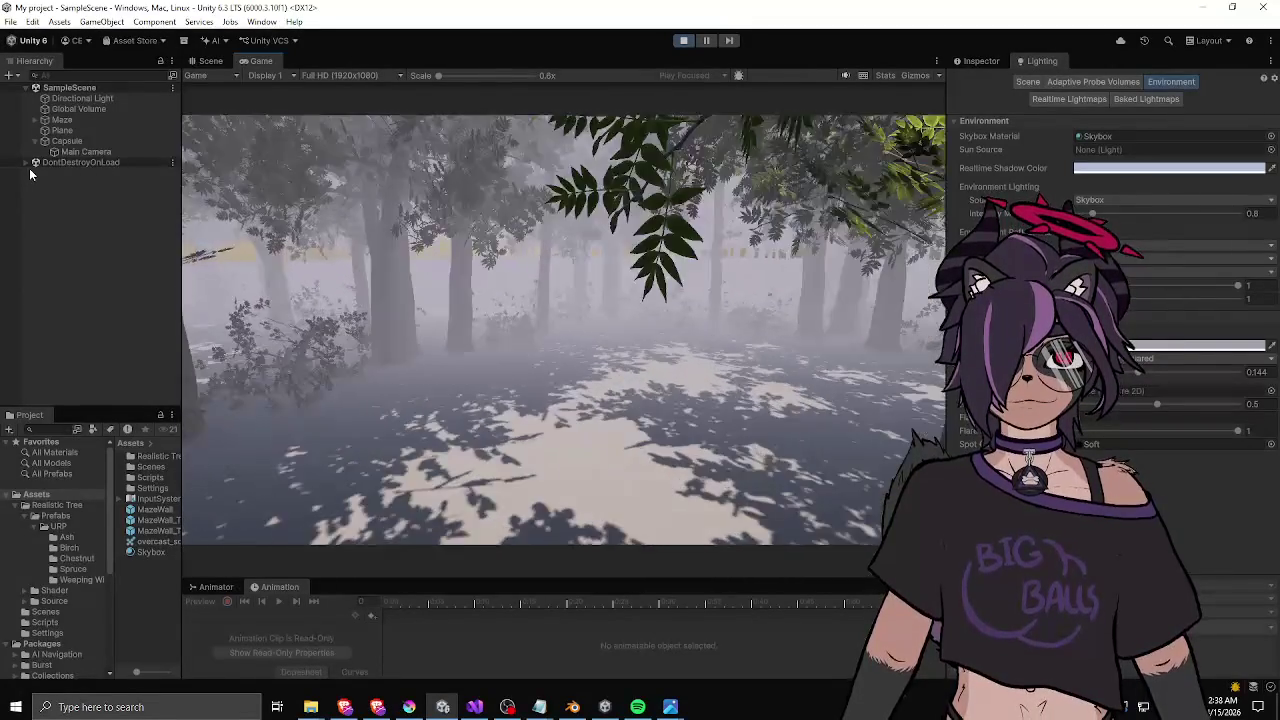
key(w)
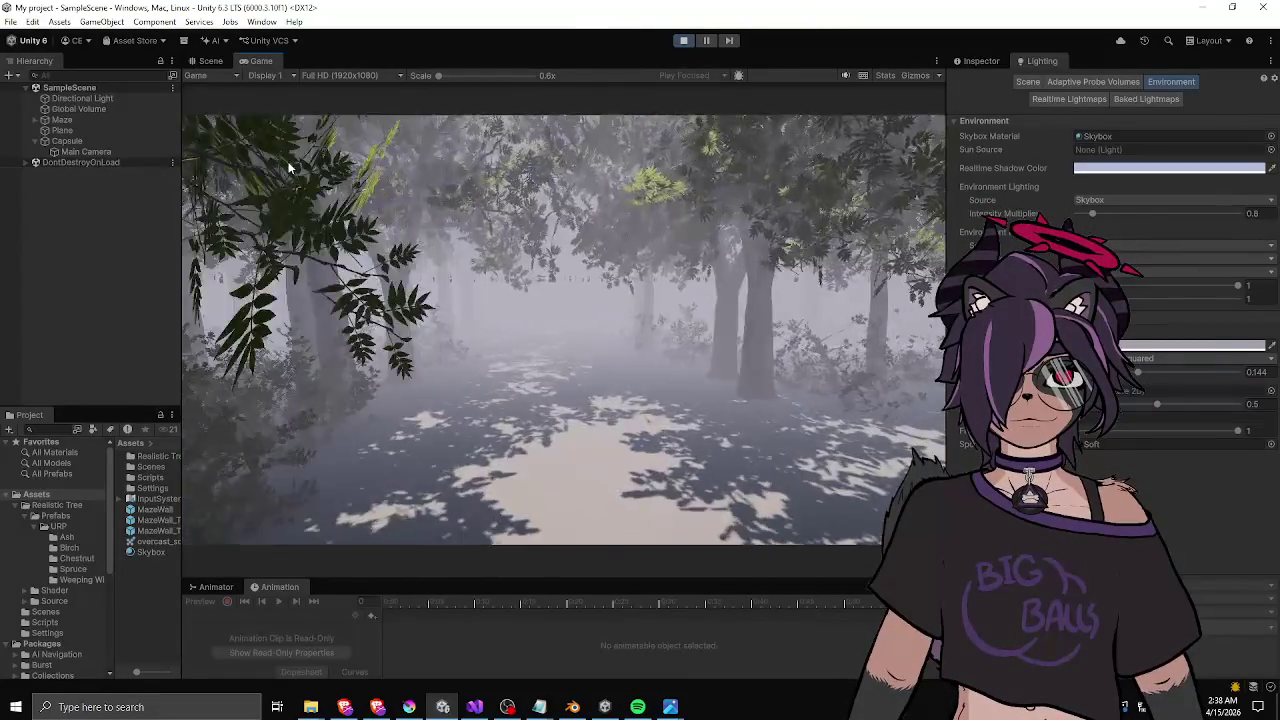
key(w)
key(w)
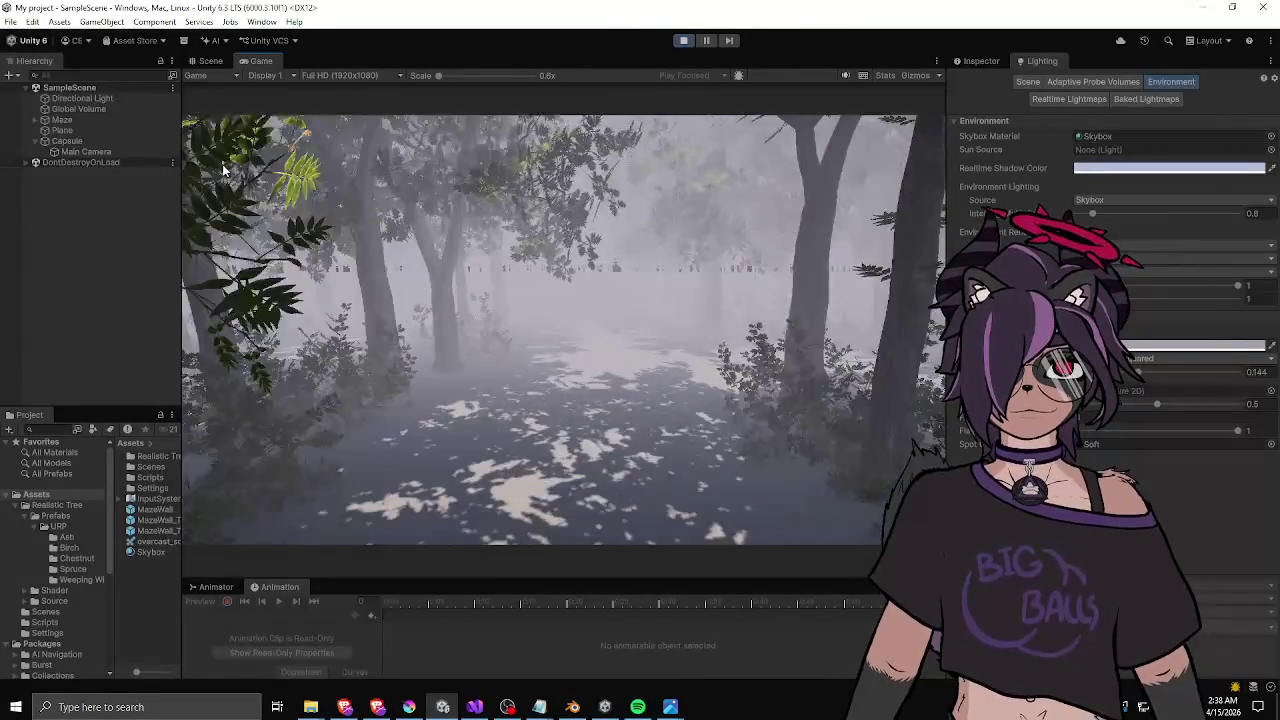